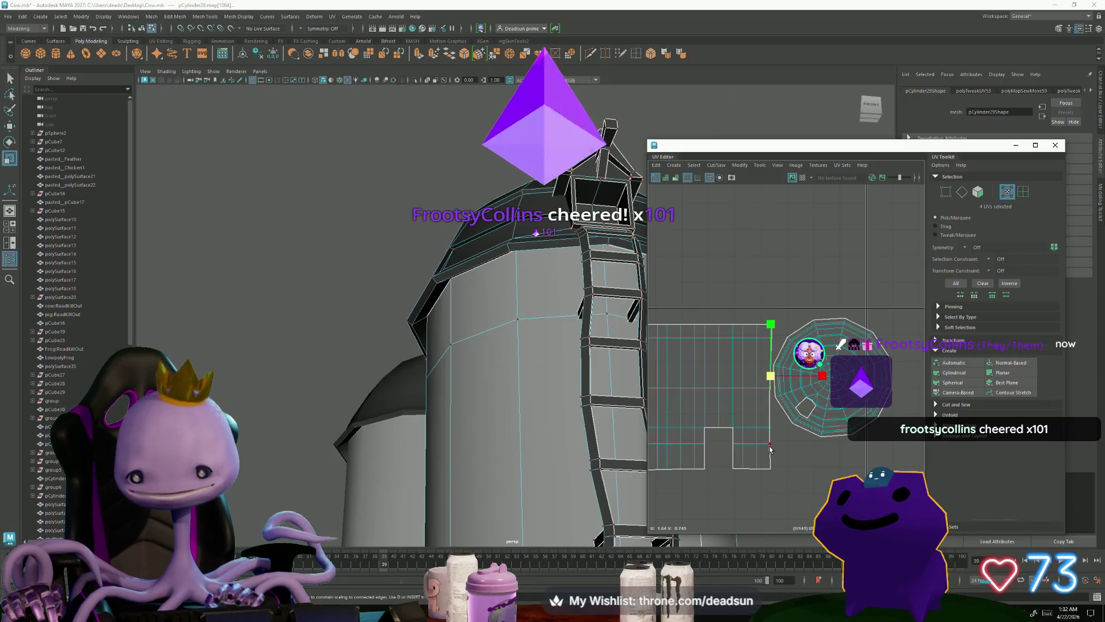
Step: Marquee-select the wall shell's bottom row of UVs, growing the selection to 12 UVs
{"action": "scroll", "coordinate": [821, 399], "scroll_direction": "down", "scroll_amount": 2}
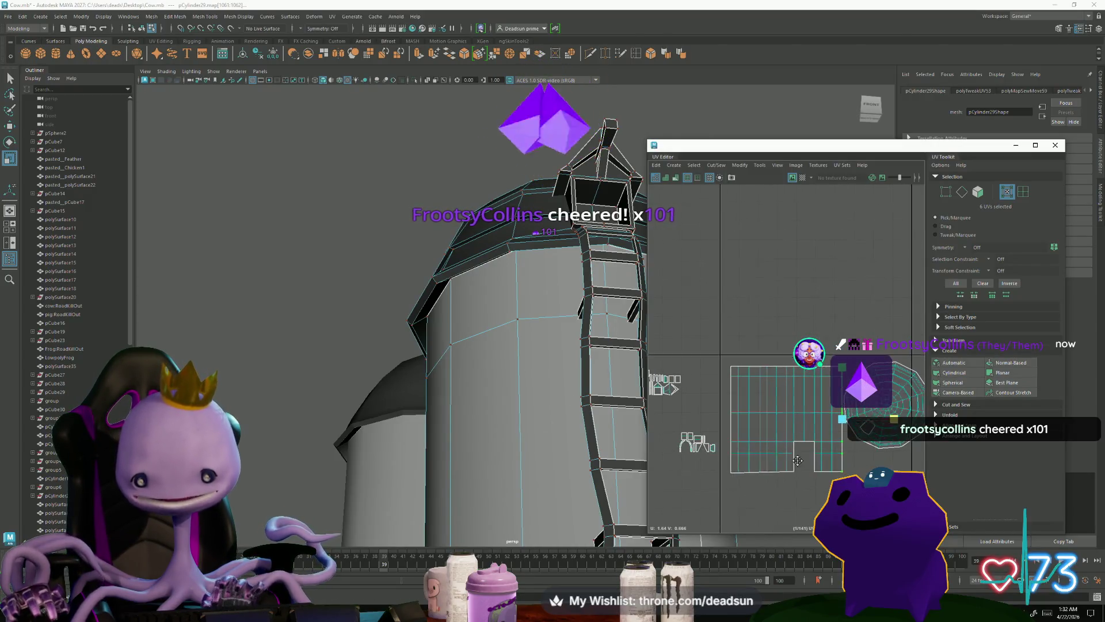
{"action": "left_click_drag", "start_coordinate": [880, 483], "coordinate": [879, 483]}
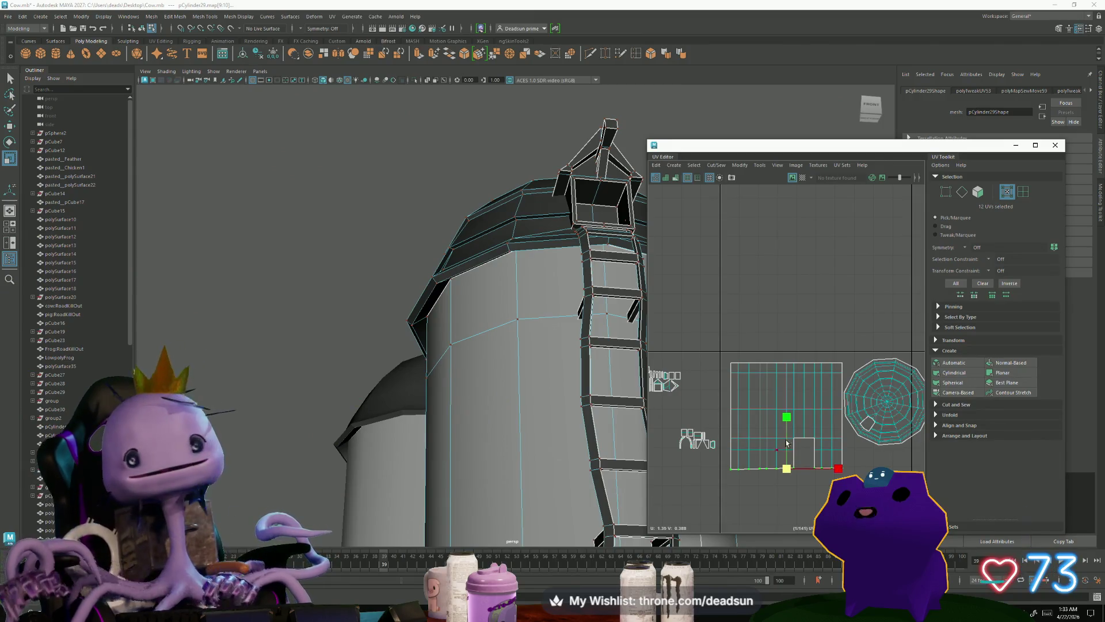
{"action": "middle_click_drag", "start_coordinate": [798, 367], "coordinate": [761, 329], "text": "alt"}
{"action": "scroll", "coordinate": [866, 378], "scroll_direction": "up", "scroll_amount": 2}
{"action": "right_click_drag", "start_coordinate": [866, 378], "coordinate": [904, 378]}
Step: Nudge the round roof UV shell slightly up and to the left
{"action": "double_click", "coordinate": [849, 367]}
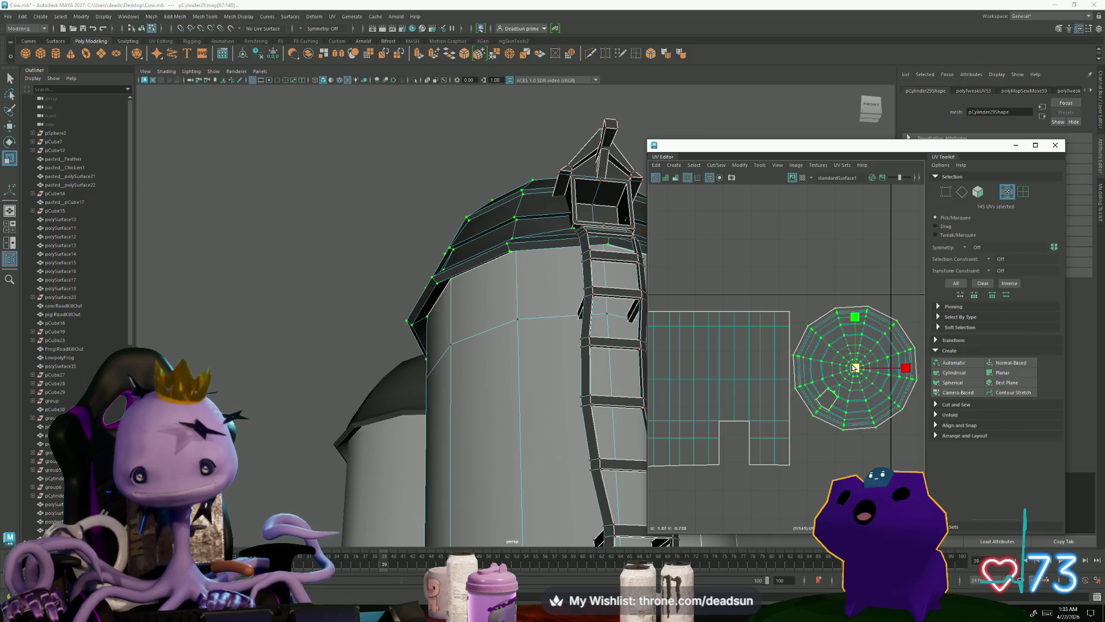
{"action": "key", "text": "w"}
{"action": "key", "text": "e"}
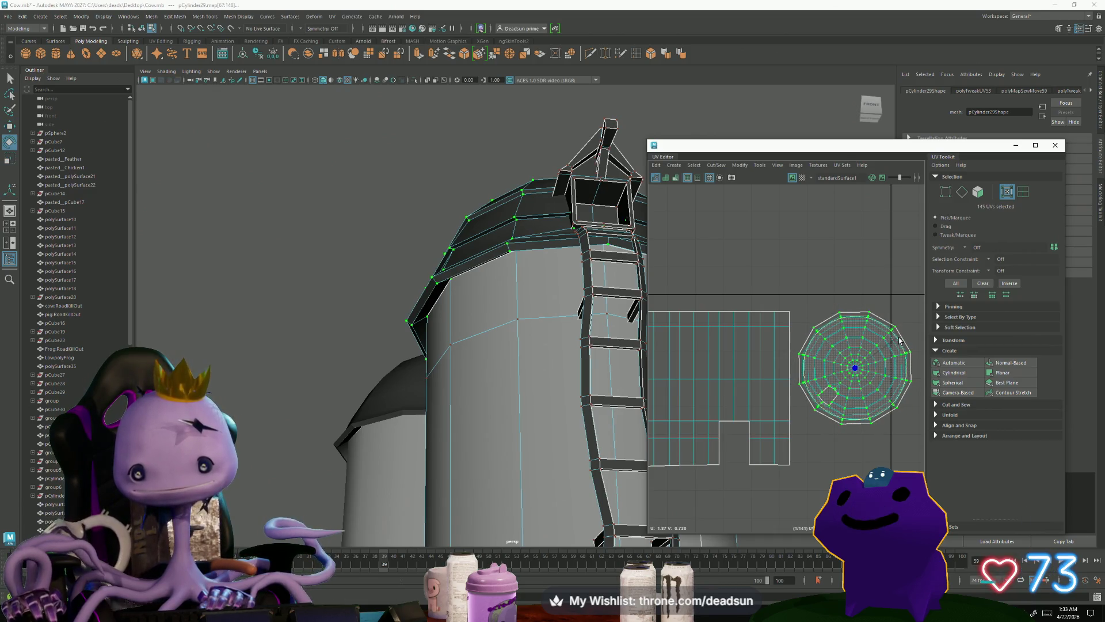
{"action": "key", "text": "w"}
{"action": "left_click_drag", "start_coordinate": [855, 369], "coordinate": [850, 371]}
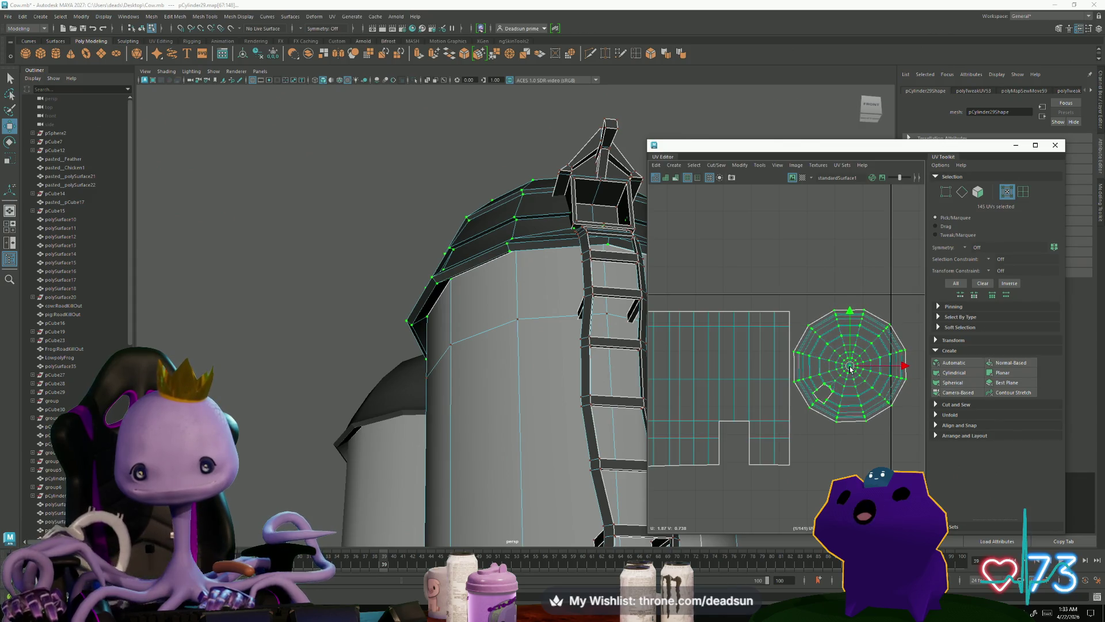
Step: Zoom in on the row of window shells and switch to selecting UV edges
{"action": "scroll", "coordinate": [849, 371], "scroll_direction": "down", "scroll_amount": 3}
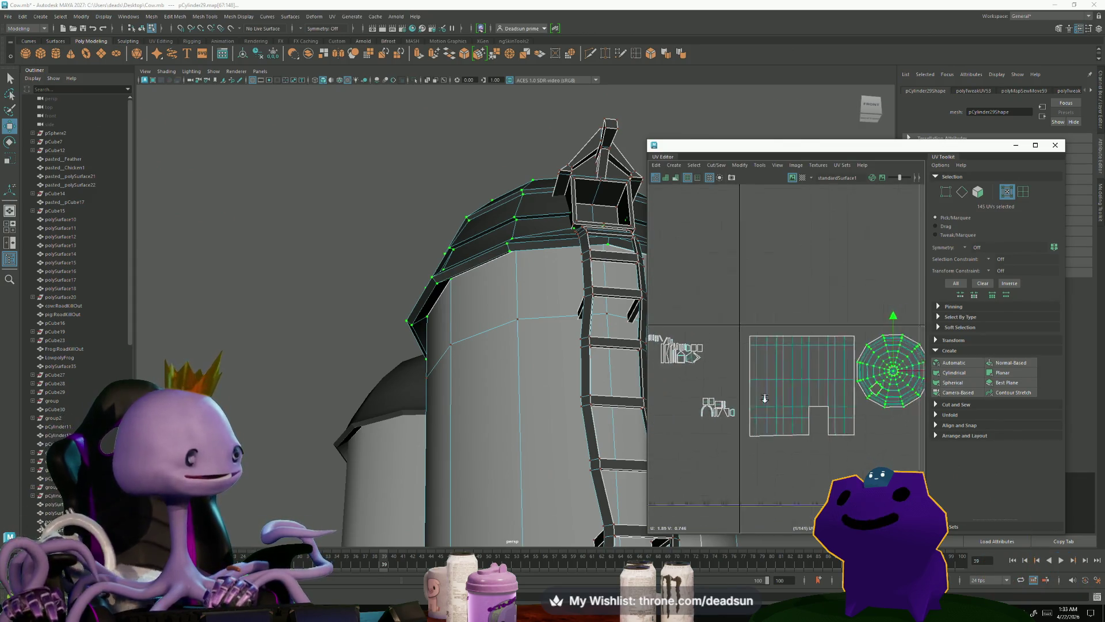
{"action": "middle_click_drag", "start_coordinate": [720, 403], "coordinate": [803, 407], "text": "alt"}
{"action": "scroll", "coordinate": [753, 399], "scroll_direction": "up", "scroll_amount": 3}
{"action": "middle_click_drag", "start_coordinate": [727, 343], "coordinate": [775, 393], "text": "alt"}
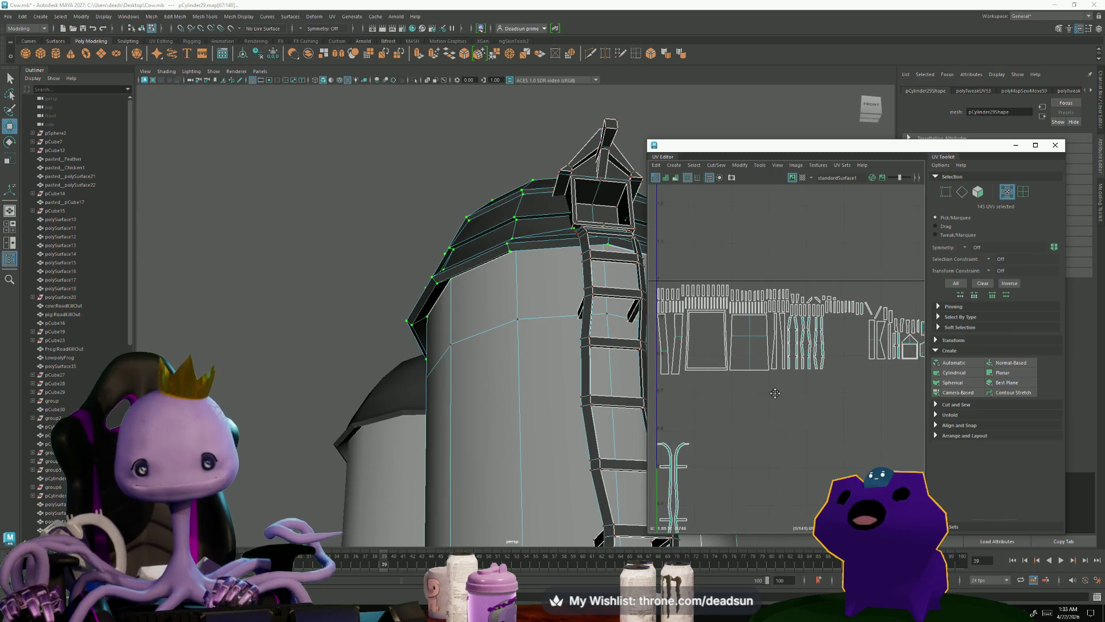
{"action": "scroll", "coordinate": [744, 331], "scroll_direction": "up", "scroll_amount": 2}
{"action": "middle_click_drag", "start_coordinate": [731, 345], "coordinate": [710, 329], "text": "alt"}
{"action": "right_click_drag", "start_coordinate": [710, 329], "coordinate": [707, 309]}
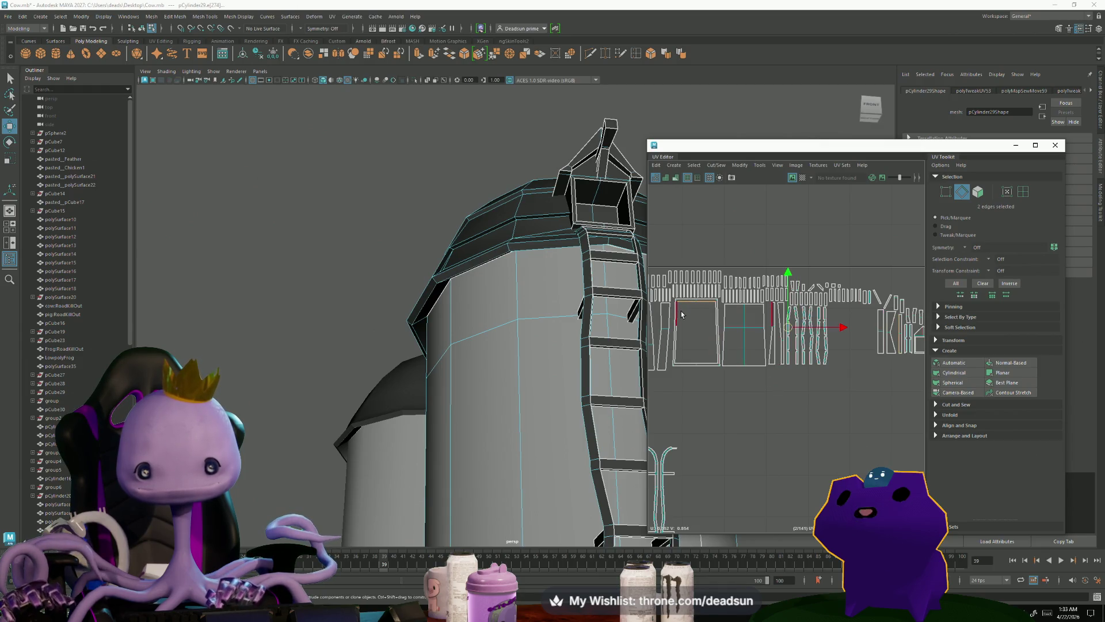
Step: Move and sew the first selected window border edges
{"action": "left_click", "coordinate": [683, 349], "text": "shift"}
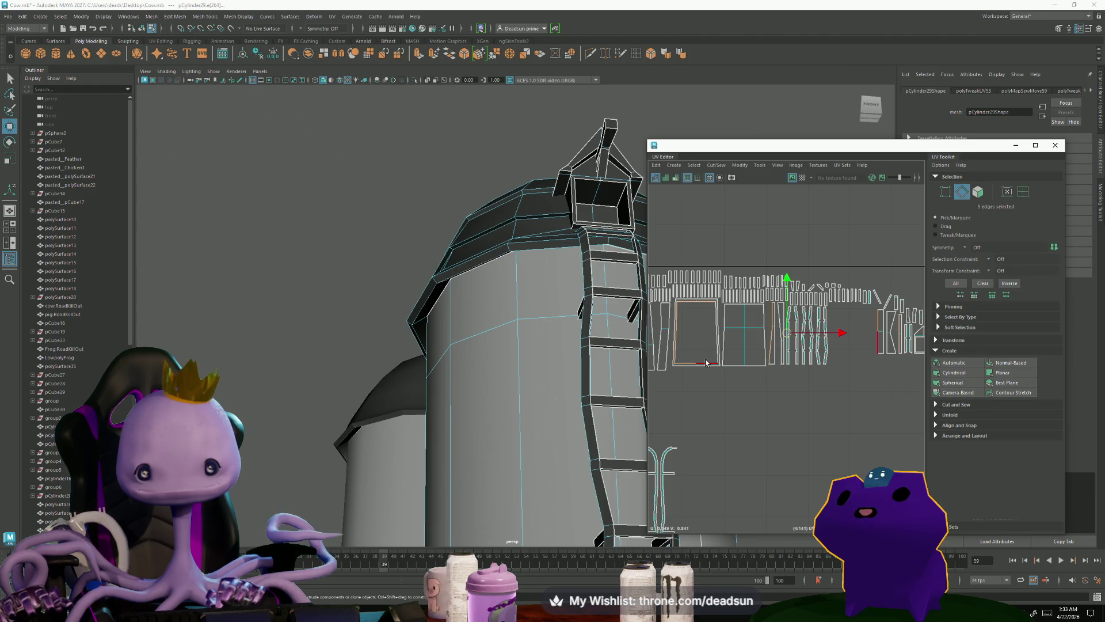
{"action": "left_click", "coordinate": [716, 165]}
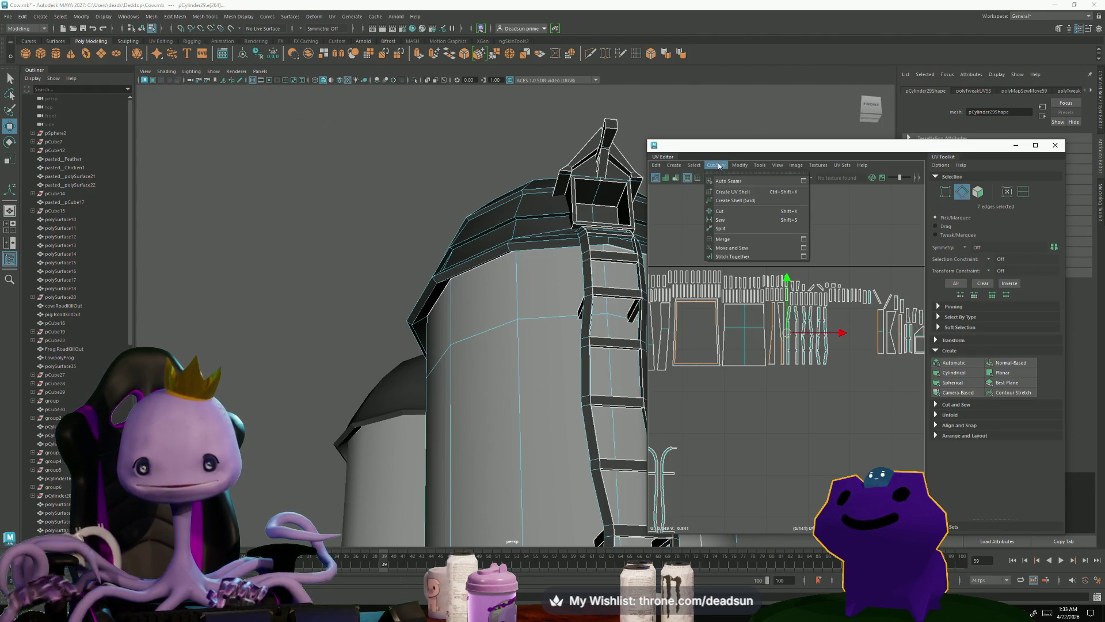
{"action": "left_click", "coordinate": [742, 247]}
Step: Move and sew the window frame's top-left, bottom, top-right and right edges
{"action": "scroll", "coordinate": [676, 315], "scroll_direction": "up", "scroll_amount": 5}
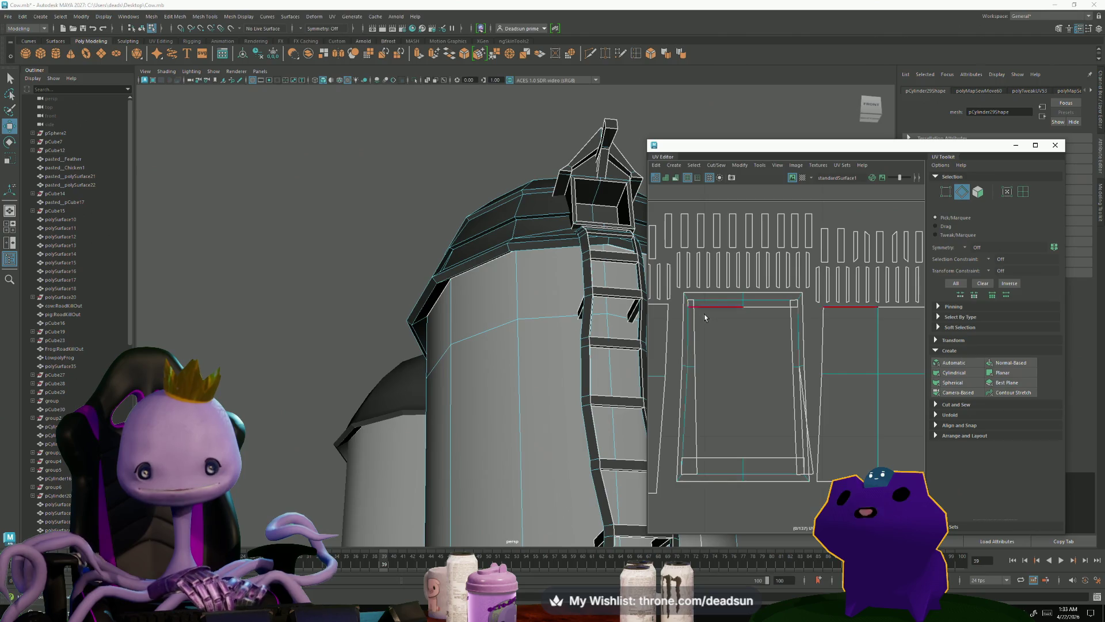
{"action": "left_click", "coordinate": [690, 304]}
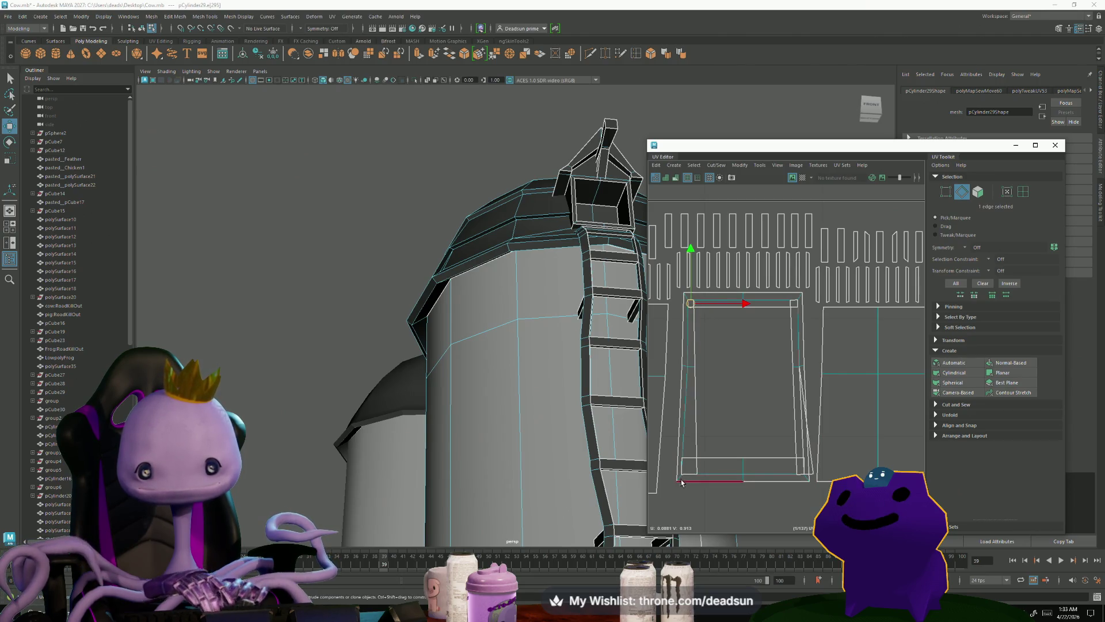
{"action": "left_click", "coordinate": [688, 476], "text": "shift"}
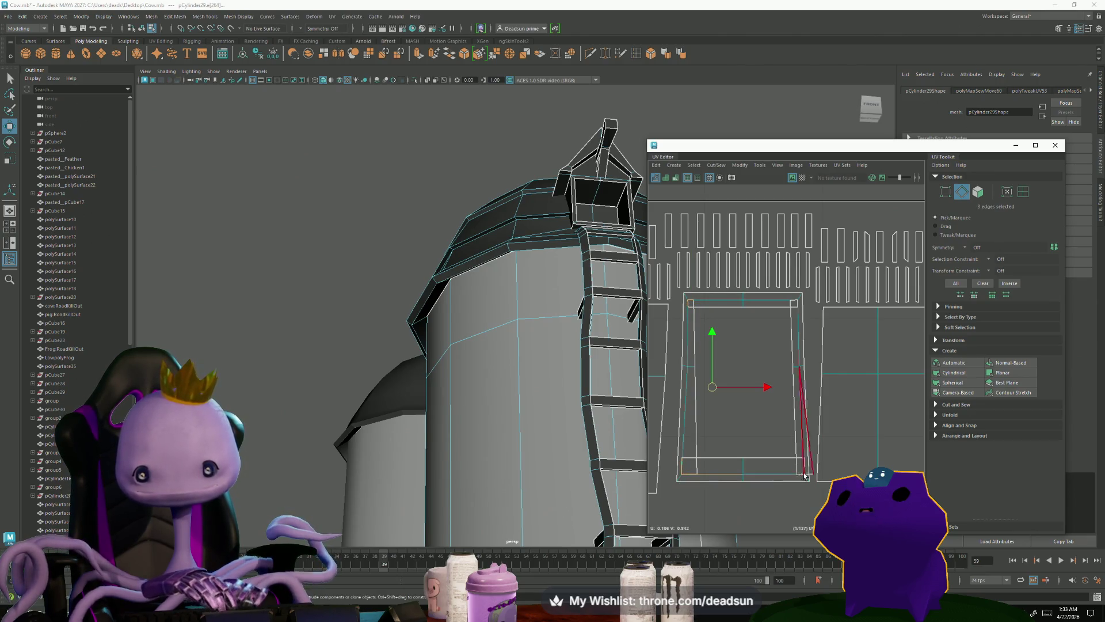
{"action": "left_click", "coordinate": [794, 303], "text": "shift"}
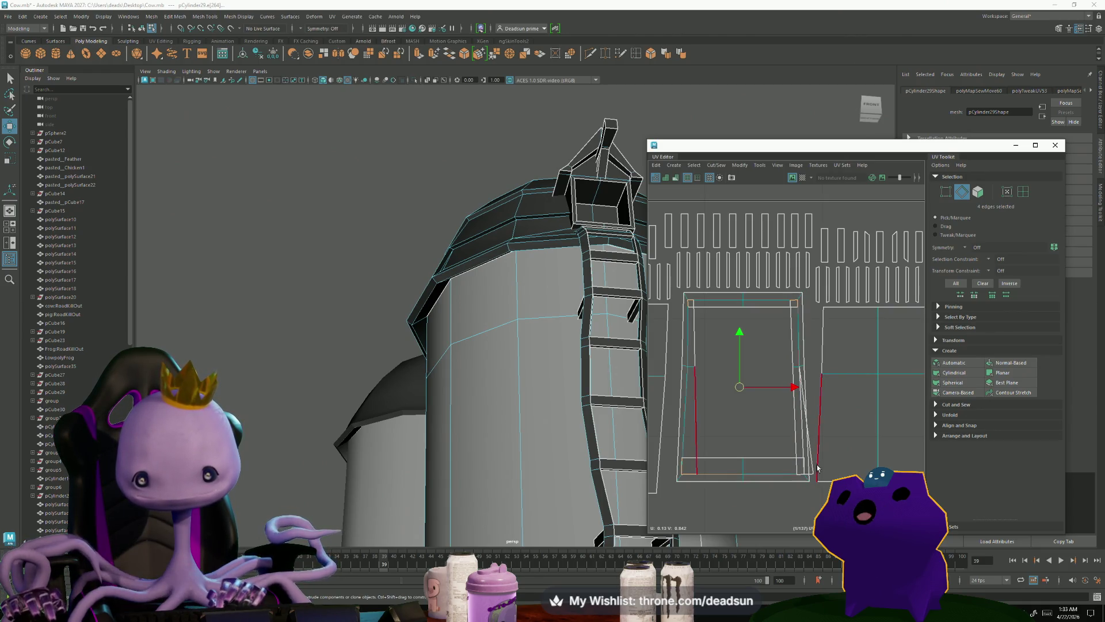
{"action": "left_click", "coordinate": [812, 468], "text": "shift"}
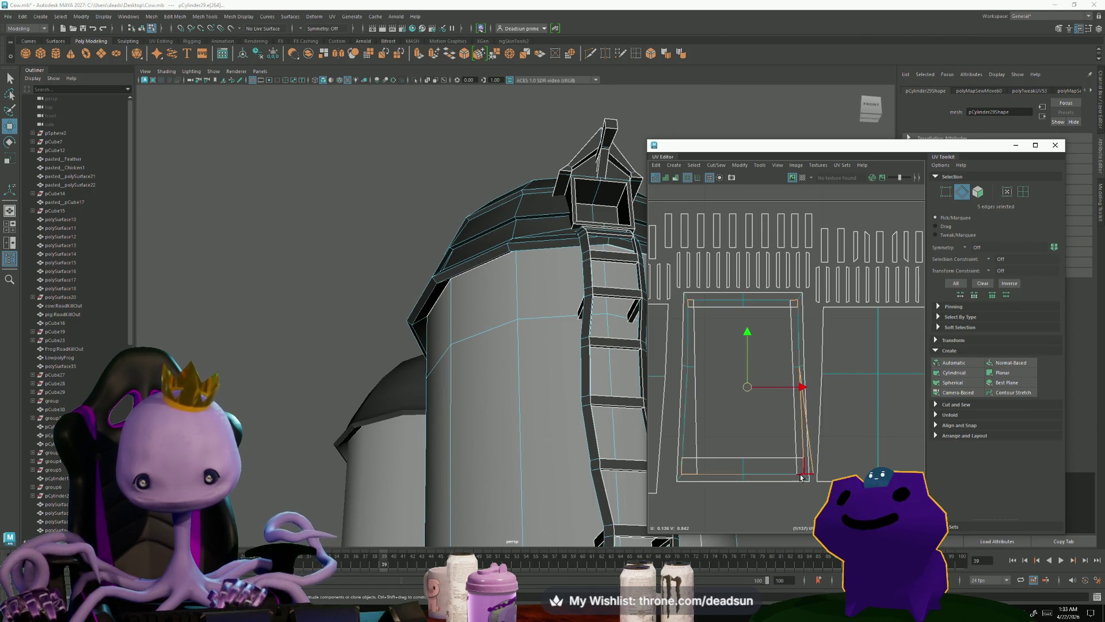
{"action": "left_click", "coordinate": [714, 165]}
{"action": "left_click", "coordinate": [742, 243]}
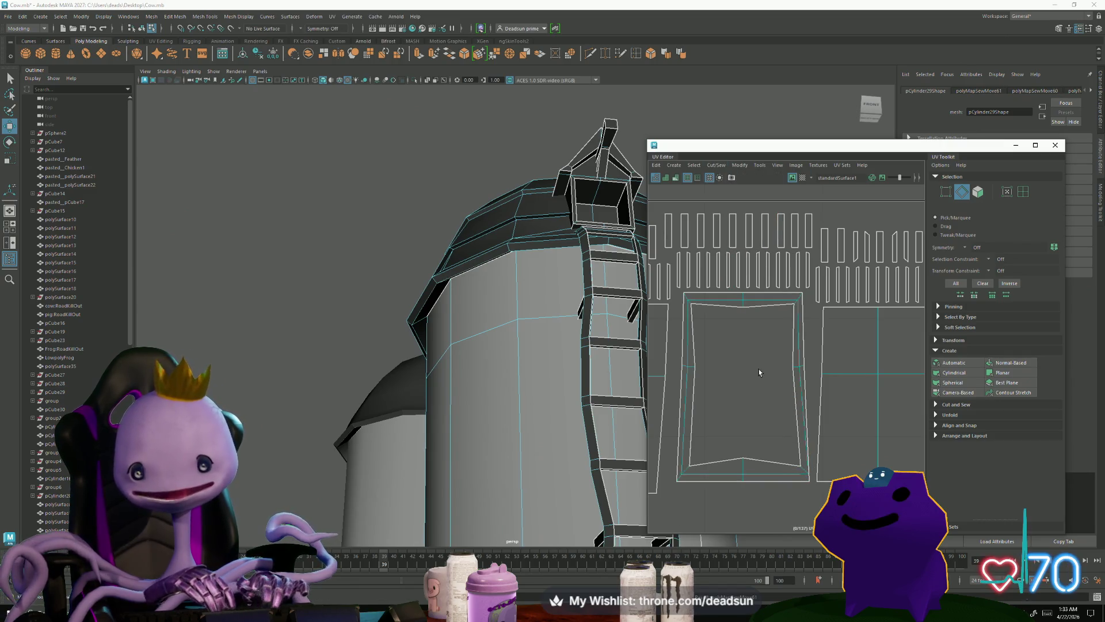
Step: Sew the window panel's bottom, bottom-right and top edges into one shell
{"action": "left_click", "coordinate": [738, 461]}
{"action": "left_click", "coordinate": [787, 448], "text": "shift"}
{"action": "left_click", "coordinate": [743, 305], "text": "shift"}
{"action": "left_click", "coordinate": [716, 166]}
{"action": "left_click", "coordinate": [729, 195]}
{"action": "scroll", "coordinate": [775, 426], "scroll_direction": "down", "scroll_amount": 2}
{"action": "right_click_drag", "start_coordinate": [774, 407], "coordinate": [775, 380]}
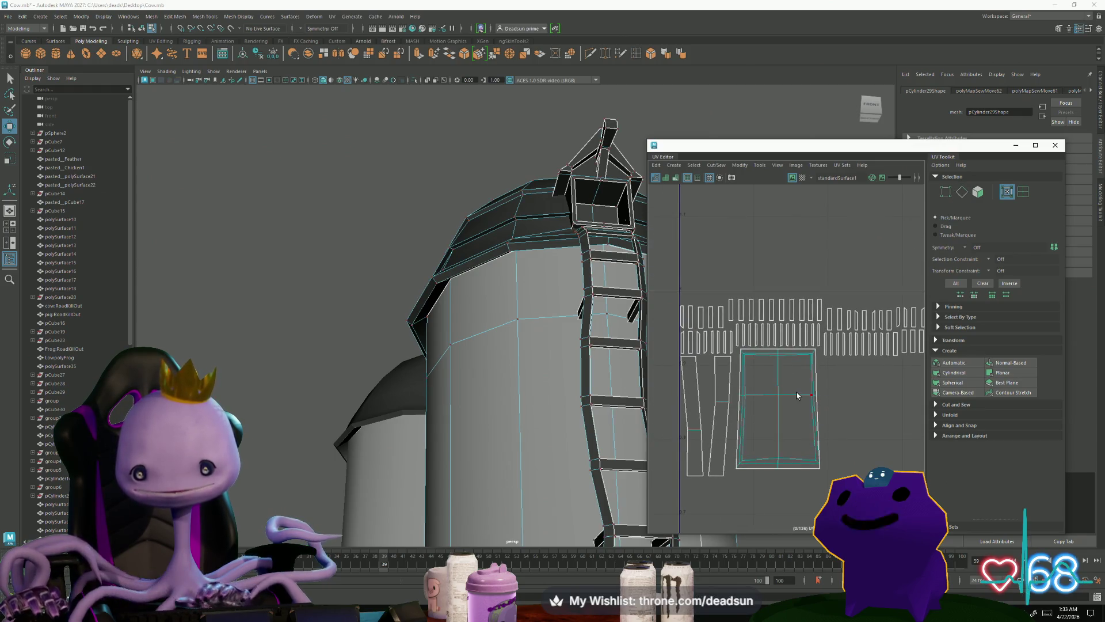
Step: Frame the sewn window shell and move it down below the wall shell
{"action": "scroll", "coordinate": [775, 407], "scroll_direction": "down", "scroll_amount": 2}
{"action": "middle_click_drag", "start_coordinate": [779, 448], "coordinate": [658, 413], "text": "alt"}
{"action": "left_click_drag", "start_coordinate": [662, 366], "coordinate": [869, 433]}
{"action": "middle_click_drag", "start_coordinate": [881, 458], "coordinate": [721, 420], "text": "alt"}
{"action": "scroll", "coordinate": [804, 422], "scroll_direction": "down", "scroll_amount": 3}
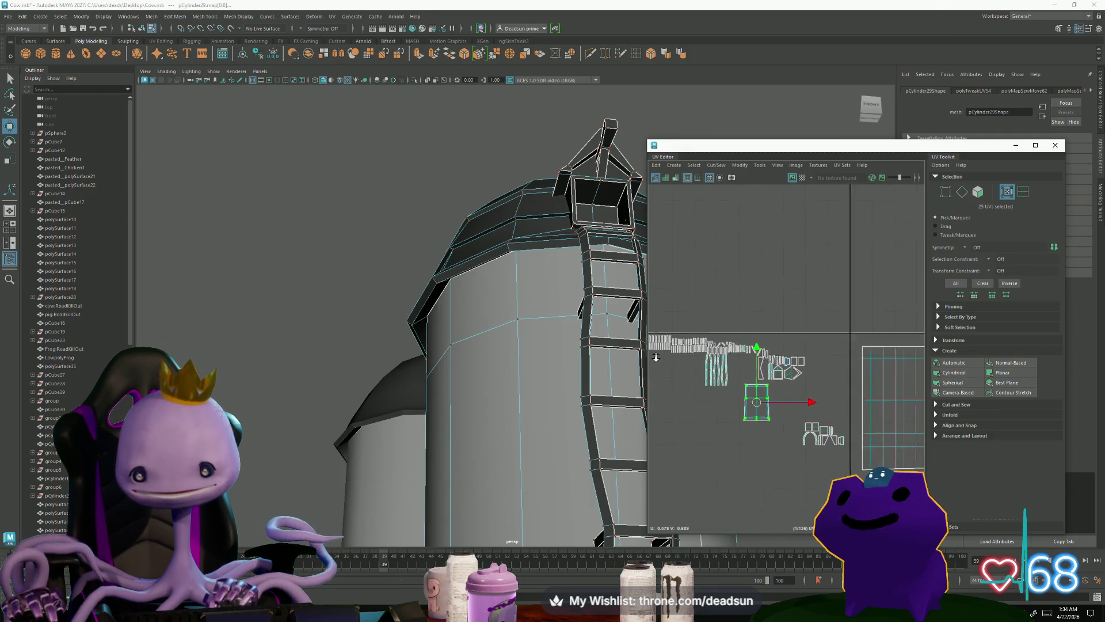
{"action": "mouse_move", "coordinate": [698, 373]}
{"action": "left_mouse_down"}
{"action": "mouse_move", "coordinate": [851, 433]}
{"action": "mouse_move", "coordinate": [894, 422]}
{"action": "left_mouse_up"}
{"action": "scroll", "coordinate": [893, 420], "scroll_direction": "up", "scroll_amount": 5}
{"action": "key", "text": "f"}
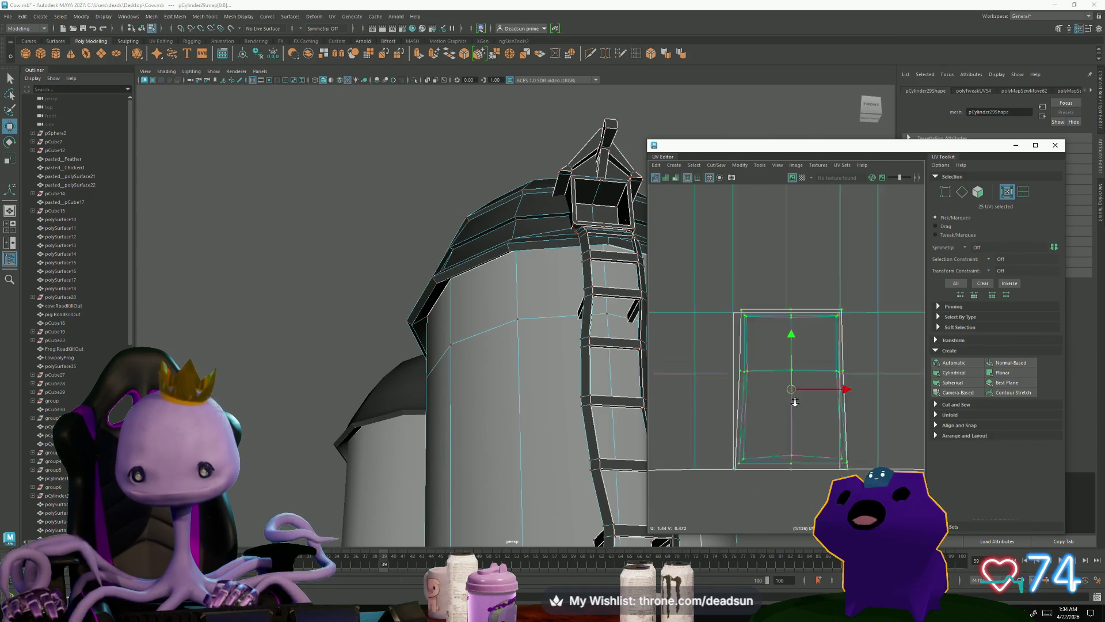
{"action": "left_click_drag", "start_coordinate": [796, 388], "coordinate": [792, 547]}
{"action": "key", "text": "w"}
{"action": "middle_click_drag", "start_coordinate": [762, 497], "coordinate": [721, 447], "text": "alt"}
Step: Lower the window shell's bottom-centre UV slightly
{"action": "key", "text": "r"}
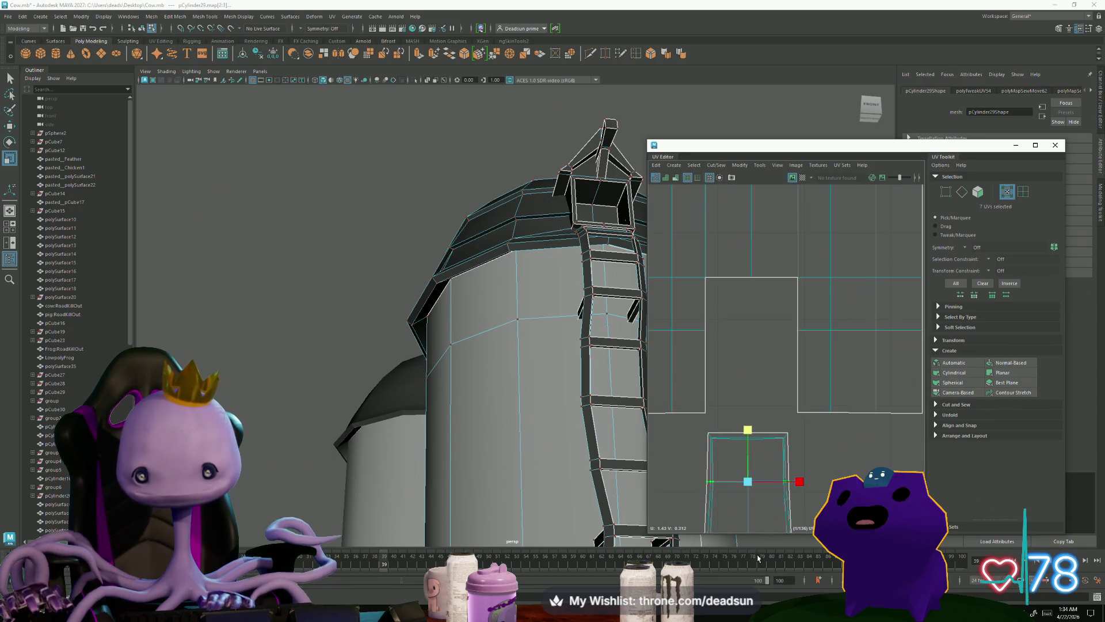
{"action": "middle_click_drag", "start_coordinate": [757, 498], "coordinate": [763, 394], "text": "alt"}
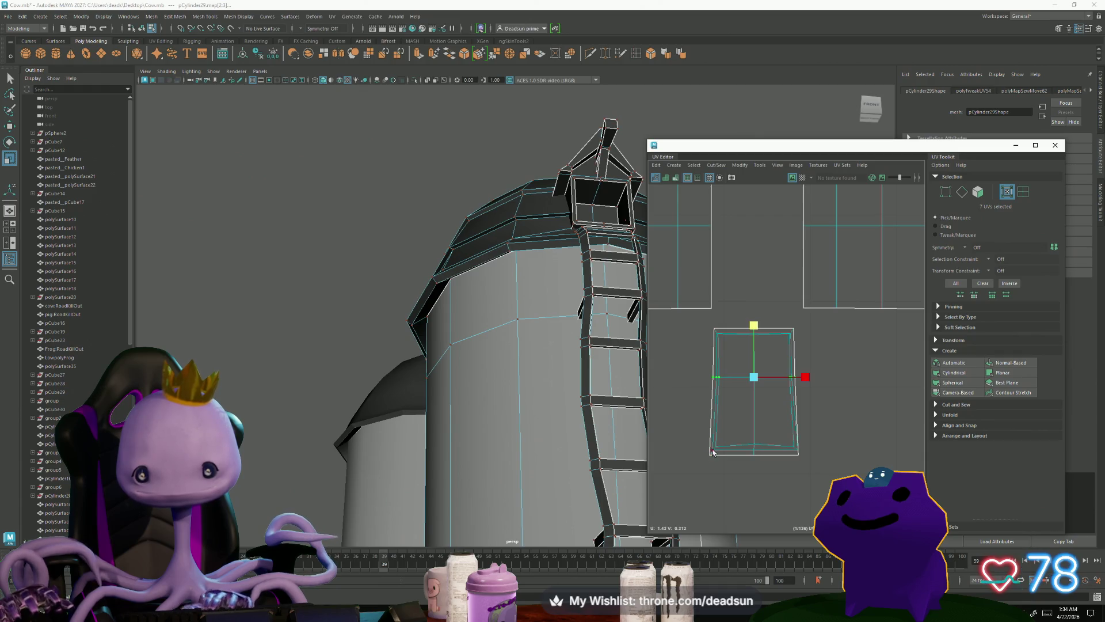
{"action": "left_click", "coordinate": [754, 446]}
{"action": "key", "text": "w"}
{"action": "left_click_drag", "start_coordinate": [753, 392], "coordinate": [753, 395]}
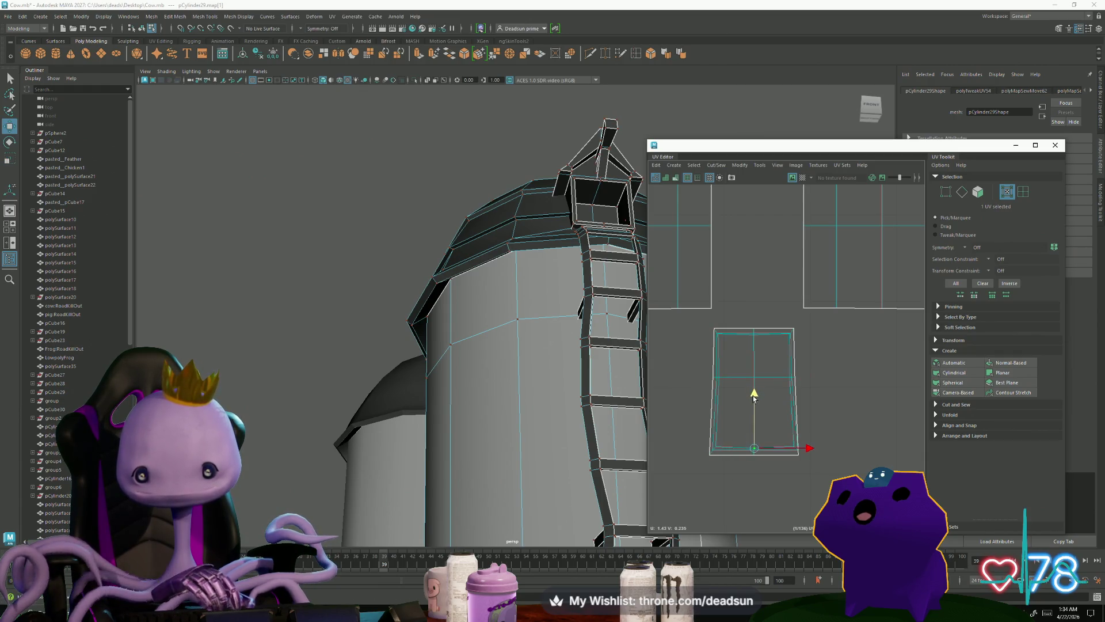
Step: Lower the window shell's top-edge UVs by a few pixels
{"action": "scroll", "coordinate": [714, 343], "scroll_direction": "up", "scroll_amount": 3}
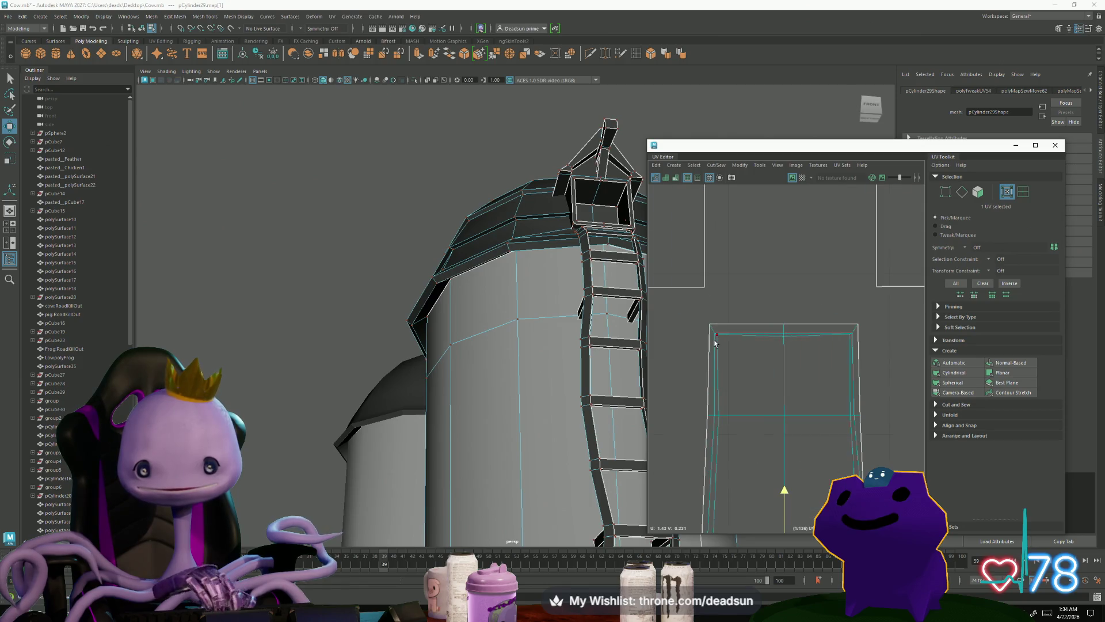
{"action": "left_click", "coordinate": [784, 335], "text": "shift"}
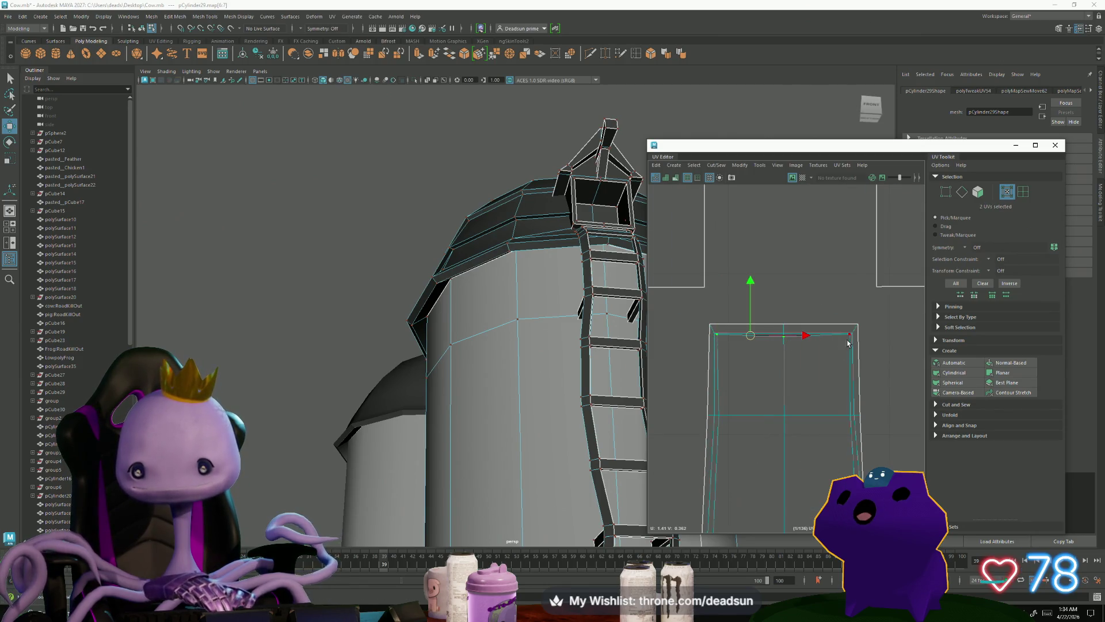
{"action": "left_click", "coordinate": [850, 334], "text": "shift"}
{"action": "key", "text": "r"}
{"action": "key", "text": "w"}
{"action": "left_click_drag", "start_coordinate": [782, 288], "coordinate": [782, 292]}
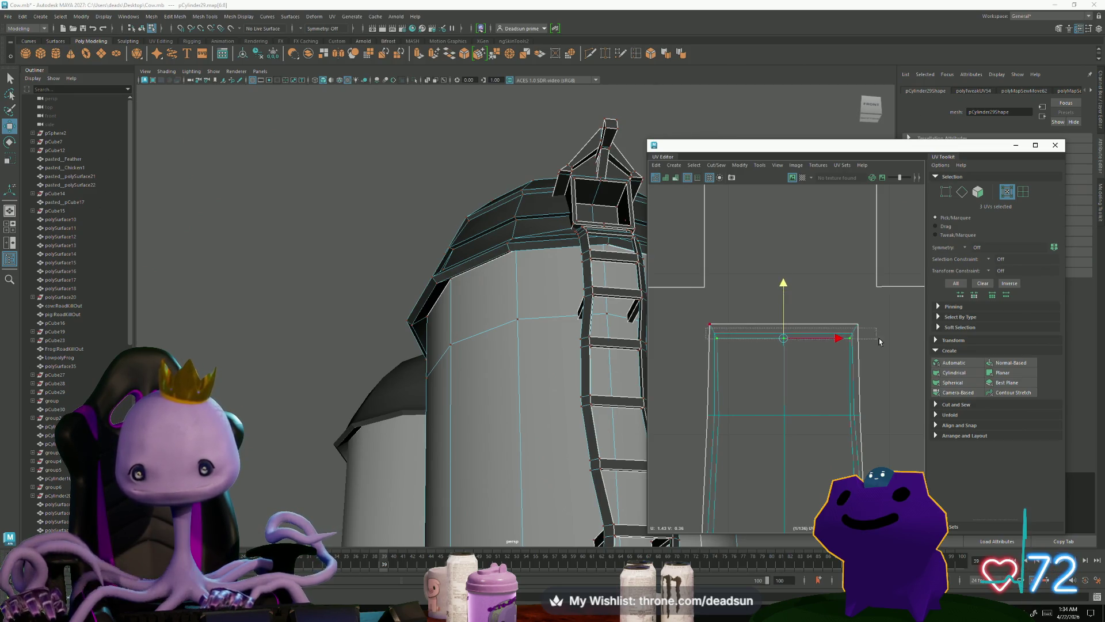
{"action": "left_click_drag", "start_coordinate": [885, 334], "coordinate": [885, 334]}
{"action": "key", "text": "r"}
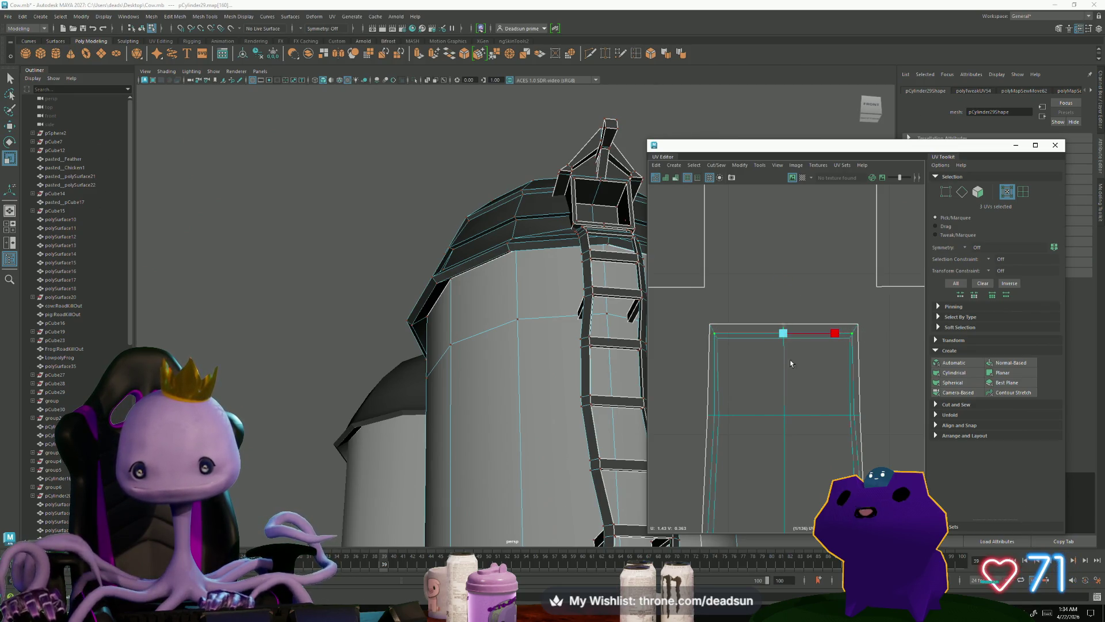
Step: Spread the middle left and right UVs apart and widen the top corners slightly
{"action": "left_click", "coordinate": [714, 415]}
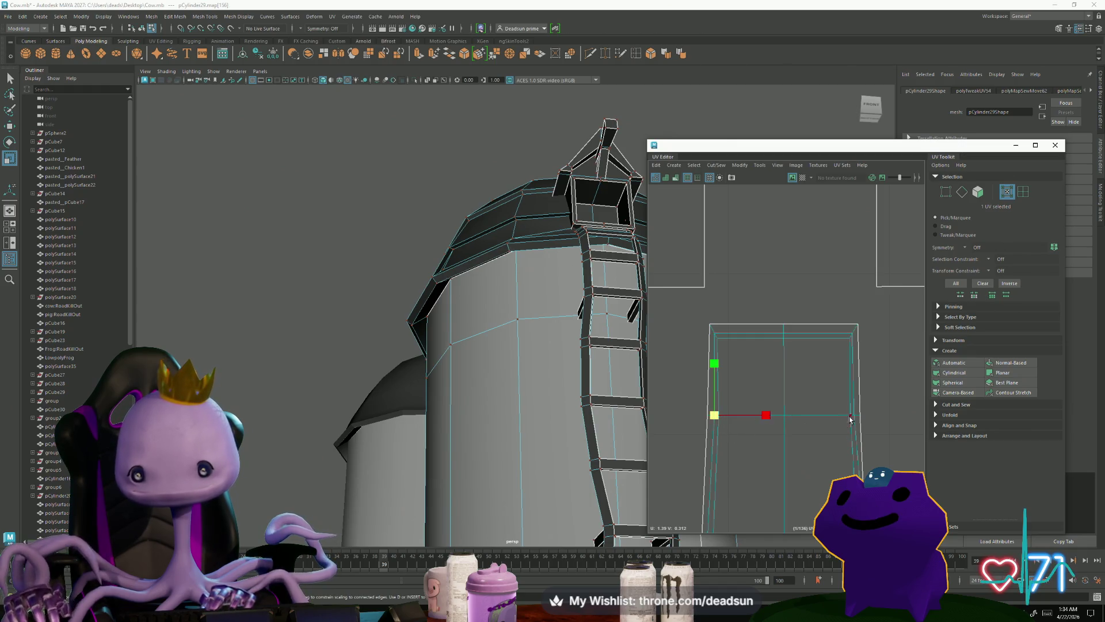
{"action": "left_click", "coordinate": [855, 415], "text": "shift"}
{"action": "left_click_drag", "start_coordinate": [836, 419], "coordinate": [838, 419]}
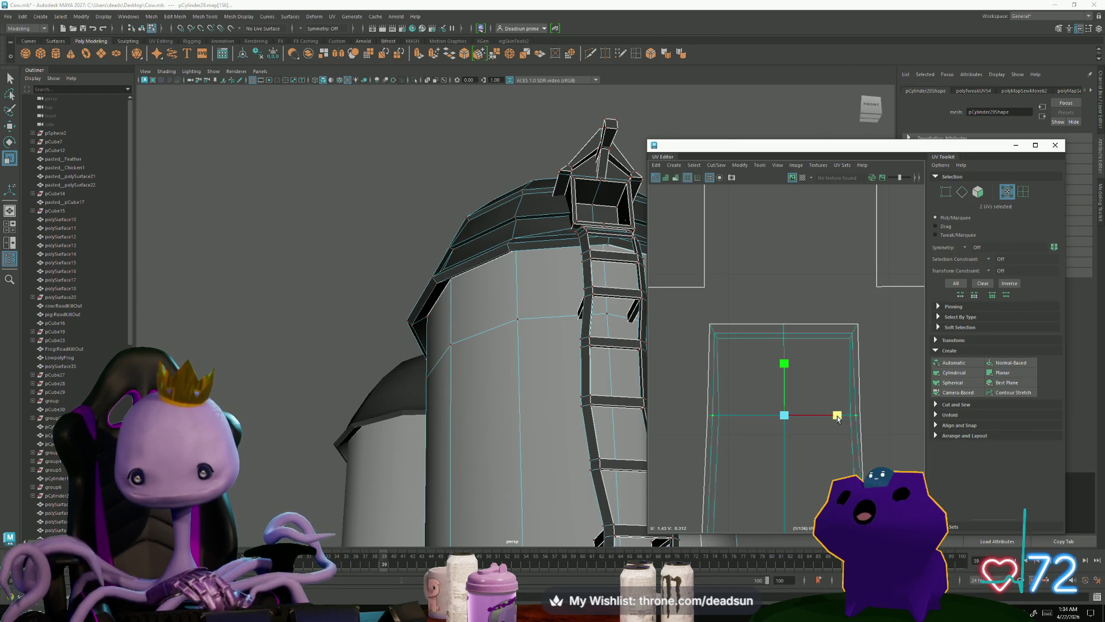
{"action": "scroll", "coordinate": [766, 362], "scroll_direction": "down", "scroll_amount": 2}
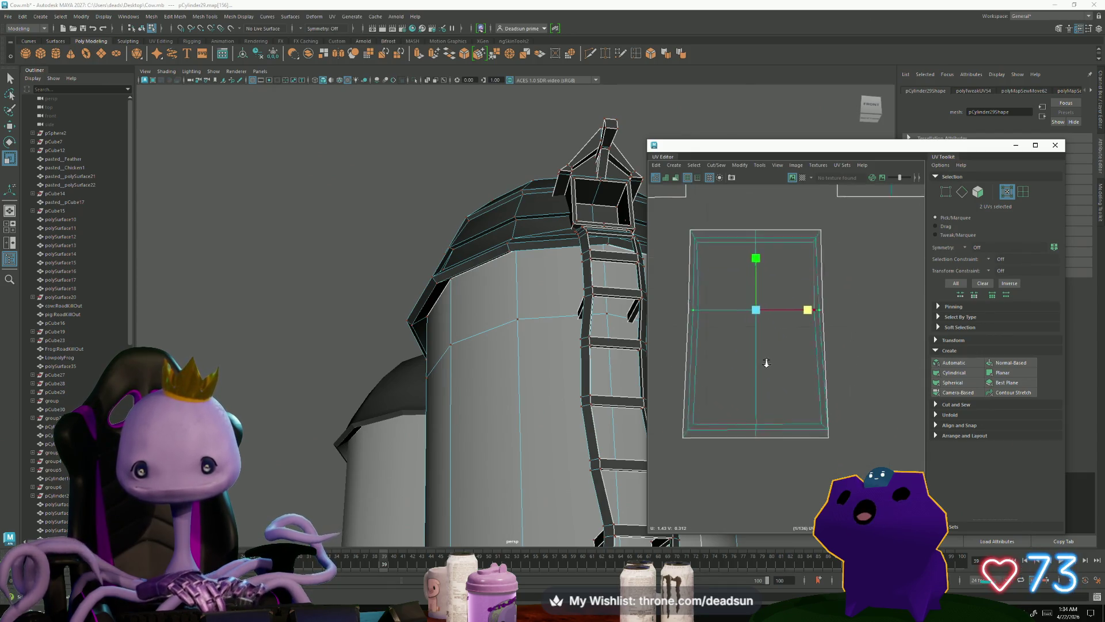
{"action": "left_click", "coordinate": [710, 257]}
{"action": "left_click", "coordinate": [810, 258], "text": "shift"}
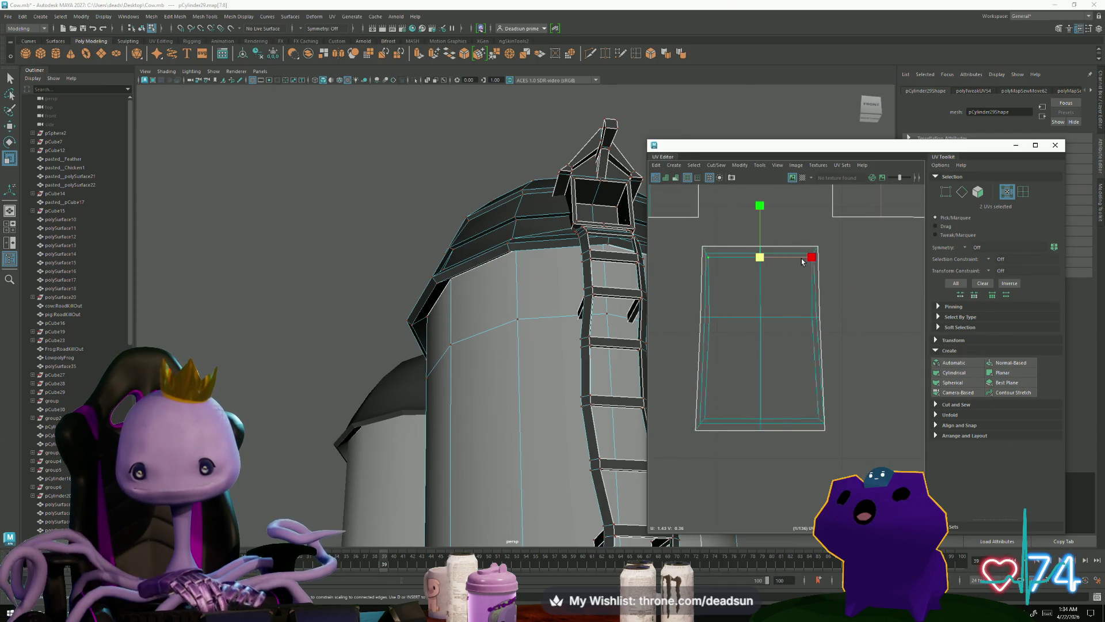
{"action": "left_click_drag", "start_coordinate": [801, 261], "coordinate": [803, 262]}
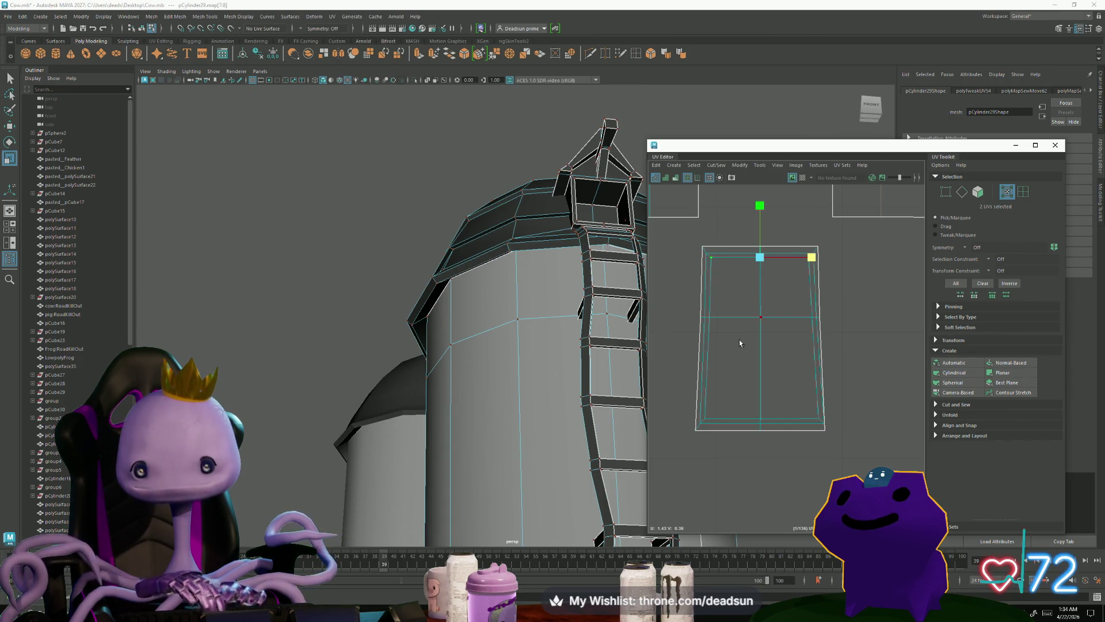
Step: Nudge the window shell's right-edge UVs slightly to the right
{"action": "left_click", "coordinate": [826, 437]}
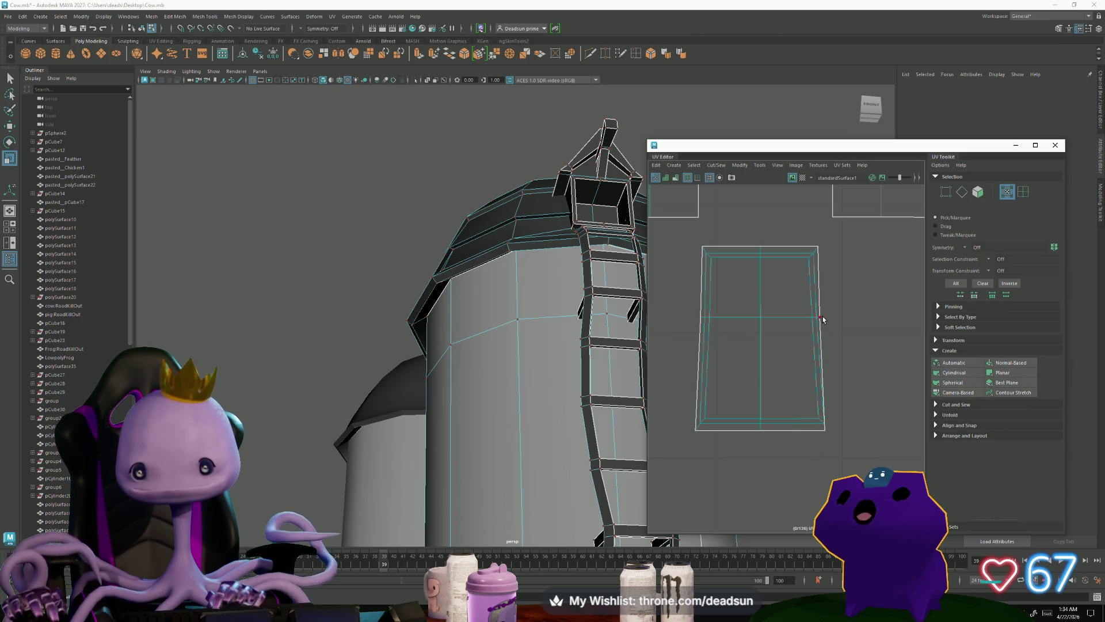
{"action": "left_click", "coordinate": [822, 317]}
{"action": "left_click", "coordinate": [825, 430], "text": "shift"}
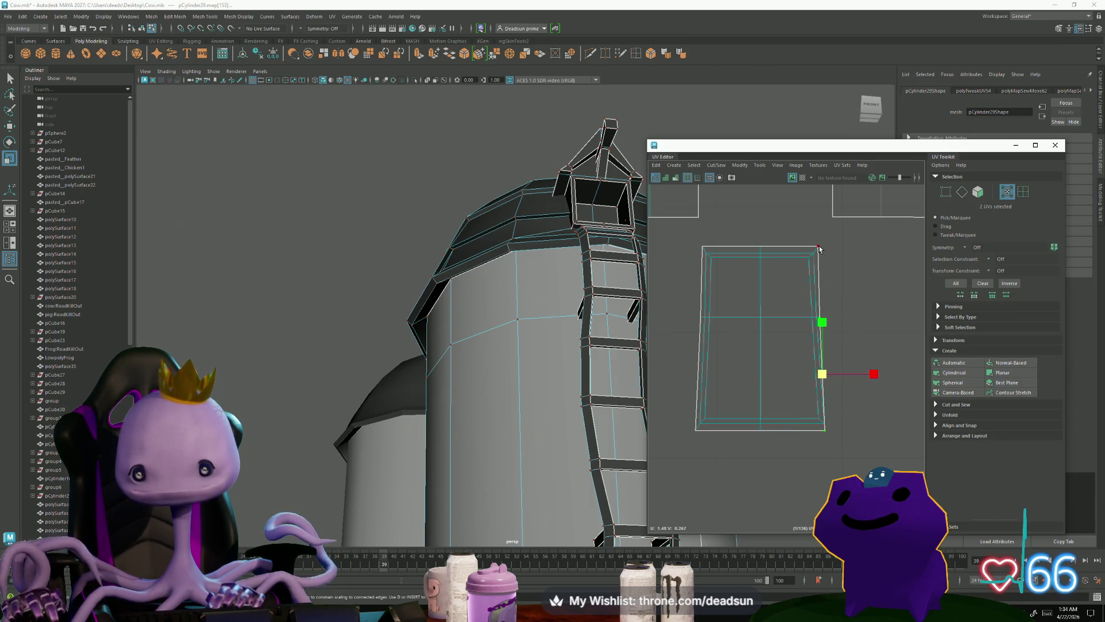
{"action": "key", "text": "w"}
{"action": "left_click_drag", "start_coordinate": [879, 338], "coordinate": [880, 339]}
Step: Select the bottom, middle-row and top-right corner UVs, then orbit the 3D silo view
{"action": "left_click", "coordinate": [762, 426]}
{"action": "left_click", "coordinate": [829, 424], "text": "shift"}
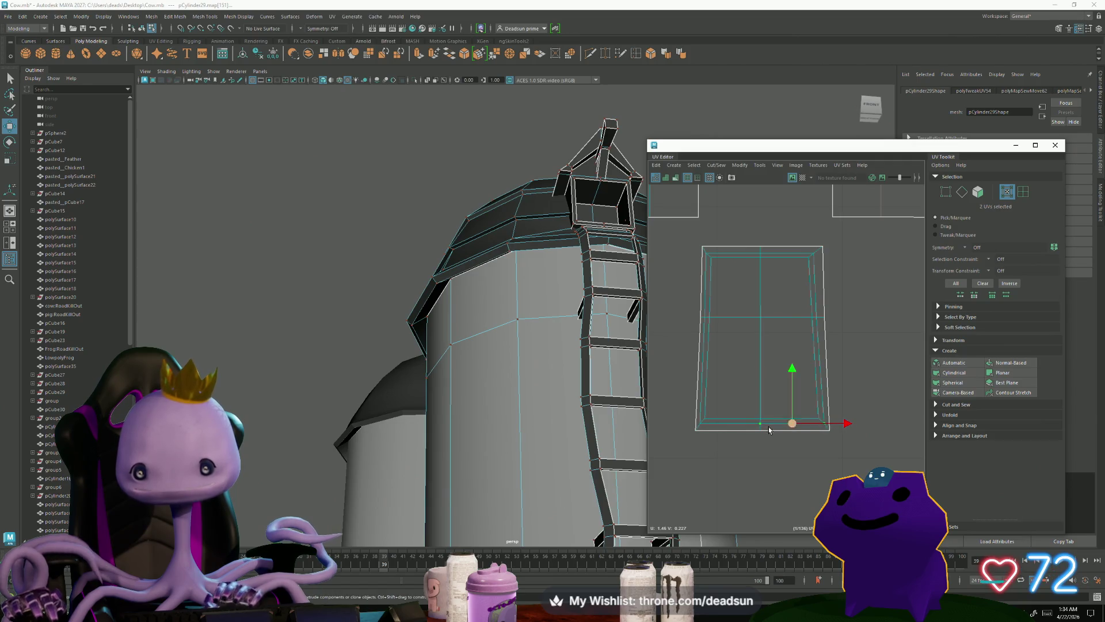
{"action": "left_click", "coordinate": [701, 424], "text": "shift"}
{"action": "key", "text": "e"}
{"action": "key", "text": "r"}
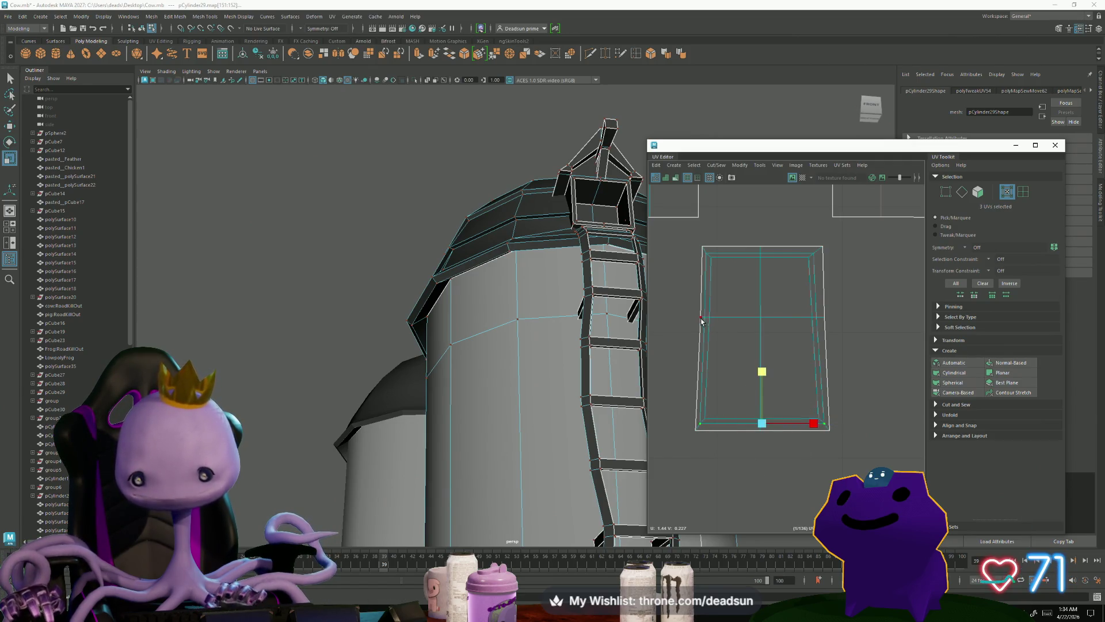
{"action": "left_click_drag", "start_coordinate": [744, 320], "coordinate": [861, 338]}
{"action": "left_click", "coordinate": [821, 244]}
{"action": "key", "text": "w"}
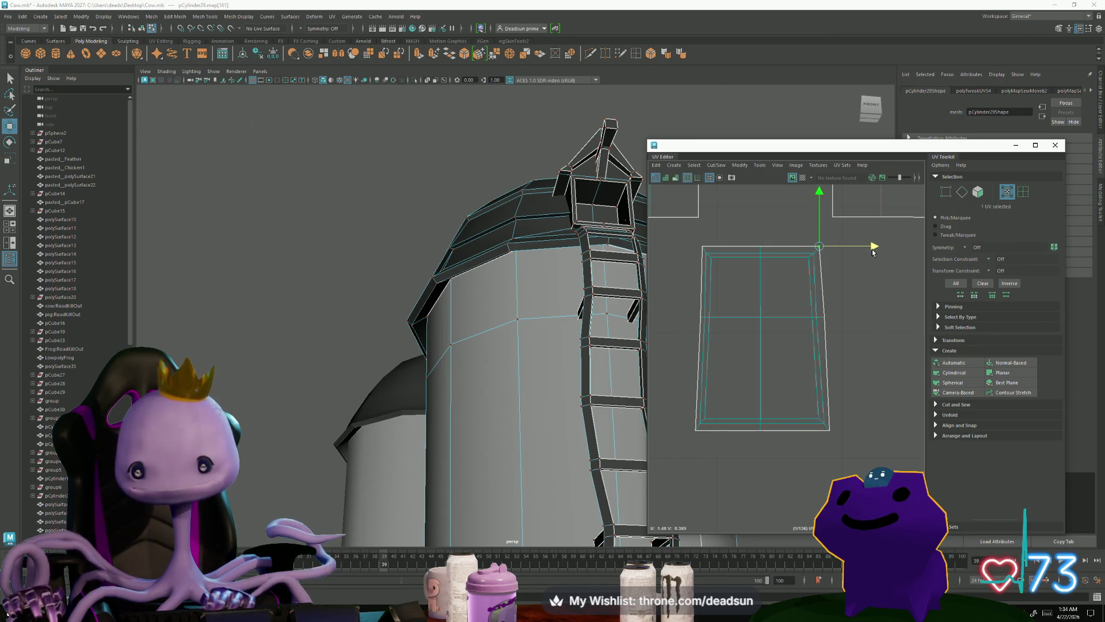
{"action": "left_click_drag", "start_coordinate": [518, 346], "coordinate": [403, 345], "text": "alt"}
Step: Select the small window UV shell and move it into the wall shell's notch
{"action": "scroll", "coordinate": [709, 370], "scroll_direction": "down", "scroll_amount": 3}
{"action": "middle_click_drag", "start_coordinate": [709, 369], "coordinate": [698, 391], "text": "alt"}
{"action": "right_click_drag", "start_coordinate": [746, 429], "coordinate": [746, 429]}
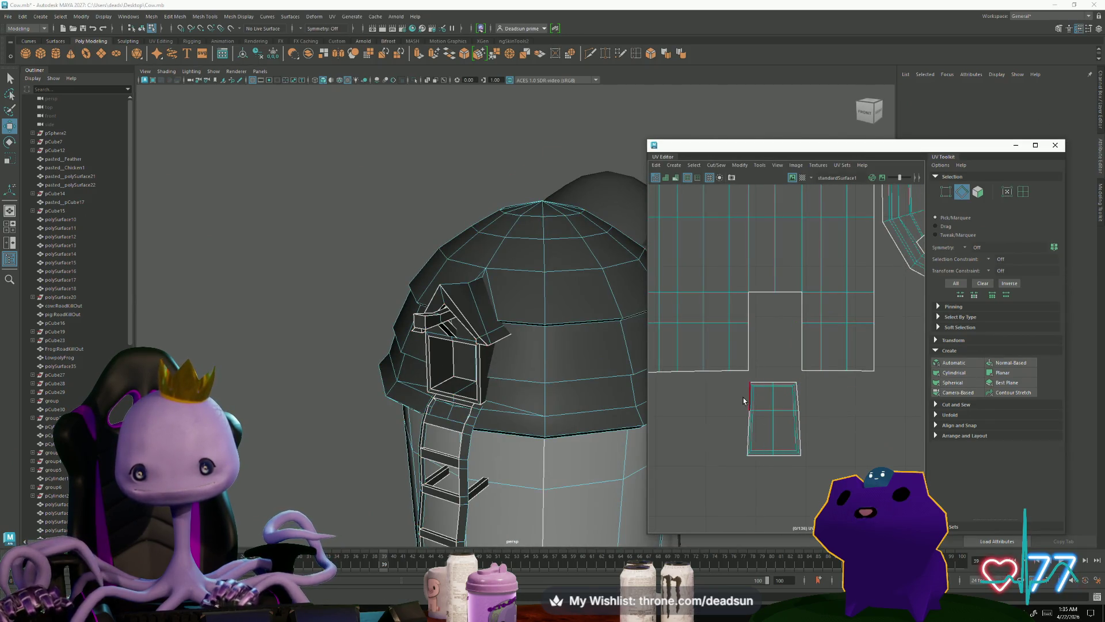
{"action": "scroll", "coordinate": [746, 429], "scroll_direction": "down", "scroll_amount": 5}
{"action": "mouse_move", "coordinate": [746, 428]}
{"action": "middle_mouse_down", "text": "alt"}
{"action": "mouse_move", "coordinate": [777, 416]}
{"action": "mouse_move", "coordinate": [751, 460]}
{"action": "middle_mouse_up", "text": "alt"}
{"action": "scroll", "coordinate": [754, 459], "scroll_direction": "up", "scroll_amount": 4}
{"action": "left_click_drag", "start_coordinate": [798, 403], "coordinate": [858, 463]}
{"action": "left_click_drag", "start_coordinate": [827, 426], "coordinate": [828, 366]}
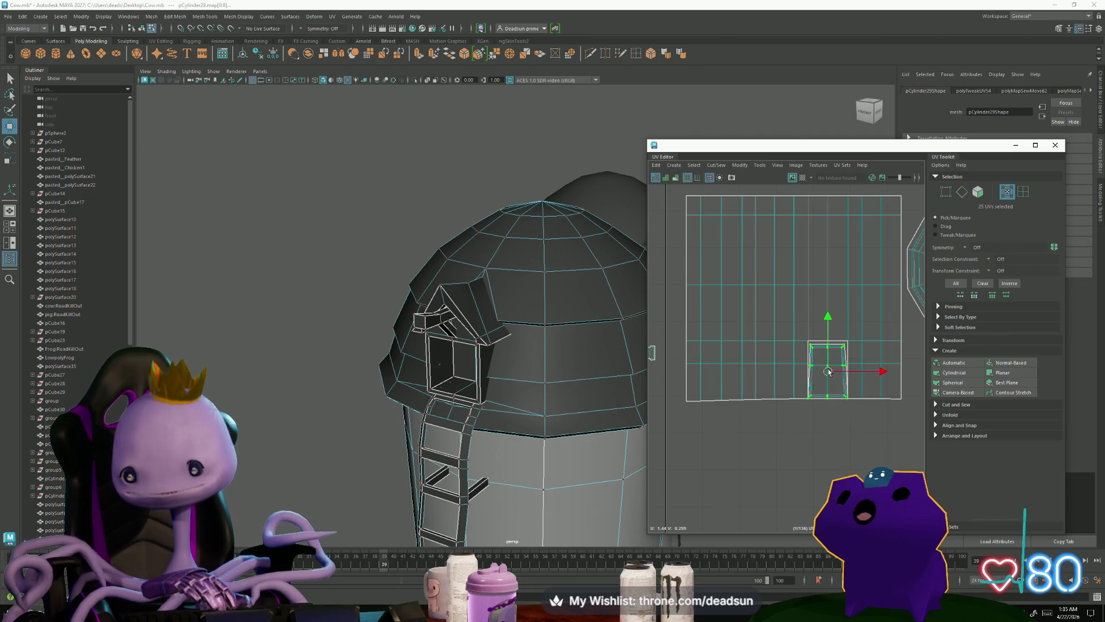
Step: Scale the window shell slightly taller to fill the opening
{"action": "scroll", "coordinate": [832, 371], "scroll_direction": "up", "scroll_amount": 2}
{"action": "scroll", "coordinate": [836, 373], "scroll_direction": "up", "scroll_amount": 1}
{"action": "key", "text": "r"}
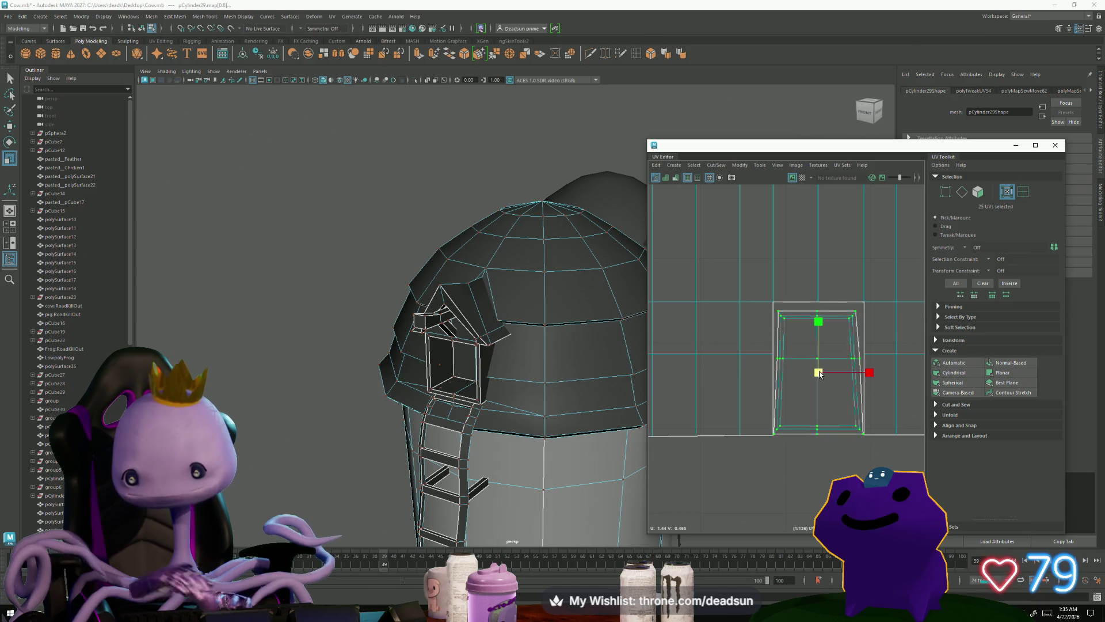
{"action": "left_click_drag", "start_coordinate": [816, 318], "coordinate": [818, 313]}
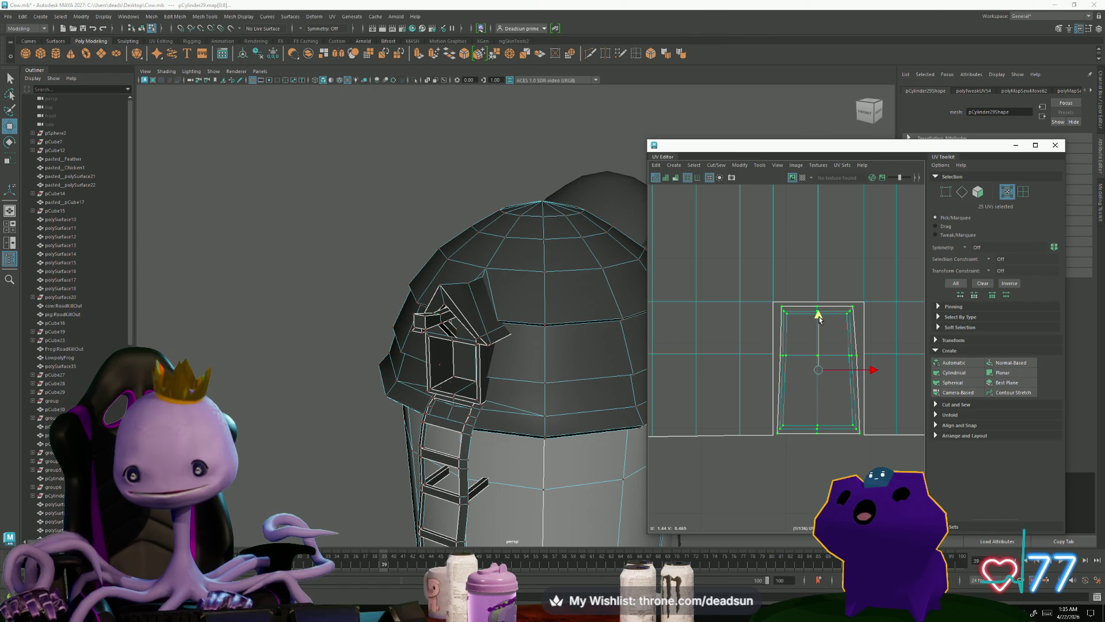
{"action": "scroll", "coordinate": [869, 385], "scroll_direction": "down", "scroll_amount": 3}
{"action": "mouse_move", "coordinate": [793, 407]}
{"action": "middle_mouse_down", "text": "alt"}
{"action": "mouse_move", "coordinate": [711, 358]}
{"action": "mouse_move", "coordinate": [762, 361]}
{"action": "mouse_move", "coordinate": [789, 388]}
{"action": "mouse_move", "coordinate": [774, 406]}
{"action": "middle_mouse_up", "text": "alt"}
{"action": "scroll", "coordinate": [762, 358], "scroll_direction": "down", "scroll_amount": 3}
Step: Switch to edge selection and pick matching border edges along the upper ladder strips
{"action": "scroll", "coordinate": [680, 415], "scroll_direction": "up", "scroll_amount": 3}
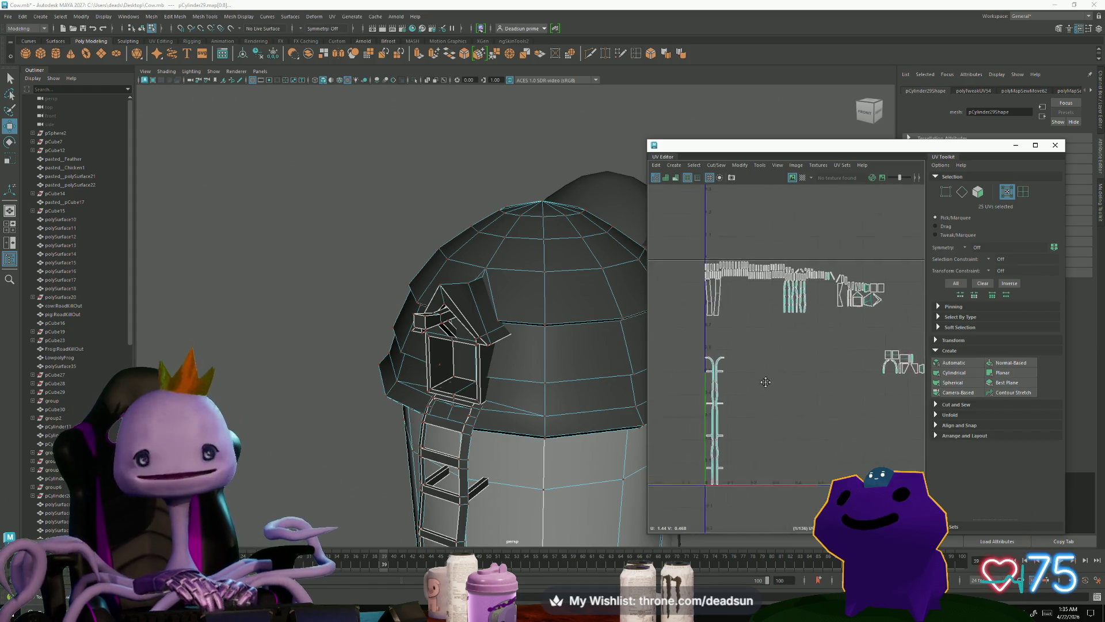
{"action": "middle_click_drag", "start_coordinate": [799, 531], "coordinate": [799, 479], "text": "alt"}
{"action": "scroll", "coordinate": [748, 481], "scroll_direction": "up", "scroll_amount": 5}
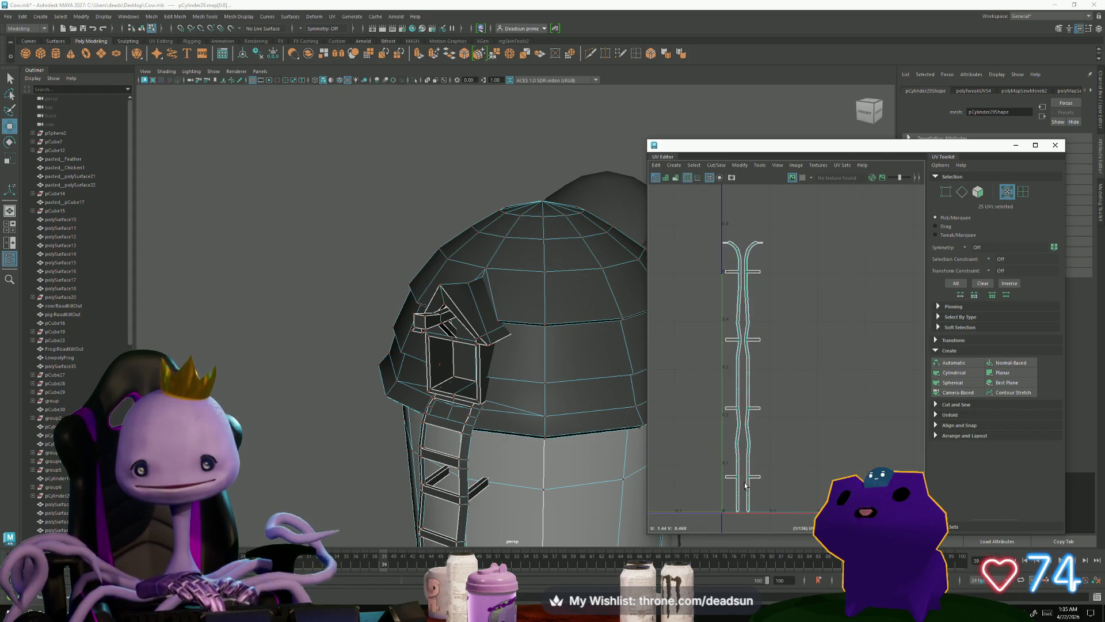
{"action": "scroll", "coordinate": [722, 427], "scroll_direction": "up", "scroll_amount": 3}
{"action": "right_click_drag", "start_coordinate": [720, 437], "coordinate": [720, 406]}
{"action": "left_click", "coordinate": [720, 403]}
{"action": "left_click", "coordinate": [758, 406], "text": "shift"}
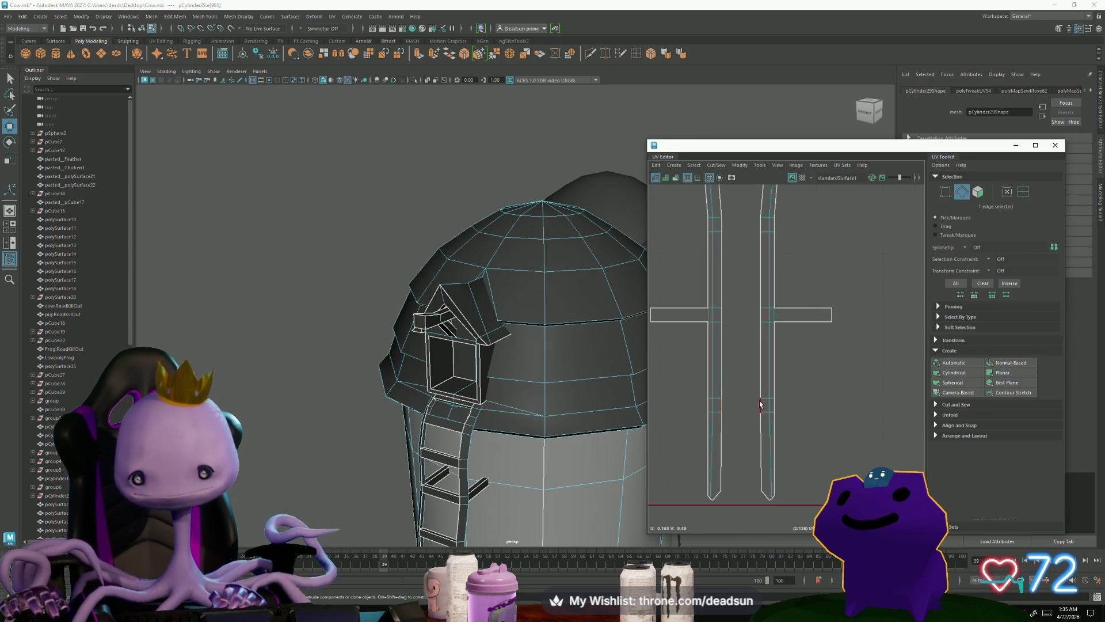
{"action": "left_click", "coordinate": [762, 313], "text": "shift"}
{"action": "left_click", "coordinate": [720, 231], "text": "shift"}
{"action": "left_click", "coordinate": [720, 228], "text": "shift"}
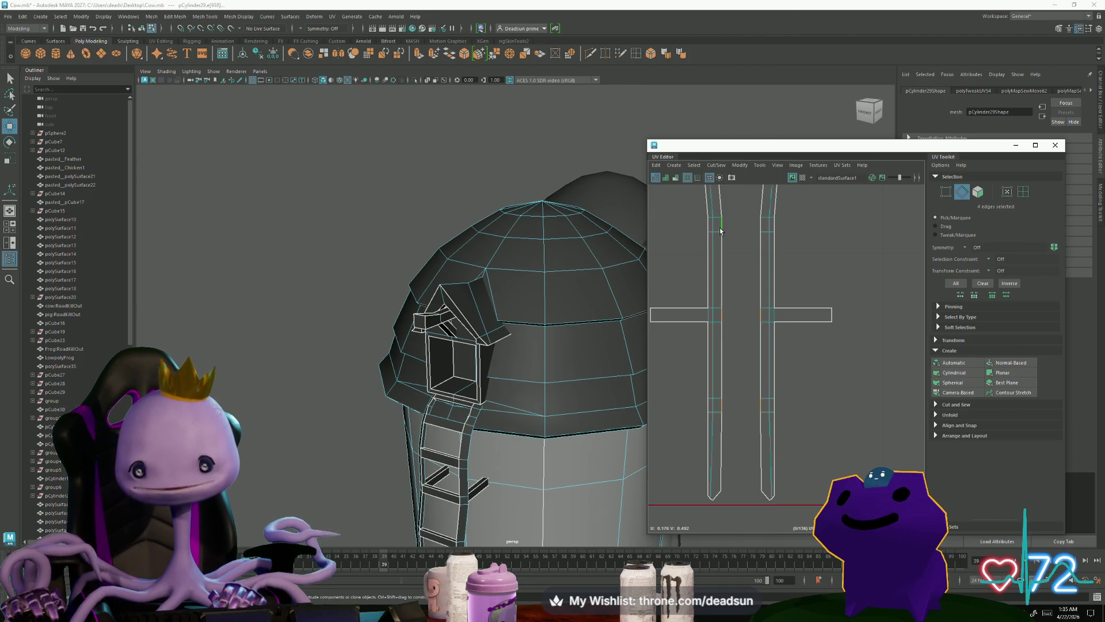
{"action": "left_click", "coordinate": [762, 227], "text": "shift"}
Step: Add the remaining border edges along the bent and lower parts of the ladder
{"action": "middle_click_drag", "start_coordinate": [762, 228], "coordinate": [744, 389], "text": "alt"}
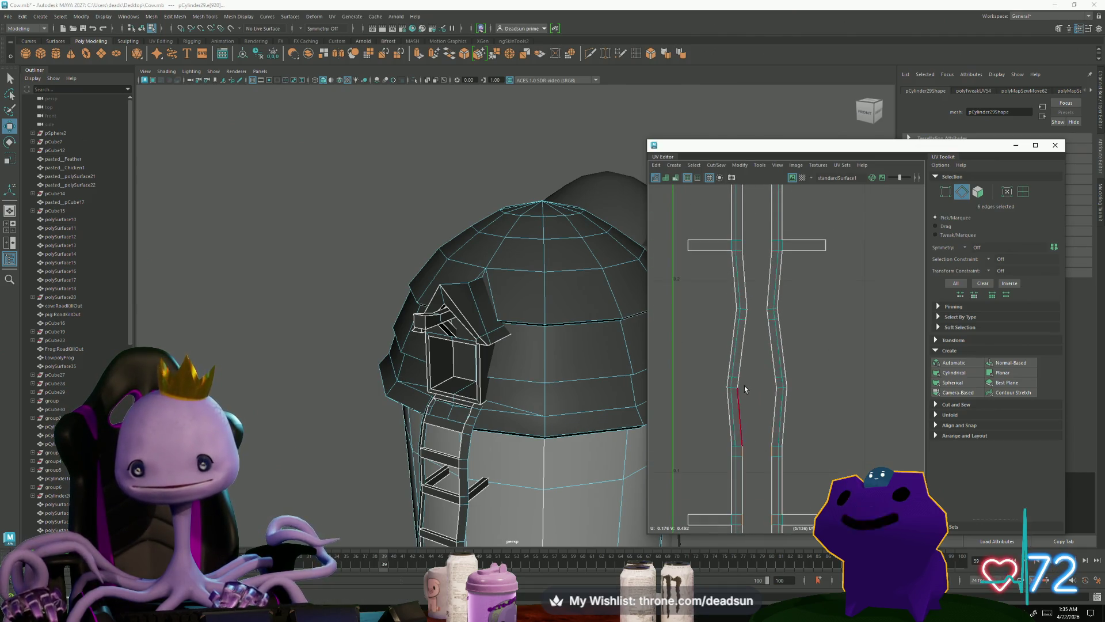
{"action": "left_click", "coordinate": [779, 381], "text": "shift"}
{"action": "left_click", "coordinate": [765, 316], "text": "shift"}
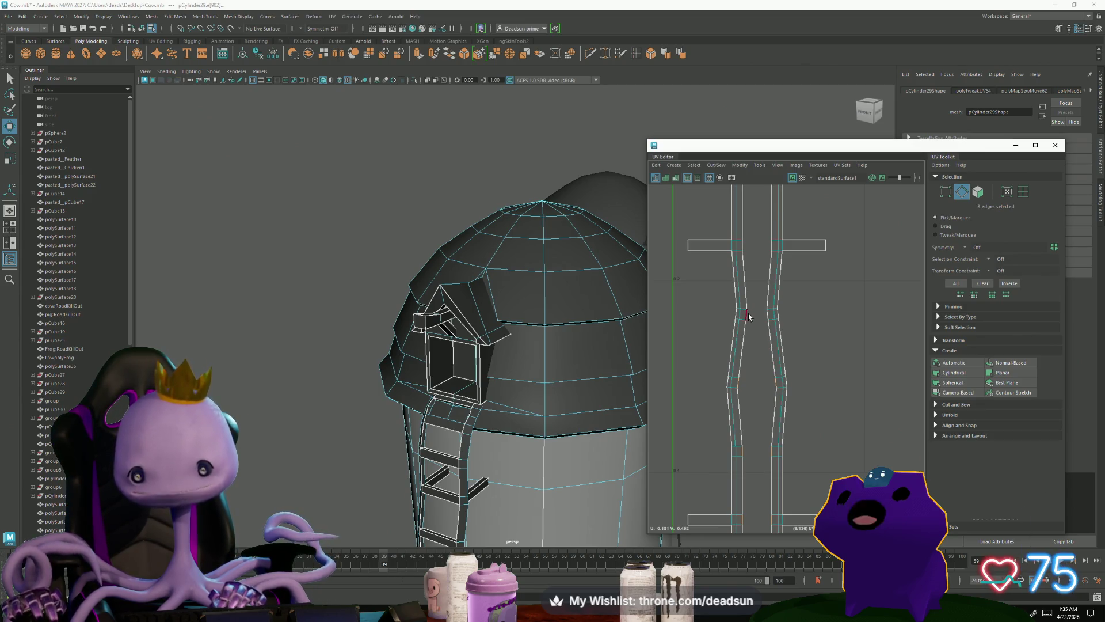
{"action": "left_click", "coordinate": [742, 248], "text": "shift"}
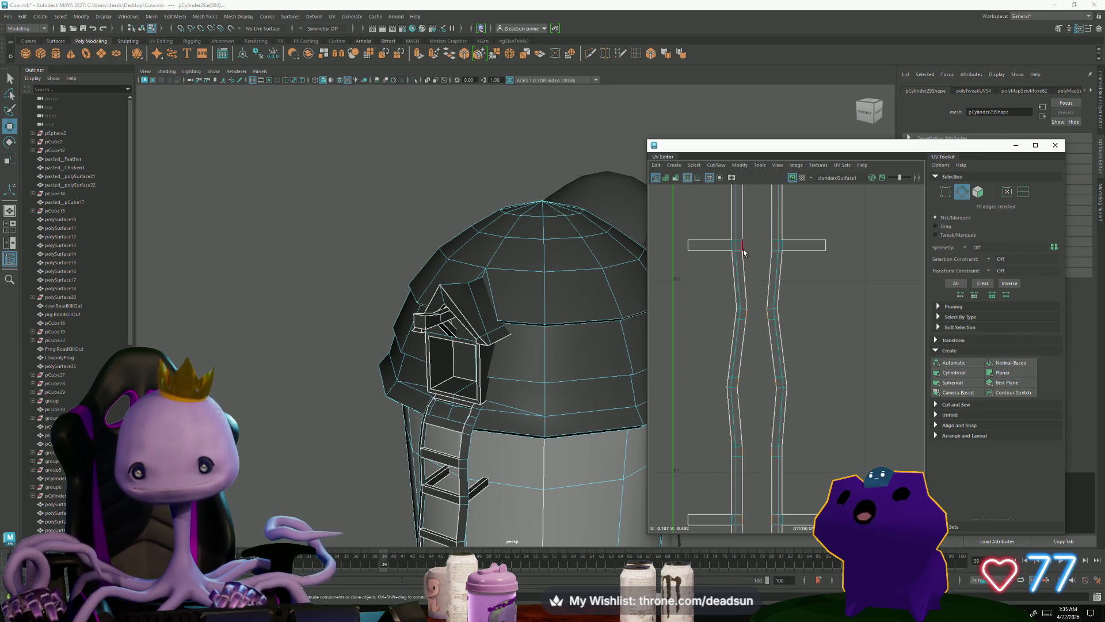
{"action": "left_click", "coordinate": [777, 247], "text": "shift"}
{"action": "middle_click_drag", "start_coordinate": [777, 248], "coordinate": [725, 421], "text": "alt"}
{"action": "left_click", "coordinate": [749, 439], "text": "shift"}
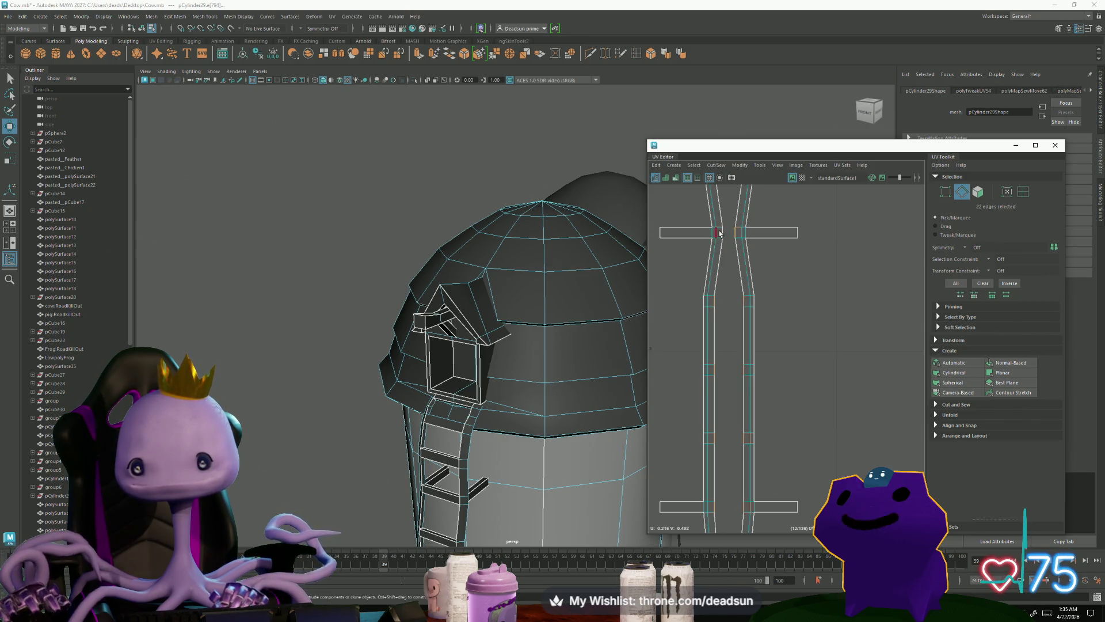
{"action": "middle_click_drag", "start_coordinate": [726, 240], "coordinate": [733, 480], "text": "alt"}
{"action": "left_click", "coordinate": [732, 484], "text": "shift"}
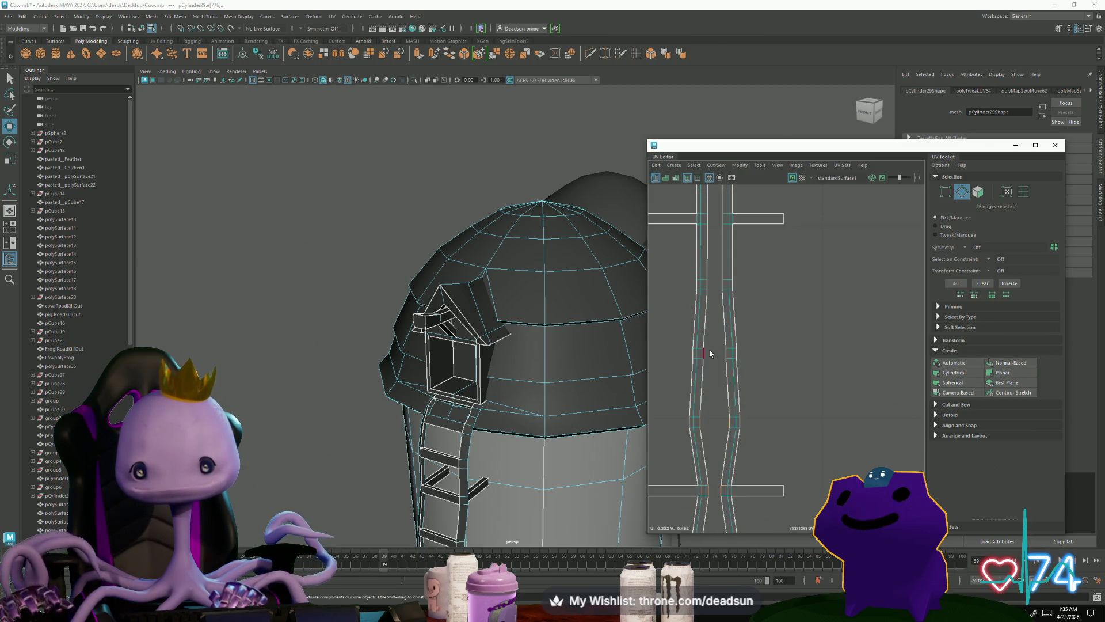
{"action": "left_click", "coordinate": [719, 285], "text": "shift"}
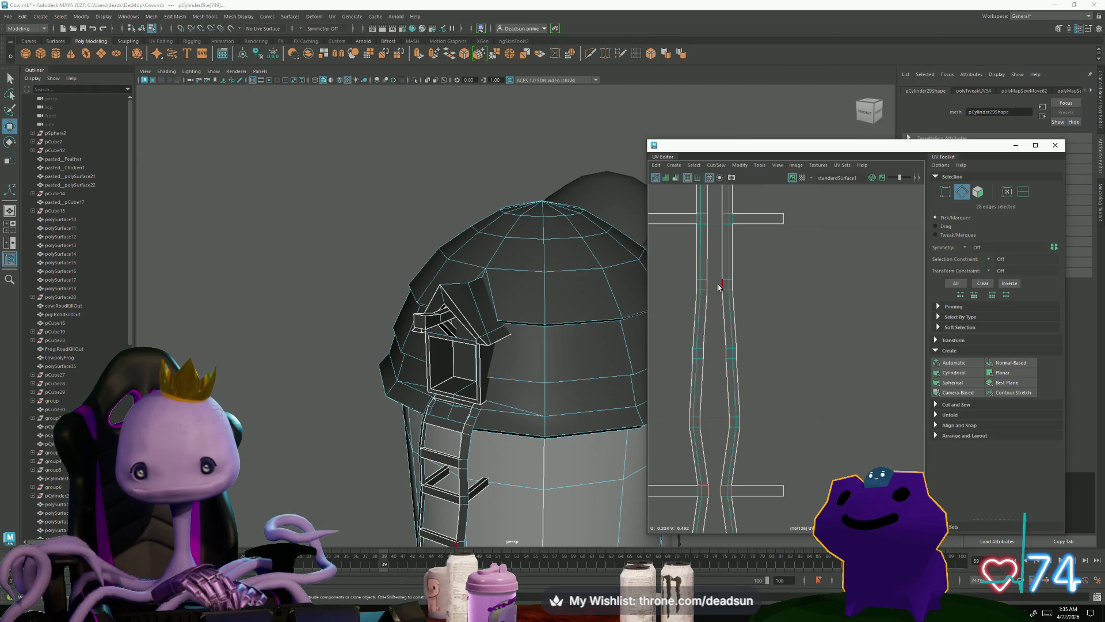
{"action": "middle_click_drag", "start_coordinate": [722, 219], "coordinate": [714, 391], "text": "alt"}
{"action": "left_click", "coordinate": [709, 408], "text": "shift"}
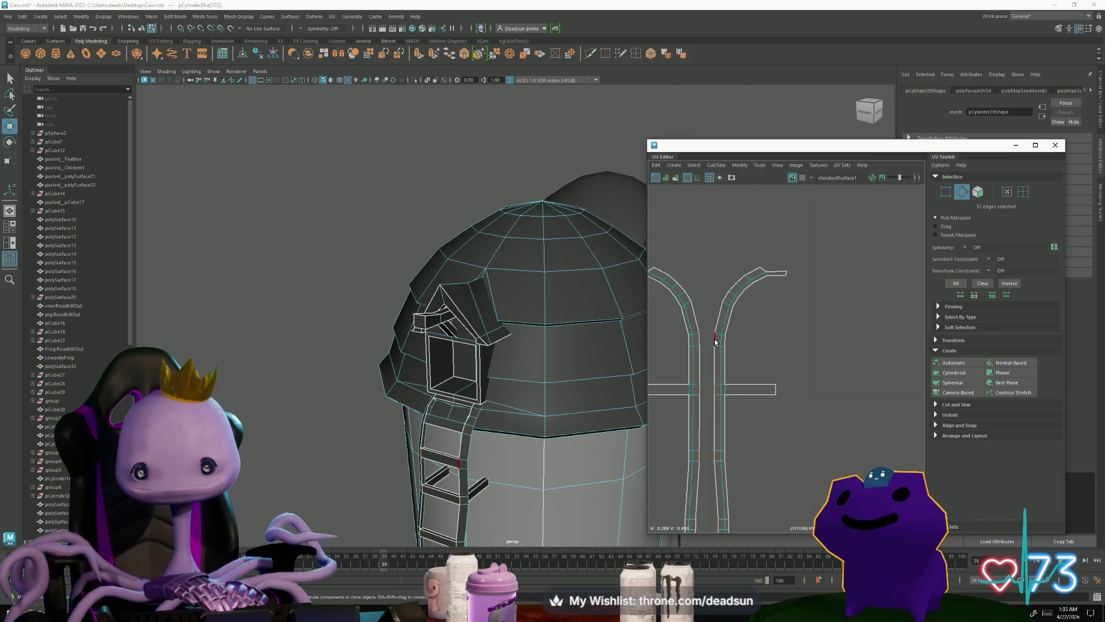
Step: Sew the selected edges into one ladder shell and view the whole result
{"action": "left_click", "coordinate": [716, 164]}
{"action": "left_click", "coordinate": [743, 246]}
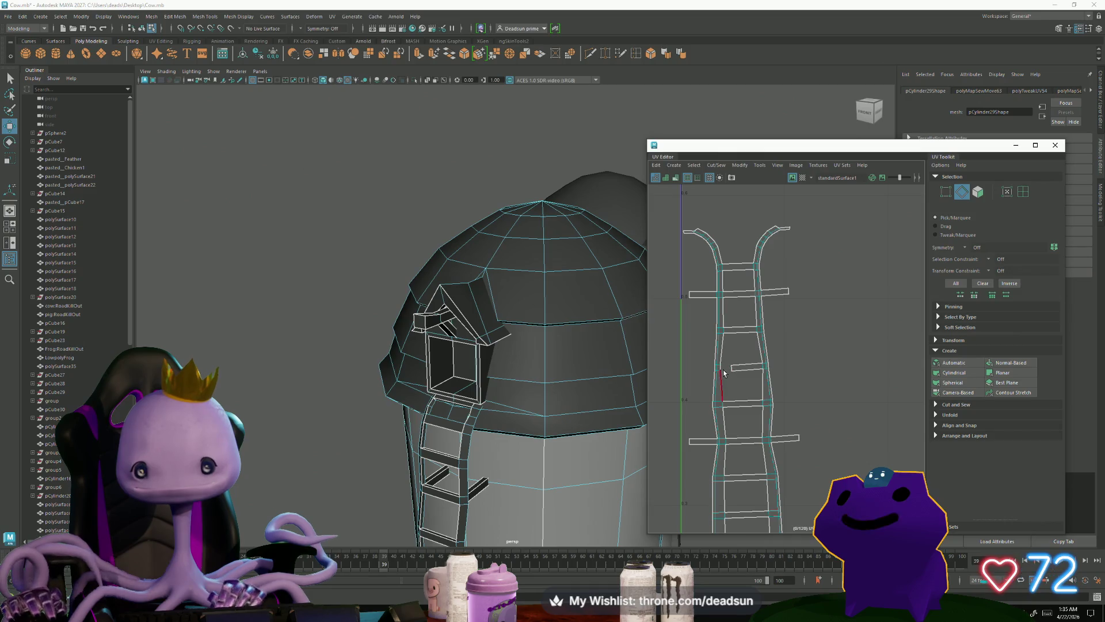
{"action": "left_click", "coordinate": [730, 473]}
{"action": "middle_click_drag", "start_coordinate": [730, 473], "coordinate": [725, 242], "text": "alt"}
{"action": "scroll", "coordinate": [725, 242], "scroll_direction": "down", "scroll_amount": 5}
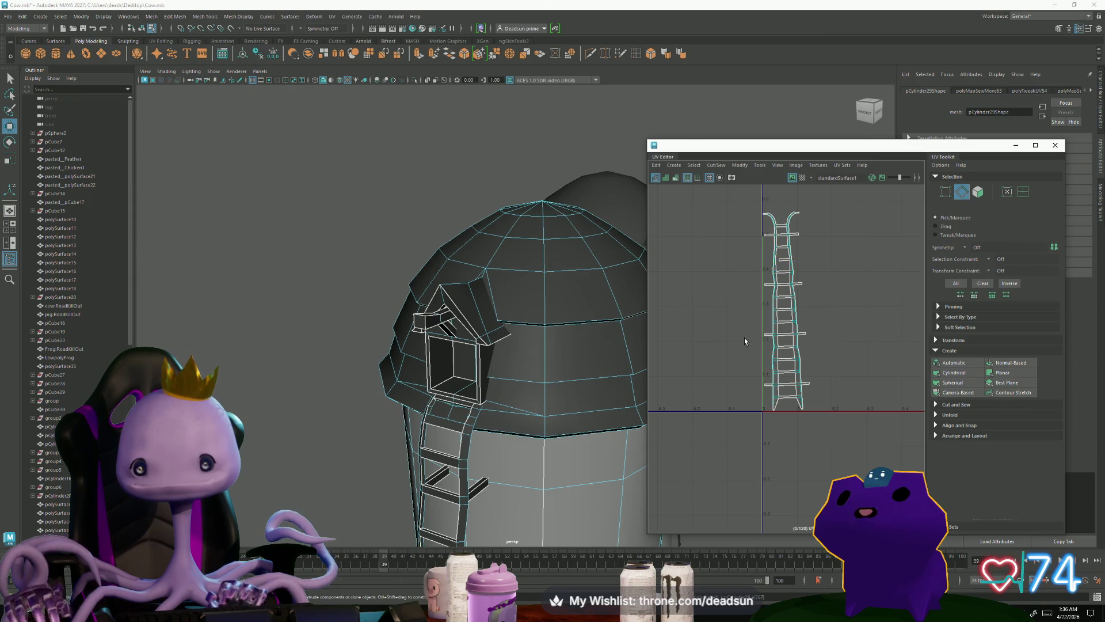
{"action": "scroll", "coordinate": [765, 326], "scroll_direction": "up", "scroll_amount": 5}
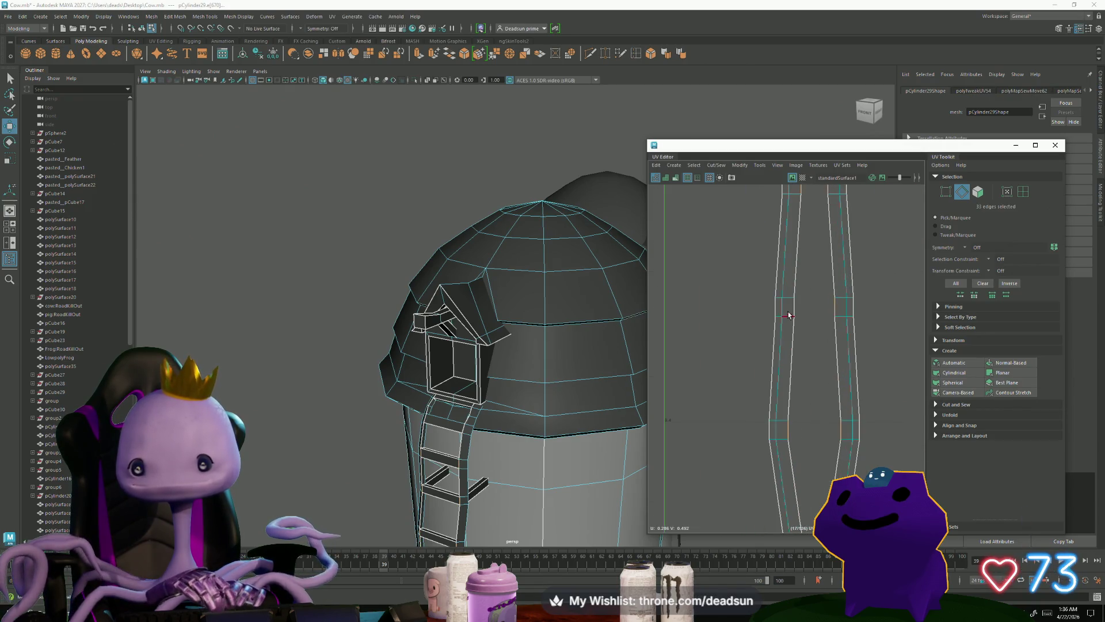
{"action": "scroll", "coordinate": [780, 383], "scroll_direction": "up", "scroll_amount": 3}
{"action": "scroll", "coordinate": [748, 403], "scroll_direction": "down", "scroll_amount": 5}
{"action": "mouse_move", "coordinate": [722, 374]}
{"action": "middle_mouse_down", "text": "alt"}
{"action": "mouse_move", "coordinate": [686, 385]}
{"action": "mouse_move", "coordinate": [724, 489]}
{"action": "mouse_move", "coordinate": [738, 296]}
{"action": "middle_mouse_up", "text": "alt"}
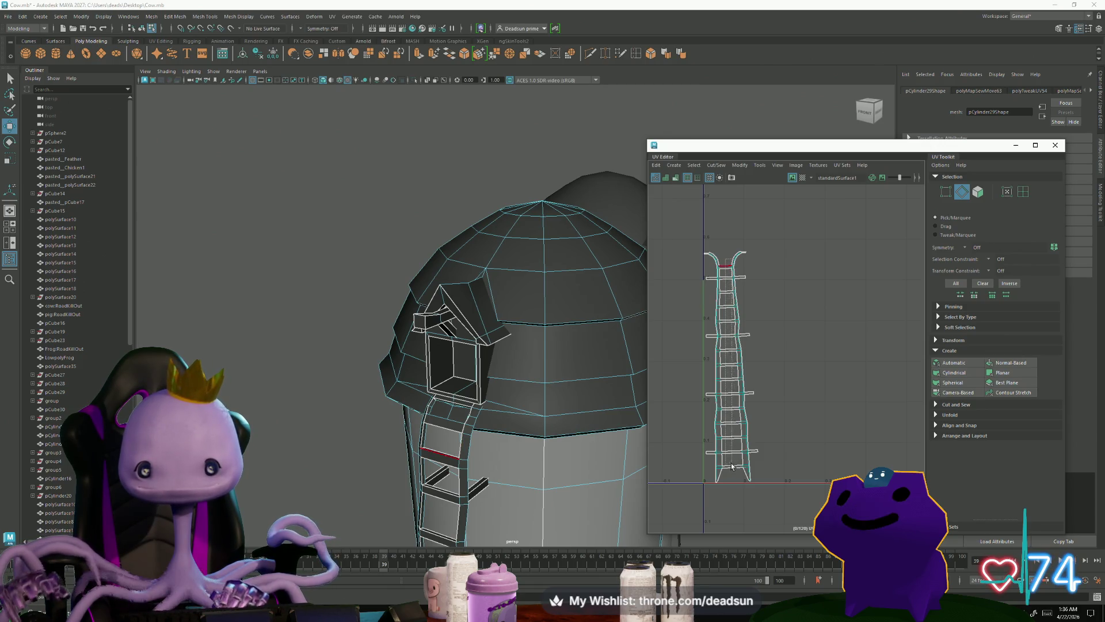
Step: Rotate the whole ladder UV shell so it stands more upright
{"action": "key", "text": "F12"}
{"action": "double_click", "coordinate": [753, 393]}
{"action": "key", "text": "e"}
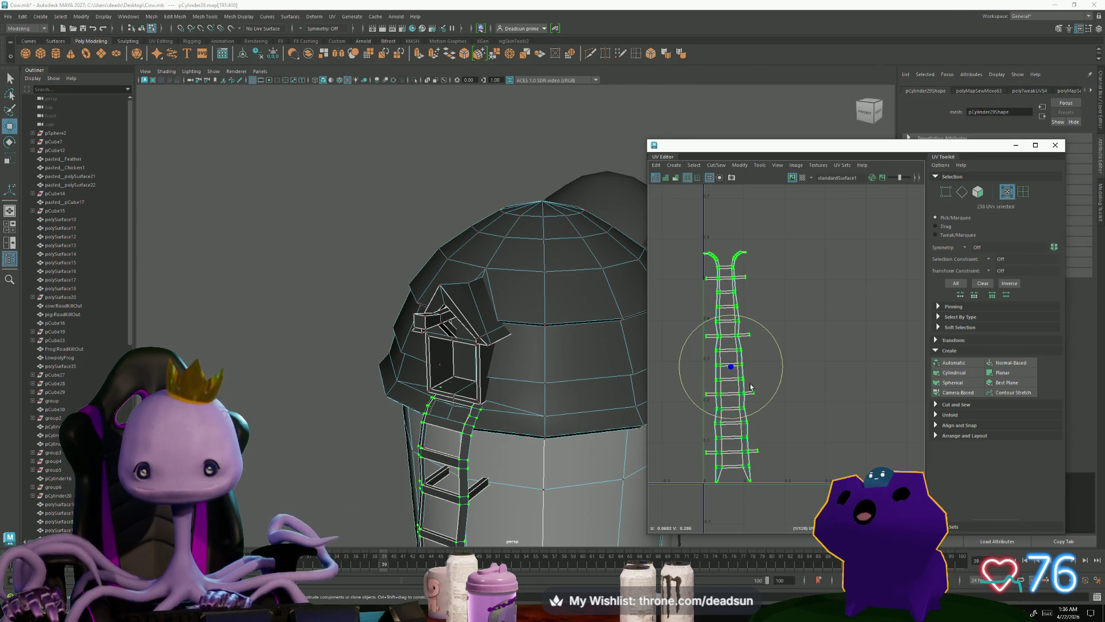
{"action": "left_click_drag", "start_coordinate": [776, 389], "coordinate": [777, 392]}
Step: Select the rung edges across the ladder and apply a Cut/Sew seam operation to them
{"action": "key", "text": "F10"}
{"action": "left_click", "coordinate": [733, 269]}
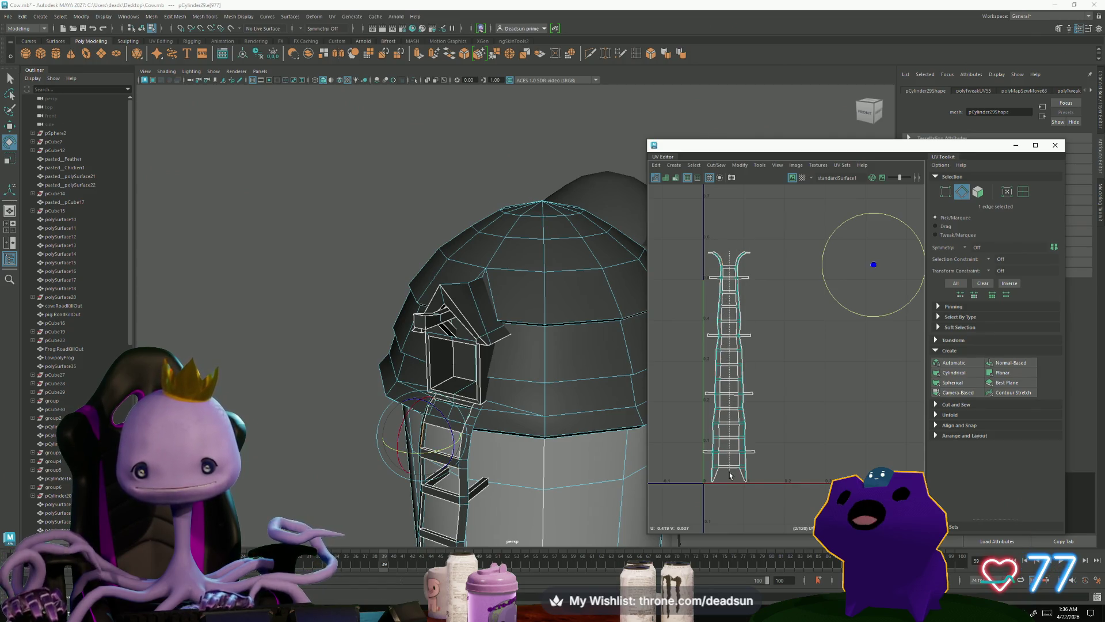
{"action": "left_click_drag", "start_coordinate": [727, 482], "coordinate": [701, 282]}
{"action": "left_click", "coordinate": [720, 166]}
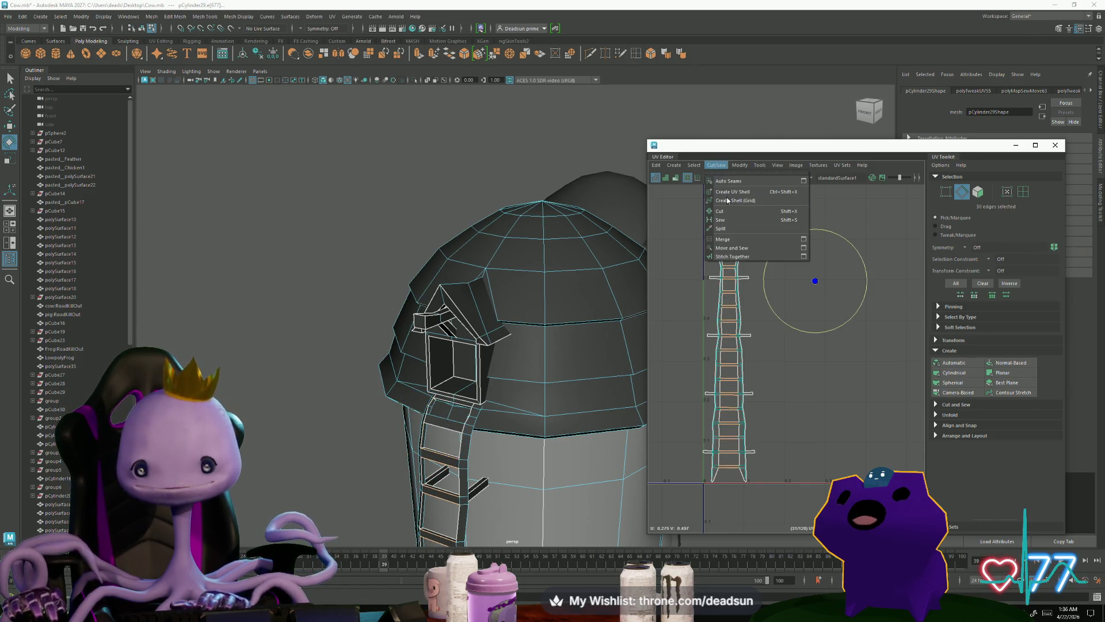
{"action": "left_click", "coordinate": [748, 247]}
Step: Select the rung and side-rail seam edges along the upper part of the ladder shell
{"action": "scroll", "coordinate": [719, 273], "scroll_direction": "up", "scroll_amount": 2}
{"action": "scroll", "coordinate": [718, 273], "scroll_direction": "up", "scroll_amount": 2}
{"action": "left_click", "coordinate": [738, 271]}
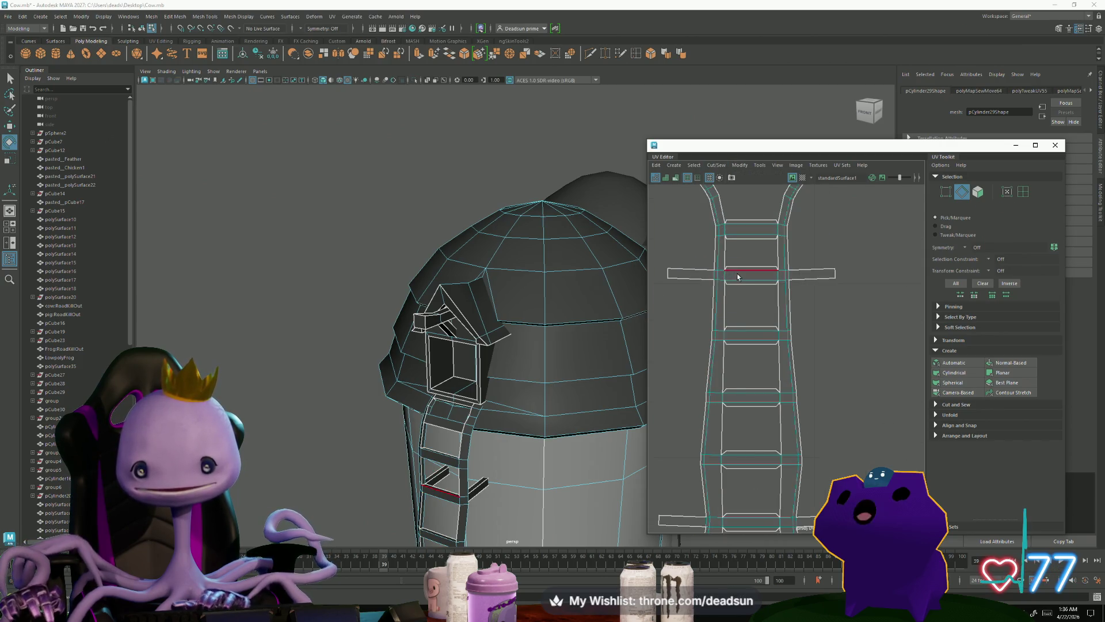
{"action": "left_click", "coordinate": [724, 253]}
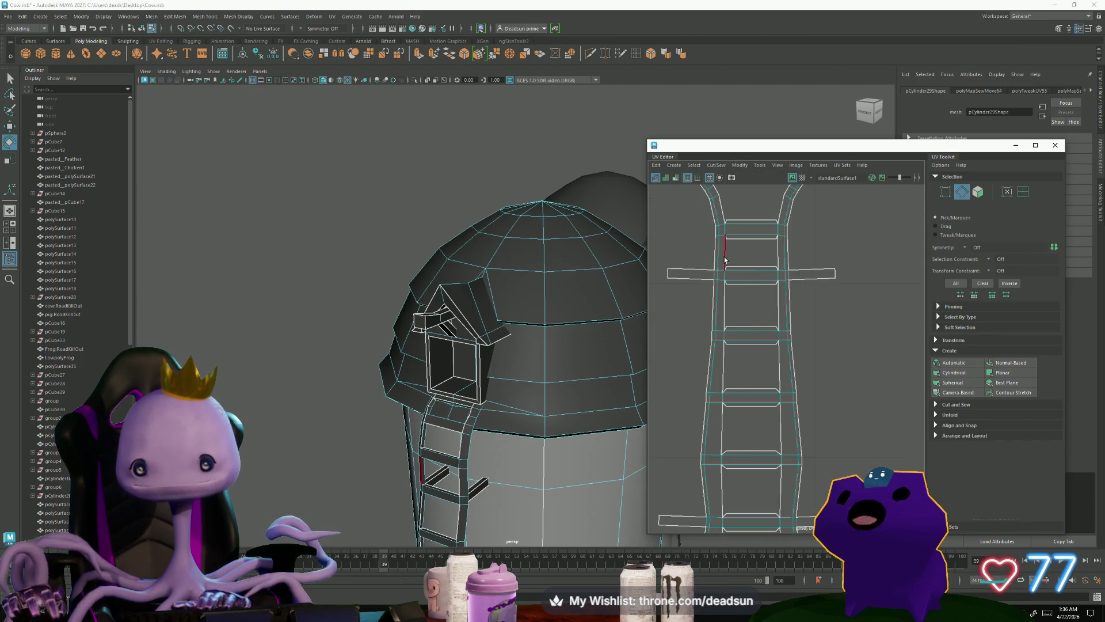
{"action": "left_click_drag", "start_coordinate": [781, 257], "coordinate": [781, 257]}
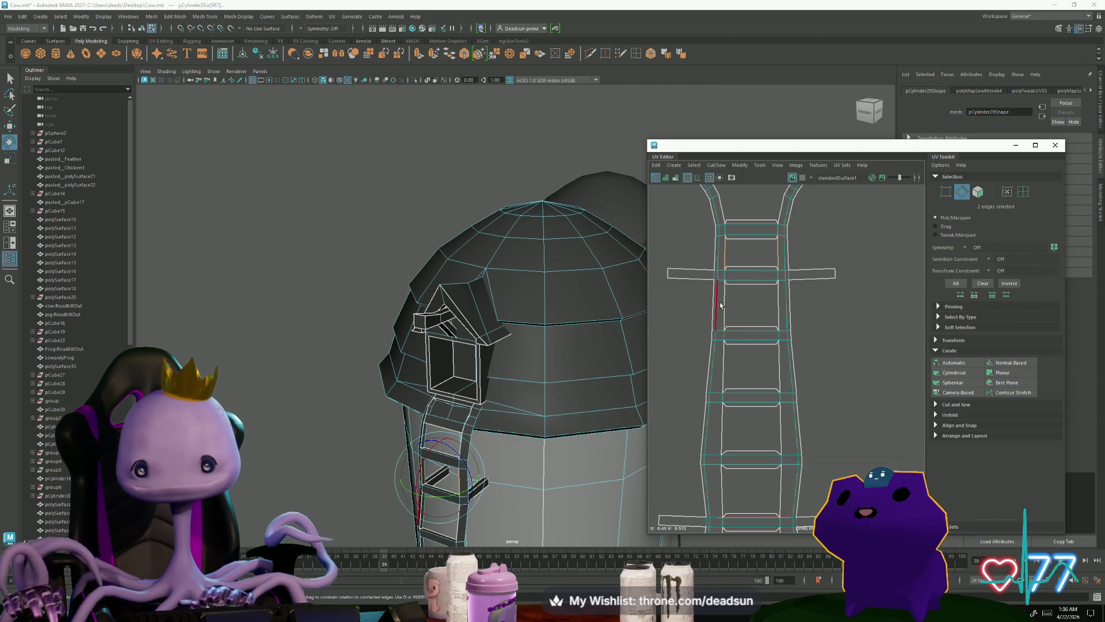
{"action": "left_click_drag", "start_coordinate": [782, 312], "coordinate": [783, 314], "text": "shift"}
{"action": "mouse_move", "coordinate": [775, 371]}
{"action": "left_mouse_down", "text": "shift"}
{"action": "mouse_move", "coordinate": [756, 408]}
{"action": "mouse_move", "coordinate": [790, 433]}
{"action": "left_mouse_up", "text": "shift"}
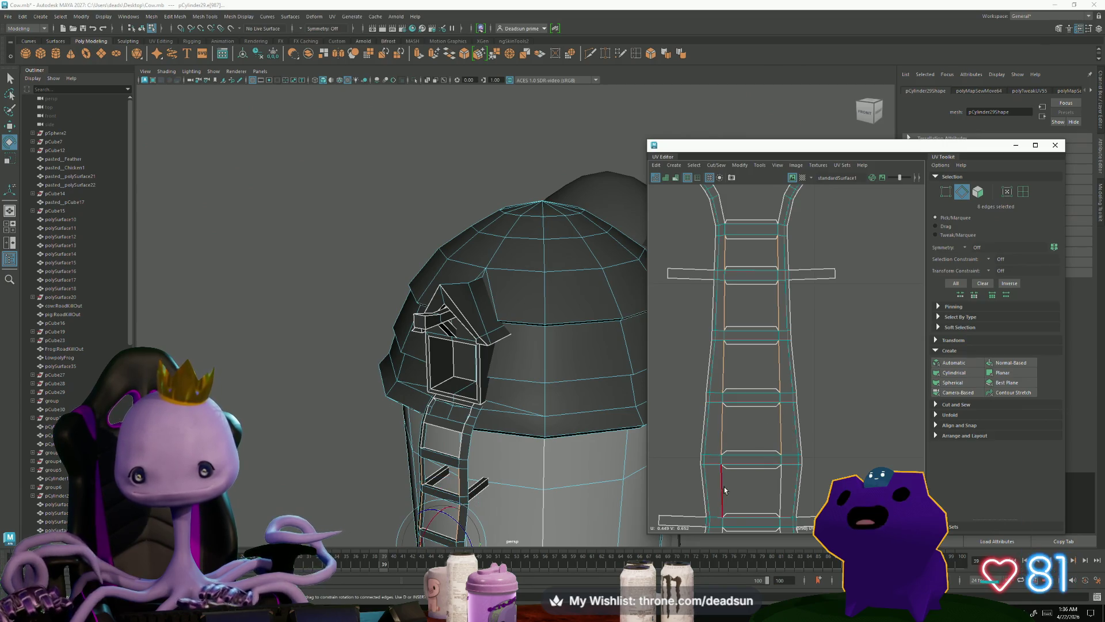
{"action": "left_click_drag", "start_coordinate": [786, 493], "coordinate": [786, 494], "text": "shift"}
Step: Add the remaining rung edges and the ladder's feet edges further down the shell to the selection
{"action": "middle_click_drag", "start_coordinate": [735, 331], "coordinate": [721, 364], "text": "alt"}
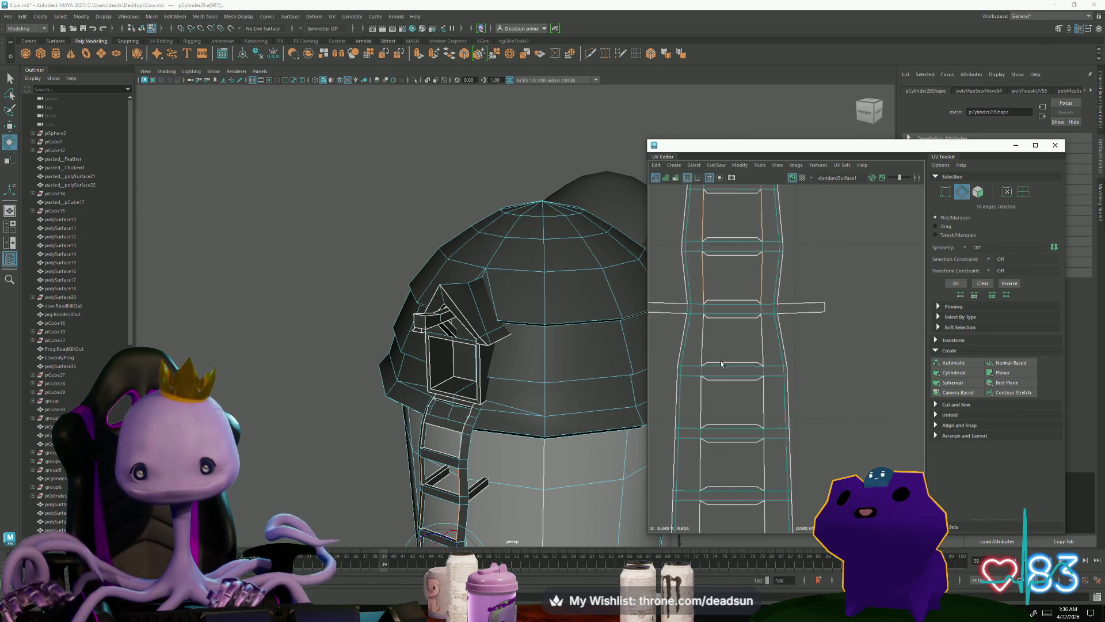
{"action": "left_click_drag", "start_coordinate": [773, 347], "coordinate": [773, 348], "text": "shift"}
{"action": "left_click_drag", "start_coordinate": [775, 405], "coordinate": [774, 405], "text": "shift"}
{"action": "left_click_drag", "start_coordinate": [766, 473], "coordinate": [766, 473], "text": "shift"}
{"action": "middle_click_drag", "start_coordinate": [714, 266], "coordinate": [710, 333], "text": "alt"}
{"action": "left_click_drag", "start_coordinate": [781, 417], "coordinate": [781, 417], "text": "shift"}
{"action": "middle_click_drag", "start_coordinate": [781, 417], "coordinate": [699, 339], "text": "alt"}
{"action": "left_click_drag", "start_coordinate": [770, 340], "coordinate": [770, 340], "text": "shift"}
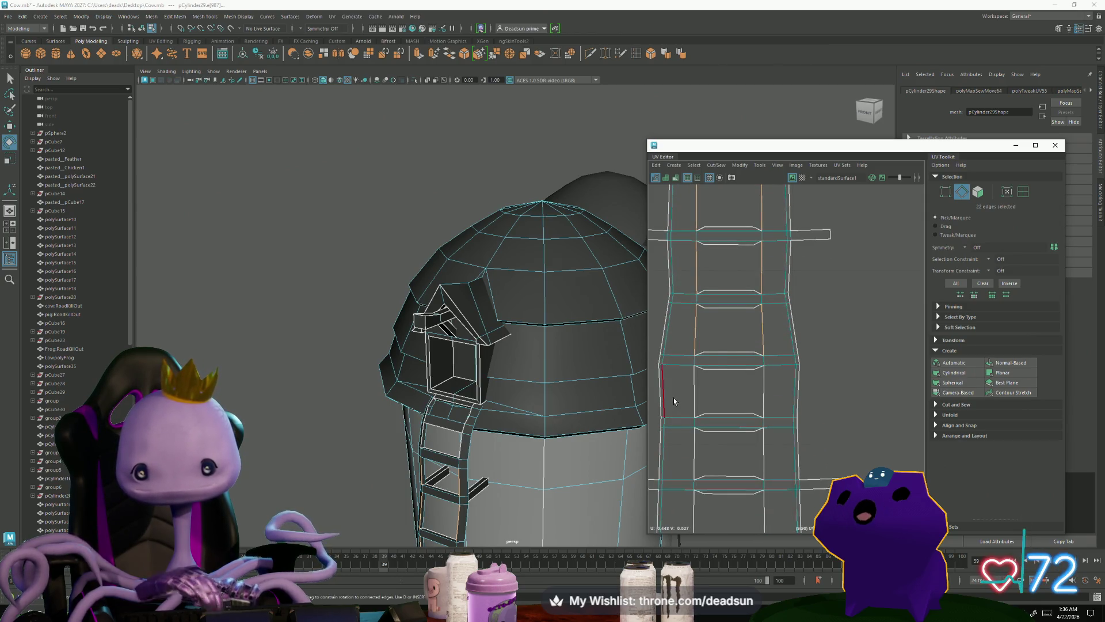
{"action": "left_click_drag", "start_coordinate": [787, 392], "coordinate": [787, 392], "text": "shift"}
{"action": "left_click_drag", "start_coordinate": [775, 456], "coordinate": [775, 456], "text": "shift"}
{"action": "middle_click_drag", "start_coordinate": [775, 457], "coordinate": [709, 336], "text": "alt"}
{"action": "left_click_drag", "start_coordinate": [710, 336], "coordinate": [810, 339], "text": "shift"}
Step: Apply Move and Sew to join the selected rungs onto the side rails
{"action": "left_click", "coordinate": [740, 165]}
{"action": "mouse_move", "coordinate": [717, 165]}
{"action": "left_click", "coordinate": [741, 247]}
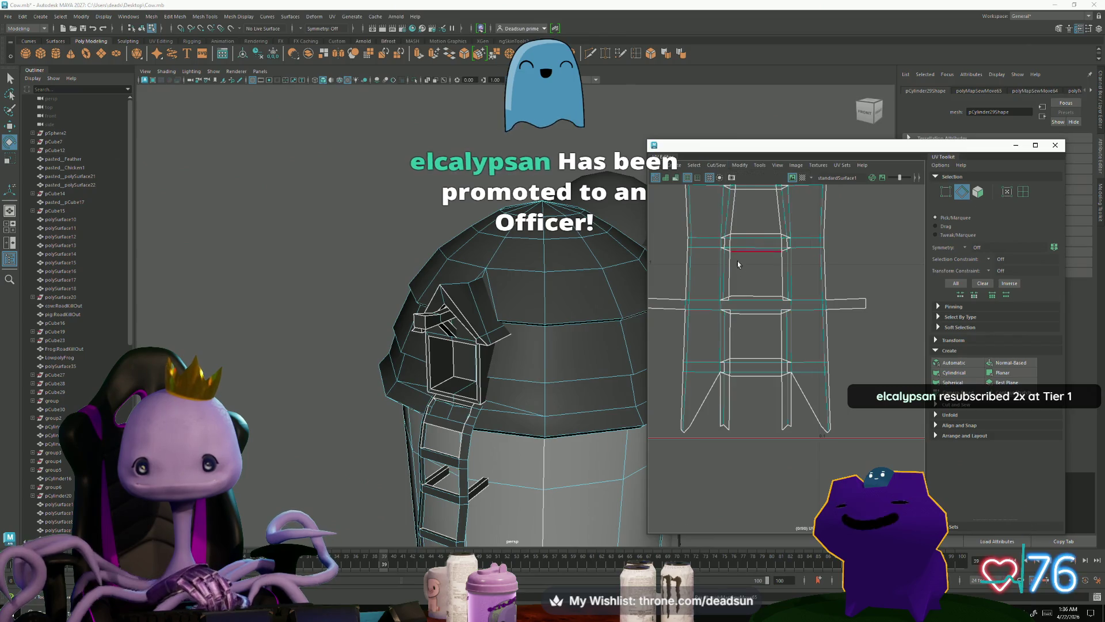
Step: Unfold the sewn ladder UVs, then scale both leg-bottom UVs together and nudge them down
{"action": "key", "text": "ctrl+z"}
{"action": "key", "text": "ctrl+z"}
{"action": "key", "text": "ctrl+z"}
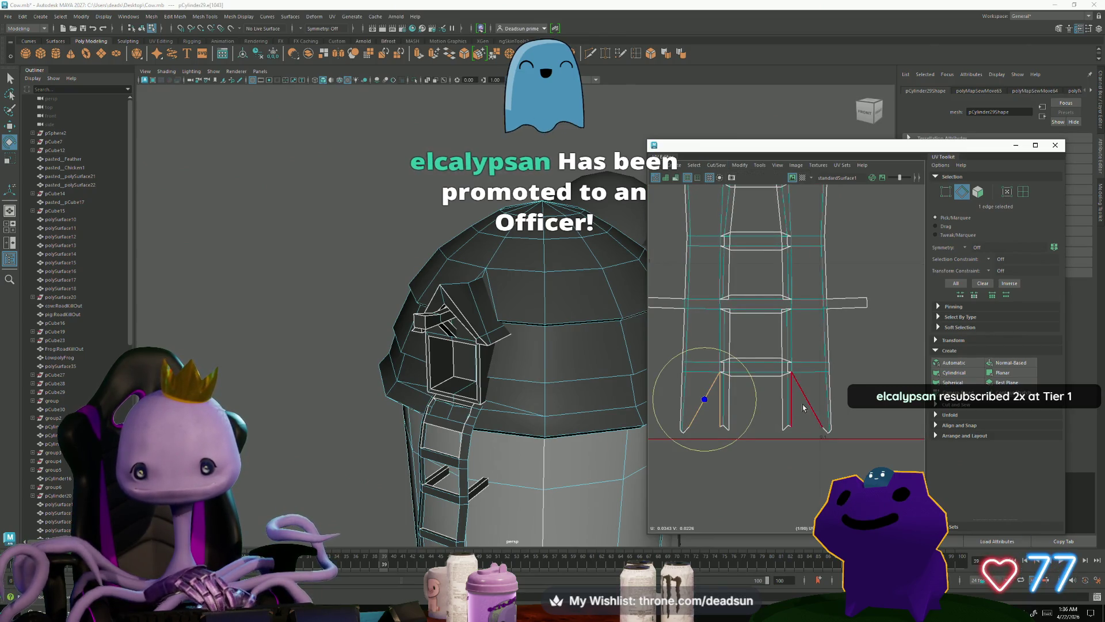
{"action": "key", "text": "ctrl+z"}
{"action": "key", "text": "ctrl+z"}
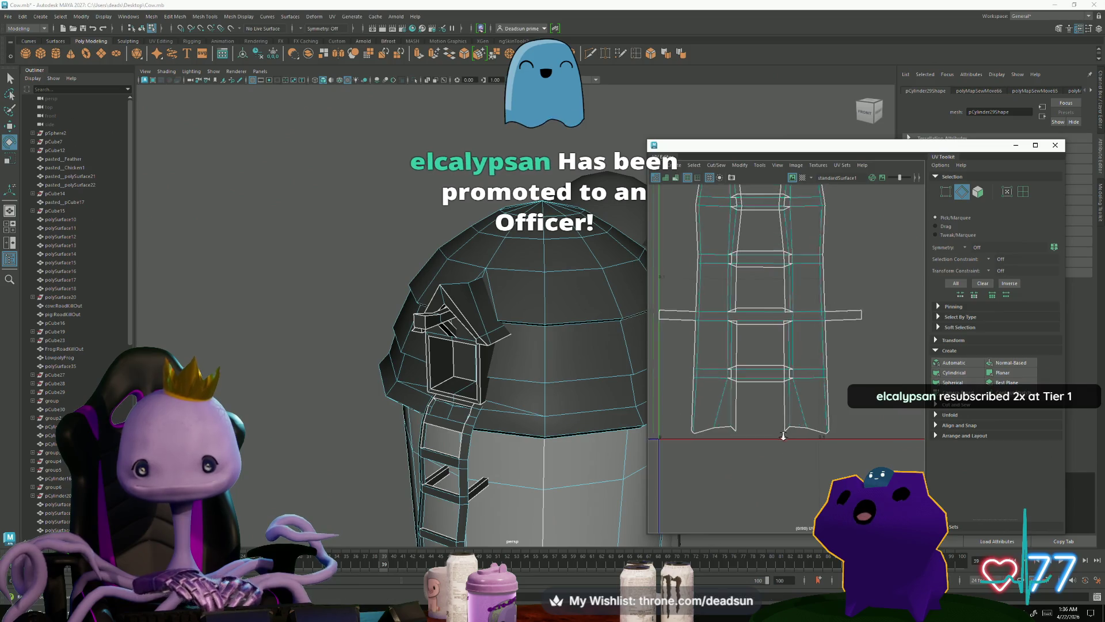
{"action": "key", "text": "F12"}
{"action": "left_click_drag", "start_coordinate": [816, 412], "coordinate": [796, 442]}
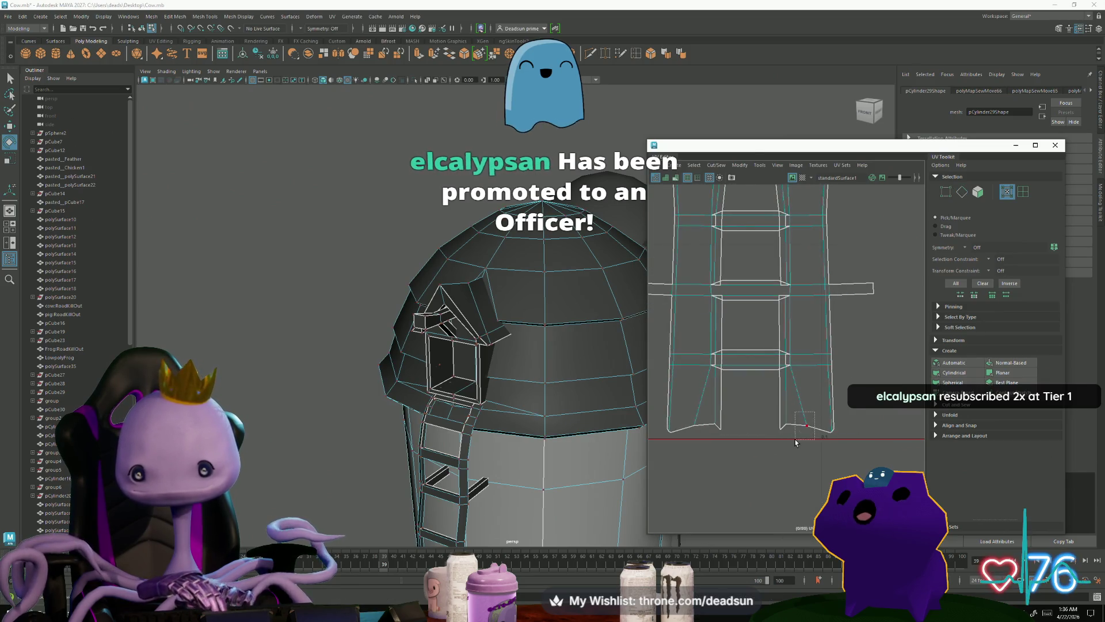
{"action": "left_click", "coordinate": [696, 426], "text": "shift"}
{"action": "key", "text": "r"}
{"action": "left_click_drag", "start_coordinate": [783, 429], "coordinate": [782, 427]}
{"action": "key", "text": "w"}
{"action": "left_click_drag", "start_coordinate": [750, 374], "coordinate": [750, 377]}
Step: Select the outer bottom-corner UVs of both legs and lower them so they sit level
{"action": "left_click_drag", "start_coordinate": [655, 415], "coordinate": [692, 433]}
{"action": "left_click_drag", "start_coordinate": [851, 473], "coordinate": [851, 472]}
{"action": "key", "text": "r"}
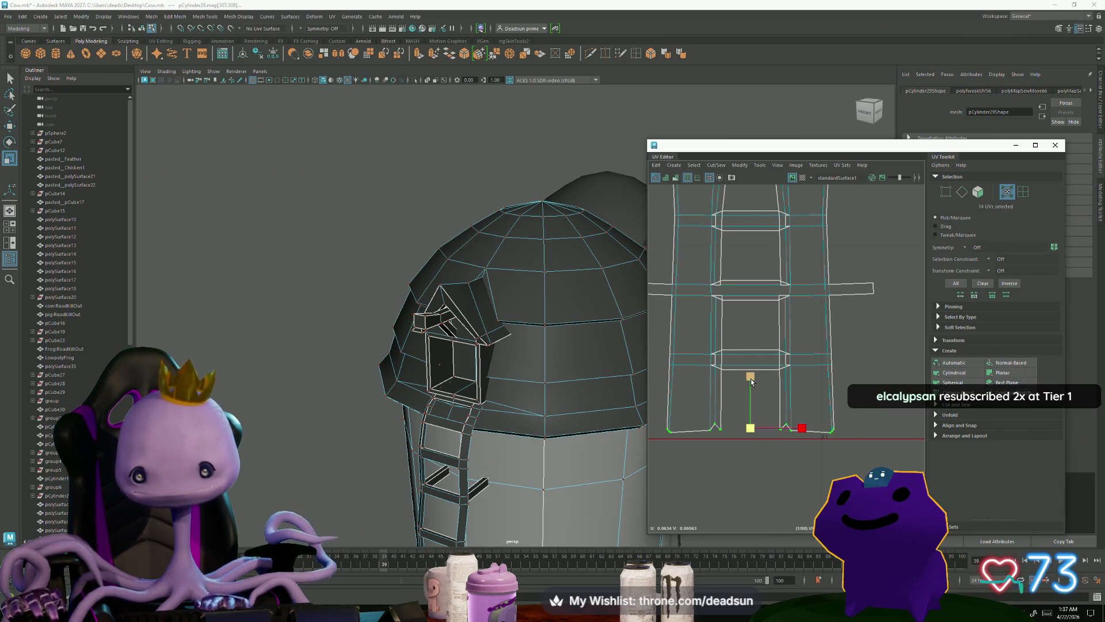
{"action": "left_click", "coordinate": [671, 429]}
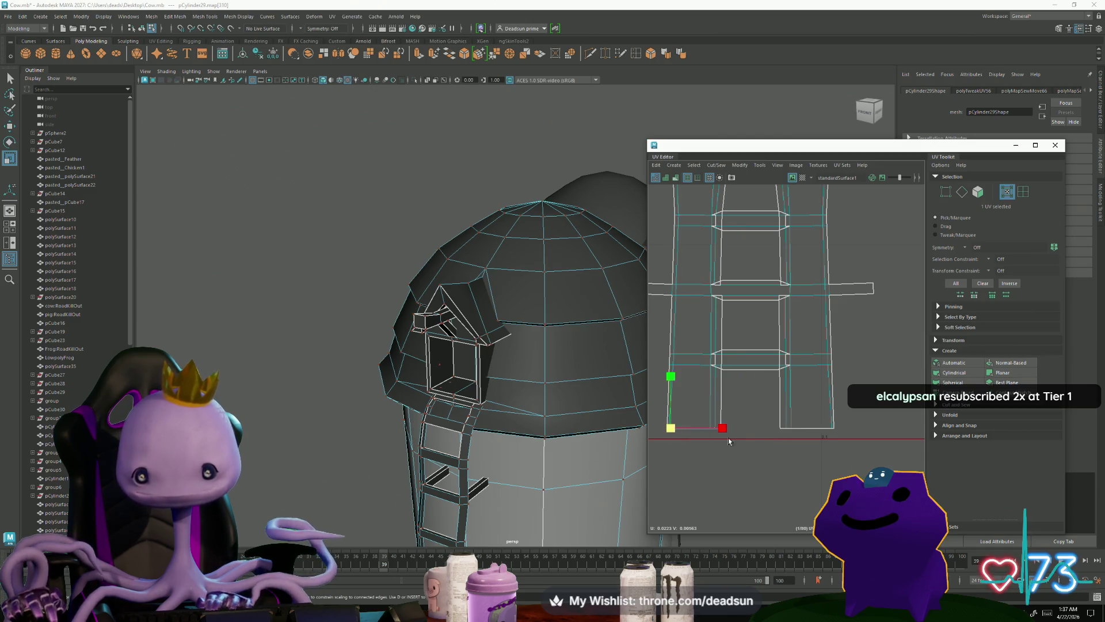
{"action": "left_click", "coordinate": [827, 431], "text": "shift"}
{"action": "key", "text": "w"}
{"action": "left_click_drag", "start_coordinate": [750, 373], "coordinate": [751, 378]}
Step: Orbit the 3D view toward the ladder to check the straightened leg bottoms
{"action": "key", "text": "r"}
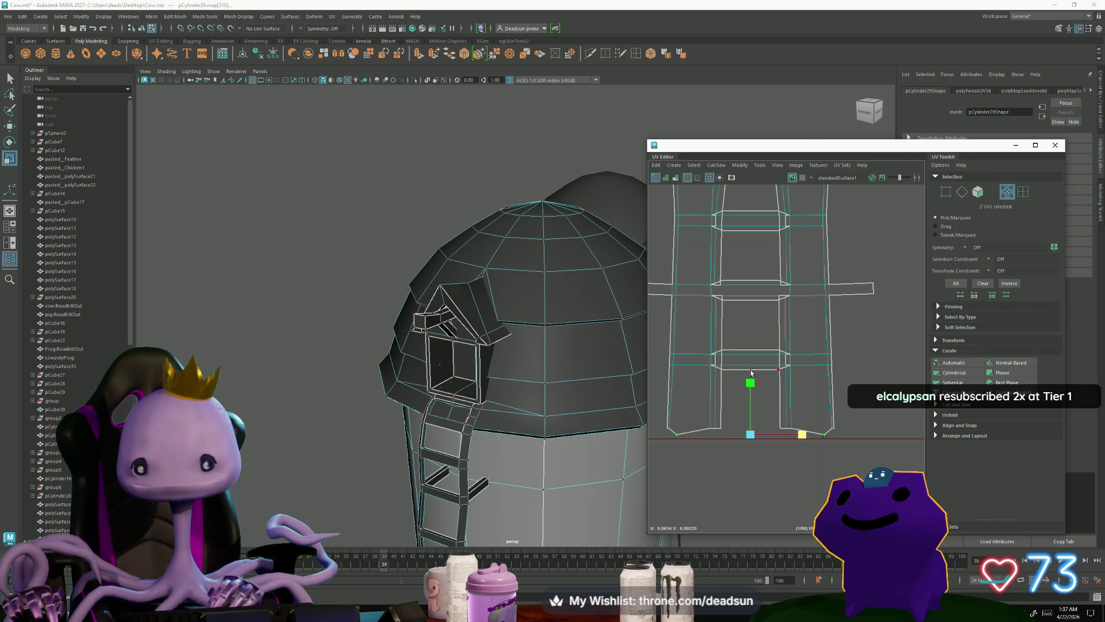
{"action": "scroll", "coordinate": [751, 373], "scroll_direction": "up", "scroll_amount": 2}
{"action": "scroll", "coordinate": [726, 328], "scroll_direction": "down", "scroll_amount": 3}
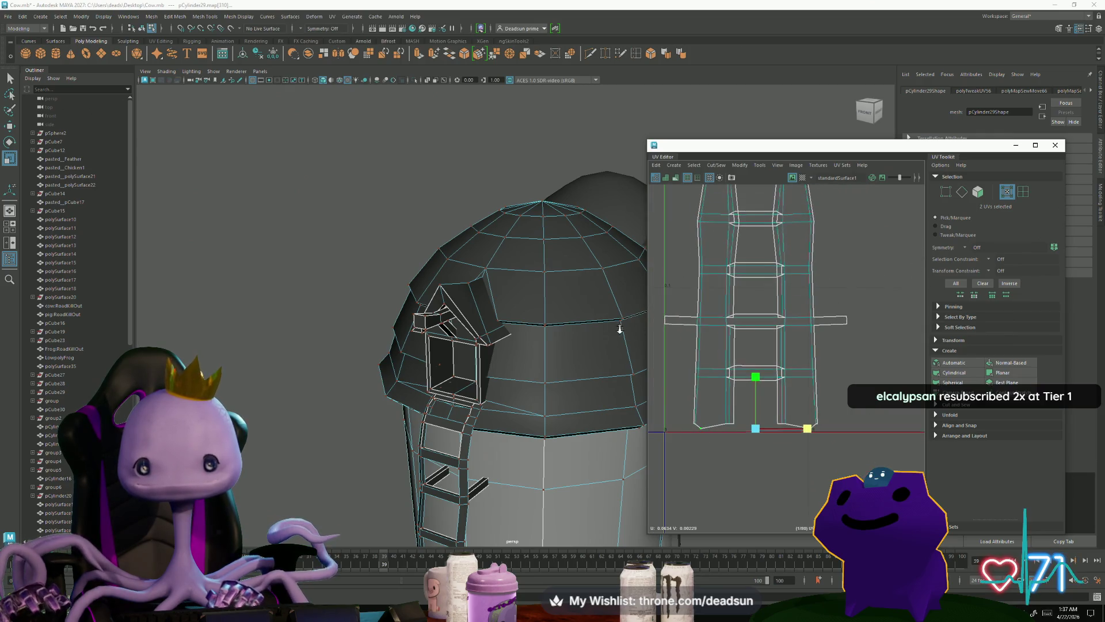
{"action": "mouse_move", "coordinate": [438, 460]}
{"action": "left_mouse_down", "text": "alt"}
{"action": "mouse_move", "coordinate": [488, 465]}
{"action": "mouse_move", "coordinate": [469, 449]}
{"action": "mouse_move", "coordinate": [481, 446]}
{"action": "left_mouse_up", "text": "alt"}
{"action": "scroll", "coordinate": [487, 465], "scroll_direction": "up", "scroll_amount": 10}
Step: Select the remaining rung seam edges along the ladder in the UV Editor
{"action": "key", "text": "F10"}
{"action": "left_click", "coordinate": [756, 367]}
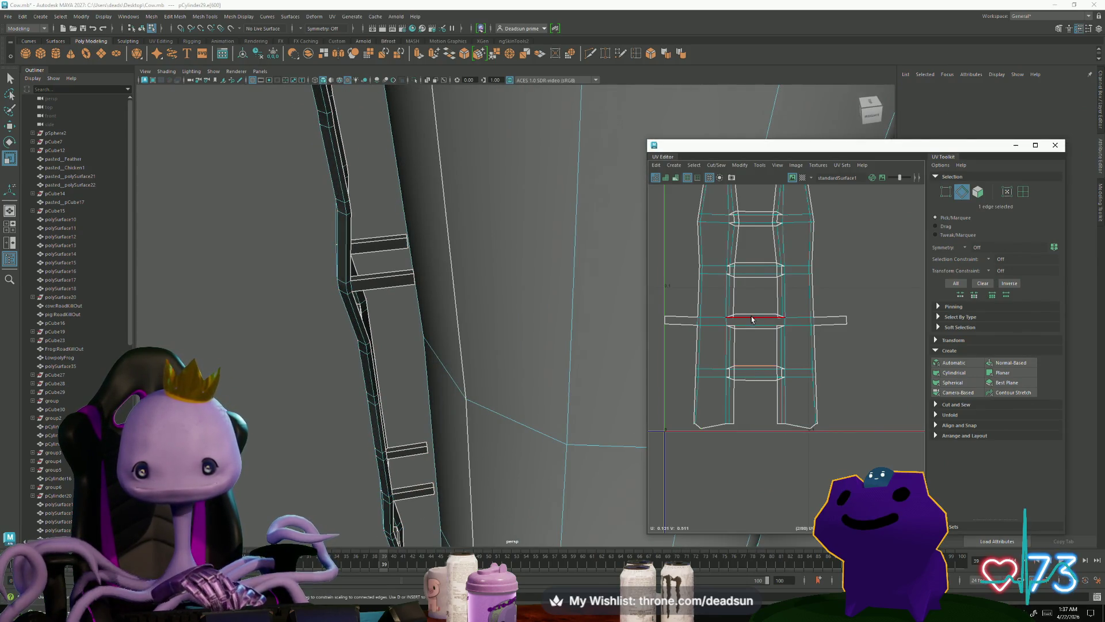
{"action": "left_click", "coordinate": [751, 316], "text": "shift"}
{"action": "left_click", "coordinate": [756, 218], "text": "shift"}
{"action": "middle_click_drag", "start_coordinate": [765, 204], "coordinate": [724, 376], "text": "alt"}
{"action": "left_click", "coordinate": [720, 324], "text": "shift"}
{"action": "middle_click_drag", "start_coordinate": [718, 266], "coordinate": [751, 322], "text": "alt"}
{"action": "left_click", "coordinate": [751, 324], "text": "shift"}
{"action": "left_click", "coordinate": [745, 275], "text": "shift"}
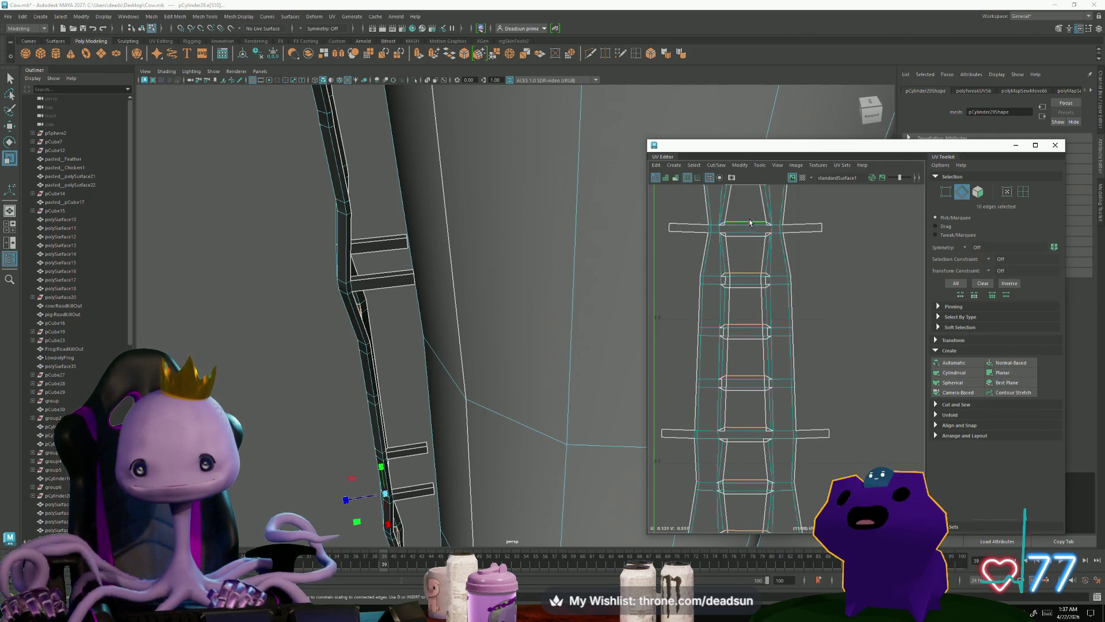
{"action": "left_click", "coordinate": [749, 223], "text": "shift"}
{"action": "middle_click_drag", "start_coordinate": [750, 222], "coordinate": [743, 201], "text": "alt"}
{"action": "left_click", "coordinate": [738, 252], "text": "shift"}
{"action": "left_click", "coordinate": [735, 252], "text": "shift"}
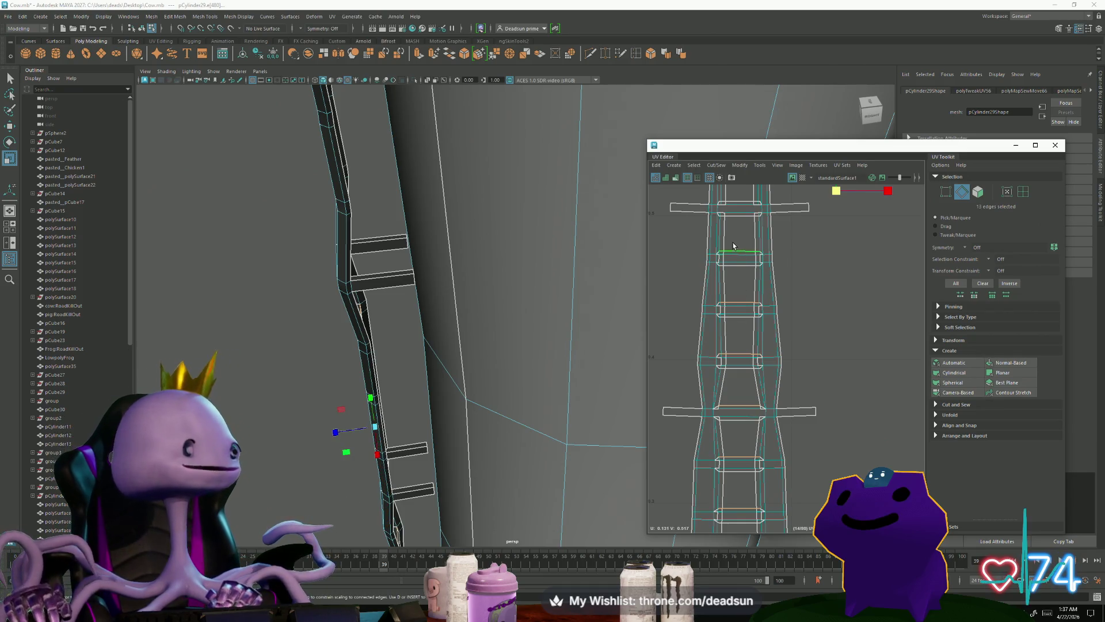
Step: Add the top rung and left and right branch edges, then Move and Sew them
{"action": "middle_click_drag", "start_coordinate": [725, 250], "coordinate": [756, 325], "text": "alt"}
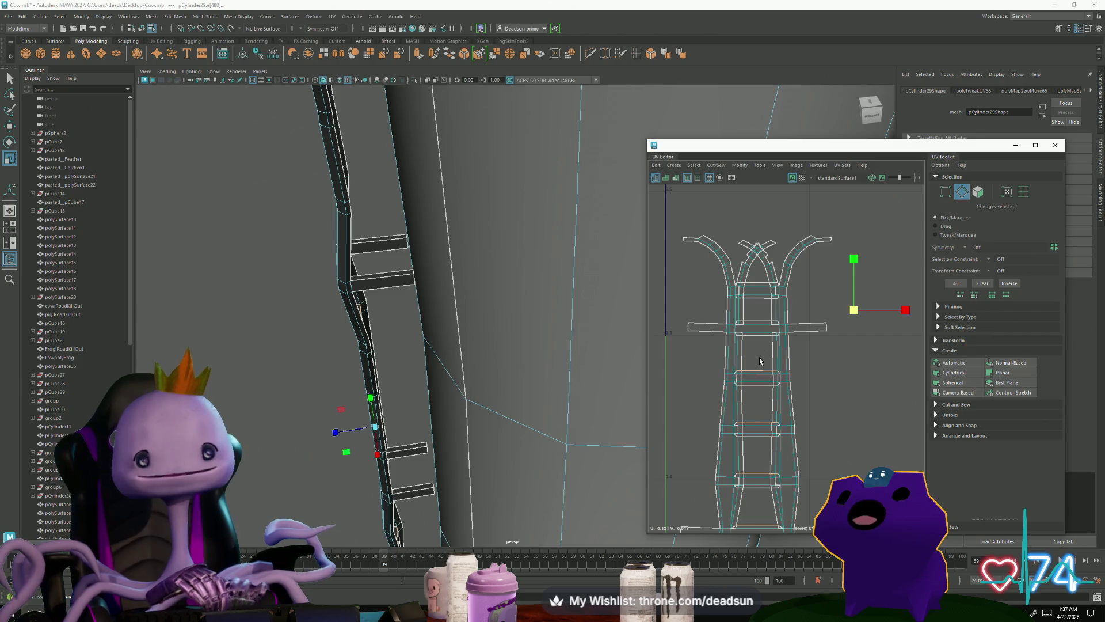
{"action": "left_click", "coordinate": [756, 323], "text": "shift"}
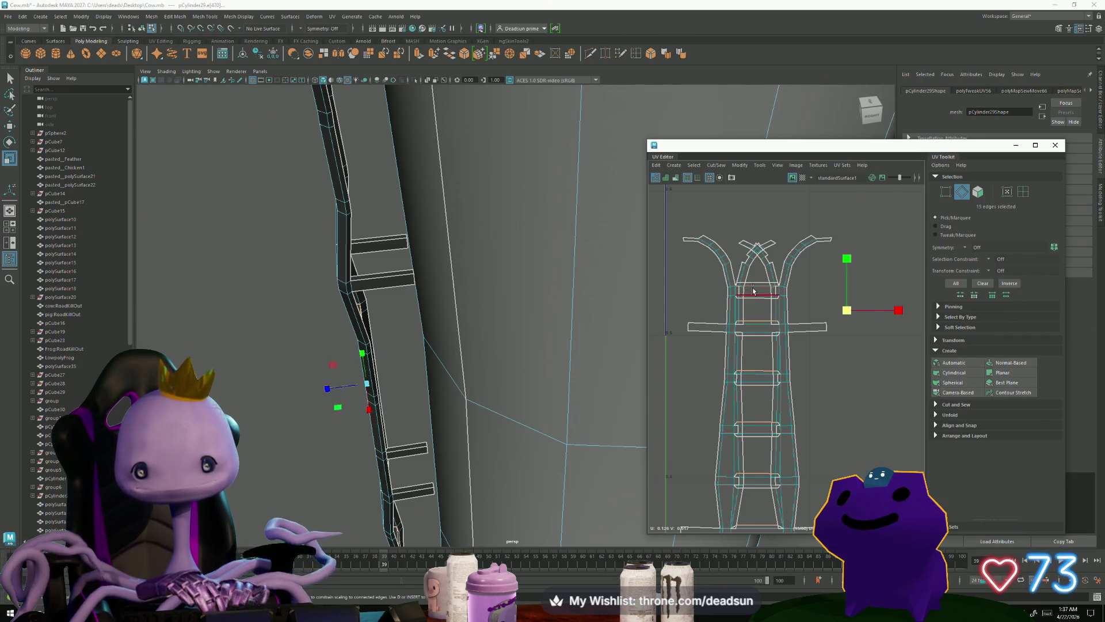
{"action": "left_click", "coordinate": [735, 268], "text": "shift"}
{"action": "left_click", "coordinate": [782, 273], "text": "shift"}
{"action": "left_click", "coordinate": [771, 265], "text": "shift"}
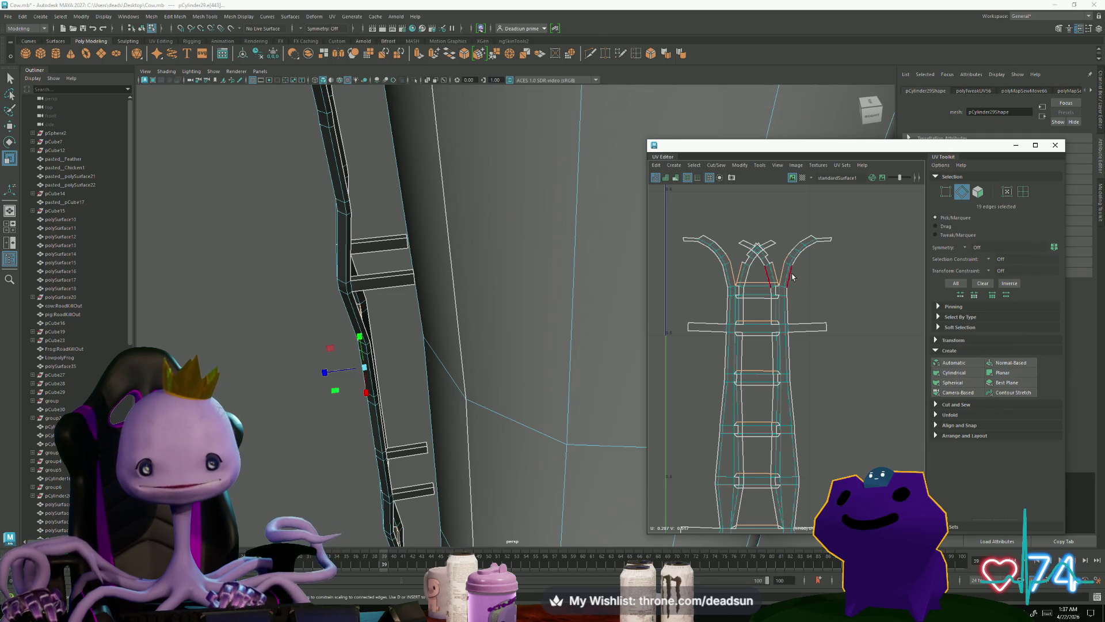
{"action": "left_click", "coordinate": [697, 166]}
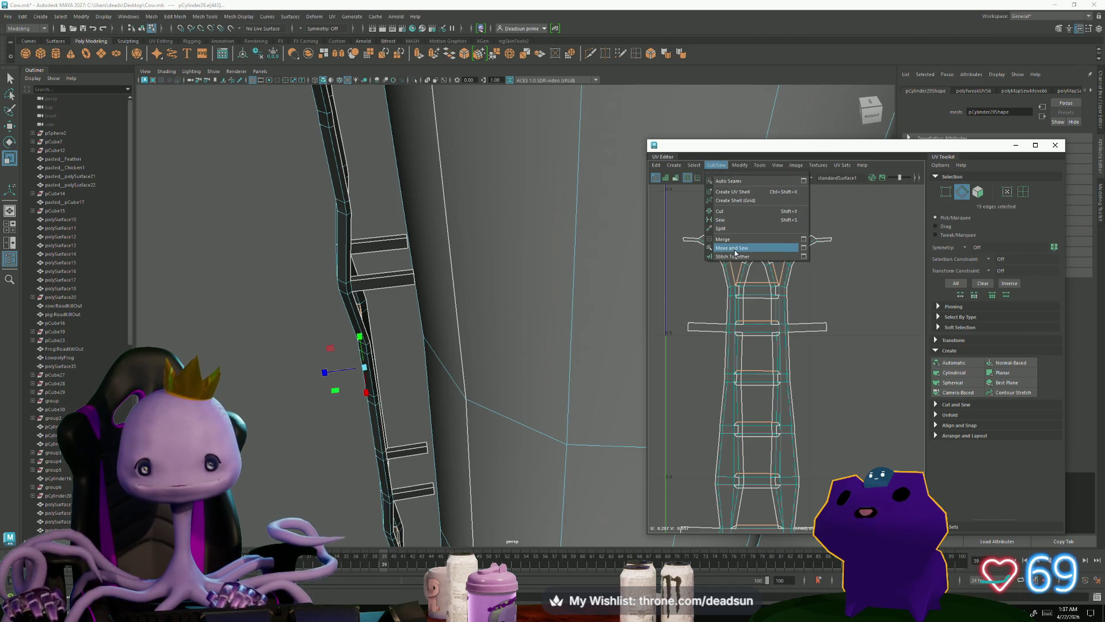
{"action": "left_click", "coordinate": [742, 249]}
Step: Select a rung's edge loop and frame the ladder in the 3D view
{"action": "scroll", "coordinate": [748, 301], "scroll_direction": "up", "scroll_amount": 2}
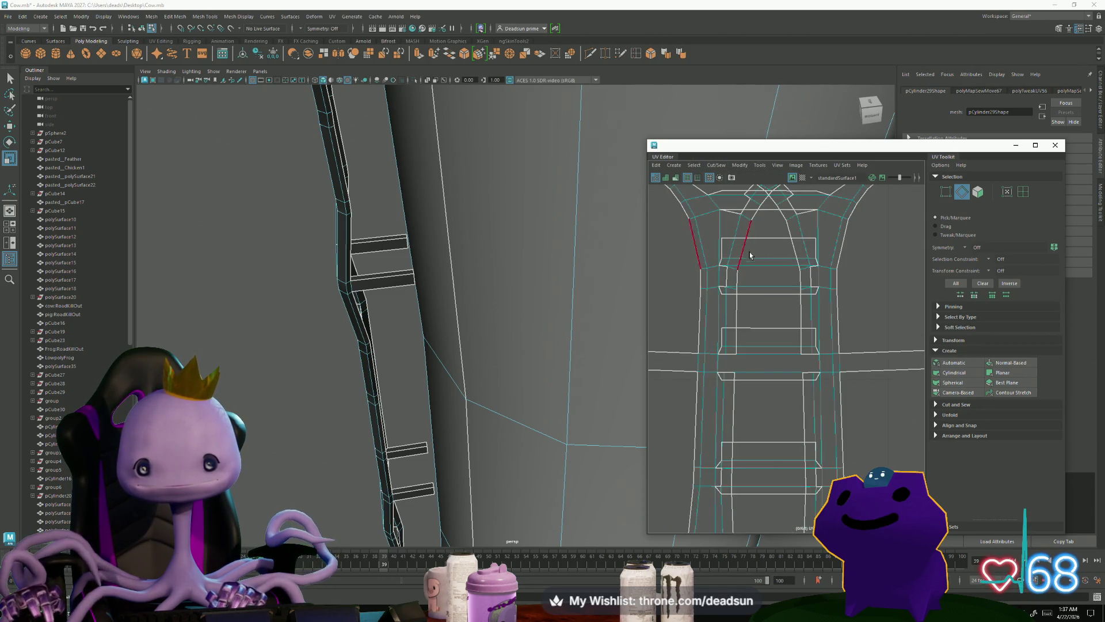
{"action": "middle_click_drag", "start_coordinate": [749, 255], "coordinate": [746, 324], "text": "alt"}
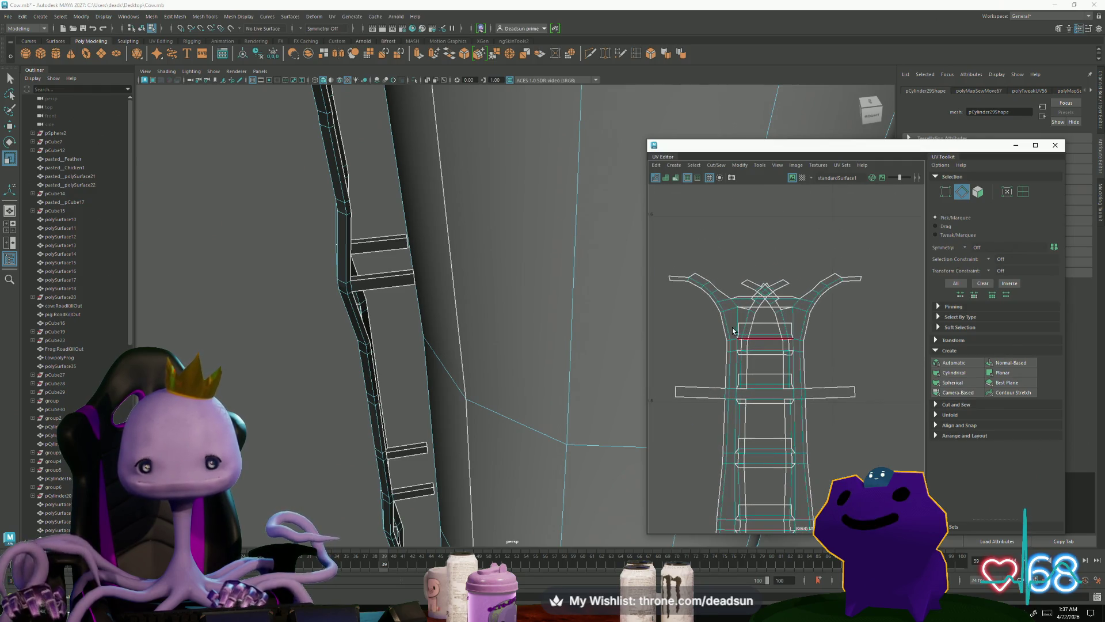
{"action": "scroll", "coordinate": [801, 371], "scroll_direction": "up", "scroll_amount": 2}
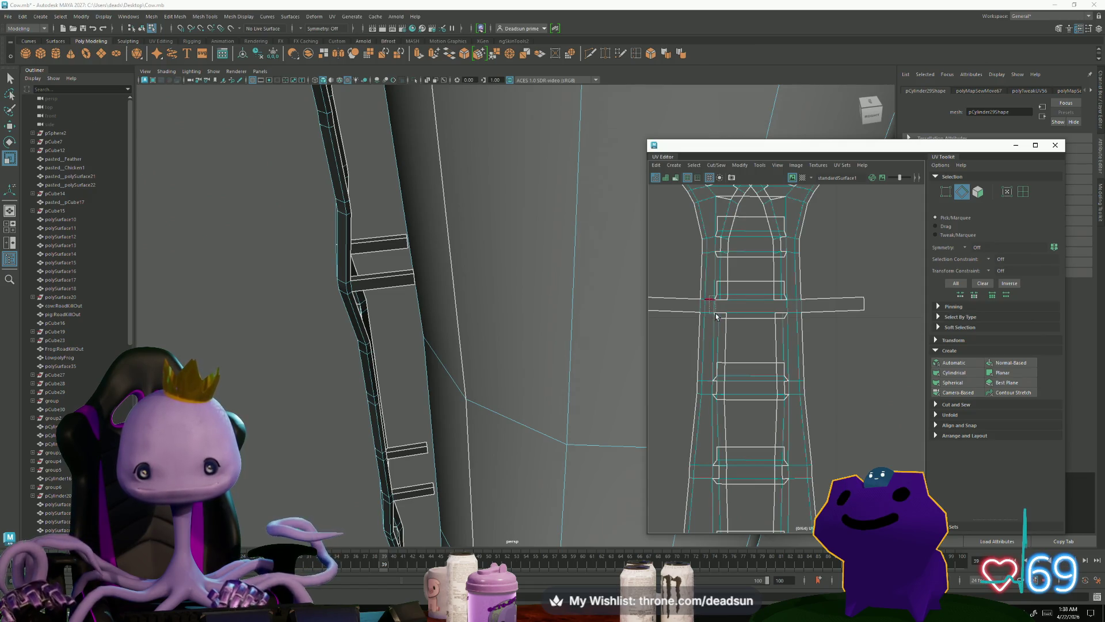
{"action": "double_click", "coordinate": [718, 319]}
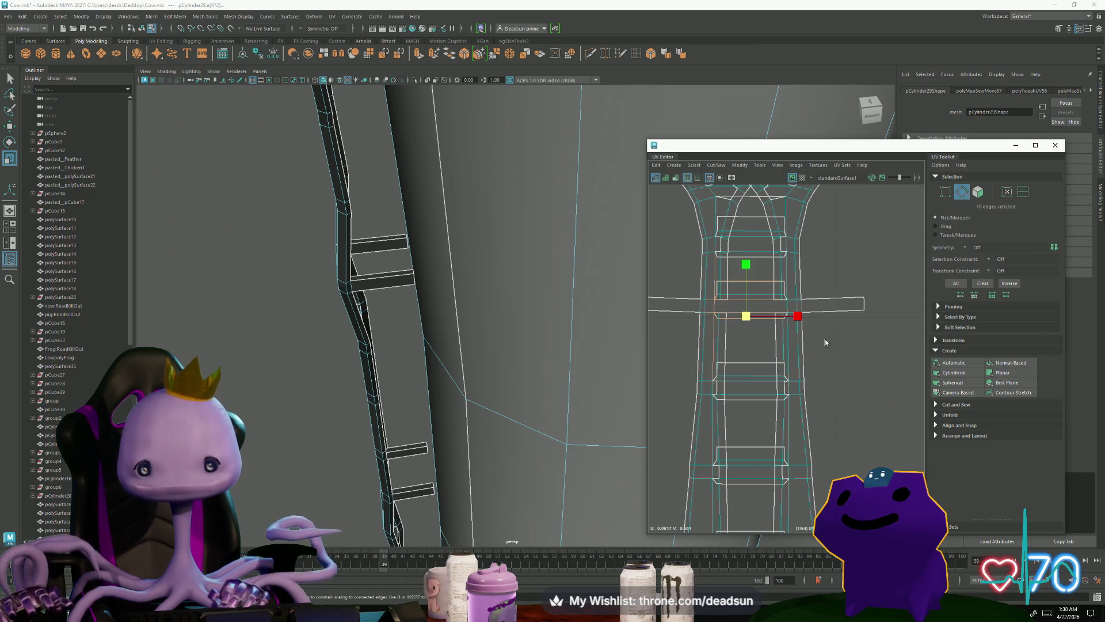
{"action": "scroll", "coordinate": [824, 338], "scroll_direction": "down", "scroll_amount": 3}
{"action": "key", "text": "f"}
{"action": "left_click_drag", "start_coordinate": [420, 346], "coordinate": [582, 423], "text": "alt"}
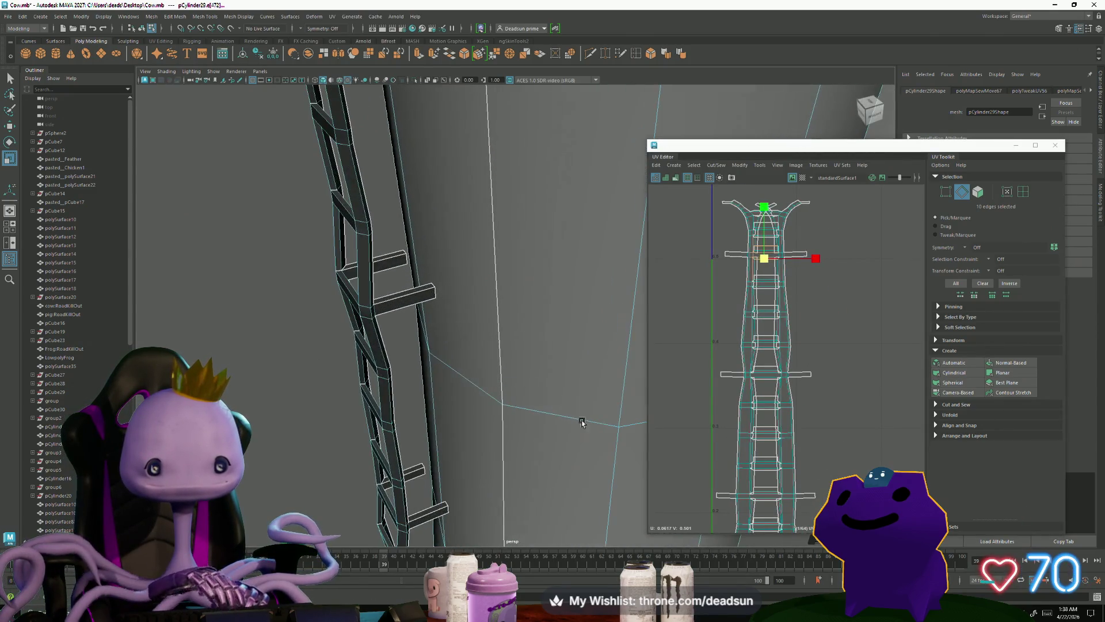
Step: Pick the remaining unsewn rung edges in the viewport and UV Editor
{"action": "left_click", "coordinate": [405, 303]}
{"action": "left_click_drag", "start_coordinate": [405, 304], "coordinate": [430, 389], "text": "alt"}
{"action": "left_click", "coordinate": [429, 389], "text": "shift"}
{"action": "left_click", "coordinate": [427, 520], "text": "shift"}
{"action": "left_click_drag", "start_coordinate": [437, 533], "coordinate": [443, 238], "text": "alt"}
{"action": "left_click", "coordinate": [436, 374], "text": "shift"}
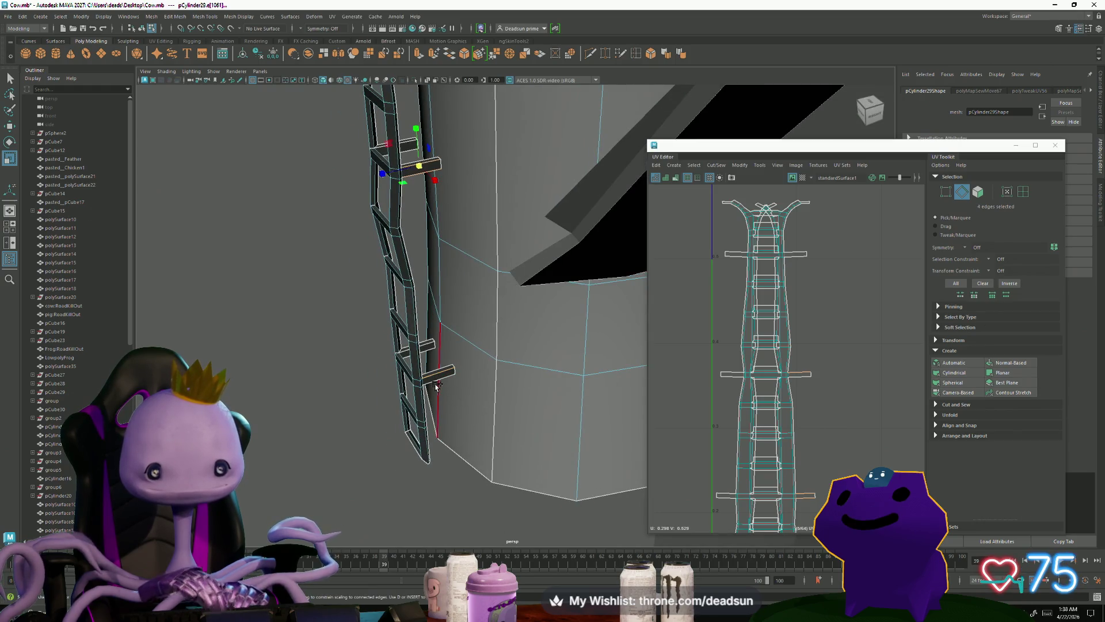
{"action": "left_click", "coordinate": [436, 375], "text": "shift"}
{"action": "left_click_drag", "start_coordinate": [436, 380], "coordinate": [495, 345], "text": "alt"}
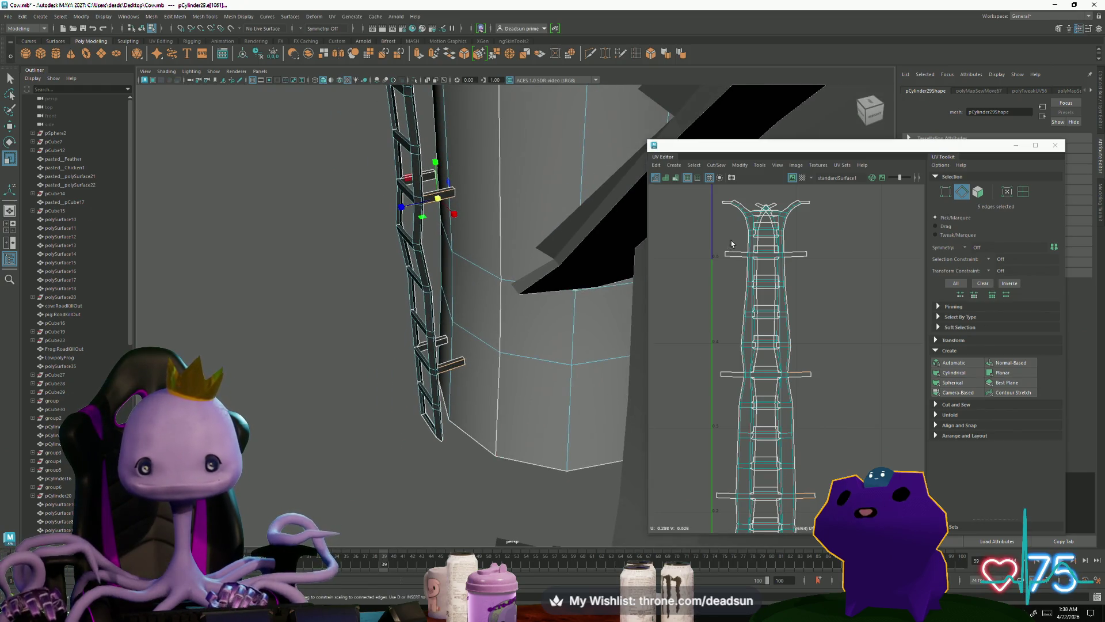
{"action": "left_click", "coordinate": [797, 254], "text": "shift"}
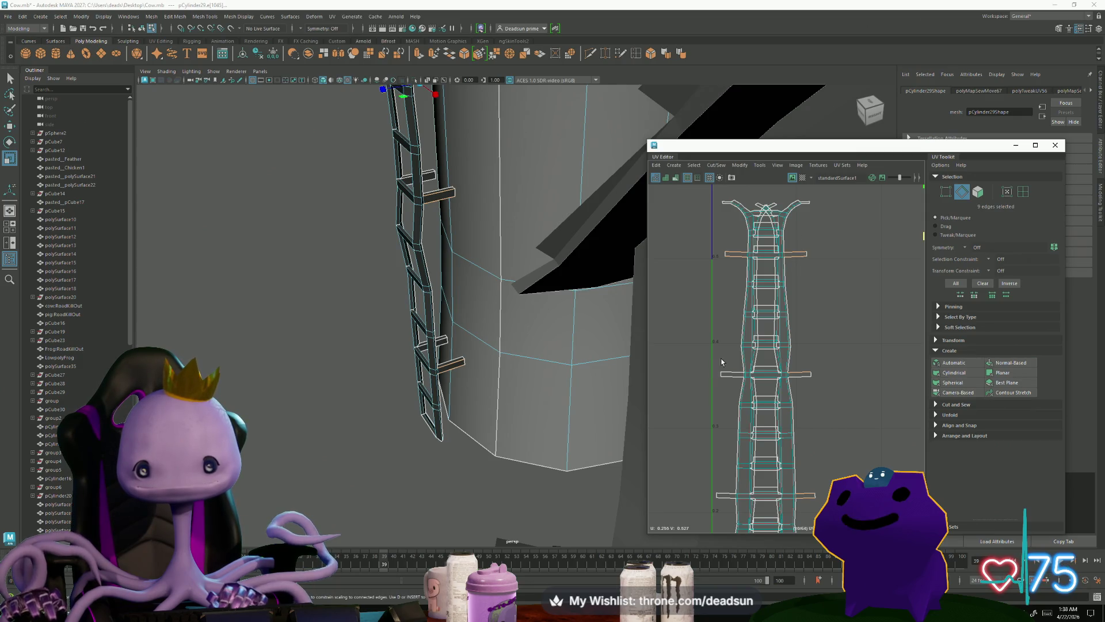
{"action": "middle_click_drag", "start_coordinate": [731, 389], "coordinate": [723, 220], "text": "alt"}
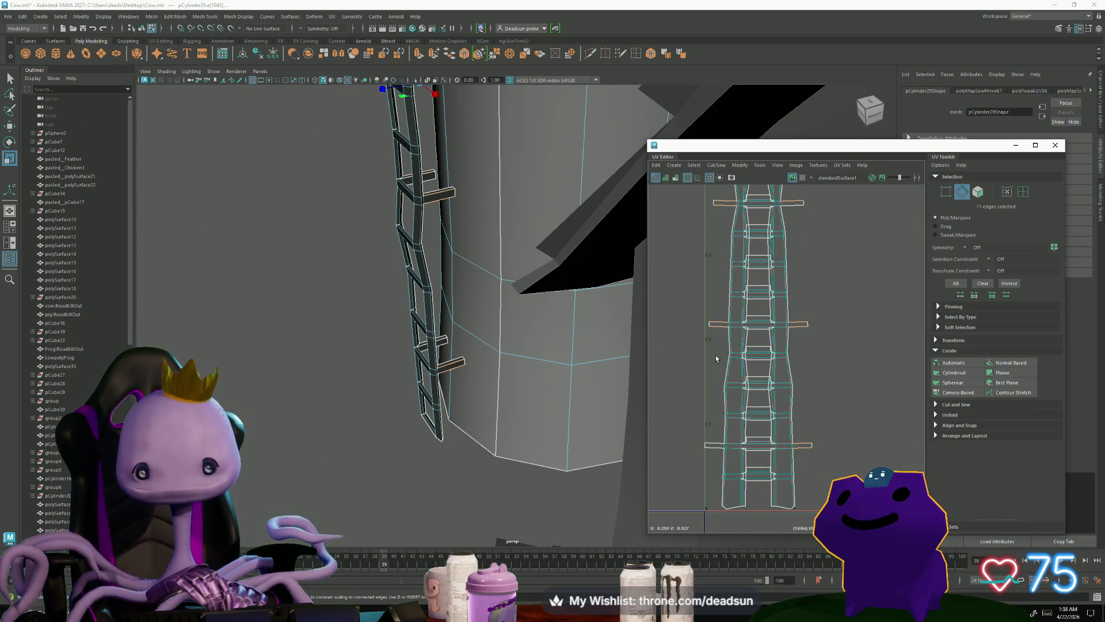
{"action": "left_click", "coordinate": [714, 457], "text": "shift"}
Step: Move and Sew those rung edges into the ladder shell, then select all ladder UVs
{"action": "scroll", "coordinate": [699, 346], "scroll_direction": "down", "scroll_amount": 3}
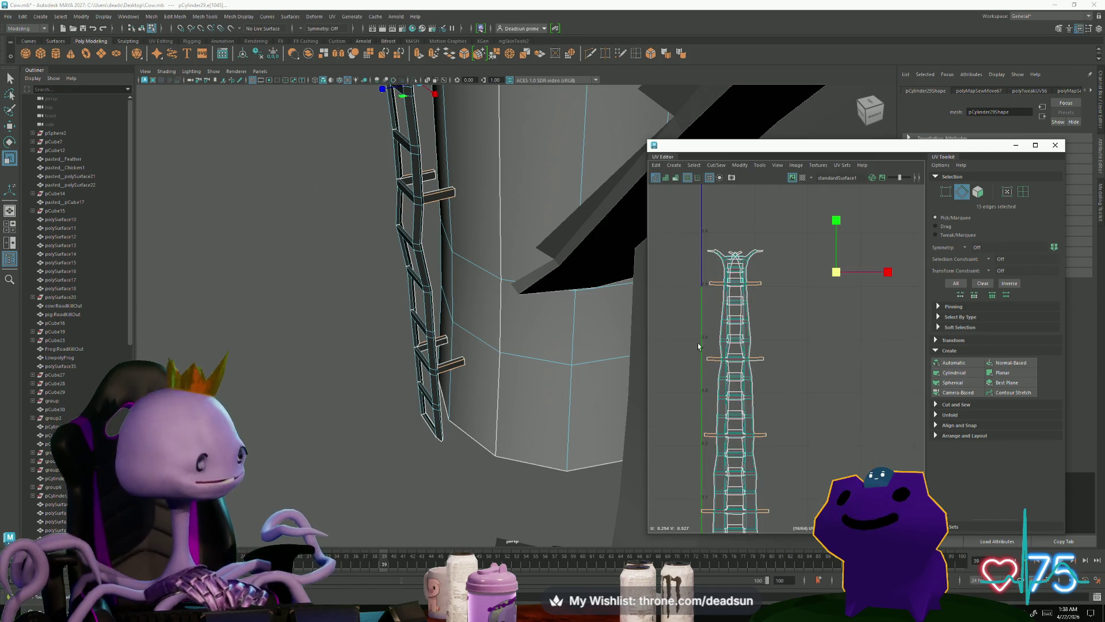
{"action": "scroll", "coordinate": [815, 325], "scroll_direction": "down", "scroll_amount": 2}
{"action": "left_click", "coordinate": [716, 165]}
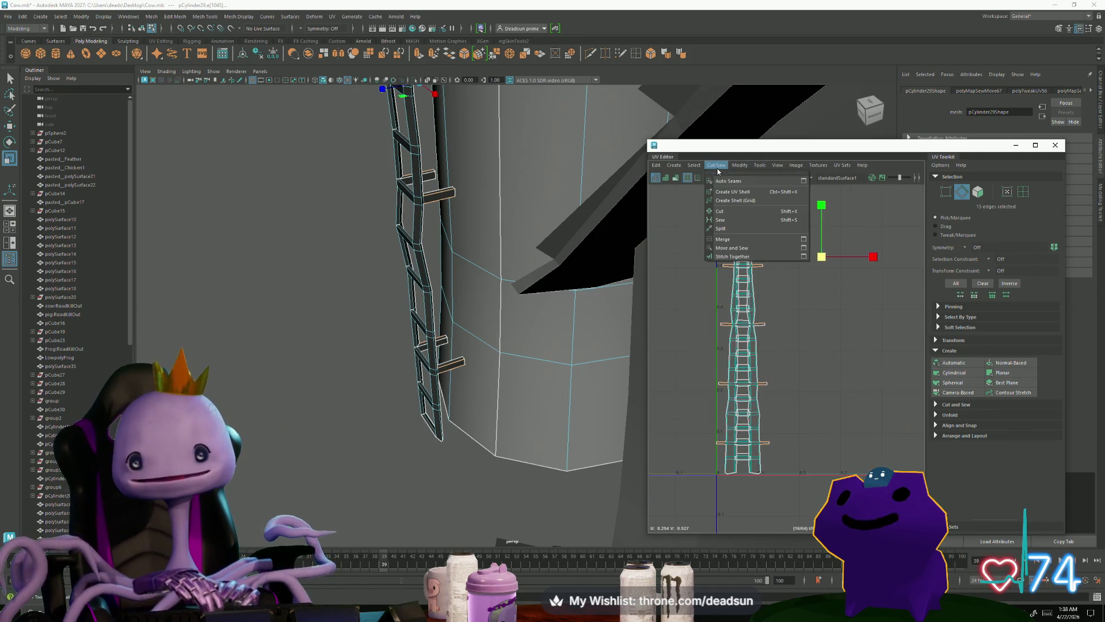
{"action": "left_click", "coordinate": [731, 248]}
{"action": "scroll", "coordinate": [729, 271], "scroll_direction": "up", "scroll_amount": 5}
{"action": "scroll", "coordinate": [728, 271], "scroll_direction": "down", "scroll_amount": 3}
{"action": "right_click_drag", "start_coordinate": [749, 414], "coordinate": [748, 380]}
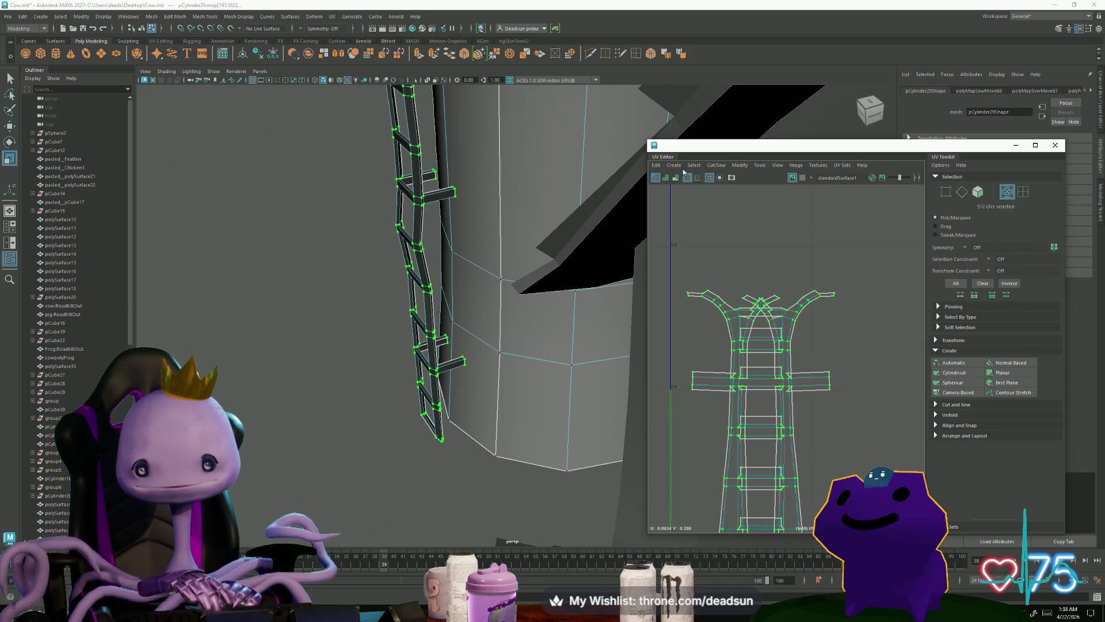
Step: Fit the ladder UVs into the corner of the UV space
{"action": "left_click", "coordinate": [732, 167]}
{"action": "left_click", "coordinate": [768, 429]}
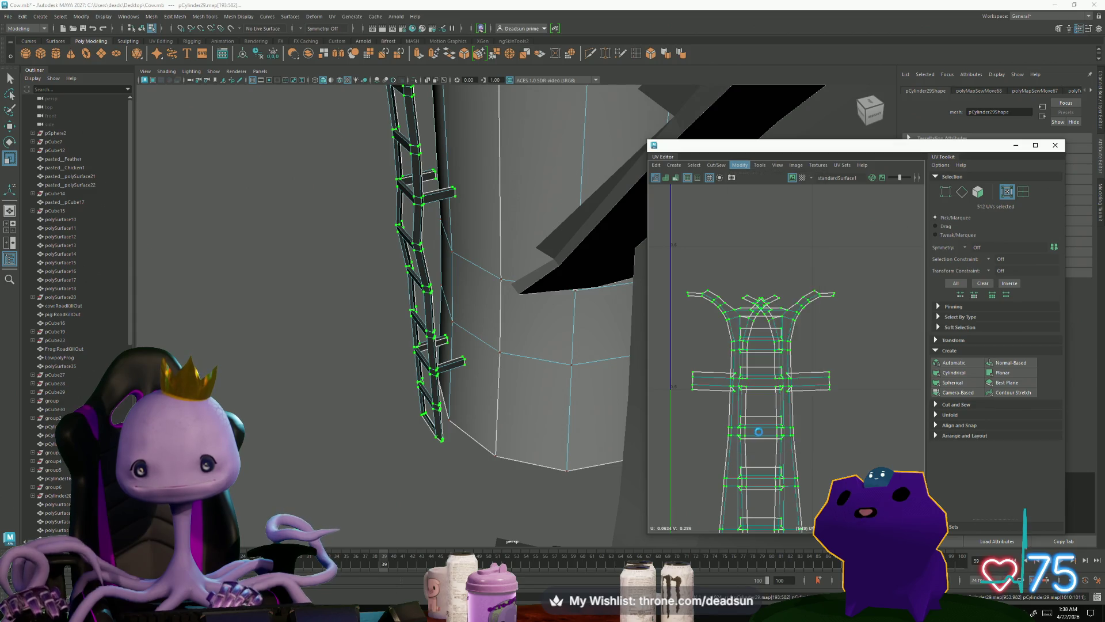
{"action": "scroll", "coordinate": [770, 449], "scroll_direction": "up", "scroll_amount": 5}
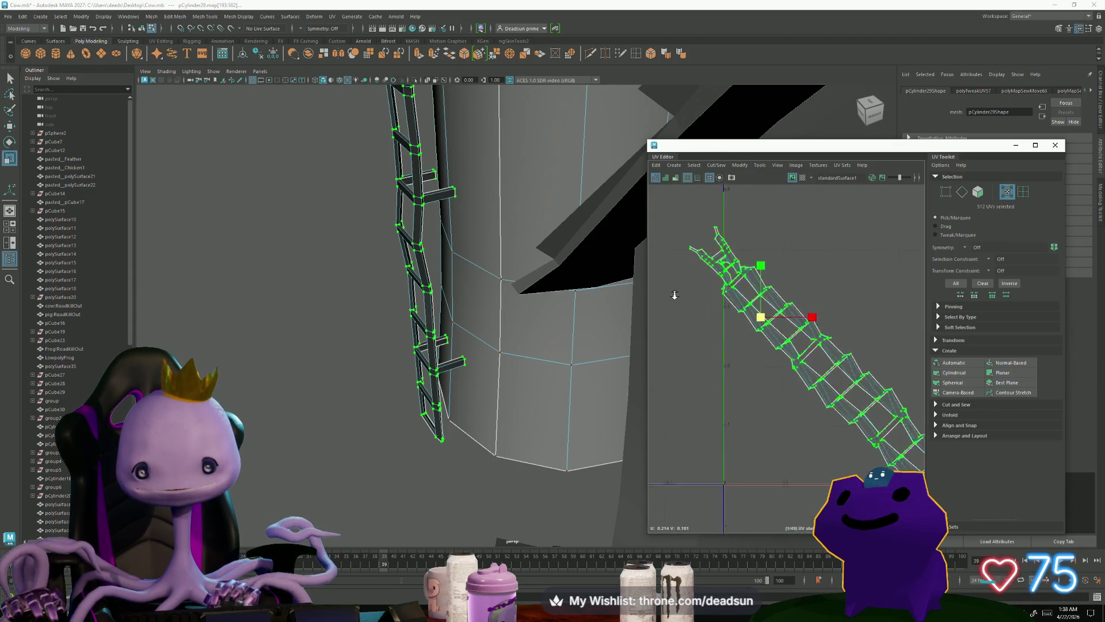
{"action": "scroll", "coordinate": [671, 286], "scroll_direction": "down", "scroll_amount": 3}
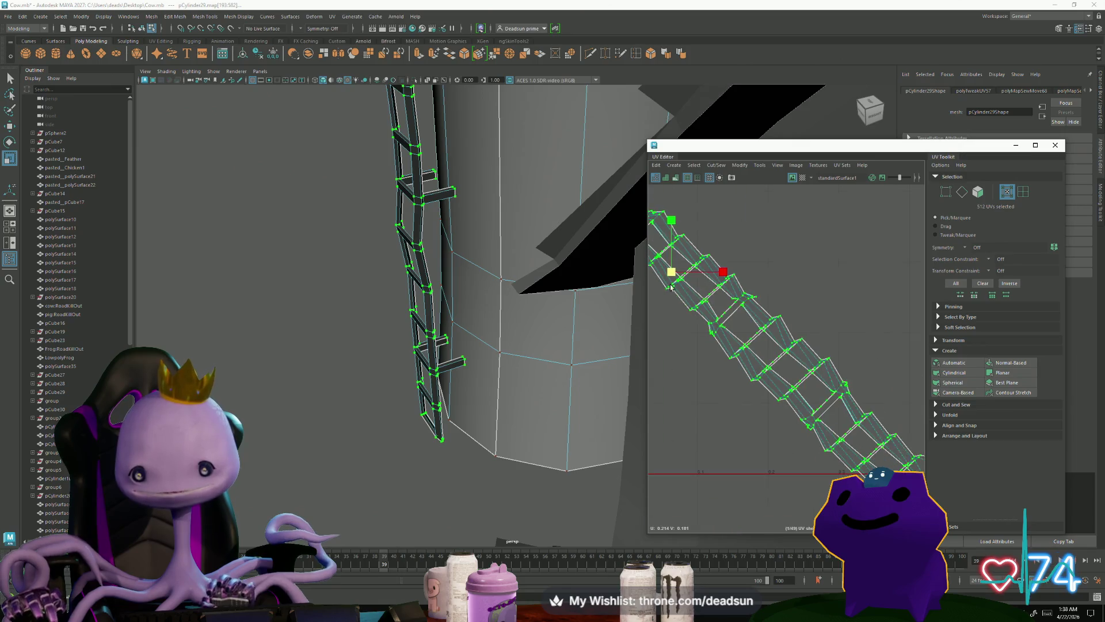
Step: Undo the diagonal rotation and select a first edge of the upright ladder shell
{"action": "key", "text": "ctrl+z"}
{"action": "scroll", "coordinate": [700, 316], "scroll_direction": "up", "scroll_amount": 5}
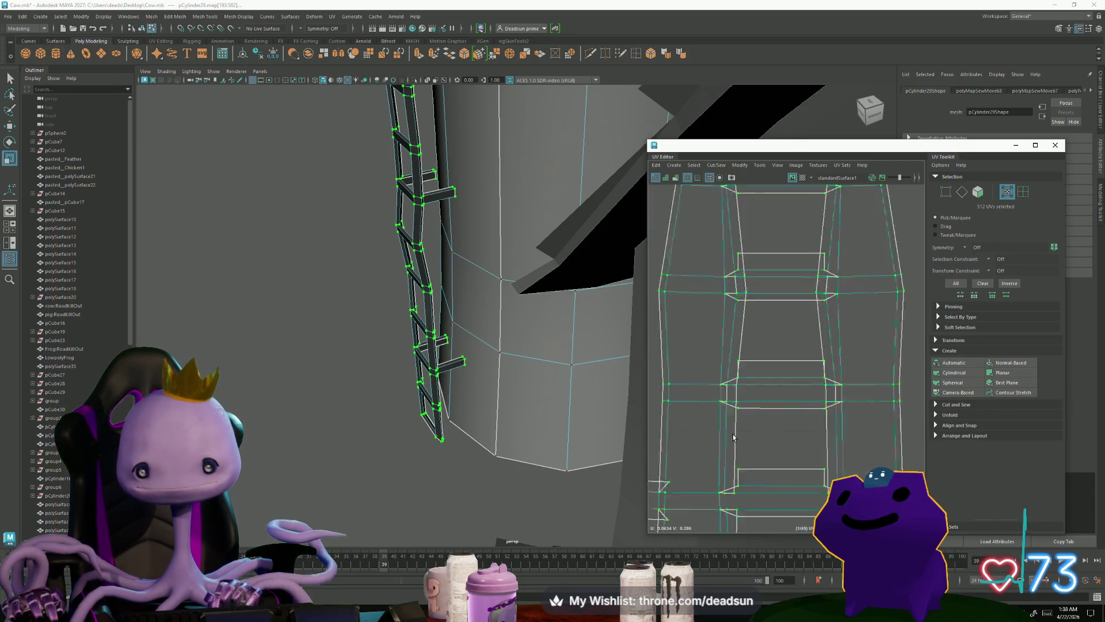
{"action": "key", "text": "F10"}
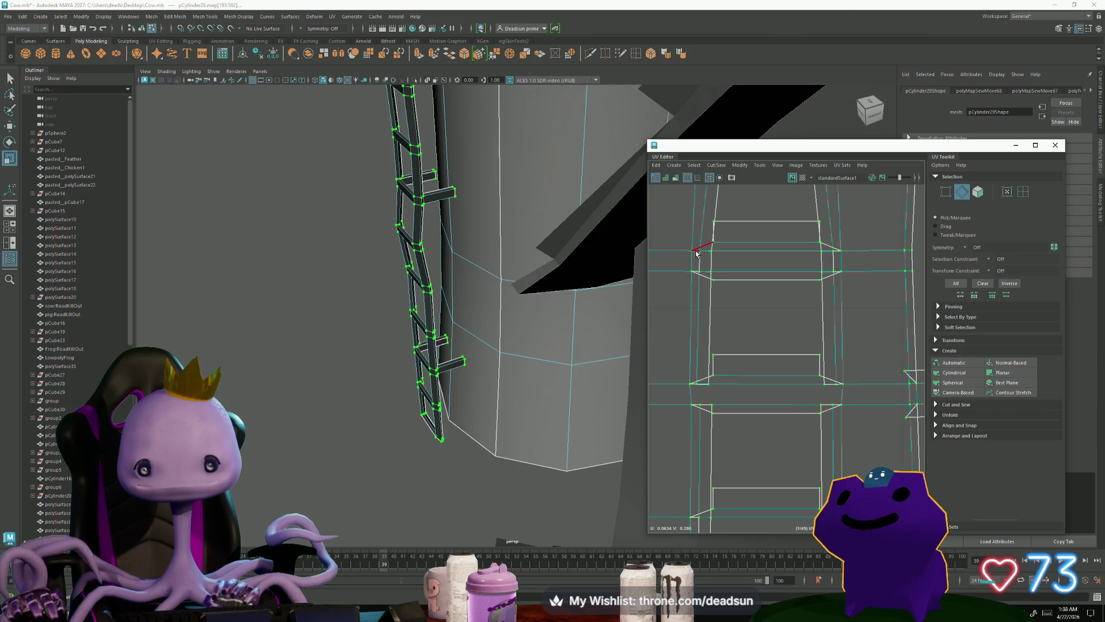
{"action": "left_click", "coordinate": [697, 254]}
Step: Marquee-select the left rail's edges and add a vertical edge loop on the right rail
{"action": "left_click_drag", "start_coordinate": [684, 237], "coordinate": [695, 292]}
{"action": "middle_click_drag", "start_coordinate": [694, 299], "coordinate": [691, 245], "text": "alt"}
{"action": "left_click_drag", "start_coordinate": [672, 305], "coordinate": [695, 366]}
{"action": "middle_click_drag", "start_coordinate": [697, 368], "coordinate": [678, 340], "text": "alt"}
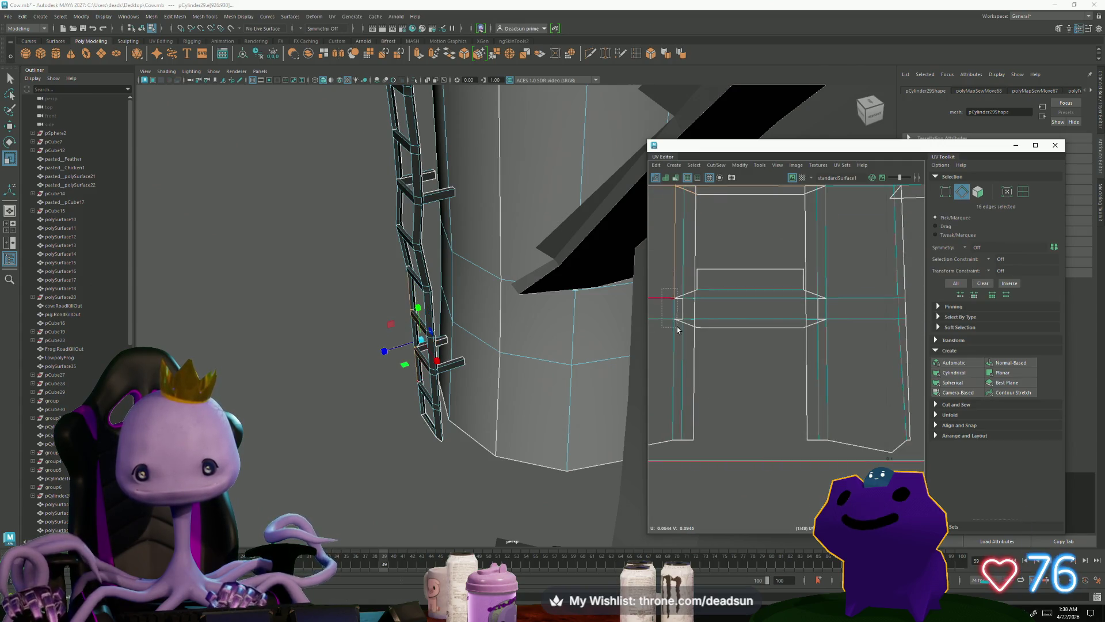
{"action": "double_click", "coordinate": [816, 322], "text": "shift"}
{"action": "middle_click_drag", "start_coordinate": [817, 334], "coordinate": [813, 469], "text": "alt"}
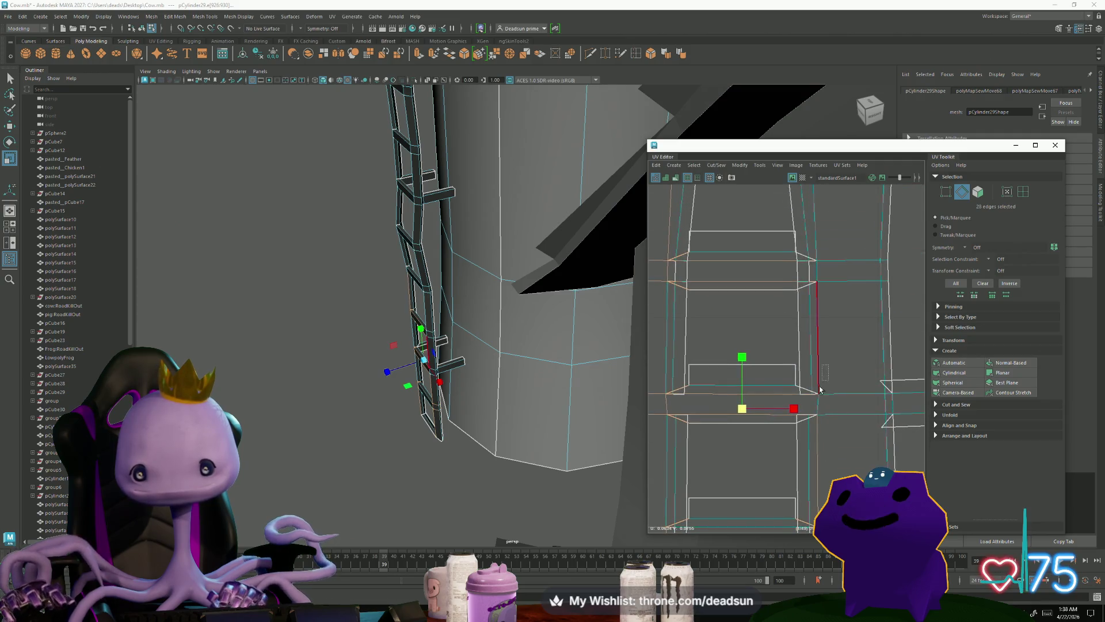
{"action": "left_click", "coordinate": [817, 427], "text": "shift"}
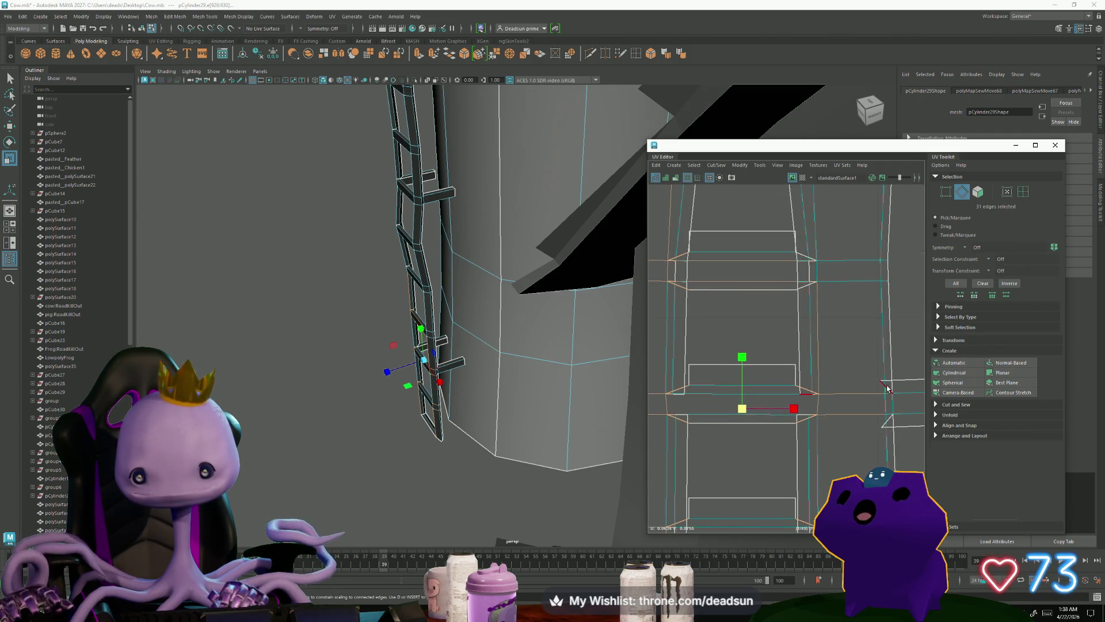
{"action": "left_click", "coordinate": [816, 257], "text": "shift"}
{"action": "middle_click_drag", "start_coordinate": [818, 256], "coordinate": [861, 345], "text": "alt"}
{"action": "left_click_drag", "start_coordinate": [860, 334], "coordinate": [832, 404]}
{"action": "left_click", "coordinate": [695, 397], "text": "shift"}
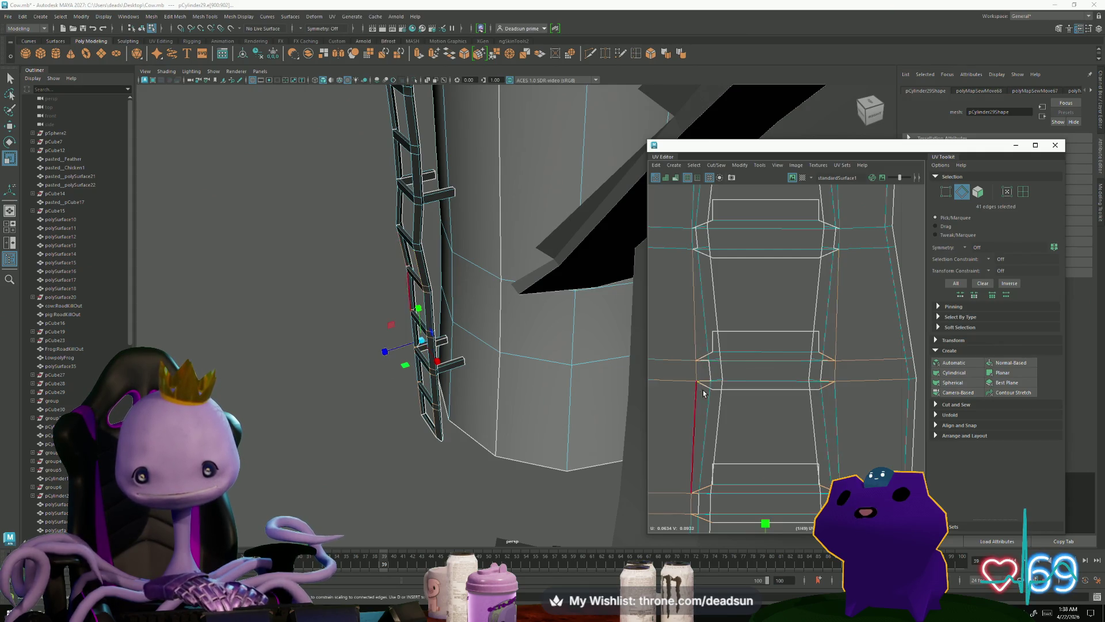
{"action": "middle_click_drag", "start_coordinate": [685, 368], "coordinate": [706, 375], "text": "alt"}
{"action": "left_click_drag", "start_coordinate": [715, 392], "coordinate": [715, 394], "text": "shift"}
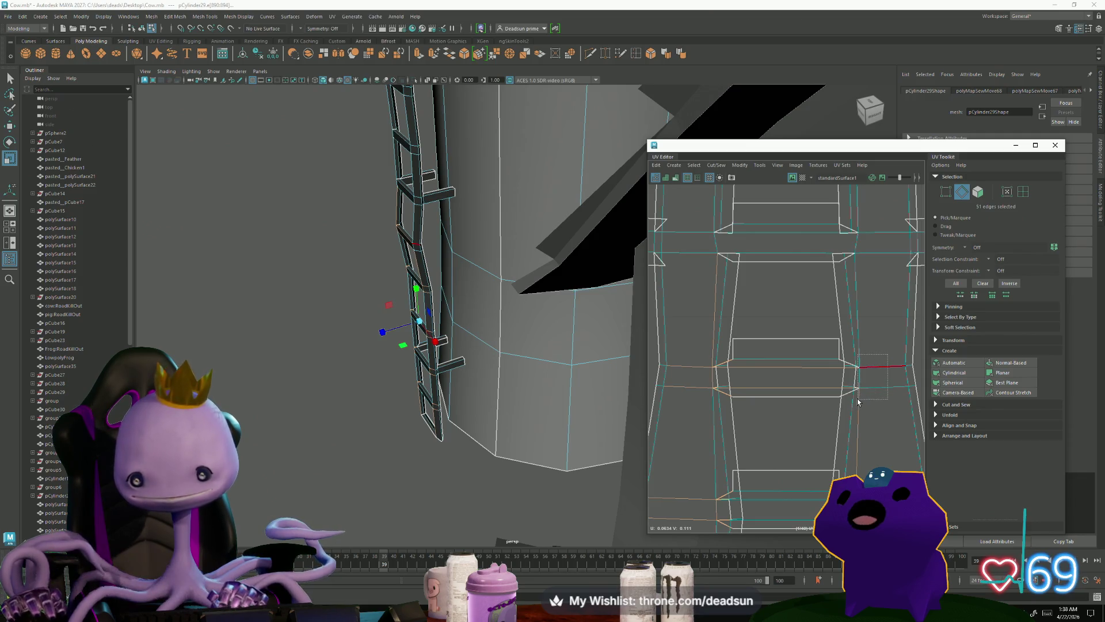
Step: Add the remaining rung and rail edges until about 104 ladder edges are selected
{"action": "middle_click_drag", "start_coordinate": [874, 378], "coordinate": [871, 365], "text": "alt"}
{"action": "left_click_drag", "start_coordinate": [874, 344], "coordinate": [852, 382], "text": "shift"}
{"action": "left_click_drag", "start_coordinate": [714, 369], "coordinate": [720, 384], "text": "shift"}
{"action": "middle_click_drag", "start_coordinate": [720, 384], "coordinate": [694, 340], "text": "alt"}
{"action": "left_click", "coordinate": [715, 355], "text": "shift"}
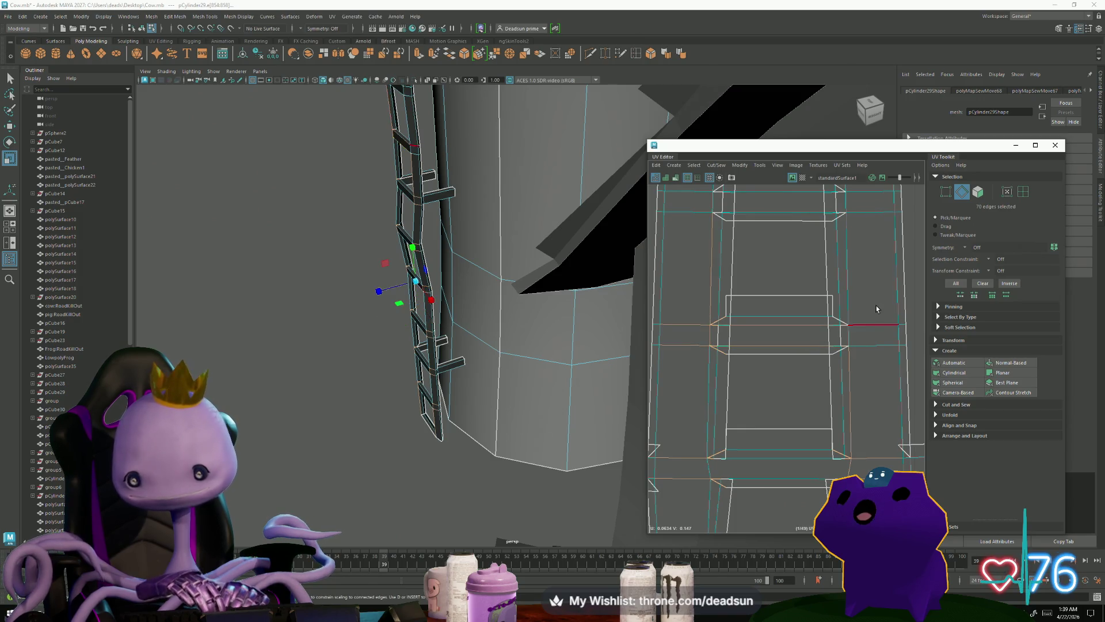
{"action": "left_click_drag", "start_coordinate": [847, 354], "coordinate": [847, 354], "text": "shift"}
{"action": "middle_click_drag", "start_coordinate": [848, 354], "coordinate": [824, 426], "text": "alt"}
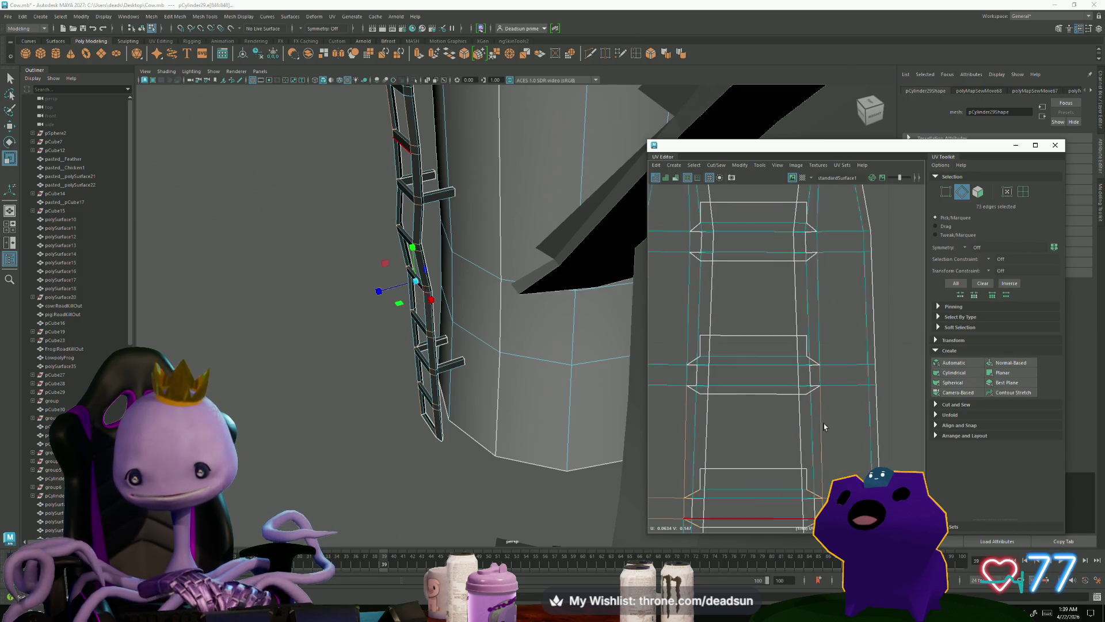
{"action": "left_click_drag", "start_coordinate": [818, 395], "coordinate": [818, 395], "text": "shift"}
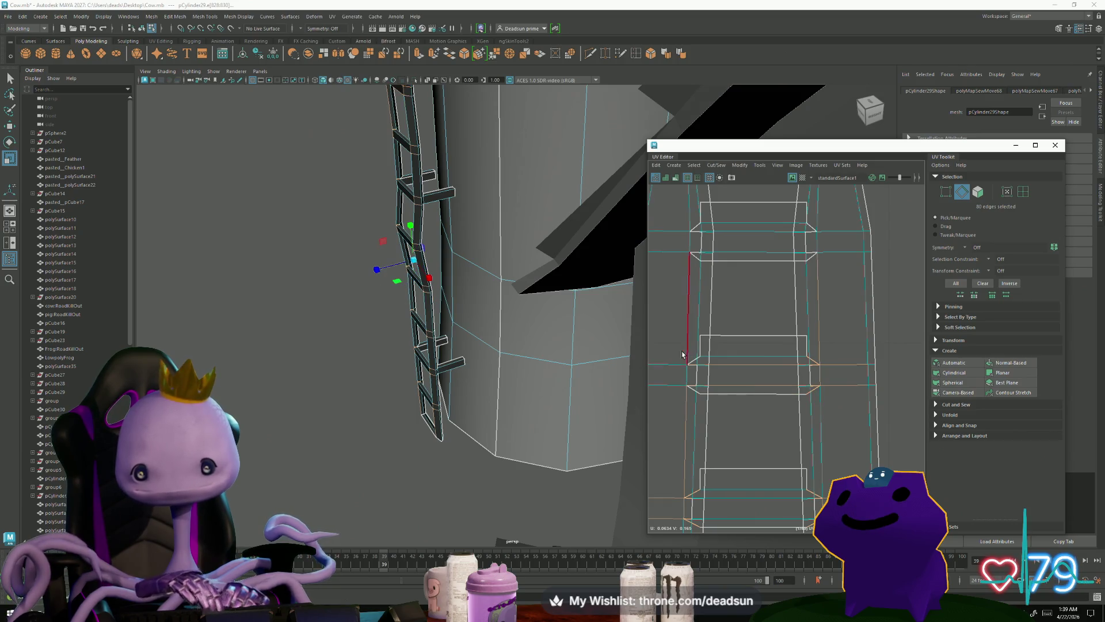
{"action": "left_click_drag", "start_coordinate": [686, 405], "coordinate": [687, 404], "text": "shift"}
{"action": "middle_click_drag", "start_coordinate": [701, 371], "coordinate": [704, 358], "text": "alt"}
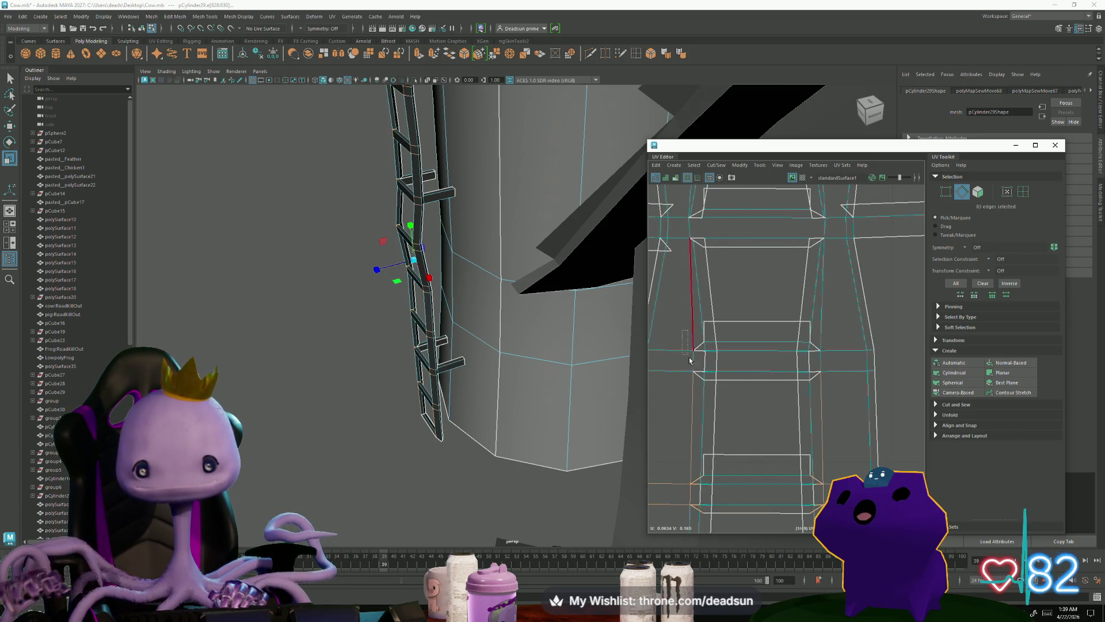
{"action": "left_click_drag", "start_coordinate": [697, 381], "coordinate": [697, 381], "text": "shift"}
{"action": "left_click_drag", "start_coordinate": [838, 332], "coordinate": [815, 387], "text": "shift"}
{"action": "middle_click_drag", "start_coordinate": [680, 338], "coordinate": [691, 338], "text": "alt"}
{"action": "left_click_drag", "start_coordinate": [703, 375], "coordinate": [704, 374], "text": "shift"}
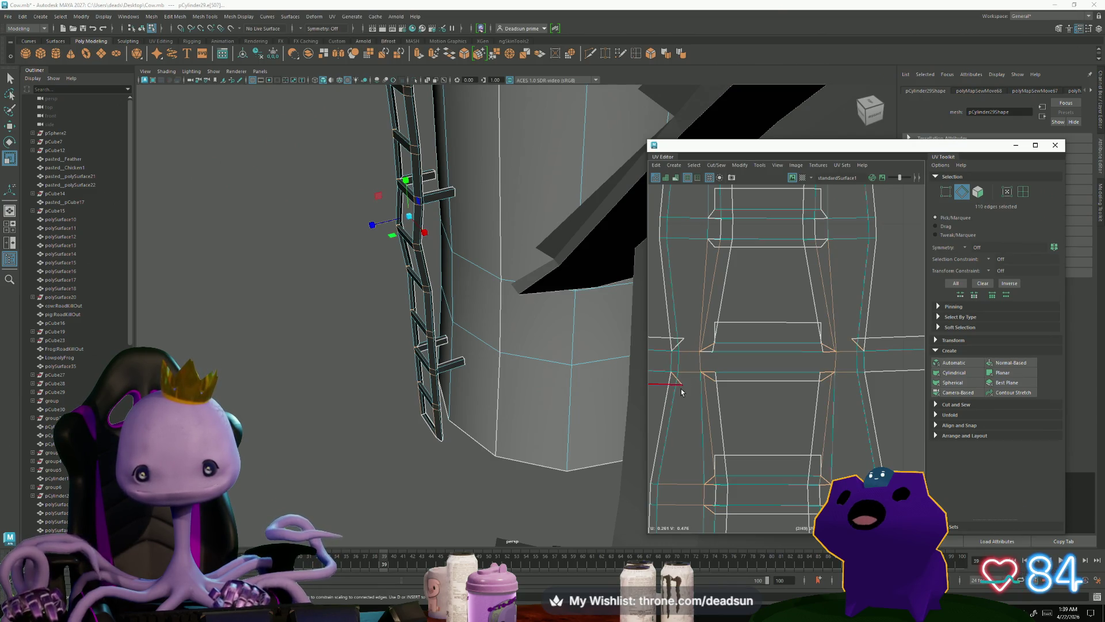
Step: Add four more horizontal rung edges of the ladder to the edge selection
{"action": "middle_click_drag", "start_coordinate": [683, 408], "coordinate": [701, 367], "text": "alt"}
{"action": "scroll", "coordinate": [701, 368], "scroll_direction": "down", "scroll_amount": 5}
{"action": "mouse_move", "coordinate": [695, 314]}
{"action": "middle_mouse_down", "text": "alt"}
{"action": "mouse_move", "coordinate": [690, 303]}
{"action": "mouse_move", "coordinate": [706, 420]}
{"action": "middle_mouse_up", "text": "alt"}
{"action": "scroll", "coordinate": [706, 420], "scroll_direction": "up", "scroll_amount": 5}
{"action": "left_click", "coordinate": [697, 435], "text": "shift"}
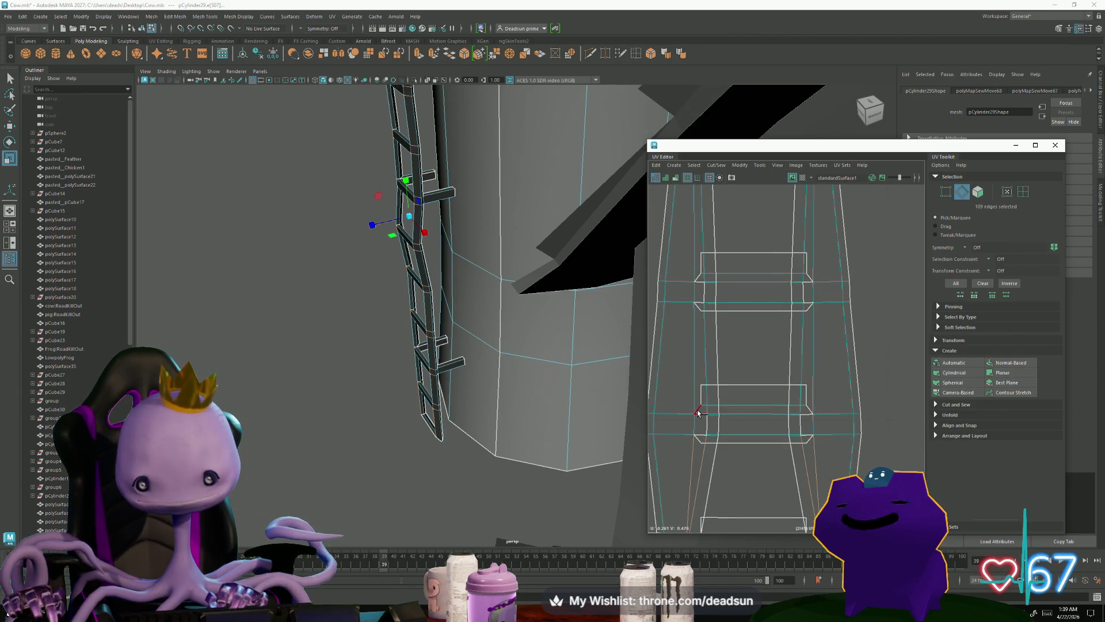
{"action": "left_click", "coordinate": [809, 441], "text": "shift"}
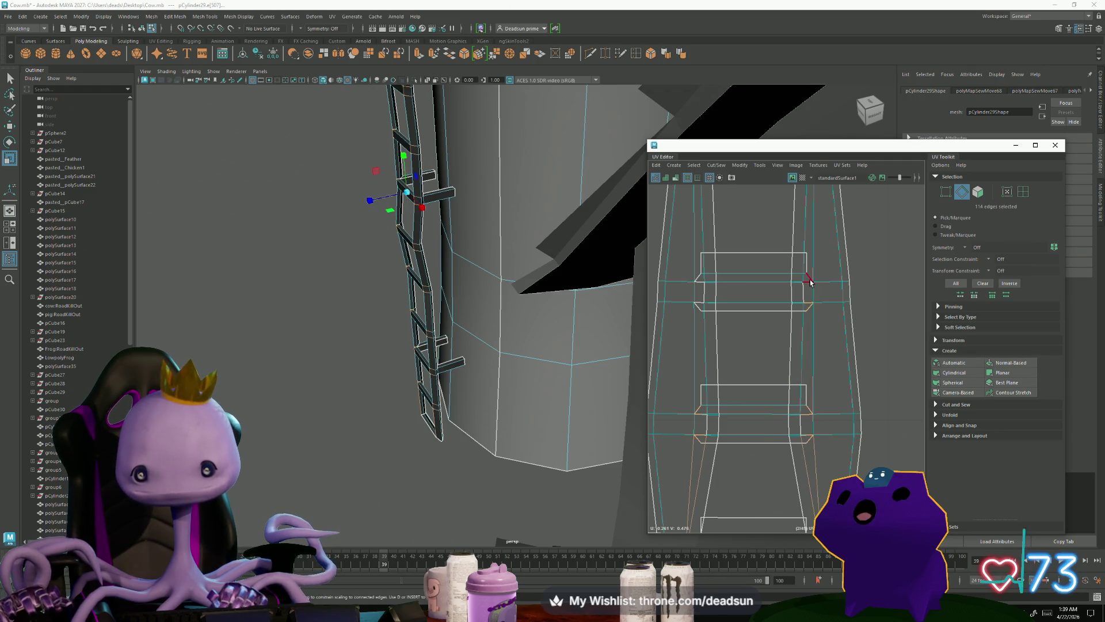
{"action": "left_click", "coordinate": [699, 276], "text": "shift"}
{"action": "left_click", "coordinate": [699, 242], "text": "shift"}
Step: Add the remaining short rung and rail edges (about 128 selected) and open the Modify menu
{"action": "mouse_move", "coordinate": [738, 404]}
{"action": "middle_mouse_down", "text": "alt"}
{"action": "mouse_move", "coordinate": [710, 420]}
{"action": "mouse_move", "coordinate": [708, 440]}
{"action": "middle_mouse_up", "text": "alt"}
{"action": "left_click", "coordinate": [668, 344], "text": "shift"}
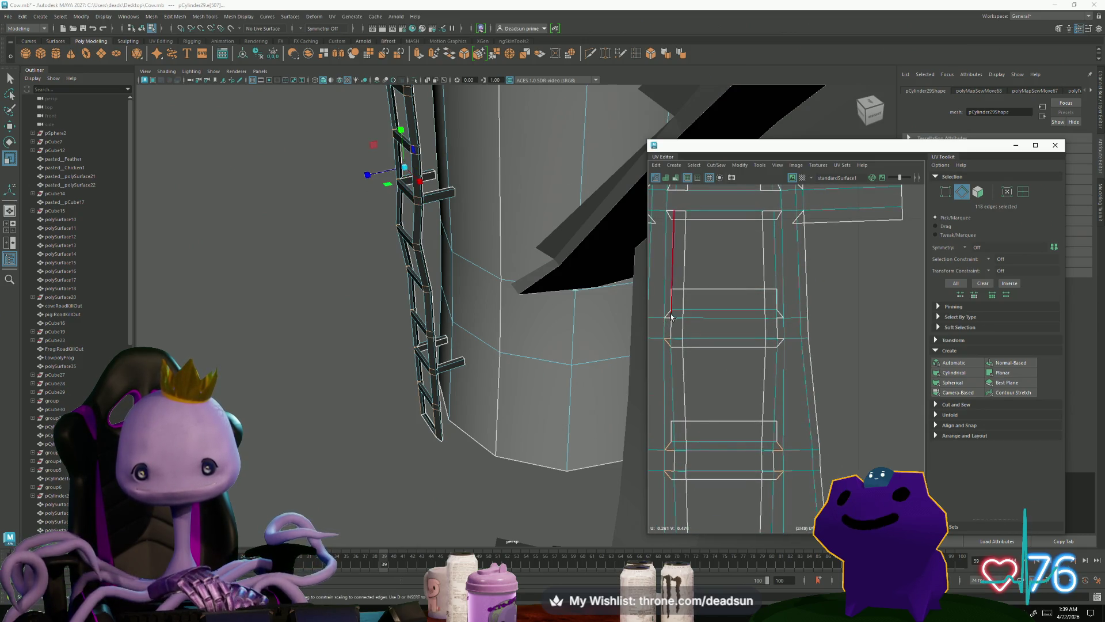
{"action": "left_click", "coordinate": [781, 314], "text": "shift"}
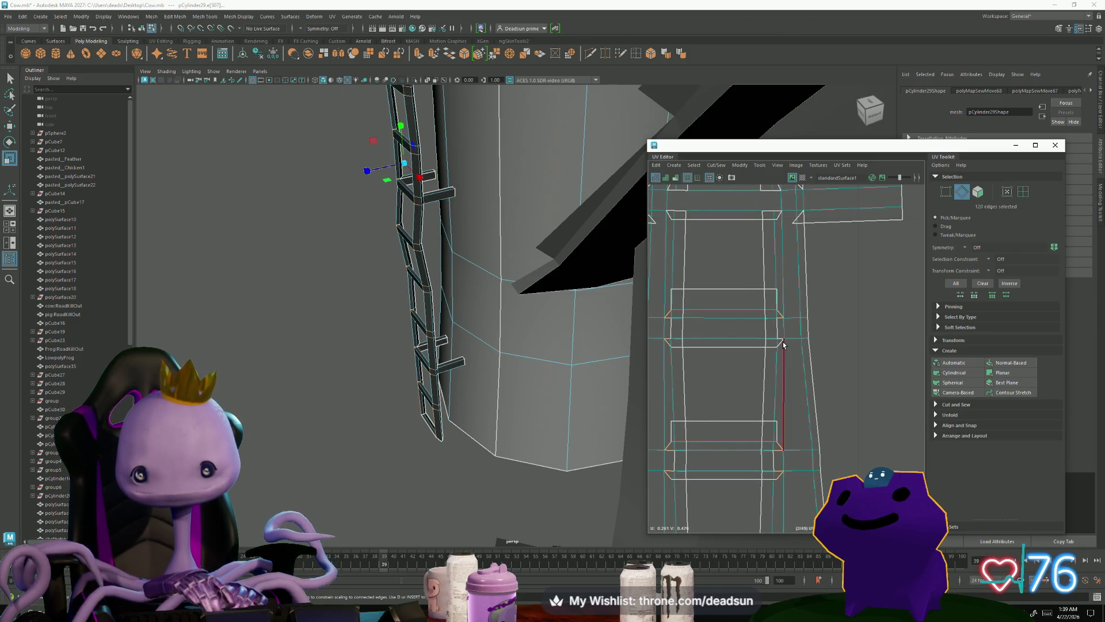
{"action": "middle_click_drag", "start_coordinate": [772, 358], "coordinate": [799, 440], "text": "alt"}
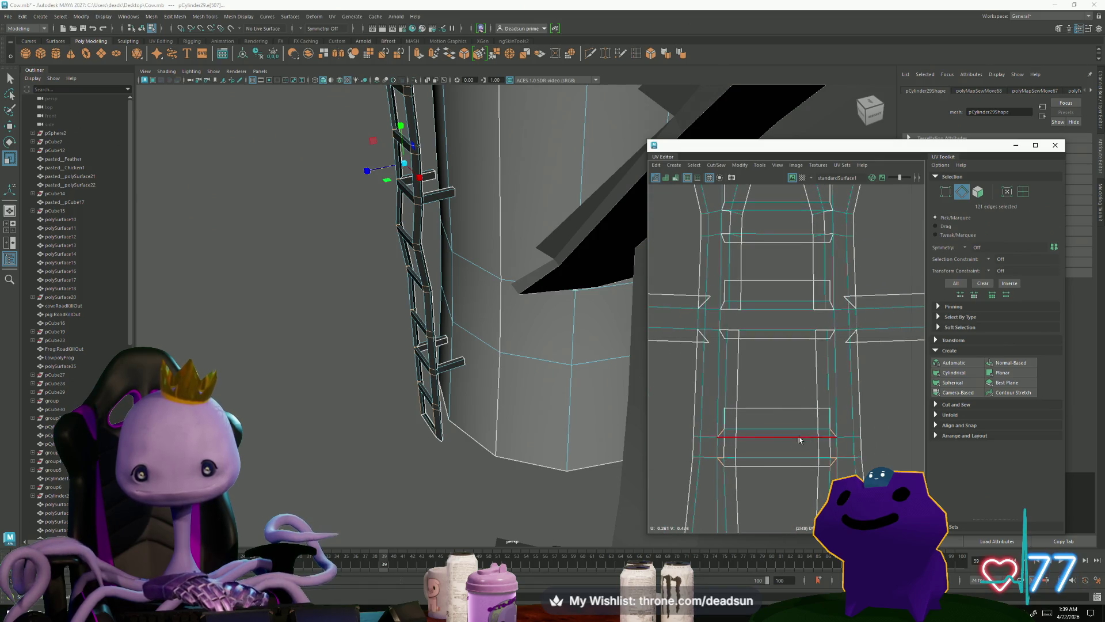
{"action": "left_click", "coordinate": [724, 312], "text": "shift"}
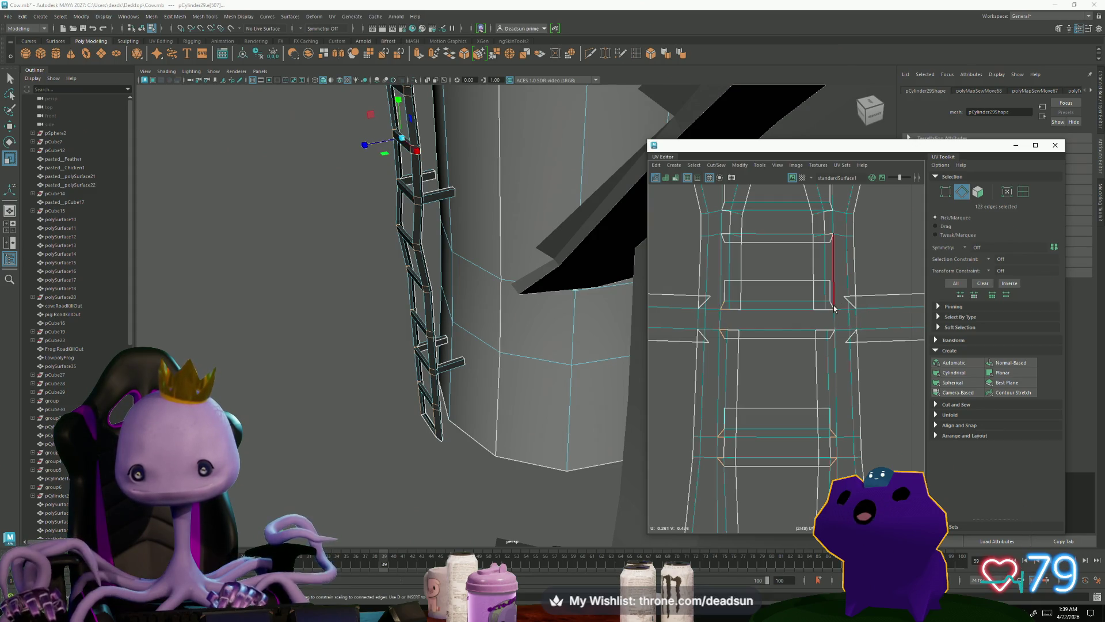
{"action": "left_click", "coordinate": [835, 346], "text": "shift"}
{"action": "middle_click_drag", "start_coordinate": [720, 242], "coordinate": [732, 377], "text": "alt"}
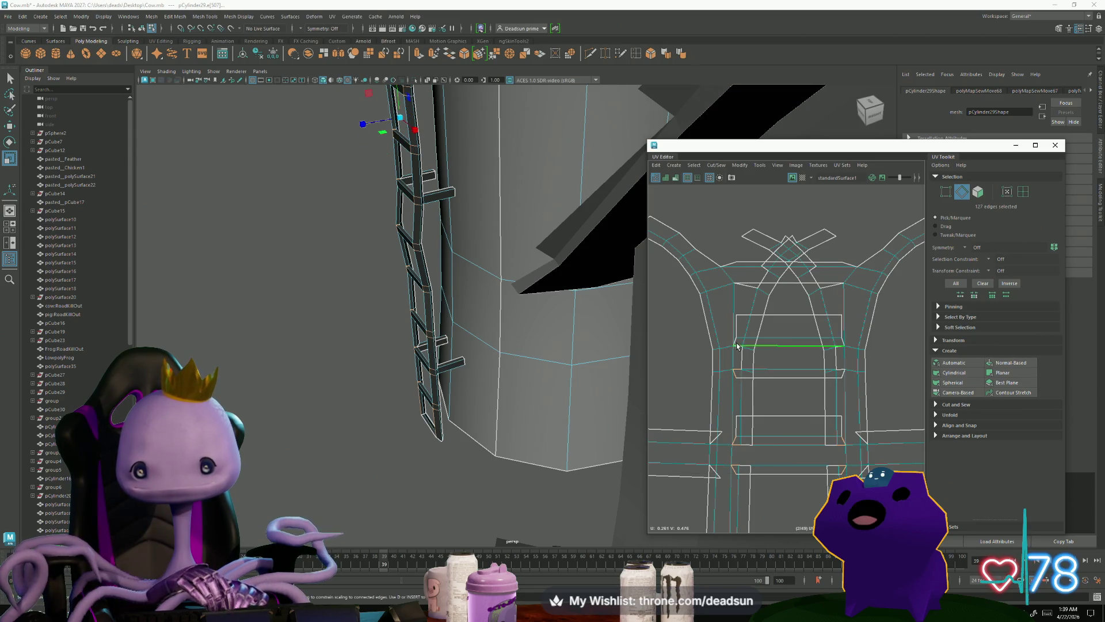
{"action": "left_click", "coordinate": [735, 366], "text": "shift"}
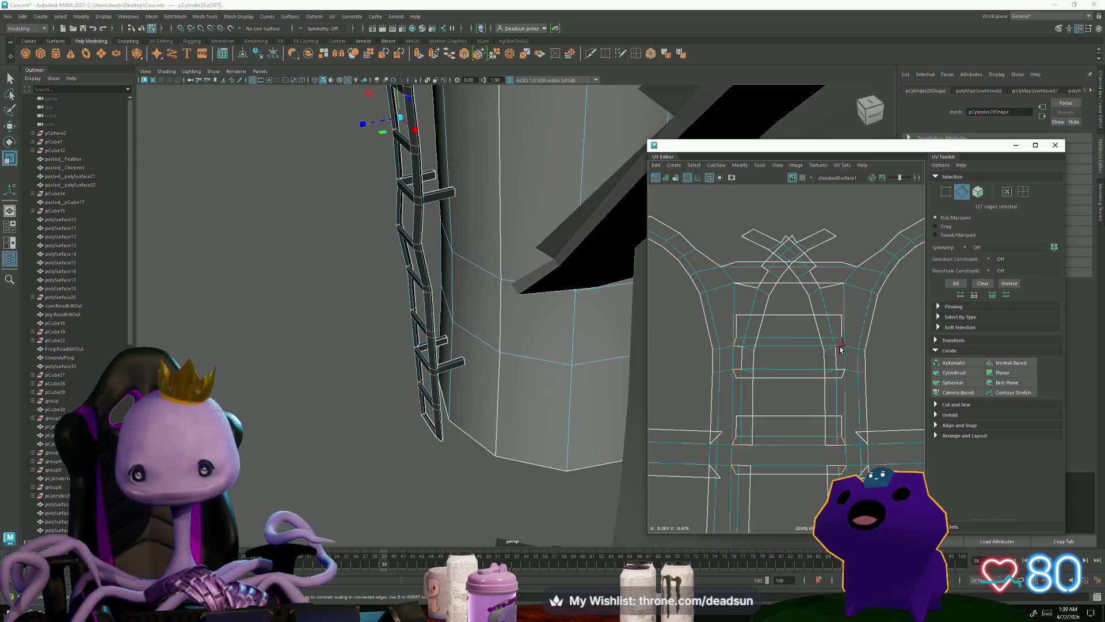
{"action": "left_click", "coordinate": [736, 167]}
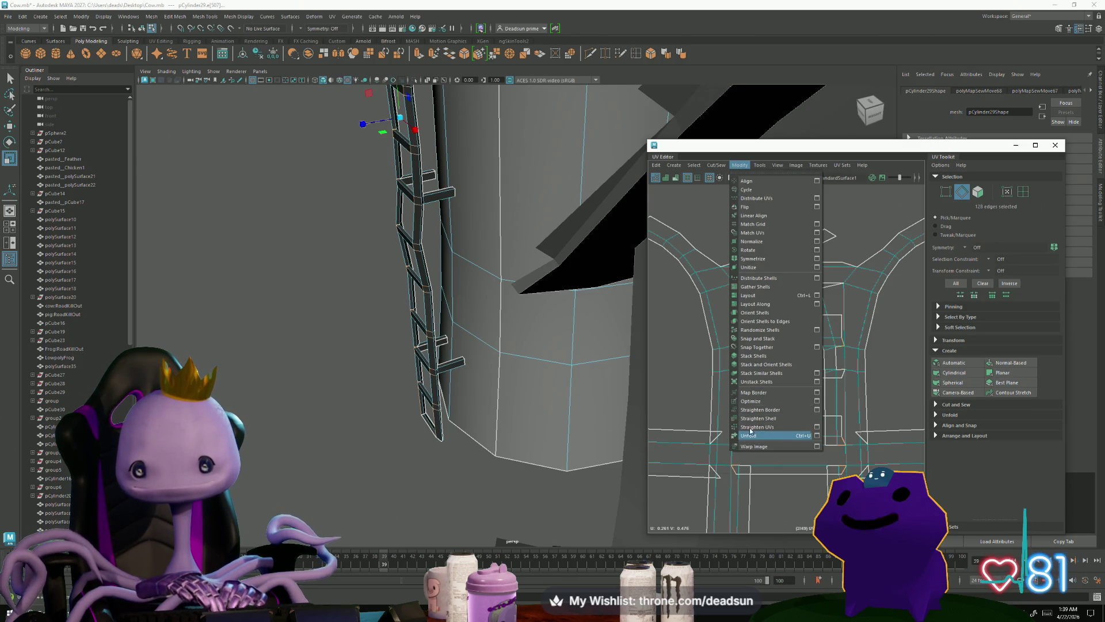
Step: Unfold the ladder UVs, then Move and Sew the selected cut edges
{"action": "left_click", "coordinate": [749, 435]}
{"action": "left_click", "coordinate": [694, 165]}
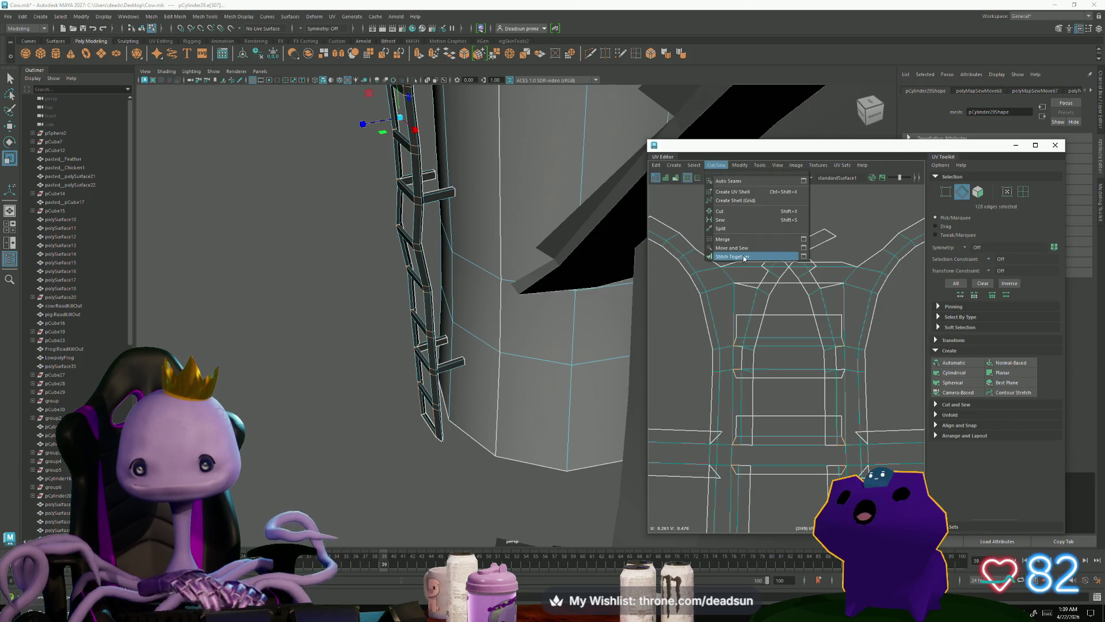
{"action": "left_click", "coordinate": [745, 258]}
{"action": "scroll", "coordinate": [739, 449], "scroll_direction": "down", "scroll_amount": 2}
{"action": "scroll", "coordinate": [739, 448], "scroll_direction": "down", "scroll_amount": 5}
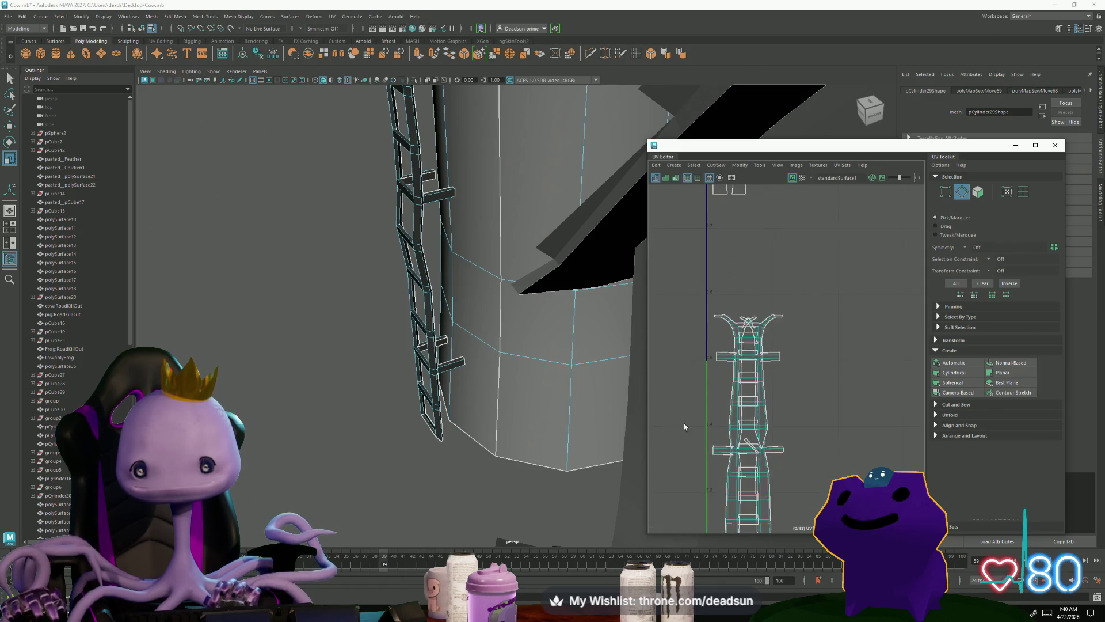
{"action": "scroll", "coordinate": [789, 329], "scroll_direction": "up", "scroll_amount": 6}
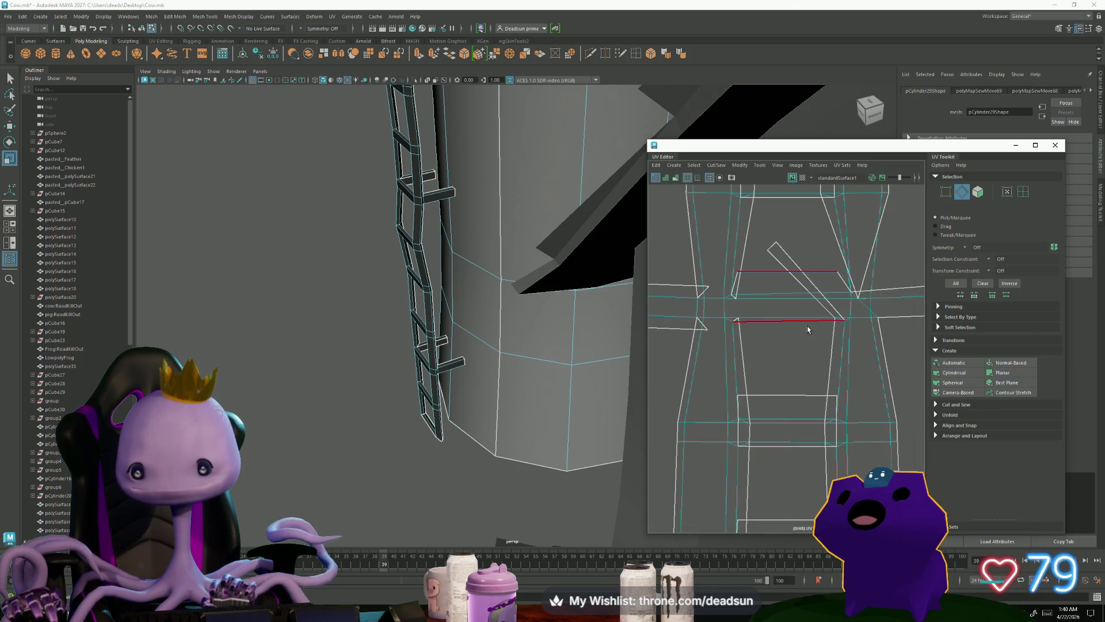
Step: Cut a single horizontal edge near the ladder top, then Move and Sew the selection
{"action": "left_click", "coordinate": [834, 317]}
{"action": "left_click", "coordinate": [830, 315]}
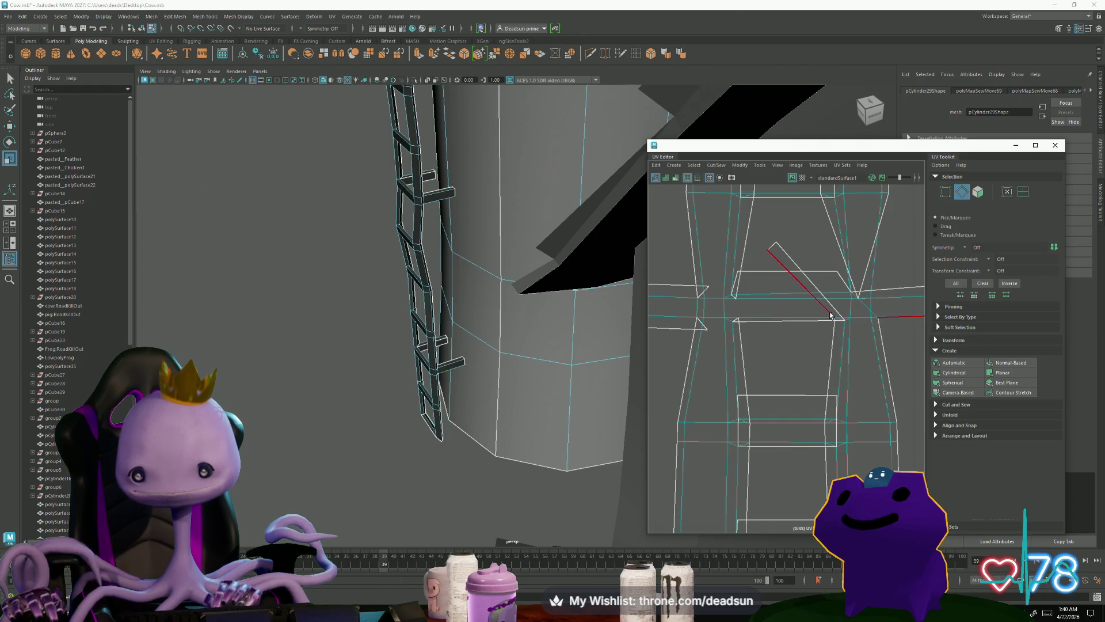
{"action": "left_click", "coordinate": [835, 319]}
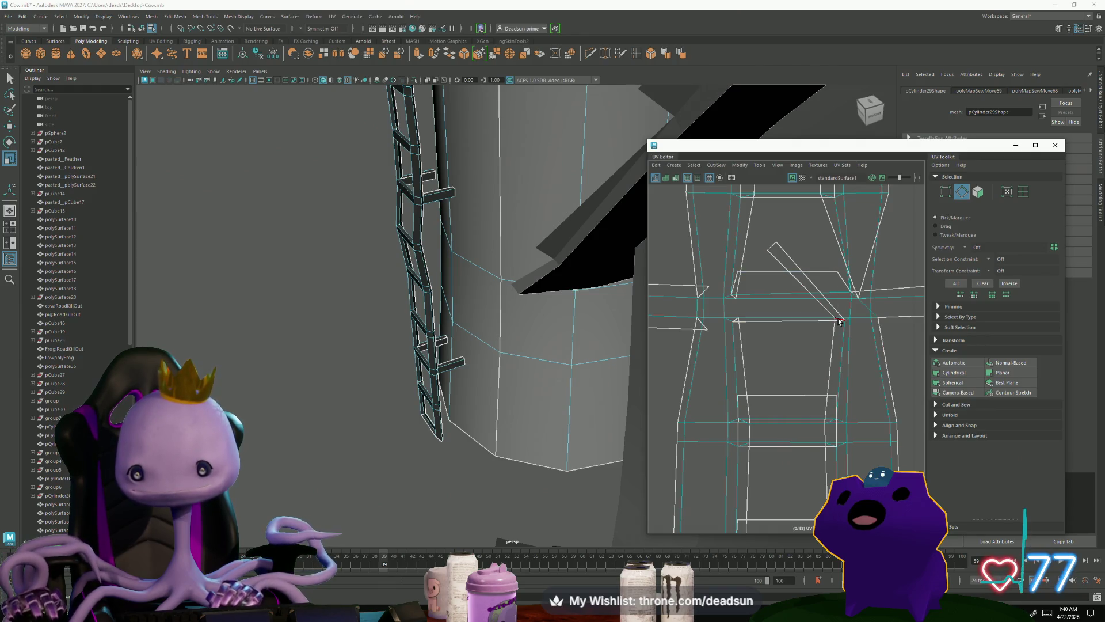
{"action": "left_click", "coordinate": [717, 165]}
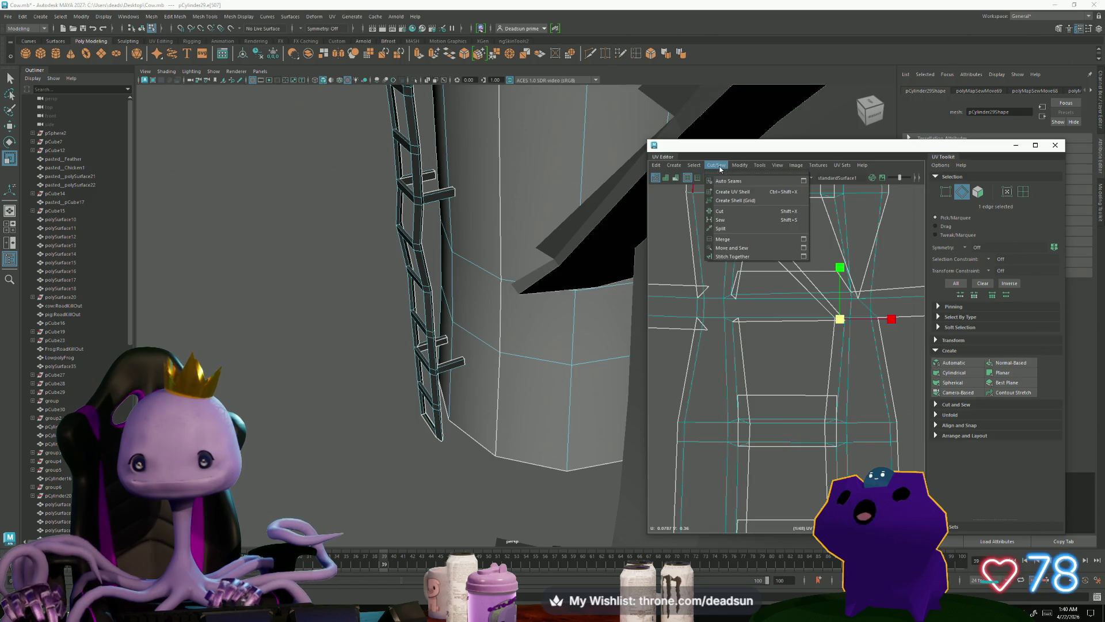
{"action": "left_click", "coordinate": [720, 210]}
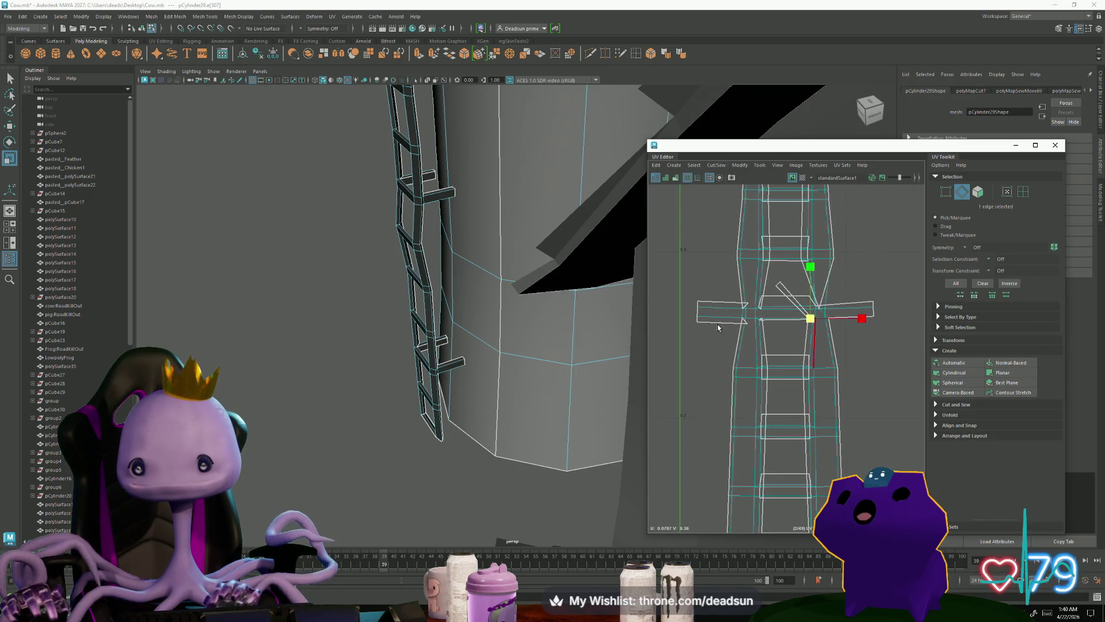
{"action": "scroll", "coordinate": [713, 426], "scroll_direction": "down", "scroll_amount": 5}
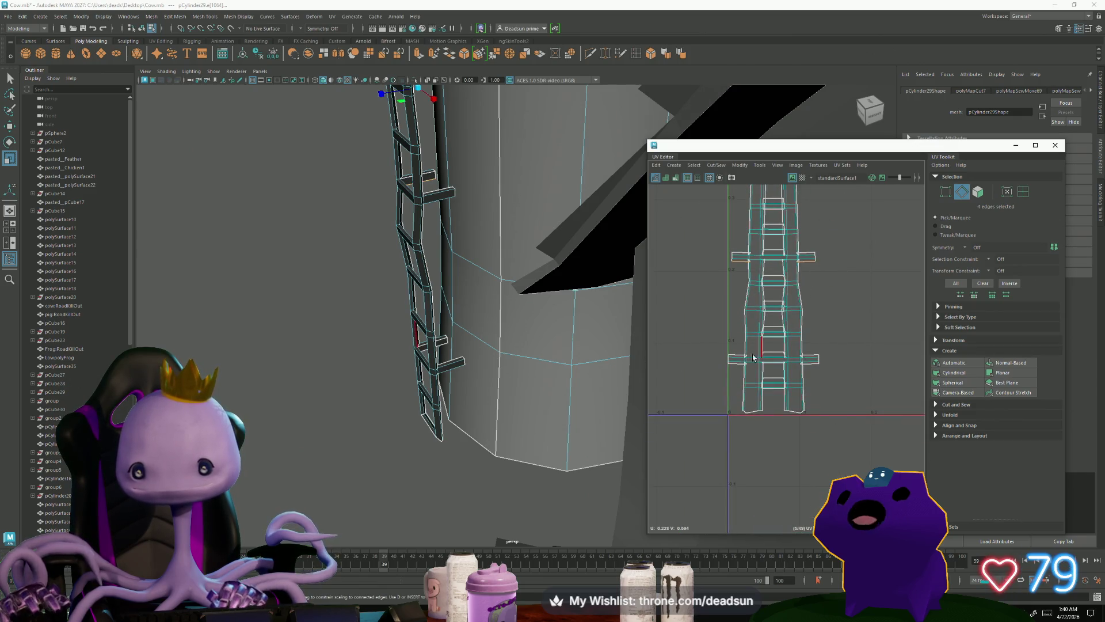
{"action": "left_click", "coordinate": [714, 167]}
{"action": "left_click", "coordinate": [743, 252]}
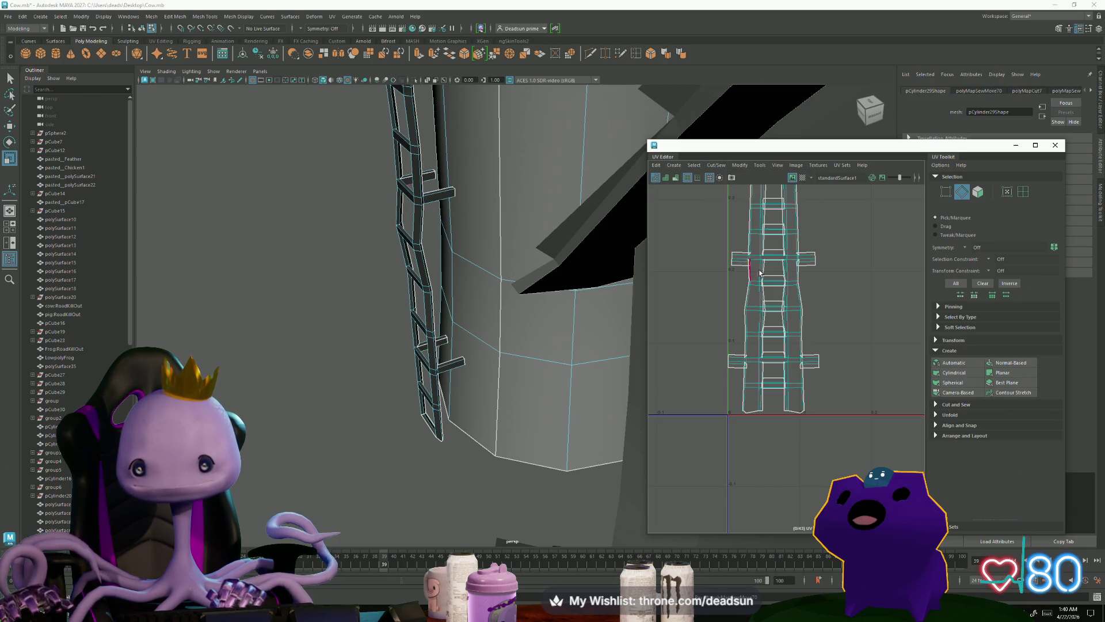
Step: Move and Sew an edge in the ladder's top section so its piece rejoins the shell
{"action": "scroll", "coordinate": [752, 247], "scroll_direction": "up", "scroll_amount": 5}
{"action": "scroll", "coordinate": [752, 245], "scroll_direction": "up", "scroll_amount": 3}
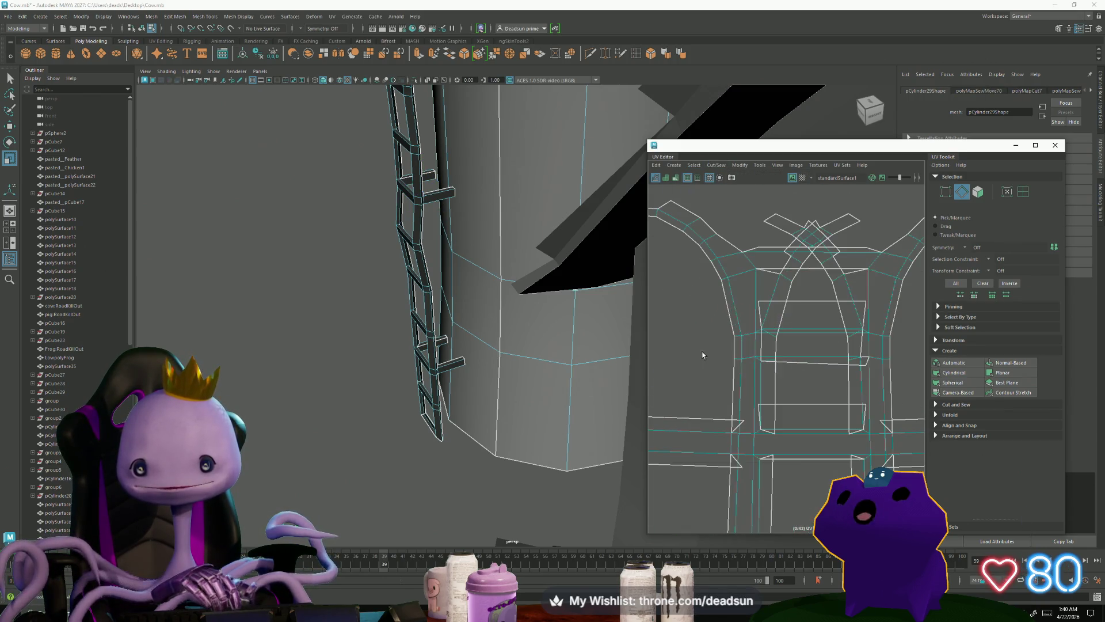
{"action": "scroll", "coordinate": [751, 310], "scroll_direction": "up", "scroll_amount": 3}
{"action": "left_click", "coordinate": [748, 311]}
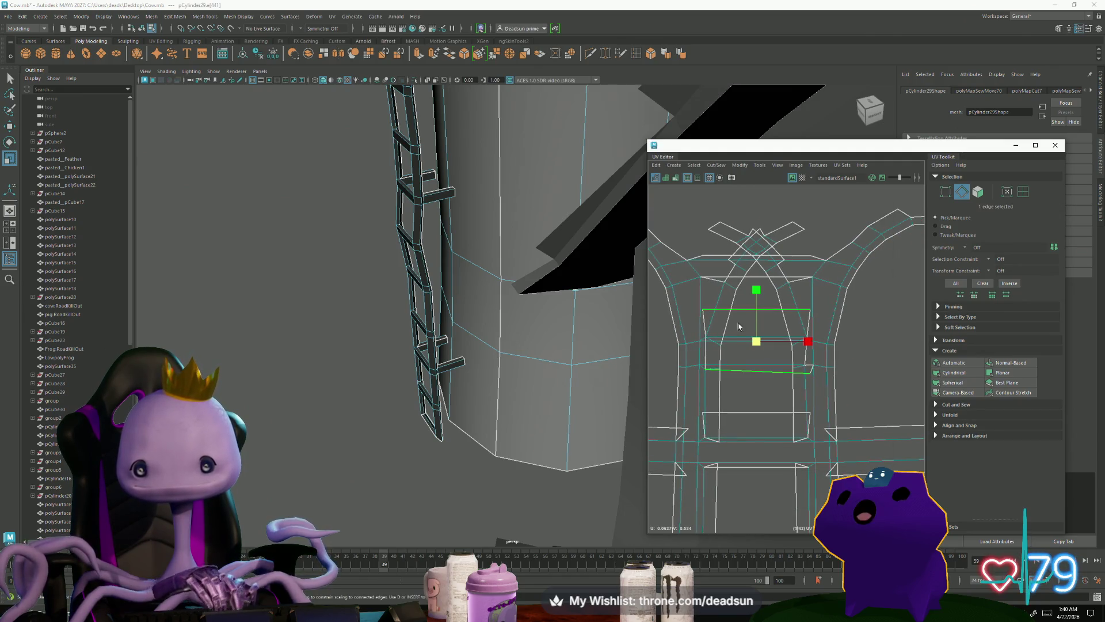
{"action": "scroll", "coordinate": [740, 343], "scroll_direction": "up", "scroll_amount": 3}
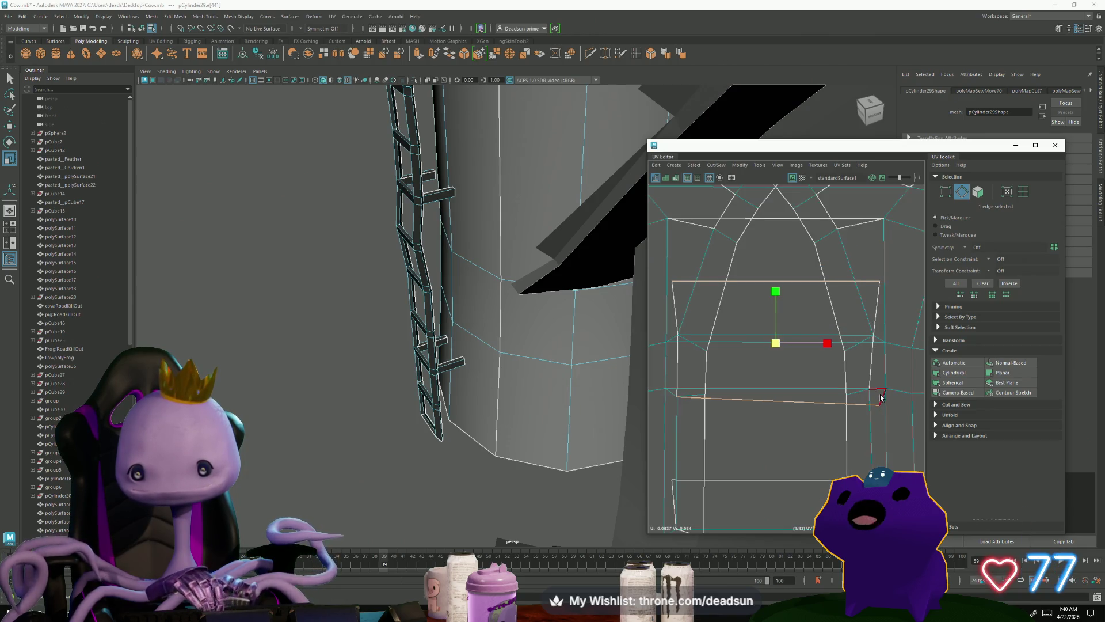
{"action": "left_click", "coordinate": [716, 165]}
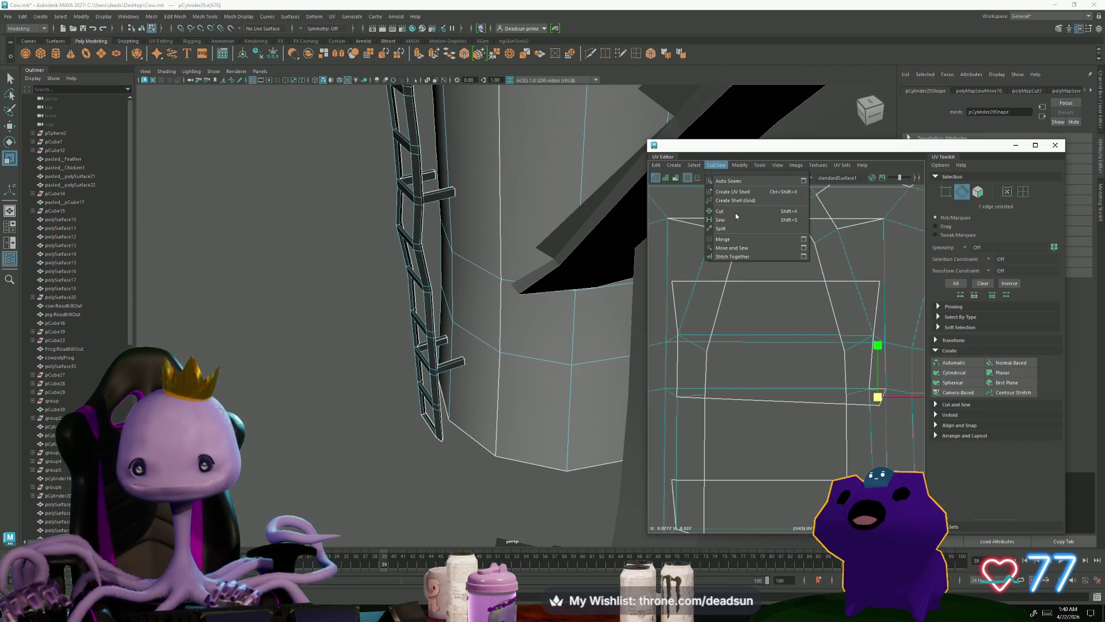
{"action": "left_click", "coordinate": [742, 247]}
{"action": "scroll", "coordinate": [769, 366], "scroll_direction": "down", "scroll_amount": 3}
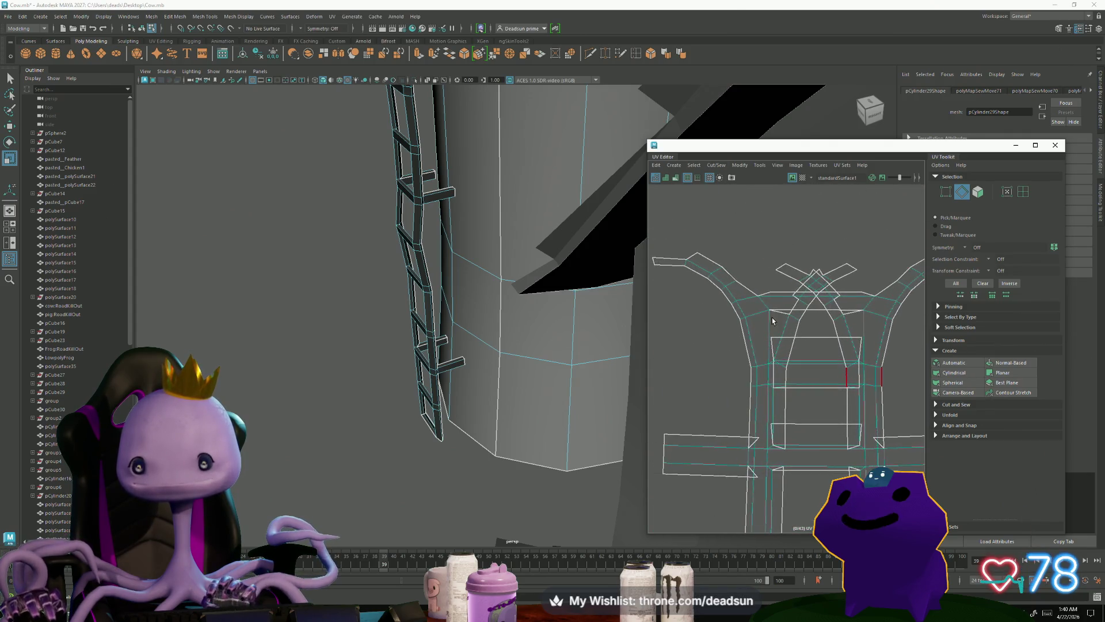
{"action": "scroll", "coordinate": [794, 375], "scroll_direction": "down", "scroll_amount": 3}
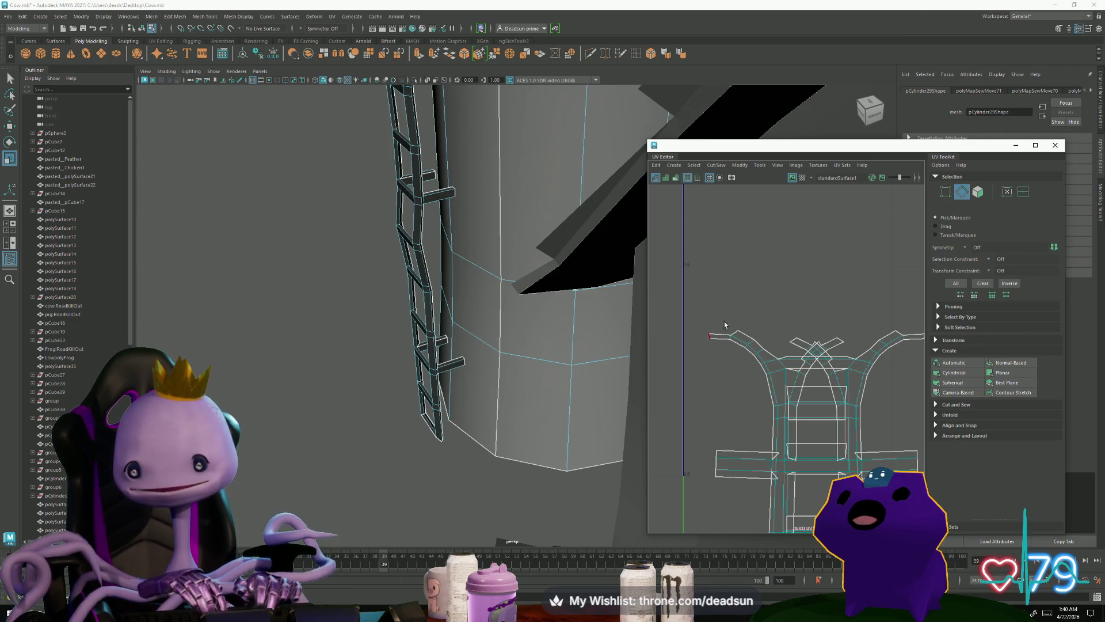
{"action": "scroll", "coordinate": [792, 359], "scroll_direction": "up", "scroll_amount": 3}
{"action": "middle_click_drag", "start_coordinate": [867, 345], "coordinate": [718, 364], "text": "alt"}
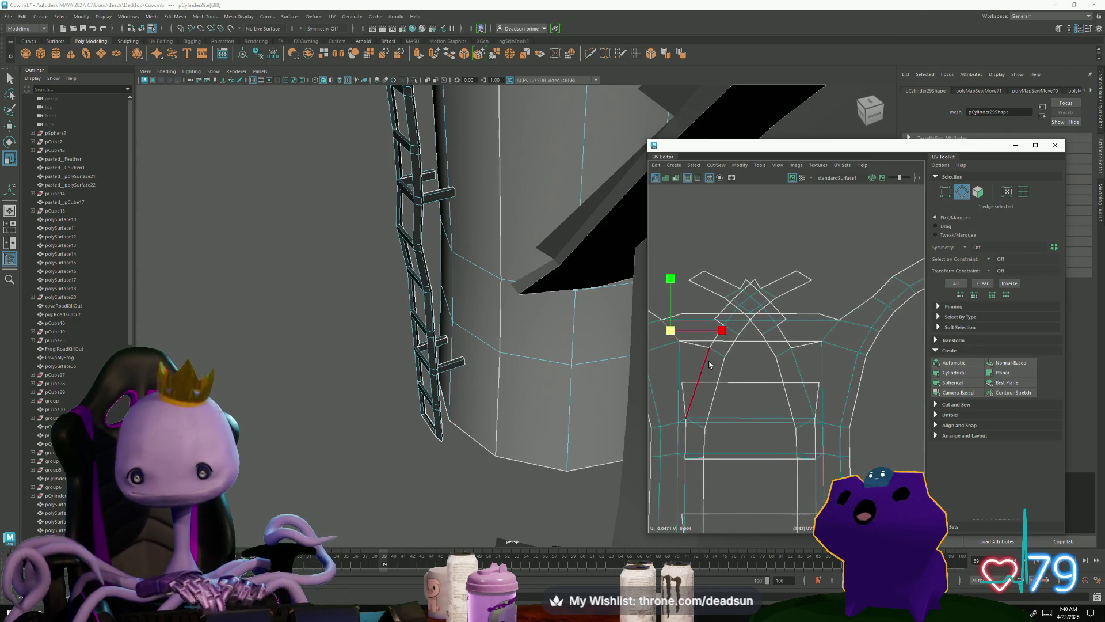
Step: Cut the two vertical edges beside the upper rung and marquee-select the ladder UVs
{"action": "left_click", "coordinate": [788, 437]}
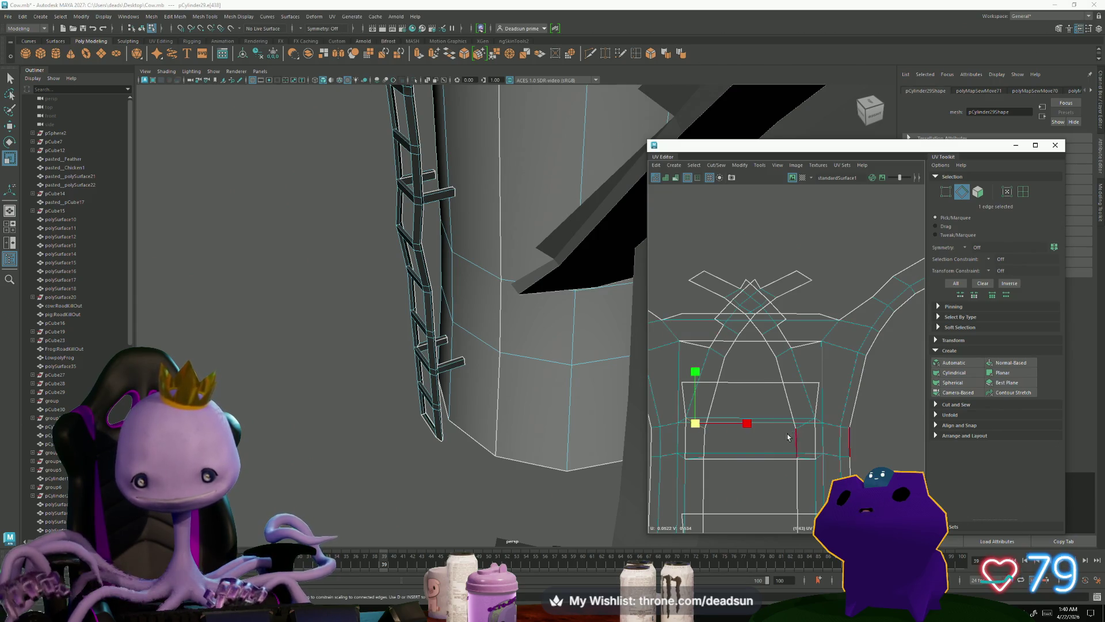
{"action": "left_click", "coordinate": [725, 166]}
{"action": "left_click", "coordinate": [731, 211]}
{"action": "mouse_move", "coordinate": [809, 277]}
{"action": "right_mouse_down"}
{"action": "mouse_move", "coordinate": [787, 282]}
{"action": "mouse_move", "coordinate": [750, 332]}
{"action": "right_mouse_up"}
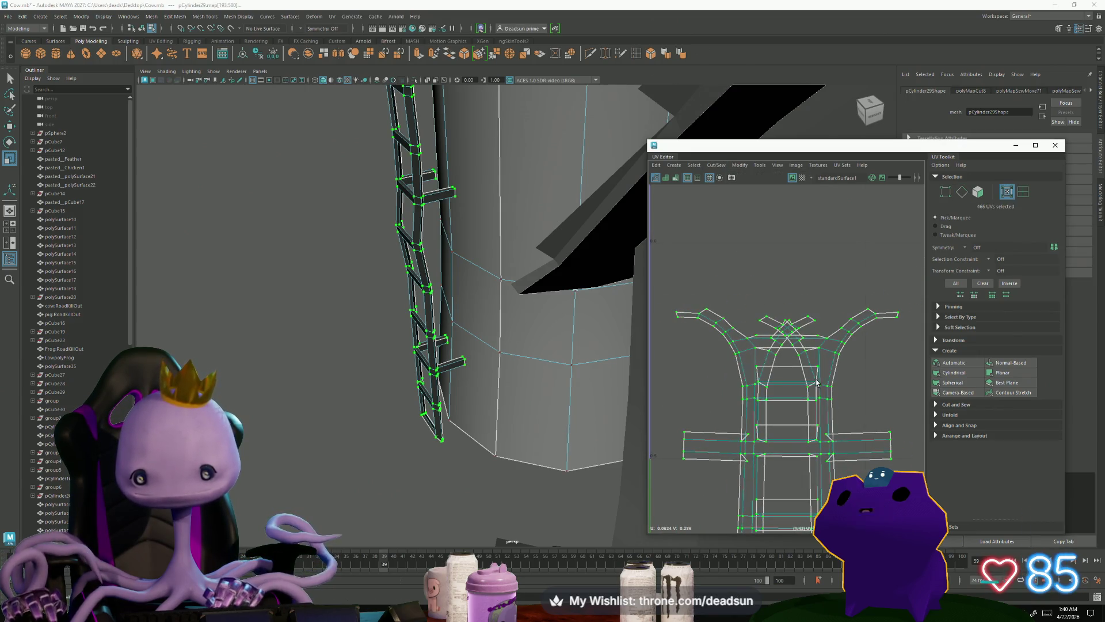
{"action": "scroll", "coordinate": [816, 382], "scroll_direction": "up", "scroll_amount": 3}
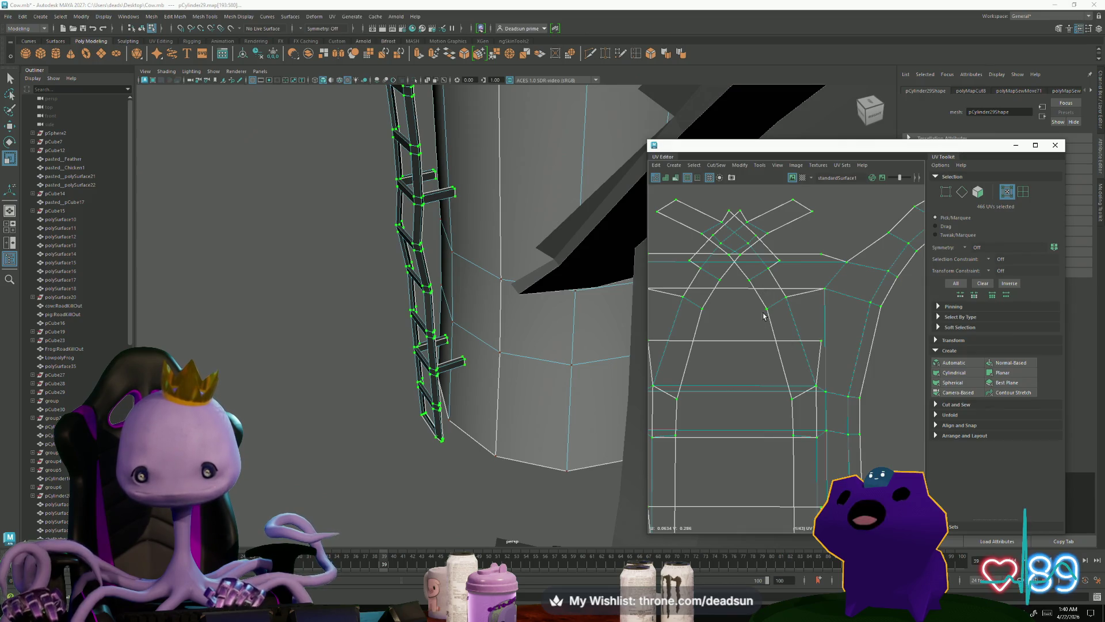
{"action": "scroll", "coordinate": [841, 334], "scroll_direction": "down", "scroll_amount": 3}
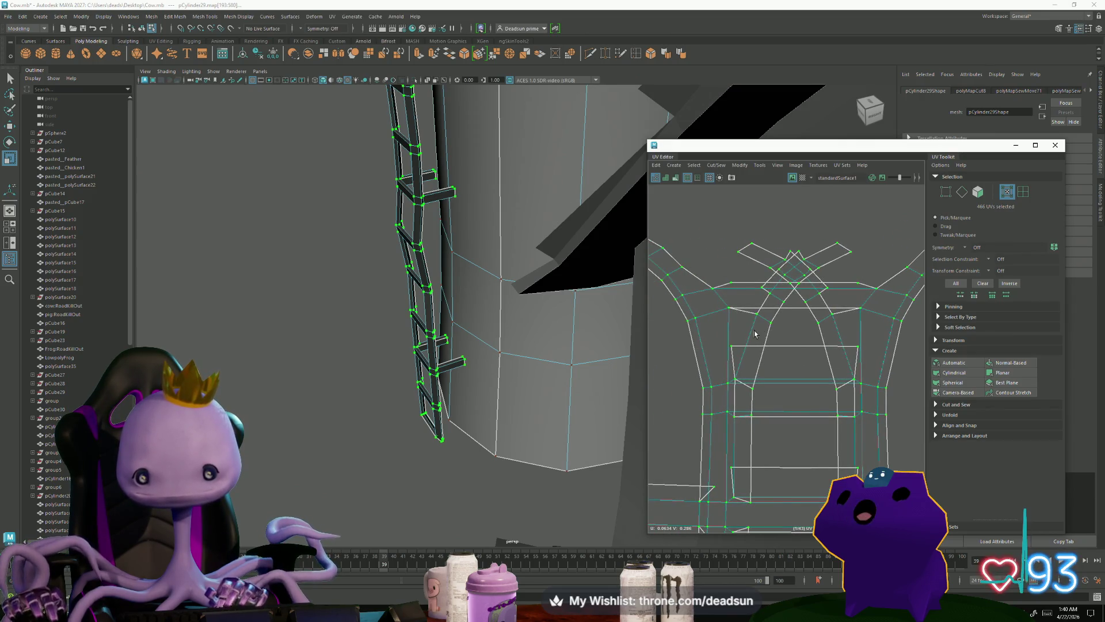
Step: Move and Sew the loose edge on the shell's left back onto the ladder
{"action": "right_click_drag", "start_coordinate": [736, 367], "coordinate": [731, 363]}
{"action": "left_click", "coordinate": [733, 364]}
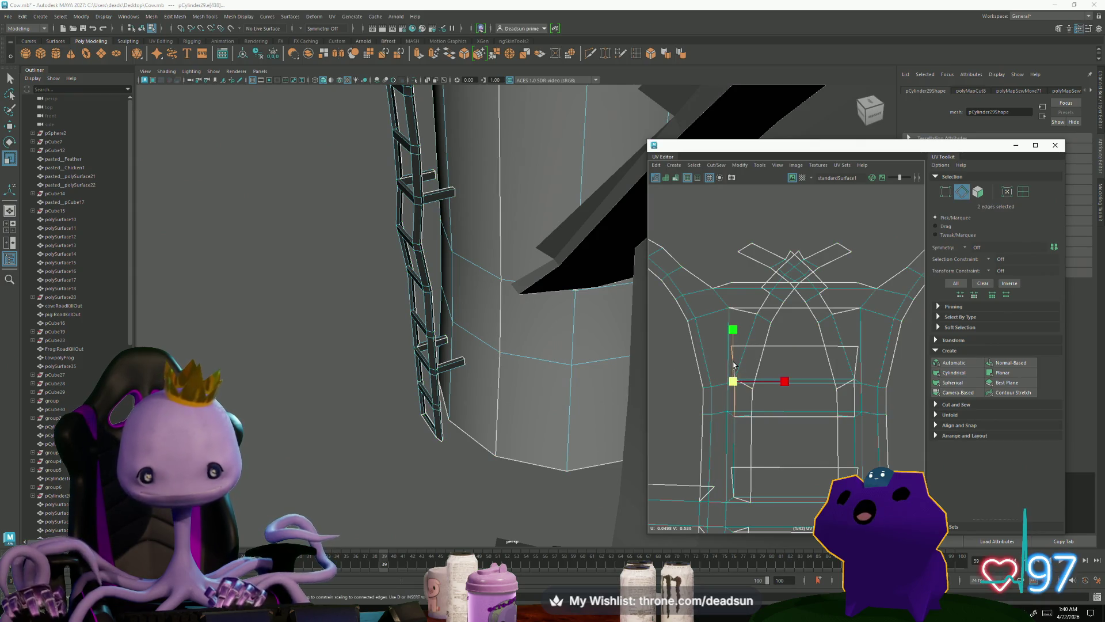
{"action": "left_click", "coordinate": [713, 165]}
{"action": "left_click", "coordinate": [748, 247]}
{"action": "scroll", "coordinate": [760, 430], "scroll_direction": "up", "scroll_amount": 2}
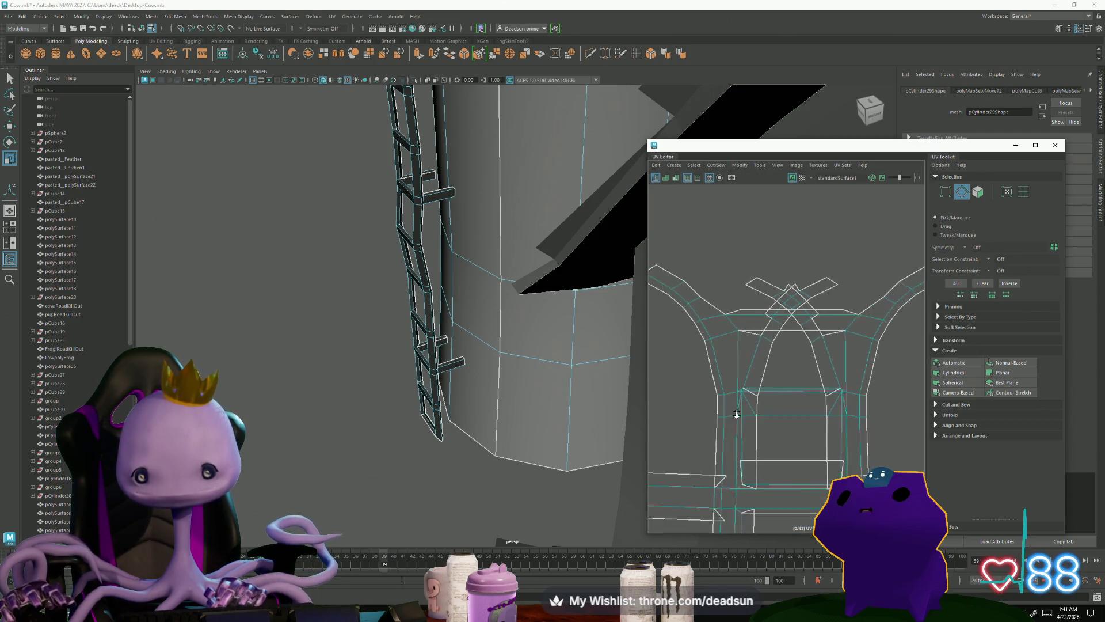
Step: Switch to UV selection and select the 14 UVs across the rung
{"action": "key", "text": "F12"}
{"action": "left_click_drag", "start_coordinate": [873, 432], "coordinate": [873, 430]}
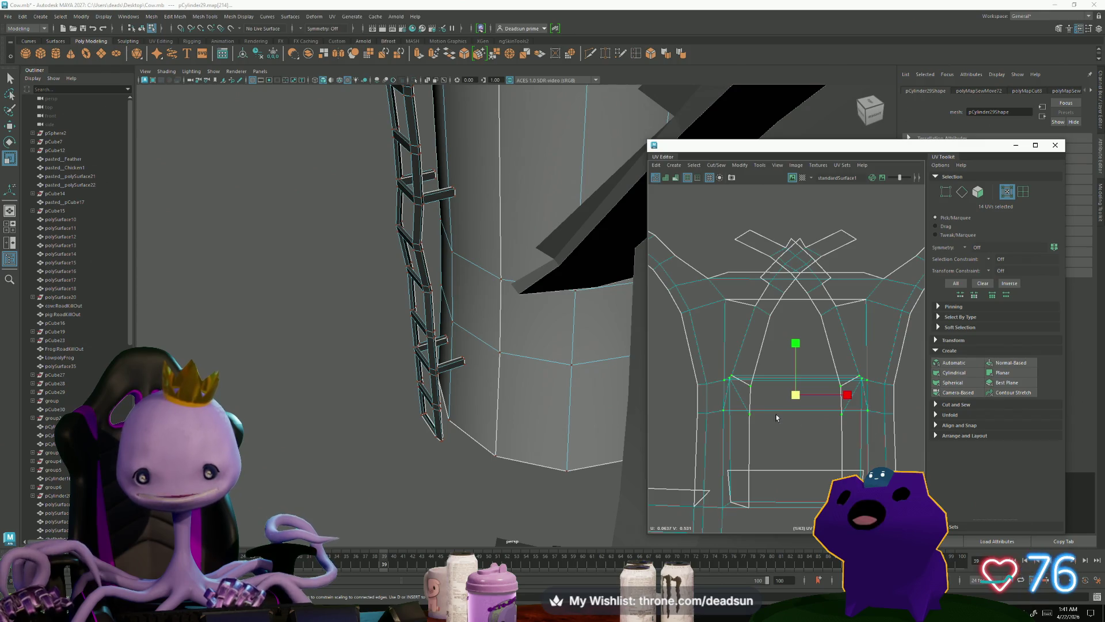
{"action": "scroll", "coordinate": [468, 363], "scroll_direction": "up", "scroll_amount": 5}
{"action": "mouse_move", "coordinate": [531, 253]}
{"action": "left_mouse_down", "text": "alt"}
{"action": "mouse_move", "coordinate": [466, 376]}
{"action": "mouse_move", "coordinate": [506, 420]}
{"action": "left_mouse_up", "text": "alt"}
{"action": "scroll", "coordinate": [438, 403], "scroll_direction": "up", "scroll_amount": 5}
{"action": "mouse_move", "coordinate": [429, 396]}
{"action": "left_mouse_down", "text": "alt"}
{"action": "mouse_move", "coordinate": [387, 362]}
{"action": "mouse_move", "coordinate": [313, 363]}
{"action": "mouse_move", "coordinate": [466, 328]}
{"action": "mouse_move", "coordinate": [437, 341]}
{"action": "mouse_move", "coordinate": [358, 309]}
{"action": "mouse_move", "coordinate": [486, 347]}
{"action": "mouse_move", "coordinate": [424, 347]}
{"action": "mouse_move", "coordinate": [420, 360]}
{"action": "left_mouse_up", "text": "alt"}
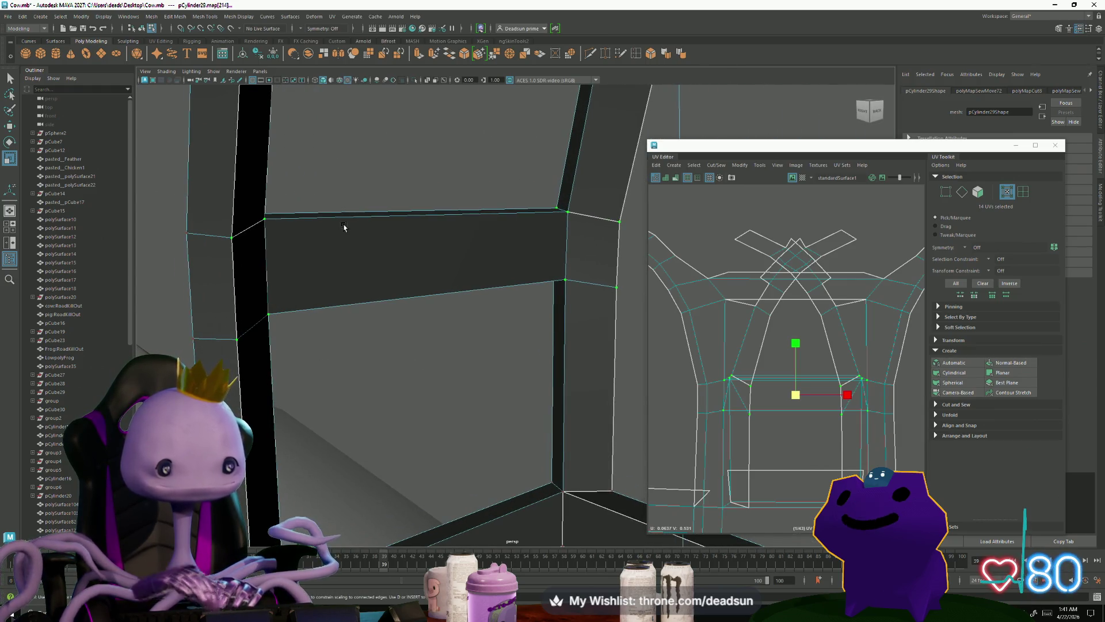
Step: Cut seams along two rung edges selected in the viewport
{"action": "right_click_drag", "start_coordinate": [357, 223], "coordinate": [369, 210]}
{"action": "left_click", "coordinate": [371, 233]}
{"action": "scroll", "coordinate": [371, 233], "scroll_direction": "up", "scroll_amount": 3}
{"action": "mouse_move", "coordinate": [420, 247]}
{"action": "right_mouse_down"}
{"action": "mouse_move", "coordinate": [419, 230]}
{"action": "mouse_move", "coordinate": [433, 246]}
{"action": "right_mouse_up"}
{"action": "left_click", "coordinate": [439, 383], "text": "shift"}
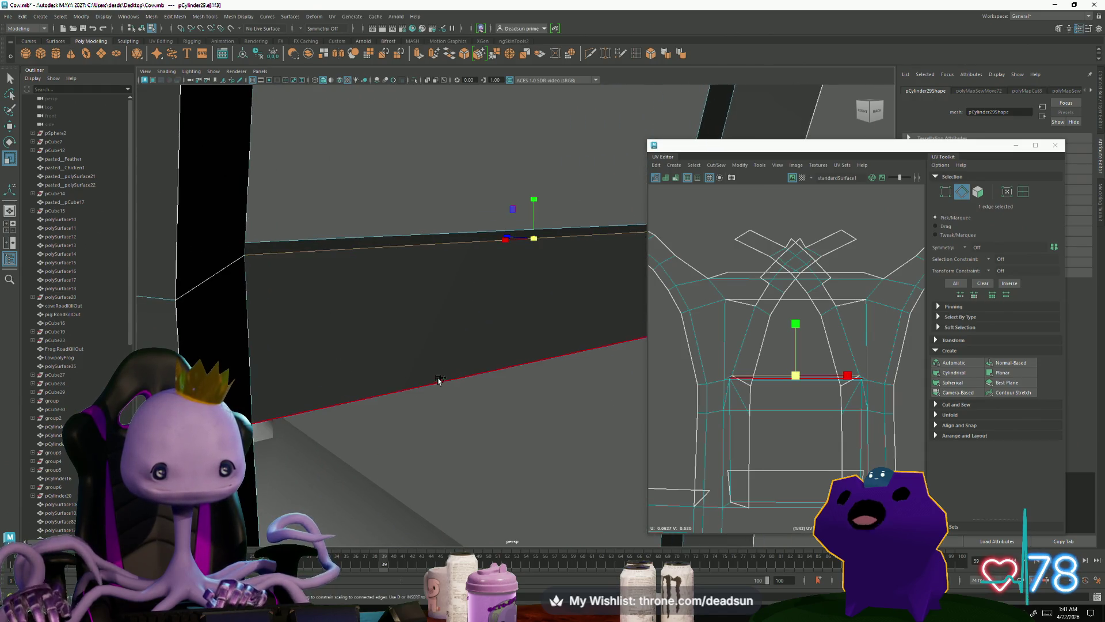
{"action": "left_click", "coordinate": [725, 169]}
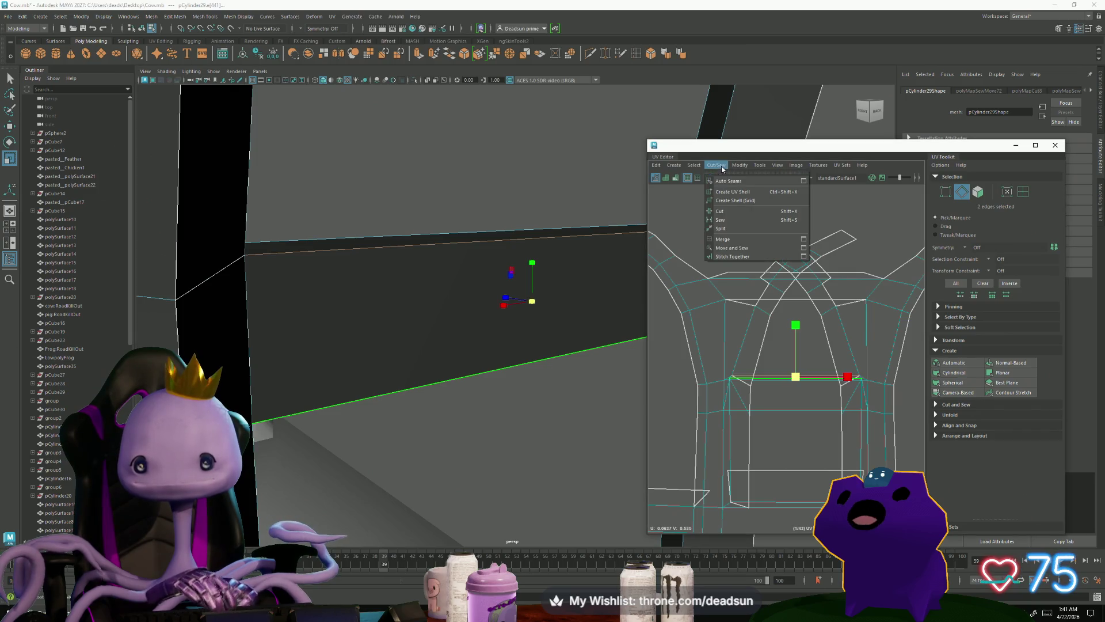
{"action": "left_click", "coordinate": [727, 211]}
{"action": "scroll", "coordinate": [803, 345], "scroll_direction": "down", "scroll_amount": 3}
{"action": "mouse_move", "coordinate": [449, 387]}
{"action": "left_mouse_down", "text": "alt"}
{"action": "mouse_move", "coordinate": [637, 432]}
{"action": "mouse_move", "coordinate": [563, 375]}
{"action": "mouse_move", "coordinate": [372, 313]}
{"action": "mouse_move", "coordinate": [525, 407]}
{"action": "mouse_move", "coordinate": [463, 379]}
{"action": "left_mouse_up", "text": "alt"}
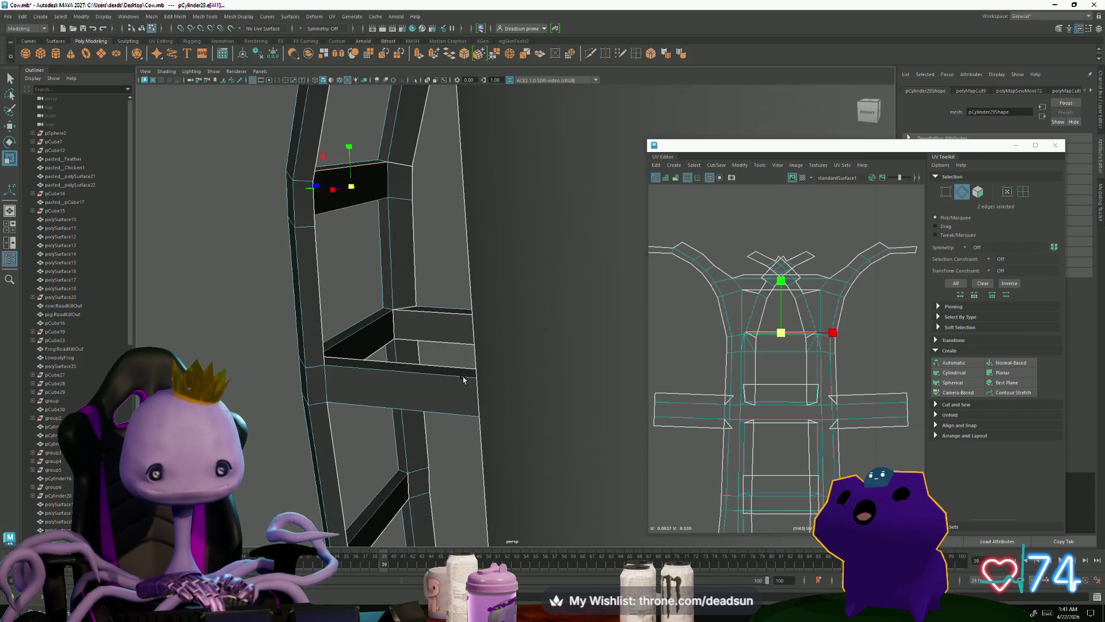
Step: Select the ladder's whole UV shell, frame it, and nudge it slightly along U
{"action": "key", "text": "F8"}
{"action": "left_click", "coordinate": [481, 230]}
{"action": "left_click", "coordinate": [382, 210]}
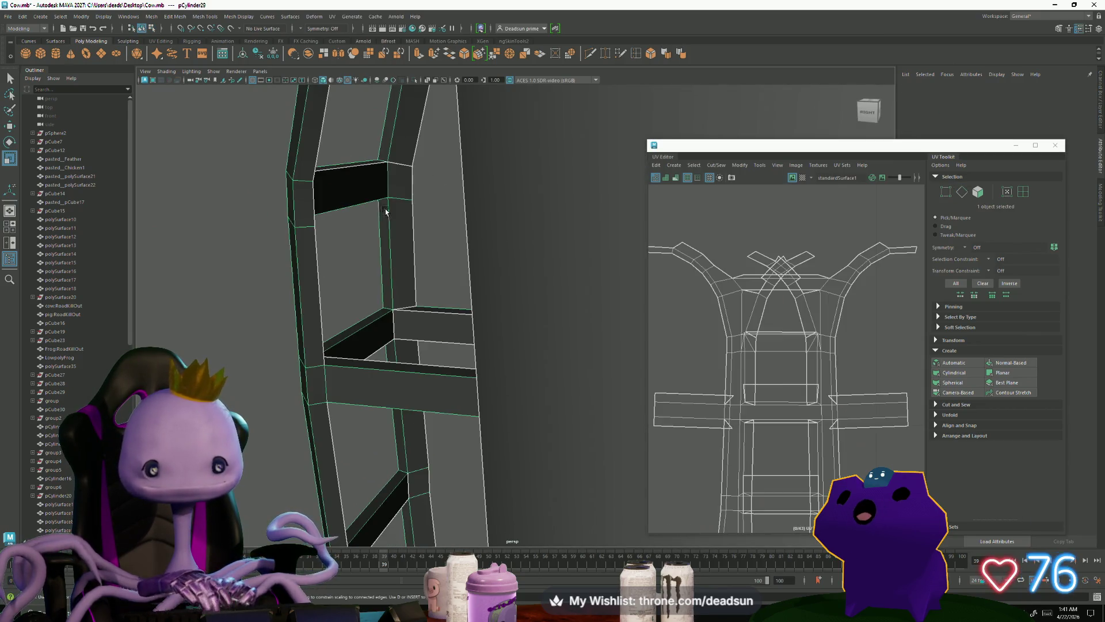
{"action": "right_click_drag", "start_coordinate": [812, 367], "coordinate": [794, 345]}
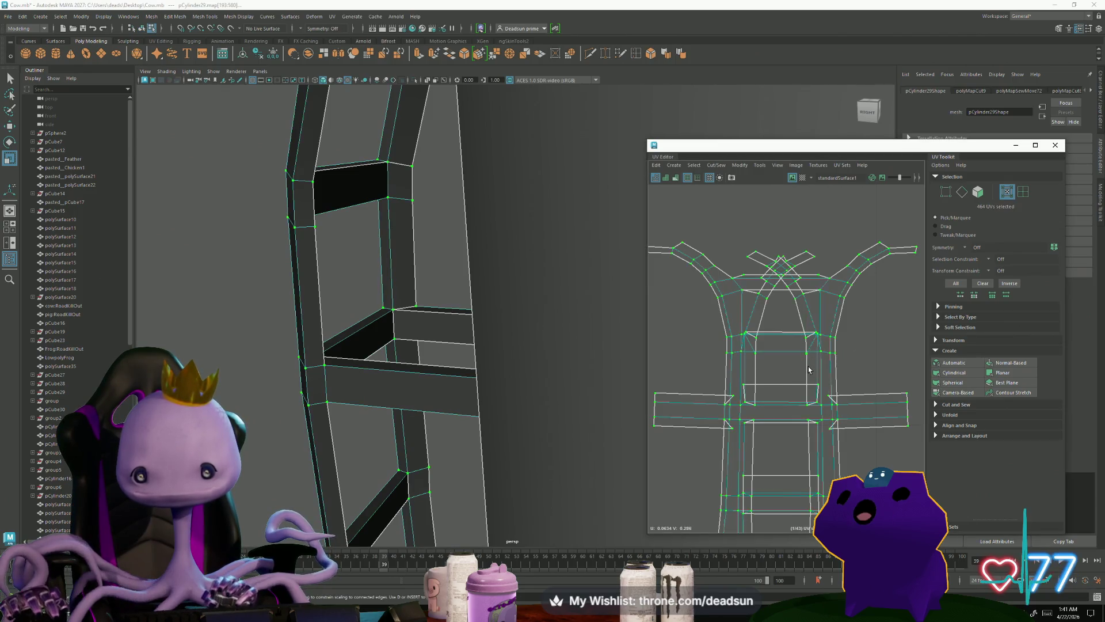
{"action": "scroll", "coordinate": [768, 341], "scroll_direction": "down", "scroll_amount": 5}
{"action": "key", "text": "f"}
{"action": "mouse_move", "coordinate": [851, 363]}
{"action": "left_mouse_down"}
{"action": "mouse_move", "coordinate": [896, 363]}
{"action": "mouse_move", "coordinate": [850, 363]}
{"action": "left_mouse_up"}
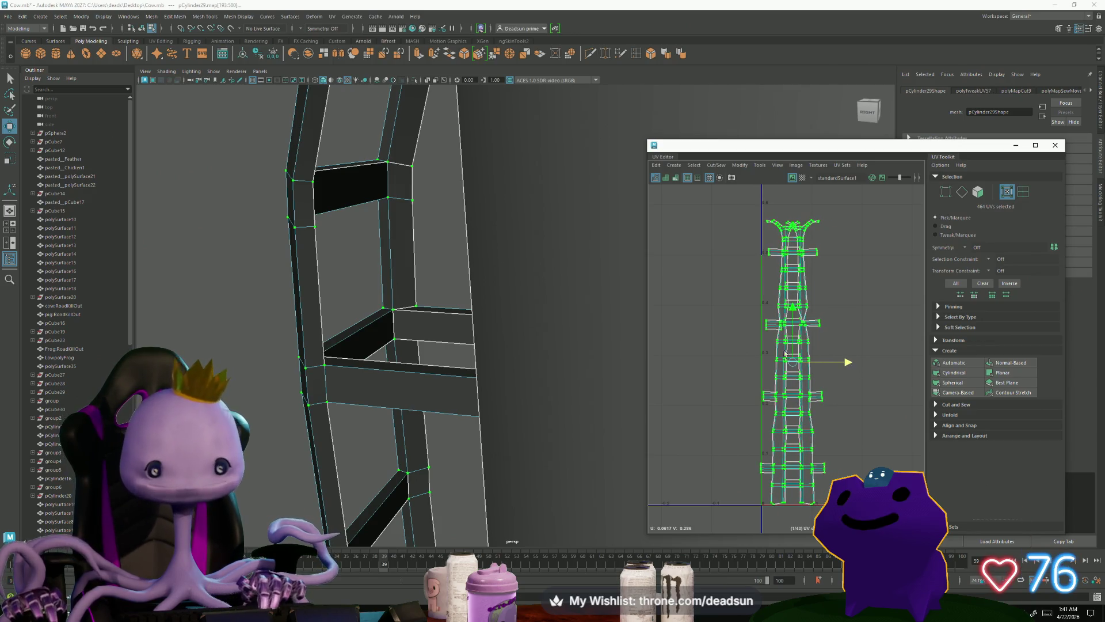
Step: Cut a seam on the upper rung edge, then shift the ladder shell slightly right
{"action": "right_click_drag", "start_coordinate": [356, 183], "coordinate": [357, 164]}
{"action": "left_click", "coordinate": [351, 198]}
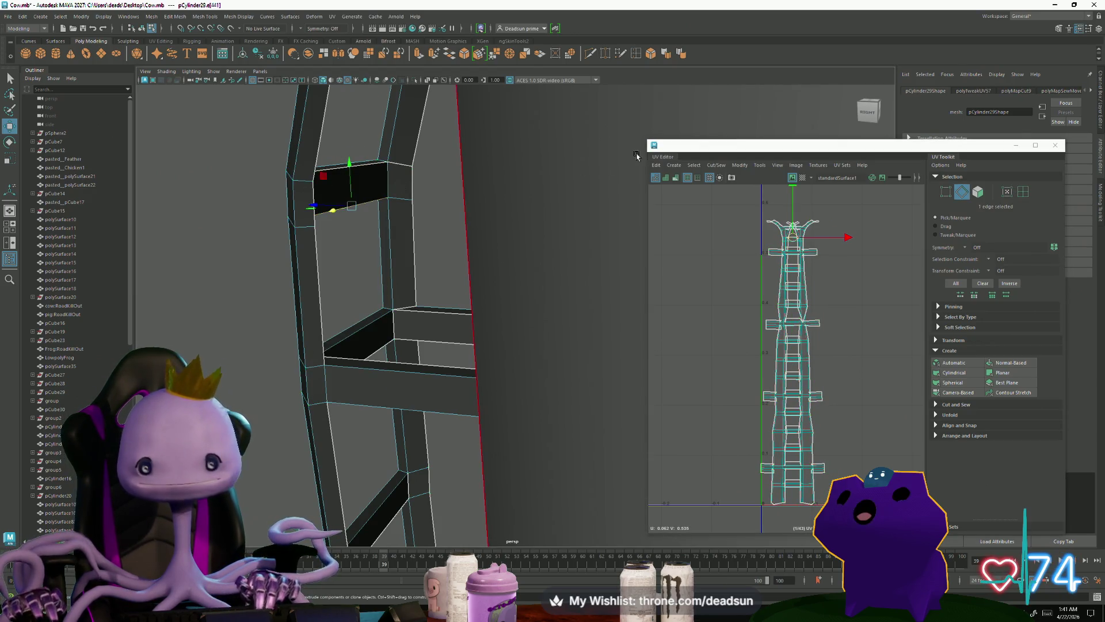
{"action": "left_click", "coordinate": [714, 164]}
{"action": "left_click", "coordinate": [729, 213]}
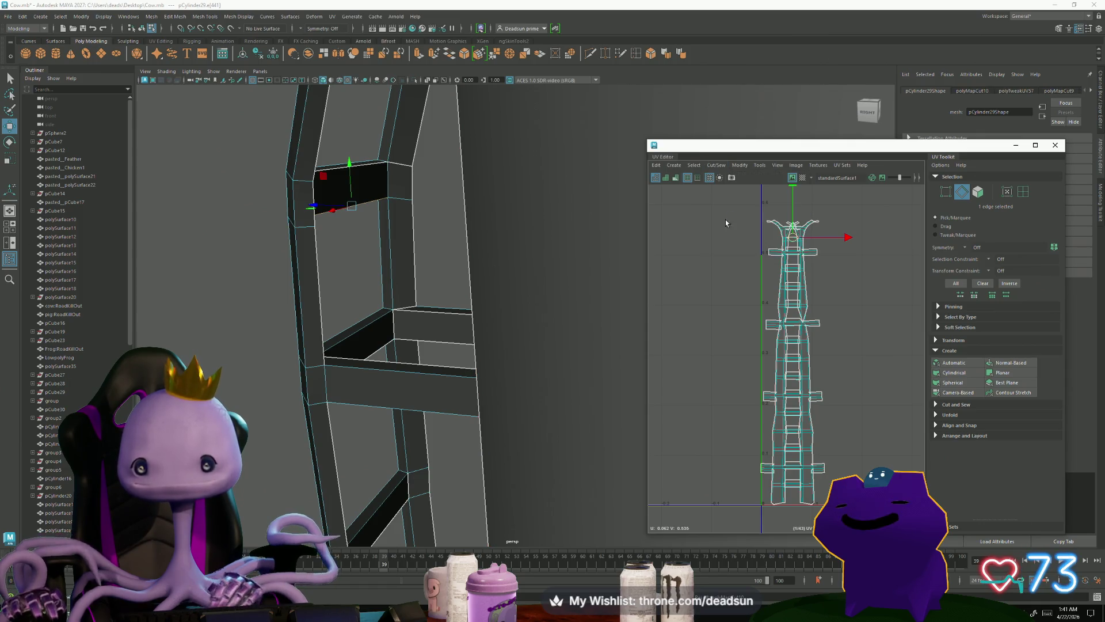
{"action": "right_click_drag", "start_coordinate": [801, 295], "coordinate": [815, 299]}
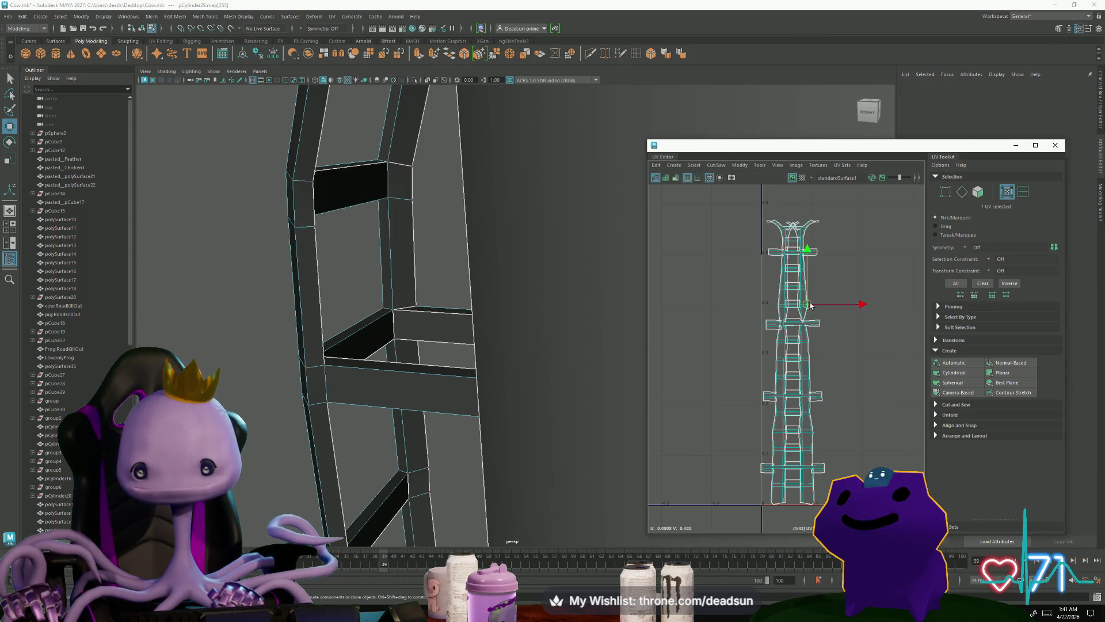
{"action": "double_click", "coordinate": [811, 305]}
{"action": "mouse_move", "coordinate": [851, 364]}
{"action": "left_mouse_down"}
{"action": "mouse_move", "coordinate": [861, 365]}
{"action": "mouse_move", "coordinate": [828, 374]}
{"action": "mouse_move", "coordinate": [855, 366]}
{"action": "left_mouse_up"}
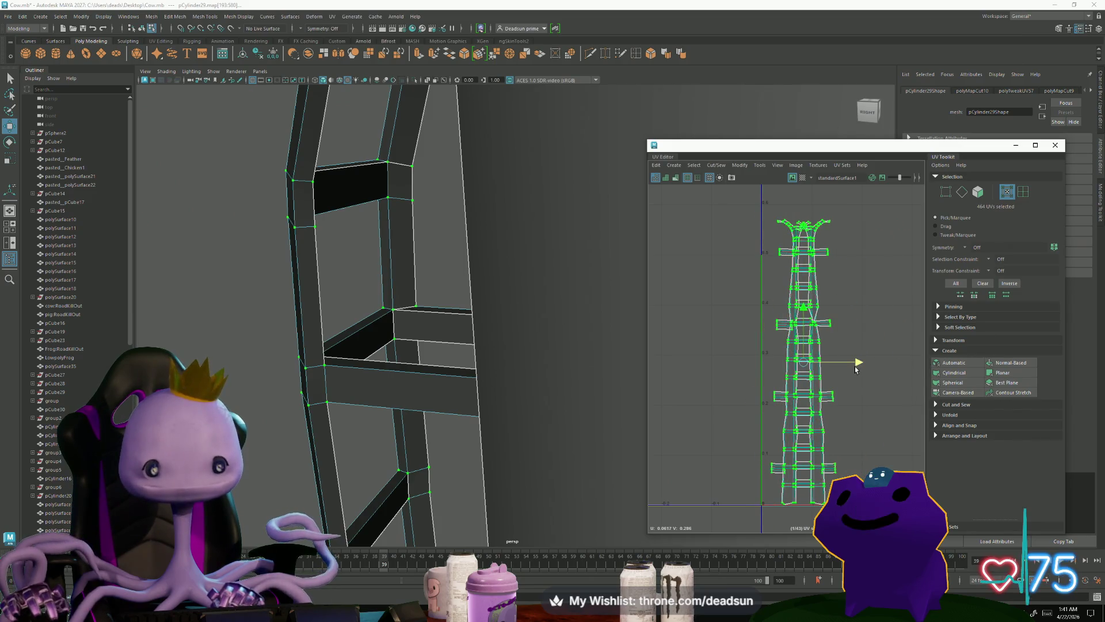
Step: Select the next rung edge and add the rung's left edge to the selection
{"action": "left_click_drag", "start_coordinate": [437, 242], "coordinate": [387, 203], "text": "alt"}
{"action": "right_click_drag", "start_coordinate": [386, 202], "coordinate": [387, 183]}
{"action": "left_click", "coordinate": [387, 193]}
{"action": "key", "text": "f"}
{"action": "mouse_move", "coordinate": [487, 313]}
{"action": "left_mouse_down", "text": "alt"}
{"action": "mouse_move", "coordinate": [456, 409]}
{"action": "mouse_move", "coordinate": [429, 397]}
{"action": "left_mouse_up", "text": "alt"}
{"action": "left_click", "coordinate": [151, 305], "text": "shift"}
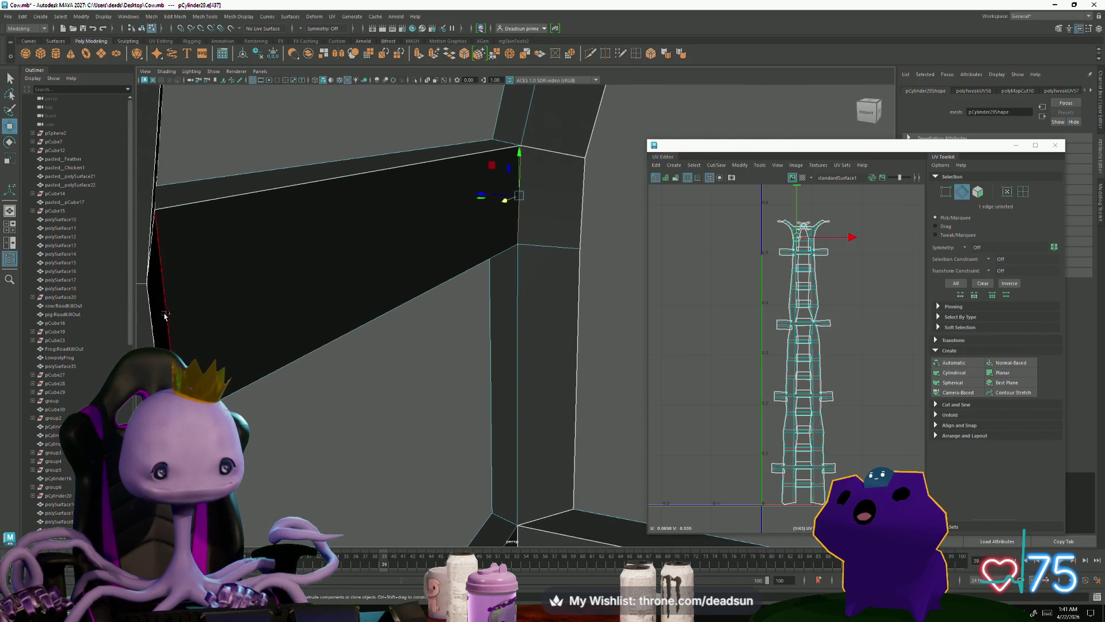
Step: Cut the selected rung edges into seams and nudge the ladder shell slightly left
{"action": "left_click", "coordinate": [713, 165]}
{"action": "left_click", "coordinate": [717, 210]}
{"action": "scroll", "coordinate": [837, 334], "scroll_direction": "down", "scroll_amount": 3}
{"action": "key", "text": "F12"}
{"action": "double_click", "coordinate": [837, 334]}
{"action": "scroll", "coordinate": [898, 384], "scroll_direction": "down", "scroll_amount": 2}
{"action": "left_click_drag", "start_coordinate": [916, 375], "coordinate": [914, 375]}
Step: Cut another rung edge into a seam and move the separated shell to the right
{"action": "key", "text": "F10"}
{"action": "left_click", "coordinate": [396, 307]}
{"action": "left_click", "coordinate": [754, 167]}
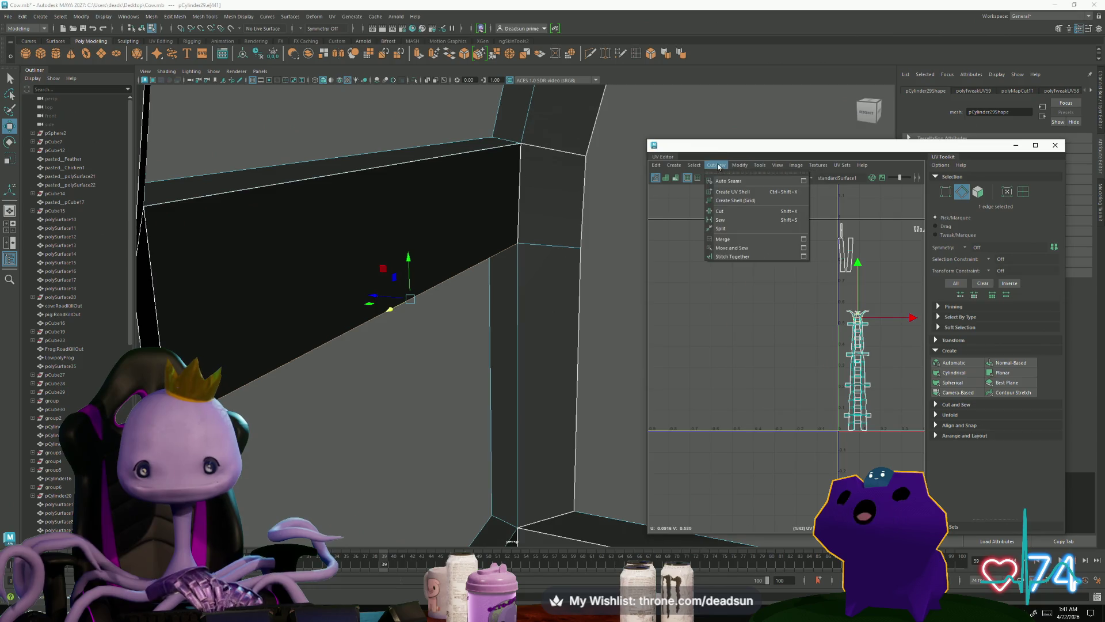
{"action": "left_click", "coordinate": [742, 211]}
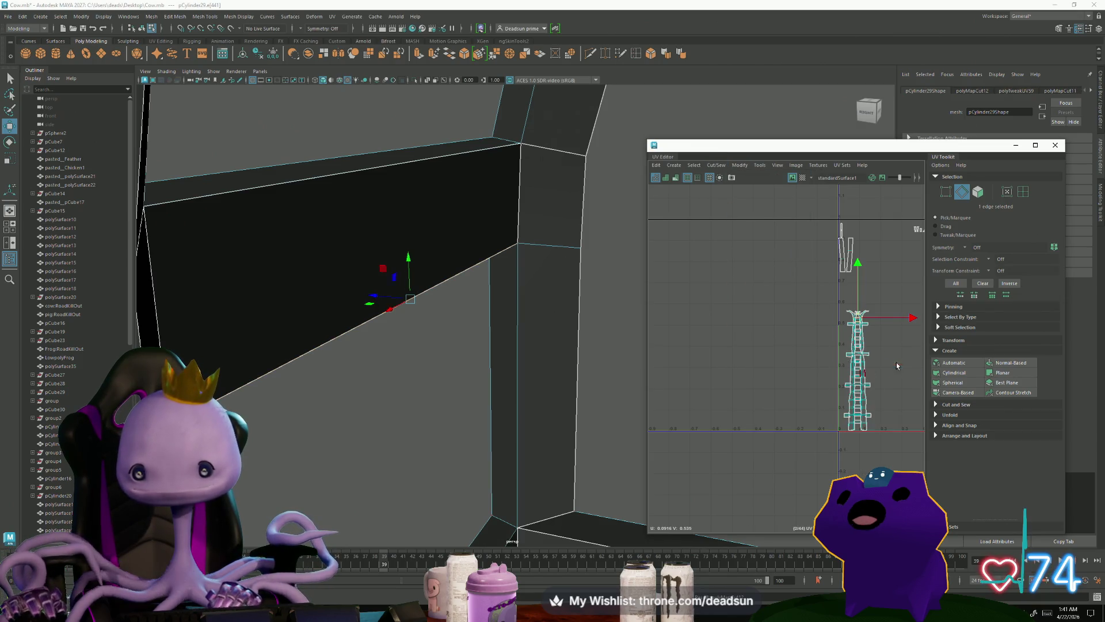
{"action": "key", "text": "F12"}
{"action": "double_click", "coordinate": [867, 374]}
{"action": "mouse_move", "coordinate": [915, 371]}
{"action": "left_mouse_down"}
{"action": "mouse_move", "coordinate": [961, 371]}
{"action": "mouse_move", "coordinate": [934, 372]}
{"action": "left_mouse_up"}
Step: Move stray UVs at the distorted corner into line with the rail, then return to edge mode
{"action": "scroll", "coordinate": [864, 330], "scroll_direction": "up", "scroll_amount": 3}
{"action": "scroll", "coordinate": [865, 330], "scroll_direction": "up", "scroll_amount": 10}
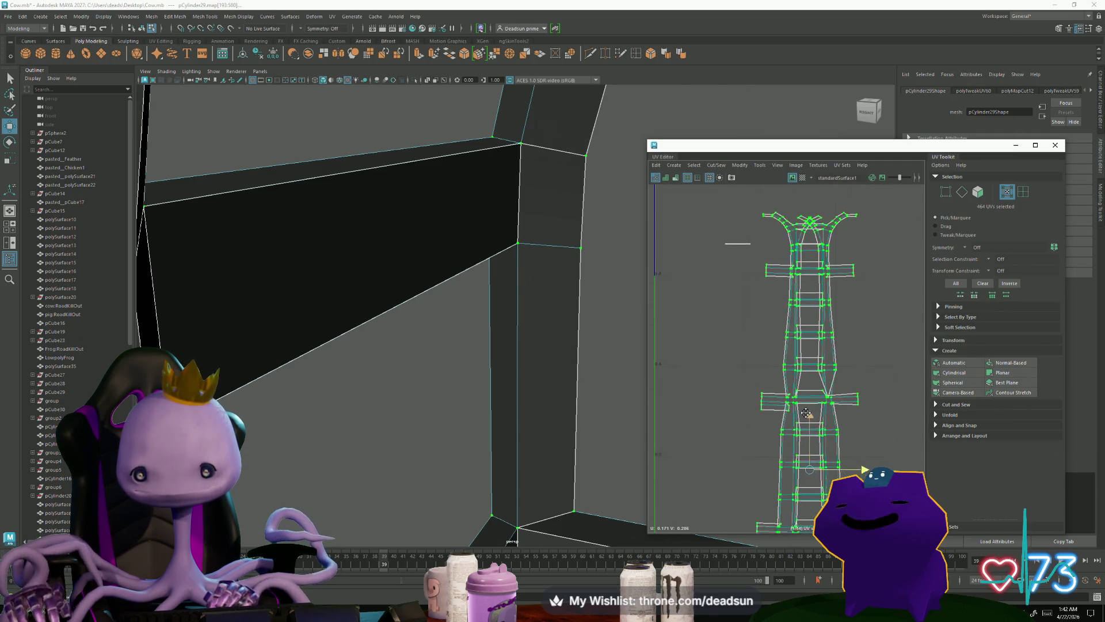
{"action": "scroll", "coordinate": [751, 337], "scroll_direction": "up", "scroll_amount": 4}
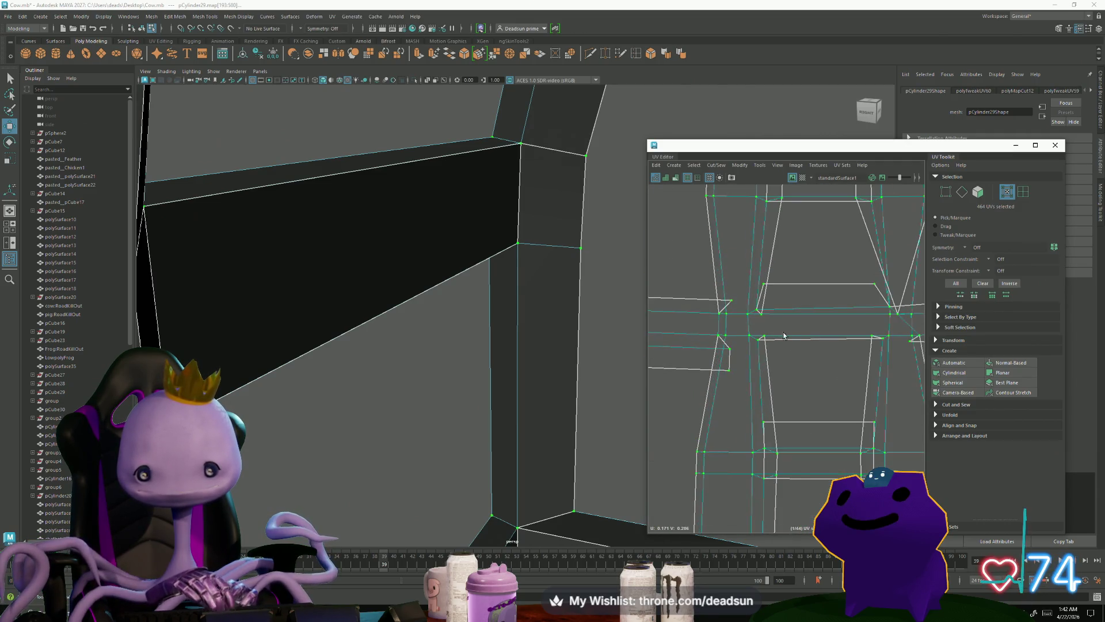
{"action": "middle_click_drag", "start_coordinate": [813, 366], "coordinate": [743, 383], "text": "alt"}
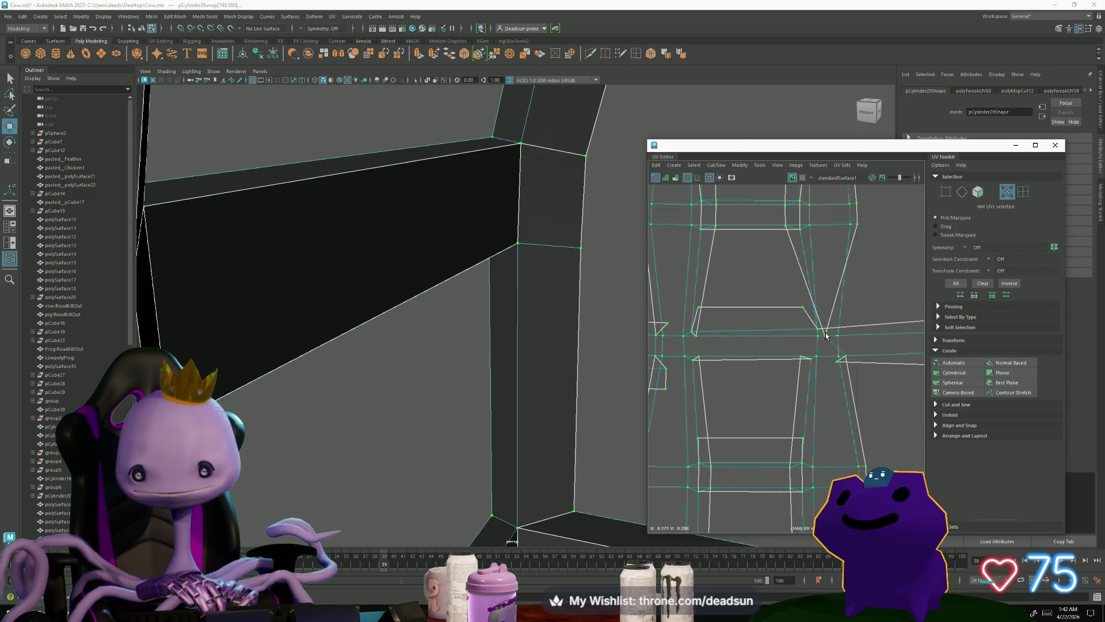
{"action": "mouse_move", "coordinate": [826, 335]}
{"action": "left_mouse_down"}
{"action": "mouse_move", "coordinate": [857, 323]}
{"action": "mouse_move", "coordinate": [846, 306]}
{"action": "mouse_move", "coordinate": [871, 310]}
{"action": "mouse_move", "coordinate": [838, 341]}
{"action": "mouse_move", "coordinate": [857, 323]}
{"action": "mouse_move", "coordinate": [849, 336]}
{"action": "mouse_move", "coordinate": [798, 327]}
{"action": "mouse_move", "coordinate": [811, 332]}
{"action": "left_mouse_up"}
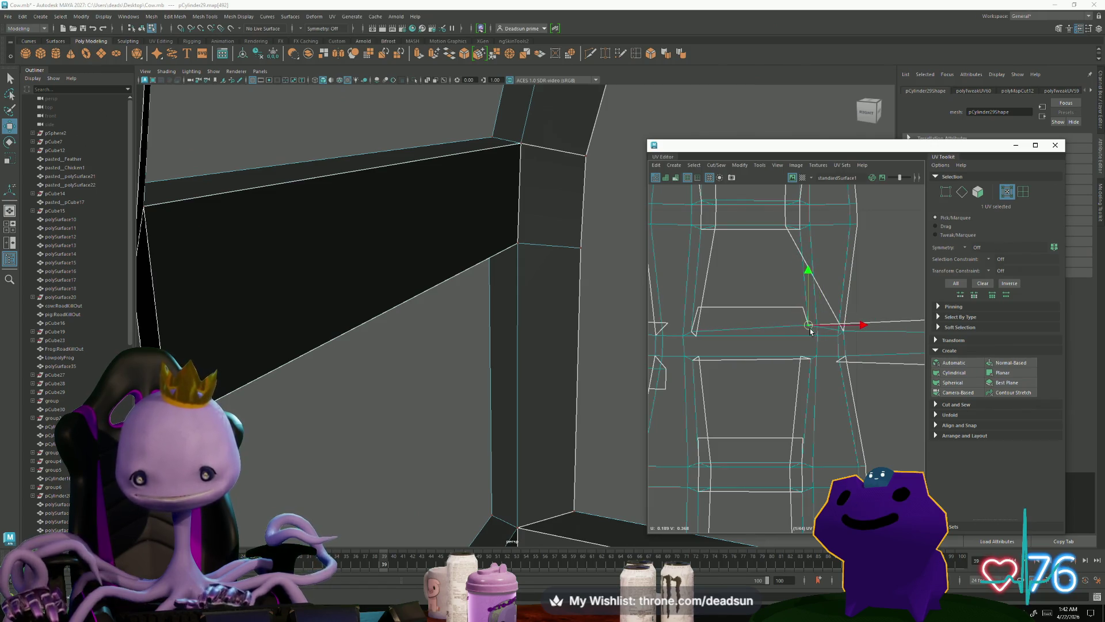
{"action": "mouse_move", "coordinate": [692, 332]}
{"action": "left_mouse_down"}
{"action": "mouse_move", "coordinate": [703, 310]}
{"action": "mouse_move", "coordinate": [700, 340]}
{"action": "mouse_move", "coordinate": [729, 334]}
{"action": "mouse_move", "coordinate": [724, 272]}
{"action": "mouse_move", "coordinate": [718, 298]}
{"action": "left_mouse_up"}
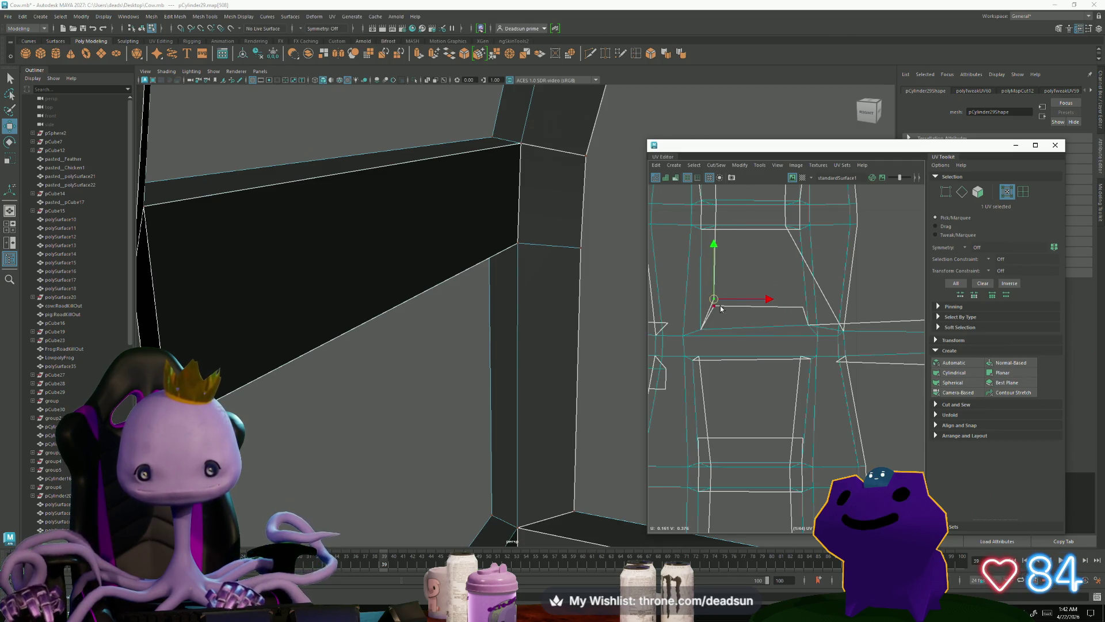
{"action": "key", "text": "F10"}
{"action": "scroll", "coordinate": [835, 333], "scroll_direction": "down", "scroll_amount": 10}
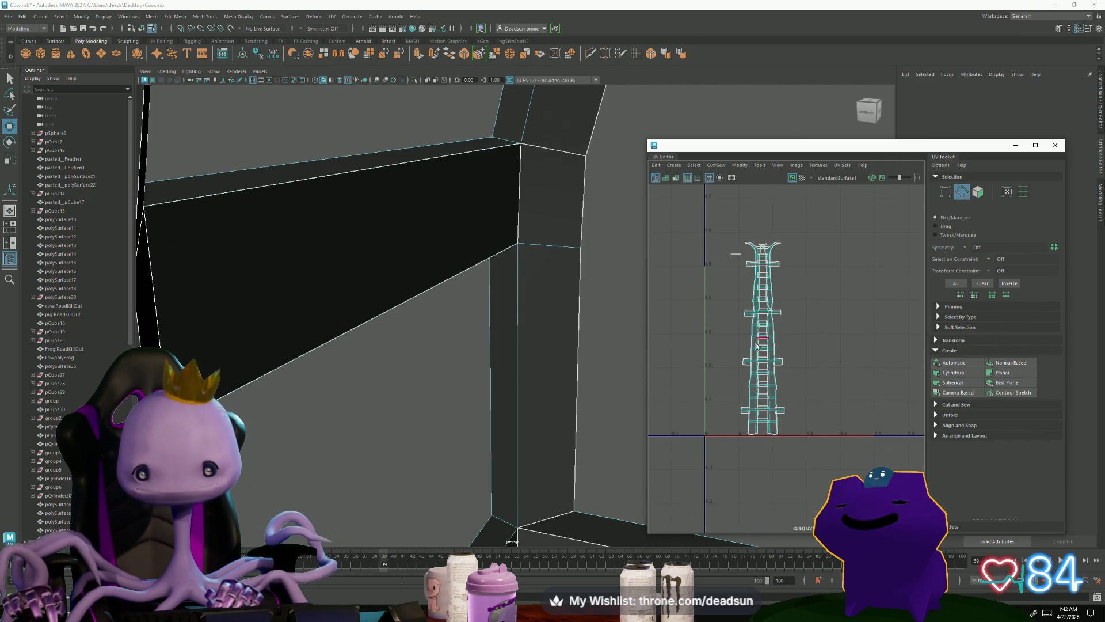
Step: Bring the ladder into view and double-click to select its entire UV shell
{"action": "scroll", "coordinate": [470, 378], "scroll_direction": "down", "scroll_amount": 5}
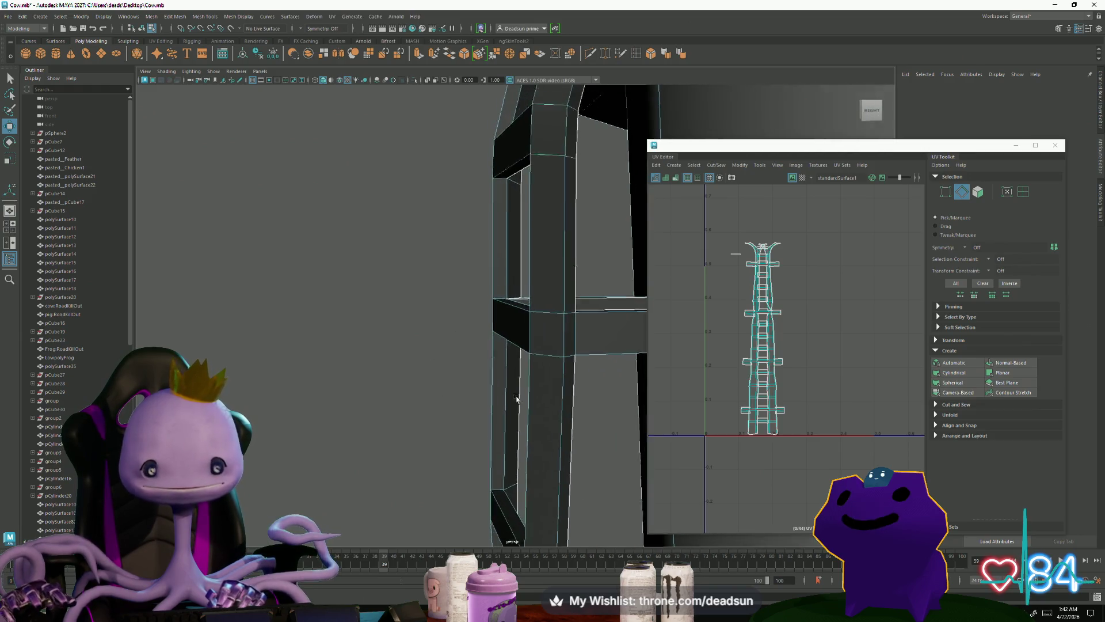
{"action": "scroll", "coordinate": [466, 351], "scroll_direction": "down", "scroll_amount": 2}
{"action": "right_click_drag", "start_coordinate": [531, 354], "coordinate": [499, 435], "text": "alt"}
{"action": "mouse_move", "coordinate": [499, 435]}
{"action": "left_mouse_down", "text": "alt"}
{"action": "mouse_move", "coordinate": [508, 467]}
{"action": "mouse_move", "coordinate": [469, 446]}
{"action": "mouse_move", "coordinate": [383, 433]}
{"action": "mouse_move", "coordinate": [422, 433]}
{"action": "left_mouse_up", "text": "alt"}
{"action": "scroll", "coordinate": [451, 408], "scroll_direction": "down", "scroll_amount": 5}
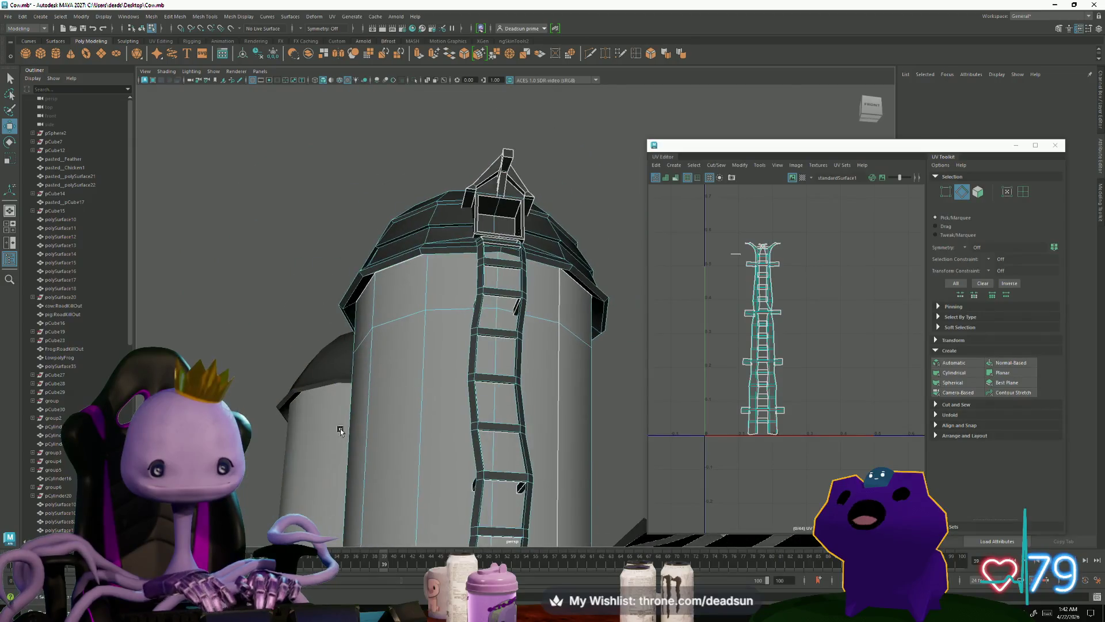
{"action": "scroll", "coordinate": [397, 407], "scroll_direction": "up", "scroll_amount": 8}
{"action": "scroll", "coordinate": [658, 426], "scroll_direction": "down", "scroll_amount": 1}
{"action": "scroll", "coordinate": [658, 426], "scroll_direction": "down", "scroll_amount": 7}
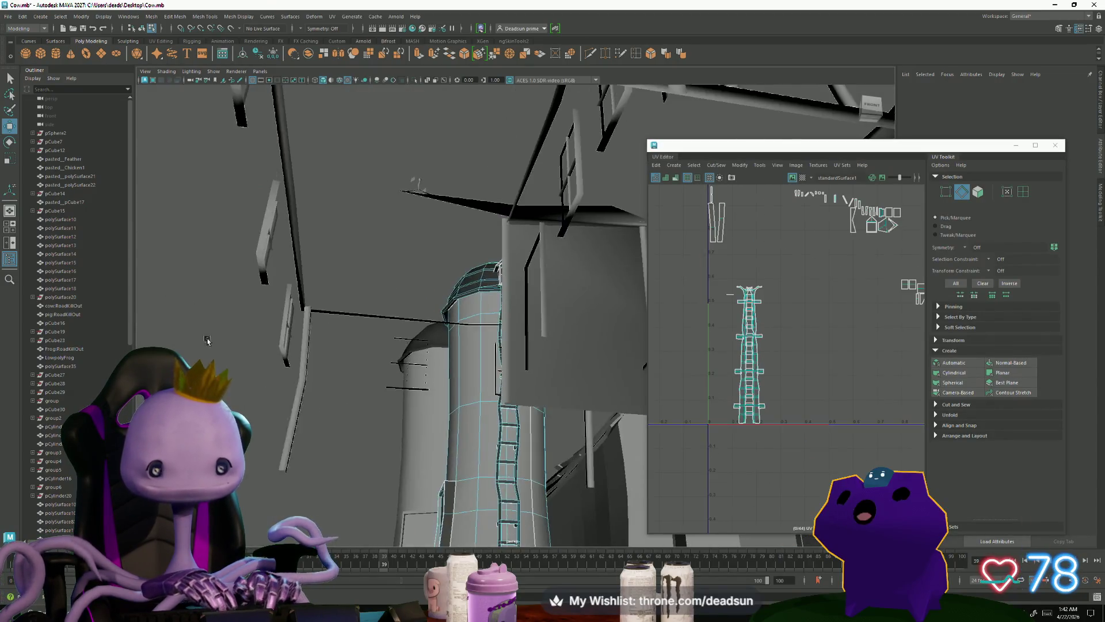
{"action": "scroll", "coordinate": [625, 448], "scroll_direction": "up", "scroll_amount": 6}
{"action": "mouse_move", "coordinate": [626, 448]}
{"action": "left_mouse_down", "text": "alt"}
{"action": "mouse_move", "coordinate": [478, 397]}
{"action": "mouse_move", "coordinate": [466, 420]}
{"action": "left_mouse_up", "text": "alt"}
{"action": "scroll", "coordinate": [758, 345], "scroll_direction": "up", "scroll_amount": 5}
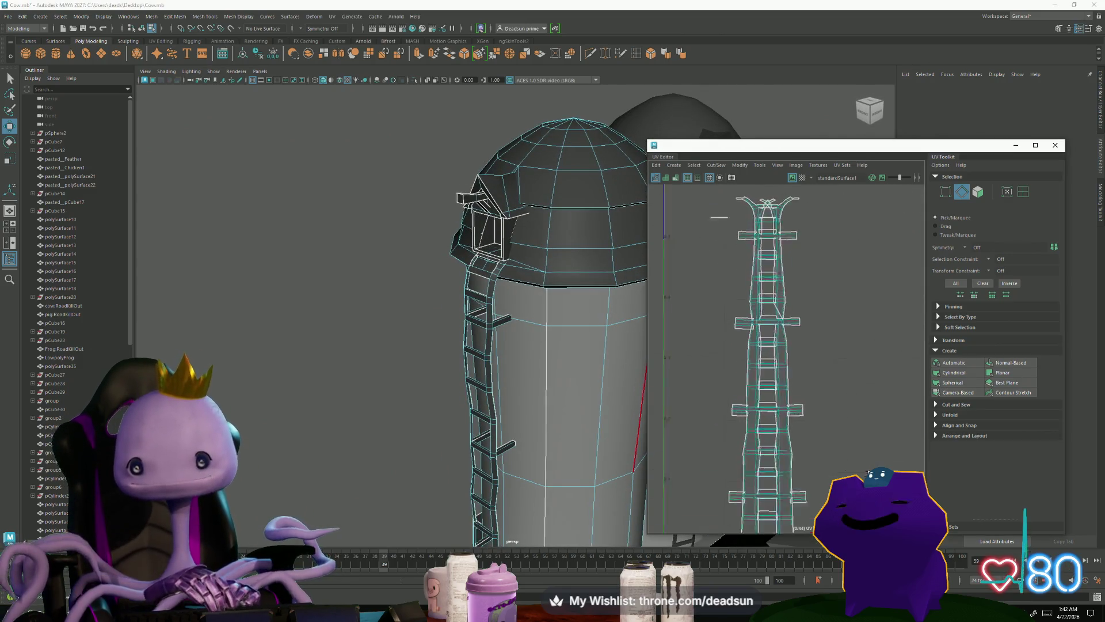
{"action": "right_click_drag", "start_coordinate": [759, 345], "coordinate": [799, 345]}
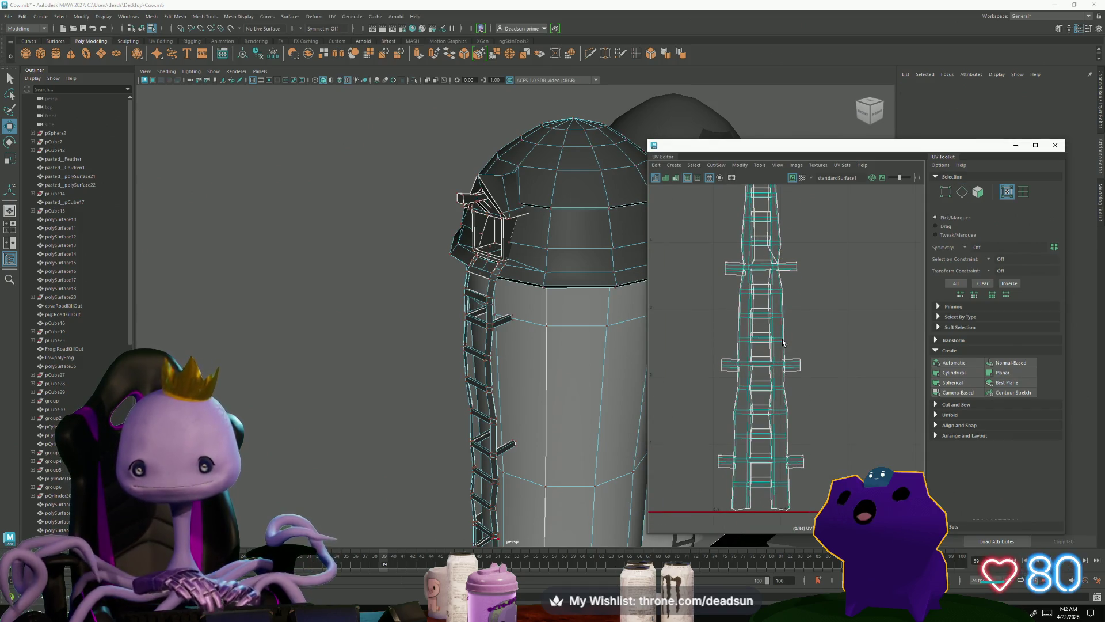
{"action": "double_click", "coordinate": [783, 341]}
{"action": "left_click", "coordinate": [719, 165]}
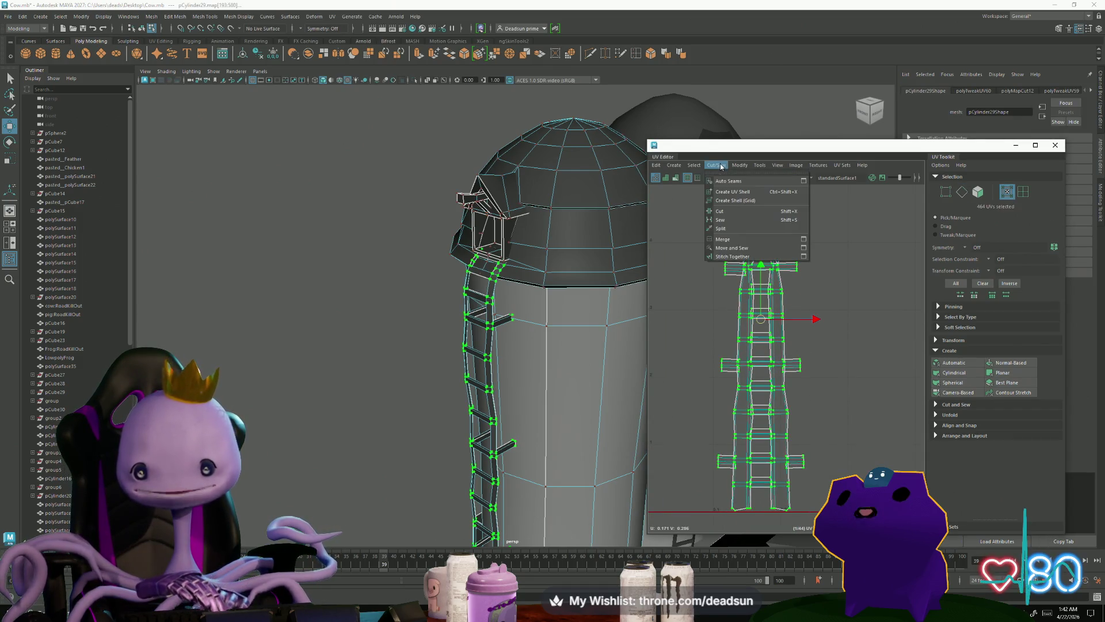
Step: Run Modify > Unfold on the selected ladder UV shell
{"action": "mouse_move", "coordinate": [740, 165]}
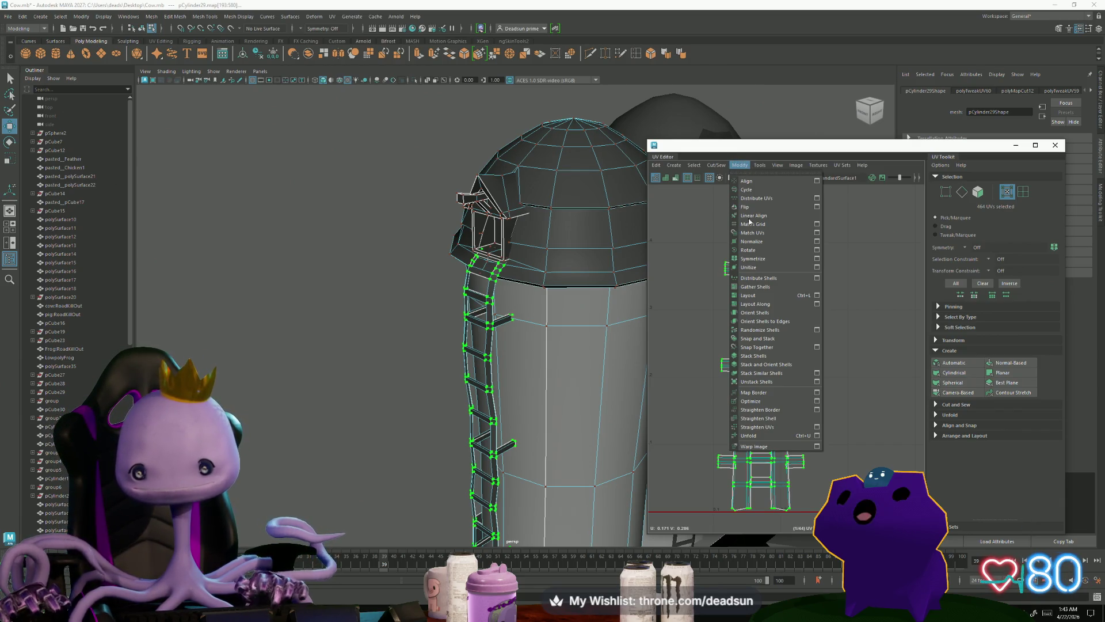
{"action": "left_click", "coordinate": [761, 436]}
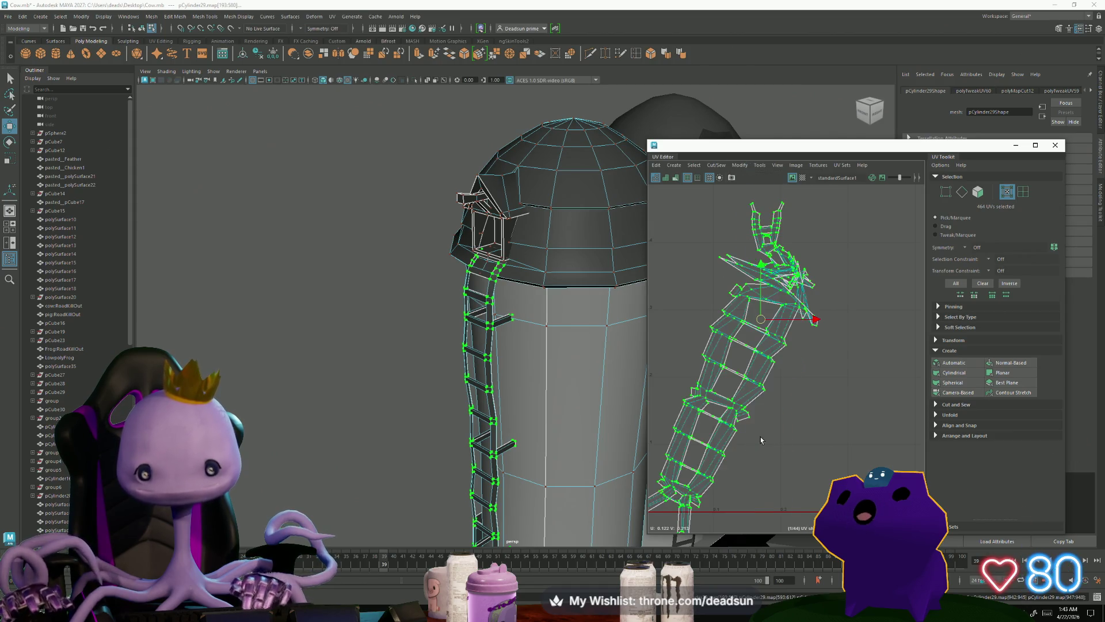
Step: Switch to edge mode (F10) and zoom into the tangled upper part of the ladder's UV shell
{"action": "mouse_move", "coordinate": [777, 383]}
{"action": "right_mouse_down", "text": "alt"}
{"action": "mouse_move", "coordinate": [803, 407]}
{"action": "mouse_move", "coordinate": [774, 398]}
{"action": "right_mouse_up", "text": "alt"}
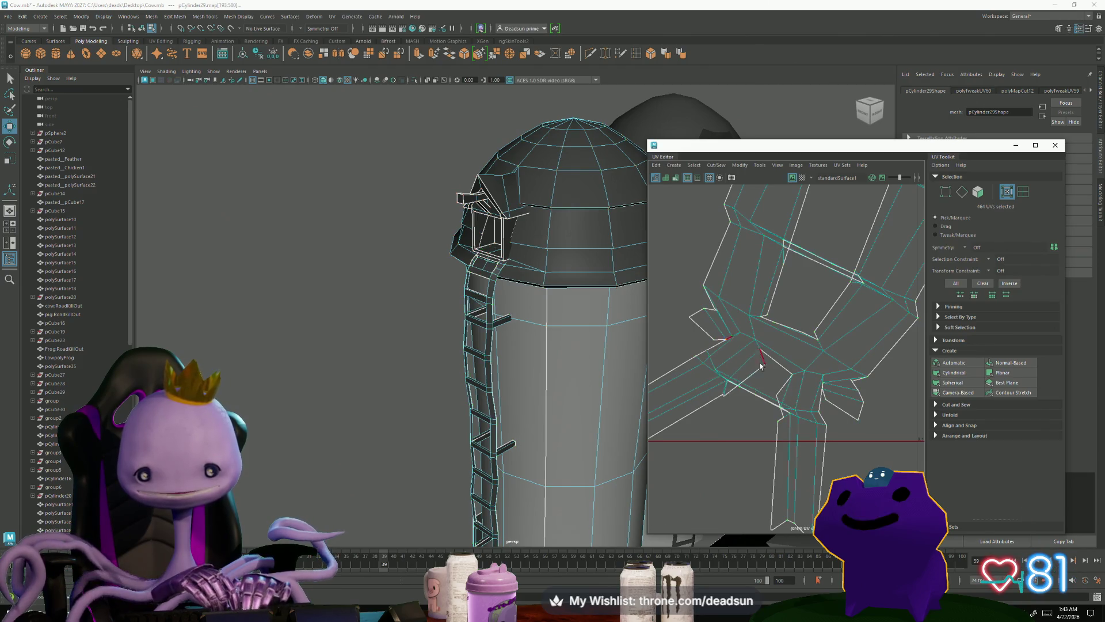
{"action": "key", "text": "F10"}
{"action": "right_click_drag", "start_coordinate": [714, 449], "coordinate": [815, 348], "text": "alt"}
{"action": "left_click_drag", "start_coordinate": [576, 345], "coordinate": [539, 337], "text": "alt"}
Step: Shift-select six edges in the bunched, spiky top end of the ladder shell
{"action": "left_click", "coordinate": [804, 323]}
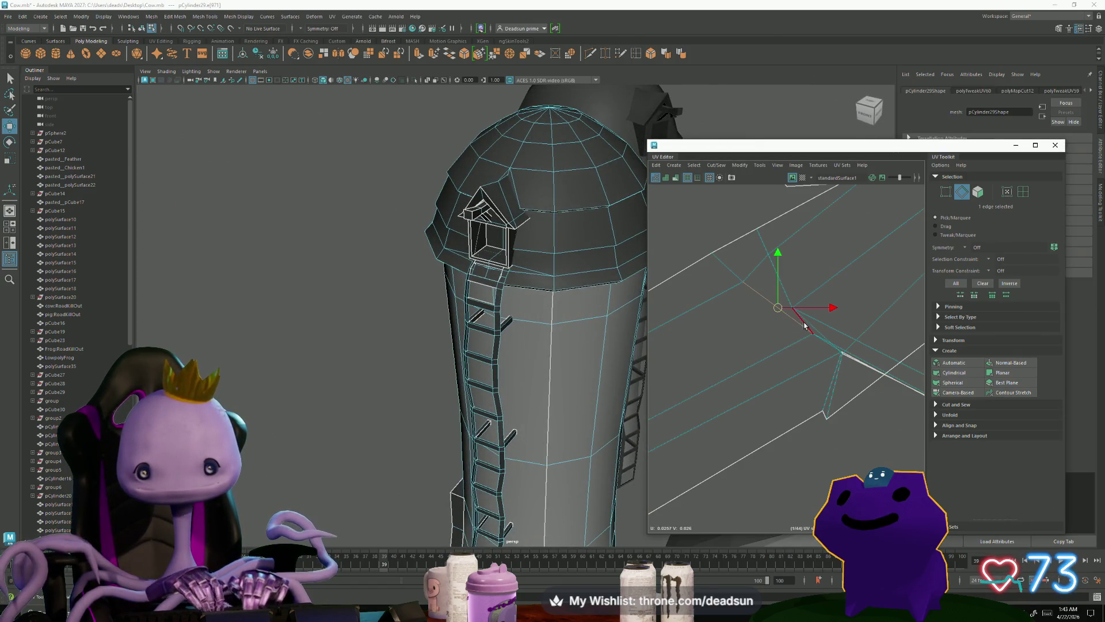
{"action": "scroll", "coordinate": [841, 388], "scroll_direction": "down", "scroll_amount": 1}
{"action": "scroll", "coordinate": [841, 388], "scroll_direction": "up", "scroll_amount": 3}
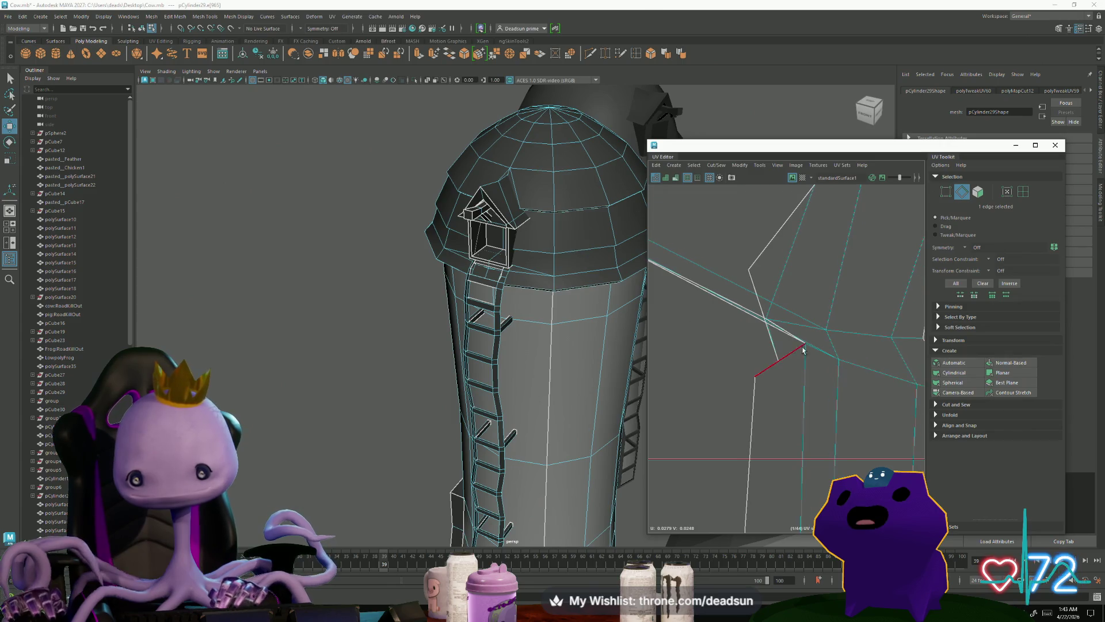
{"action": "left_click", "coordinate": [818, 356], "text": "shift"}
{"action": "left_click", "coordinate": [807, 332], "text": "shift"}
{"action": "scroll", "coordinate": [742, 346], "scroll_direction": "down", "scroll_amount": 3}
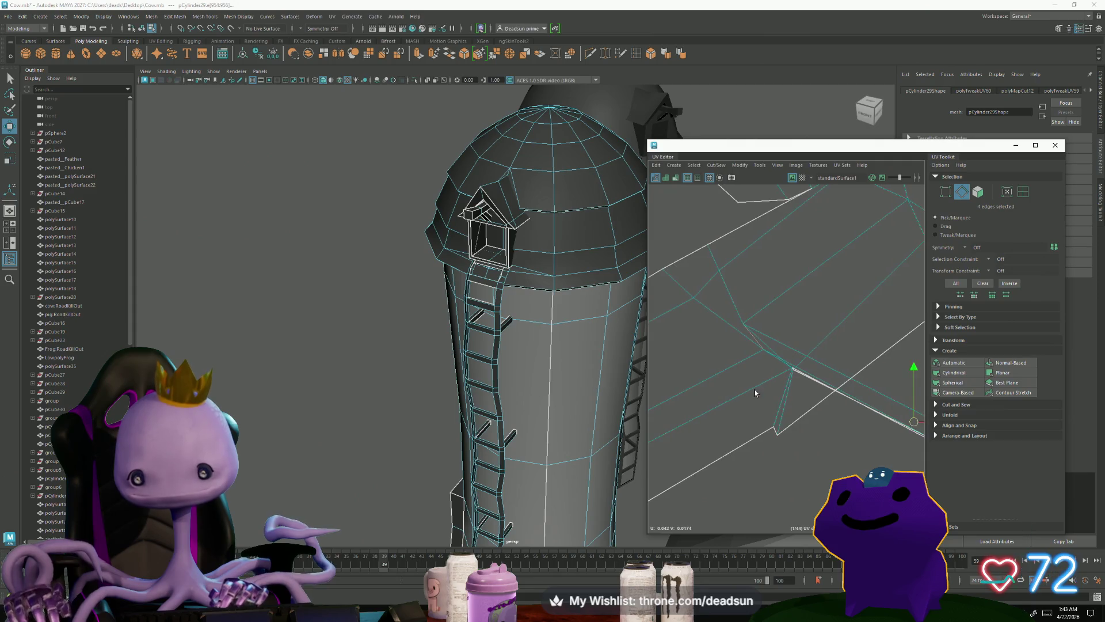
{"action": "scroll", "coordinate": [755, 393], "scroll_direction": "up", "scroll_amount": 2}
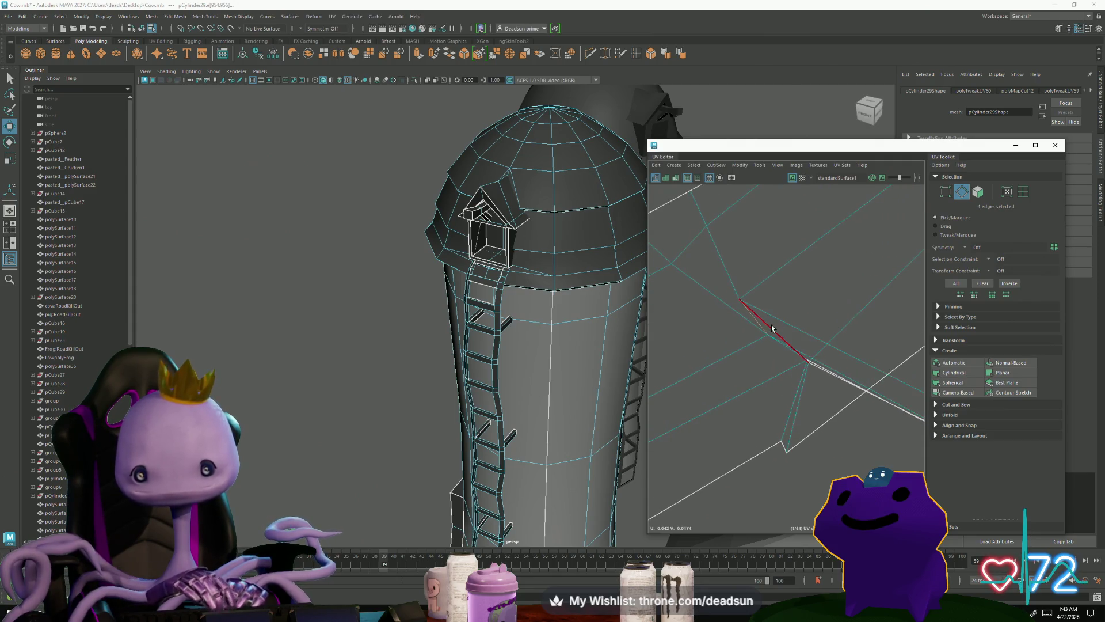
{"action": "left_click", "coordinate": [779, 356], "text": "shift"}
{"action": "scroll", "coordinate": [800, 354], "scroll_direction": "down", "scroll_amount": 5}
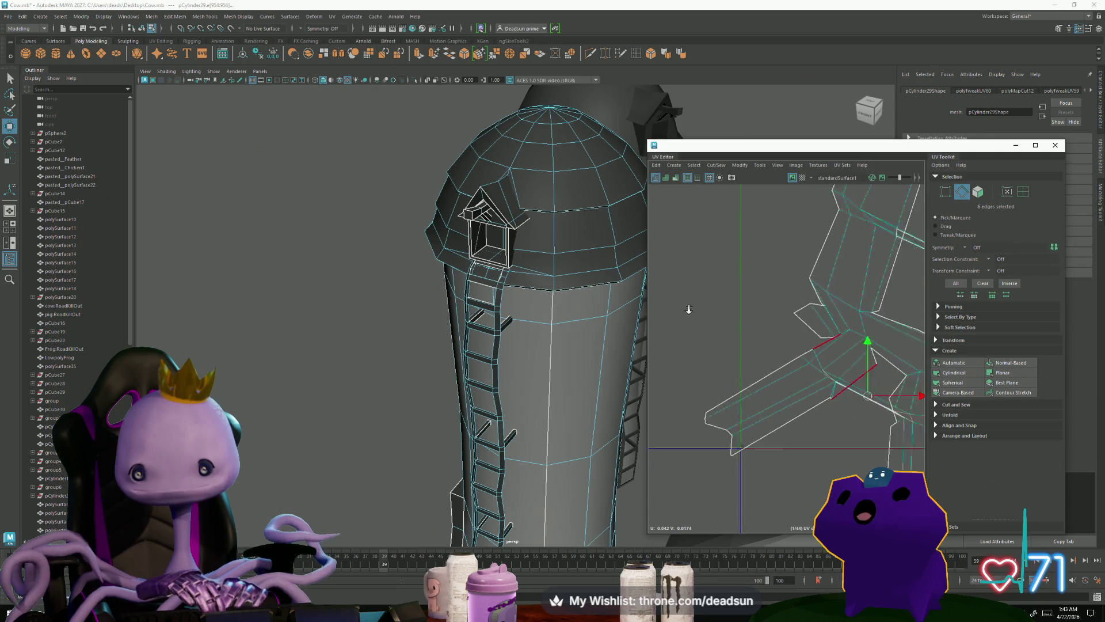
{"action": "middle_click_drag", "start_coordinate": [828, 347], "coordinate": [743, 423], "text": "alt"}
{"action": "mouse_move", "coordinate": [574, 378]}
{"action": "left_mouse_down", "text": "alt"}
{"action": "mouse_move", "coordinate": [605, 350]}
{"action": "mouse_move", "coordinate": [640, 347]}
{"action": "mouse_move", "coordinate": [518, 370]}
{"action": "mouse_move", "coordinate": [543, 383]}
{"action": "left_mouse_up", "text": "alt"}
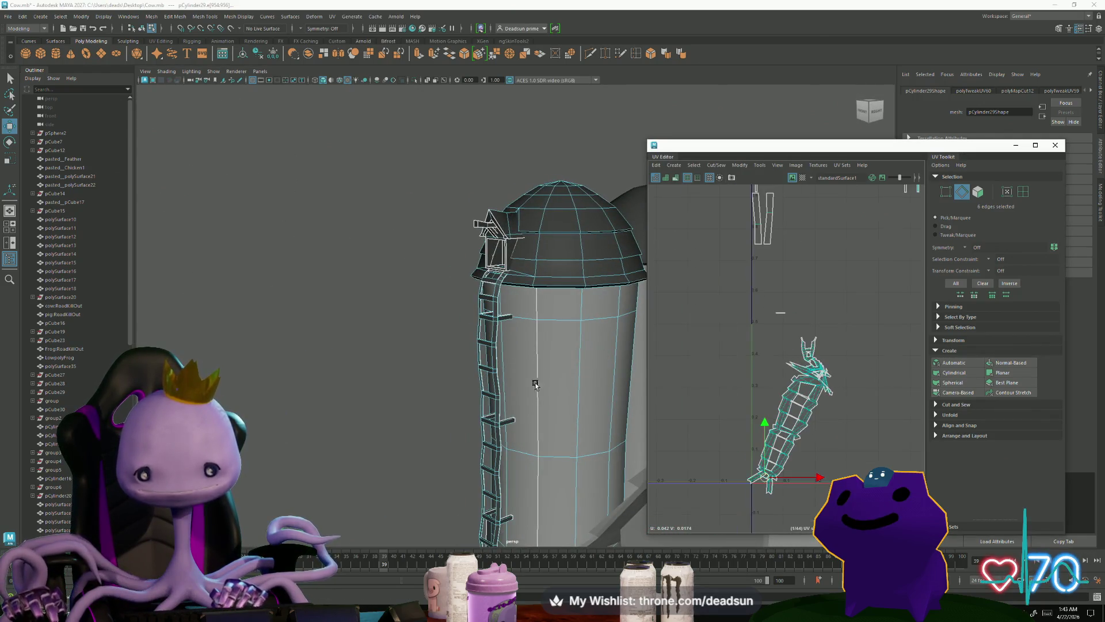
Step: Switch to face mode (F11) and double-click the ladder to select all 354 of its faces
{"action": "scroll", "coordinate": [751, 347], "scroll_direction": "down", "scroll_amount": 5}
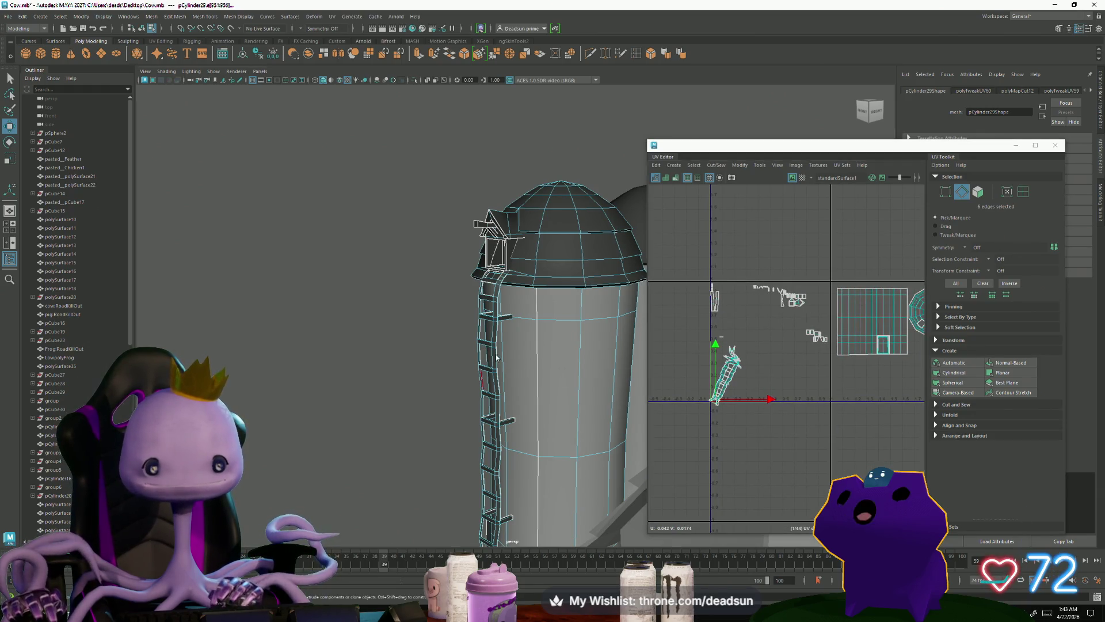
{"action": "key", "text": "F11"}
{"action": "double_click", "coordinate": [494, 371]}
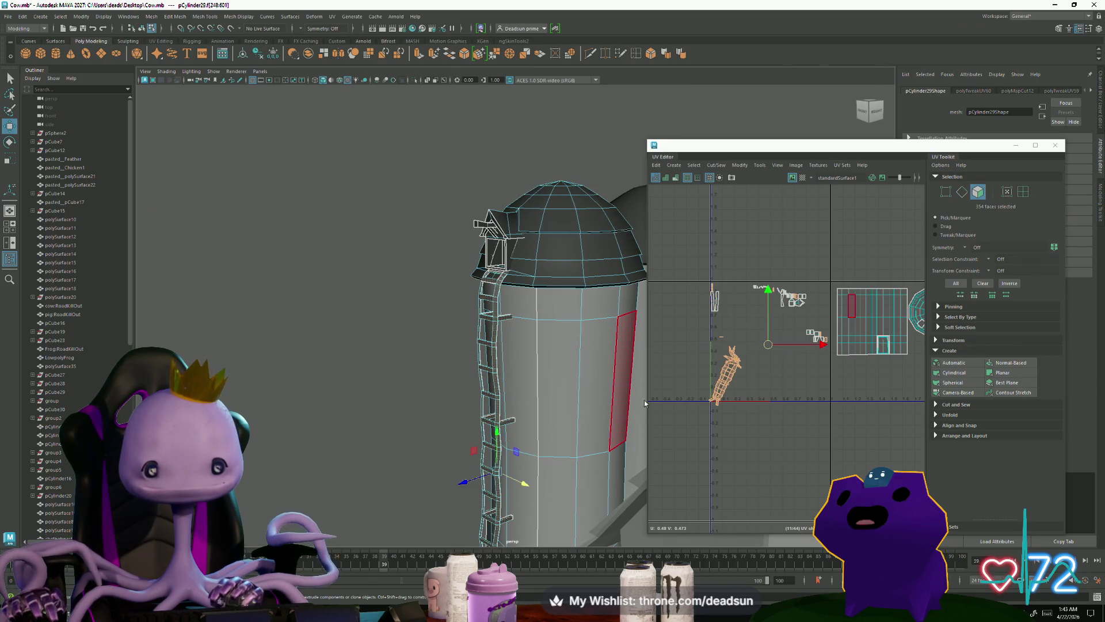
{"action": "scroll", "coordinate": [837, 447], "scroll_direction": "down", "scroll_amount": 5}
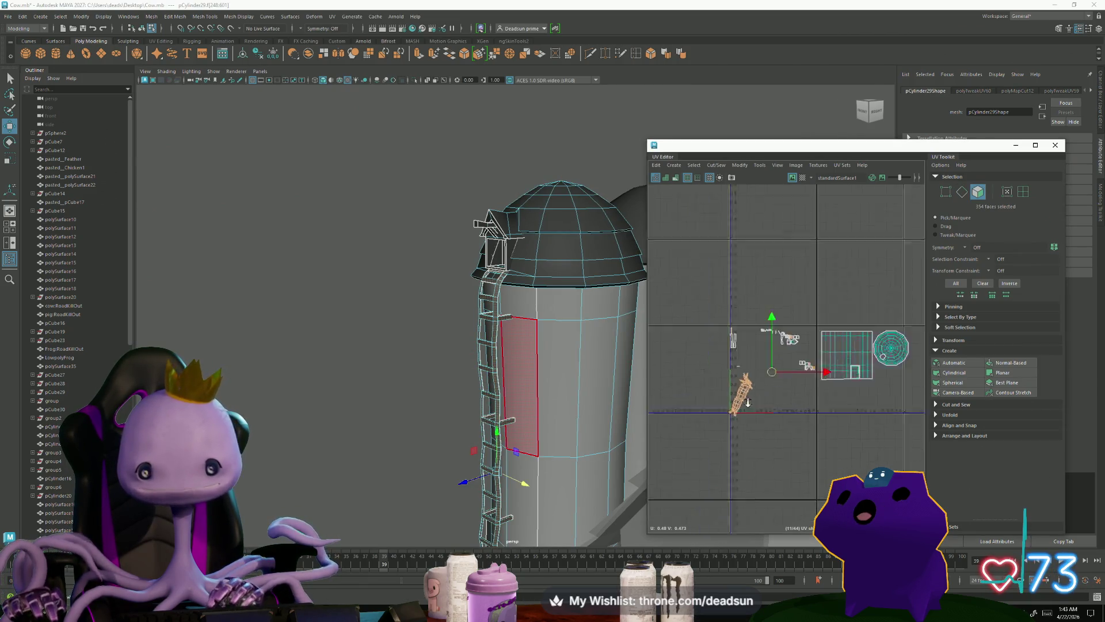
{"action": "left_click", "coordinate": [717, 165]}
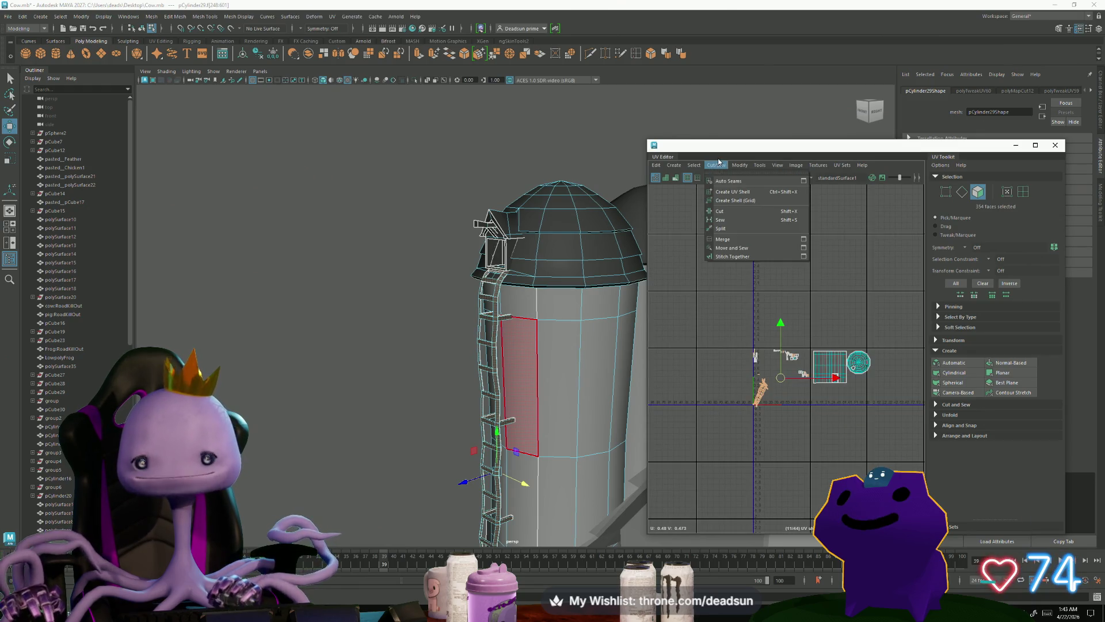
Step: Apply an automatic UV projection to the ladder faces from the UV Editor's Create menu
{"action": "left_click", "coordinate": [735, 165]}
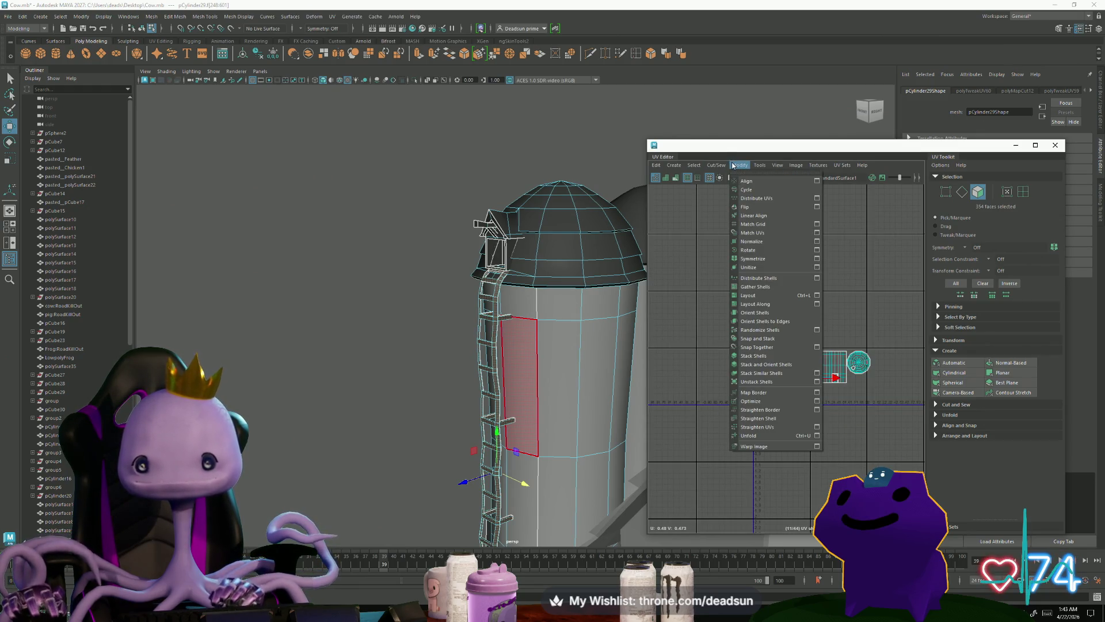
{"action": "left_click", "coordinate": [674, 165]}
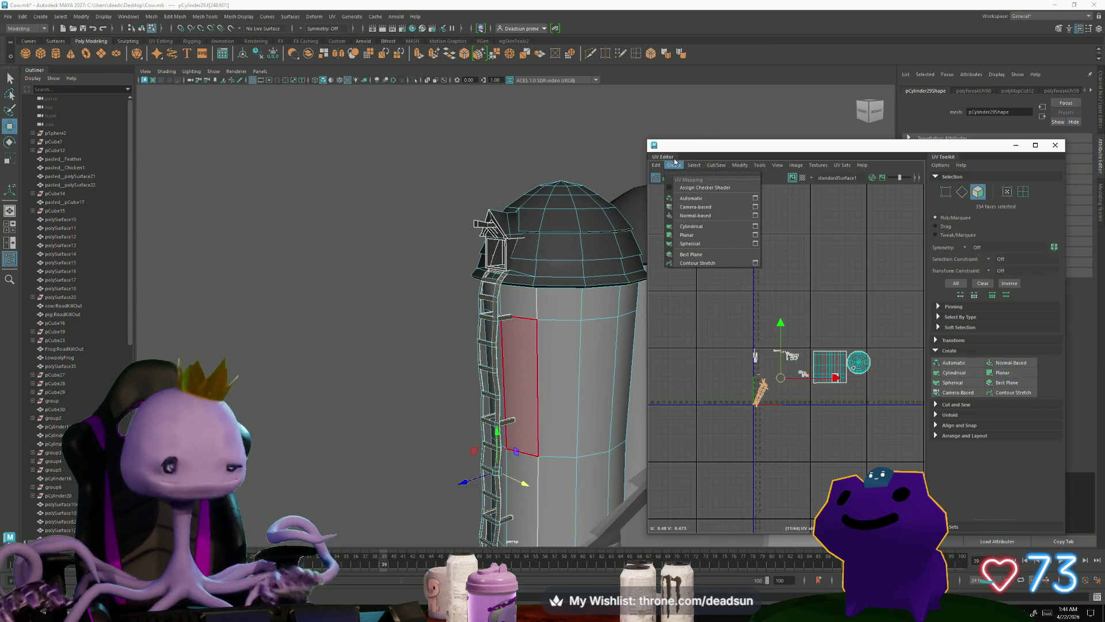
{"action": "mouse_move", "coordinate": [693, 164]}
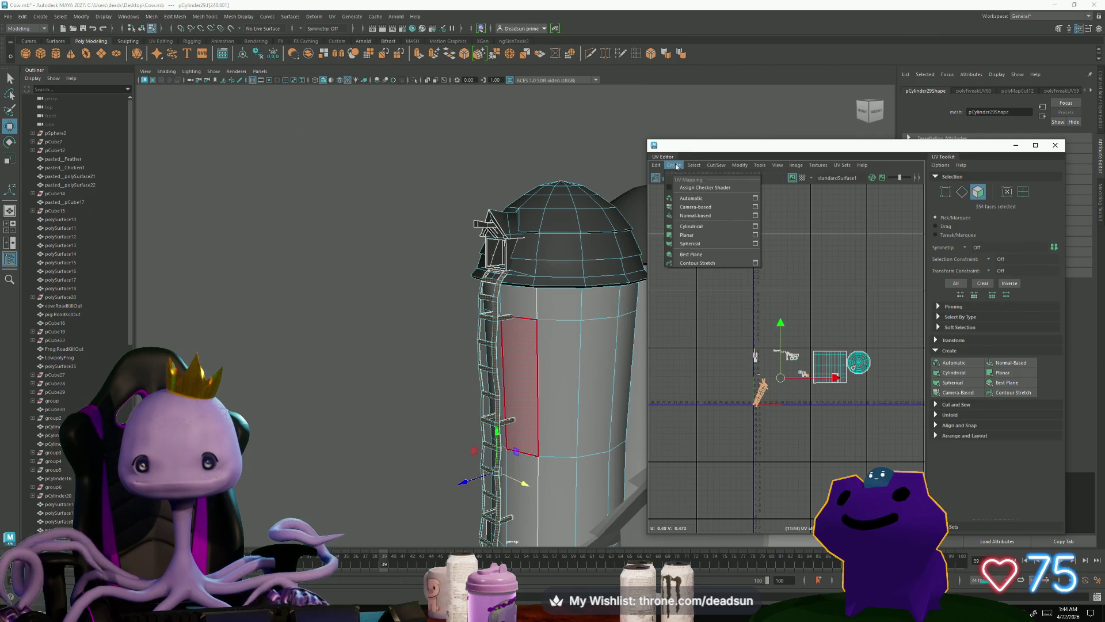
{"action": "left_click", "coordinate": [707, 200]}
Step: Switch to the Move tool and select the rectangular silo wall UV shell
{"action": "scroll", "coordinate": [756, 354], "scroll_direction": "up", "scroll_amount": 3}
{"action": "scroll", "coordinate": [783, 396], "scroll_direction": "down", "scroll_amount": 2}
{"action": "key", "text": "w"}
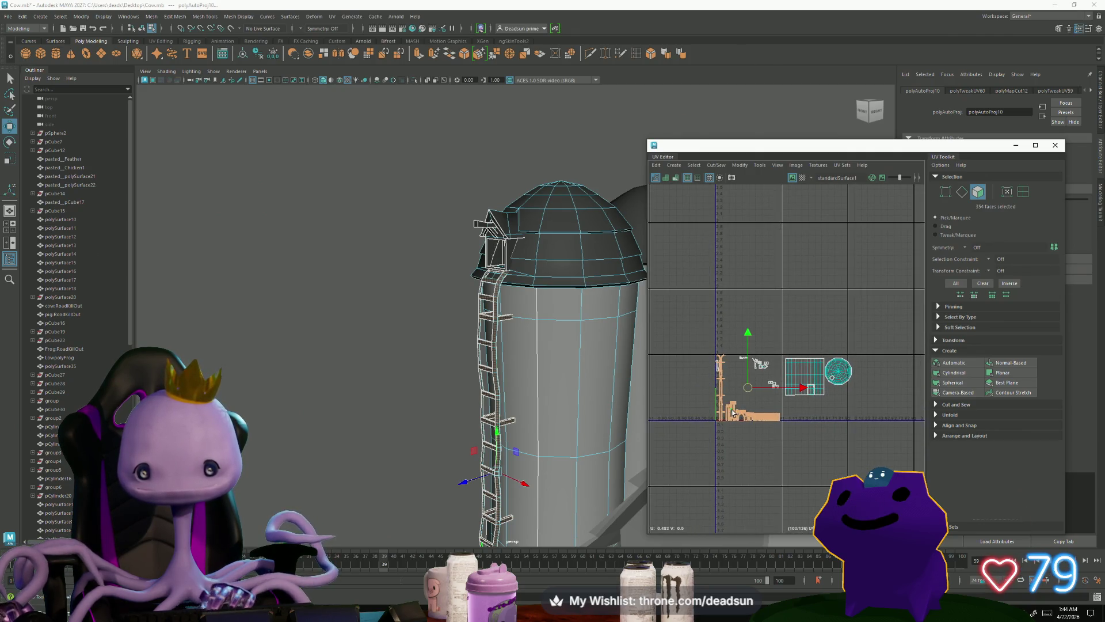
{"action": "right_click_drag", "start_coordinate": [768, 401], "coordinate": [839, 371]}
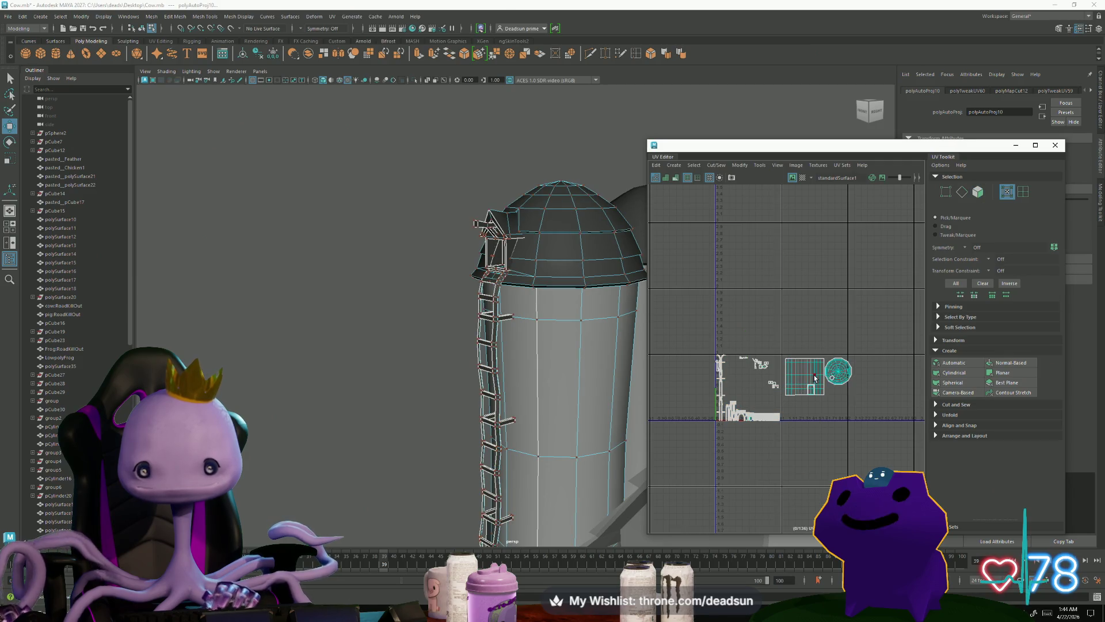
Step: Add the round roof shell and move the wall and roof shells up, clear of the ladder pieces
{"action": "left_click", "coordinate": [839, 372], "text": "shift"}
{"action": "left_click_drag", "start_coordinate": [840, 371], "coordinate": [860, 291]}
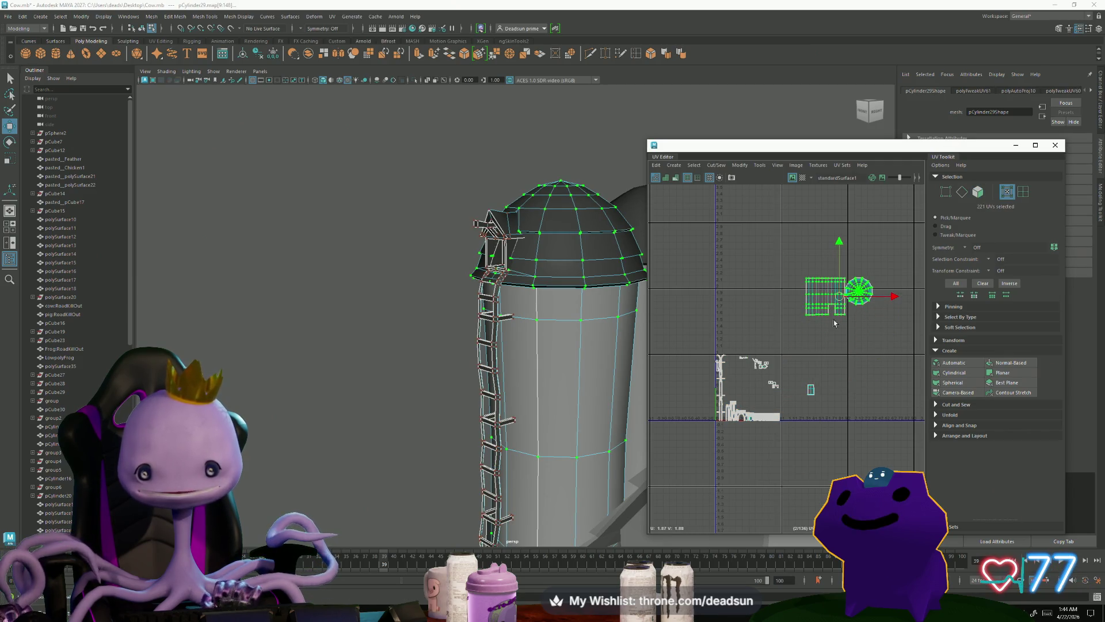
{"action": "middle_click_drag", "start_coordinate": [820, 403], "coordinate": [816, 418]}
{"action": "left_click", "coordinate": [810, 399], "text": "shift"}
{"action": "middle_click_drag", "start_coordinate": [829, 375], "coordinate": [847, 303]}
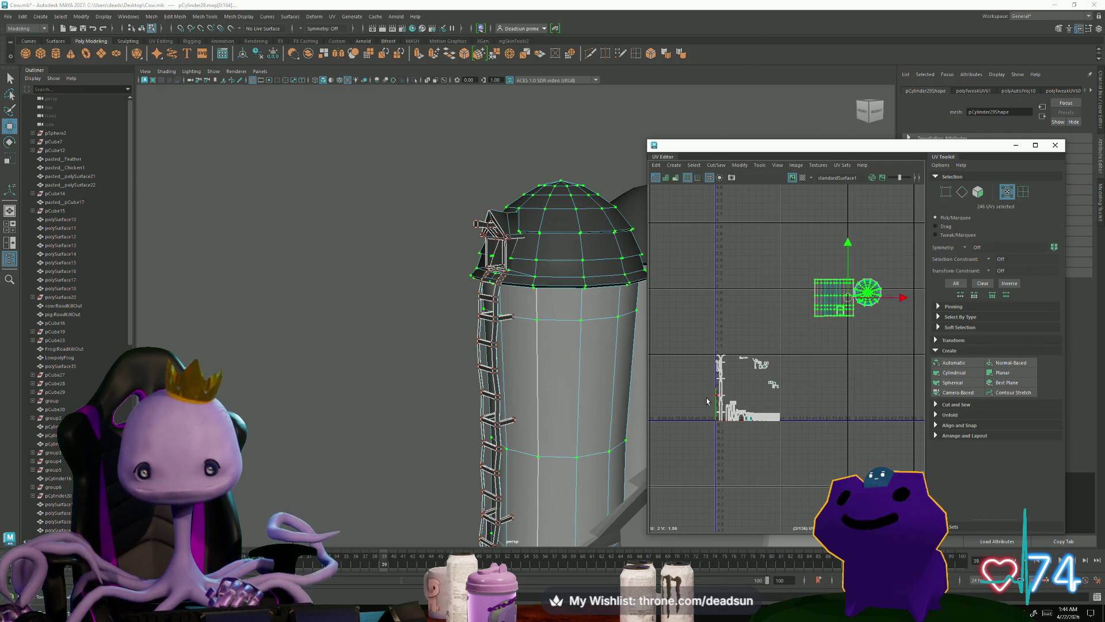
{"action": "scroll", "coordinate": [706, 399], "scroll_direction": "up", "scroll_amount": 3}
Step: Select the vertical ladder shell along U=0 and move it left off that line
{"action": "right_click_drag", "start_coordinate": [744, 390], "coordinate": [765, 389]}
{"action": "double_click", "coordinate": [735, 394]}
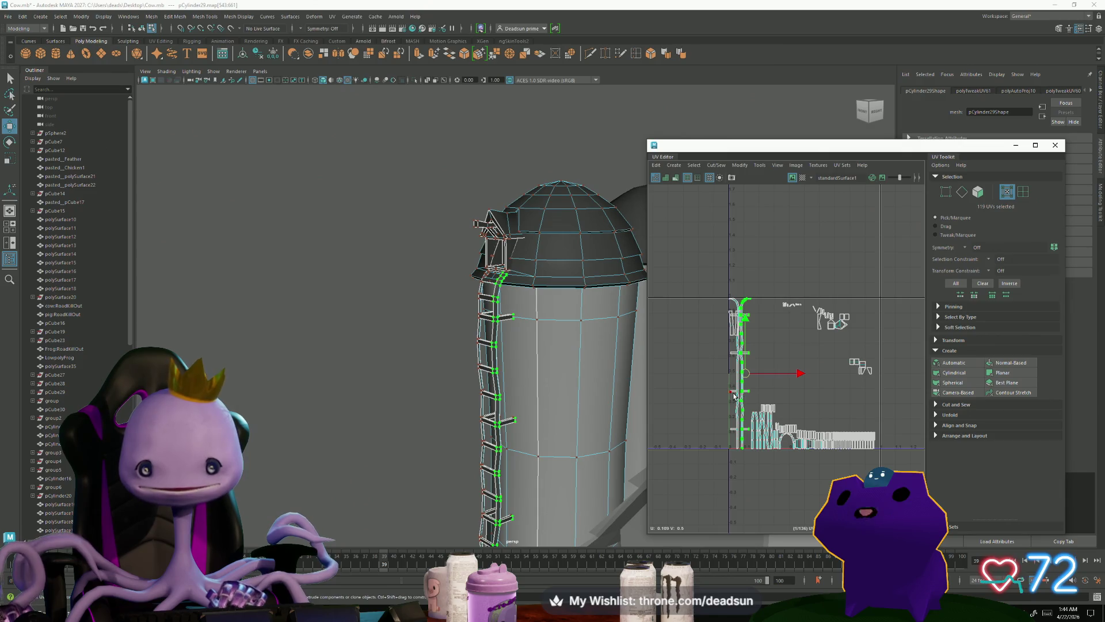
{"action": "scroll", "coordinate": [740, 394], "scroll_direction": "down", "scroll_amount": 2}
{"action": "left_click_drag", "start_coordinate": [755, 388], "coordinate": [685, 374]}
{"action": "scroll", "coordinate": [739, 435], "scroll_direction": "up", "scroll_amount": 3}
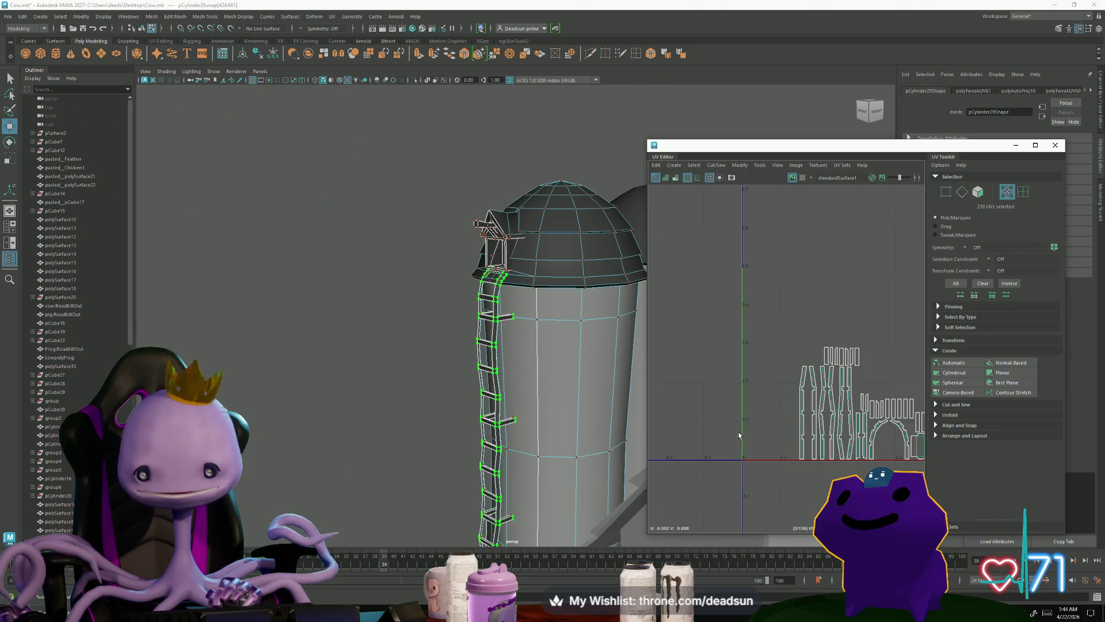
Step: Frame the ladder UV shell and shift it left off its overlapping copy, leaving two rail shells side by side
{"action": "key", "text": "f"}
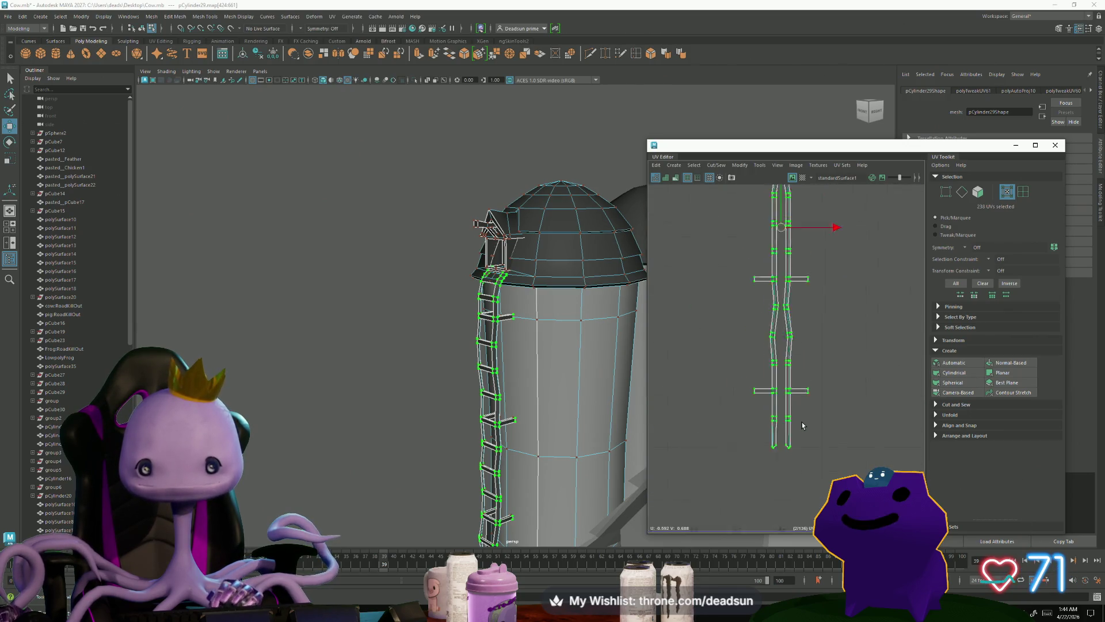
{"action": "scroll", "coordinate": [803, 425], "scroll_direction": "down", "scroll_amount": 3}
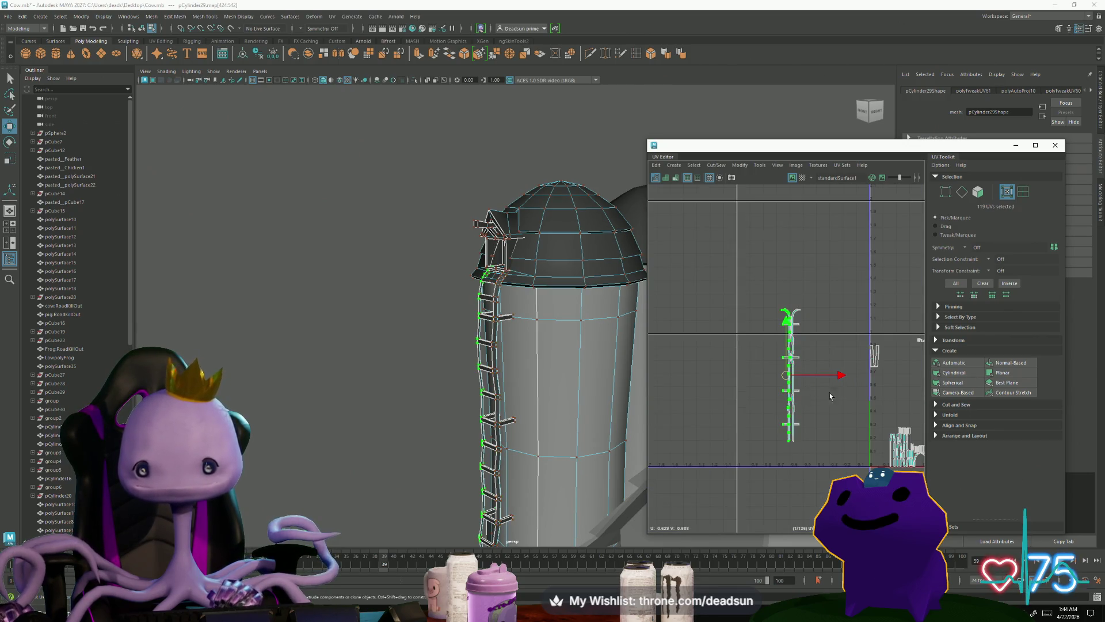
{"action": "left_click_drag", "start_coordinate": [843, 376], "coordinate": [832, 377]}
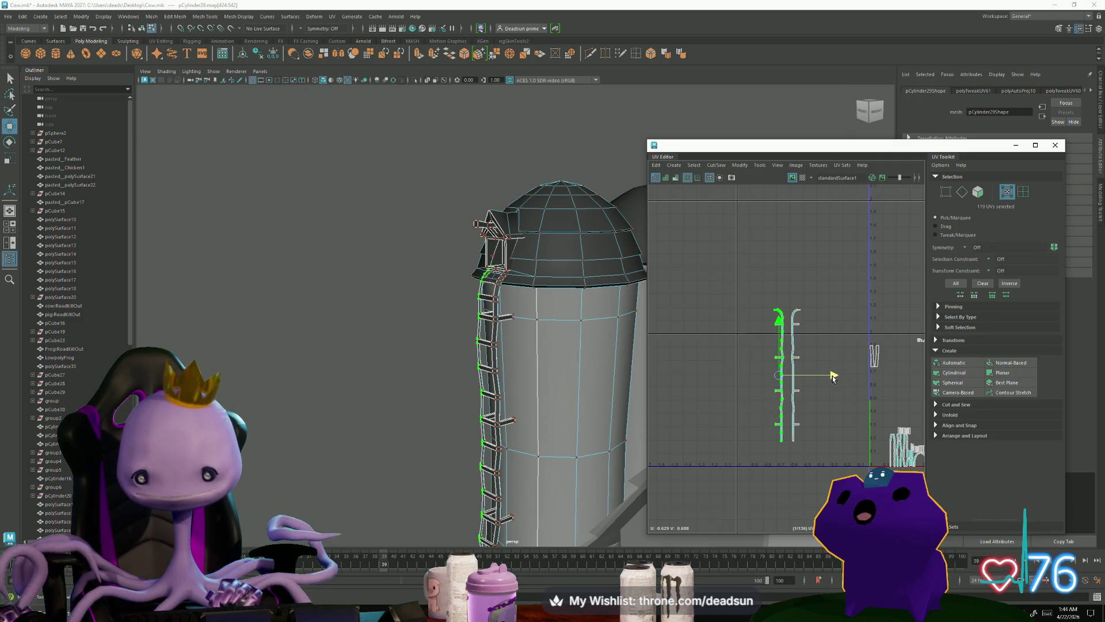
{"action": "scroll", "coordinate": [781, 375], "scroll_direction": "up", "scroll_amount": 5}
{"action": "middle_click_drag", "start_coordinate": [799, 440], "coordinate": [760, 439], "text": "alt"}
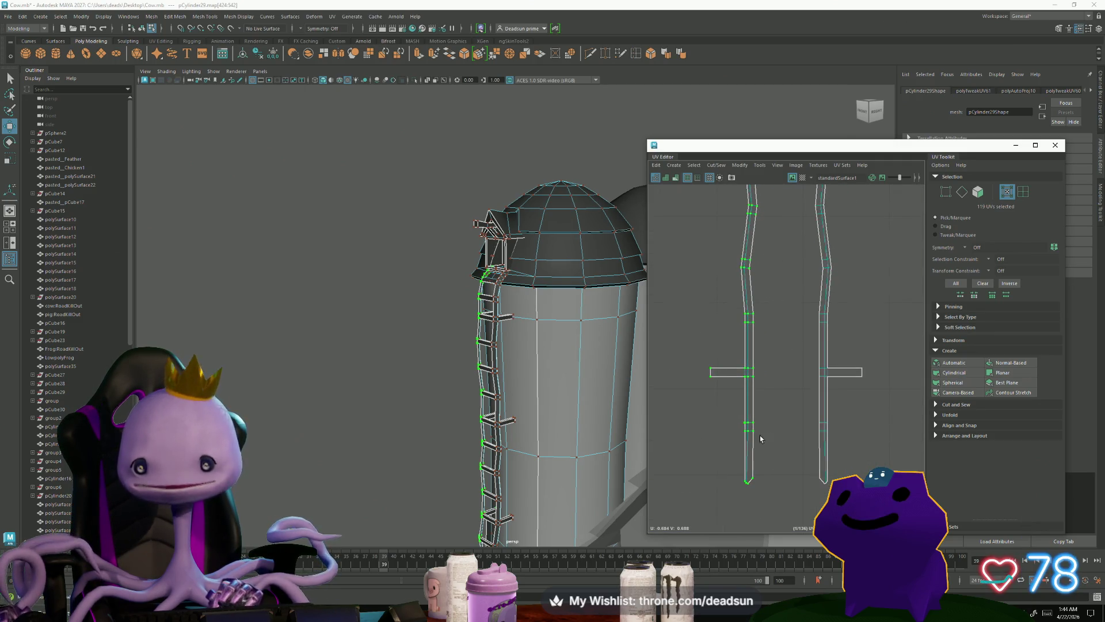
{"action": "mouse_move", "coordinate": [575, 403]}
{"action": "left_mouse_down", "text": "alt"}
{"action": "mouse_move", "coordinate": [555, 451]}
{"action": "mouse_move", "coordinate": [576, 449]}
{"action": "left_mouse_up", "text": "alt"}
{"action": "scroll", "coordinate": [555, 452], "scroll_direction": "up", "scroll_amount": 5}
{"action": "mouse_move", "coordinate": [720, 442]}
{"action": "middle_mouse_down", "text": "alt"}
{"action": "mouse_move", "coordinate": [723, 378]}
{"action": "mouse_move", "coordinate": [714, 390]}
{"action": "middle_mouse_up", "text": "alt"}
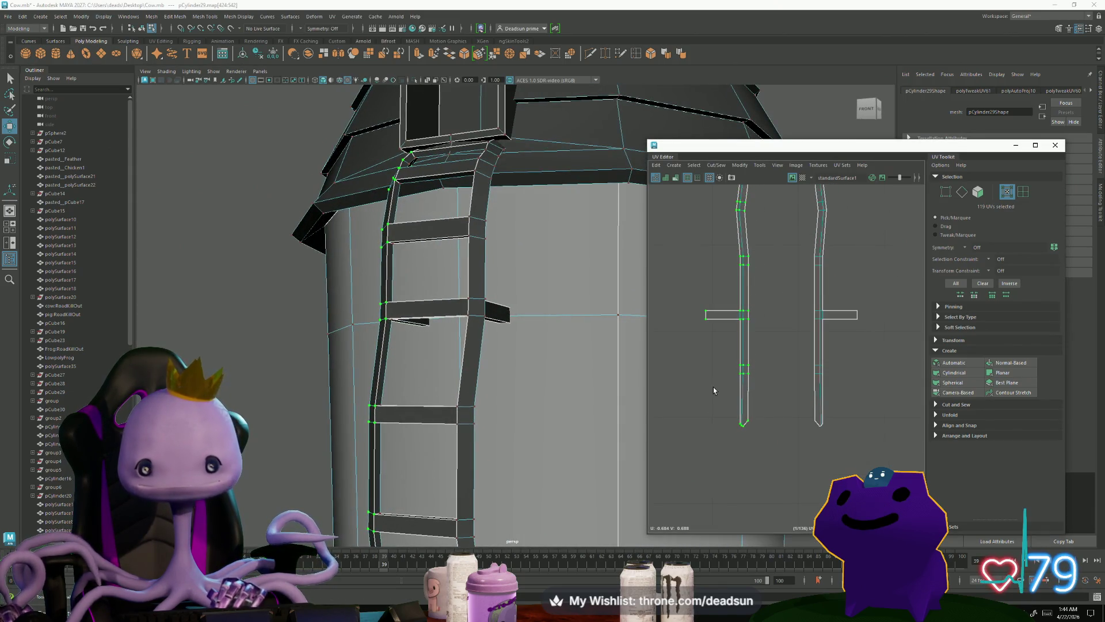
Step: Convert the selection to edges and add the right rail shell's border edges
{"action": "right_click_drag", "start_coordinate": [752, 391], "coordinate": [754, 351], "text": "ctrl"}
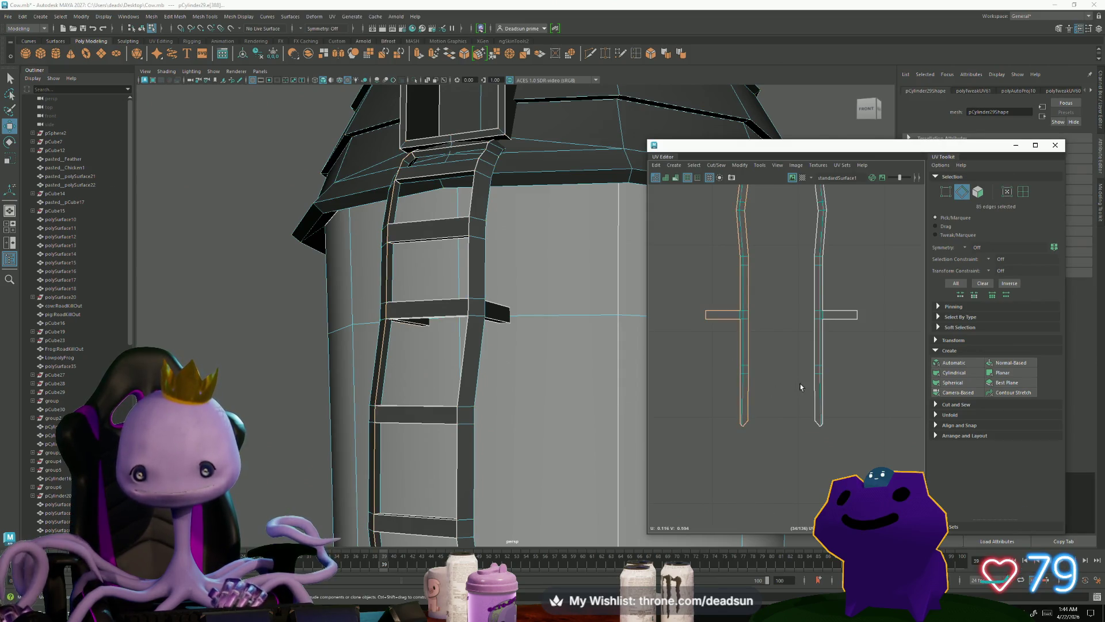
{"action": "double_click", "coordinate": [814, 355], "text": "shift"}
{"action": "scroll", "coordinate": [796, 393], "scroll_direction": "down", "scroll_amount": 3}
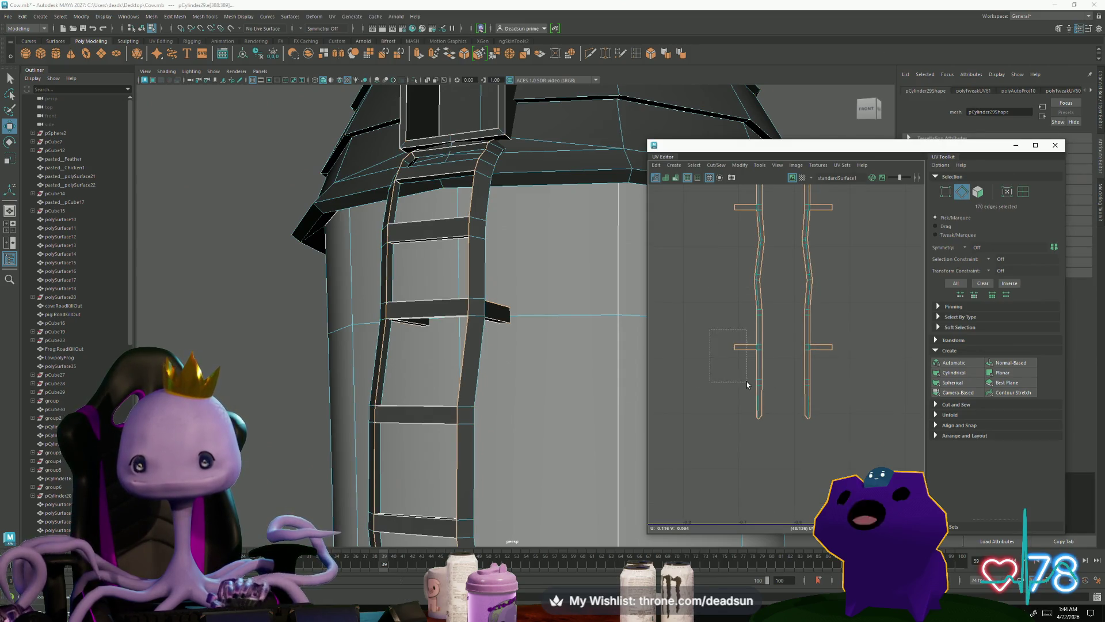
Step: Ctrl-marquee to deselect the edges at the tips of both rail shells
{"action": "left_click_drag", "start_coordinate": [746, 229], "coordinate": [746, 229], "text": "ctrl"}
{"action": "scroll", "coordinate": [731, 265], "scroll_direction": "up", "scroll_amount": 2}
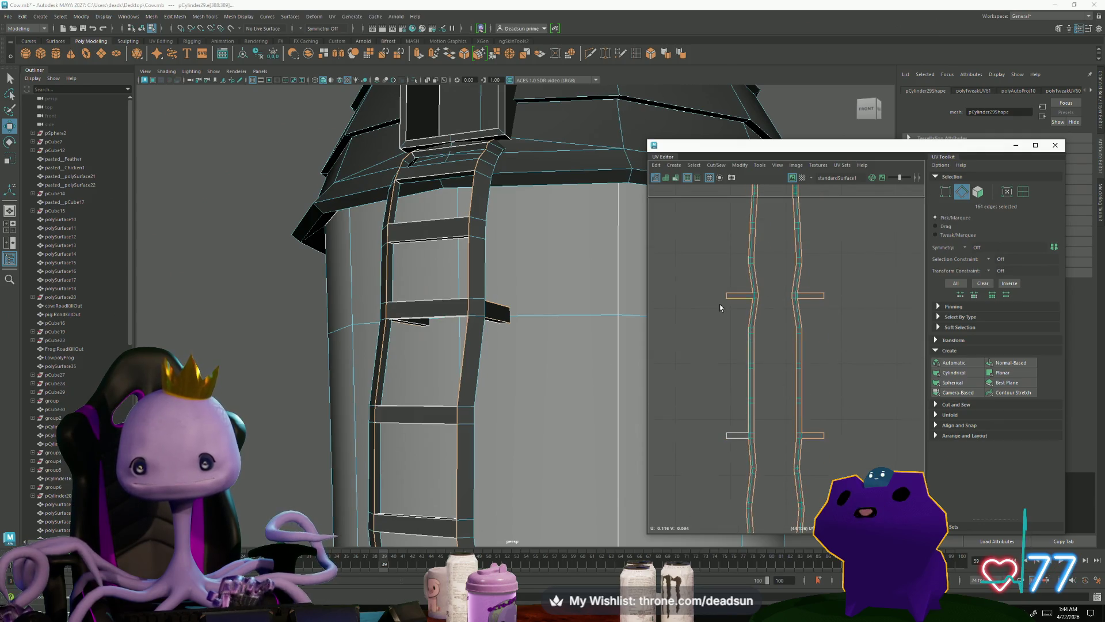
{"action": "scroll", "coordinate": [763, 267], "scroll_direction": "down", "scroll_amount": 2}
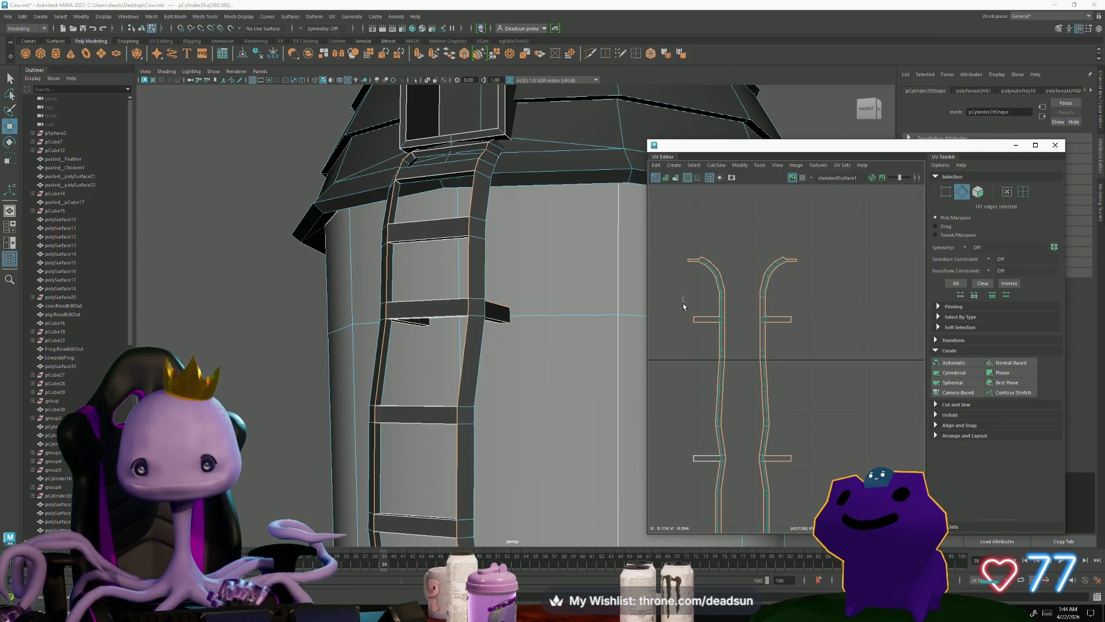
{"action": "left_click_drag", "start_coordinate": [783, 304], "coordinate": [802, 356], "text": "ctrl"}
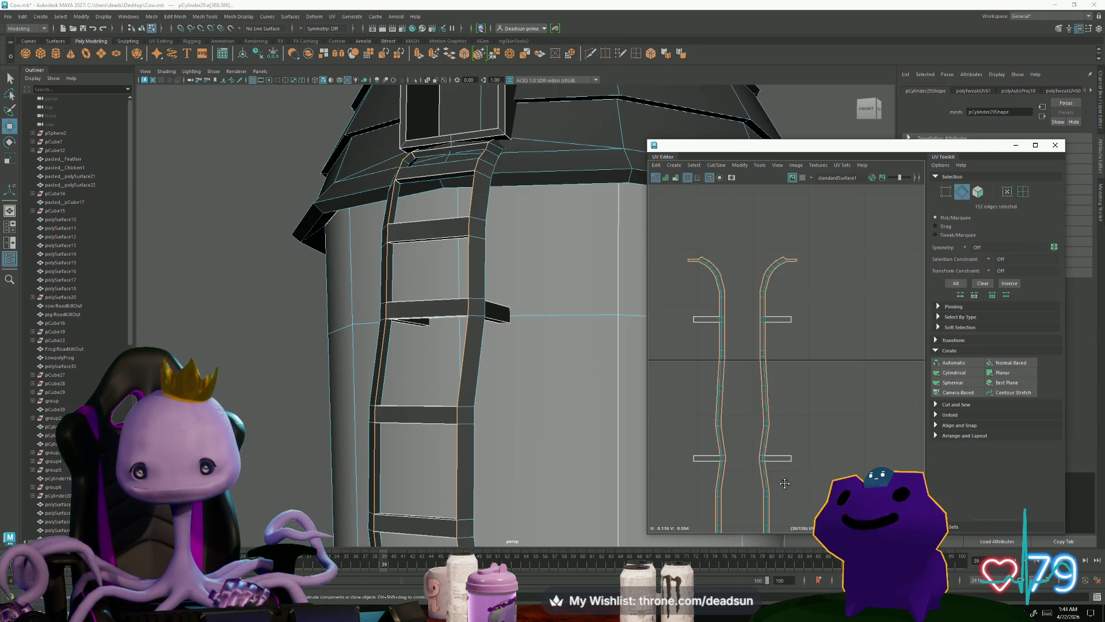
{"action": "middle_click_drag", "start_coordinate": [792, 386], "coordinate": [771, 322], "text": "alt"}
{"action": "scroll", "coordinate": [768, 403], "scroll_direction": "down", "scroll_amount": 2}
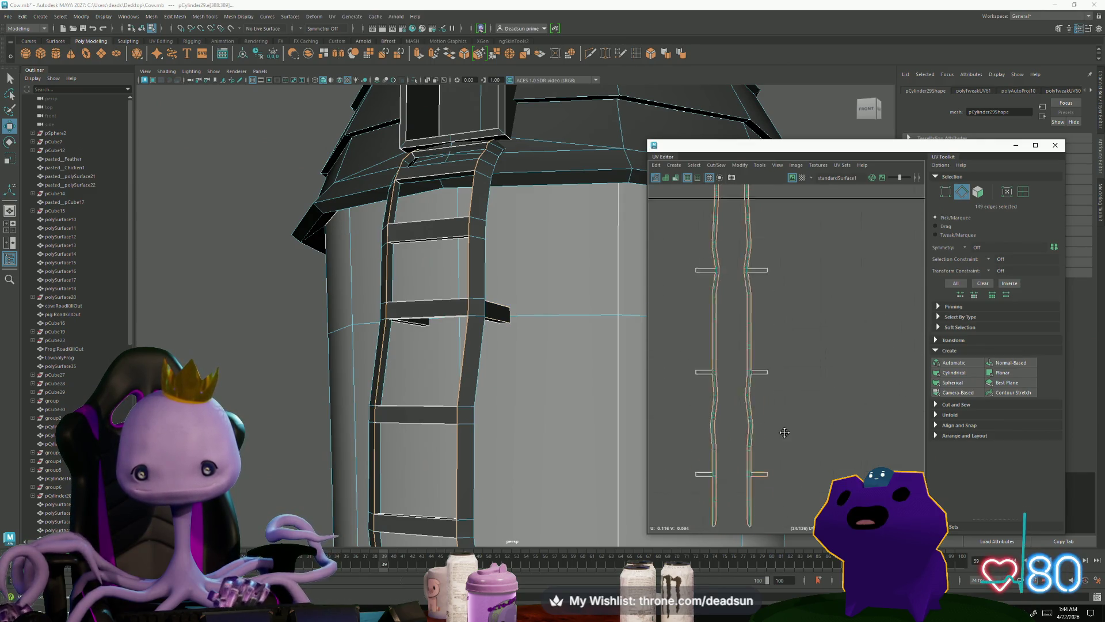
{"action": "mouse_move", "coordinate": [624, 424]}
{"action": "left_mouse_down", "text": "alt"}
{"action": "mouse_move", "coordinate": [506, 407]}
{"action": "mouse_move", "coordinate": [472, 442]}
{"action": "mouse_move", "coordinate": [670, 369]}
{"action": "left_mouse_up", "text": "alt"}
{"action": "middle_click_drag", "start_coordinate": [702, 363], "coordinate": [712, 379], "text": "alt"}
{"action": "left_click_drag", "start_coordinate": [561, 283], "coordinate": [590, 286], "text": "alt"}
{"action": "middle_click_drag", "start_coordinate": [727, 200], "coordinate": [712, 268], "text": "alt"}
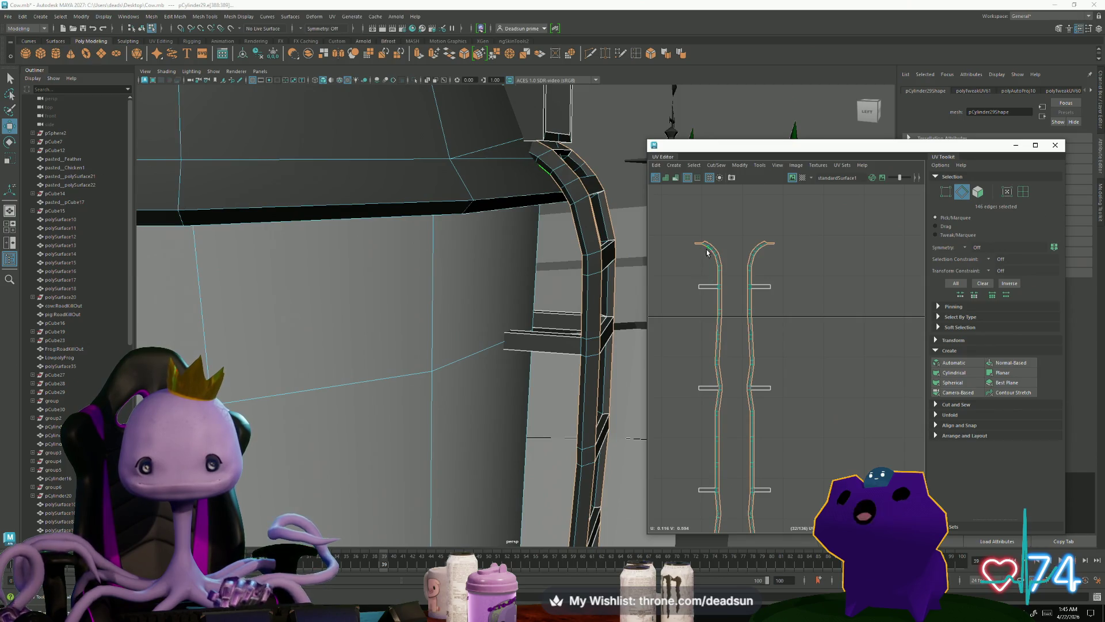
Step: Deselect the edges at the left and right rail shells' curved tips
{"action": "scroll", "coordinate": [679, 243], "scroll_direction": "up", "scroll_amount": 3}
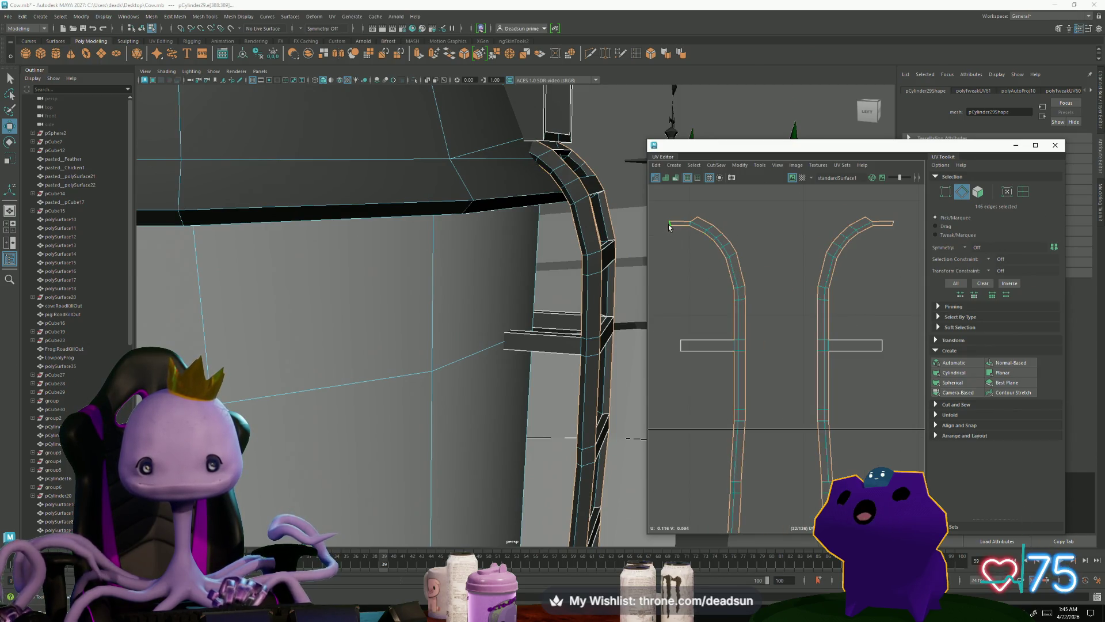
{"action": "left_click_drag", "start_coordinate": [707, 251], "coordinate": [730, 279], "text": "ctrl"}
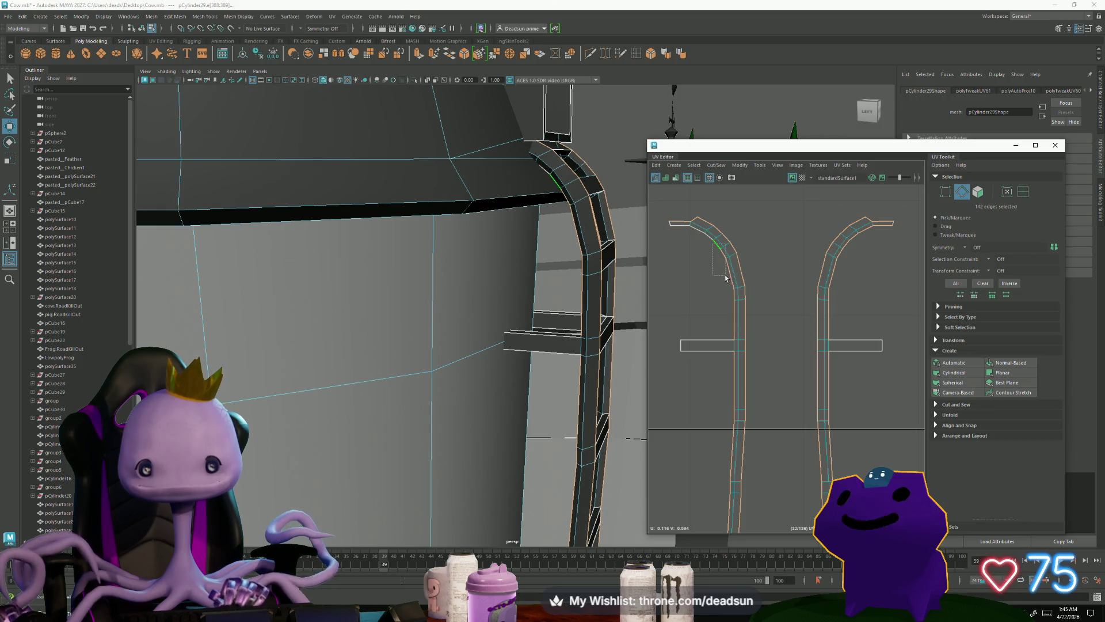
{"action": "left_click_drag", "start_coordinate": [735, 385], "coordinate": [735, 384], "text": "ctrl"}
{"action": "middle_click_drag", "start_coordinate": [735, 385], "coordinate": [723, 304], "text": "alt"}
{"action": "scroll", "coordinate": [723, 304], "scroll_direction": "down", "scroll_amount": 1}
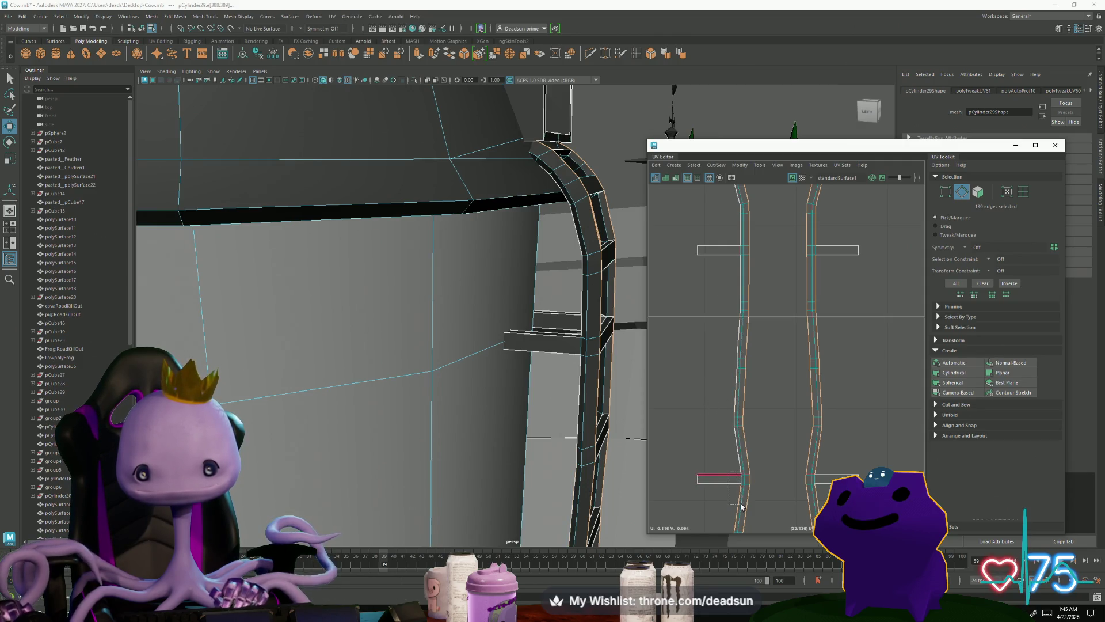
{"action": "left_click_drag", "start_coordinate": [840, 316], "coordinate": [836, 345], "text": "ctrl"}
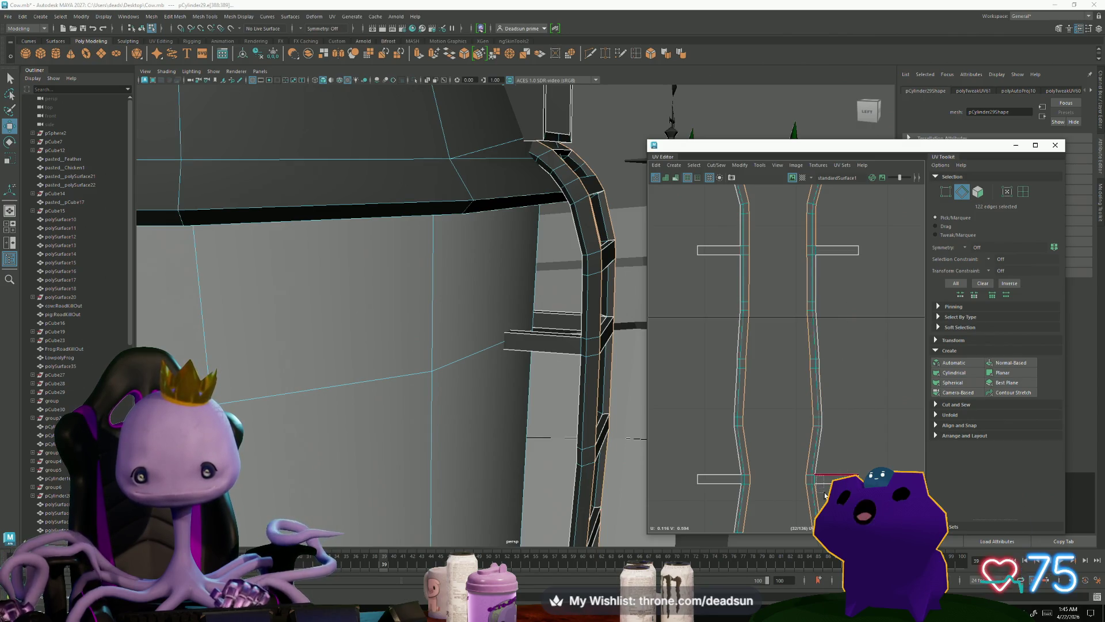
{"action": "middle_click_drag", "start_coordinate": [838, 251], "coordinate": [799, 354], "text": "alt"}
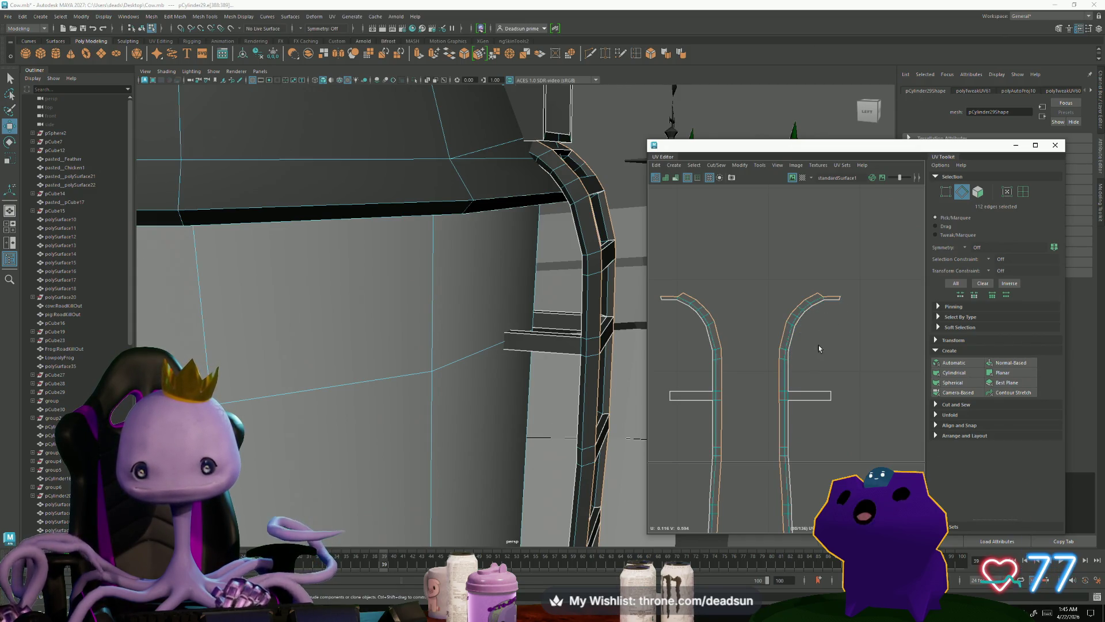
Step: Deselect the rung stub edges along the rails' straight lower sections
{"action": "middle_click_drag", "start_coordinate": [668, 315], "coordinate": [690, 269], "text": "alt"}
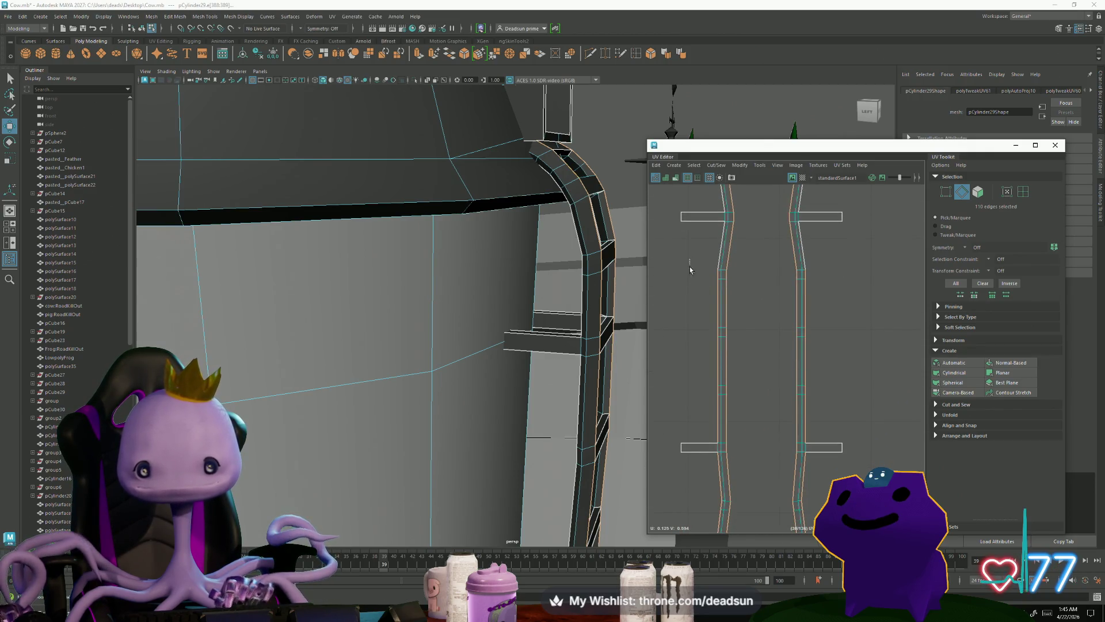
{"action": "left_click_drag", "start_coordinate": [721, 483], "coordinate": [722, 482]}
{"action": "left_click_drag", "start_coordinate": [853, 253], "coordinate": [805, 471]}
{"action": "middle_click_drag", "start_coordinate": [783, 289], "coordinate": [775, 237], "text": "alt"}
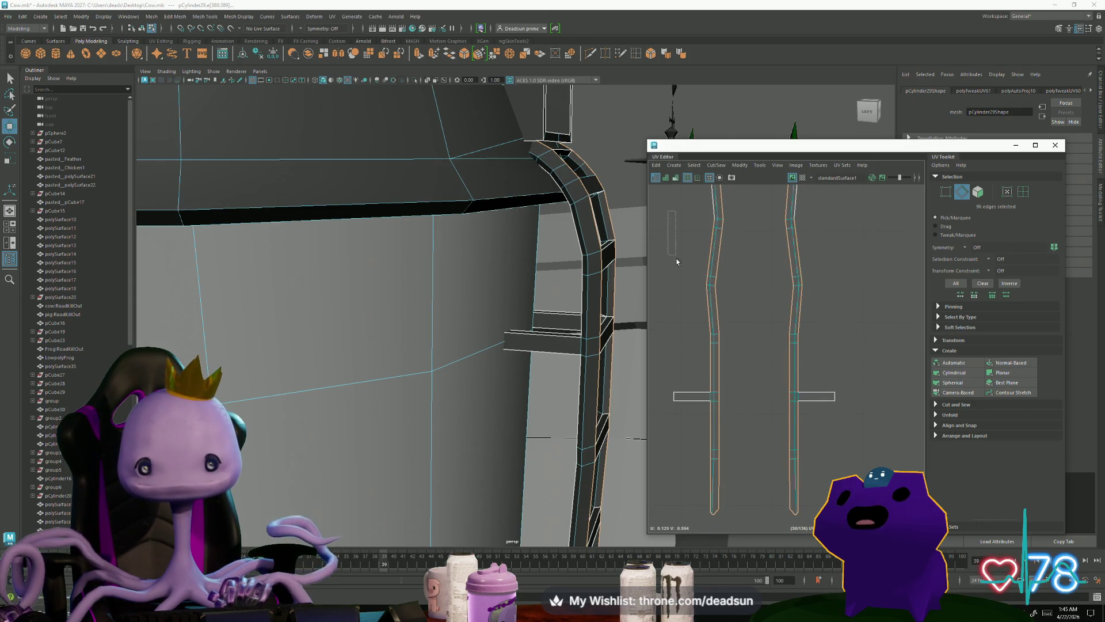
{"action": "left_click_drag", "start_coordinate": [714, 401], "coordinate": [714, 402]}
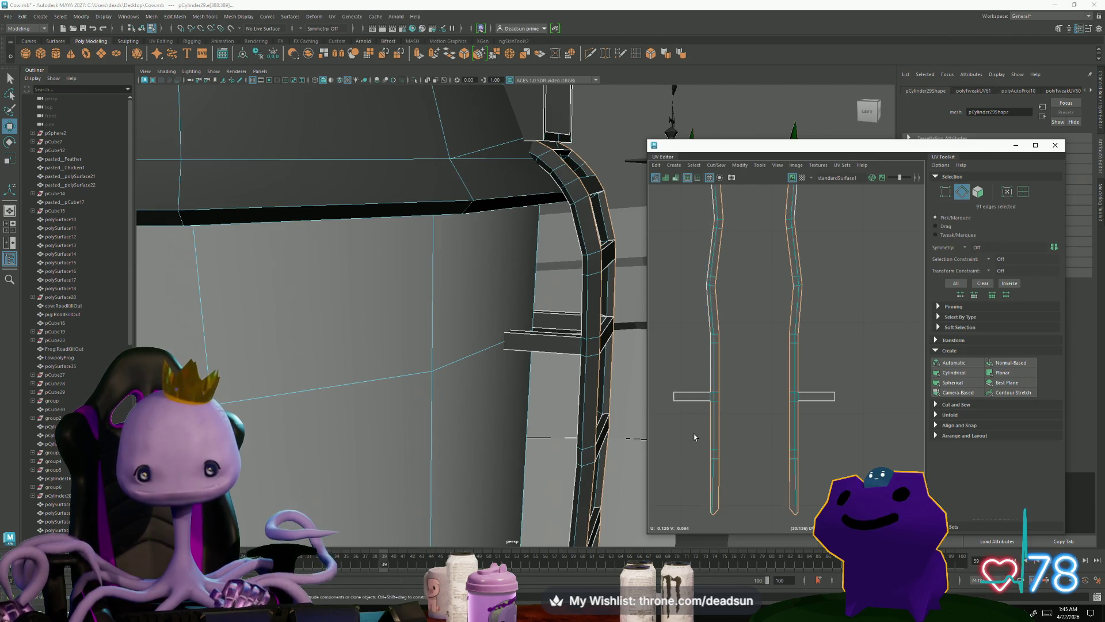
{"action": "left_click_drag", "start_coordinate": [714, 525], "coordinate": [714, 525]}
{"action": "left_click_drag", "start_coordinate": [699, 212], "coordinate": [713, 227]}
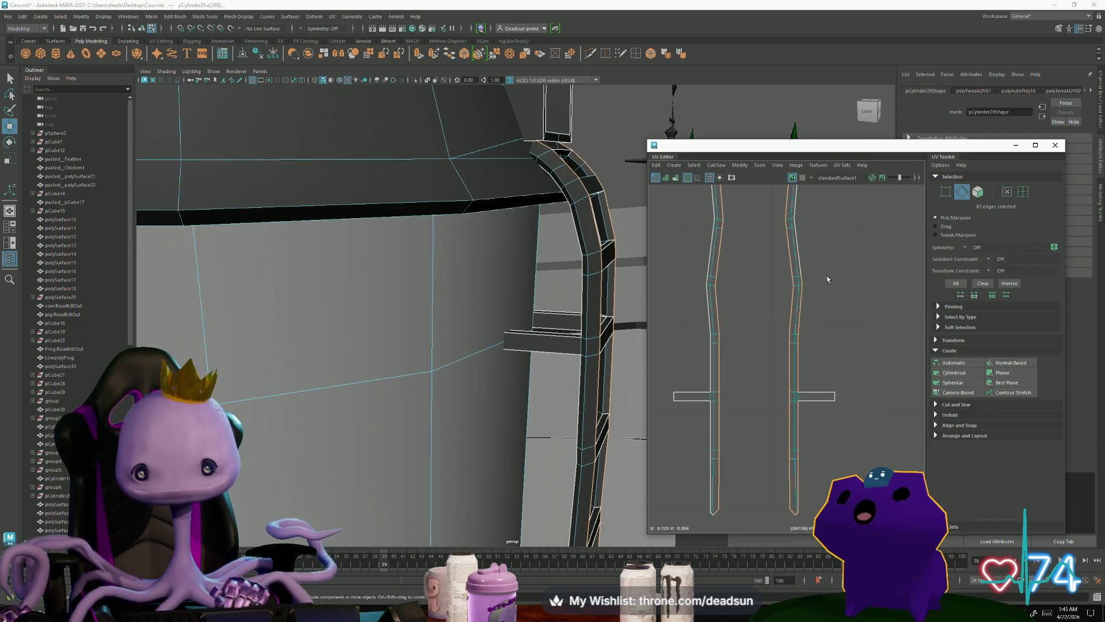
{"action": "left_click_drag", "start_coordinate": [827, 468], "coordinate": [796, 527]}
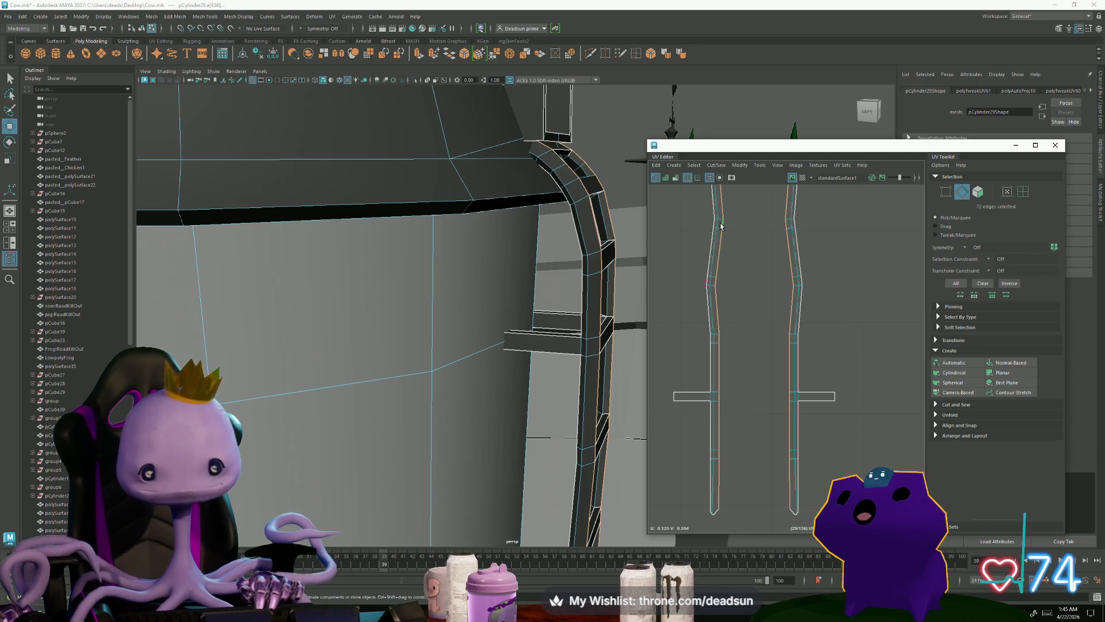
{"action": "mouse_move", "coordinate": [541, 305]}
{"action": "left_mouse_down", "text": "alt"}
{"action": "mouse_move", "coordinate": [461, 316]}
{"action": "mouse_move", "coordinate": [434, 291]}
{"action": "mouse_move", "coordinate": [452, 276]}
{"action": "mouse_move", "coordinate": [422, 313]}
{"action": "mouse_move", "coordinate": [436, 329]}
{"action": "left_mouse_up", "text": "alt"}
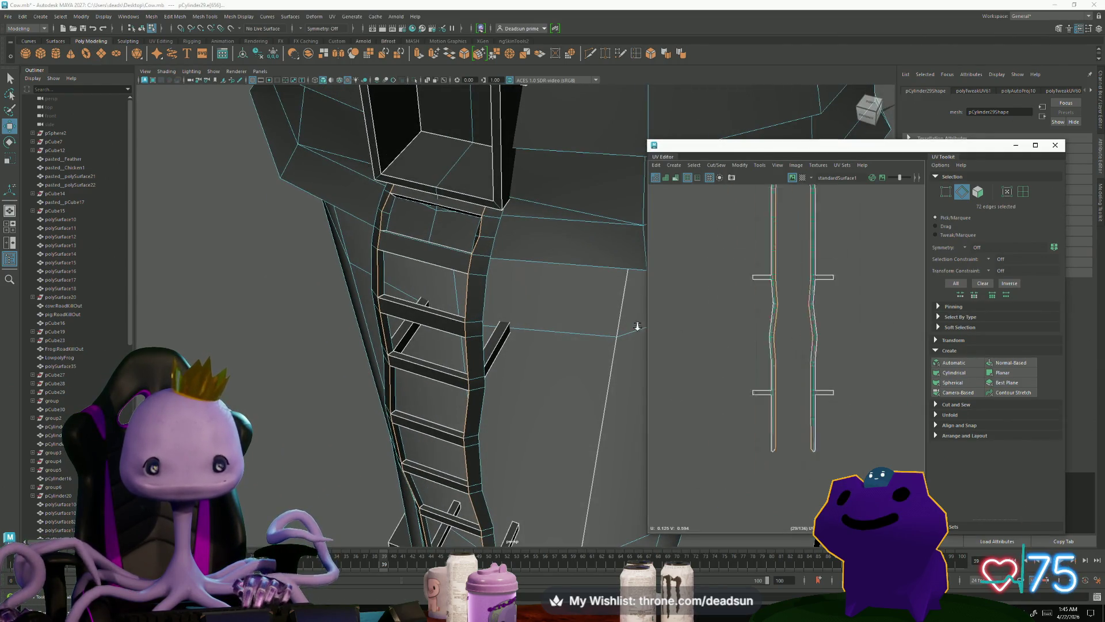
Step: Shift-click six rung edges in the viewport, up to the top rung, adding them to the selection
{"action": "scroll", "coordinate": [656, 322], "scroll_direction": "down", "scroll_amount": 5}
{"action": "scroll", "coordinate": [397, 348], "scroll_direction": "up", "scroll_amount": 3}
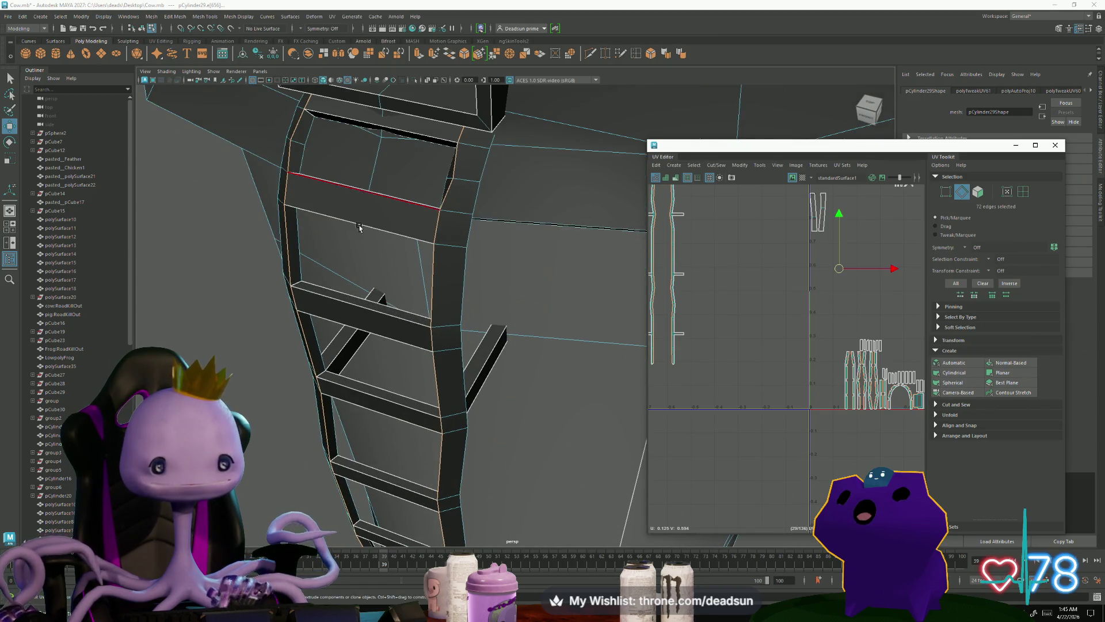
{"action": "left_click_drag", "start_coordinate": [378, 296], "coordinate": [346, 255], "text": "alt"}
{"action": "left_click", "coordinate": [339, 281], "text": "shift"}
{"action": "left_click", "coordinate": [322, 348], "text": "shift"}
{"action": "left_click_drag", "start_coordinate": [334, 421], "coordinate": [360, 390], "text": "alt"}
{"action": "left_click", "coordinate": [359, 390], "text": "shift"}
{"action": "mouse_move", "coordinate": [347, 442]}
{"action": "left_mouse_down", "text": "alt"}
{"action": "mouse_move", "coordinate": [356, 495]}
{"action": "mouse_move", "coordinate": [370, 476]}
{"action": "mouse_move", "coordinate": [343, 279]}
{"action": "left_mouse_up", "text": "alt"}
{"action": "left_click", "coordinate": [361, 477], "text": "shift"}
{"action": "left_click", "coordinate": [350, 367], "text": "shift"}
{"action": "left_click", "coordinate": [364, 475], "text": "shift"}
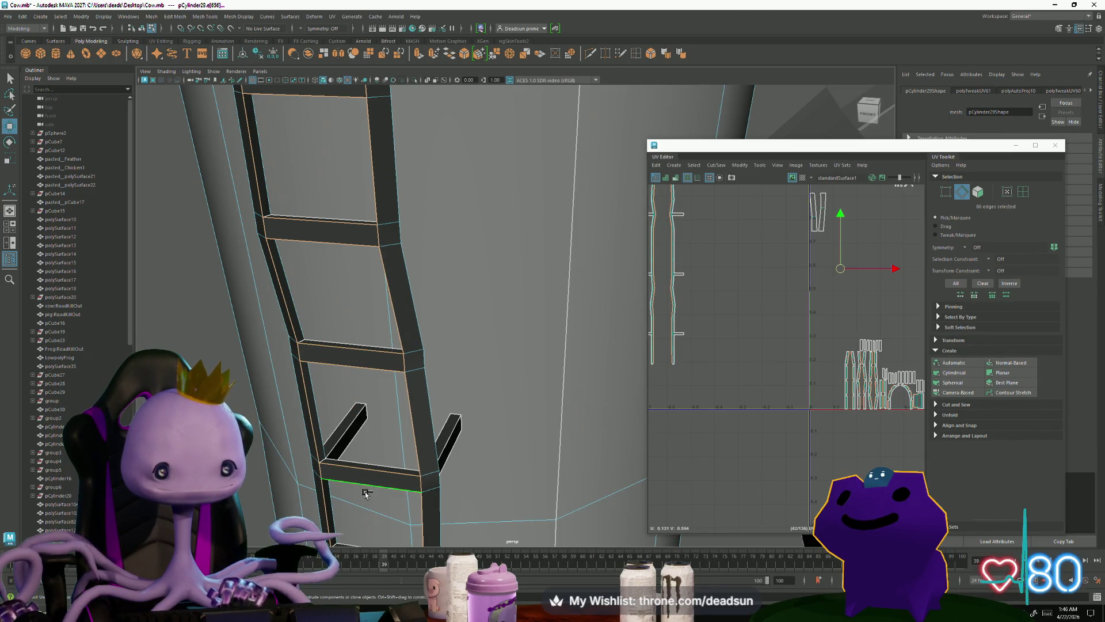
Step: Add three more rung edges lower down the ladder to the edge selection
{"action": "left_click_drag", "start_coordinate": [375, 488], "coordinate": [389, 346], "text": "alt"}
{"action": "left_click", "coordinate": [377, 441], "text": "shift"}
{"action": "left_click_drag", "start_coordinate": [403, 506], "coordinate": [389, 390], "text": "alt"}
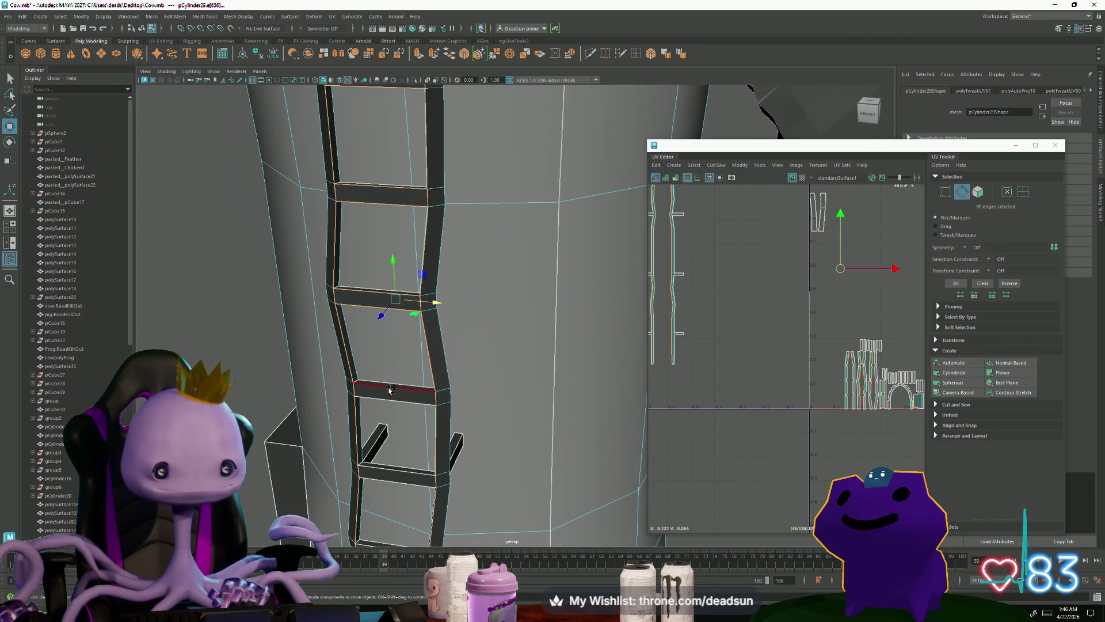
{"action": "left_click", "coordinate": [389, 485], "text": "shift"}
{"action": "left_click_drag", "start_coordinate": [390, 485], "coordinate": [369, 203], "text": "alt"}
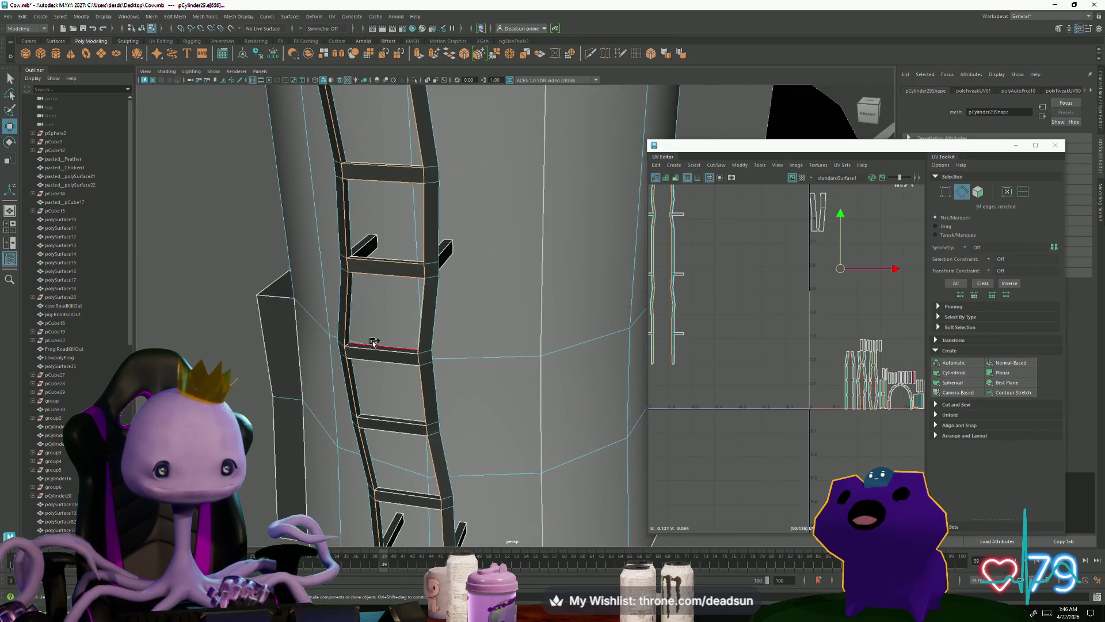
{"action": "left_click", "coordinate": [383, 364], "text": "shift"}
{"action": "left_click_drag", "start_coordinate": [382, 364], "coordinate": [378, 349], "text": "alt"}
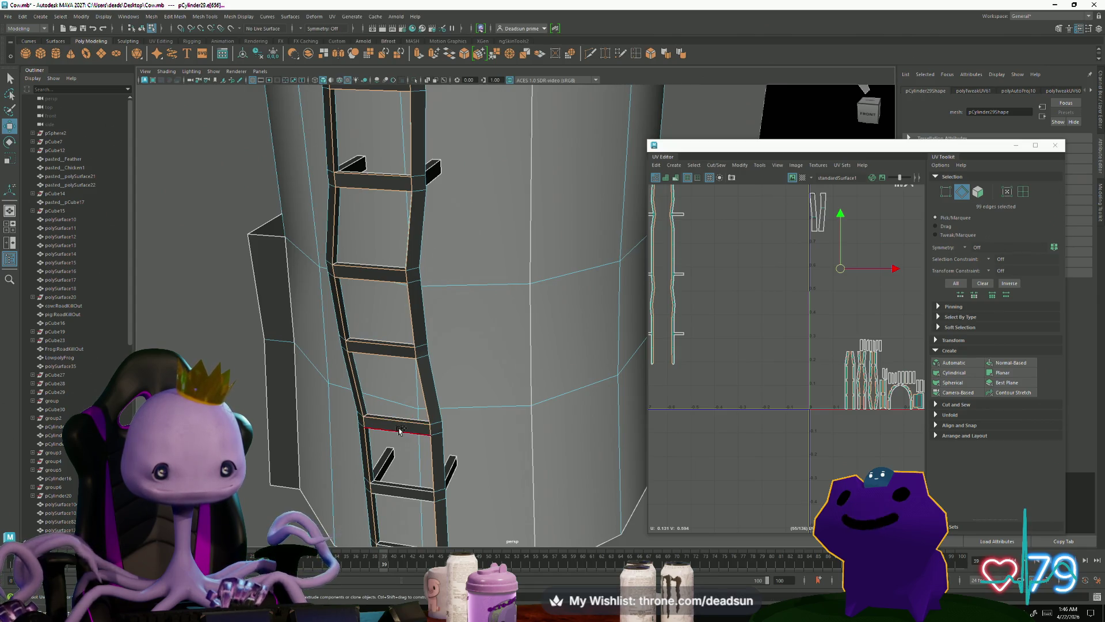
{"action": "left_click_drag", "start_coordinate": [409, 458], "coordinate": [369, 266], "text": "alt"}
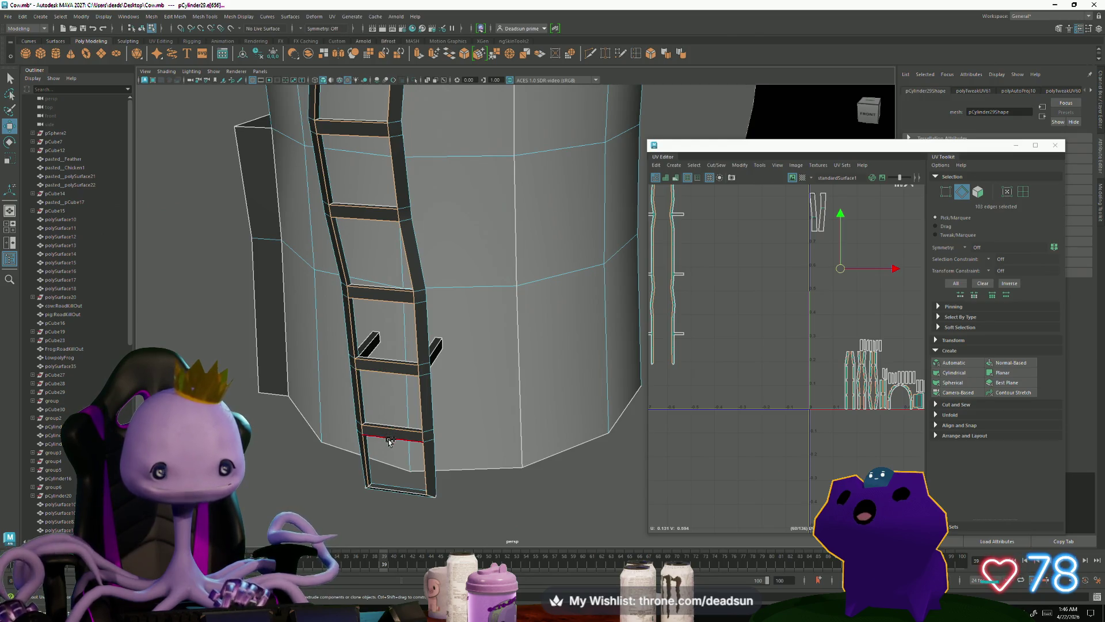
{"action": "middle_click_drag", "start_coordinate": [410, 479], "coordinate": [483, 526], "text": "alt"}
{"action": "middle_click_drag", "start_coordinate": [489, 343], "coordinate": [498, 522], "text": "alt"}
{"action": "mouse_move", "coordinate": [498, 522]}
{"action": "left_mouse_down", "text": "alt"}
{"action": "mouse_move", "coordinate": [449, 327]}
{"action": "mouse_move", "coordinate": [423, 357]}
{"action": "mouse_move", "coordinate": [486, 413]}
{"action": "mouse_move", "coordinate": [480, 509]}
{"action": "left_mouse_up", "text": "alt"}
{"action": "scroll", "coordinate": [431, 340], "scroll_direction": "up", "scroll_amount": 2}
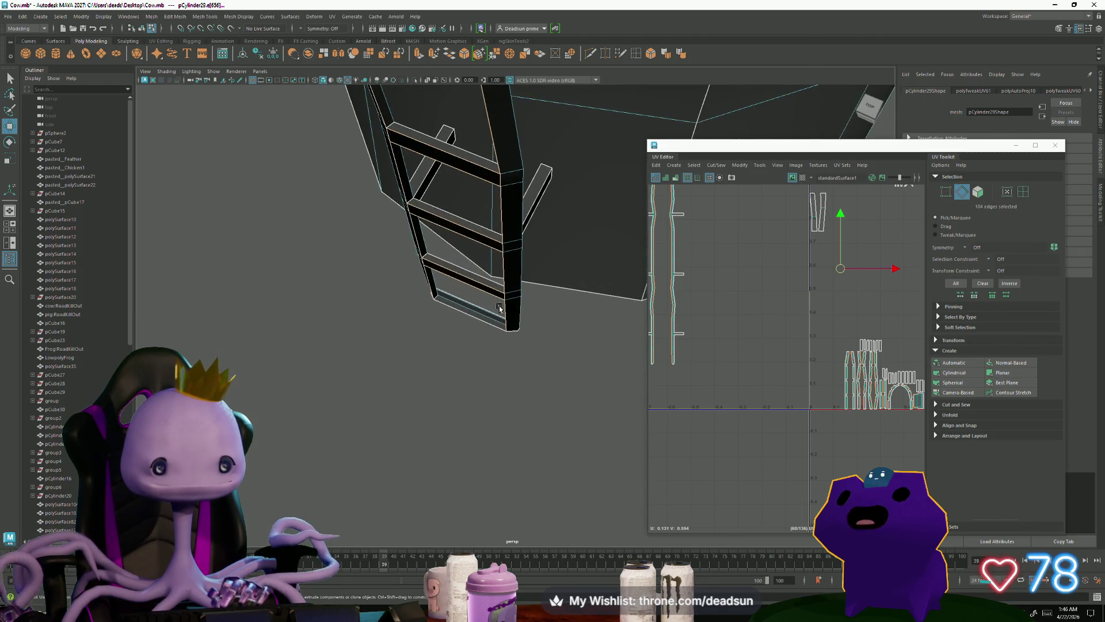
Step: Tumble around the ladder's rails and rungs and add a first rail edge to the seam selection
{"action": "scroll", "coordinate": [500, 308], "scroll_direction": "up", "scroll_amount": 2}
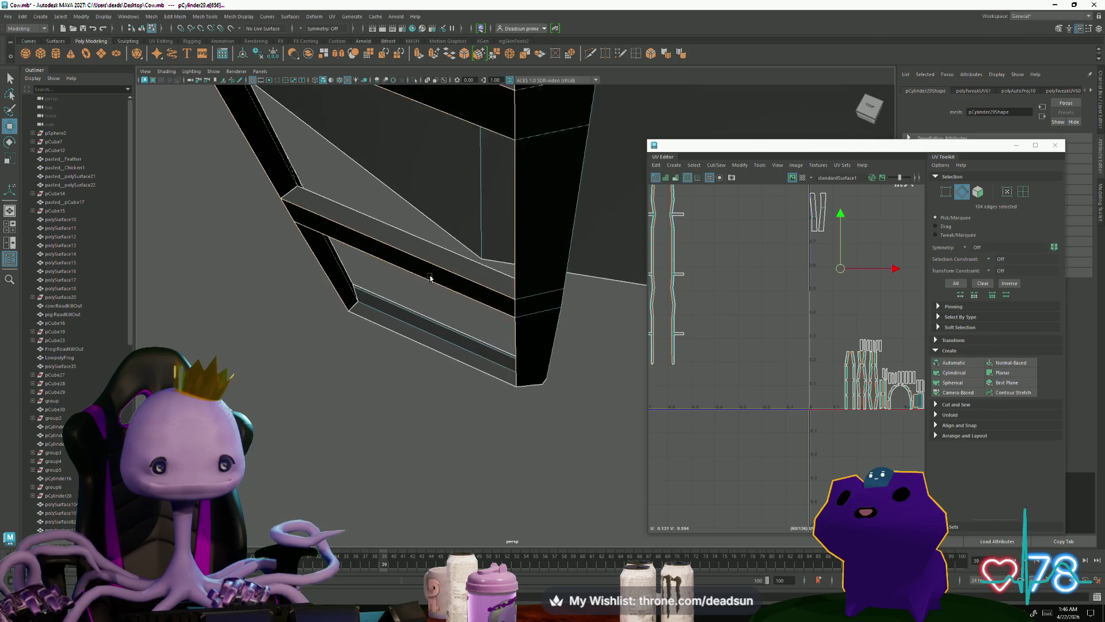
{"action": "mouse_move", "coordinate": [430, 278]}
{"action": "left_mouse_down", "text": "alt"}
{"action": "mouse_move", "coordinate": [456, 328]}
{"action": "mouse_move", "coordinate": [449, 382]}
{"action": "mouse_move", "coordinate": [459, 419]}
{"action": "mouse_move", "coordinate": [407, 383]}
{"action": "mouse_move", "coordinate": [406, 248]}
{"action": "mouse_move", "coordinate": [347, 267]}
{"action": "mouse_move", "coordinate": [387, 224]}
{"action": "mouse_move", "coordinate": [363, 305]}
{"action": "mouse_move", "coordinate": [390, 424]}
{"action": "mouse_move", "coordinate": [402, 322]}
{"action": "mouse_move", "coordinate": [407, 382]}
{"action": "mouse_move", "coordinate": [413, 374]}
{"action": "left_mouse_up", "text": "alt"}
{"action": "scroll", "coordinate": [357, 262], "scroll_direction": "down", "scroll_amount": 2}
{"action": "scroll", "coordinate": [377, 256], "scroll_direction": "up", "scroll_amount": 2}
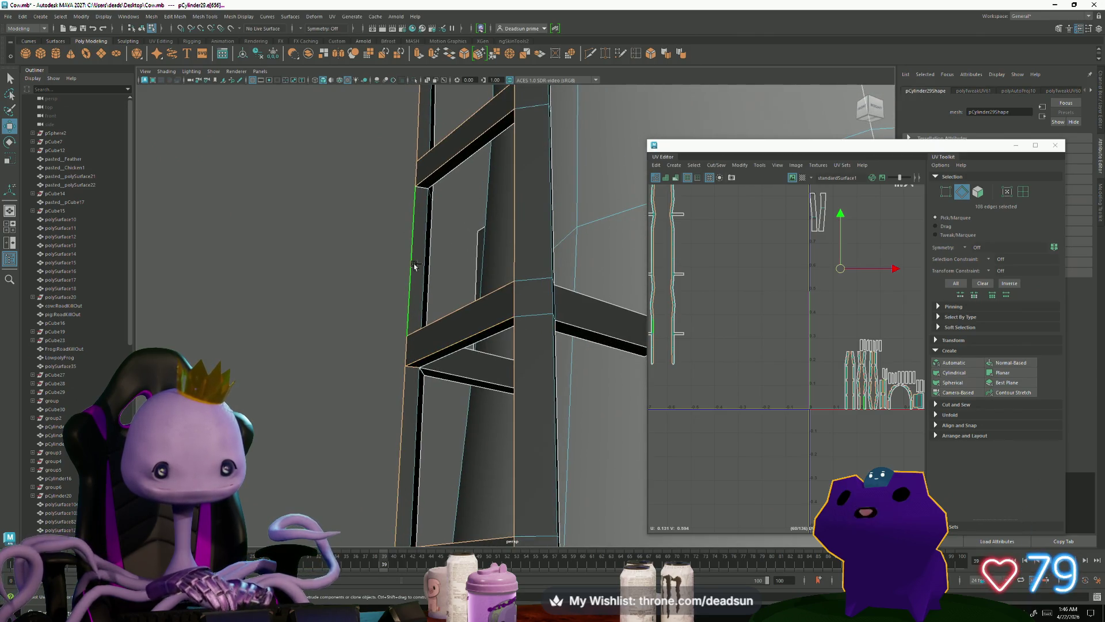
{"action": "mouse_move", "coordinate": [426, 200]}
{"action": "left_mouse_down", "text": "alt"}
{"action": "mouse_move", "coordinate": [412, 225]}
{"action": "mouse_move", "coordinate": [412, 333]}
{"action": "mouse_move", "coordinate": [397, 239]}
{"action": "mouse_move", "coordinate": [441, 316]}
{"action": "mouse_move", "coordinate": [365, 264]}
{"action": "mouse_move", "coordinate": [469, 242]}
{"action": "mouse_move", "coordinate": [463, 233]}
{"action": "mouse_move", "coordinate": [444, 284]}
{"action": "mouse_move", "coordinate": [454, 382]}
{"action": "mouse_move", "coordinate": [544, 448]}
{"action": "left_mouse_up", "text": "alt"}
{"action": "mouse_move", "coordinate": [433, 353]}
{"action": "left_mouse_down", "text": "alt"}
{"action": "mouse_move", "coordinate": [407, 424]}
{"action": "mouse_move", "coordinate": [357, 380]}
{"action": "mouse_move", "coordinate": [374, 413]}
{"action": "left_mouse_up", "text": "alt"}
{"action": "left_click", "coordinate": [371, 397], "text": "shift"}
Step: Add three more rail and rung edges, bringing the seam selection to about 132 edges
{"action": "mouse_move", "coordinate": [442, 398]}
{"action": "left_mouse_down", "text": "alt"}
{"action": "mouse_move", "coordinate": [521, 387]}
{"action": "mouse_move", "coordinate": [382, 407]}
{"action": "mouse_move", "coordinate": [429, 354]}
{"action": "left_mouse_up", "text": "alt"}
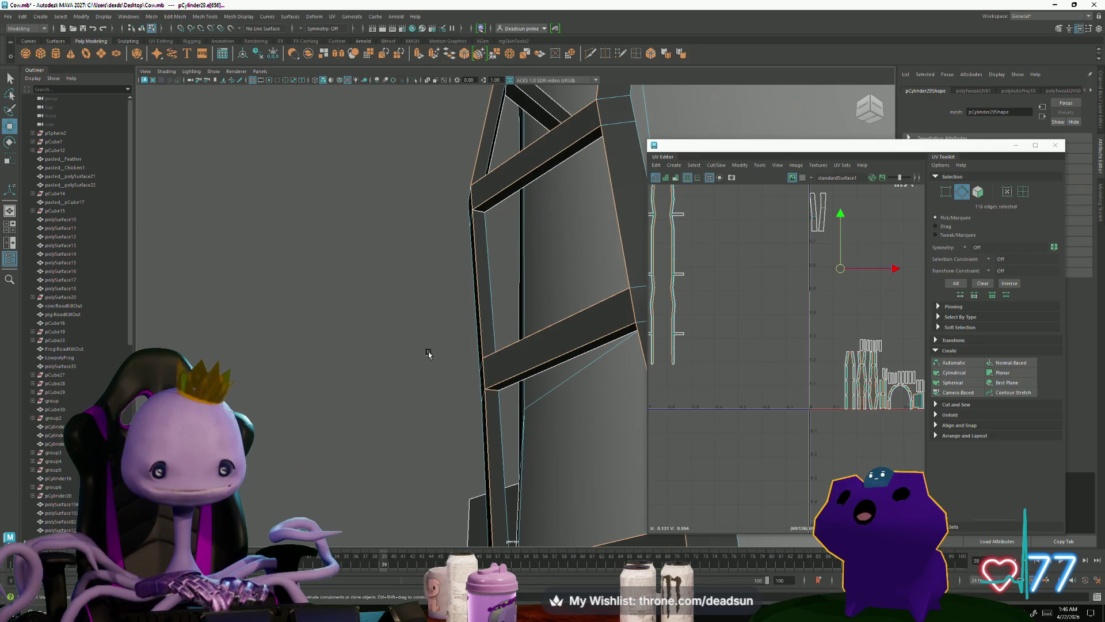
{"action": "left_click", "coordinate": [483, 217], "text": "shift"}
{"action": "mouse_move", "coordinate": [484, 217]}
{"action": "left_mouse_down", "text": "alt"}
{"action": "mouse_move", "coordinate": [526, 256]}
{"action": "mouse_move", "coordinate": [535, 219]}
{"action": "mouse_move", "coordinate": [553, 415]}
{"action": "left_mouse_up", "text": "alt"}
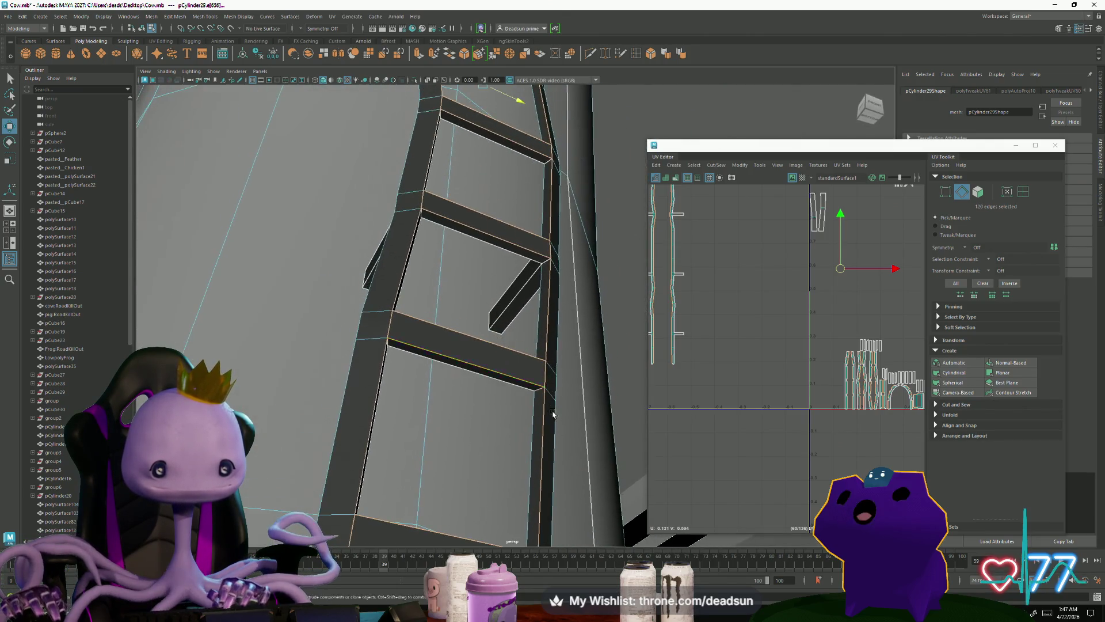
{"action": "left_click_drag", "start_coordinate": [547, 265], "coordinate": [564, 250], "text": "alt"}
{"action": "left_click", "coordinate": [563, 250], "text": "shift"}
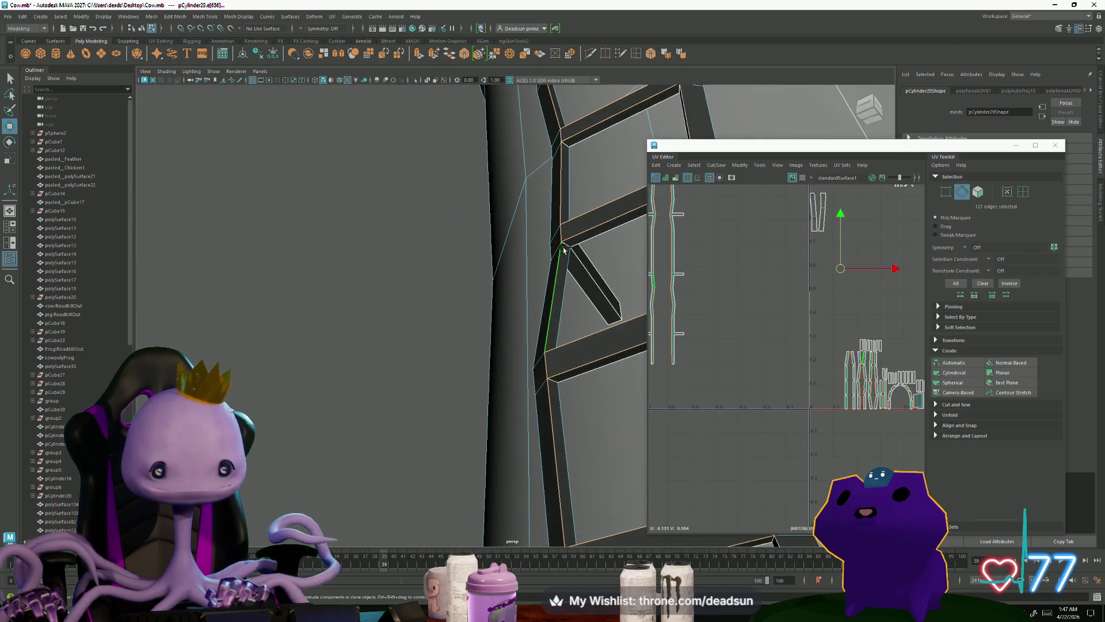
{"action": "mouse_move", "coordinate": [615, 167]}
{"action": "left_mouse_down", "text": "alt"}
{"action": "mouse_move", "coordinate": [506, 310]}
{"action": "mouse_move", "coordinate": [489, 364]}
{"action": "mouse_move", "coordinate": [552, 362]}
{"action": "left_mouse_up", "text": "alt"}
{"action": "left_click", "coordinate": [373, 254], "text": "shift"}
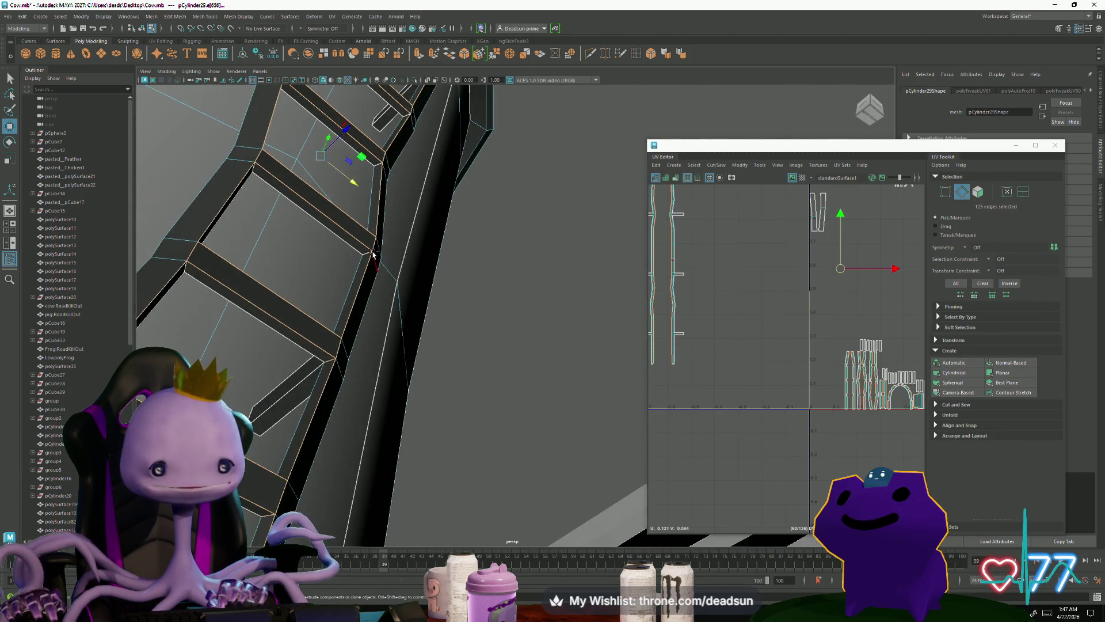
{"action": "mouse_move", "coordinate": [377, 259]}
{"action": "left_mouse_down", "text": "alt"}
{"action": "mouse_move", "coordinate": [468, 407]}
{"action": "mouse_move", "coordinate": [453, 375]}
{"action": "mouse_move", "coordinate": [390, 365]}
{"action": "mouse_move", "coordinate": [286, 385]}
{"action": "mouse_move", "coordinate": [513, 351]}
{"action": "left_mouse_up", "text": "alt"}
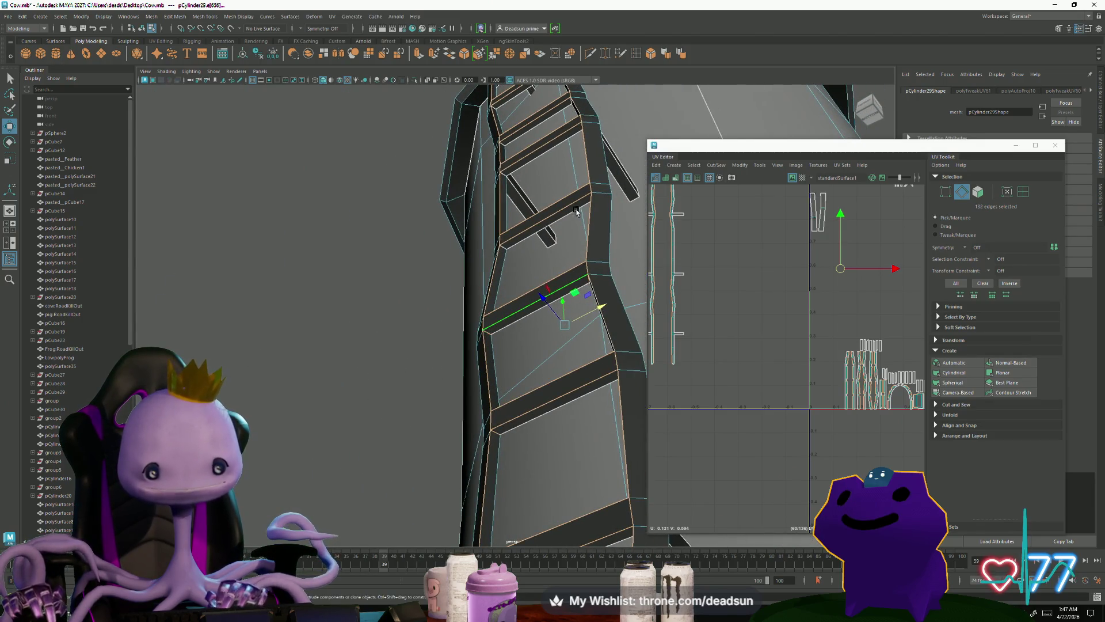
Step: Add more ladder edges, an edge loop and a side edge to the seam selection
{"action": "left_click_drag", "start_coordinate": [577, 211], "coordinate": [478, 419], "text": "alt"}
{"action": "left_click", "coordinate": [465, 352], "text": "shift"}
{"action": "mouse_move", "coordinate": [465, 352]}
{"action": "left_mouse_down", "text": "alt"}
{"action": "mouse_move", "coordinate": [505, 387]}
{"action": "mouse_move", "coordinate": [493, 350]}
{"action": "mouse_move", "coordinate": [549, 309]}
{"action": "left_mouse_up", "text": "alt"}
{"action": "left_click", "coordinate": [459, 240], "text": "shift"}
{"action": "mouse_move", "coordinate": [452, 242]}
{"action": "left_mouse_down", "text": "alt"}
{"action": "mouse_move", "coordinate": [498, 526]}
{"action": "mouse_move", "coordinate": [470, 345]}
{"action": "left_mouse_up", "text": "alt"}
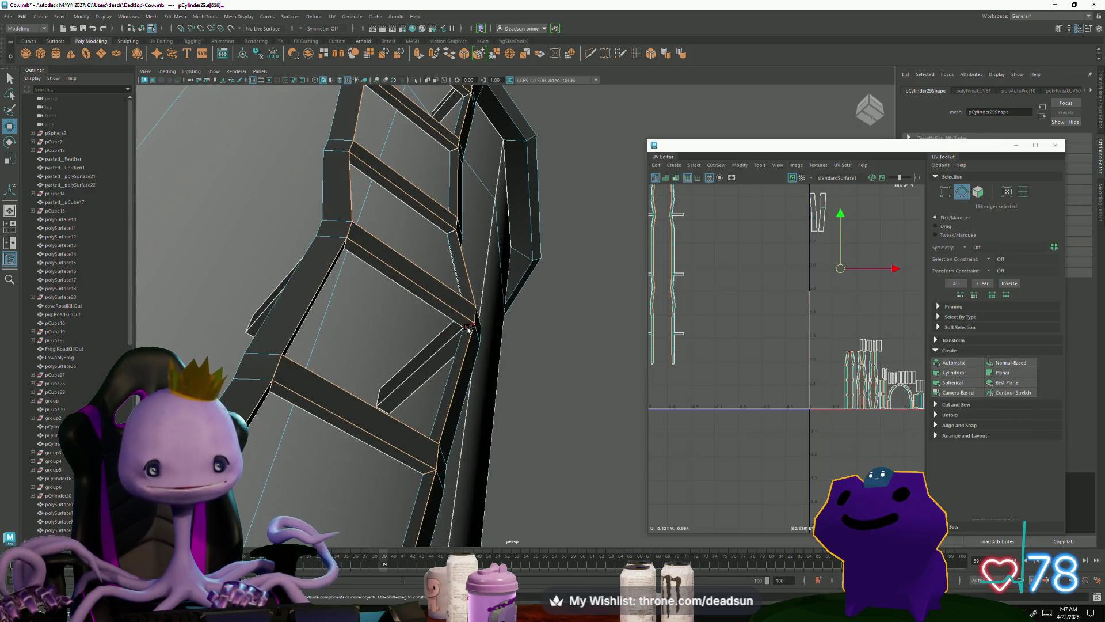
{"action": "mouse_move", "coordinate": [531, 382]}
{"action": "left_mouse_down", "text": "alt"}
{"action": "mouse_move", "coordinate": [313, 390]}
{"action": "mouse_move", "coordinate": [486, 308]}
{"action": "mouse_move", "coordinate": [381, 356]}
{"action": "left_mouse_up", "text": "alt"}
{"action": "double_click", "coordinate": [493, 233], "text": "shift"}
{"action": "left_click_drag", "start_coordinate": [494, 232], "coordinate": [464, 230], "text": "alt"}
{"action": "left_click", "coordinate": [464, 222], "text": "shift"}
{"action": "mouse_move", "coordinate": [424, 299]}
{"action": "left_mouse_down", "text": "alt"}
{"action": "mouse_move", "coordinate": [363, 288]}
{"action": "mouse_move", "coordinate": [328, 242]}
{"action": "mouse_move", "coordinate": [518, 486]}
{"action": "mouse_move", "coordinate": [336, 205]}
{"action": "mouse_move", "coordinate": [370, 192]}
{"action": "mouse_move", "coordinate": [397, 241]}
{"action": "mouse_move", "coordinate": [425, 394]}
{"action": "left_mouse_up", "text": "alt"}
Step: Add further side-beam and rung edges, growing the seam selection to about 160 edges
{"action": "left_click", "coordinate": [316, 185], "text": "shift"}
{"action": "left_click", "coordinate": [410, 333], "text": "shift"}
{"action": "mouse_move", "coordinate": [410, 334]}
{"action": "left_mouse_down", "text": "alt"}
{"action": "mouse_move", "coordinate": [493, 370]}
{"action": "mouse_move", "coordinate": [347, 374]}
{"action": "mouse_move", "coordinate": [414, 347]}
{"action": "left_mouse_up", "text": "alt"}
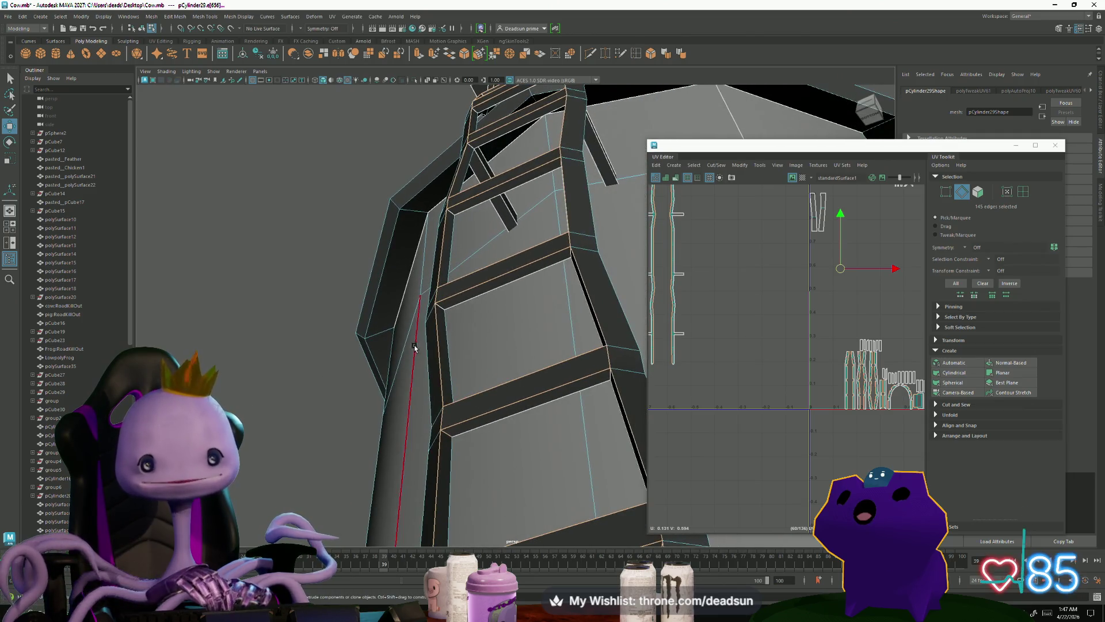
{"action": "left_click", "coordinate": [454, 214], "text": "shift"}
{"action": "mouse_move", "coordinate": [454, 214]}
{"action": "left_mouse_down", "text": "alt"}
{"action": "mouse_move", "coordinate": [449, 423]}
{"action": "mouse_move", "coordinate": [446, 348]}
{"action": "left_mouse_up", "text": "alt"}
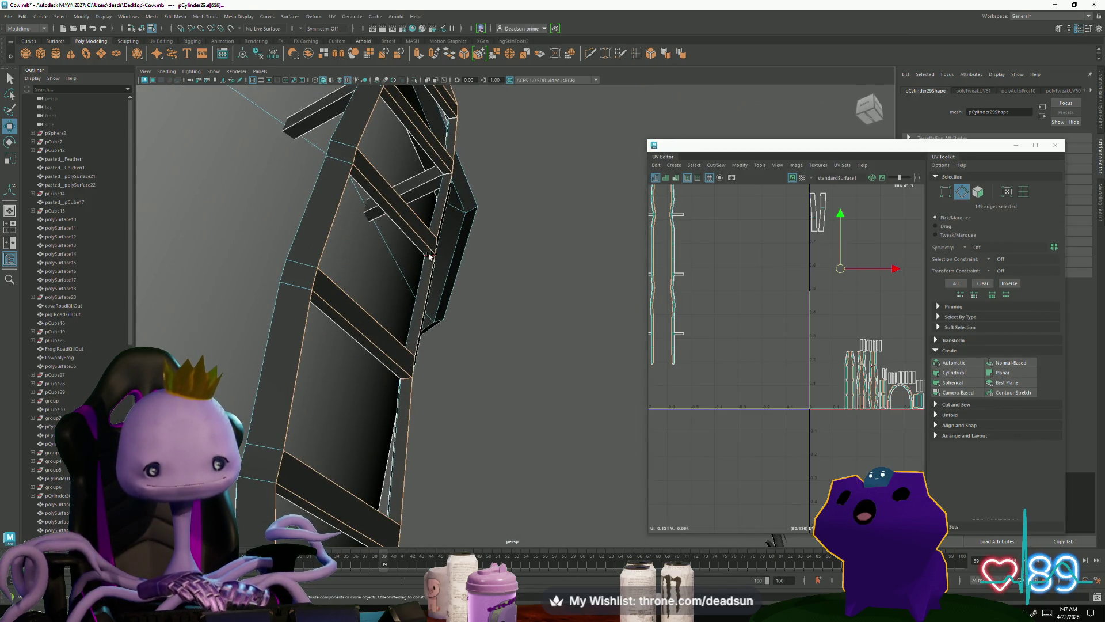
{"action": "mouse_move", "coordinate": [458, 184]}
{"action": "left_mouse_down", "text": "alt"}
{"action": "mouse_move", "coordinate": [489, 451]}
{"action": "mouse_move", "coordinate": [461, 305]}
{"action": "left_mouse_up", "text": "alt"}
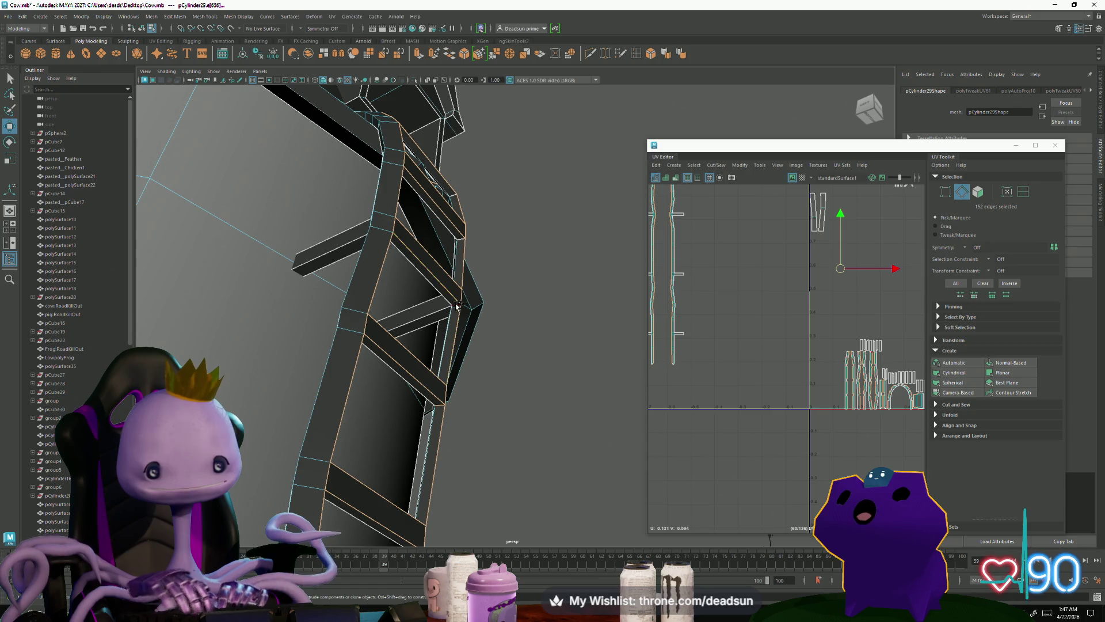
{"action": "mouse_move", "coordinate": [539, 335]}
{"action": "left_mouse_down", "text": "alt"}
{"action": "mouse_move", "coordinate": [464, 338]}
{"action": "mouse_move", "coordinate": [338, 313]}
{"action": "mouse_move", "coordinate": [303, 326]}
{"action": "mouse_move", "coordinate": [433, 433]}
{"action": "left_mouse_up", "text": "alt"}
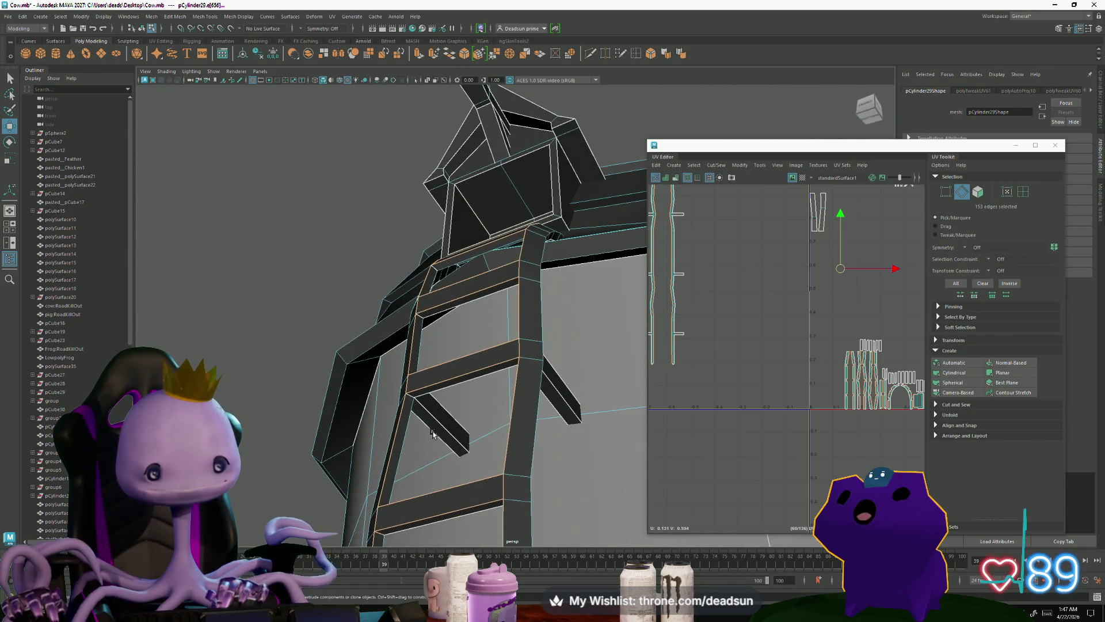
{"action": "left_click", "coordinate": [414, 397], "text": "shift"}
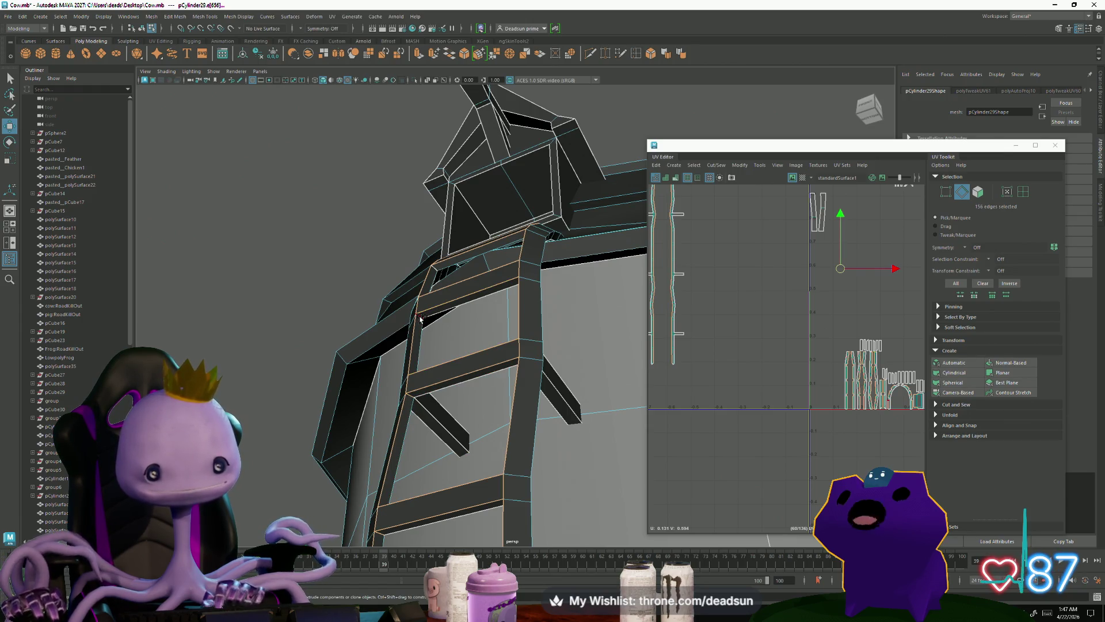
{"action": "mouse_move", "coordinate": [396, 333]}
{"action": "left_mouse_down", "text": "alt"}
{"action": "mouse_move", "coordinate": [432, 409]}
{"action": "mouse_move", "coordinate": [420, 357]}
{"action": "mouse_move", "coordinate": [579, 466]}
{"action": "left_mouse_up", "text": "alt"}
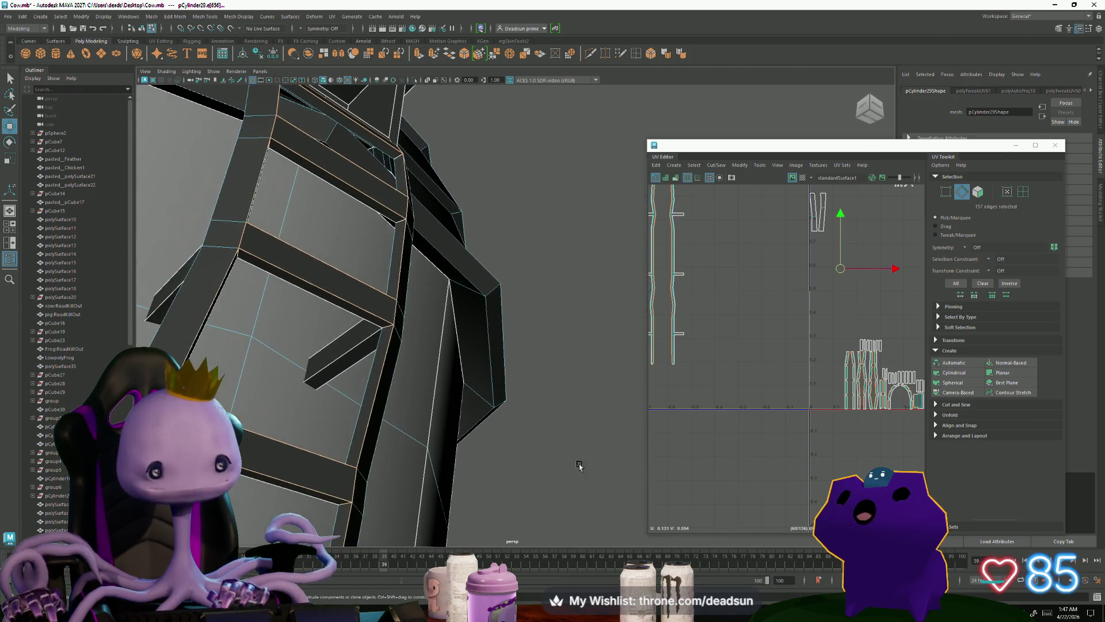
{"action": "left_click", "coordinate": [400, 224], "text": "shift"}
{"action": "mouse_move", "coordinate": [400, 224]}
{"action": "left_mouse_down", "text": "alt"}
{"action": "mouse_move", "coordinate": [526, 398]}
{"action": "mouse_move", "coordinate": [387, 316]}
{"action": "mouse_move", "coordinate": [457, 489]}
{"action": "left_mouse_up", "text": "alt"}
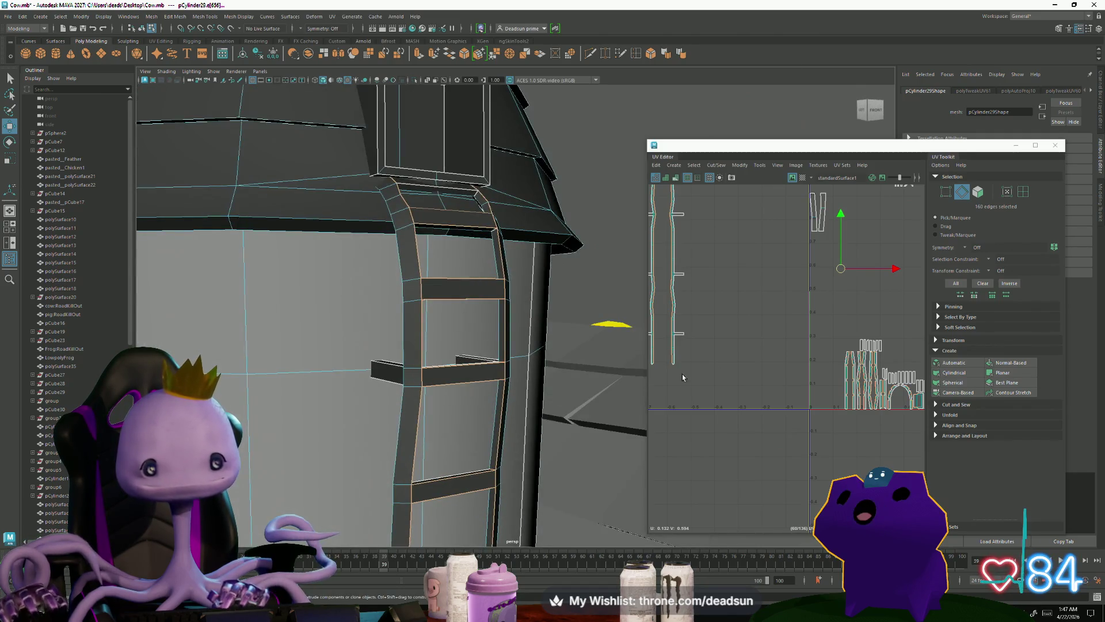
Step: Frame the ladder-rail UVs and sew the shells together with Move and Sew
{"action": "scroll", "coordinate": [682, 377], "scroll_direction": "down", "scroll_amount": 3}
{"action": "key", "text": "f"}
{"action": "left_click", "coordinate": [695, 167]}
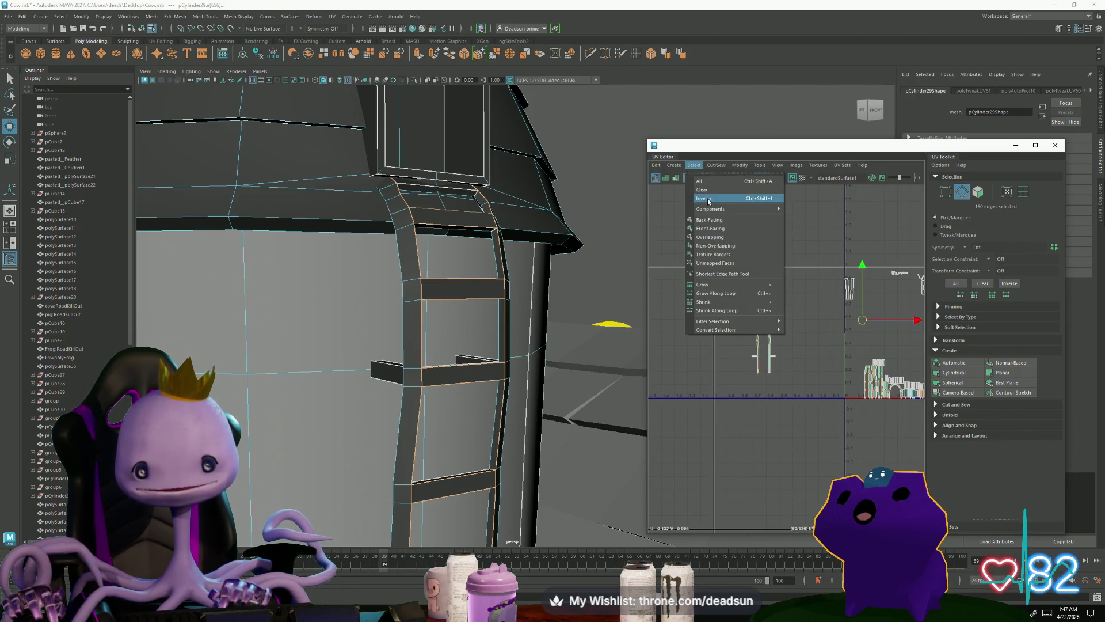
{"action": "left_click", "coordinate": [742, 251]}
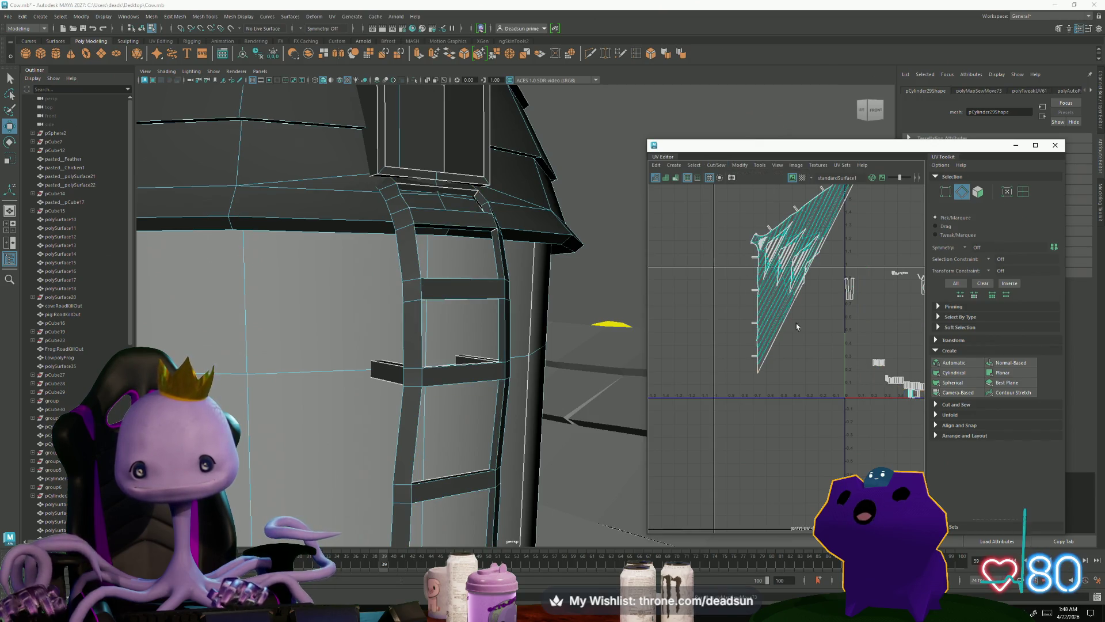
Step: Select the whole ladder-rail UV shell and unfold it
{"action": "scroll", "coordinate": [796, 326], "scroll_direction": "down", "scroll_amount": 2}
{"action": "left_click_drag", "start_coordinate": [848, 369], "coordinate": [761, 259]}
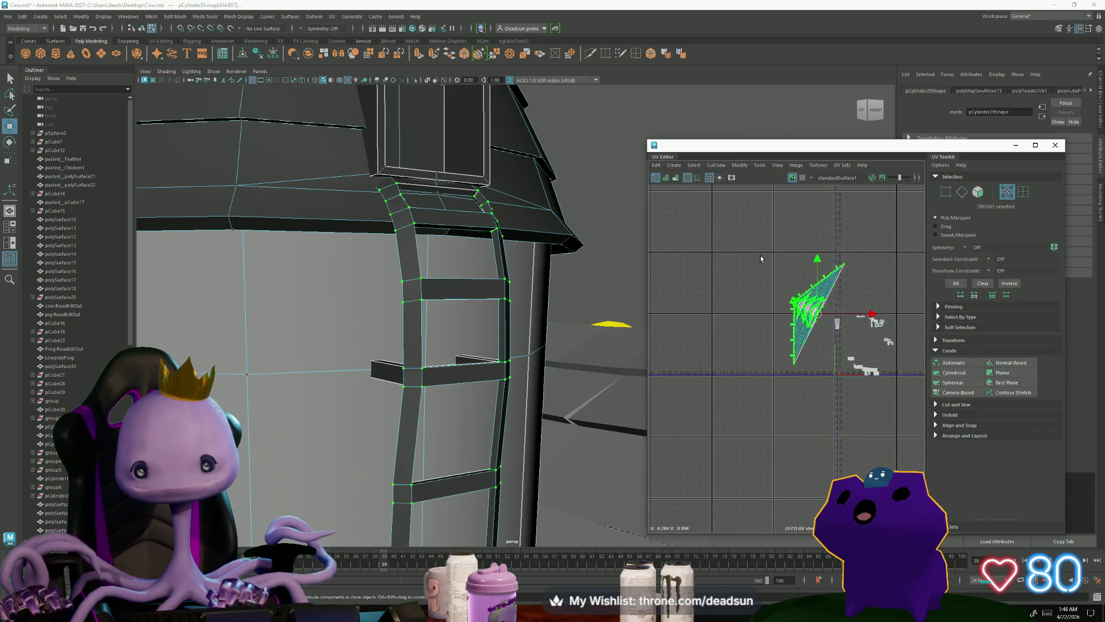
{"action": "left_click", "coordinate": [717, 167]}
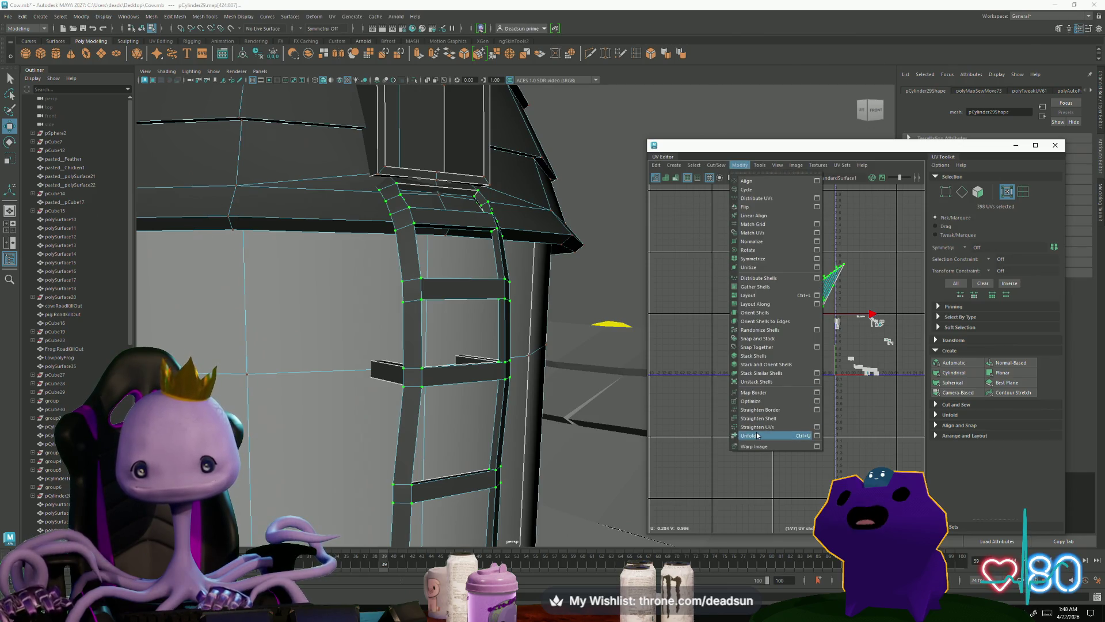
{"action": "left_click", "coordinate": [755, 431]}
Step: Lay the ladder UVs out as two straight vertical rail strips with rung stubs
{"action": "scroll", "coordinate": [785, 297], "scroll_direction": "up", "scroll_amount": 6}
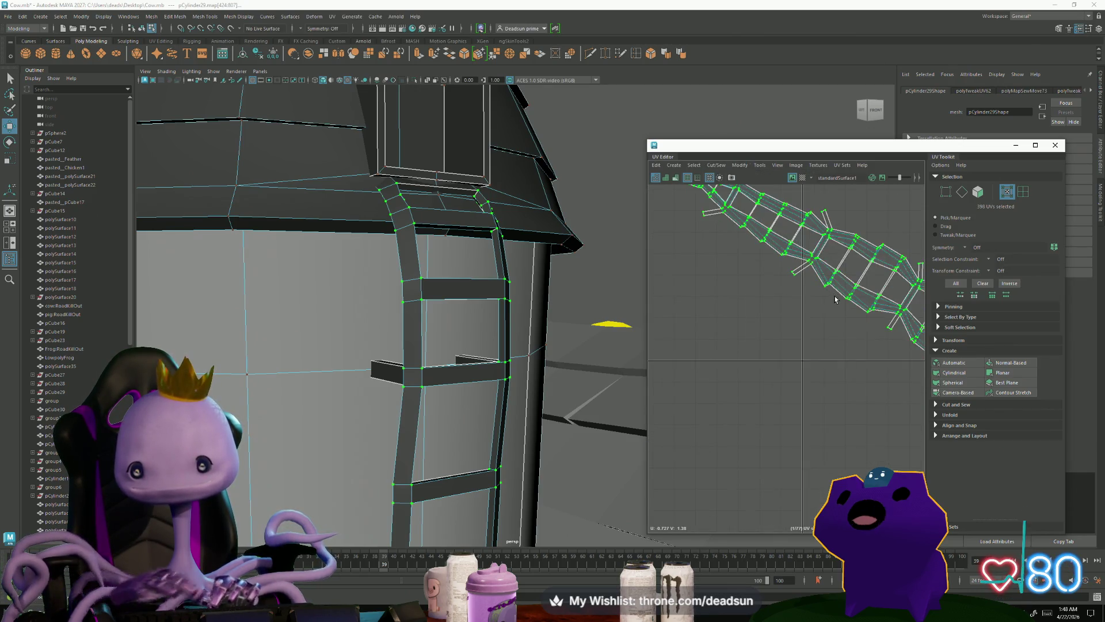
{"action": "scroll", "coordinate": [778, 345], "scroll_direction": "up", "scroll_amount": 1}
{"action": "scroll", "coordinate": [793, 342], "scroll_direction": "up", "scroll_amount": 3}
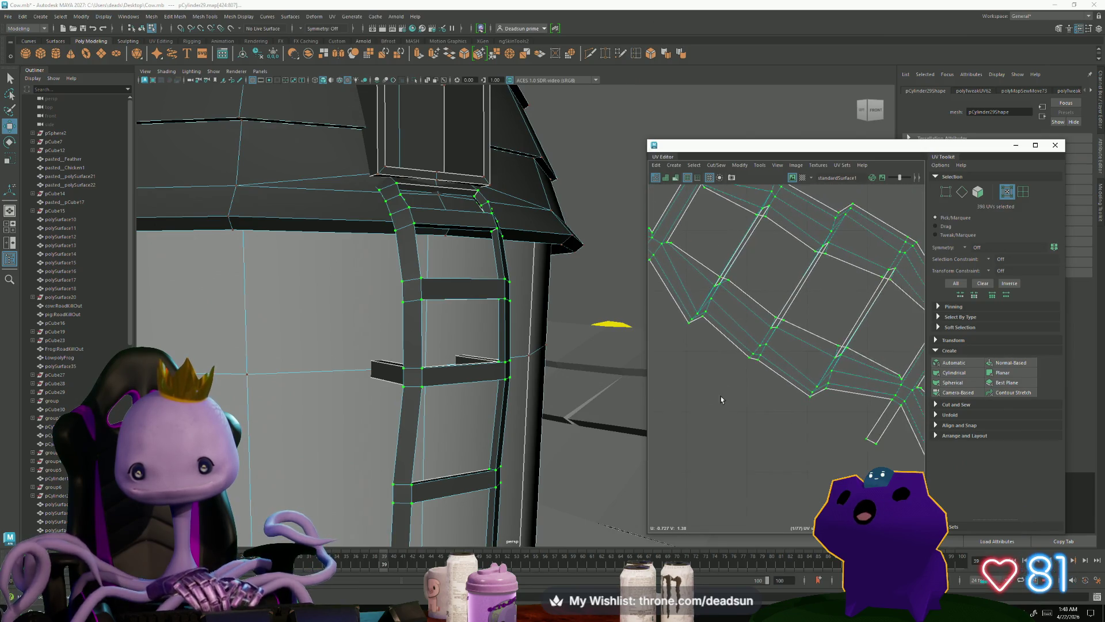
{"action": "scroll", "coordinate": [780, 407], "scroll_direction": "down", "scroll_amount": 6}
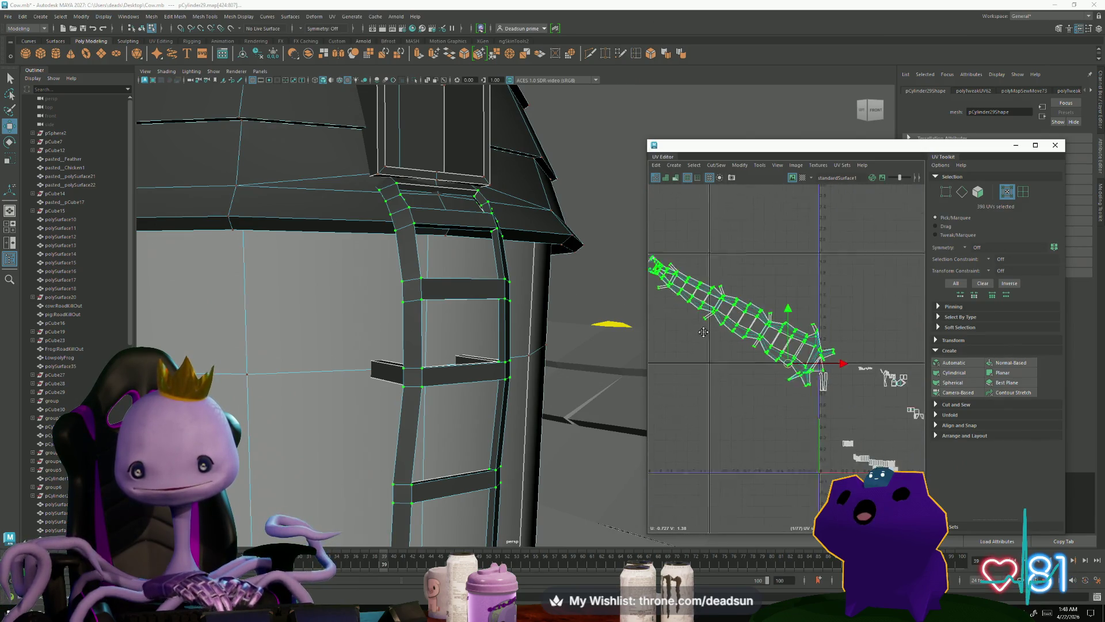
{"action": "right_click_drag", "start_coordinate": [807, 357], "coordinate": [773, 379], "text": "shift"}
{"action": "left_click", "coordinate": [737, 381]}
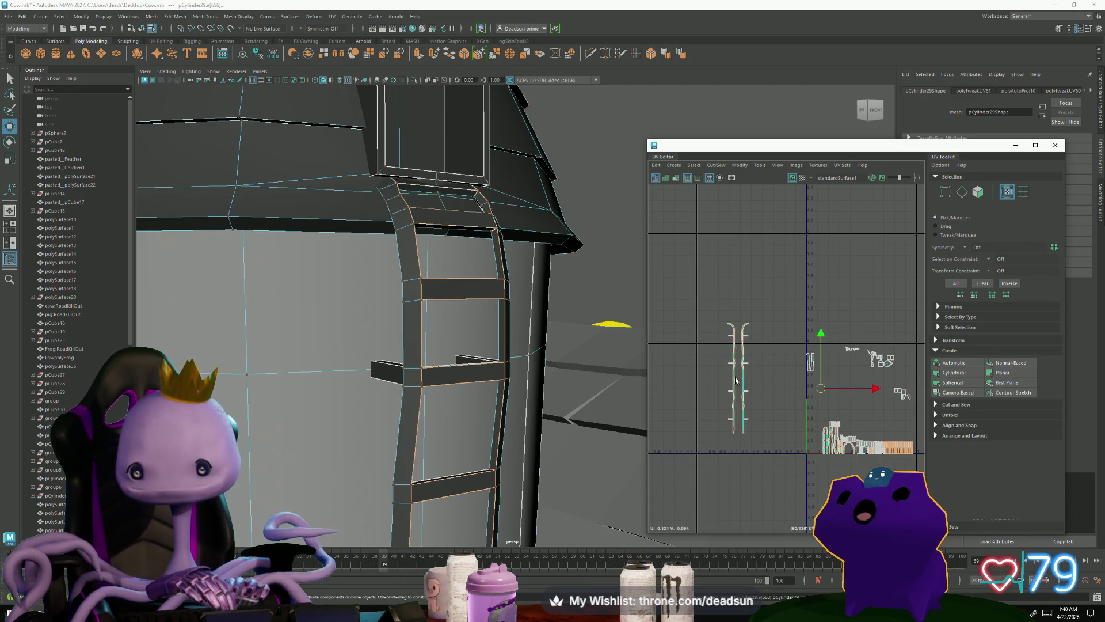
{"action": "middle_click_drag", "start_coordinate": [754, 396], "coordinate": [758, 295], "text": "alt"}
Step: Select the ladder's outline edge loop in the viewport, then return to the UV Editor
{"action": "left_click_drag", "start_coordinate": [472, 345], "coordinate": [420, 355], "text": "alt"}
{"action": "left_click", "coordinate": [450, 164]}
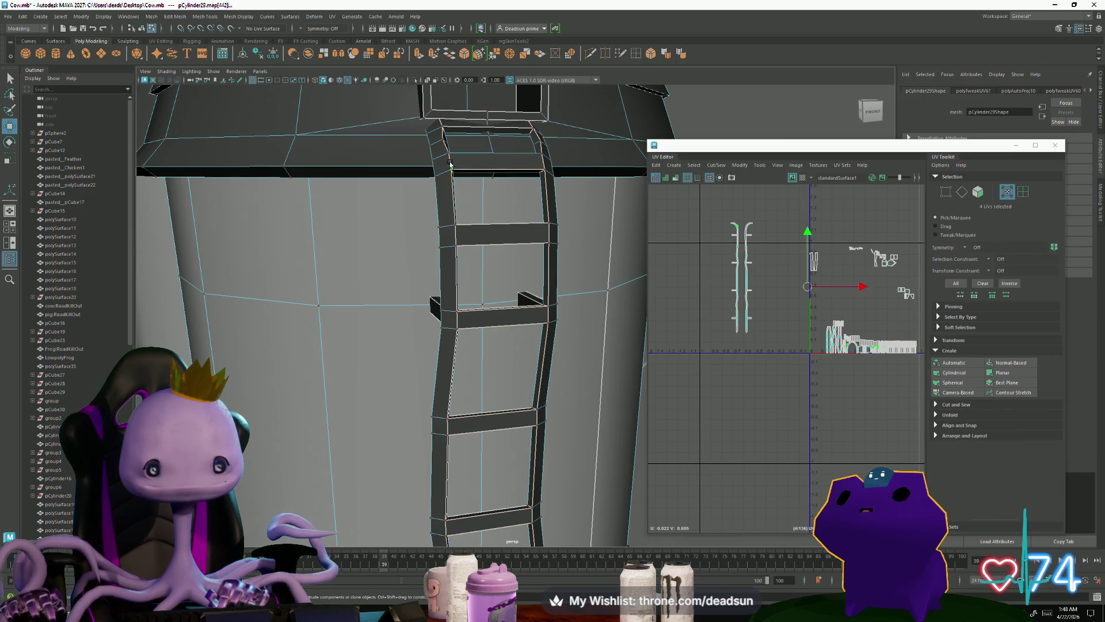
{"action": "right_click_drag", "start_coordinate": [533, 172], "coordinate": [533, 144]}
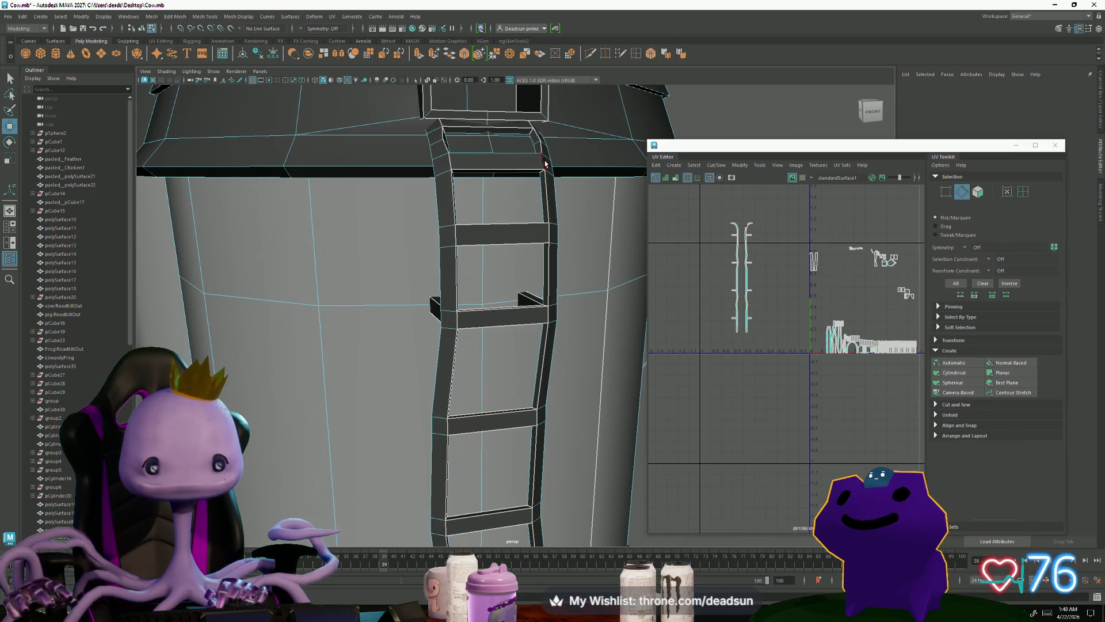
{"action": "left_click", "coordinate": [453, 161]}
{"action": "double_click", "coordinate": [453, 178]}
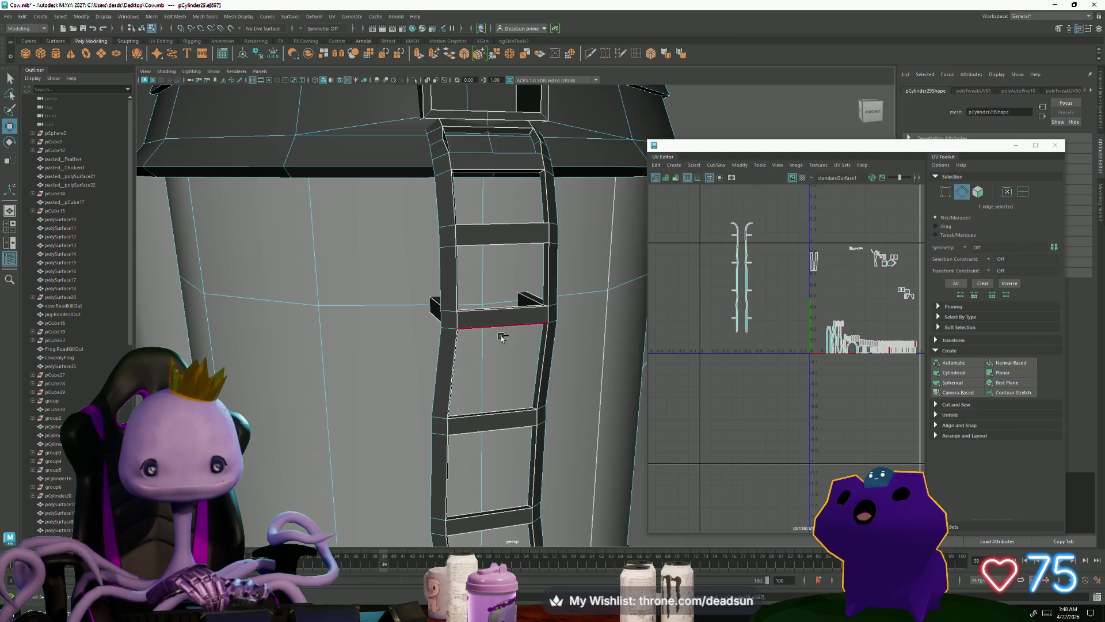
{"action": "left_click", "coordinate": [678, 377]}
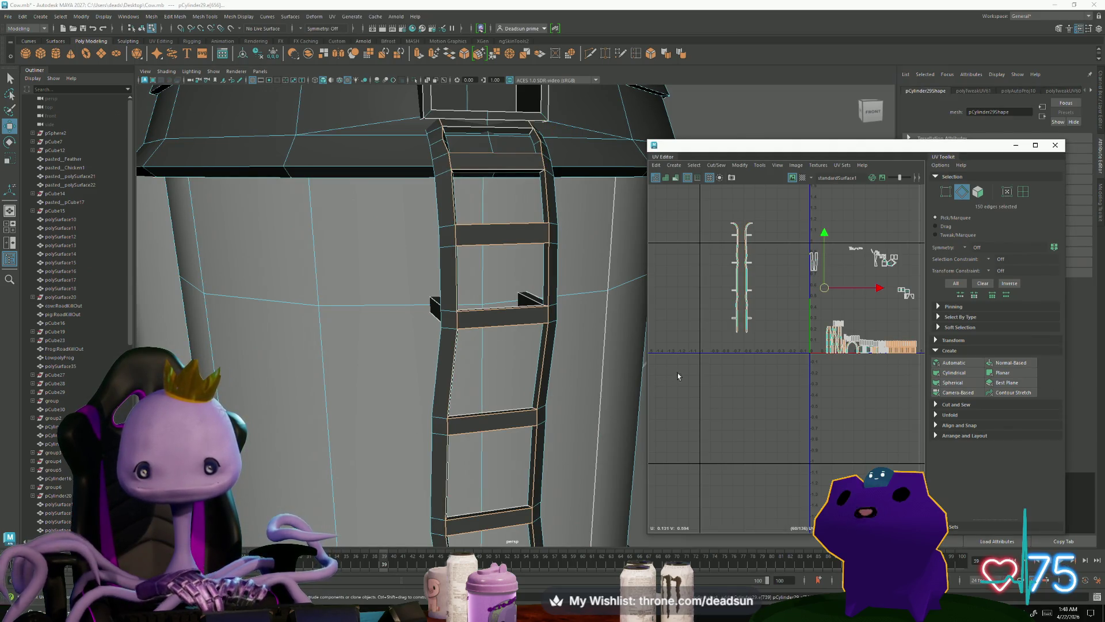
{"action": "scroll", "coordinate": [701, 300], "scroll_direction": "up", "scroll_amount": 8}
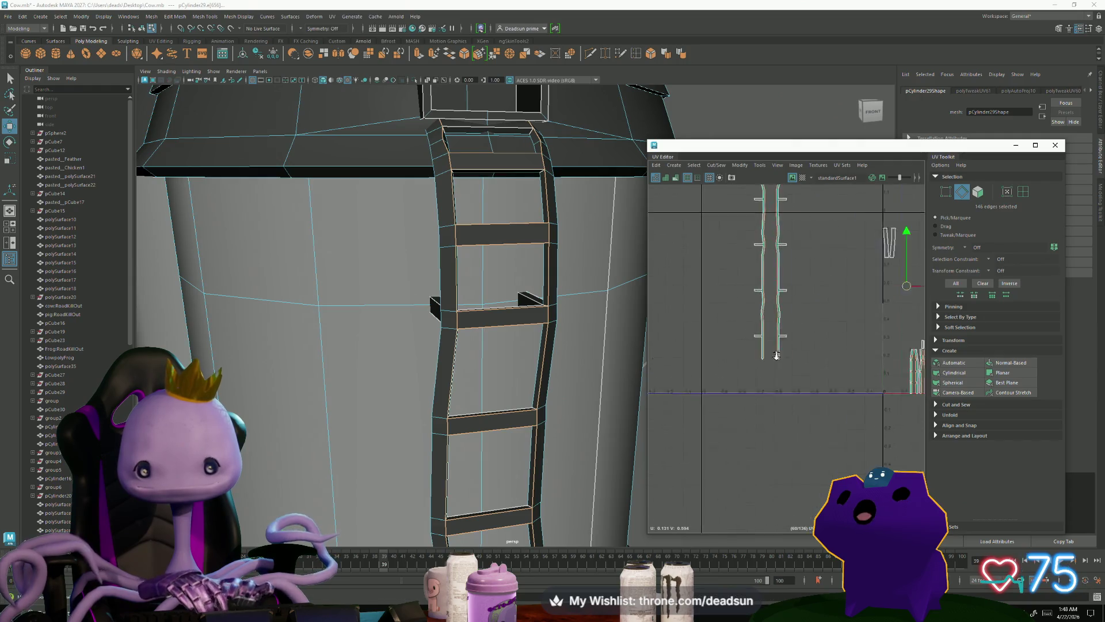
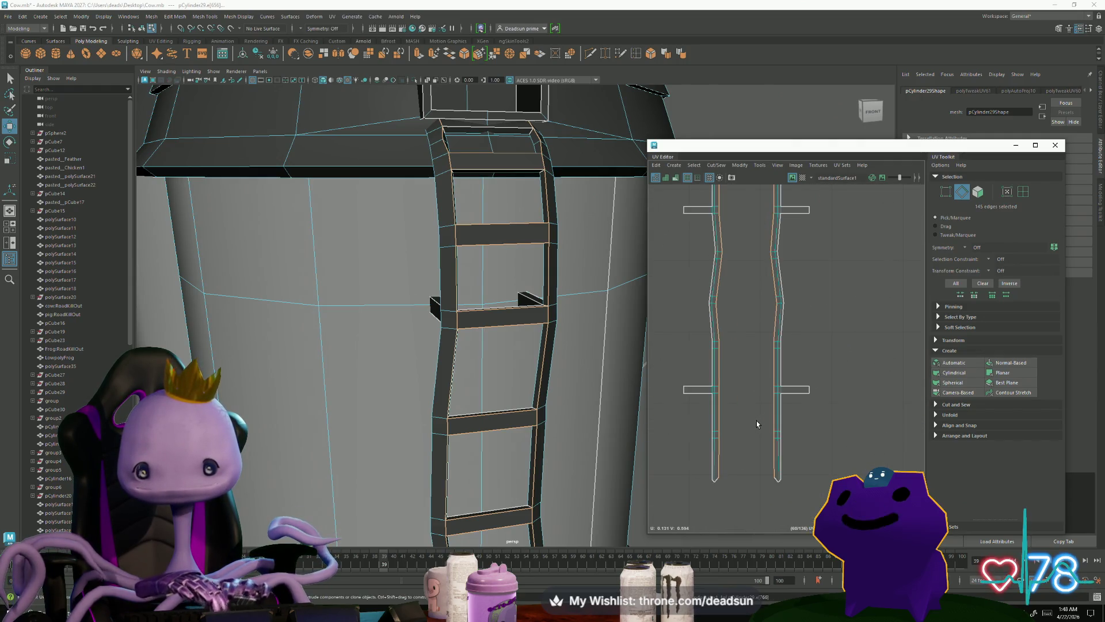
Step: Frame the ladder UV shells, deselect a few left-shell edges, and turn the view to face the ladder
{"action": "key", "text": "f"}
{"action": "scroll", "coordinate": [696, 395], "scroll_direction": "down", "scroll_amount": 2}
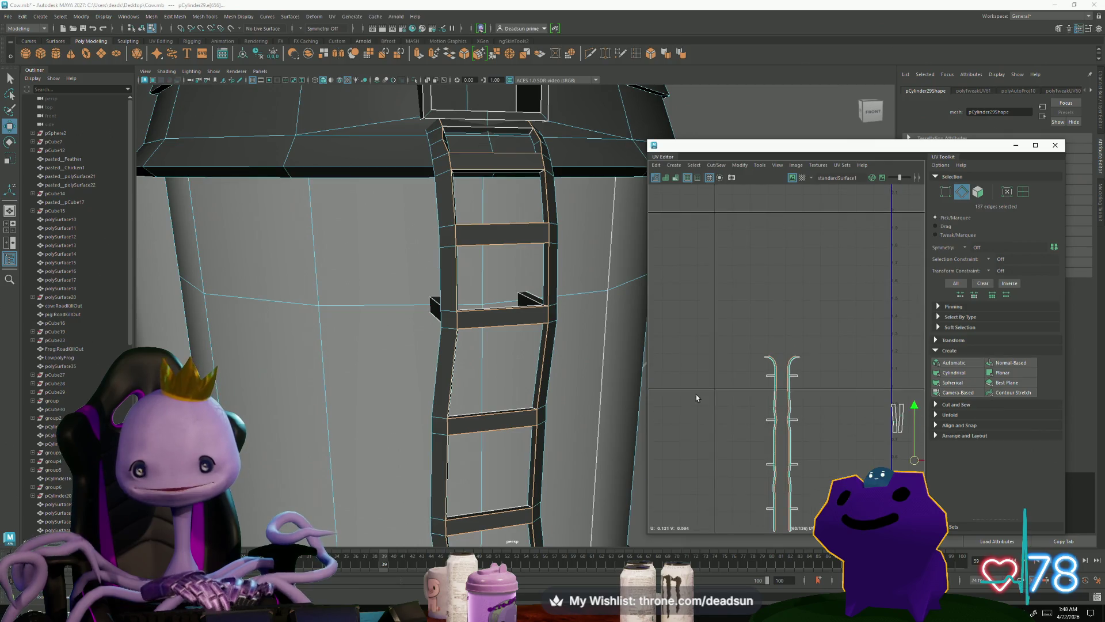
{"action": "scroll", "coordinate": [704, 367], "scroll_direction": "down", "scroll_amount": 1}
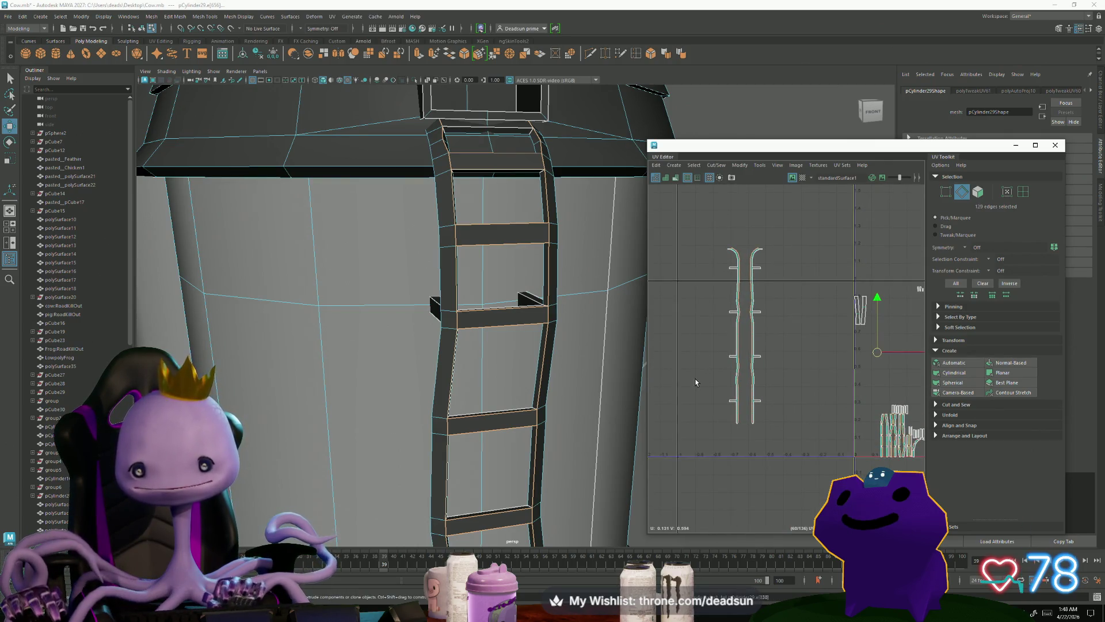
{"action": "scroll", "coordinate": [587, 394], "scroll_direction": "down", "scroll_amount": 4}
{"action": "left_click_drag", "start_coordinate": [560, 295], "coordinate": [536, 377], "text": "alt"}
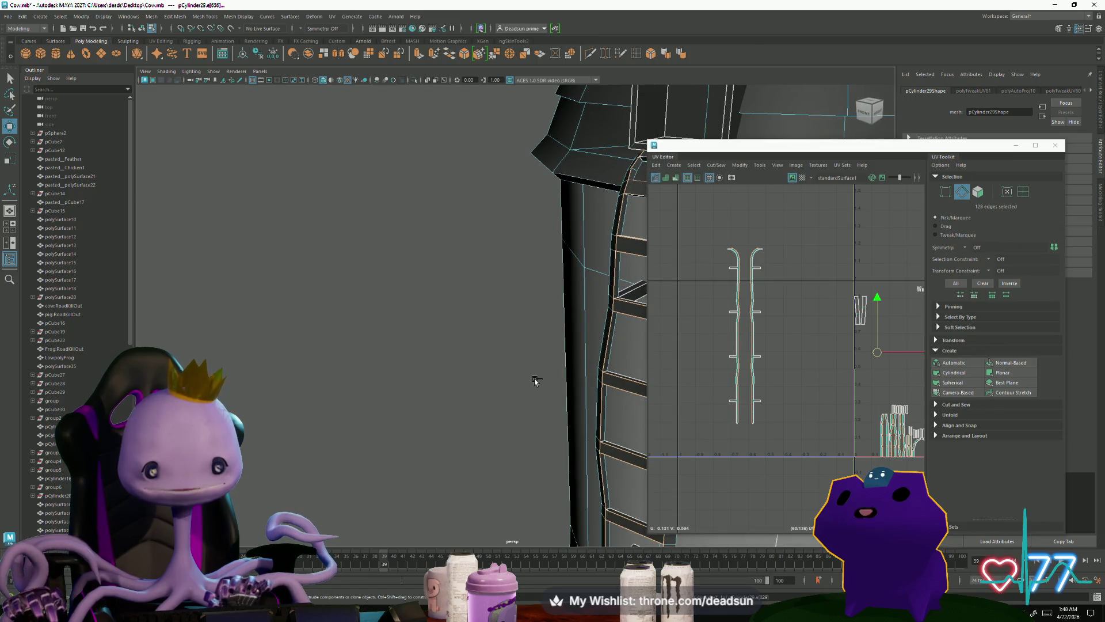
{"action": "left_click_drag", "start_coordinate": [781, 378], "coordinate": [723, 391], "text": "ctrl"}
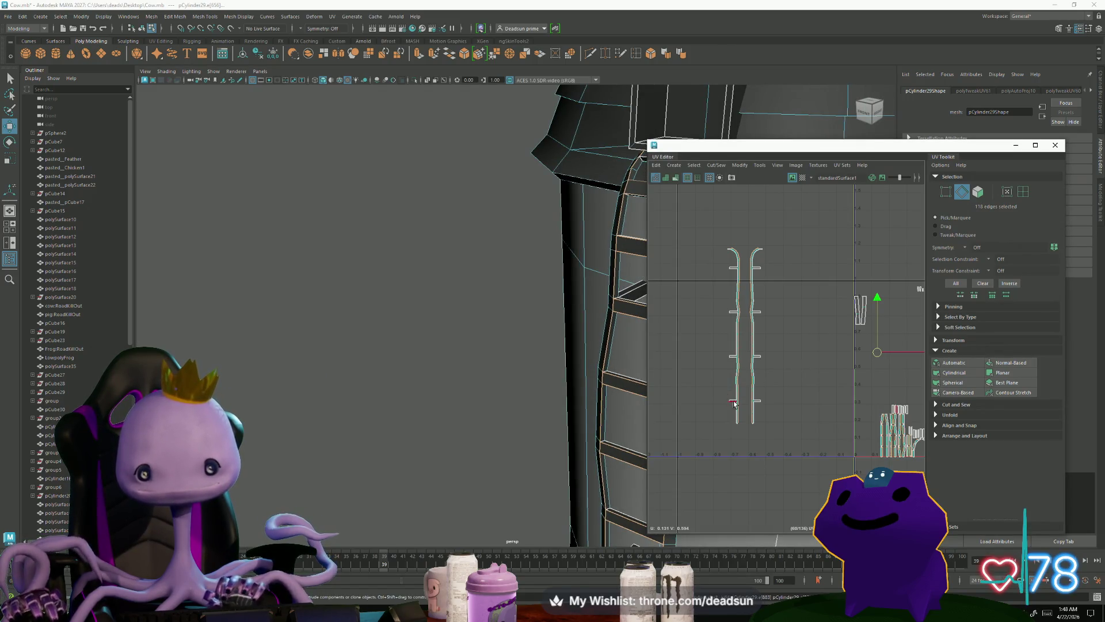
{"action": "scroll", "coordinate": [734, 403], "scroll_direction": "up", "scroll_amount": 5}
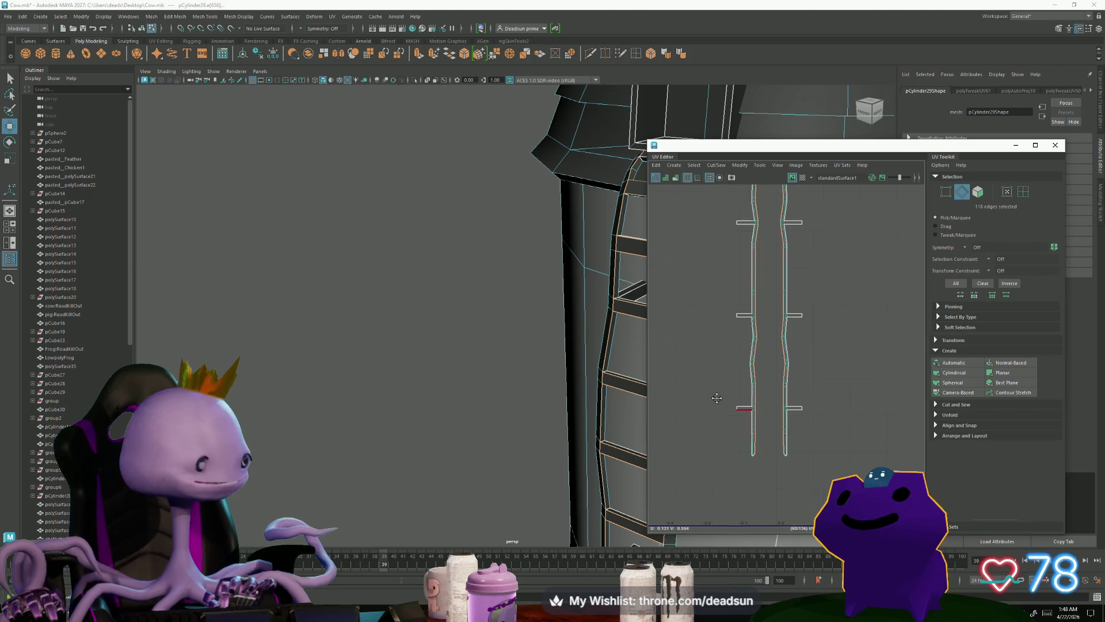
{"action": "scroll", "coordinate": [716, 398], "scroll_direction": "down", "scroll_amount": 5}
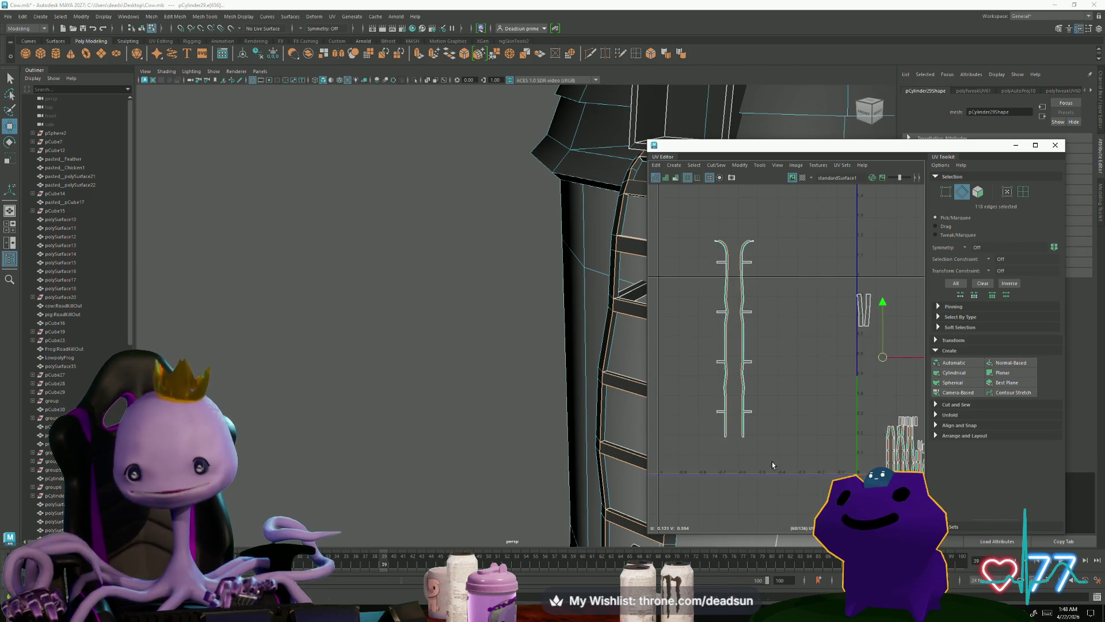
{"action": "left_click_drag", "start_coordinate": [622, 417], "coordinate": [414, 371], "text": "alt"}
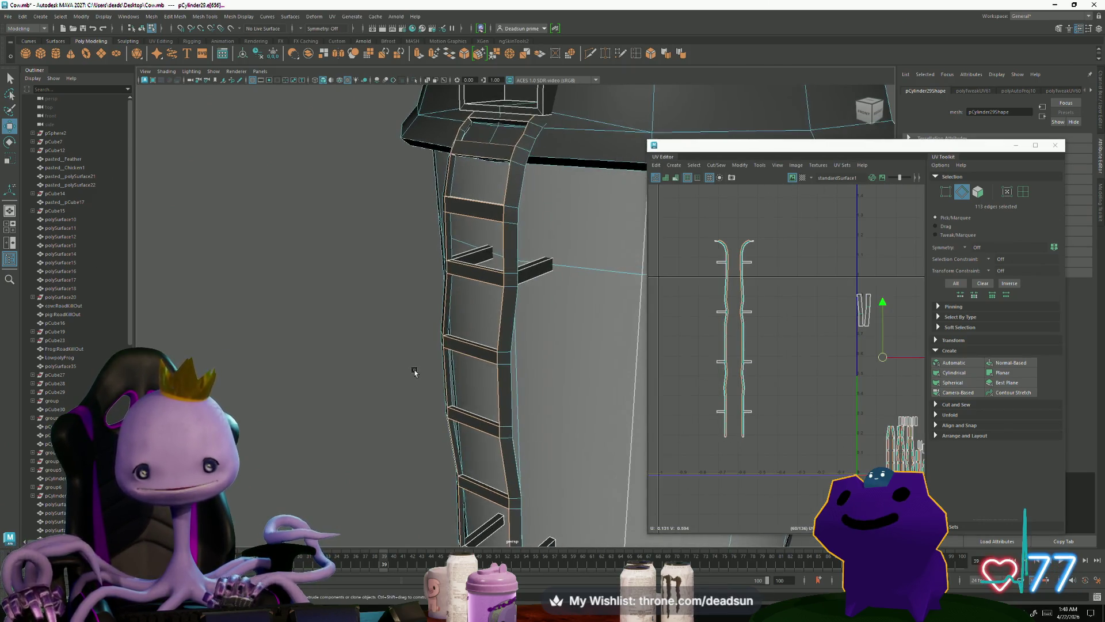
{"action": "right_click_drag", "start_coordinate": [440, 241], "coordinate": [459, 173]}
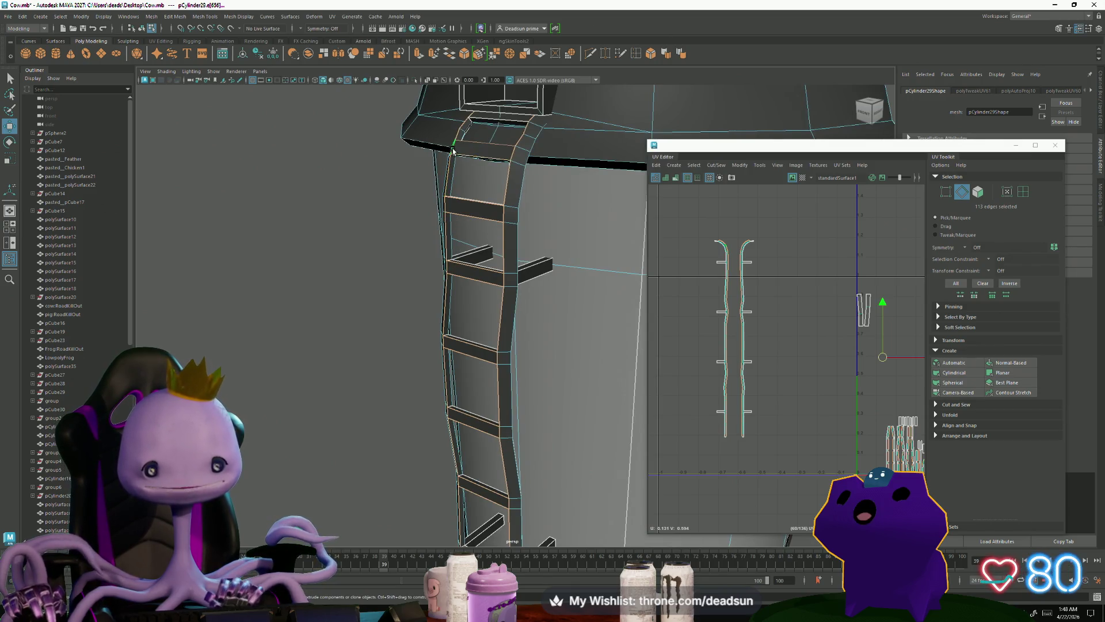
Step: Select the ladder's top edge and the upper rung edges linking both rails
{"action": "left_click", "coordinate": [453, 151]}
{"action": "left_click_drag", "start_coordinate": [484, 248], "coordinate": [529, 314], "text": "alt"}
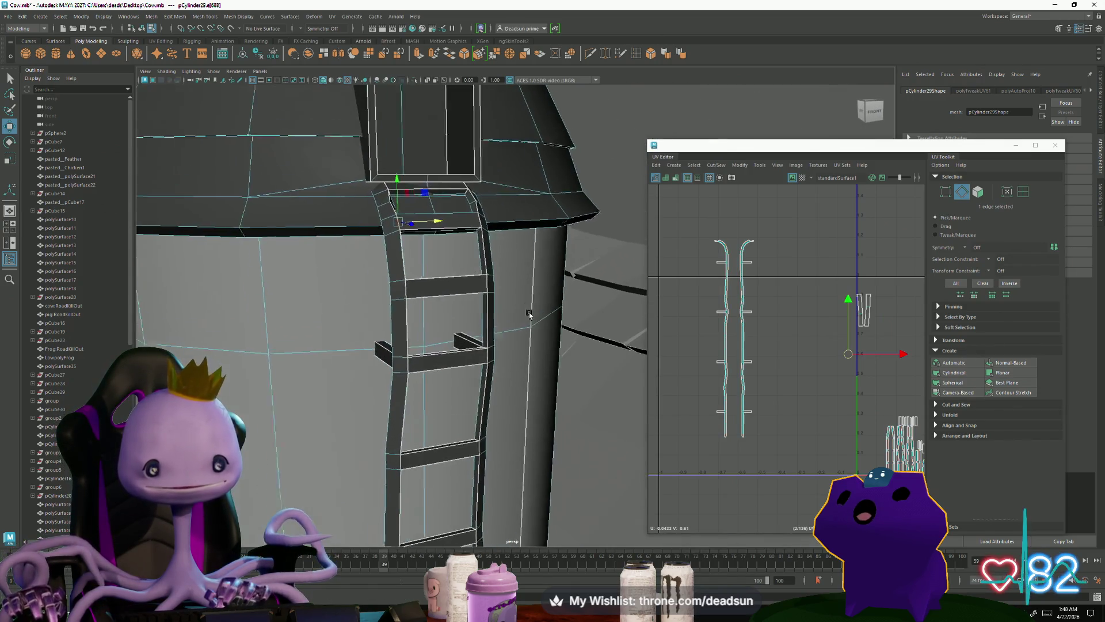
{"action": "scroll", "coordinate": [529, 314], "scroll_direction": "up", "scroll_amount": 3}
{"action": "left_click", "coordinate": [368, 285], "text": "shift"}
{"action": "left_click", "coordinate": [475, 183], "text": "shift"}
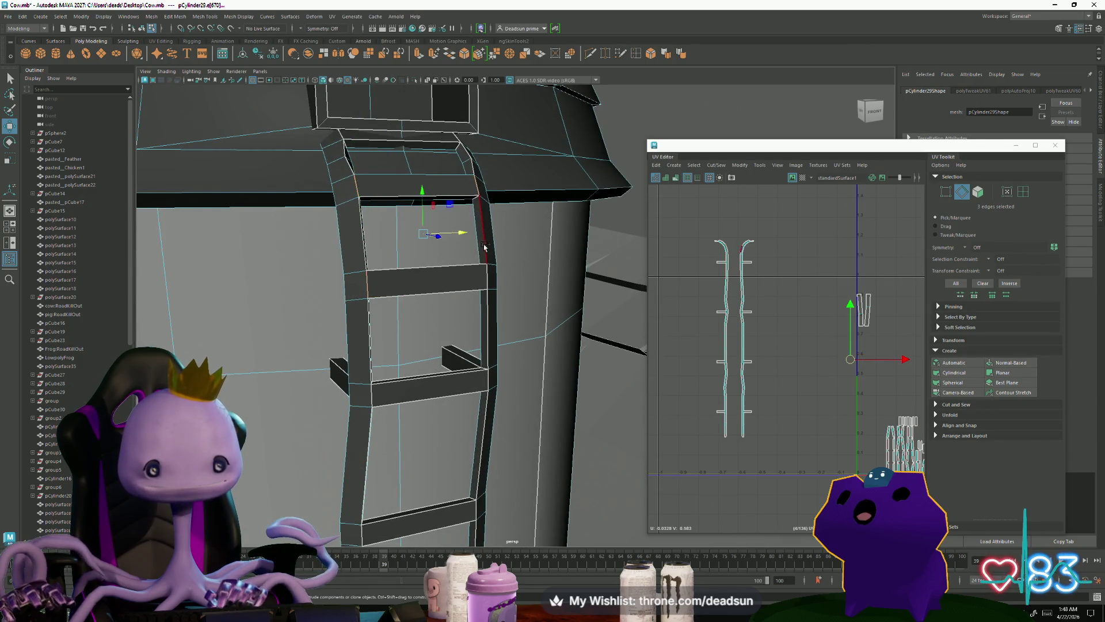
{"action": "left_click", "coordinate": [373, 397], "text": "shift"}
{"action": "mouse_move", "coordinate": [479, 426]}
{"action": "middle_mouse_down", "text": "alt"}
{"action": "mouse_move", "coordinate": [476, 217]}
{"action": "mouse_move", "coordinate": [378, 324]}
{"action": "middle_mouse_up", "text": "alt"}
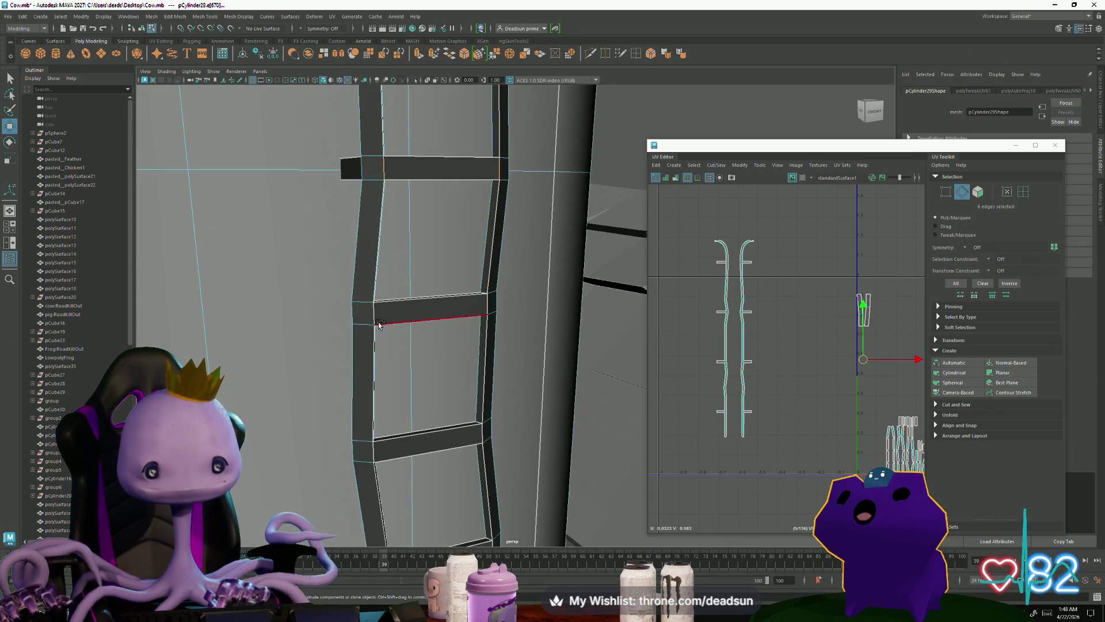
{"action": "left_click", "coordinate": [484, 308], "text": "shift"}
{"action": "left_click", "coordinate": [376, 449], "text": "shift"}
{"action": "left_click", "coordinate": [481, 441], "text": "shift"}
Step: Add the remaining lower rung edges to the selection and bring up the Cut/Sew menu
{"action": "middle_click_drag", "start_coordinate": [478, 469], "coordinate": [447, 339], "text": "alt"}
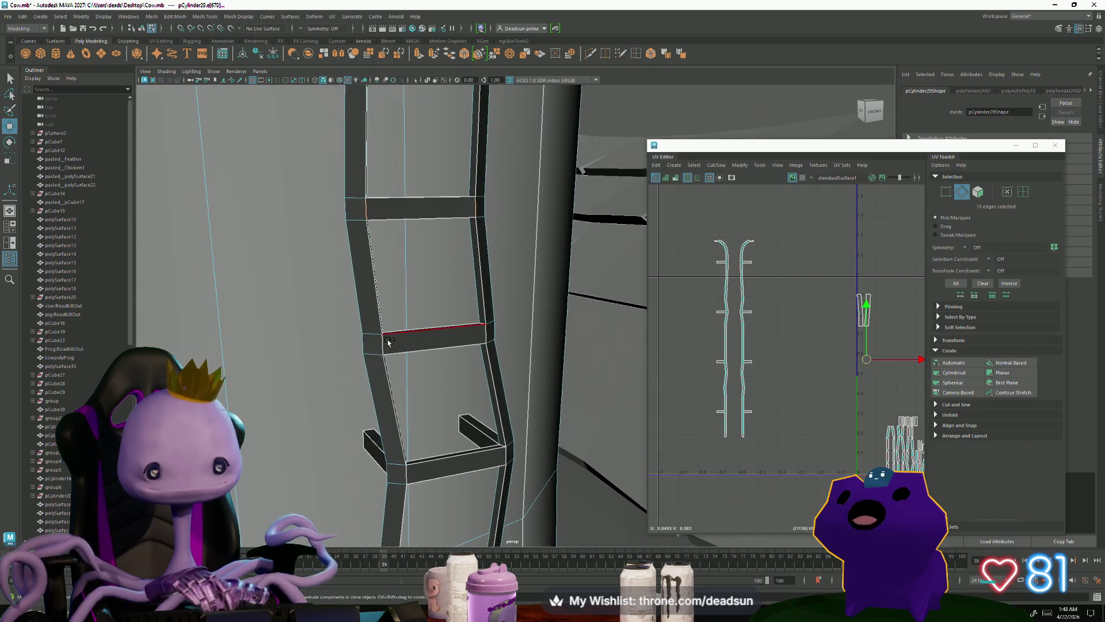
{"action": "left_click", "coordinate": [396, 473], "text": "shift"}
{"action": "middle_click_drag", "start_coordinate": [396, 473], "coordinate": [356, 336], "text": "alt"}
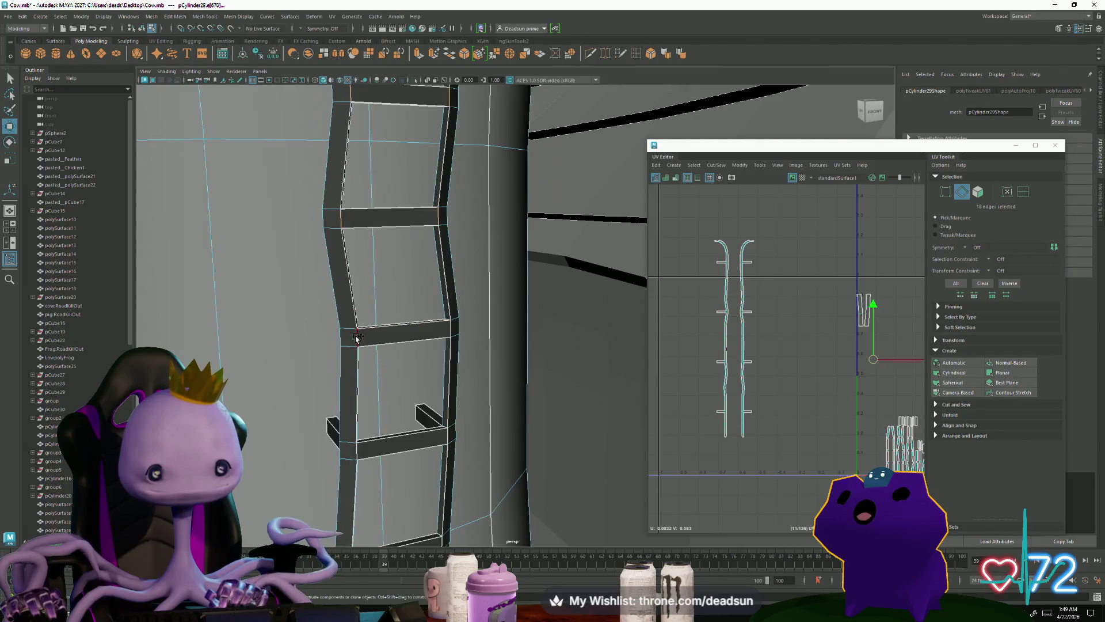
{"action": "left_click", "coordinate": [358, 459], "text": "shift"}
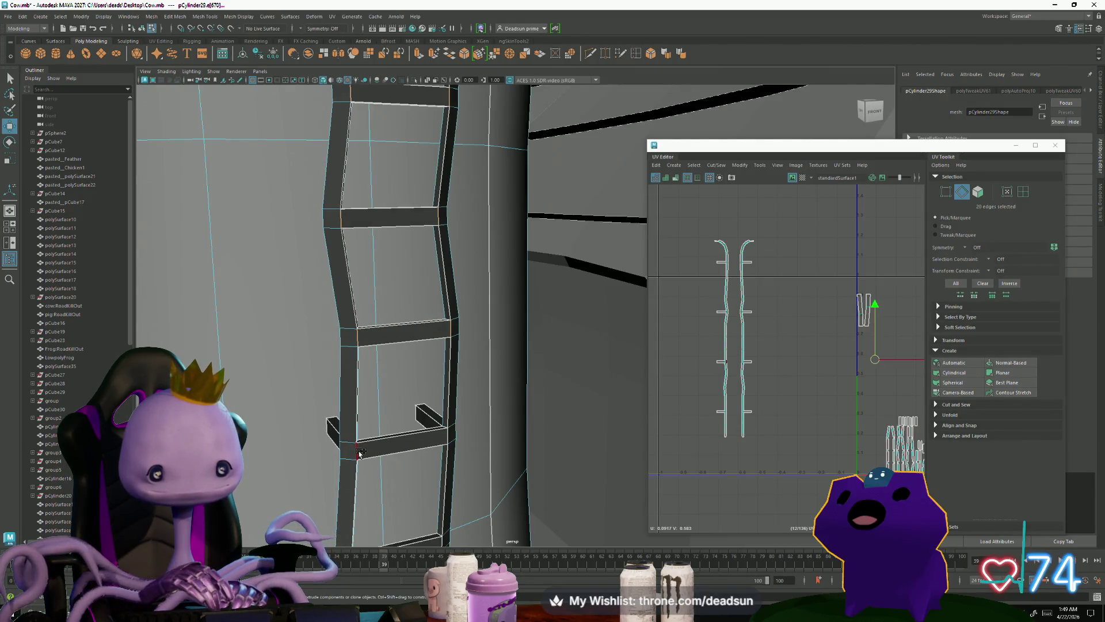
{"action": "mouse_move", "coordinate": [445, 438]}
{"action": "middle_mouse_down", "text": "alt"}
{"action": "mouse_move", "coordinate": [390, 288]}
{"action": "mouse_move", "coordinate": [338, 316]}
{"action": "middle_mouse_up", "text": "alt"}
{"action": "left_click", "coordinate": [346, 428], "text": "shift"}
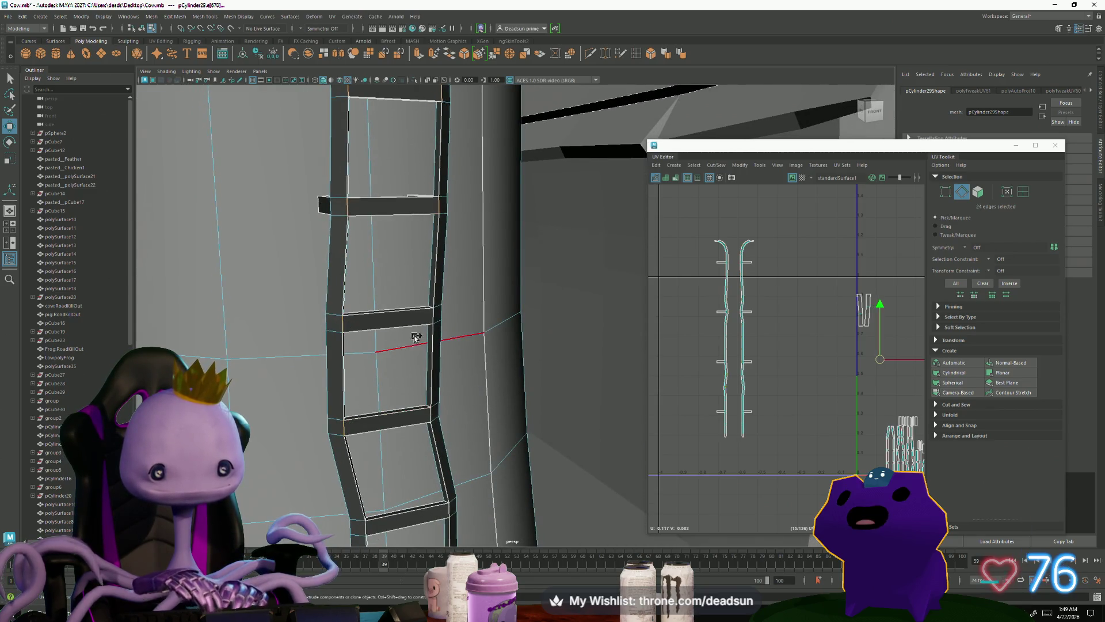
{"action": "left_click", "coordinate": [435, 415], "text": "shift"}
{"action": "scroll", "coordinate": [669, 340], "scroll_direction": "up", "scroll_amount": 5}
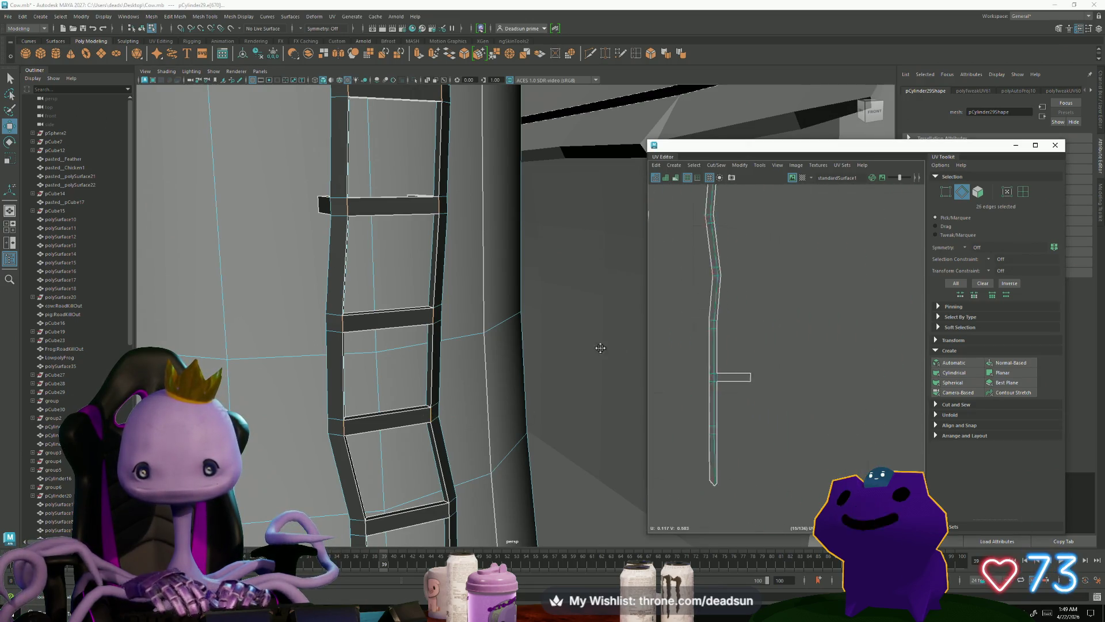
{"action": "middle_click_drag", "start_coordinate": [669, 339], "coordinate": [678, 338], "text": "alt"}
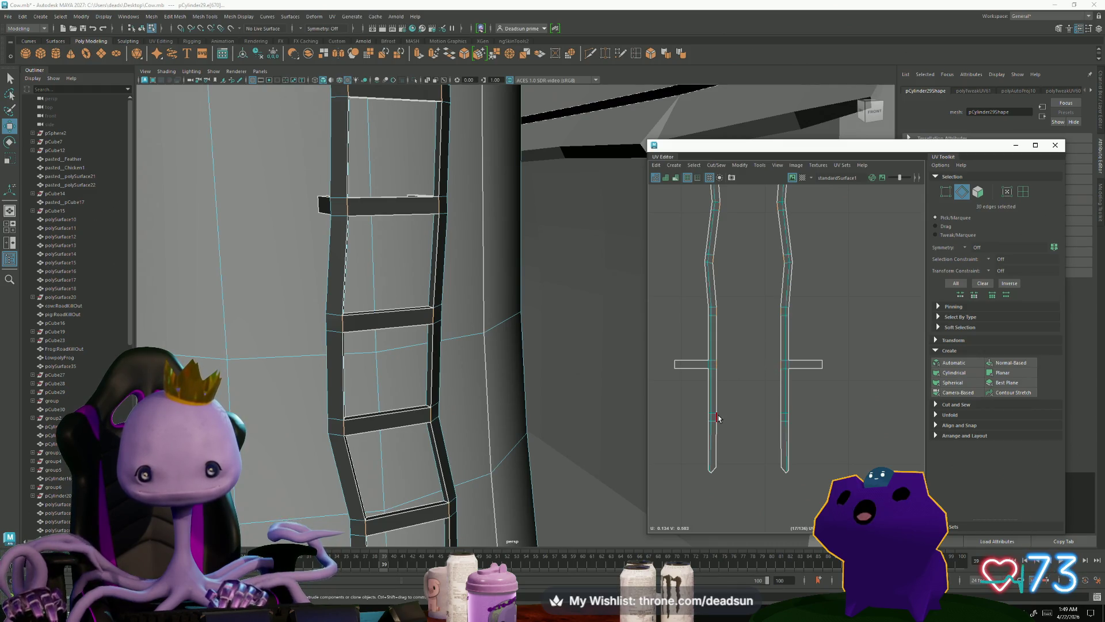
{"action": "left_click", "coordinate": [717, 165]}
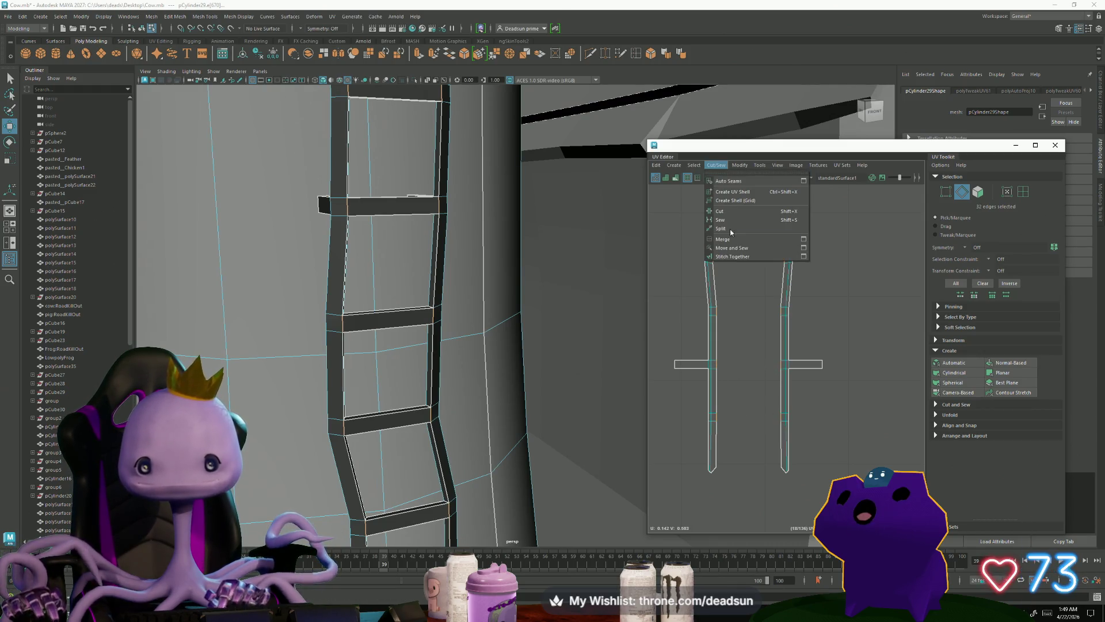
Step: Move and Sew the selected edges to join both rail strips into one ladder shell
{"action": "left_click", "coordinate": [740, 249]}
{"action": "scroll", "coordinate": [784, 316], "scroll_direction": "down", "scroll_amount": 5}
{"action": "scroll", "coordinate": [726, 319], "scroll_direction": "up", "scroll_amount": 8}
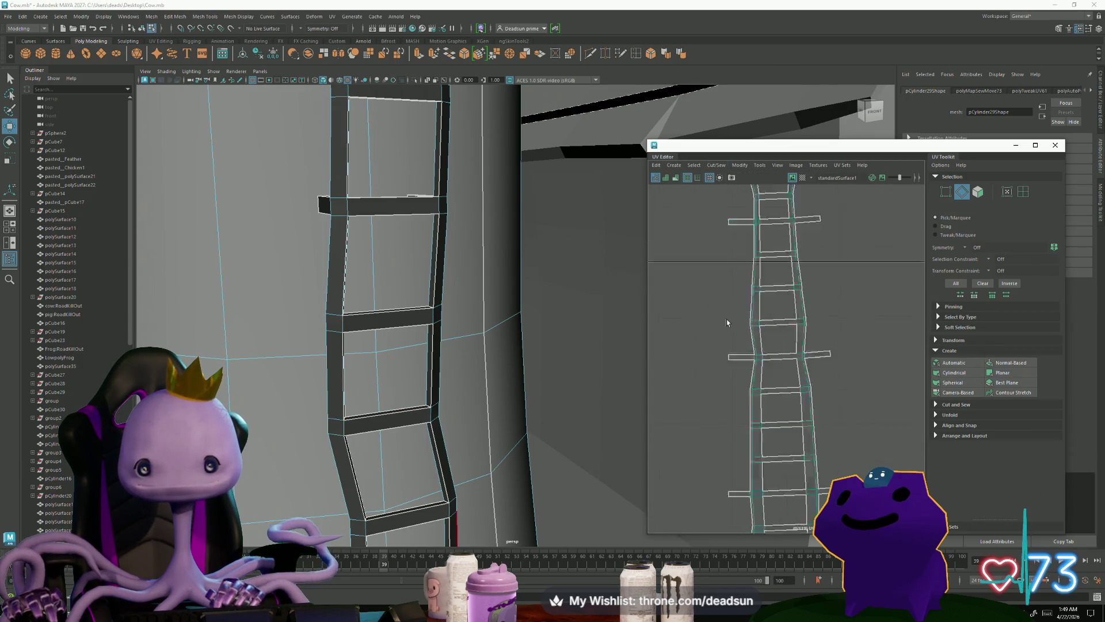
{"action": "middle_click_drag", "start_coordinate": [752, 271], "coordinate": [715, 375], "text": "alt"}
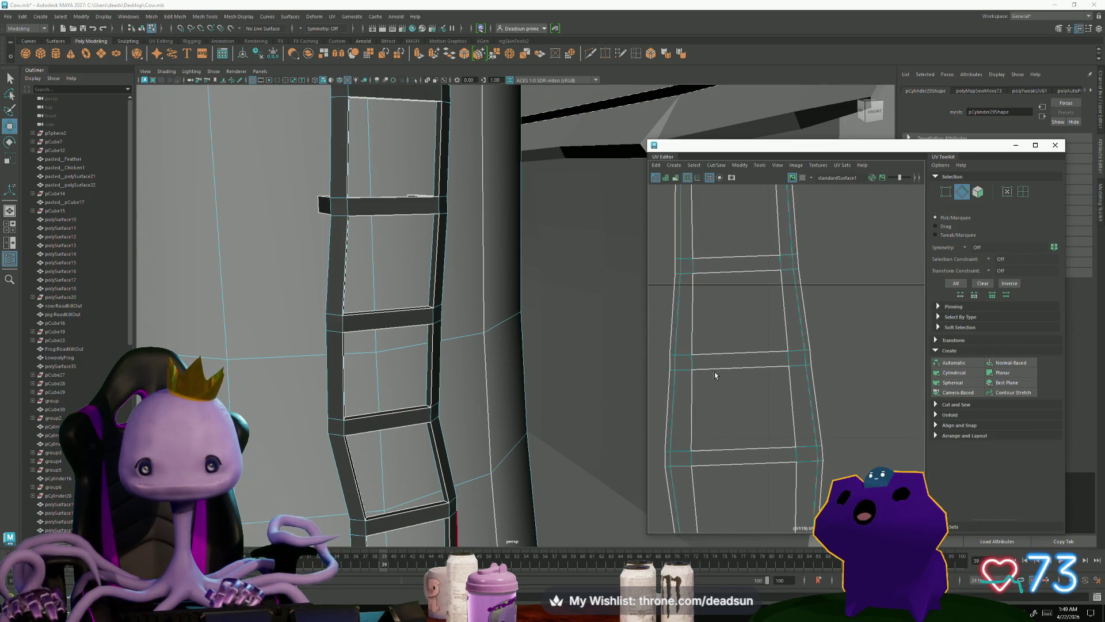
{"action": "scroll", "coordinate": [701, 279], "scroll_direction": "up", "scroll_amount": 5}
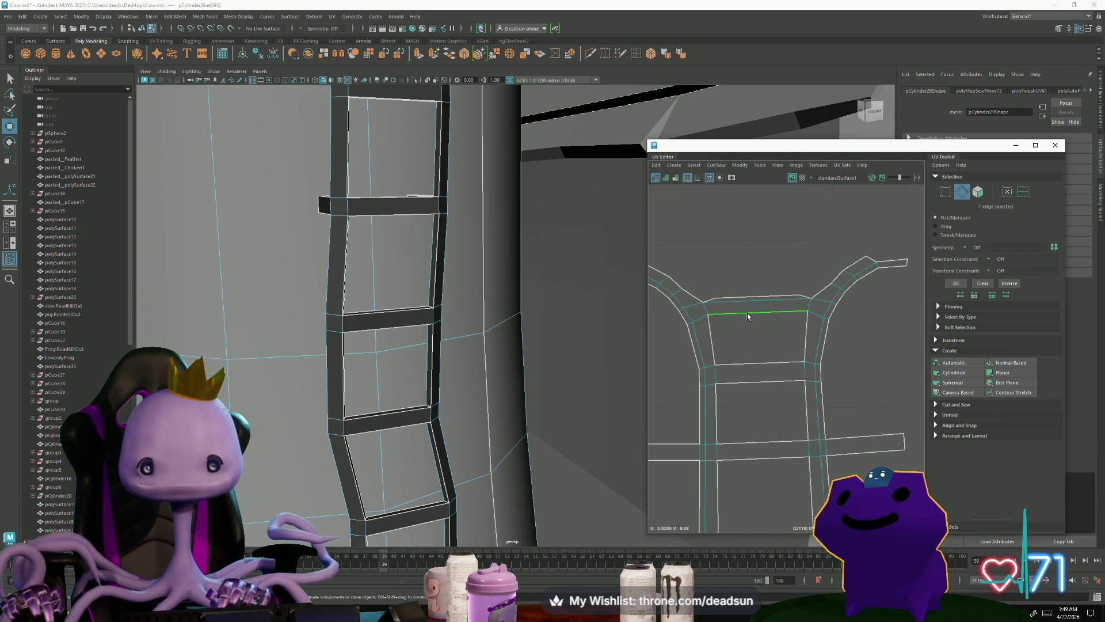
{"action": "right_click_drag", "start_coordinate": [771, 356], "coordinate": [650, 353], "text": "alt"}
{"action": "mouse_move", "coordinate": [783, 404]}
{"action": "middle_mouse_down", "text": "alt"}
{"action": "mouse_move", "coordinate": [720, 210]}
{"action": "mouse_move", "coordinate": [720, 300]}
{"action": "middle_mouse_up", "text": "alt"}
Step: Select the split side and rung edge loops down the ladder shell, then reopen Cut/Sew
{"action": "double_click", "coordinate": [725, 282], "text": "shift"}
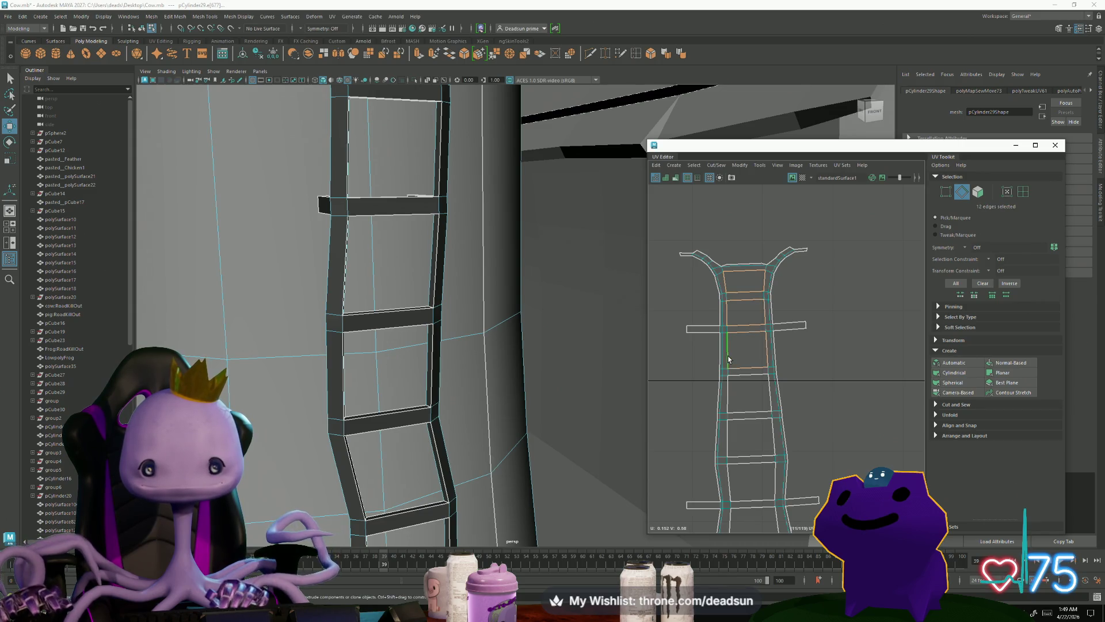
{"action": "double_click", "coordinate": [731, 394], "text": "shift"}
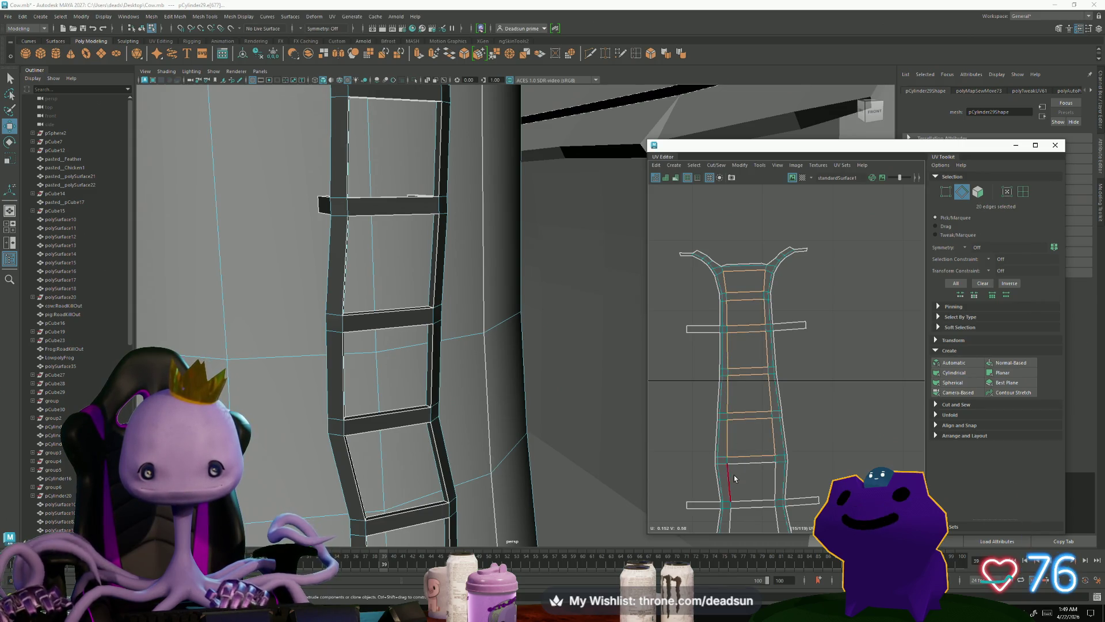
{"action": "middle_click_drag", "start_coordinate": [744, 488], "coordinate": [708, 258], "text": "alt"}
{"action": "double_click", "coordinate": [693, 308], "text": "shift"}
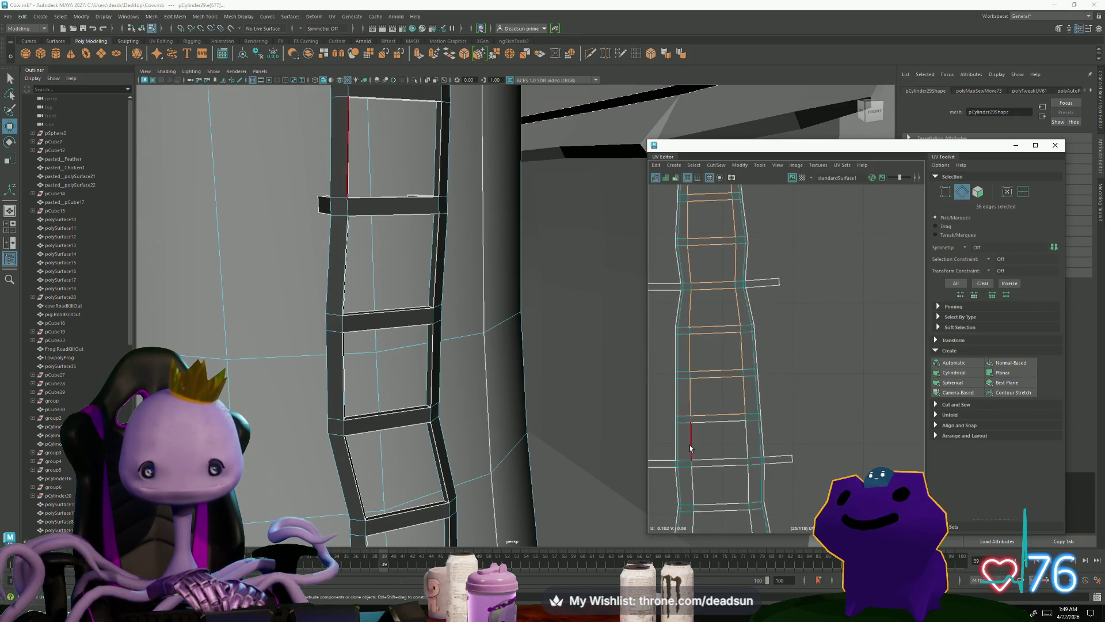
{"action": "middle_click_drag", "start_coordinate": [693, 478], "coordinate": [693, 268], "text": "alt"}
{"action": "double_click", "coordinate": [693, 318], "text": "shift"}
{"action": "double_click", "coordinate": [694, 364], "text": "shift"}
{"action": "double_click", "coordinate": [696, 407], "text": "shift"}
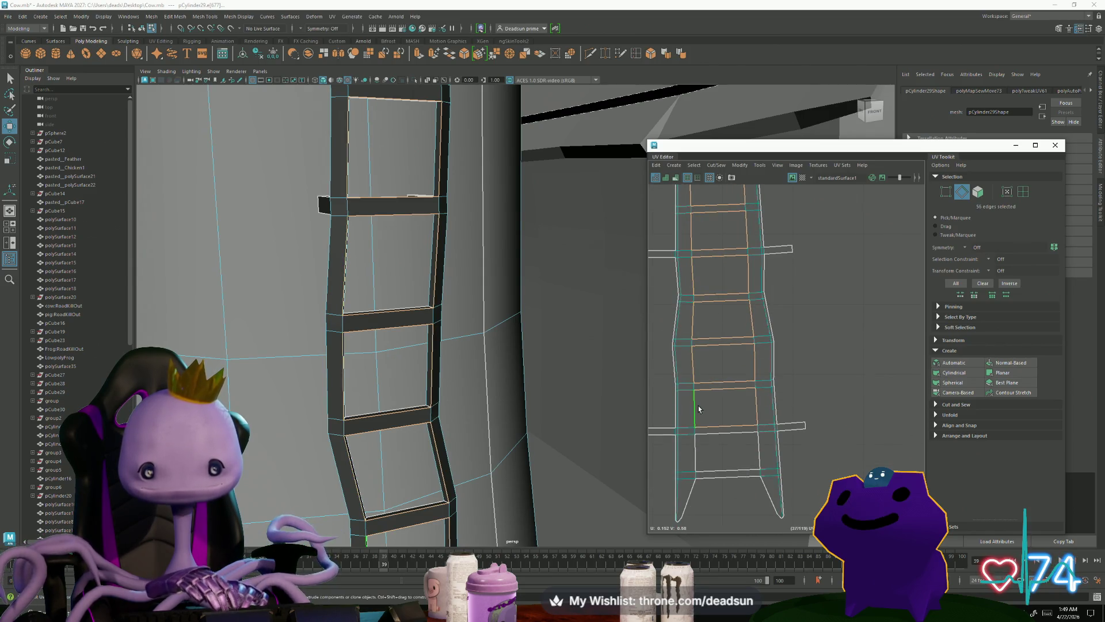
{"action": "double_click", "coordinate": [696, 450], "text": "shift"}
{"action": "left_click", "coordinate": [716, 165]}
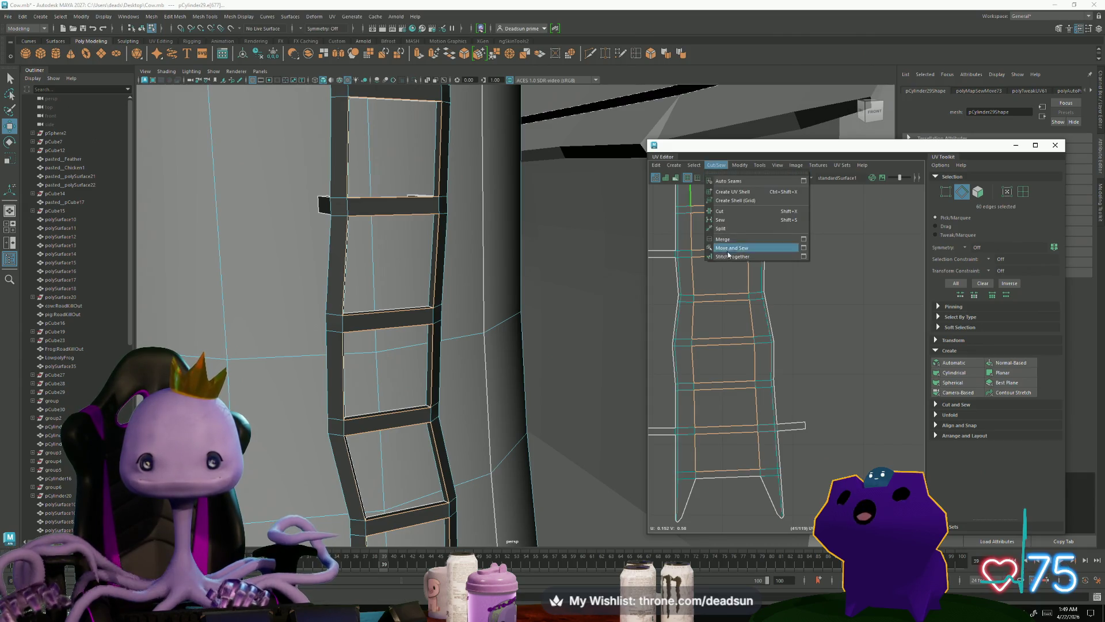
{"action": "left_click", "coordinate": [734, 251]}
{"action": "scroll", "coordinate": [729, 392], "scroll_direction": "down", "scroll_amount": 3}
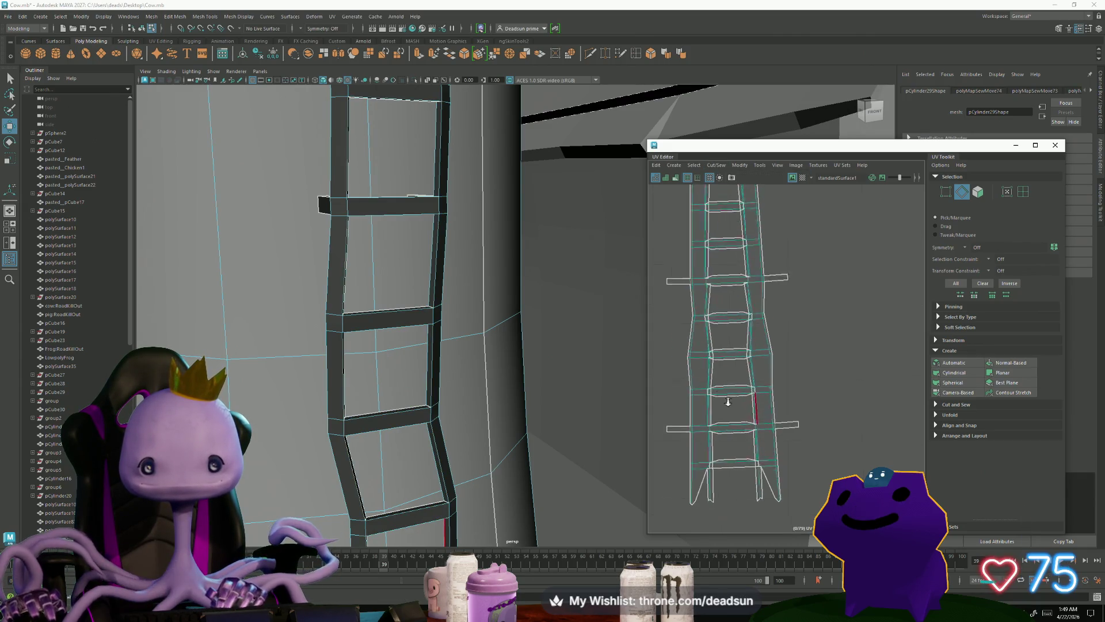
{"action": "scroll", "coordinate": [690, 322], "scroll_direction": "up", "scroll_amount": 5}
{"action": "left_click", "coordinate": [690, 322]}
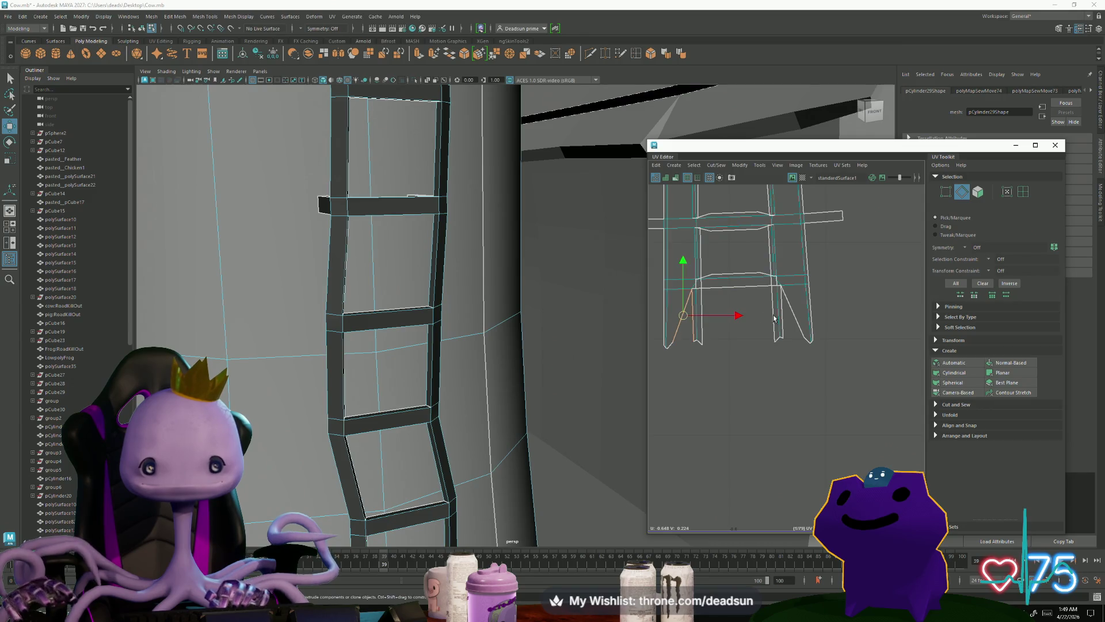
{"action": "key", "text": "g"}
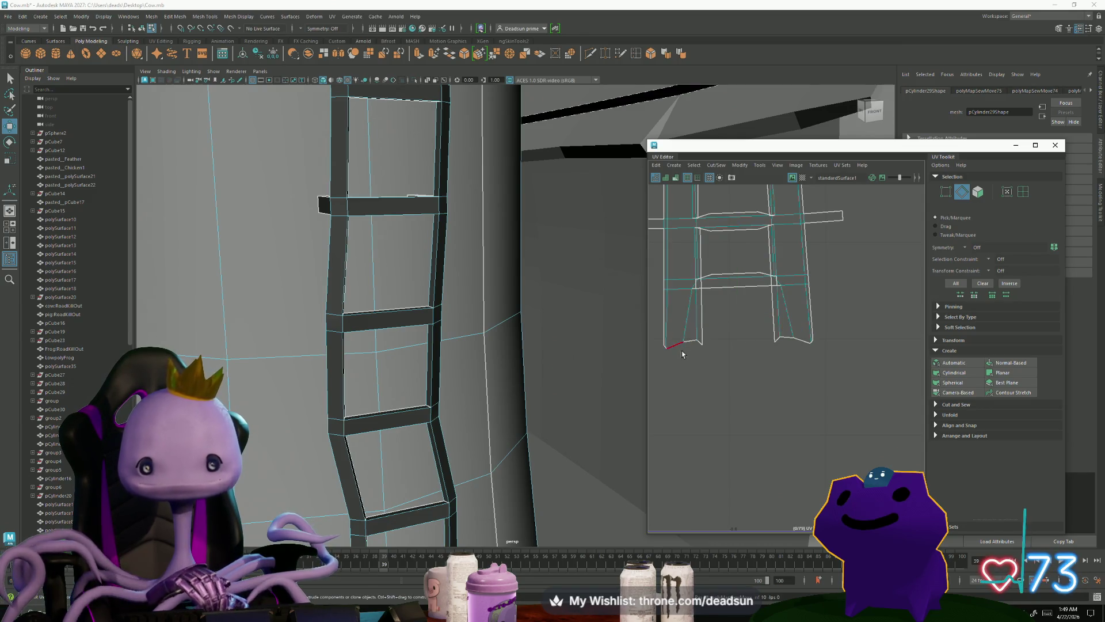
{"action": "double_click", "coordinate": [702, 273]}
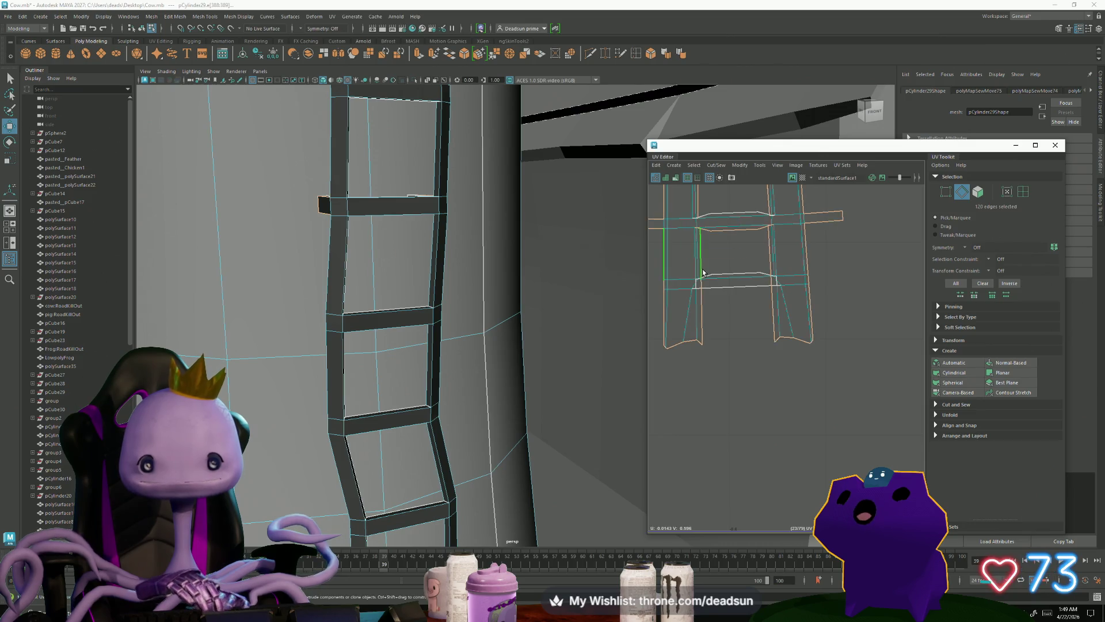
{"action": "left_click", "coordinate": [713, 275]}
{"action": "scroll", "coordinate": [719, 289], "scroll_direction": "up", "scroll_amount": 3}
{"action": "right_click_drag", "start_coordinate": [740, 299], "coordinate": [788, 295]}
{"action": "key", "text": "w"}
{"action": "left_click", "coordinate": [714, 296], "text": "shift"}
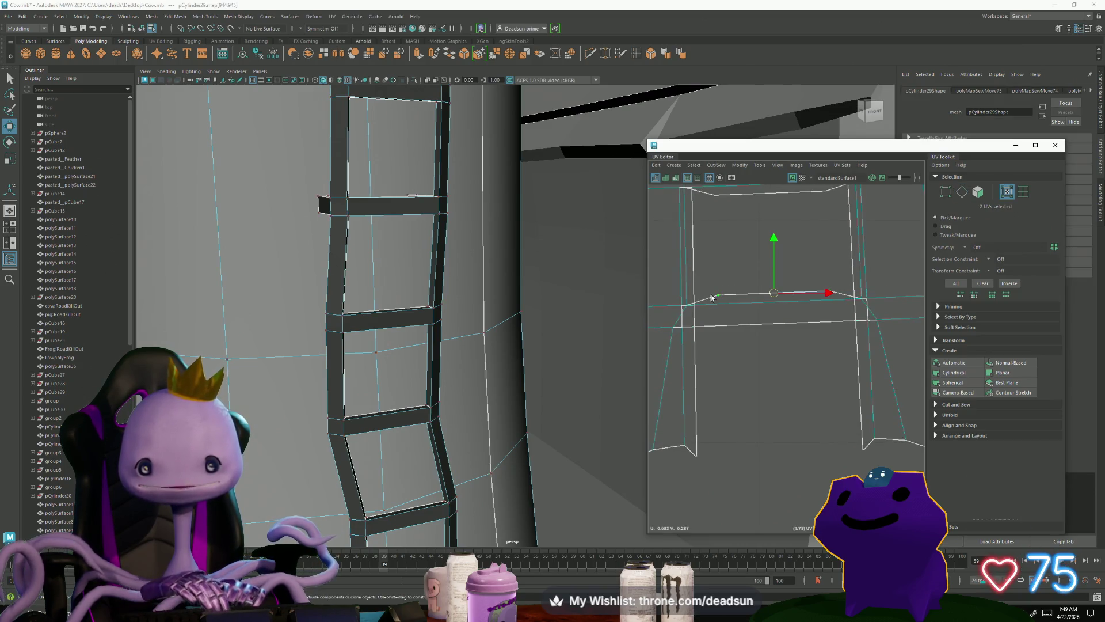
{"action": "mouse_move", "coordinate": [390, 402]}
{"action": "left_mouse_down", "text": "alt"}
{"action": "mouse_move", "coordinate": [474, 353]}
{"action": "mouse_move", "coordinate": [461, 377]}
{"action": "mouse_move", "coordinate": [469, 365]}
{"action": "mouse_move", "coordinate": [484, 390]}
{"action": "mouse_move", "coordinate": [454, 375]}
{"action": "left_mouse_up", "text": "alt"}
{"action": "right_click", "coordinate": [393, 317]}
{"action": "right_click_drag", "start_coordinate": [393, 317], "coordinate": [393, 339]}
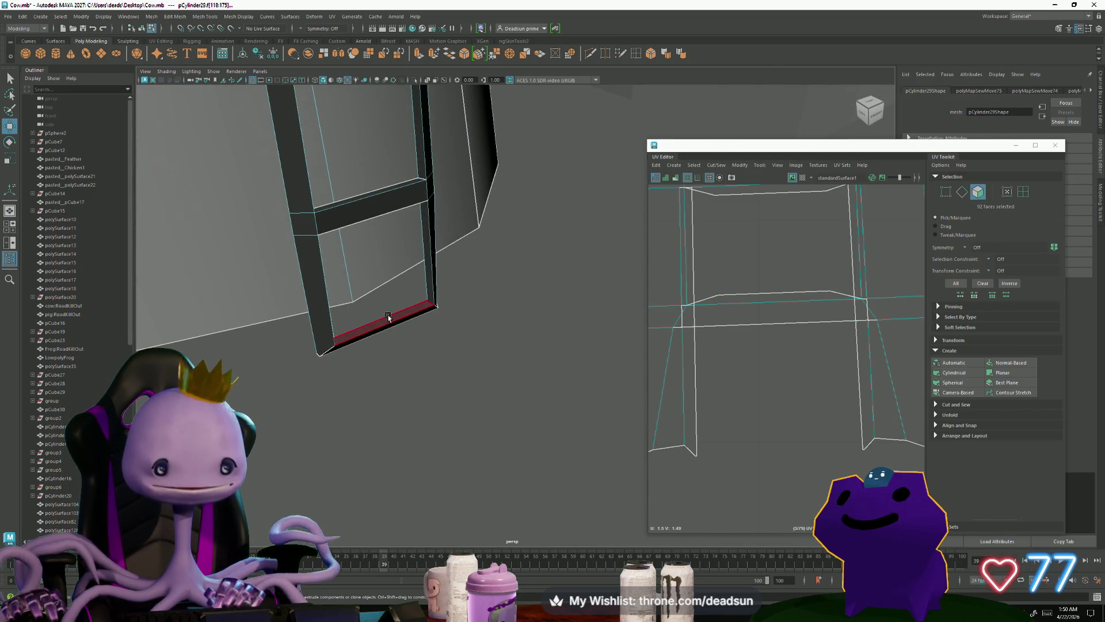
Step: Select the bottom vertices of both ladder legs
{"action": "left_click", "coordinate": [402, 388]}
{"action": "right_click_drag", "start_coordinate": [322, 345], "coordinate": [322, 322]}
{"action": "left_click_drag", "start_coordinate": [299, 334], "coordinate": [365, 381]}
{"action": "left_click_drag", "start_coordinate": [450, 329], "coordinate": [419, 294], "text": "shift"}
{"action": "mouse_move", "coordinate": [400, 419]}
{"action": "left_mouse_down", "text": "alt"}
{"action": "mouse_move", "coordinate": [503, 399]}
{"action": "mouse_move", "coordinate": [492, 395]}
{"action": "mouse_move", "coordinate": [435, 471]}
{"action": "left_mouse_up", "text": "alt"}
{"action": "mouse_move", "coordinate": [457, 407]}
{"action": "left_mouse_down", "text": "alt"}
{"action": "mouse_move", "coordinate": [451, 400]}
{"action": "mouse_move", "coordinate": [491, 388]}
{"action": "mouse_move", "coordinate": [508, 447]}
{"action": "mouse_move", "coordinate": [464, 457]}
{"action": "mouse_move", "coordinate": [553, 397]}
{"action": "left_mouse_up", "text": "alt"}
{"action": "scroll", "coordinate": [755, 368], "scroll_direction": "up", "scroll_amount": 5}
Step: Switch to edge mode and select the ladder rung edge that needs sewing
{"action": "right_click", "coordinate": [755, 369]}
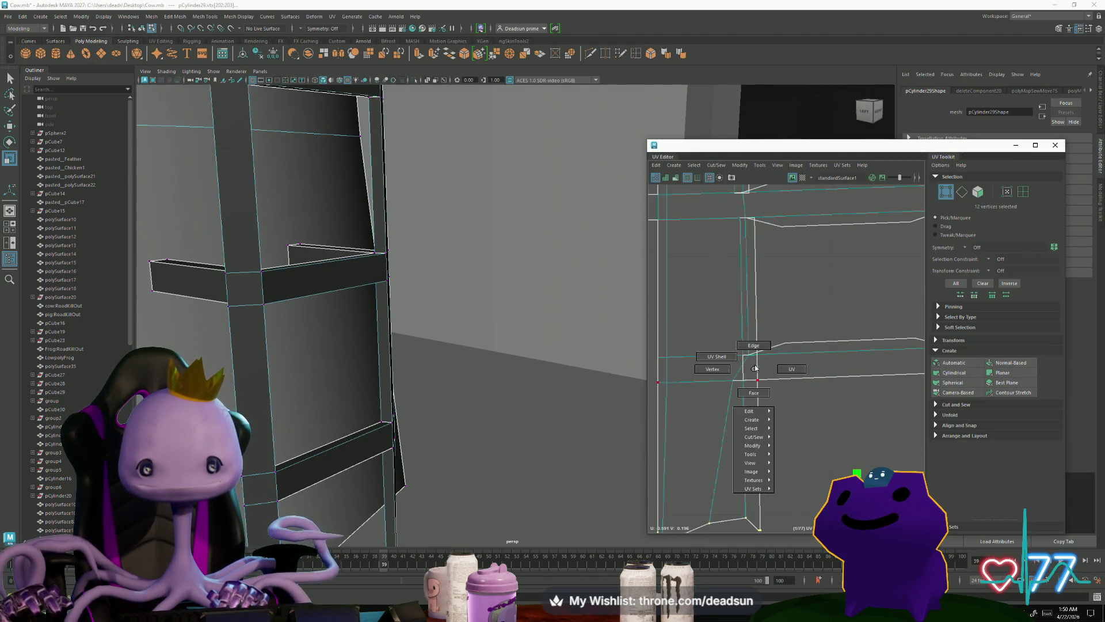
{"action": "left_click", "coordinate": [754, 345]}
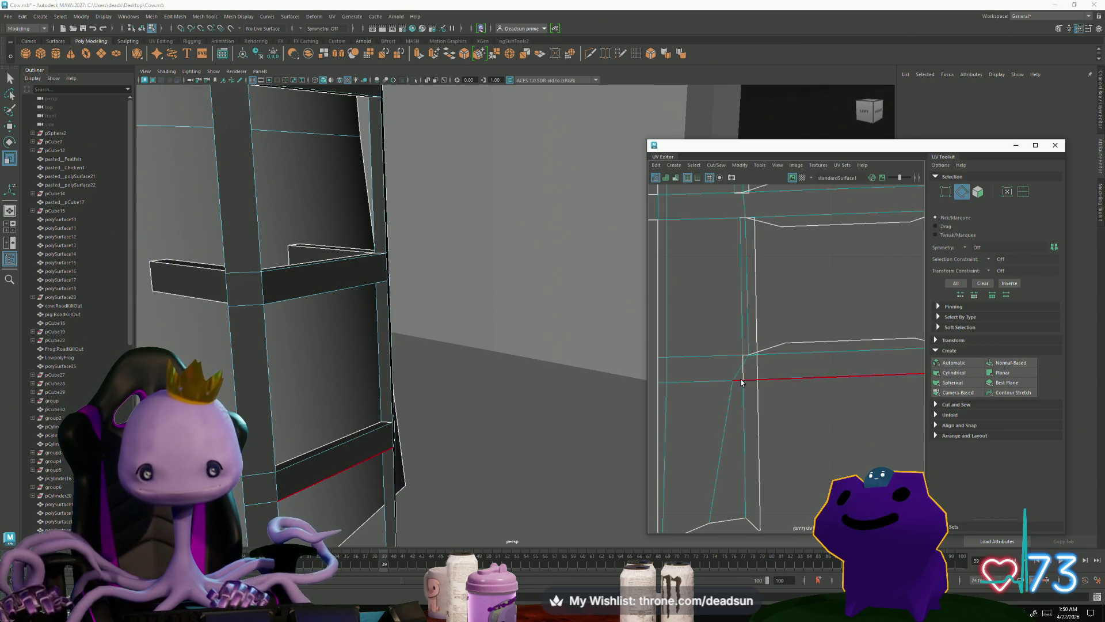
{"action": "mouse_move", "coordinate": [489, 472]}
{"action": "left_mouse_down", "text": "alt"}
{"action": "mouse_move", "coordinate": [492, 454]}
{"action": "mouse_move", "coordinate": [442, 380]}
{"action": "mouse_move", "coordinate": [451, 338]}
{"action": "mouse_move", "coordinate": [426, 305]}
{"action": "left_mouse_up", "text": "alt"}
{"action": "left_click", "coordinate": [426, 304]}
{"action": "key", "text": "ctrl+a"}
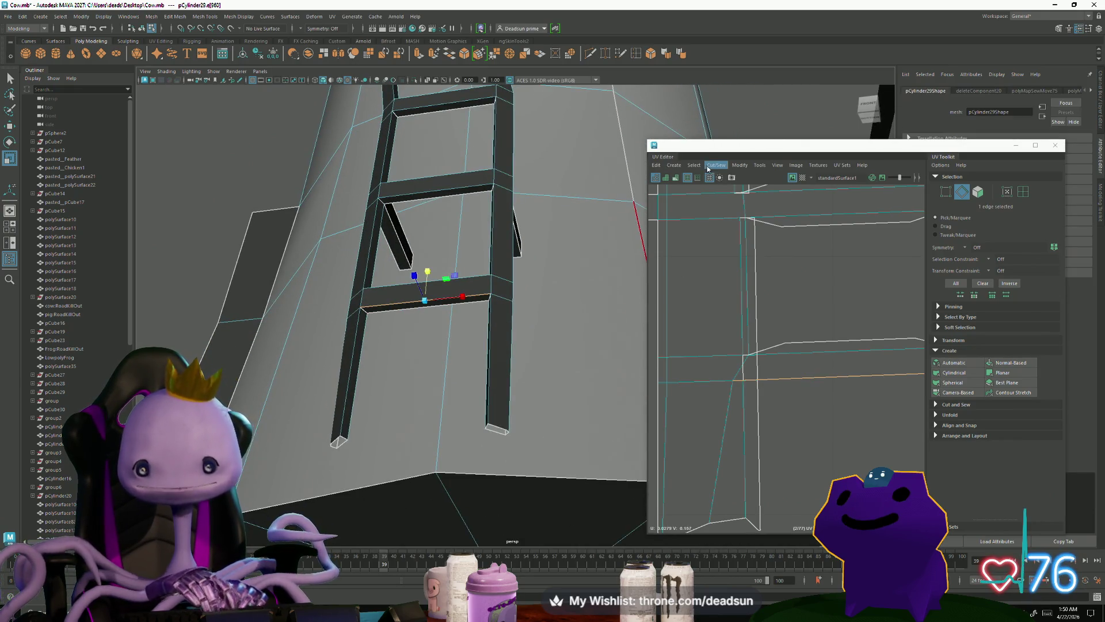
Step: Sew the selected rung edge in the UV layout and frame the ladder shell
{"action": "left_click", "coordinate": [707, 168]}
{"action": "left_click", "coordinate": [742, 243]}
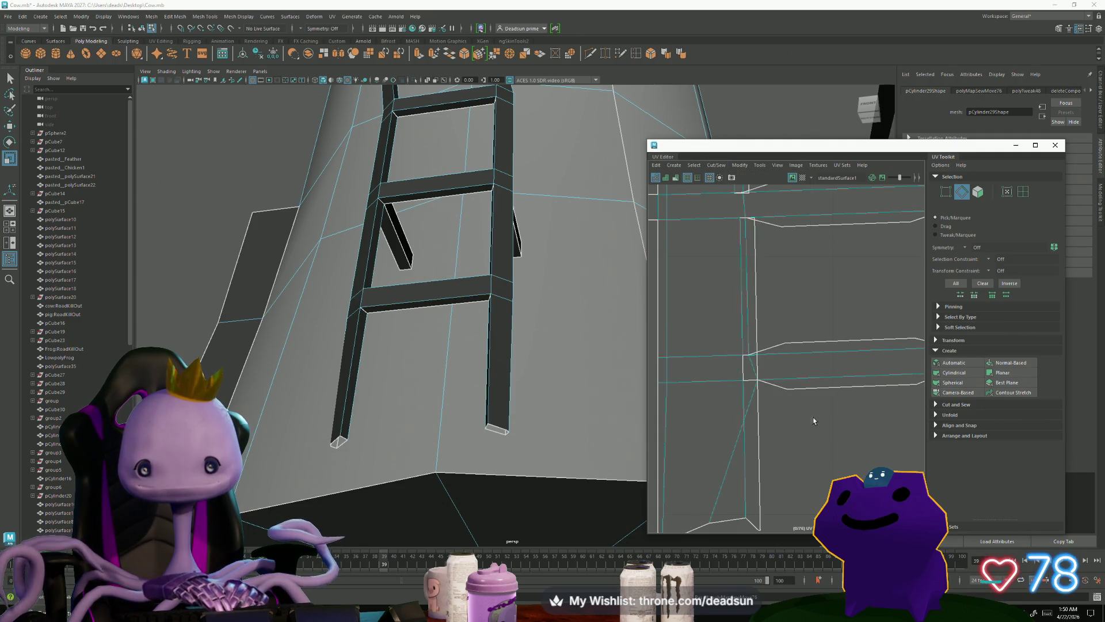
{"action": "key", "text": "f"}
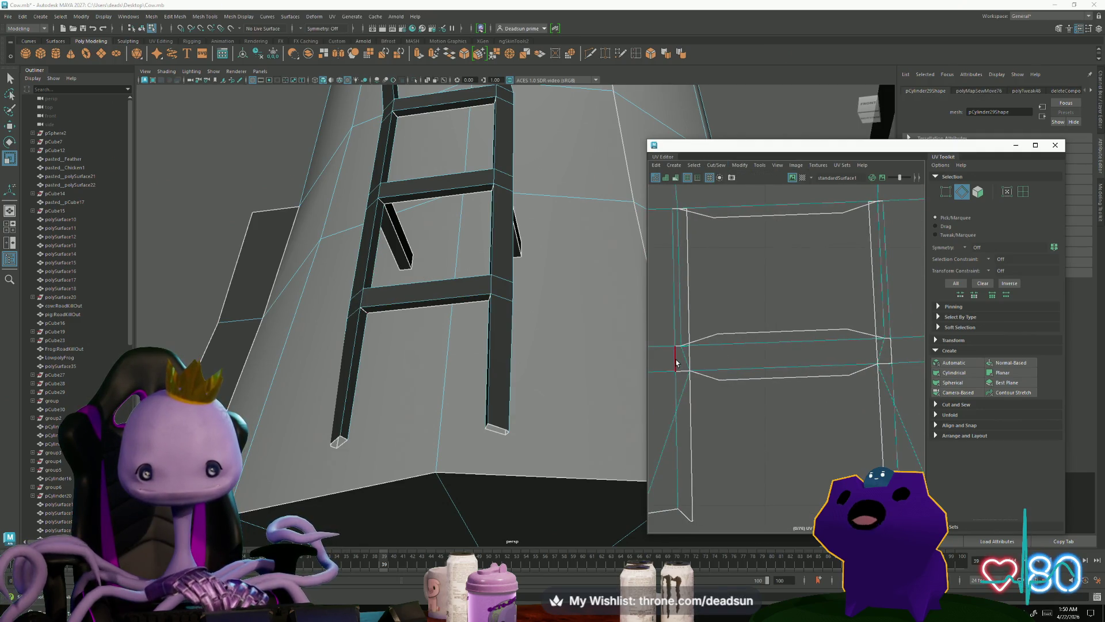
{"action": "left_click", "coordinate": [677, 370]}
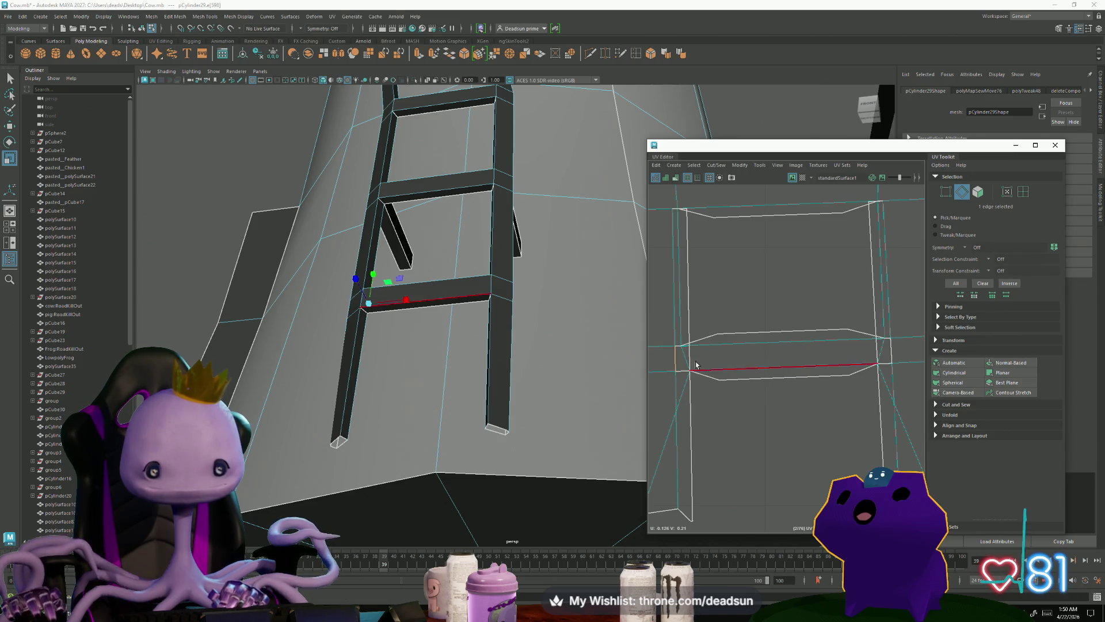
{"action": "right_click_drag", "start_coordinate": [484, 352], "coordinate": [527, 388], "text": "alt"}
{"action": "scroll", "coordinate": [527, 388], "scroll_direction": "up", "scroll_amount": 5}
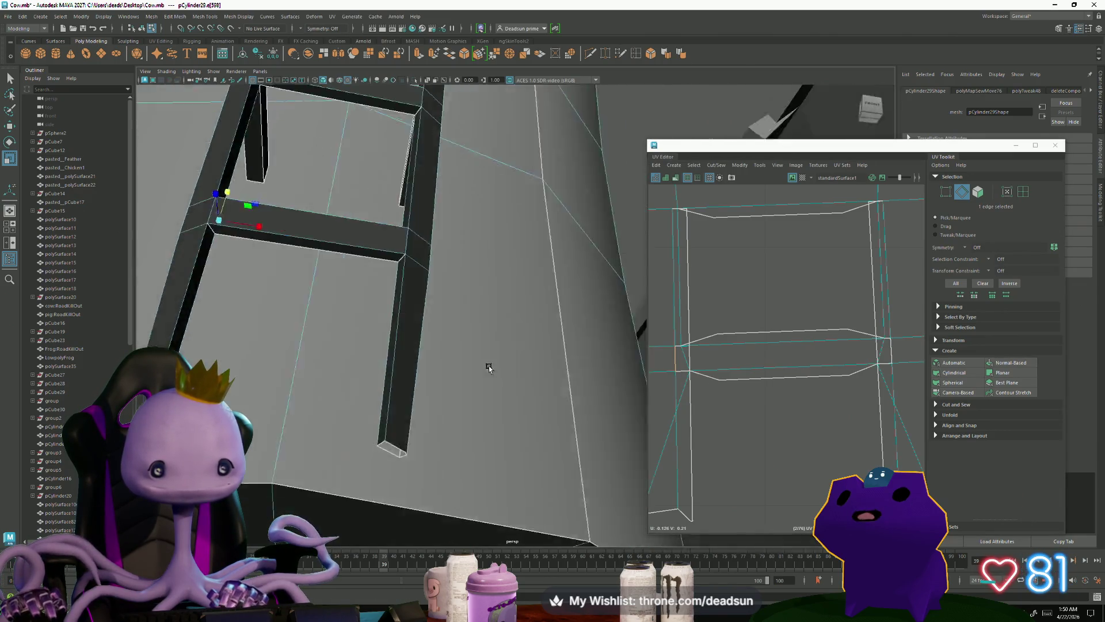
{"action": "left_click", "coordinate": [377, 282]}
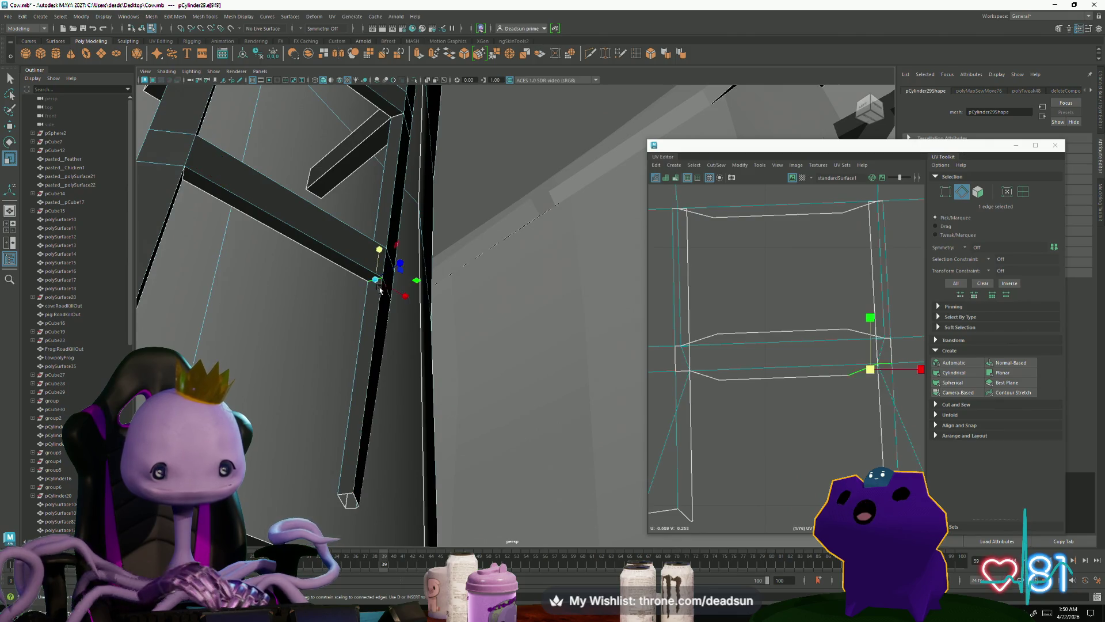
Step: Select the rung edge loops in the lower part of the ladder UV shell
{"action": "left_click", "coordinate": [704, 377]}
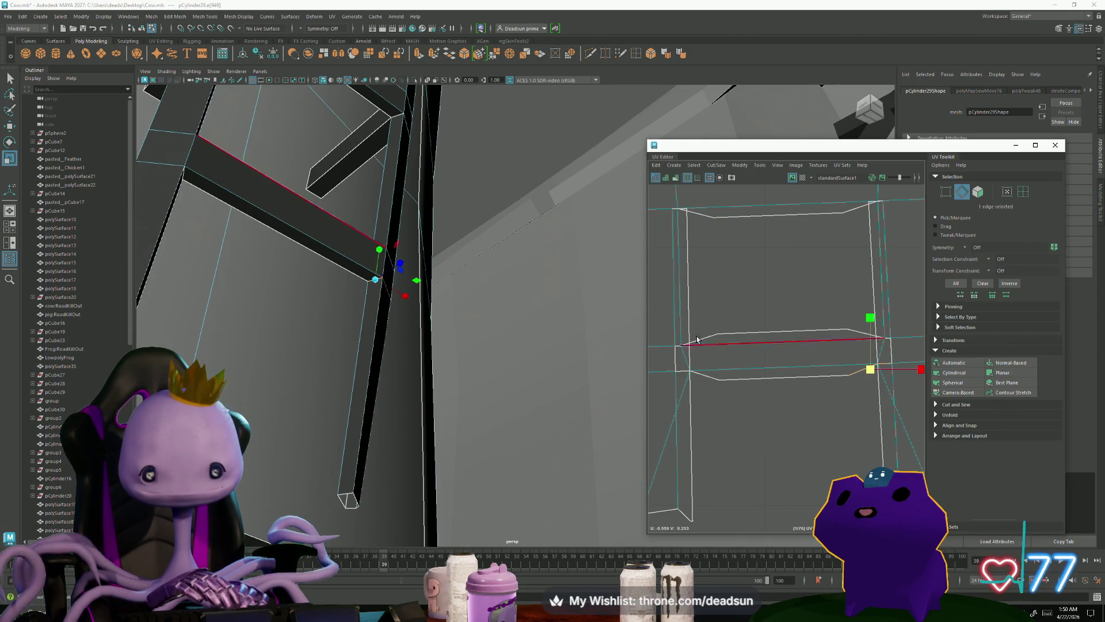
{"action": "double_click", "coordinate": [698, 369]}
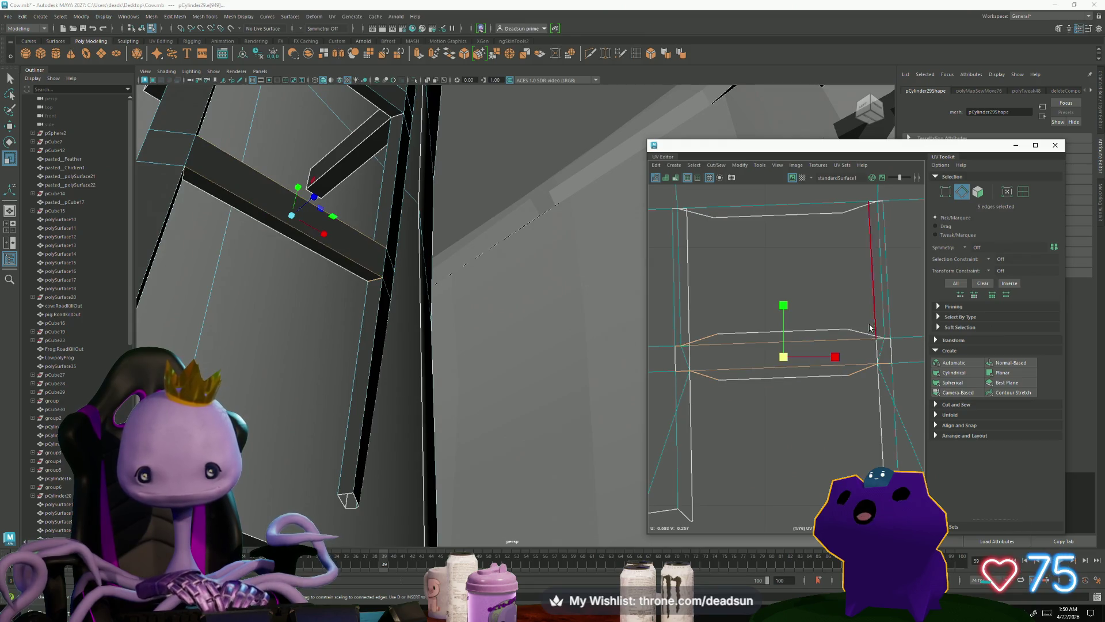
{"action": "middle_click_drag", "start_coordinate": [698, 202], "coordinate": [716, 370], "text": "alt"}
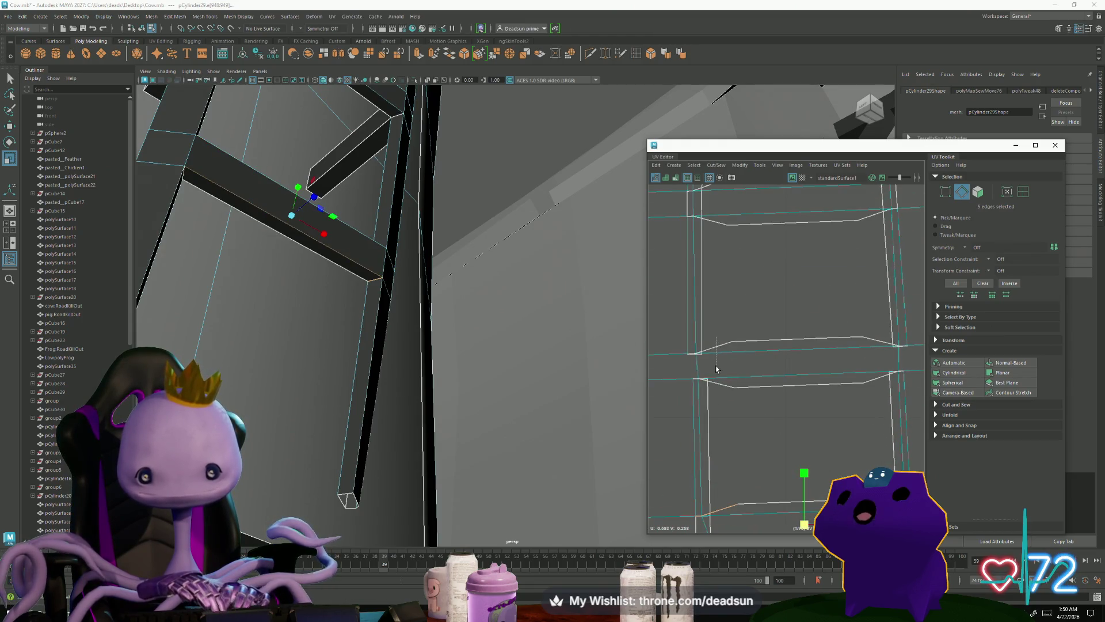
{"action": "left_click", "coordinate": [726, 380], "text": "shift"}
{"action": "double_click", "coordinate": [866, 341], "text": "shift"}
{"action": "left_click", "coordinate": [877, 374], "text": "shift"}
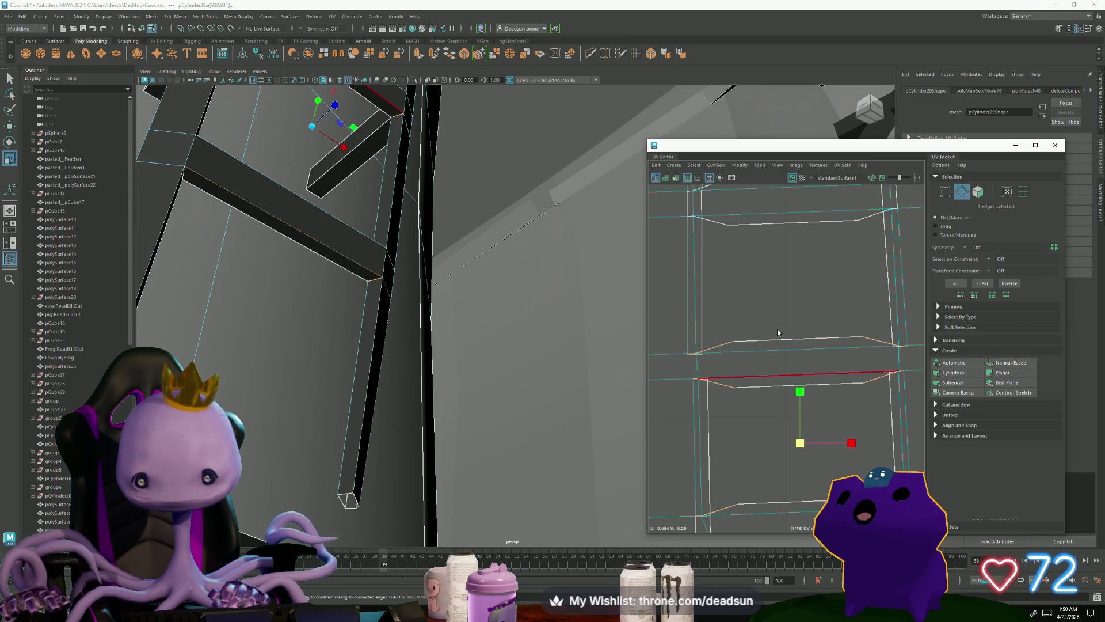
{"action": "middle_click_drag", "start_coordinate": [745, 259], "coordinate": [764, 391], "text": "alt"}
{"action": "double_click", "coordinate": [733, 310], "text": "shift"}
{"action": "middle_click_drag", "start_coordinate": [811, 358], "coordinate": [692, 396], "text": "alt"}
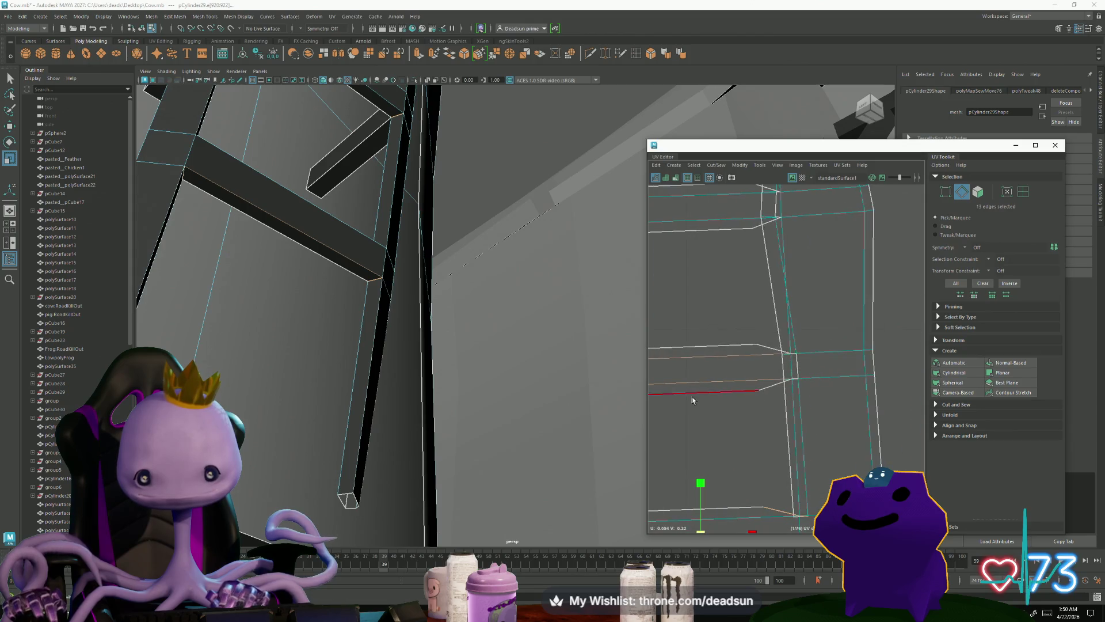
{"action": "middle_click_drag", "start_coordinate": [746, 366], "coordinate": [799, 353], "text": "alt"}
{"action": "left_click", "coordinate": [812, 391], "text": "shift"}
Step: Add the next run of rung and border seam edges along the UV strip
{"action": "middle_click_drag", "start_coordinate": [813, 392], "coordinate": [746, 371], "text": "alt"}
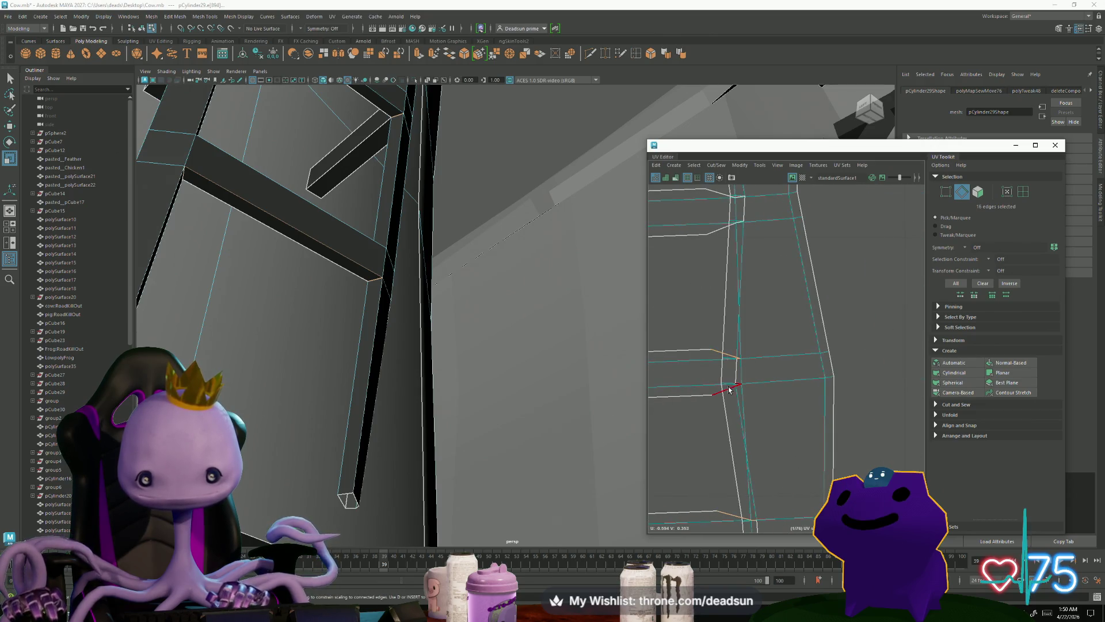
{"action": "middle_click_drag", "start_coordinate": [710, 329], "coordinate": [773, 331], "text": "alt"}
{"action": "left_click", "coordinate": [789, 354], "text": "shift"}
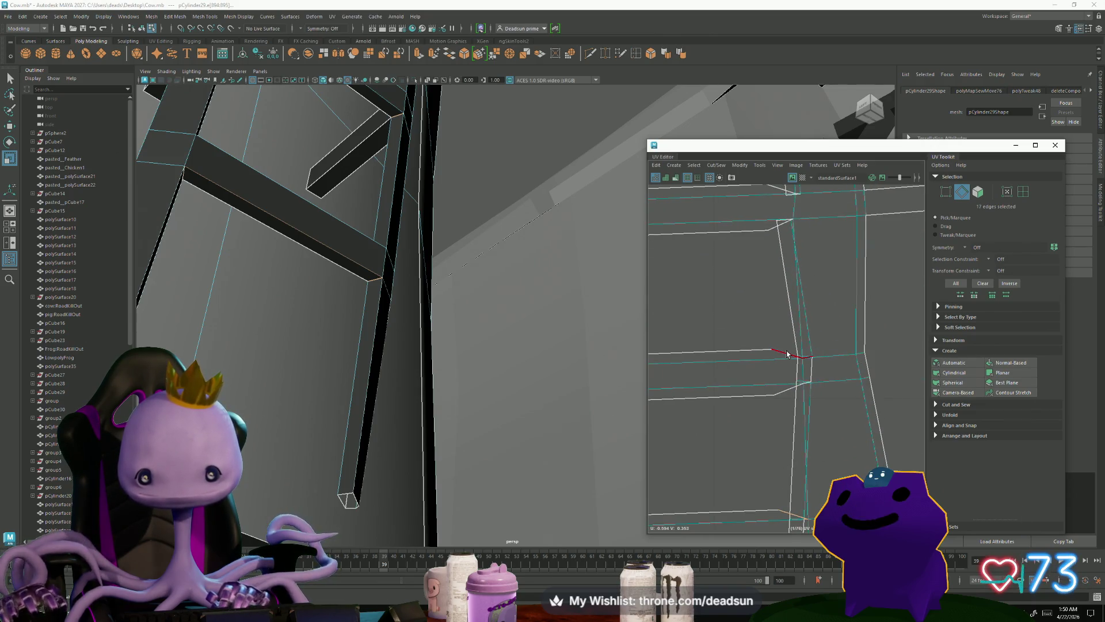
{"action": "left_click", "coordinate": [783, 396], "text": "shift"}
{"action": "mouse_move", "coordinate": [784, 396]}
{"action": "middle_mouse_down", "text": "alt"}
{"action": "mouse_move", "coordinate": [829, 369]}
{"action": "mouse_move", "coordinate": [819, 357]}
{"action": "middle_mouse_up", "text": "alt"}
{"action": "left_click", "coordinate": [819, 357], "text": "shift"}
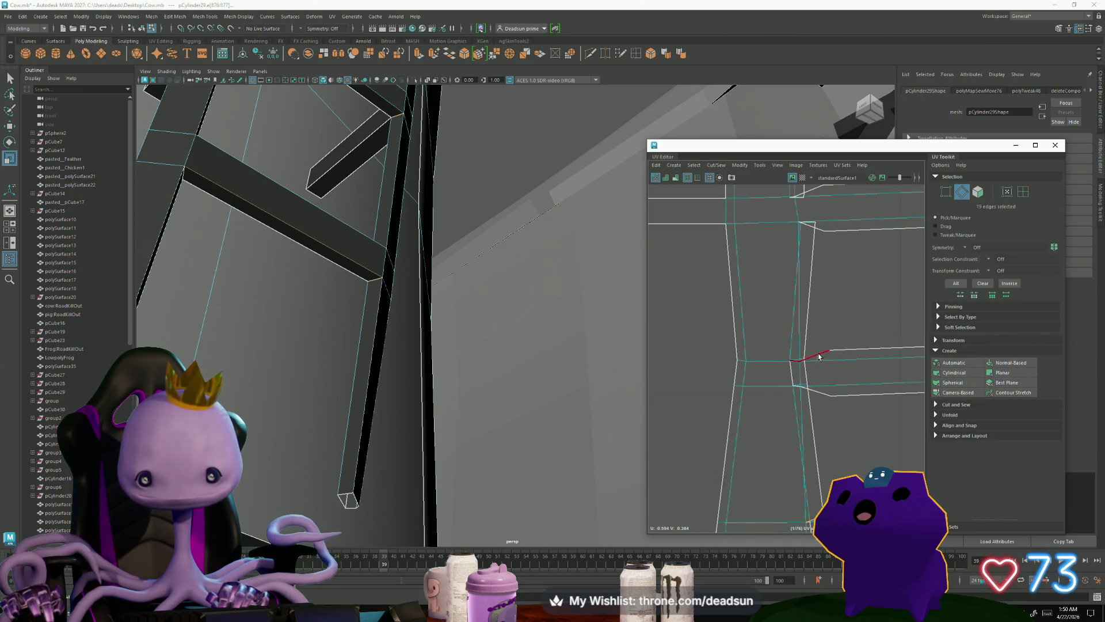
{"action": "left_click", "coordinate": [817, 396], "text": "shift"}
{"action": "middle_click_drag", "start_coordinate": [816, 396], "coordinate": [745, 394], "text": "alt"}
{"action": "left_click", "coordinate": [726, 361], "text": "shift"}
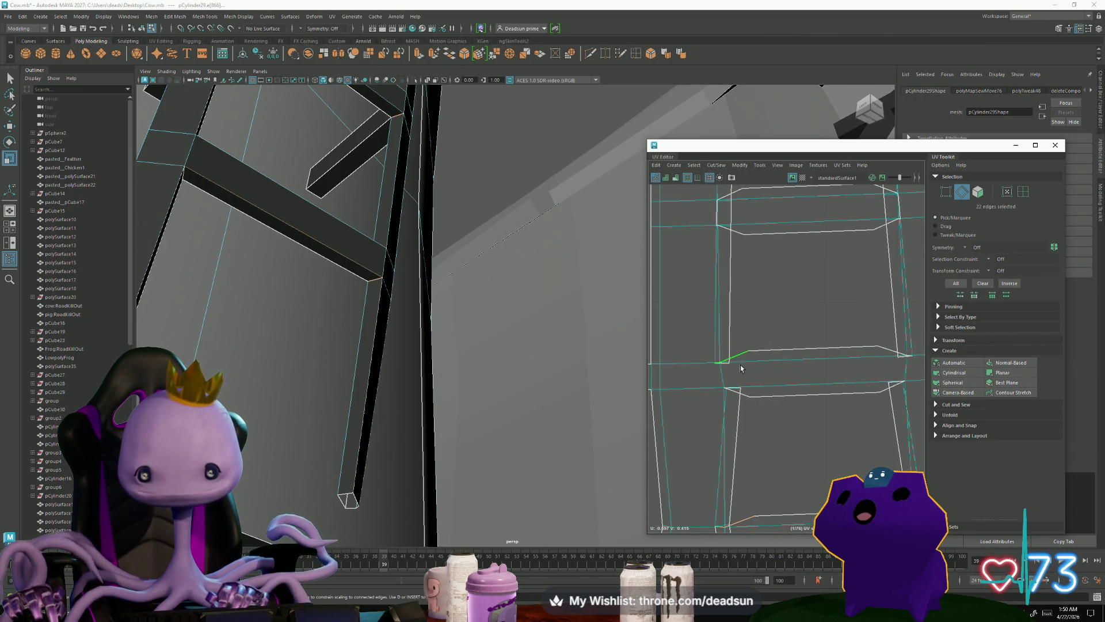
{"action": "left_click", "coordinate": [745, 392], "text": "shift"}
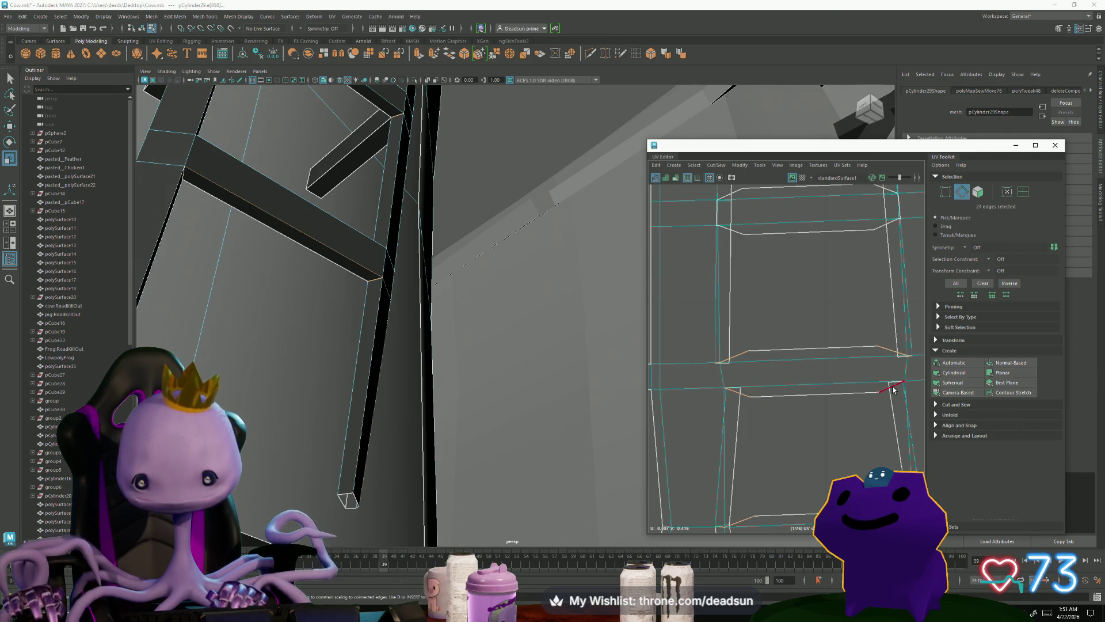
{"action": "middle_click_drag", "start_coordinate": [758, 403], "coordinate": [776, 381], "text": "alt"}
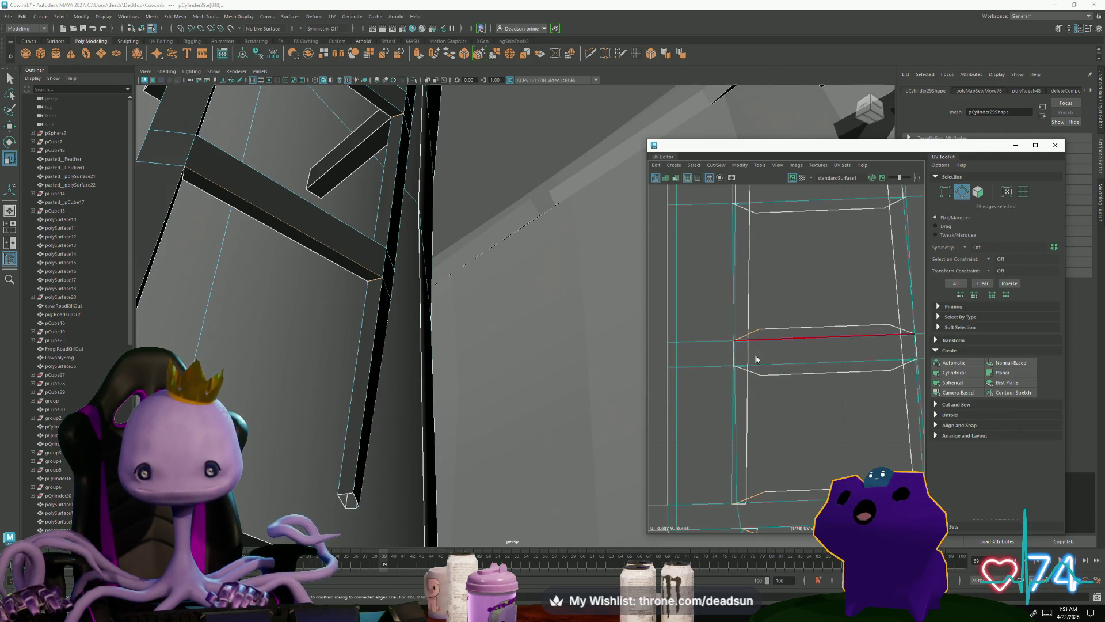
{"action": "left_click", "coordinate": [851, 347], "text": "shift"}
{"action": "left_click", "coordinate": [902, 332], "text": "shift"}
{"action": "left_click", "coordinate": [911, 366], "text": "shift"}
{"action": "middle_click_drag", "start_coordinate": [793, 306], "coordinate": [707, 351], "text": "alt"}
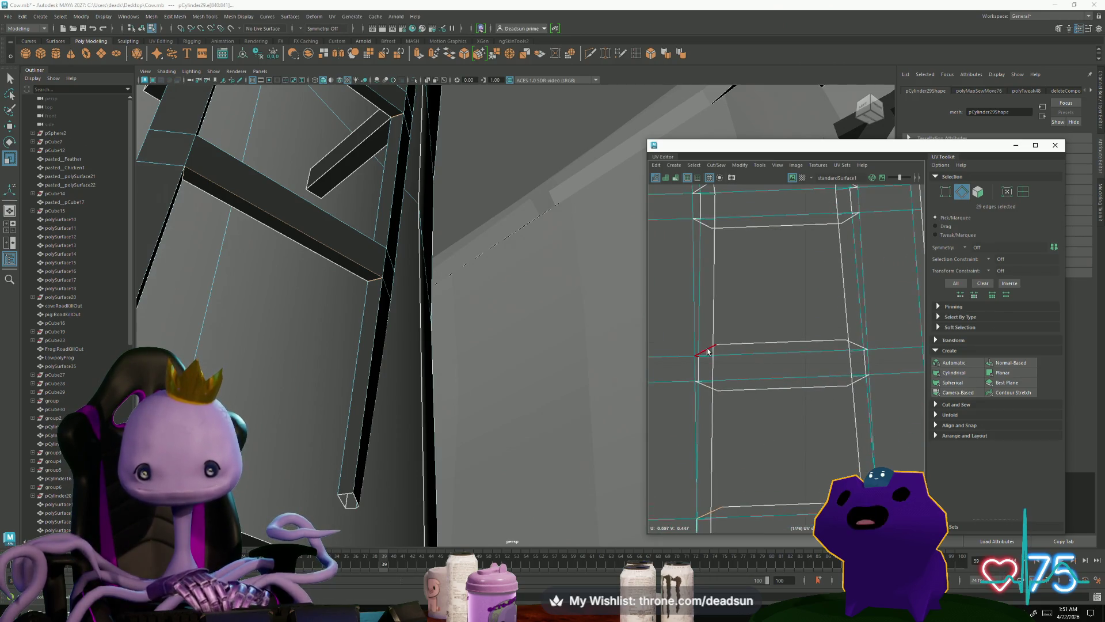
{"action": "left_click", "coordinate": [705, 352], "text": "shift"}
Step: Add more horizontal, vertical and diagonal seam edges further up the ladder shell
{"action": "scroll", "coordinate": [748, 375], "scroll_direction": "up", "scroll_amount": 3}
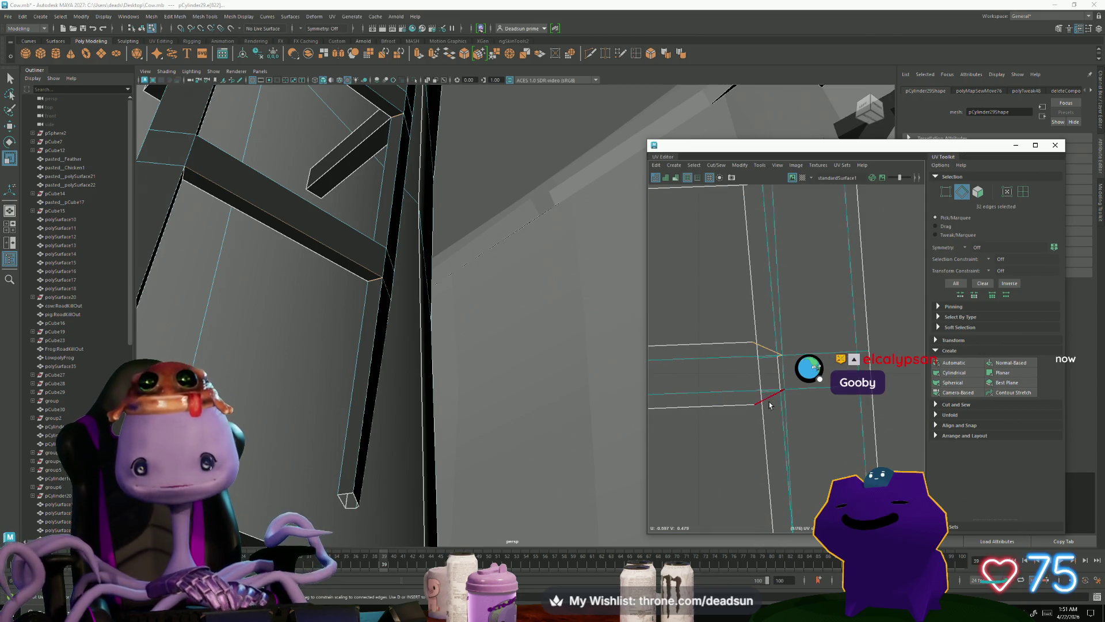
{"action": "scroll", "coordinate": [742, 324], "scroll_direction": "down", "scroll_amount": 3}
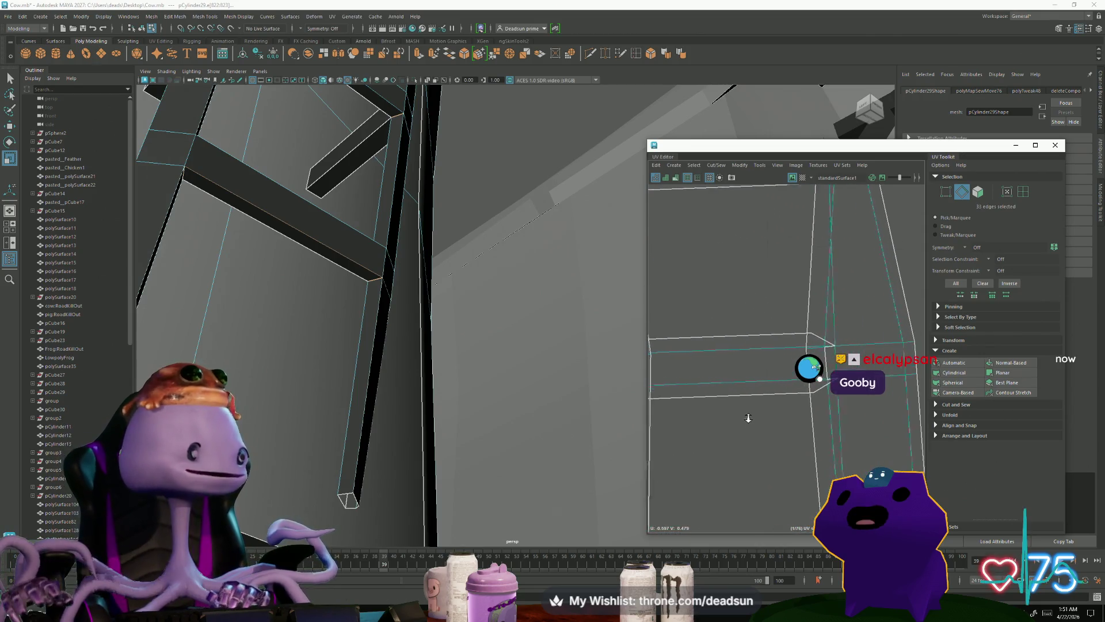
{"action": "scroll", "coordinate": [717, 387], "scroll_direction": "up", "scroll_amount": 2}
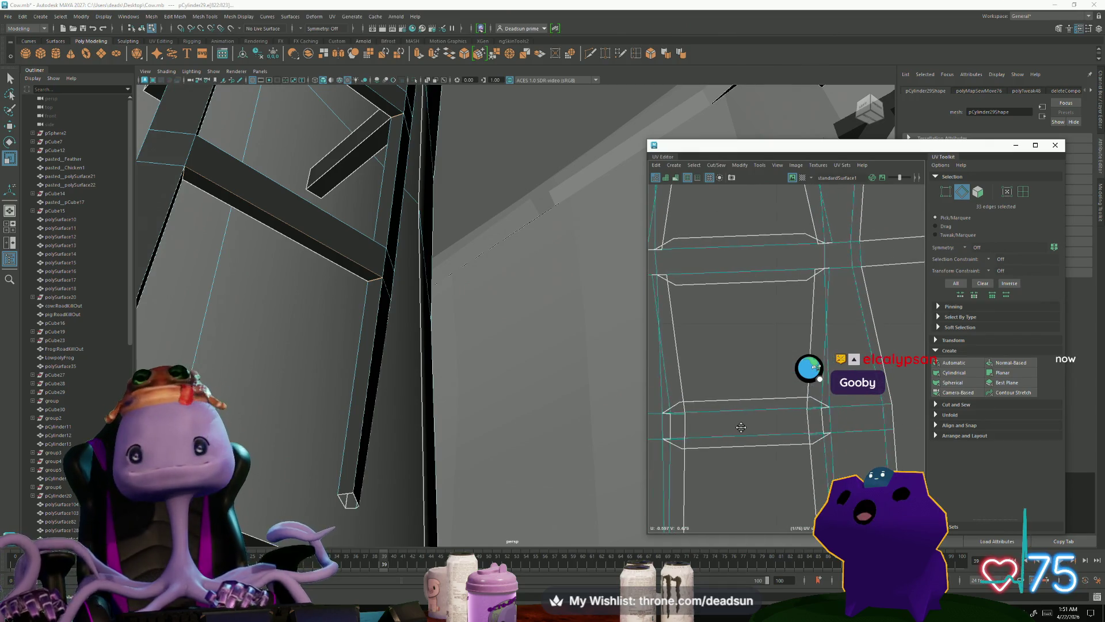
{"action": "left_click", "coordinate": [685, 344], "text": "shift"}
{"action": "left_click", "coordinate": [680, 323], "text": "shift"}
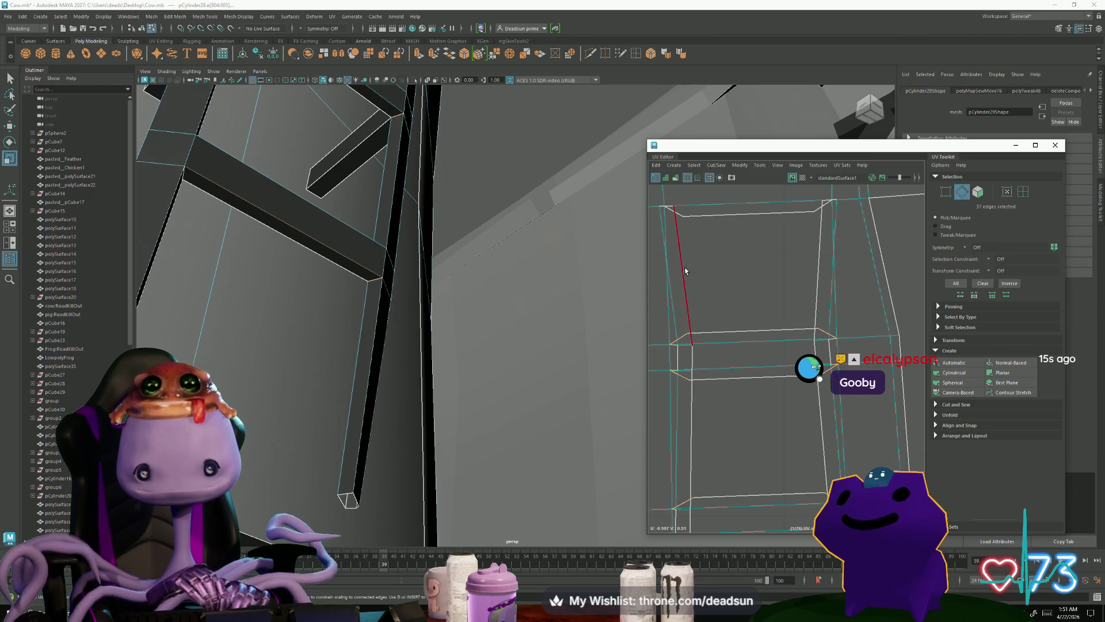
{"action": "scroll", "coordinate": [706, 351], "scroll_direction": "up", "scroll_amount": 2}
{"action": "left_click", "coordinate": [845, 334], "text": "shift"}
{"action": "left_click", "coordinate": [783, 295], "text": "shift"}
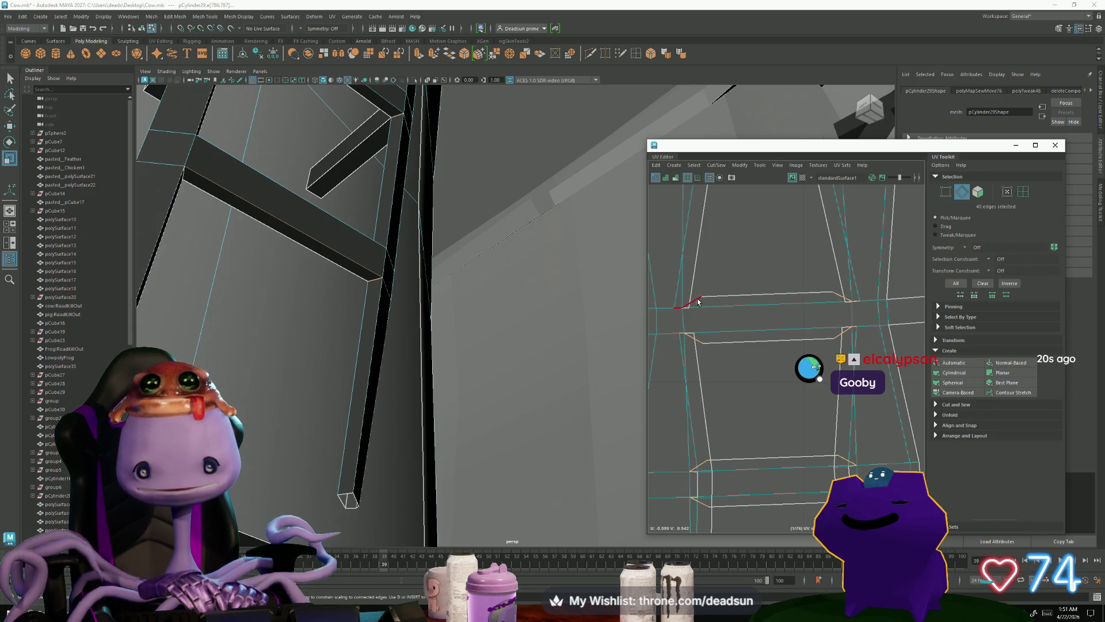
{"action": "middle_click_drag", "start_coordinate": [757, 224], "coordinate": [757, 276], "text": "alt"}
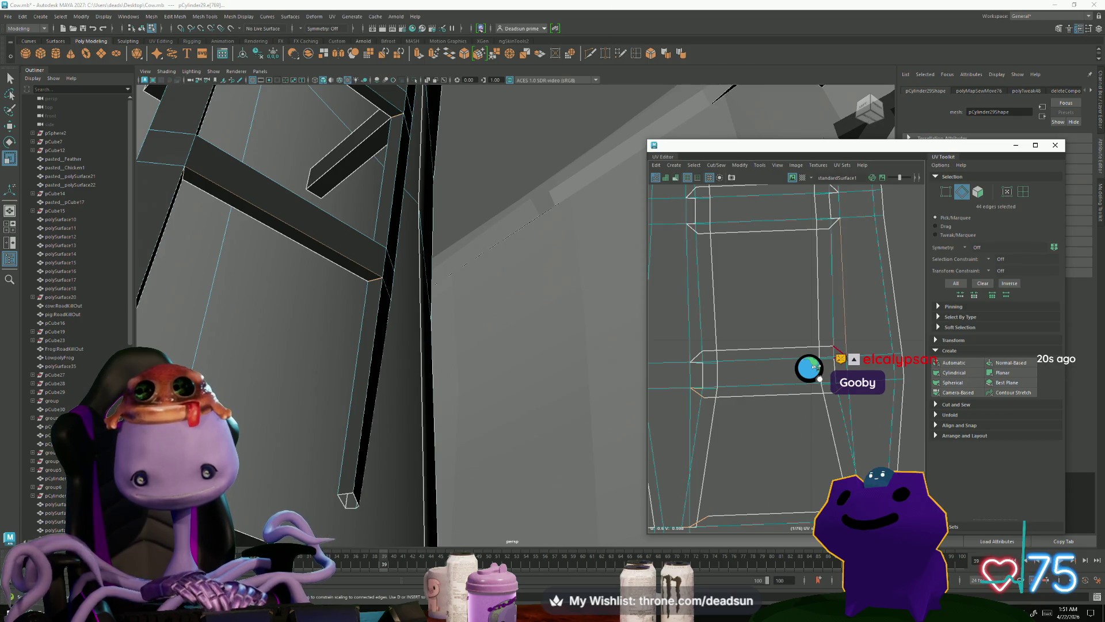
{"action": "middle_click_drag", "start_coordinate": [712, 340], "coordinate": [712, 449], "text": "alt"}
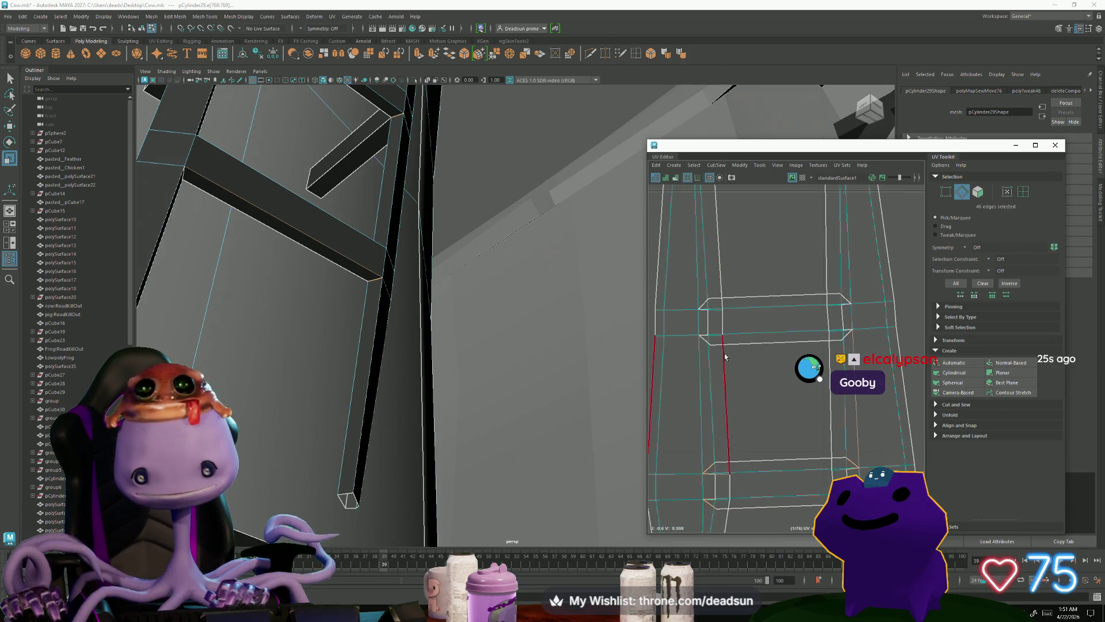
{"action": "left_click", "coordinate": [703, 334], "text": "shift"}
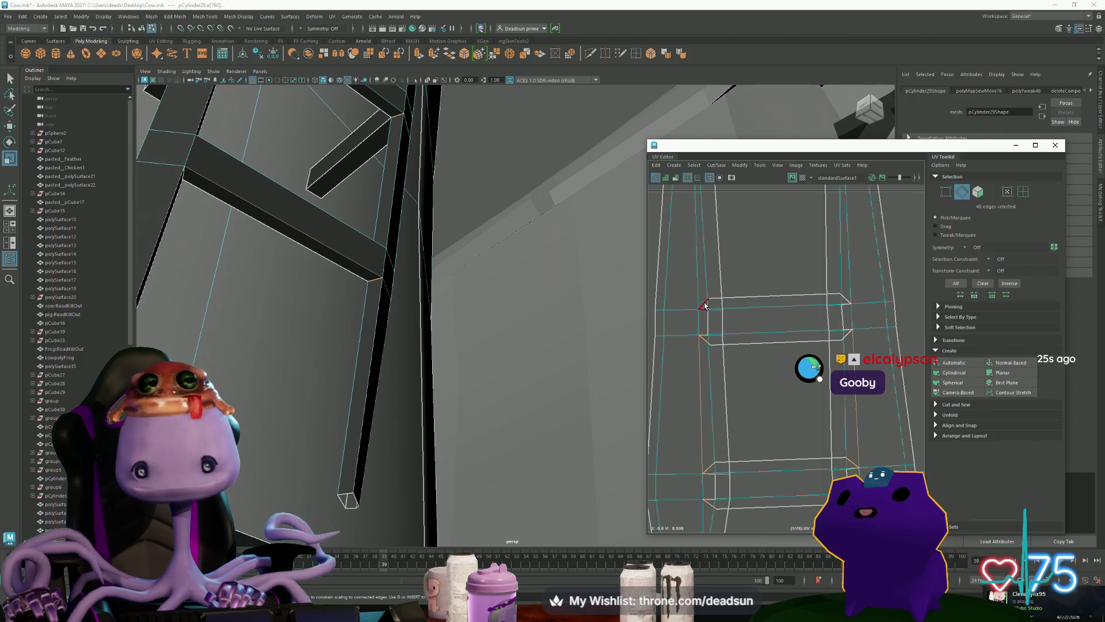
{"action": "left_click", "coordinate": [848, 315], "text": "shift"}
{"action": "mouse_move", "coordinate": [846, 322]}
{"action": "middle_mouse_down", "text": "alt"}
{"action": "mouse_move", "coordinate": [806, 271]}
{"action": "mouse_move", "coordinate": [761, 371]}
{"action": "middle_mouse_up", "text": "alt"}
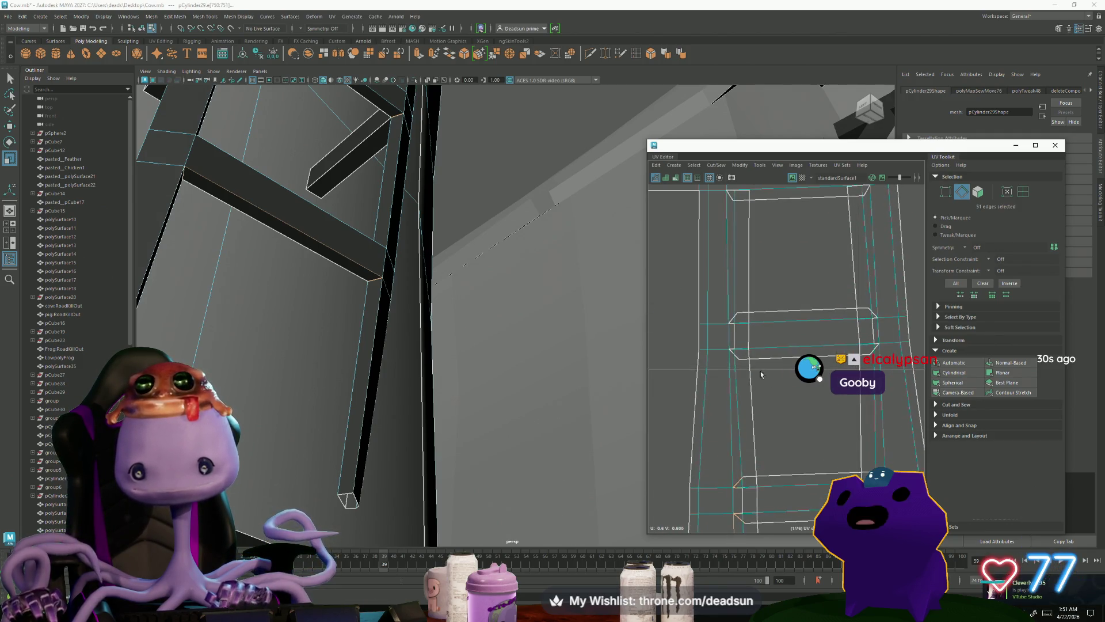
Step: Add the last rung and short edges up to the ladder's upper arch, then open Cut/Sew
{"action": "left_click", "coordinate": [742, 341], "text": "shift"}
{"action": "left_click", "coordinate": [731, 322], "text": "shift"}
{"action": "left_click", "coordinate": [874, 348], "text": "shift"}
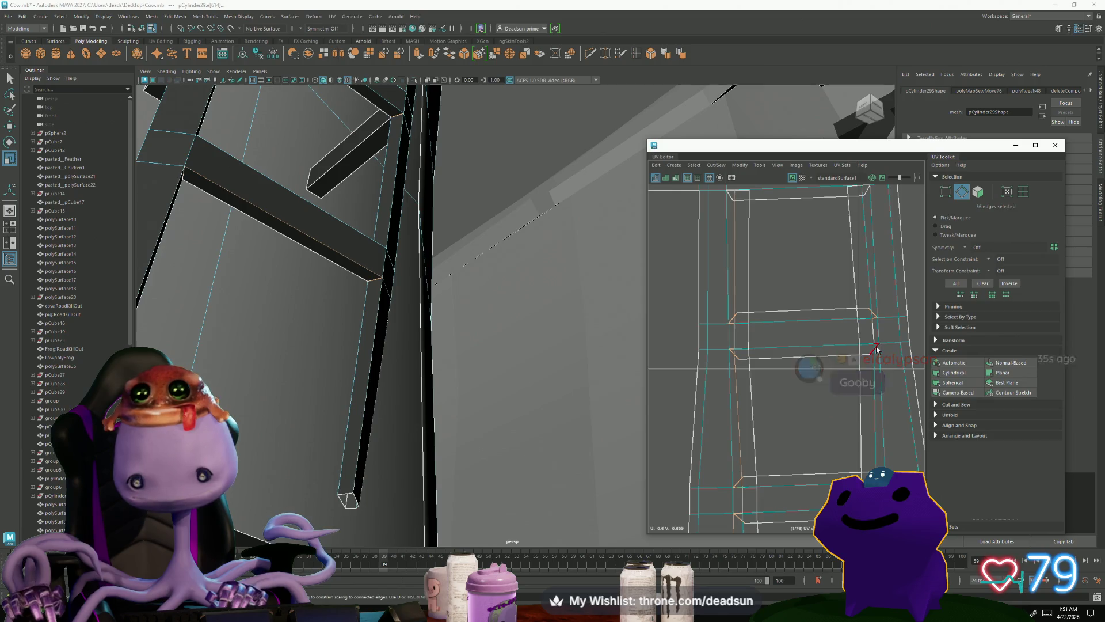
{"action": "middle_click_drag", "start_coordinate": [772, 345], "coordinate": [773, 451], "text": "alt"}
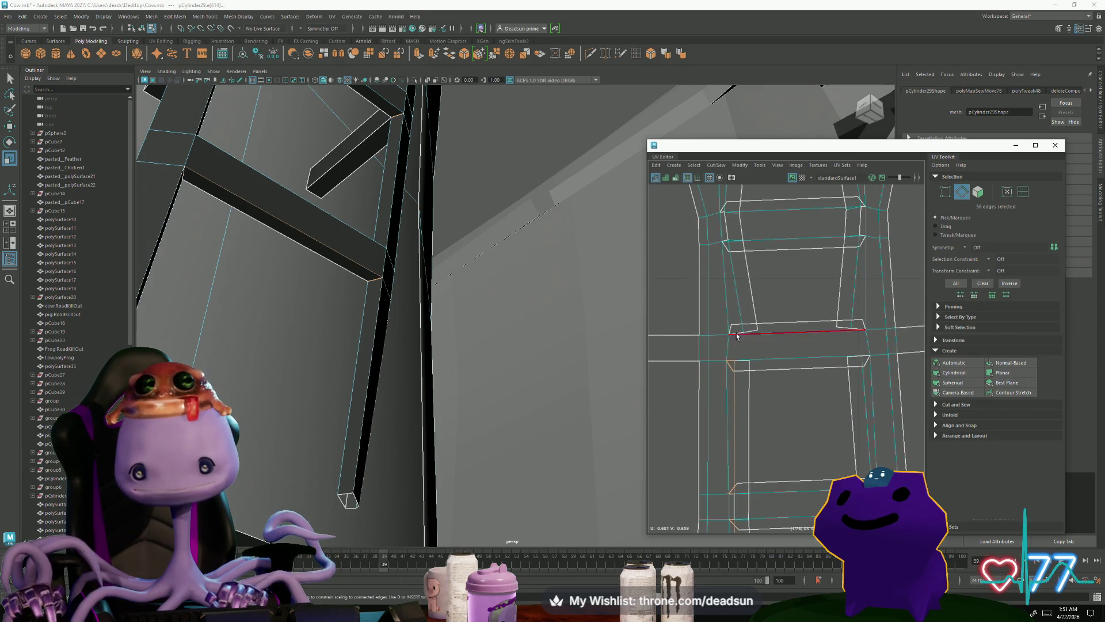
{"action": "left_click", "coordinate": [862, 325], "text": "shift"}
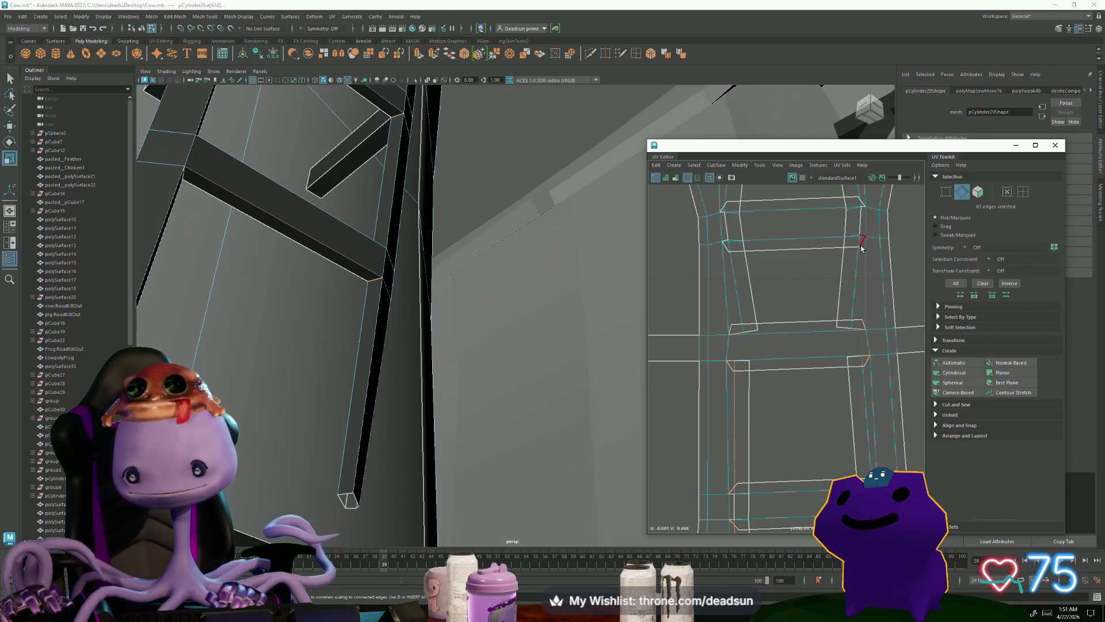
{"action": "left_click", "coordinate": [723, 208], "text": "shift"}
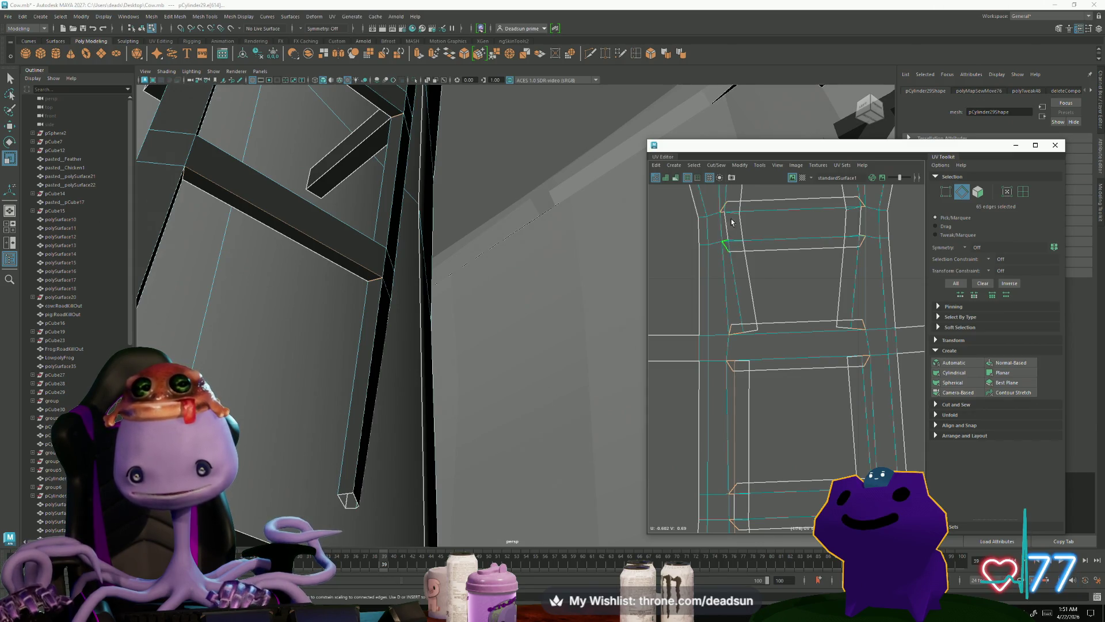
{"action": "middle_click_drag", "start_coordinate": [732, 222], "coordinate": [709, 332], "text": "alt"}
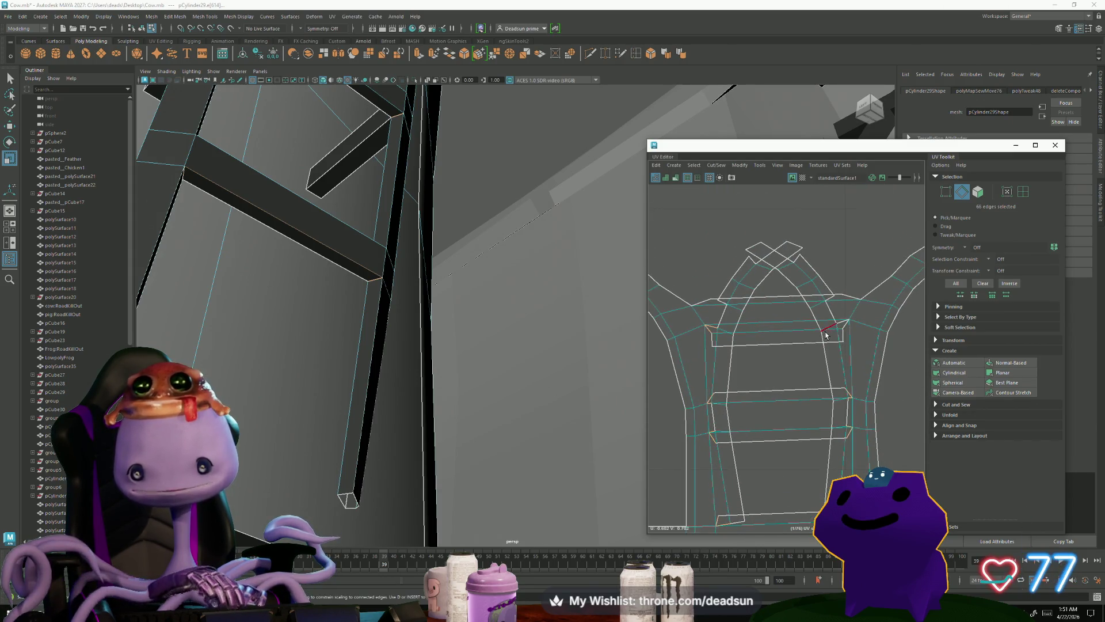
{"action": "left_click", "coordinate": [694, 165]}
Step: Move and Sew the selected edges so the ladder pieces join into one shell
{"action": "mouse_move", "coordinate": [716, 165]}
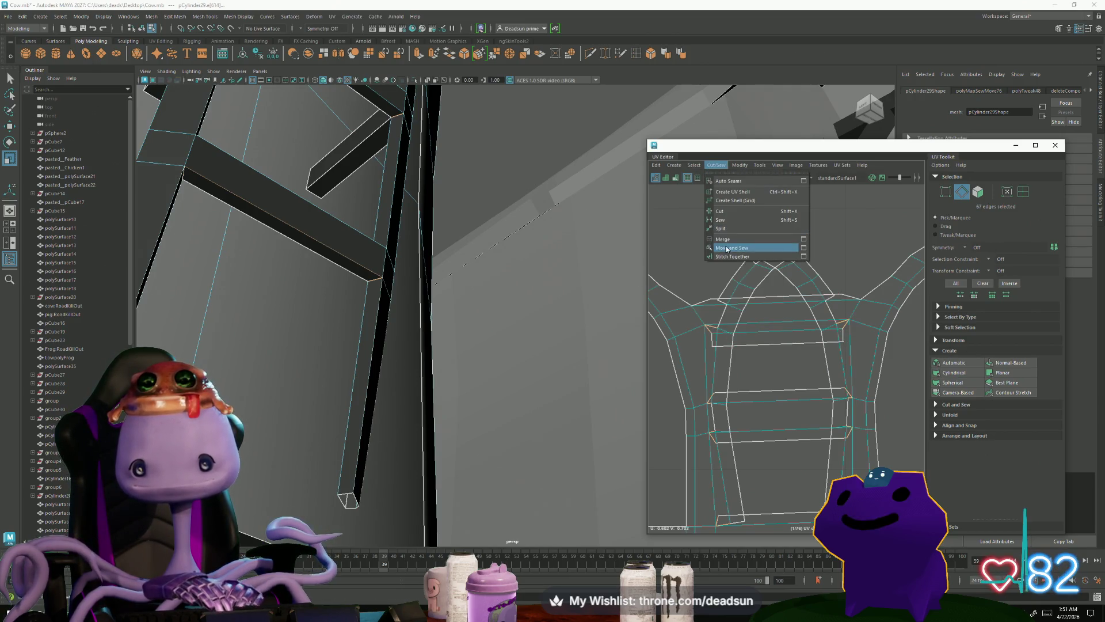
{"action": "left_click", "coordinate": [727, 249]}
{"action": "scroll", "coordinate": [766, 303], "scroll_direction": "down", "scroll_amount": 6}
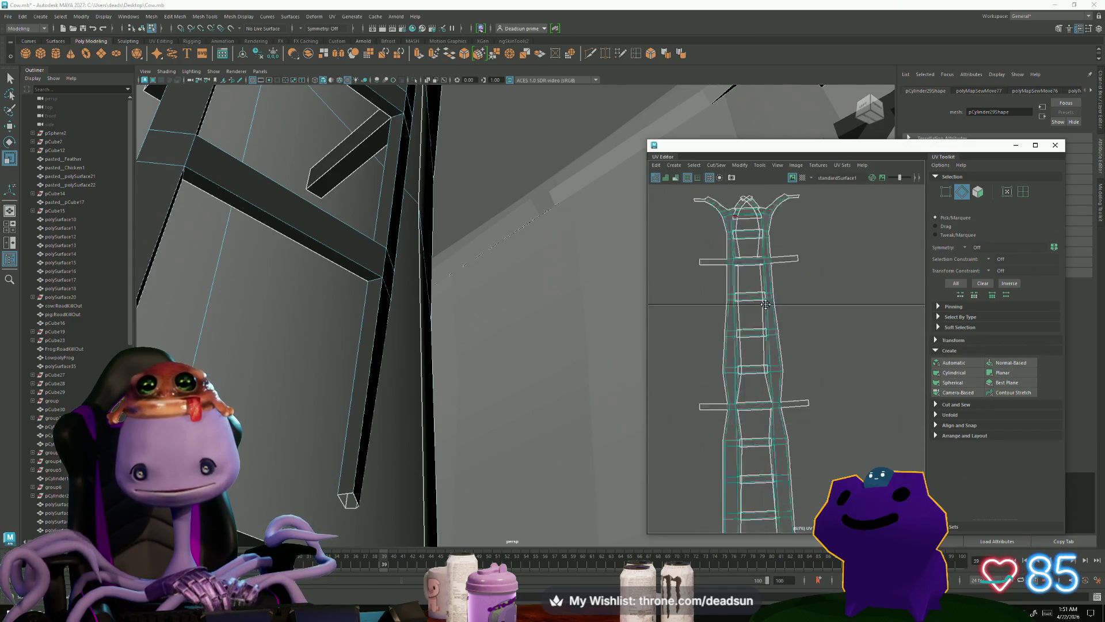
{"action": "scroll", "coordinate": [857, 444], "scroll_direction": "up", "scroll_amount": 5}
{"action": "scroll", "coordinate": [857, 443], "scroll_direction": "down", "scroll_amount": 5}
{"action": "right_click_drag", "start_coordinate": [714, 370], "coordinate": [765, 370]}
Step: Box-select one crossbar's UVs and unfold them flat with Modify > Unfold
{"action": "left_click_drag", "start_coordinate": [696, 338], "coordinate": [839, 398]}
{"action": "left_click", "coordinate": [739, 165]}
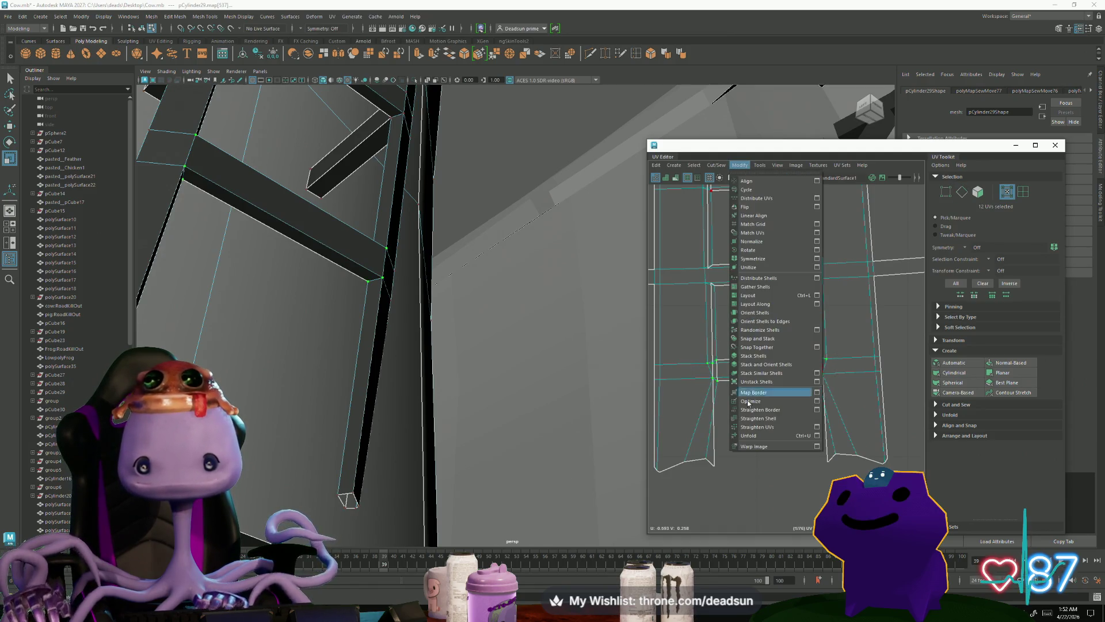
{"action": "left_click", "coordinate": [747, 435]}
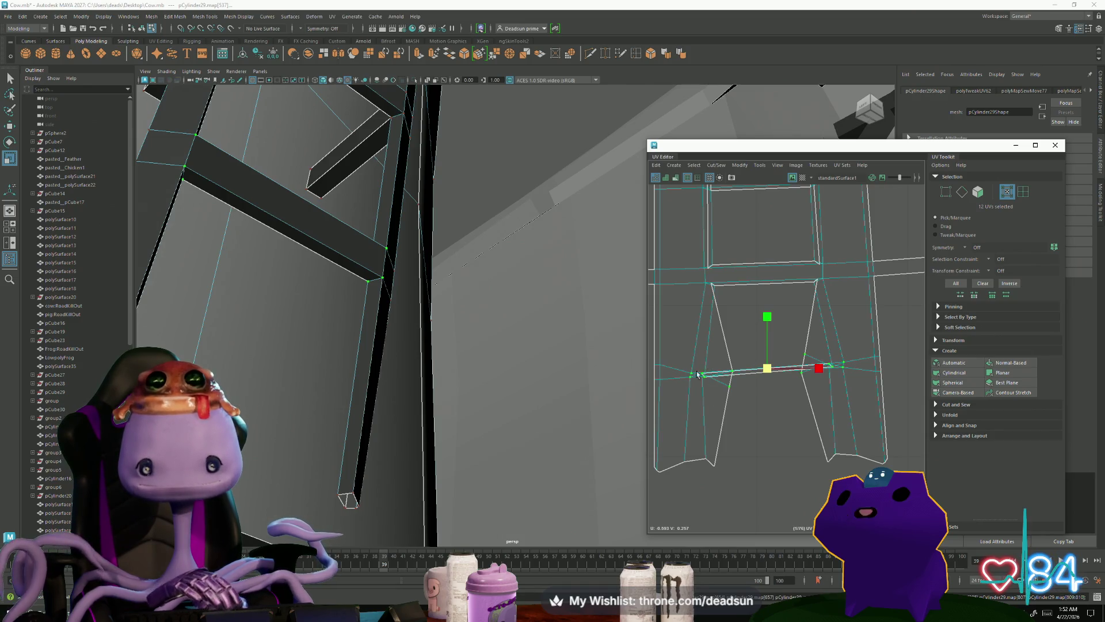
{"action": "key", "text": "f"}
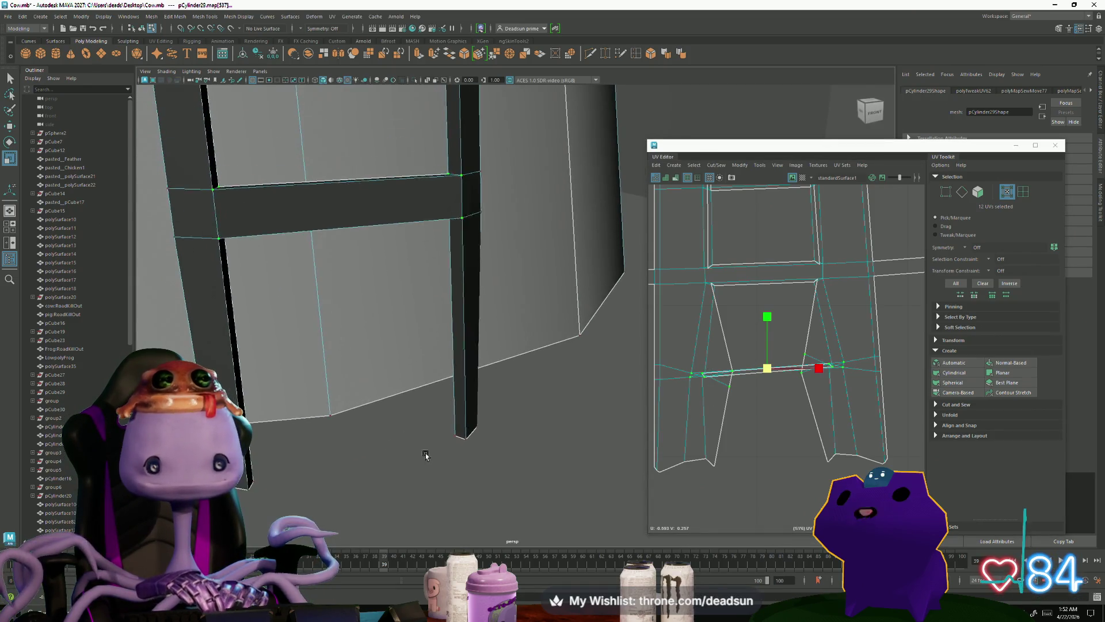
{"action": "scroll", "coordinate": [716, 420], "scroll_direction": "up", "scroll_amount": 4}
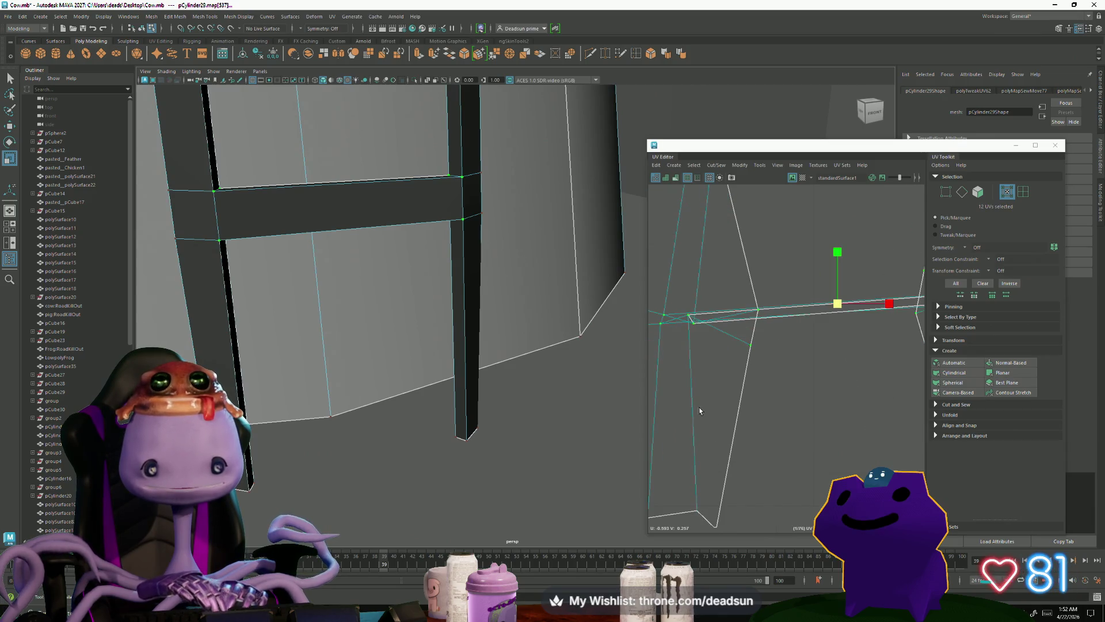
{"action": "scroll", "coordinate": [699, 406], "scroll_direction": "down", "scroll_amount": 5}
{"action": "mouse_move", "coordinate": [499, 329]}
{"action": "left_mouse_down", "text": "alt"}
{"action": "mouse_move", "coordinate": [434, 309]}
{"action": "mouse_move", "coordinate": [391, 337]}
{"action": "left_mouse_up", "text": "alt"}
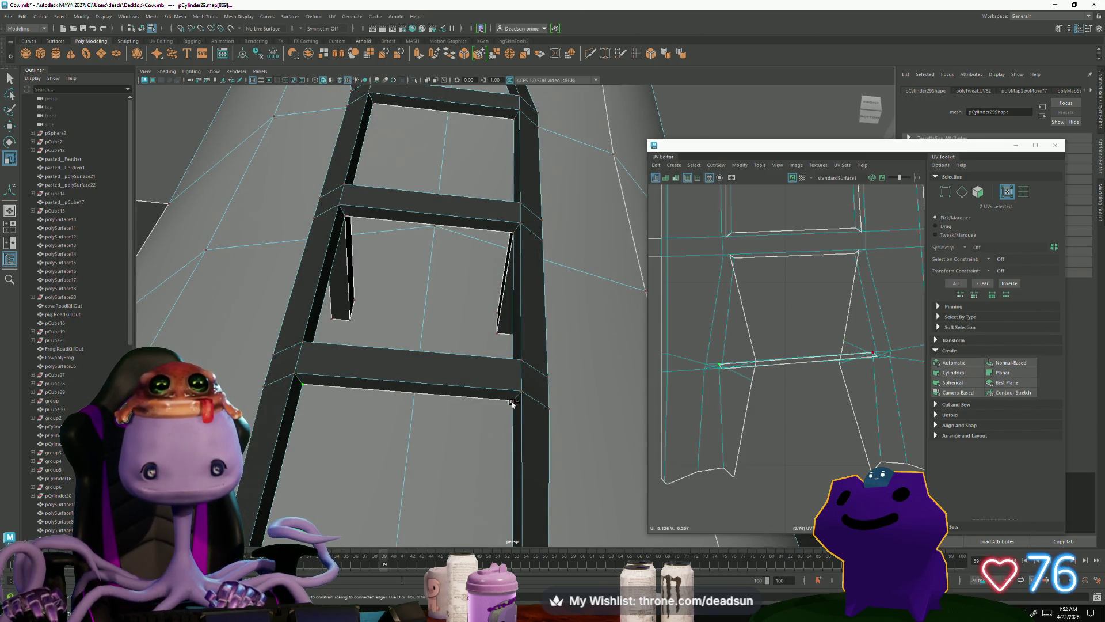
{"action": "left_click", "coordinate": [806, 379]}
Step: Frame the ladder shell in the UV view and move the rung's bottom edge UVs slightly down
{"action": "scroll", "coordinate": [810, 395], "scroll_direction": "down", "scroll_amount": 5}
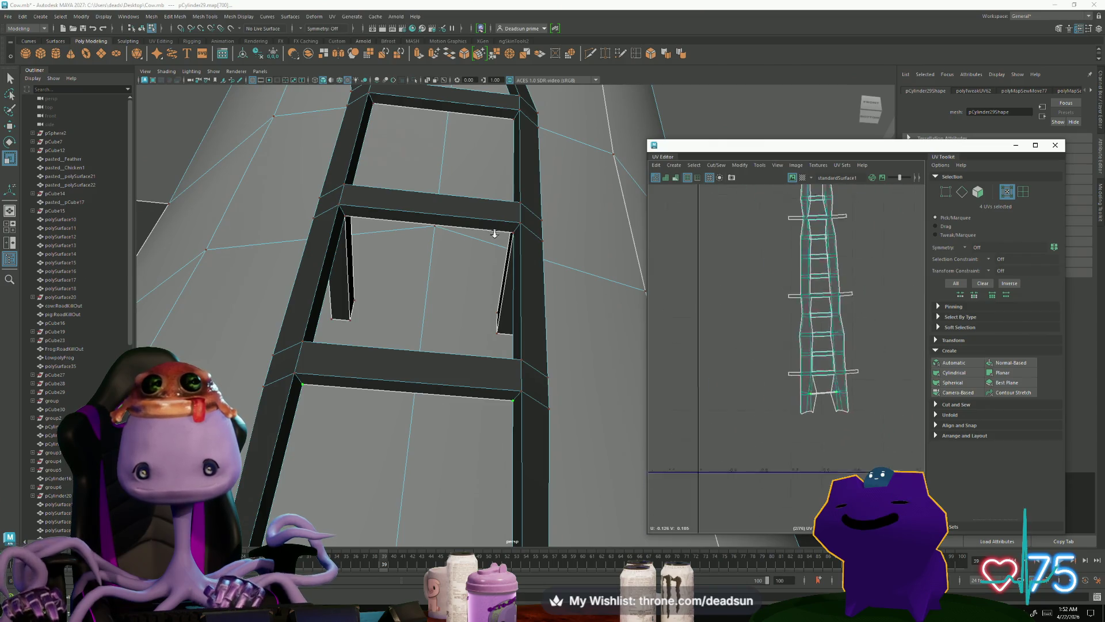
{"action": "scroll", "coordinate": [818, 380], "scroll_direction": "up", "scroll_amount": 3}
{"action": "scroll", "coordinate": [823, 368], "scroll_direction": "down", "scroll_amount": 5}
{"action": "scroll", "coordinate": [760, 400], "scroll_direction": "up", "scroll_amount": 5}
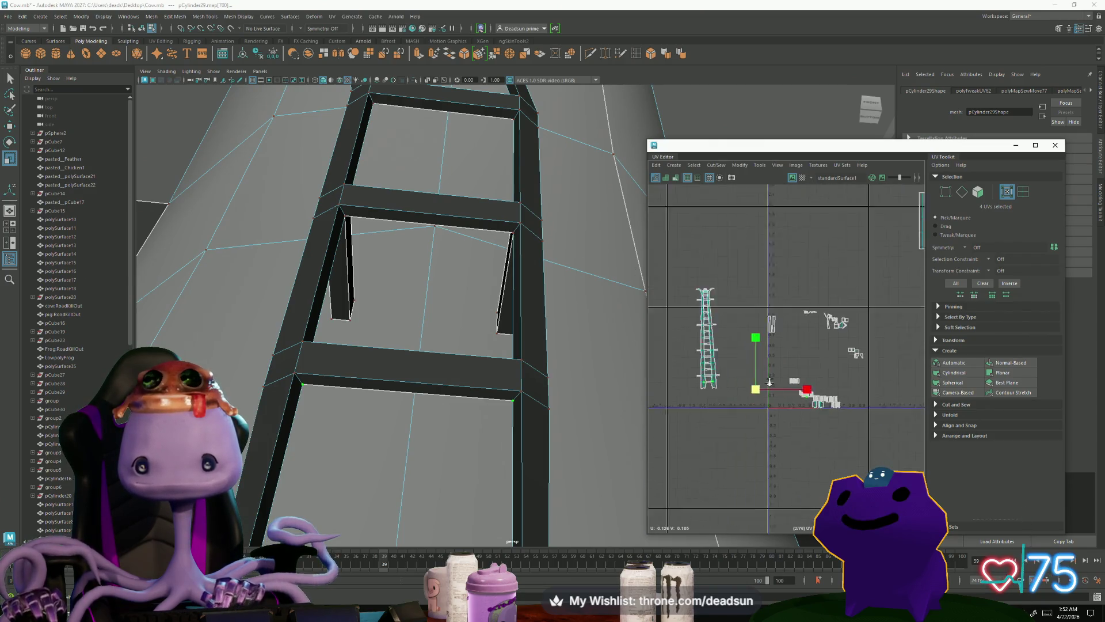
{"action": "key", "text": "a"}
{"action": "scroll", "coordinate": [799, 415], "scroll_direction": "up", "scroll_amount": 5}
{"action": "key", "text": "w"}
{"action": "left_click_drag", "start_coordinate": [782, 332], "coordinate": [784, 341]}
Step: Lower the rung's top corner UVs and narrow its bottom edge horizontally
{"action": "key", "text": "r"}
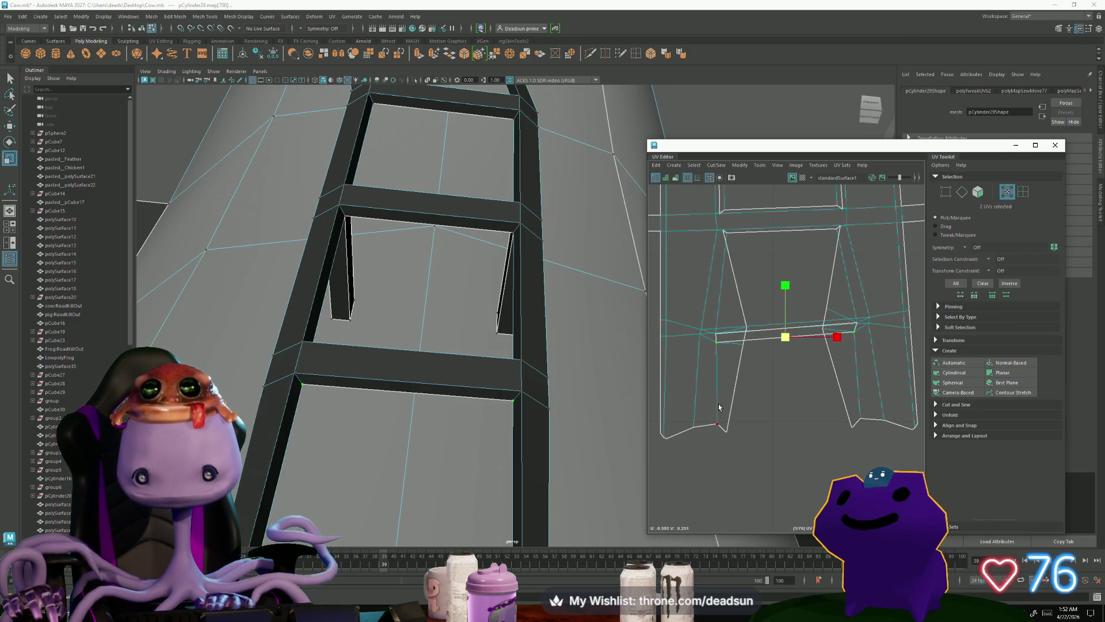
{"action": "left_click", "coordinate": [723, 231]}
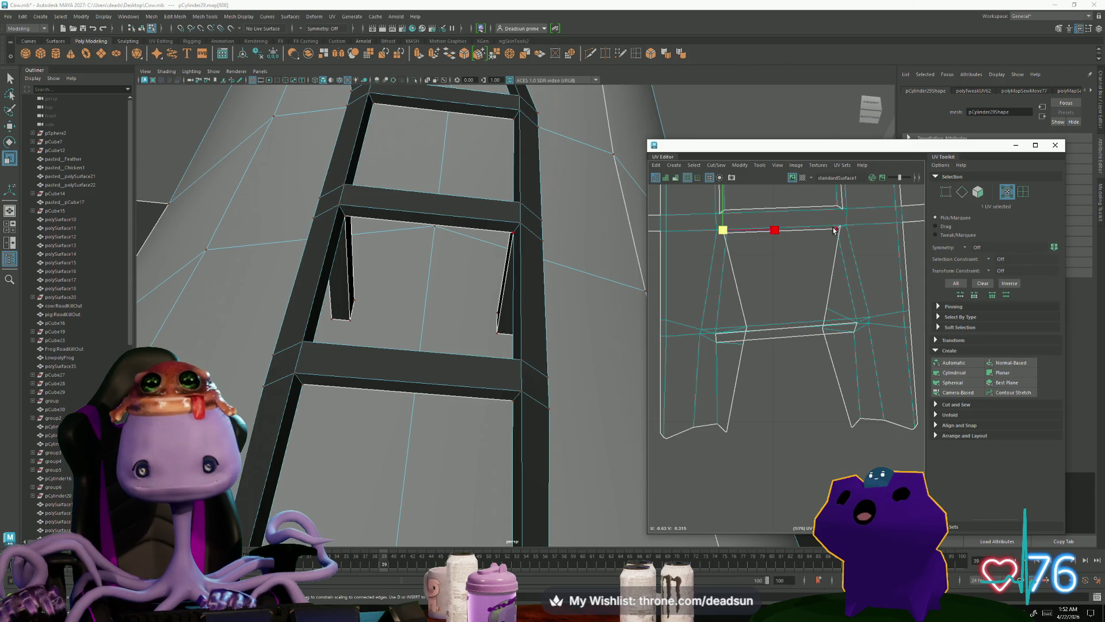
{"action": "left_click", "coordinate": [839, 227], "text": "shift"}
{"action": "key", "text": "w"}
{"action": "mouse_move", "coordinate": [781, 227]}
{"action": "left_mouse_down"}
{"action": "mouse_move", "coordinate": [784, 249]}
{"action": "mouse_move", "coordinate": [813, 250]}
{"action": "left_mouse_up"}
{"action": "left_click", "coordinate": [716, 336]}
{"action": "left_click", "coordinate": [854, 334], "text": "shift"}
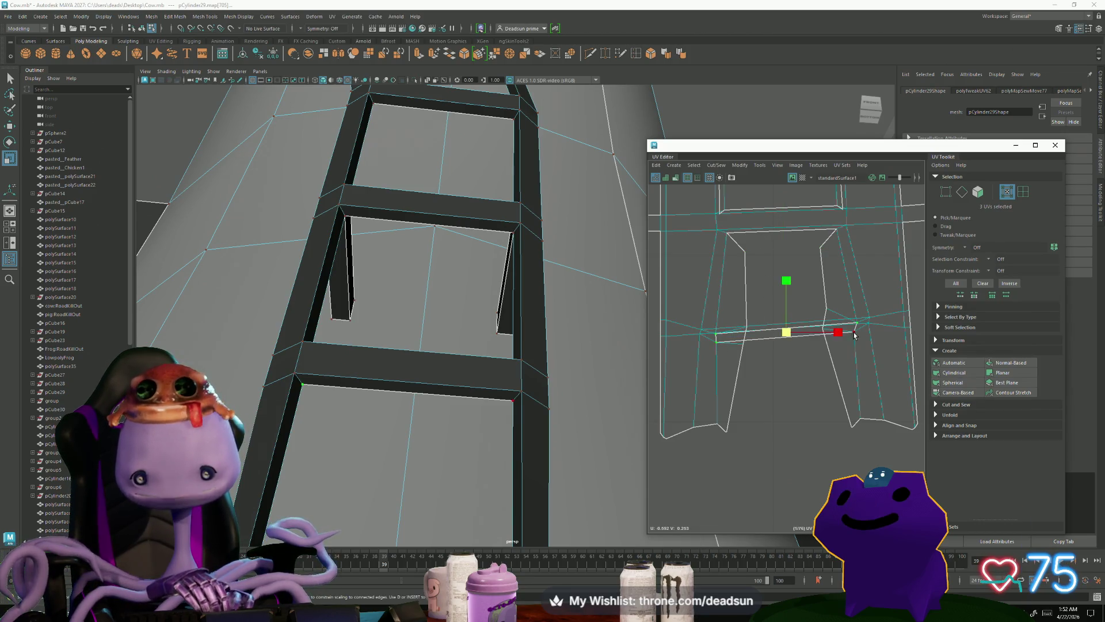
{"action": "mouse_move", "coordinate": [838, 332]}
{"action": "left_mouse_down"}
{"action": "mouse_move", "coordinate": [812, 332]}
{"action": "mouse_move", "coordinate": [827, 332]}
{"action": "left_mouse_up"}
Step: Select the crossbar's left and right corner UVs, raise that edge, then nudge it down
{"action": "scroll", "coordinate": [827, 325], "scroll_direction": "down", "scroll_amount": 2}
{"action": "scroll", "coordinate": [429, 375], "scroll_direction": "up", "scroll_amount": 4}
{"action": "mouse_move", "coordinate": [466, 313]}
{"action": "right_mouse_down", "text": "alt"}
{"action": "mouse_move", "coordinate": [507, 357]}
{"action": "mouse_move", "coordinate": [375, 447]}
{"action": "mouse_move", "coordinate": [568, 492]}
{"action": "right_mouse_up", "text": "alt"}
{"action": "scroll", "coordinate": [754, 394], "scroll_direction": "up", "scroll_amount": 5}
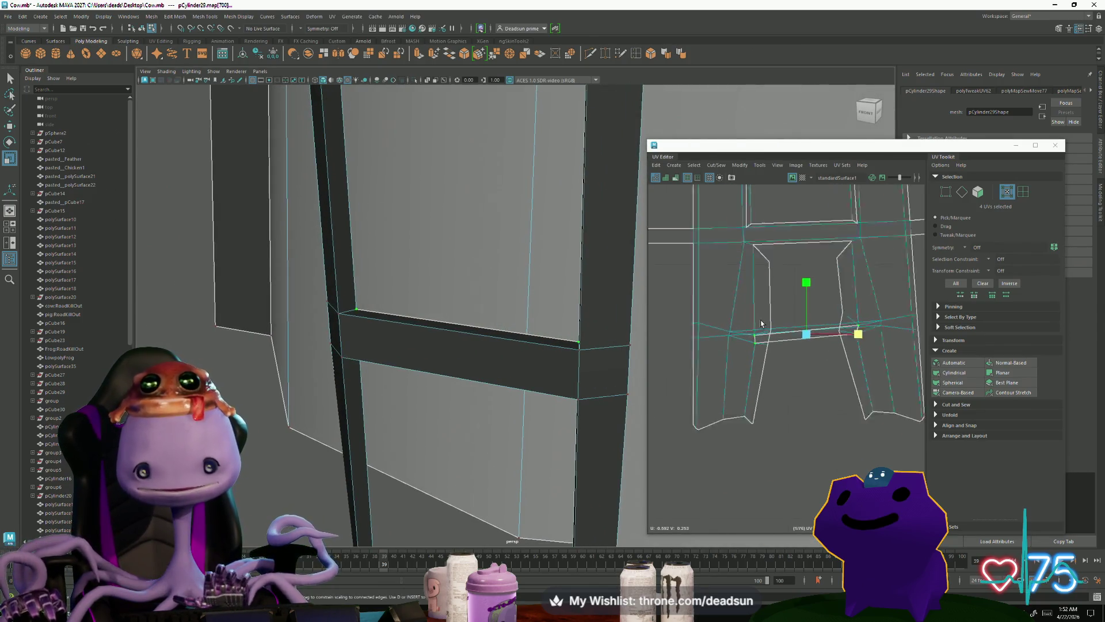
{"action": "scroll", "coordinate": [752, 395], "scroll_direction": "down", "scroll_amount": 5}
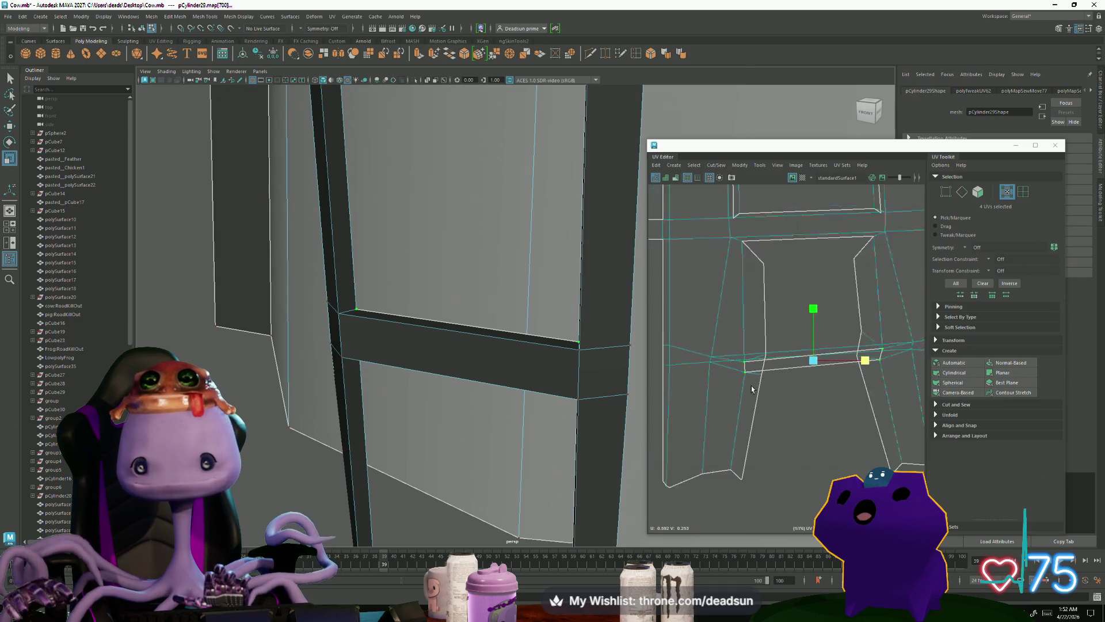
{"action": "left_click", "coordinate": [714, 387]}
{"action": "left_click", "coordinate": [885, 373], "text": "shift"}
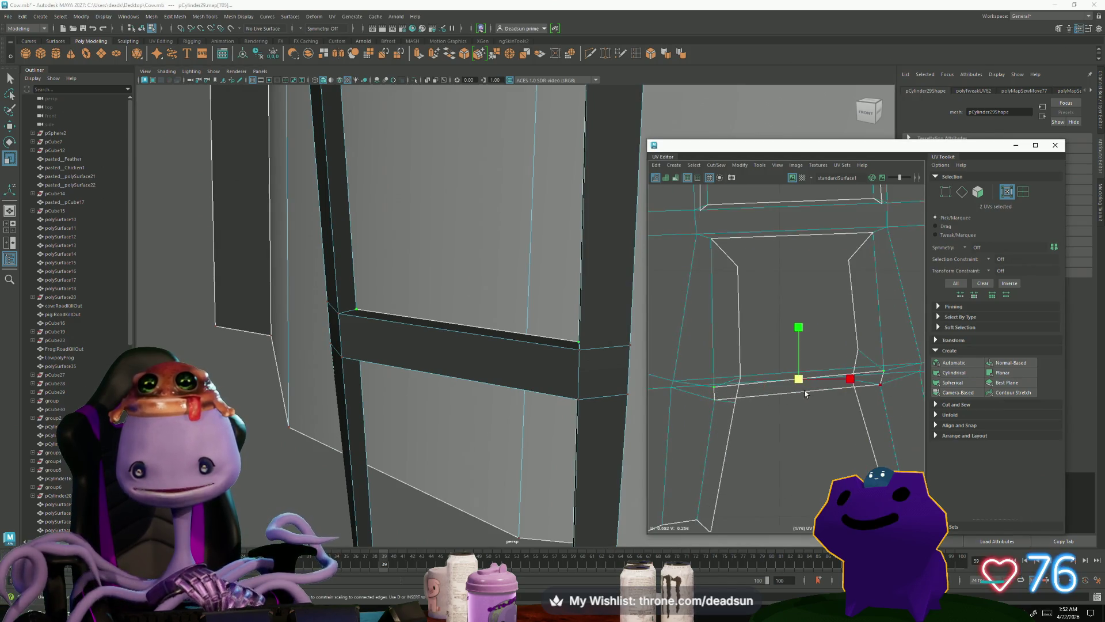
{"action": "left_click_drag", "start_coordinate": [799, 373], "coordinate": [786, 337]}
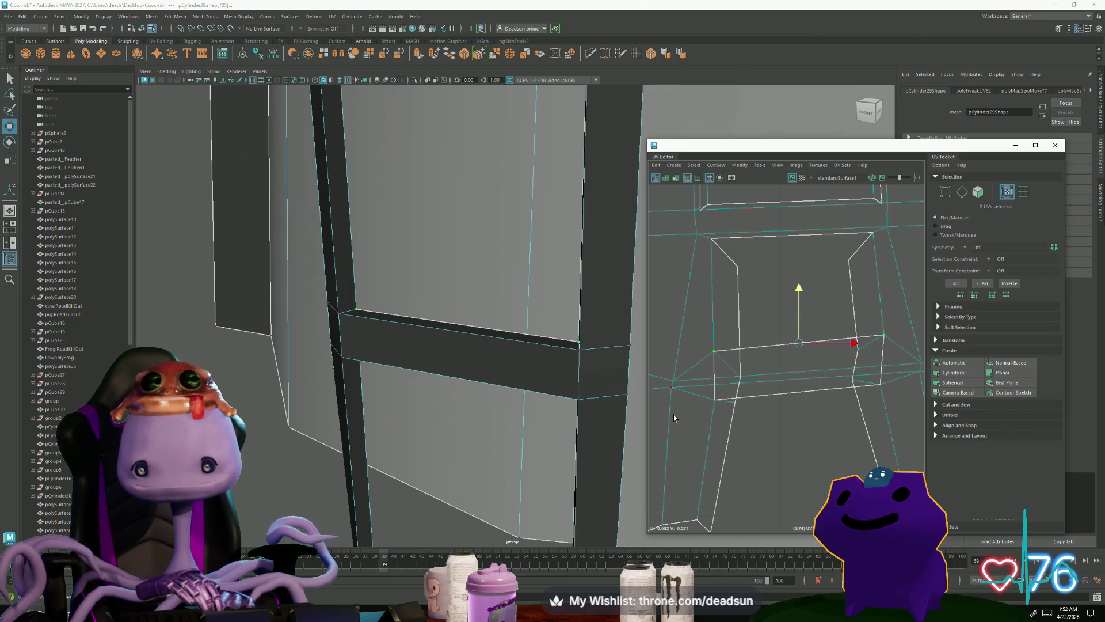
{"action": "mouse_move", "coordinate": [797, 392]}
{"action": "left_mouse_down"}
{"action": "mouse_move", "coordinate": [773, 420]}
{"action": "mouse_move", "coordinate": [797, 407]}
{"action": "left_mouse_up"}
{"action": "left_click", "coordinate": [742, 377]}
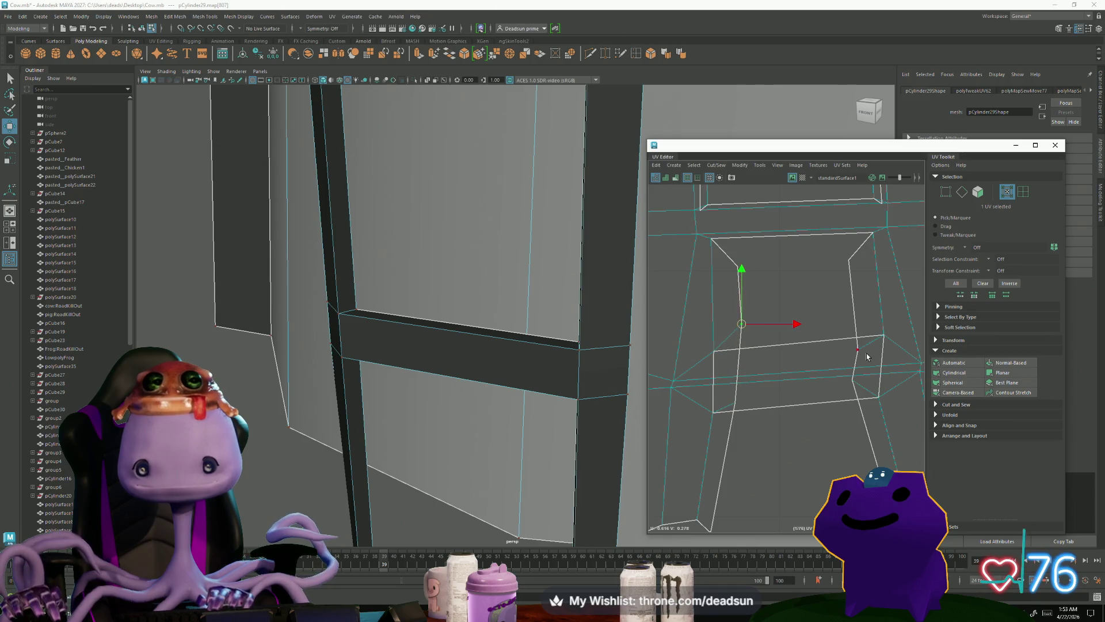
Step: Switch to UV edge selection and pick a horizontal rung edge for a marking-menu operation
{"action": "mouse_move", "coordinate": [604, 375]}
{"action": "left_mouse_down", "text": "alt"}
{"action": "mouse_move", "coordinate": [454, 377]}
{"action": "mouse_move", "coordinate": [547, 371]}
{"action": "mouse_move", "coordinate": [313, 346]}
{"action": "mouse_move", "coordinate": [523, 491]}
{"action": "mouse_move", "coordinate": [481, 412]}
{"action": "mouse_move", "coordinate": [679, 481]}
{"action": "mouse_move", "coordinate": [484, 374]}
{"action": "mouse_move", "coordinate": [503, 412]}
{"action": "mouse_move", "coordinate": [473, 395]}
{"action": "mouse_move", "coordinate": [495, 382]}
{"action": "mouse_move", "coordinate": [368, 289]}
{"action": "mouse_move", "coordinate": [392, 294]}
{"action": "left_mouse_up", "text": "alt"}
{"action": "scroll", "coordinate": [737, 474], "scroll_direction": "down", "scroll_amount": 8}
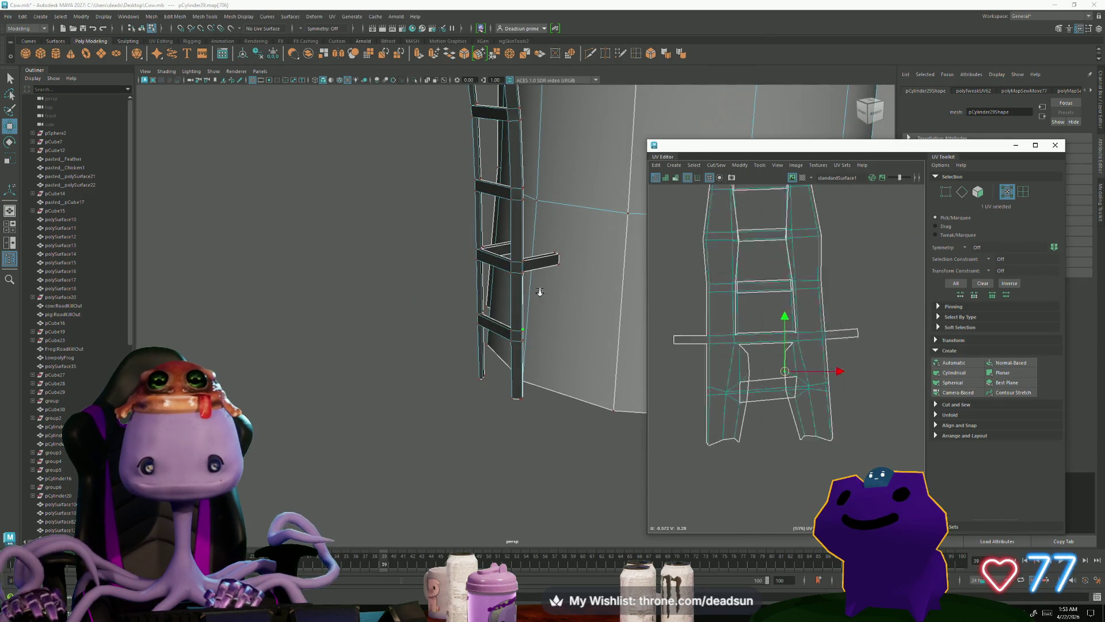
{"action": "scroll", "coordinate": [723, 427], "scroll_direction": "up", "scroll_amount": 4}
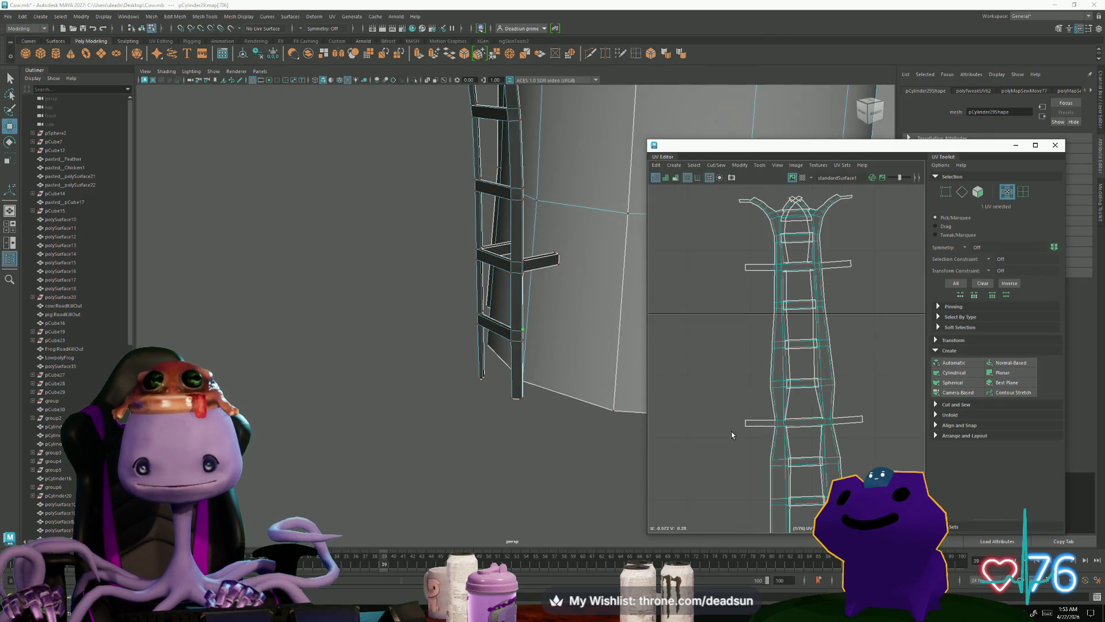
{"action": "scroll", "coordinate": [737, 374], "scroll_direction": "up", "scroll_amount": 5}
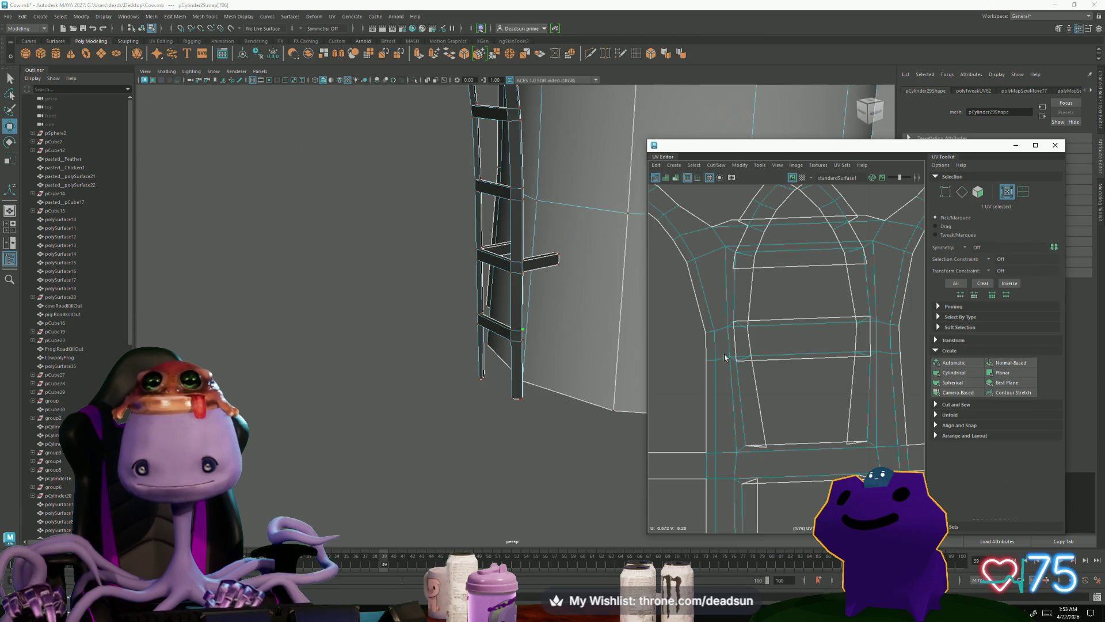
{"action": "mouse_move", "coordinate": [737, 357]}
{"action": "right_mouse_down"}
{"action": "mouse_move", "coordinate": [752, 367]}
{"action": "mouse_move", "coordinate": [749, 322]}
{"action": "right_mouse_up"}
{"action": "left_click", "coordinate": [746, 321]}
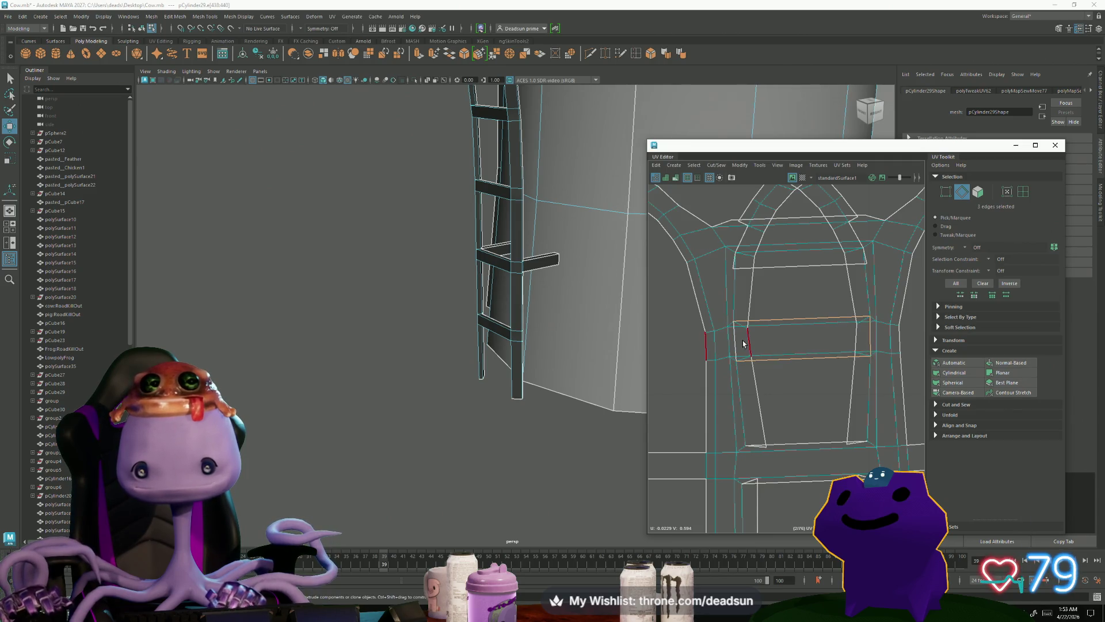
{"action": "right_click_drag", "start_coordinate": [796, 353], "coordinate": [867, 340]}
{"action": "scroll", "coordinate": [845, 362], "scroll_direction": "down", "scroll_amount": 5}
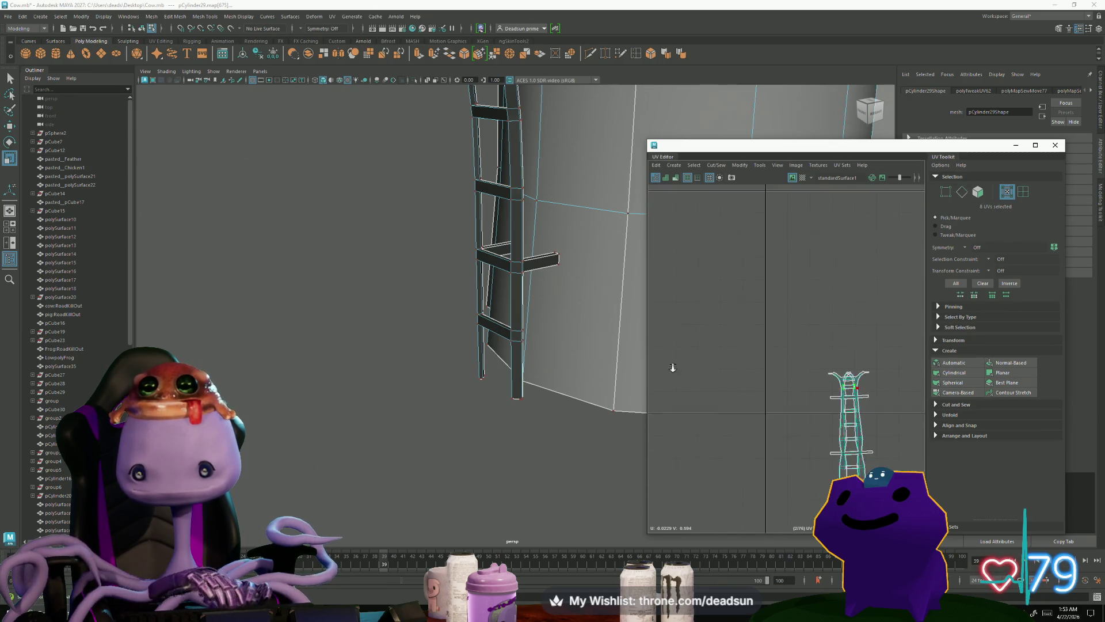
Step: Frame the ladder and its selected UVs, then nudge the selected ladder UVs slightly
{"action": "middle_click_drag", "start_coordinate": [845, 362], "coordinate": [719, 277], "text": "alt"}
{"action": "key", "text": "f"}
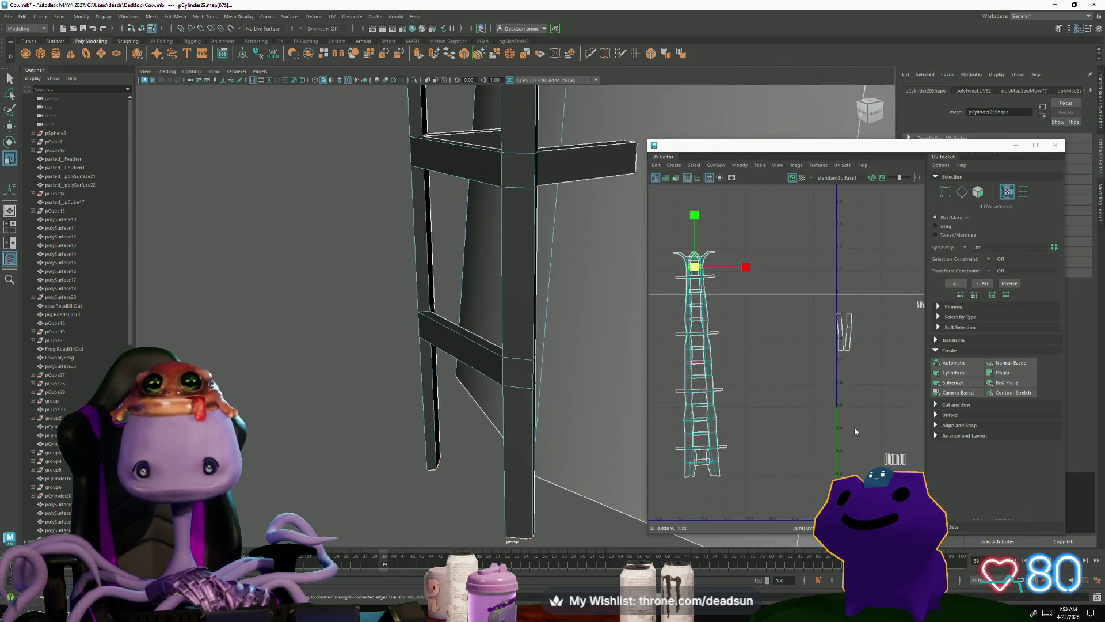
{"action": "key", "text": "f"}
{"action": "scroll", "coordinate": [754, 364], "scroll_direction": "up", "scroll_amount": 3}
{"action": "mouse_move", "coordinate": [440, 346]}
{"action": "left_mouse_down", "text": "alt"}
{"action": "mouse_move", "coordinate": [439, 365]}
{"action": "mouse_move", "coordinate": [535, 407]}
{"action": "mouse_move", "coordinate": [520, 399]}
{"action": "mouse_move", "coordinate": [501, 412]}
{"action": "left_mouse_up", "text": "alt"}
{"action": "scroll", "coordinate": [747, 420], "scroll_direction": "up", "scroll_amount": 5}
{"action": "scroll", "coordinate": [747, 420], "scroll_direction": "up", "scroll_amount": 5}
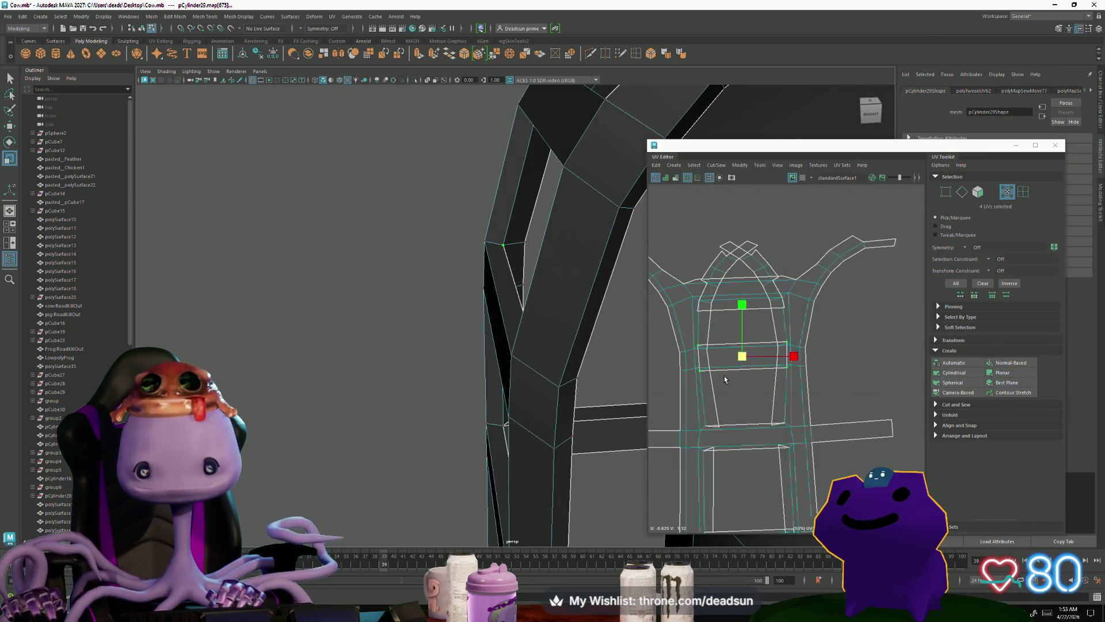
{"action": "left_click_drag", "start_coordinate": [758, 350], "coordinate": [759, 351]}
Step: Select a UV near the strip's bottom, then undo the last UV tweak and sew
{"action": "mouse_move", "coordinate": [439, 340]}
{"action": "left_mouse_down", "text": "alt"}
{"action": "mouse_move", "coordinate": [402, 336]}
{"action": "mouse_move", "coordinate": [431, 328]}
{"action": "mouse_move", "coordinate": [418, 340]}
{"action": "left_mouse_up", "text": "alt"}
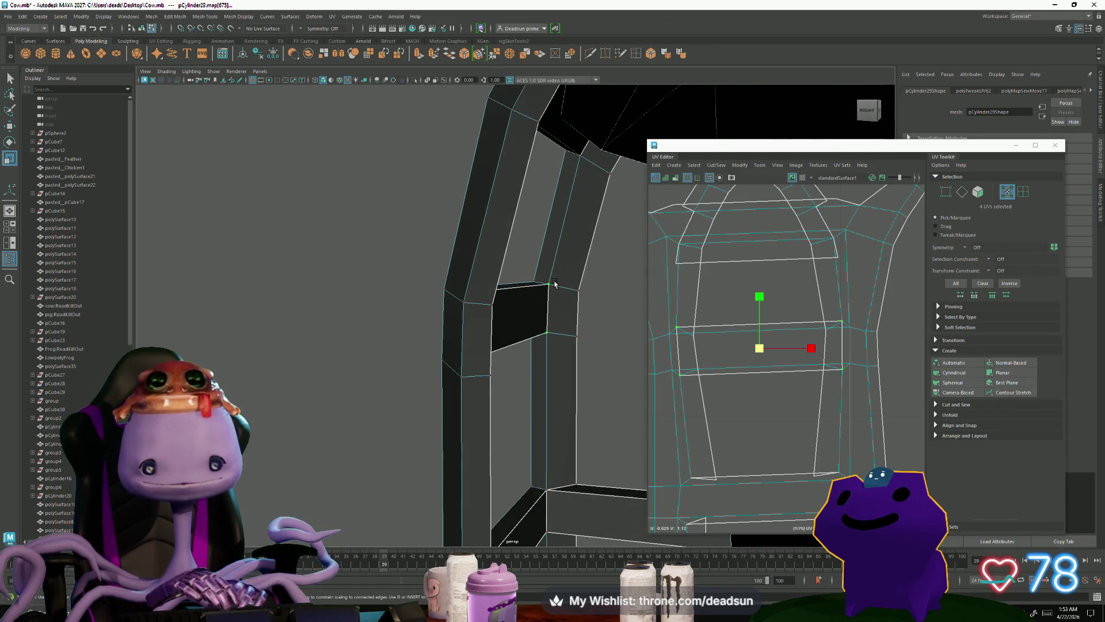
{"action": "left_click_drag", "start_coordinate": [558, 337], "coordinate": [564, 335], "text": "alt"}
{"action": "scroll", "coordinate": [673, 371], "scroll_direction": "down", "scroll_amount": 5}
{"action": "scroll", "coordinate": [716, 235], "scroll_direction": "up", "scroll_amount": 2}
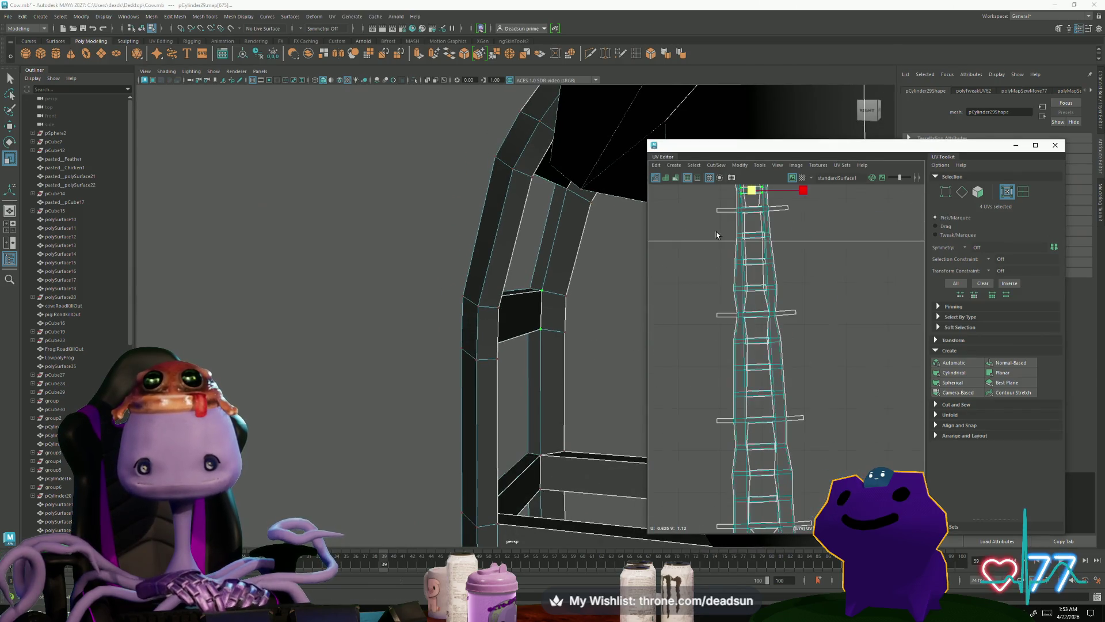
{"action": "left_click", "coordinate": [755, 499]}
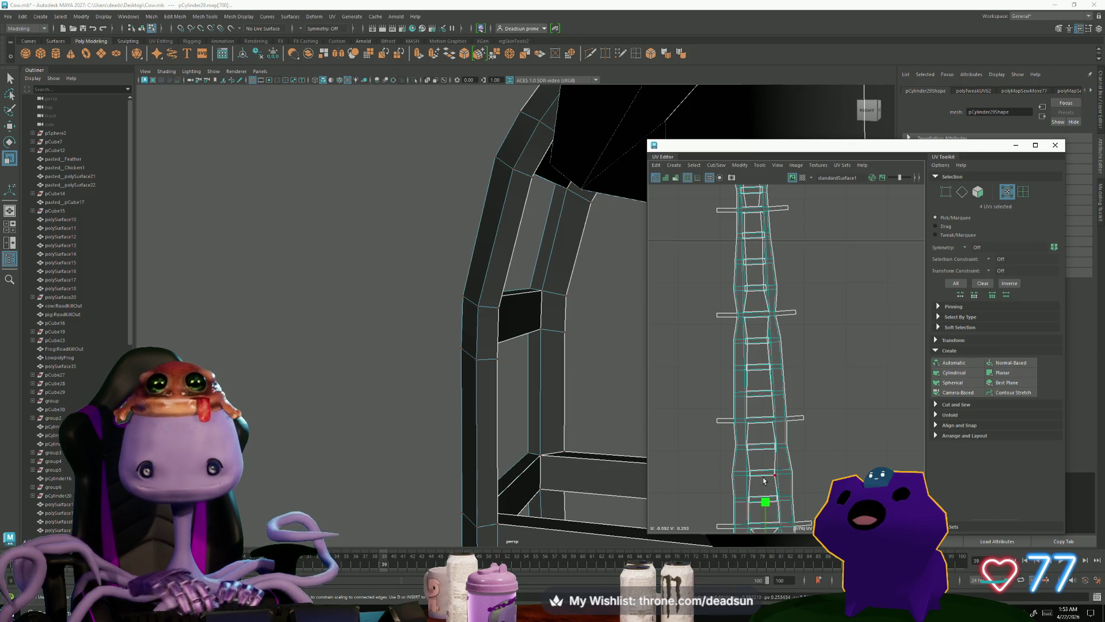
{"action": "scroll", "coordinate": [794, 480], "scroll_direction": "down", "scroll_amount": 3}
{"action": "middle_click_drag", "start_coordinate": [718, 443], "coordinate": [735, 399], "text": "alt"}
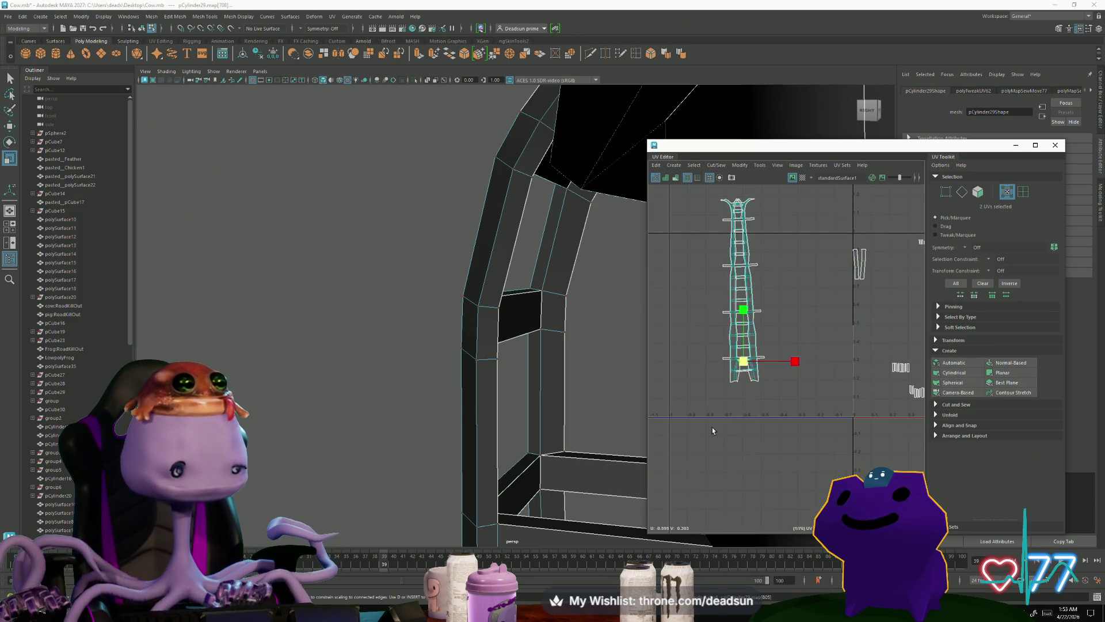
{"action": "key", "text": "ctrl+z"}
{"action": "key", "text": "ctrl+z"}
{"action": "key", "text": "ctrl+z"}
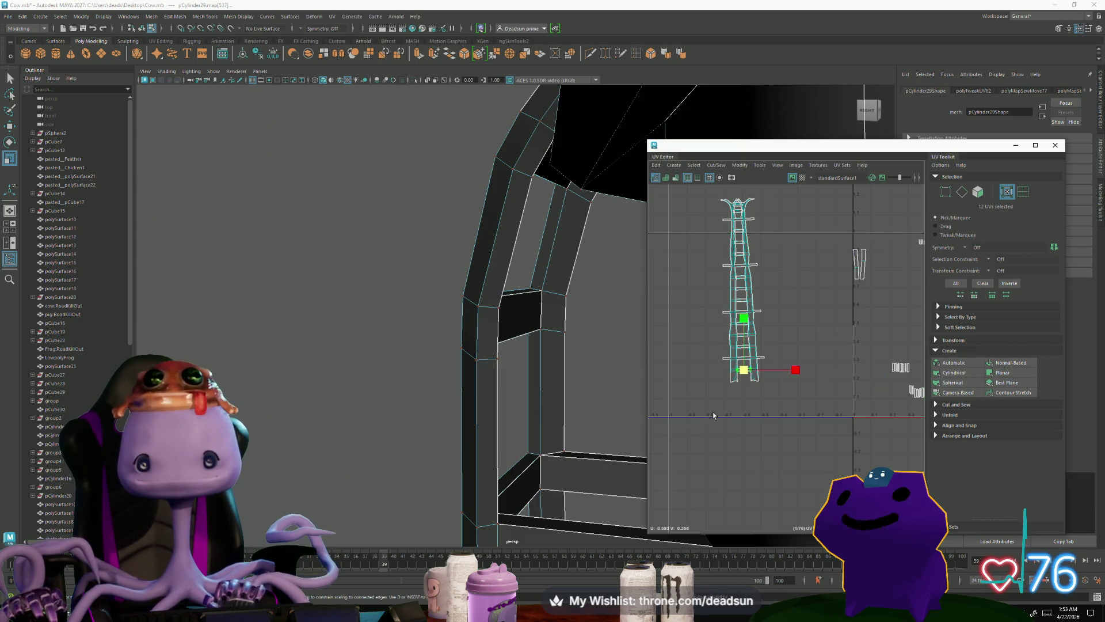
{"action": "key", "text": "ctrl+z"}
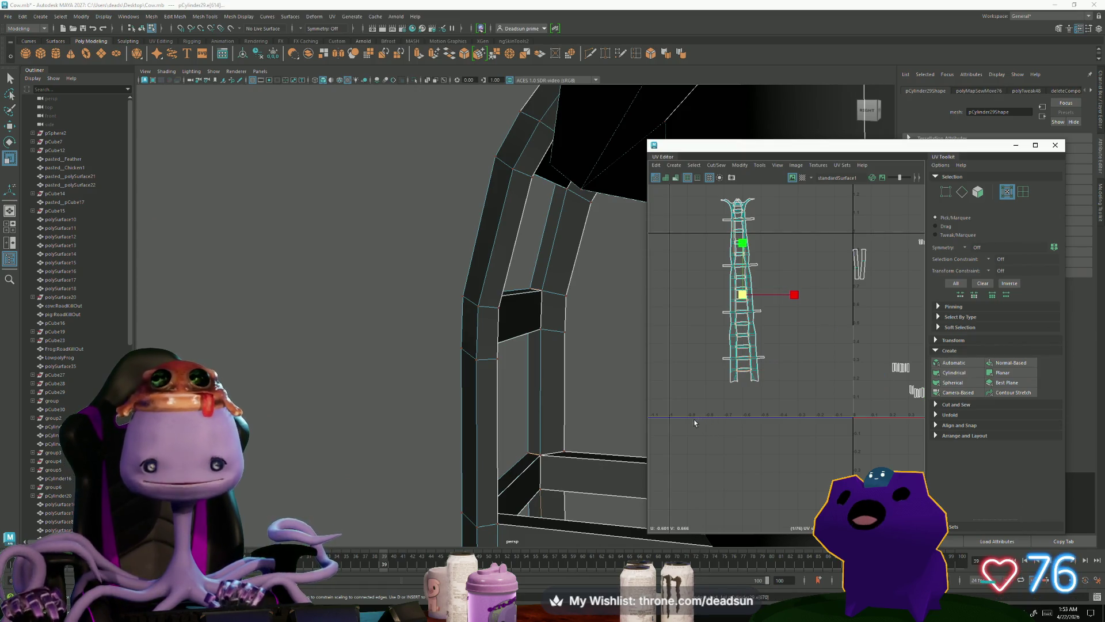
Step: Select several ladder edges, clear the selection, and undo the remaining sew and move steps
{"action": "mouse_move", "coordinate": [557, 316]}
{"action": "left_mouse_down", "text": "alt"}
{"action": "mouse_move", "coordinate": [580, 338]}
{"action": "mouse_move", "coordinate": [518, 224]}
{"action": "mouse_move", "coordinate": [485, 284]}
{"action": "mouse_move", "coordinate": [576, 345]}
{"action": "mouse_move", "coordinate": [506, 364]}
{"action": "mouse_move", "coordinate": [495, 345]}
{"action": "mouse_move", "coordinate": [518, 339]}
{"action": "left_mouse_up", "text": "alt"}
{"action": "left_click", "coordinate": [740, 338]}
{"action": "left_click", "coordinate": [741, 338]}
{"action": "scroll", "coordinate": [742, 349], "scroll_direction": "up", "scroll_amount": 5}
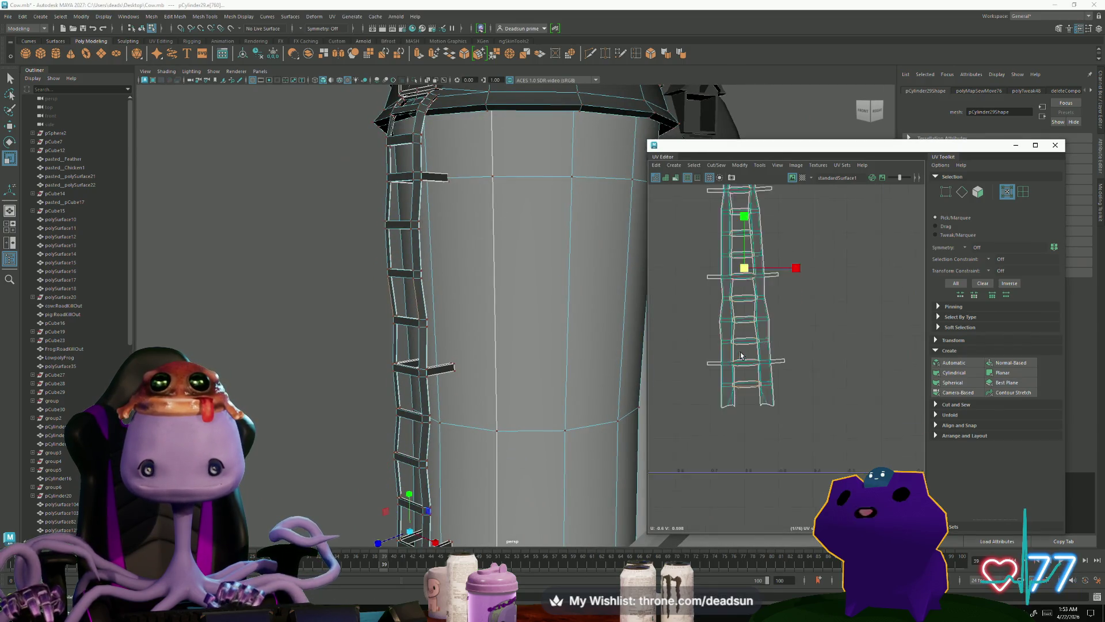
{"action": "scroll", "coordinate": [728, 373], "scroll_direction": "down", "scroll_amount": 5}
{"action": "left_click", "coordinate": [724, 384]}
{"action": "scroll", "coordinate": [727, 384], "scroll_direction": "up", "scroll_amount": 5}
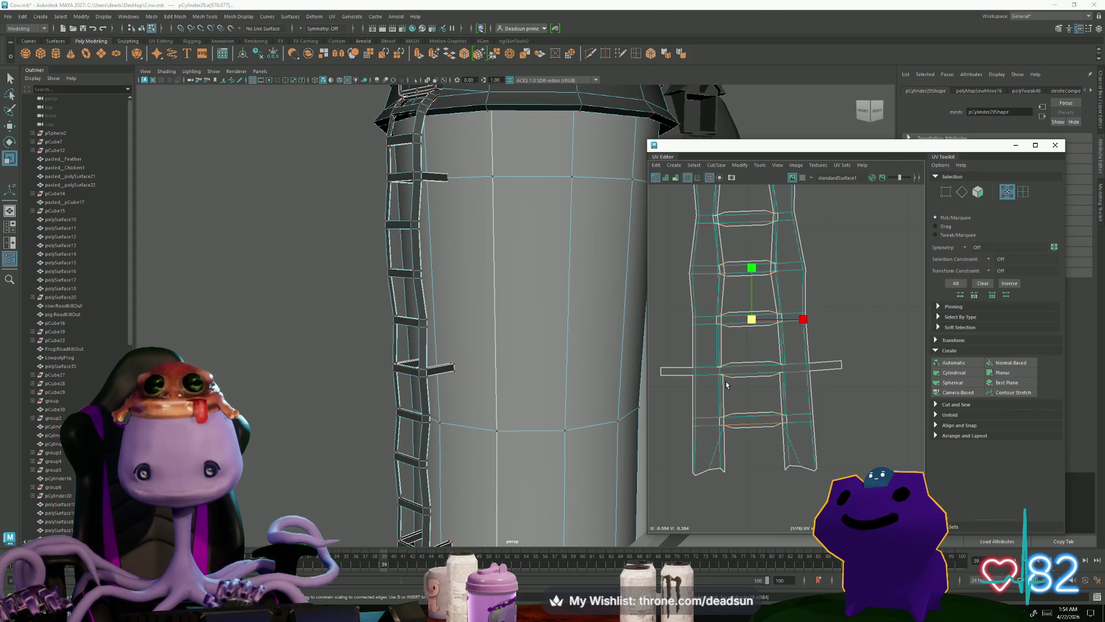
{"action": "left_click", "coordinate": [681, 374]}
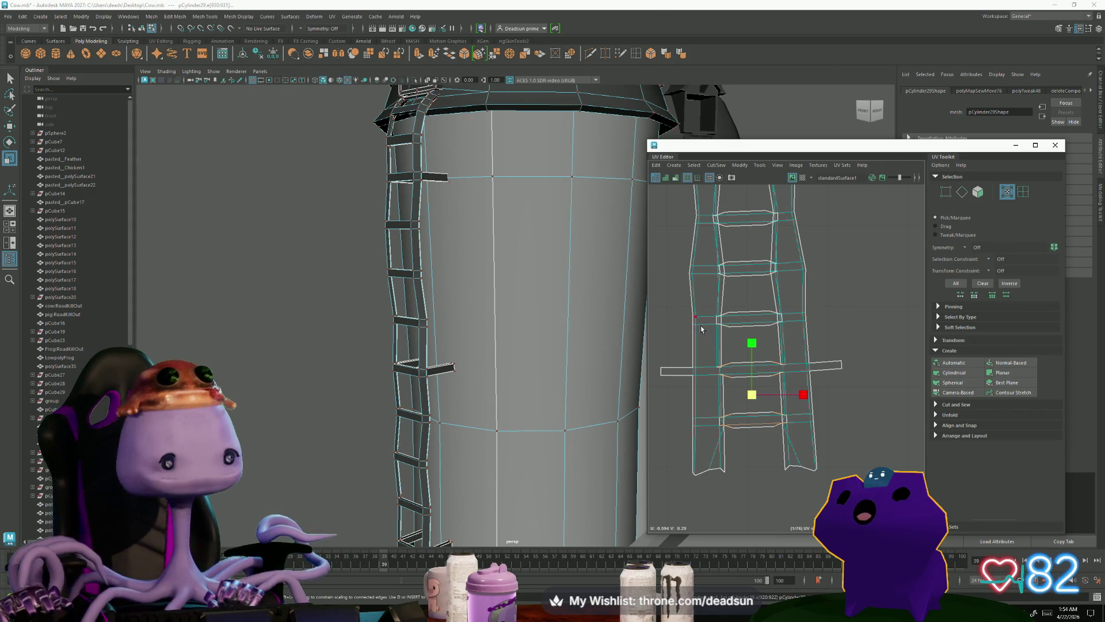
{"action": "left_click", "coordinate": [660, 389]}
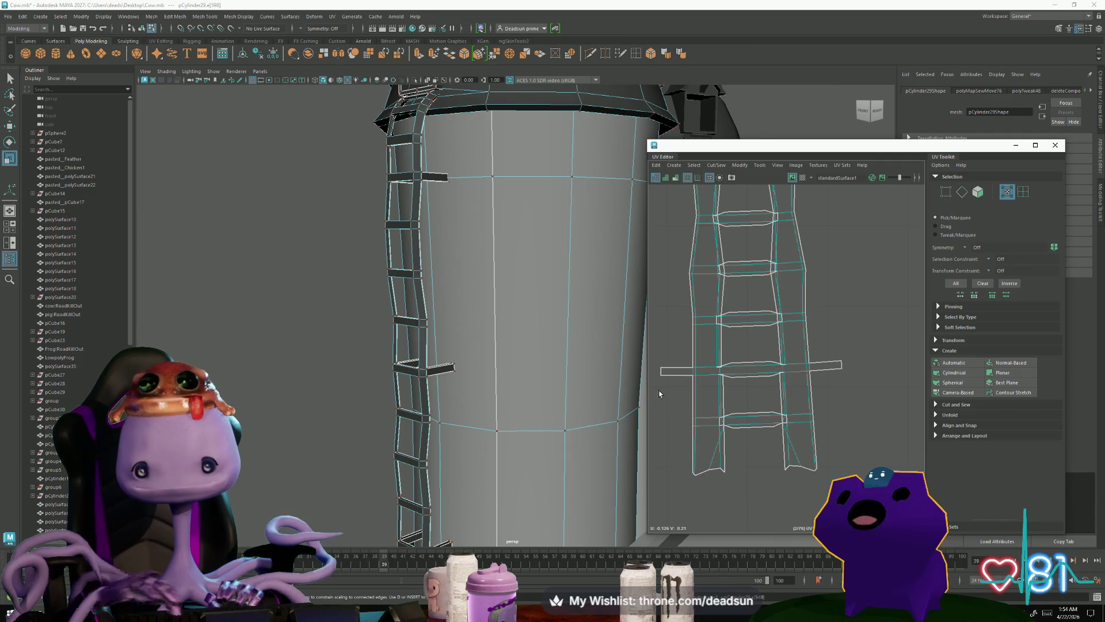
{"action": "key", "text": "ctrl+z"}
{"action": "key", "text": "ctrl+z"}
{"action": "key", "text": "ctrl+z"}
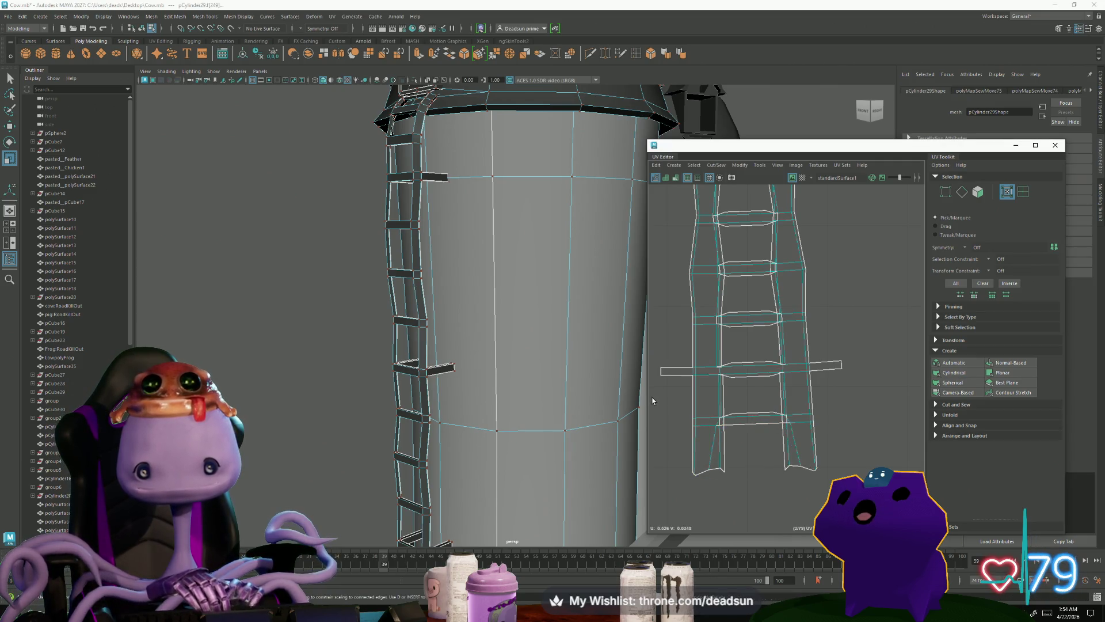
{"action": "key", "text": "ctrl+z"}
{"action": "key", "text": "ctrl+z"}
{"action": "key", "text": "ctrl+z"}
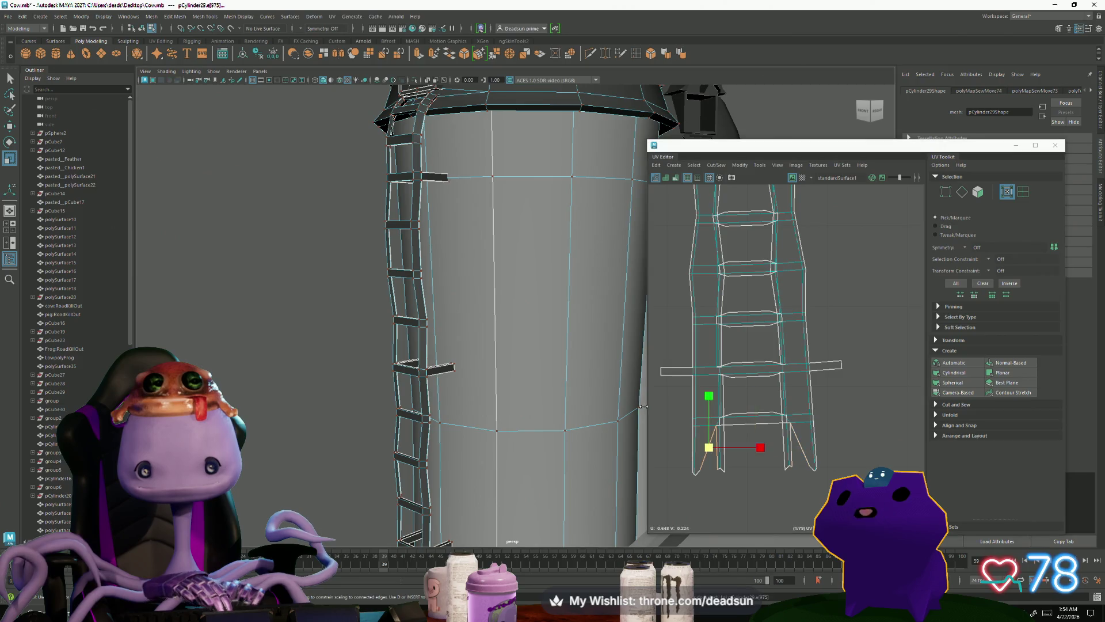
{"action": "scroll", "coordinate": [803, 421], "scroll_direction": "up", "scroll_amount": 3}
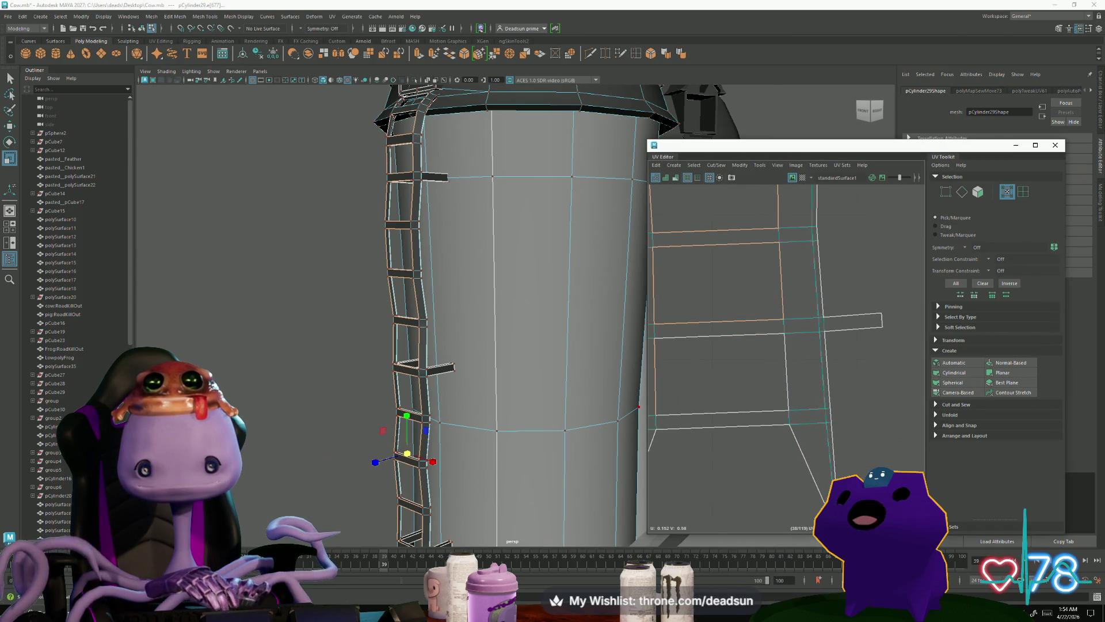
Step: Deselect the ladder, switch to Edge mode, and select the first rail edges of the seam
{"action": "scroll", "coordinate": [788, 385], "scroll_direction": "down", "scroll_amount": 5}
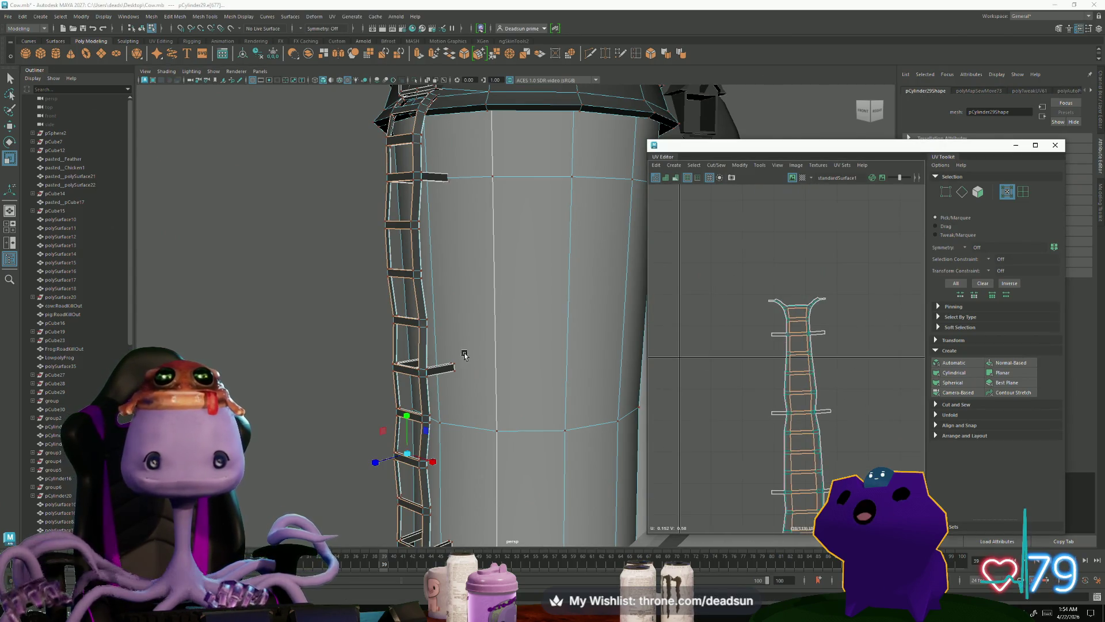
{"action": "left_click_drag", "start_coordinate": [454, 352], "coordinate": [445, 356], "text": "alt"}
{"action": "left_click", "coordinate": [353, 333]}
{"action": "scroll", "coordinate": [353, 333], "scroll_direction": "up", "scroll_amount": 5}
{"action": "mouse_move", "coordinate": [400, 414]}
{"action": "left_mouse_down", "text": "alt"}
{"action": "mouse_move", "coordinate": [390, 431]}
{"action": "mouse_move", "coordinate": [437, 386]}
{"action": "left_mouse_up", "text": "alt"}
{"action": "right_click_drag", "start_coordinate": [476, 327], "coordinate": [494, 283]}
{"action": "left_click", "coordinate": [489, 284]}
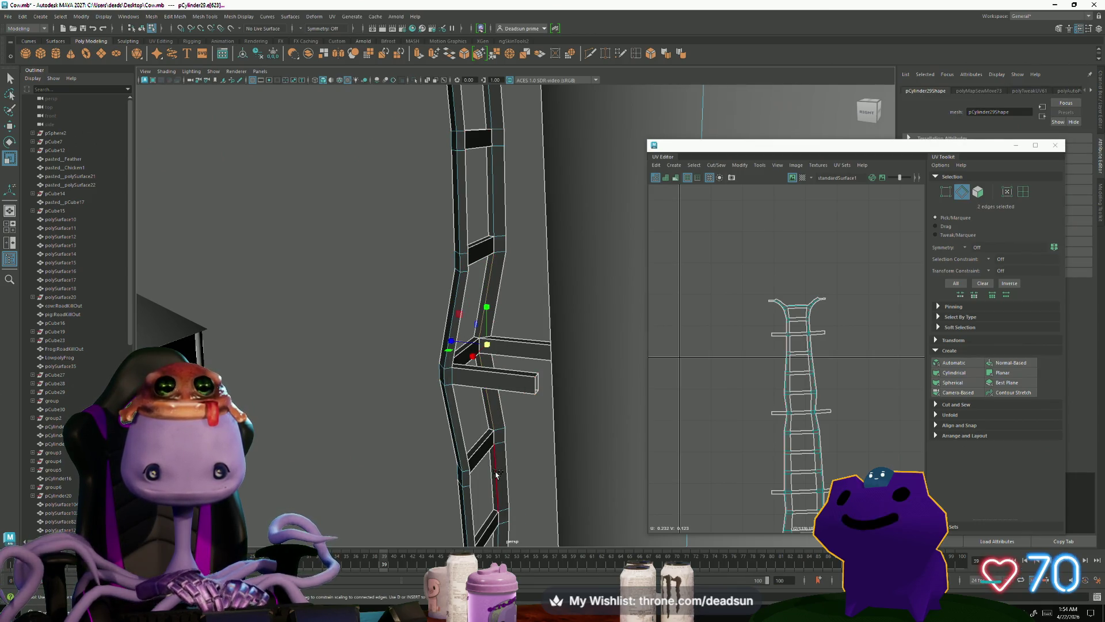
{"action": "middle_click_drag", "start_coordinate": [509, 518], "coordinate": [496, 336], "text": "alt"}
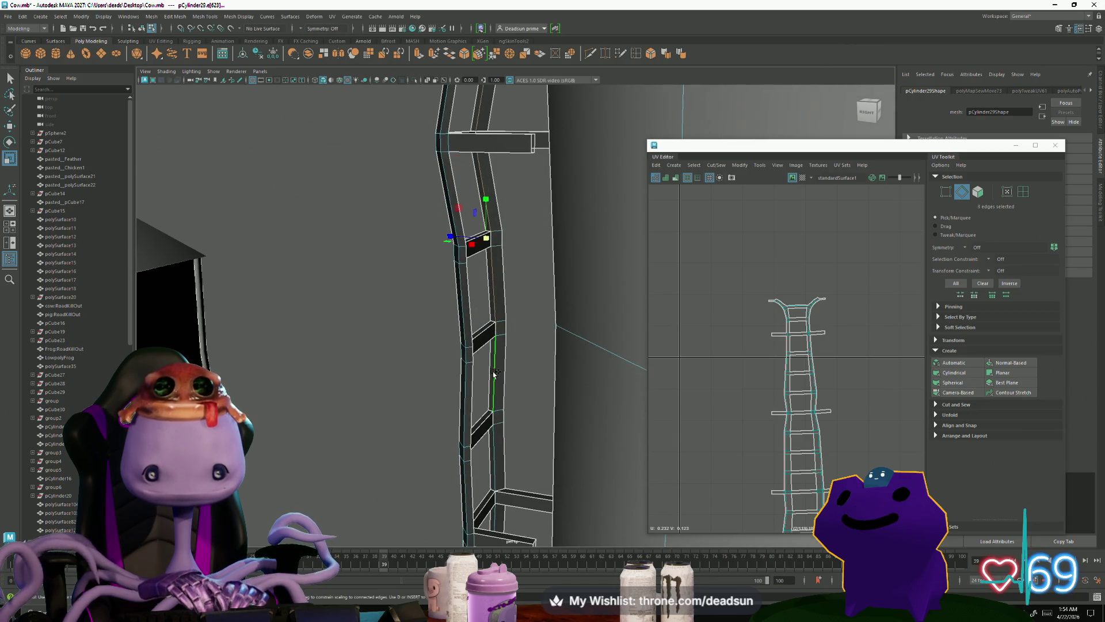
{"action": "middle_click_drag", "start_coordinate": [498, 477], "coordinate": [493, 270], "text": "alt"}
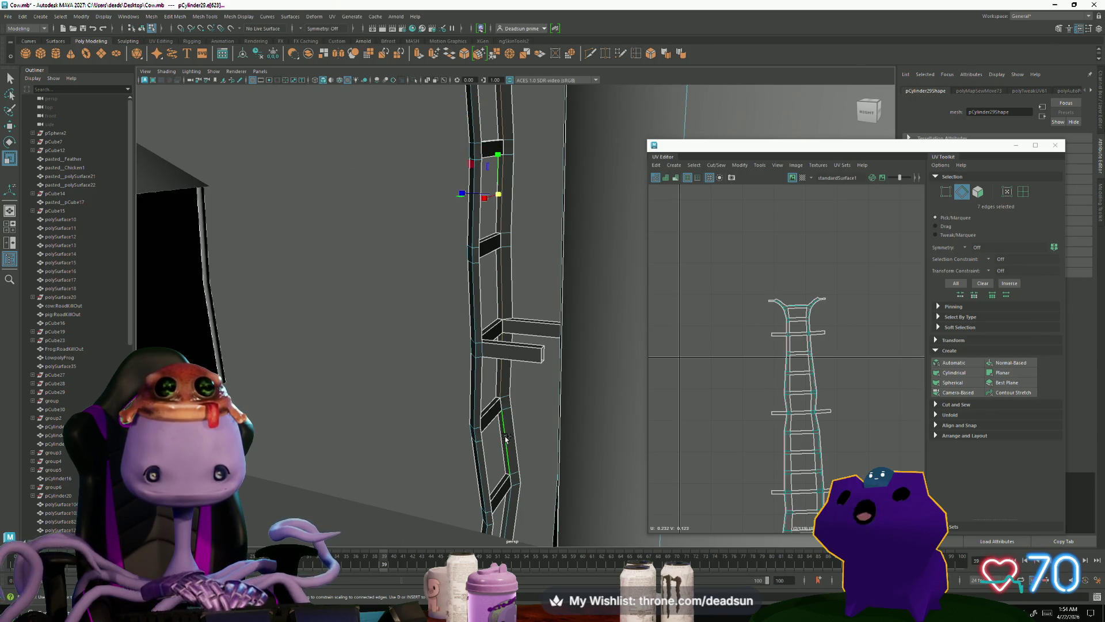
{"action": "left_click_drag", "start_coordinate": [508, 516], "coordinate": [465, 168], "text": "alt"}
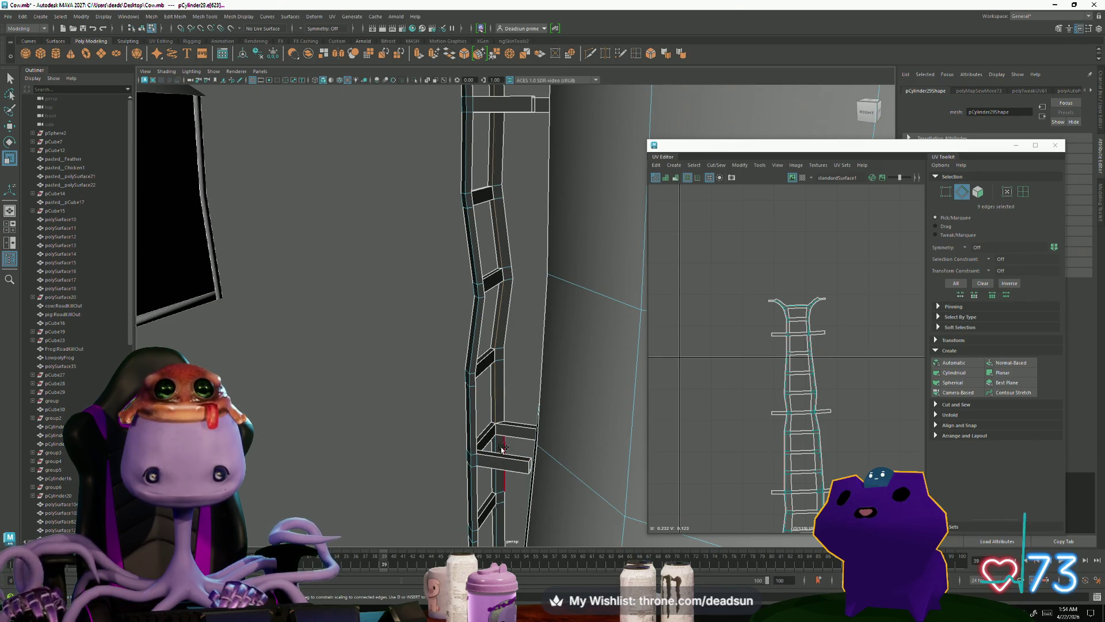
{"action": "mouse_move", "coordinate": [497, 519]}
{"action": "left_mouse_down", "text": "alt"}
{"action": "mouse_move", "coordinate": [486, 369]}
{"action": "mouse_move", "coordinate": [494, 200]}
{"action": "left_mouse_up", "text": "alt"}
Step: Add more rail edges down the ladder side to the seam selection
{"action": "mouse_move", "coordinate": [481, 417]}
{"action": "left_mouse_down", "text": "alt"}
{"action": "mouse_move", "coordinate": [449, 439]}
{"action": "mouse_move", "coordinate": [425, 395]}
{"action": "mouse_move", "coordinate": [419, 345]}
{"action": "mouse_move", "coordinate": [291, 364]}
{"action": "mouse_move", "coordinate": [537, 481]}
{"action": "mouse_move", "coordinate": [591, 455]}
{"action": "left_mouse_up", "text": "alt"}
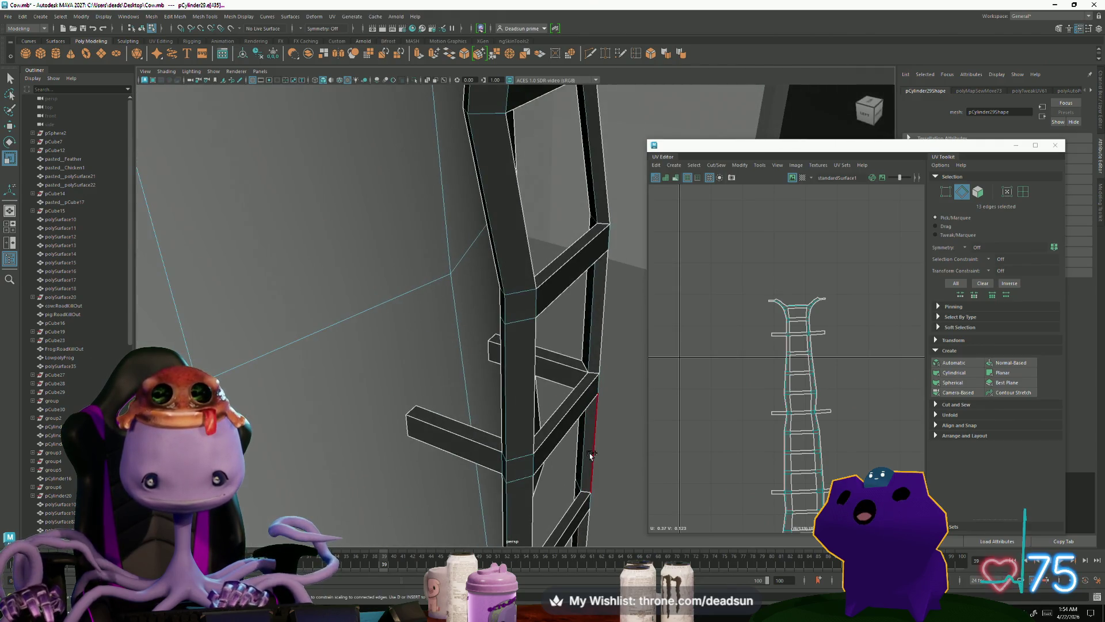
{"action": "left_click", "coordinate": [596, 194], "text": "shift"}
{"action": "left_click_drag", "start_coordinate": [596, 195], "coordinate": [550, 330], "text": "alt"}
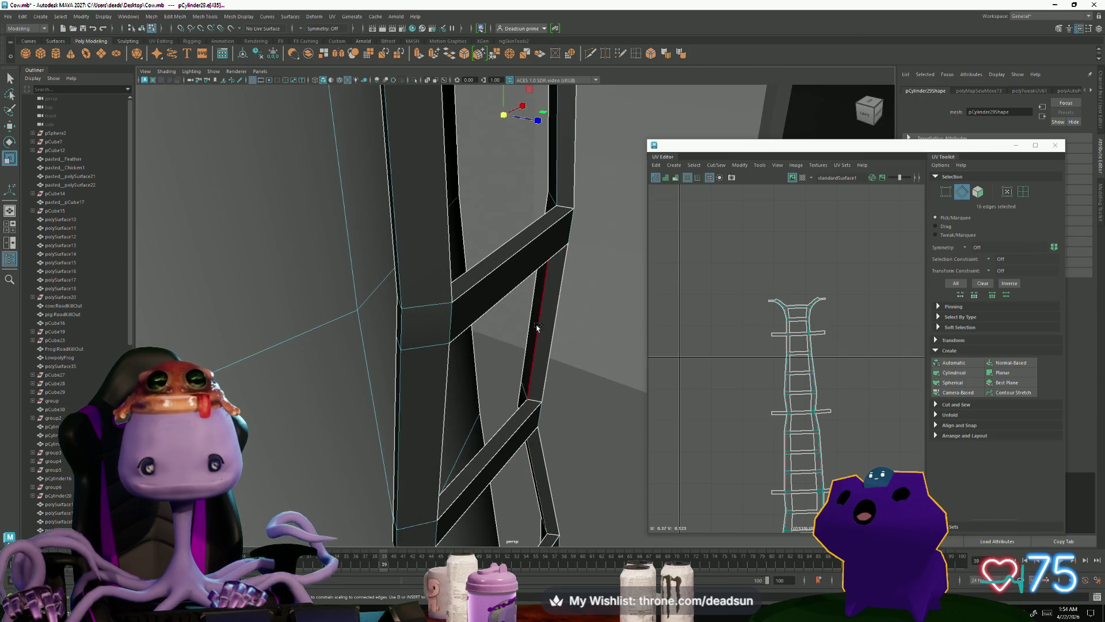
{"action": "left_click", "coordinate": [559, 174], "text": "shift"}
{"action": "mouse_move", "coordinate": [559, 175]}
{"action": "left_mouse_down", "text": "alt"}
{"action": "mouse_move", "coordinate": [537, 230]}
{"action": "mouse_move", "coordinate": [537, 311]}
{"action": "mouse_move", "coordinate": [476, 265]}
{"action": "left_mouse_up", "text": "alt"}
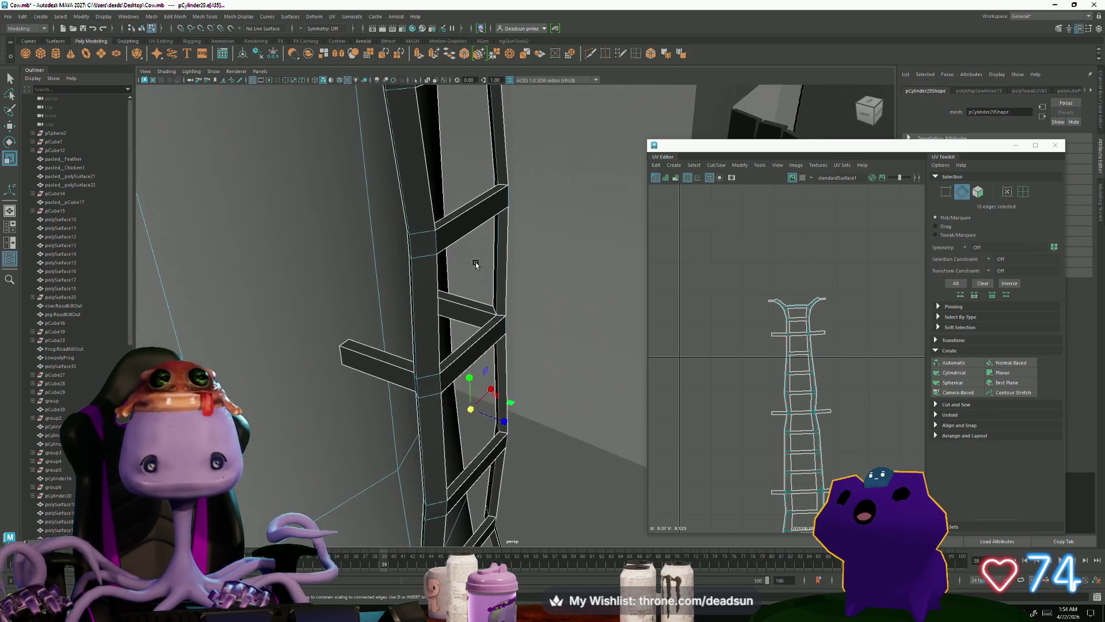
{"action": "left_click_drag", "start_coordinate": [516, 208], "coordinate": [514, 293], "text": "alt"}
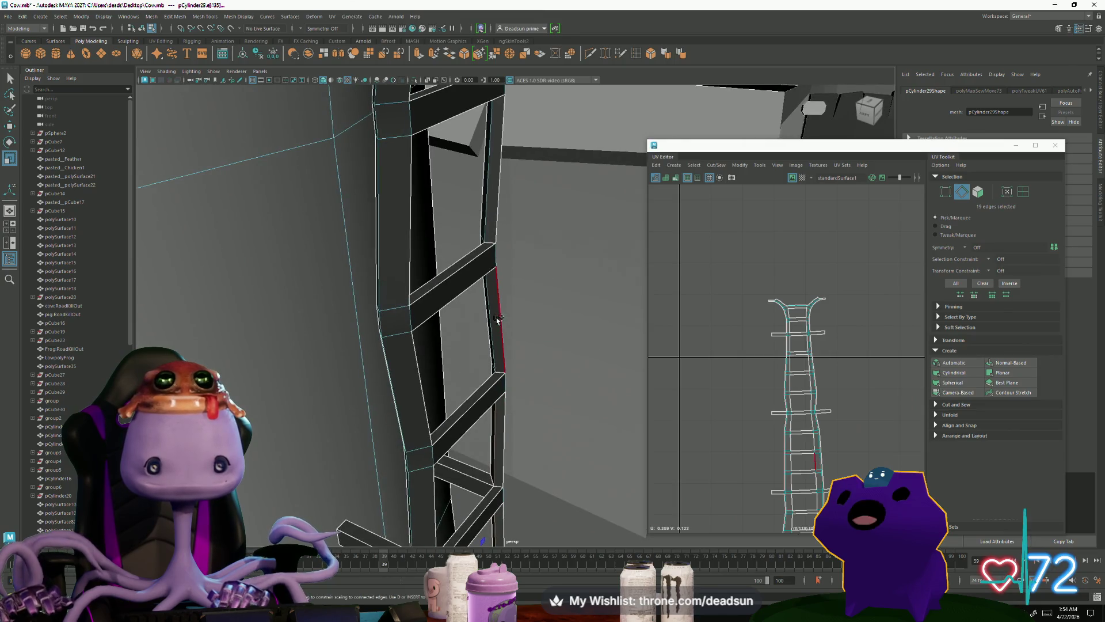
{"action": "left_click", "coordinate": [489, 219], "text": "shift"}
{"action": "left_click_drag", "start_coordinate": [489, 219], "coordinate": [500, 306], "text": "alt"}
{"action": "left_click", "coordinate": [506, 302], "text": "shift"}
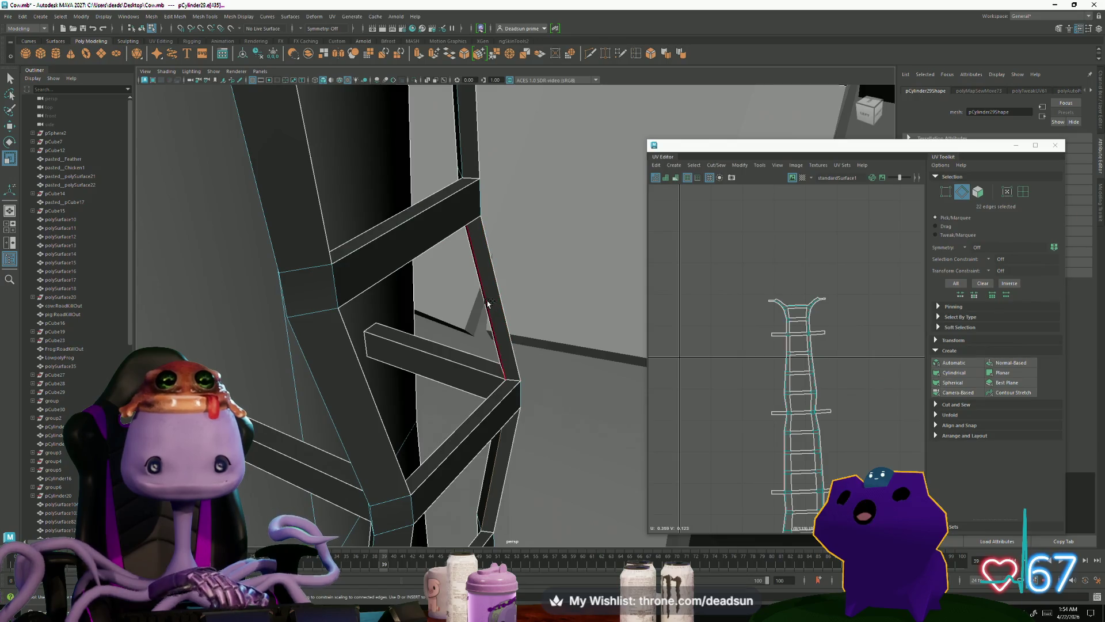
Step: Add the remaining rail edges up to the ladder top, completing the 35-edge seam
{"action": "left_click", "coordinate": [469, 151], "text": "shift"}
{"action": "mouse_move", "coordinate": [469, 151]}
{"action": "left_mouse_down", "text": "alt"}
{"action": "mouse_move", "coordinate": [469, 313]}
{"action": "mouse_move", "coordinate": [507, 356]}
{"action": "left_mouse_up", "text": "alt"}
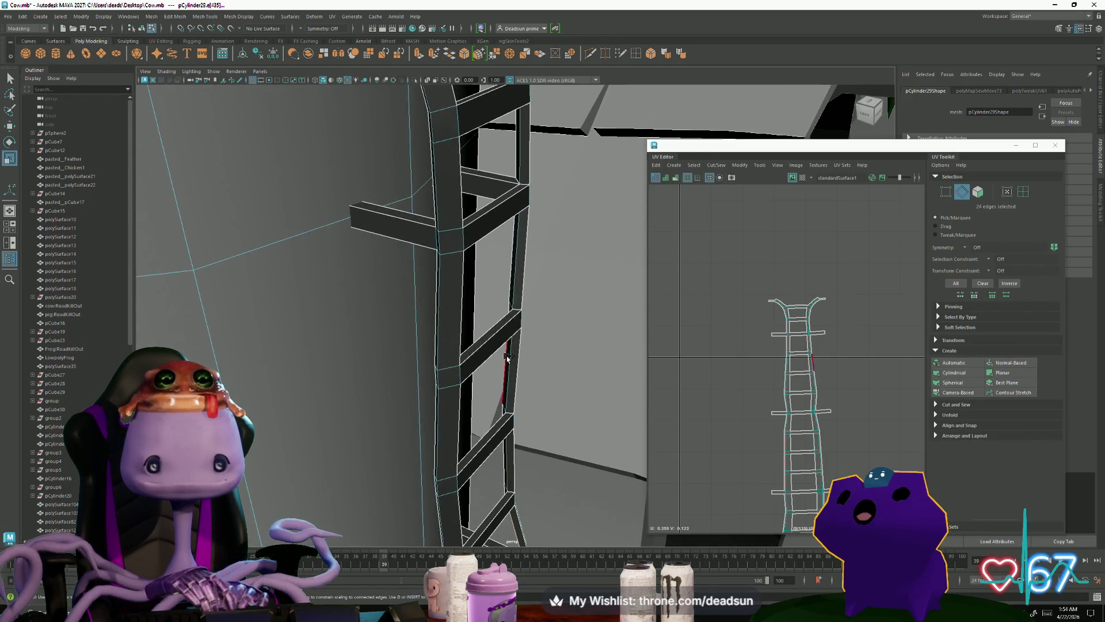
{"action": "left_click_drag", "start_coordinate": [524, 162], "coordinate": [540, 343], "text": "alt"}
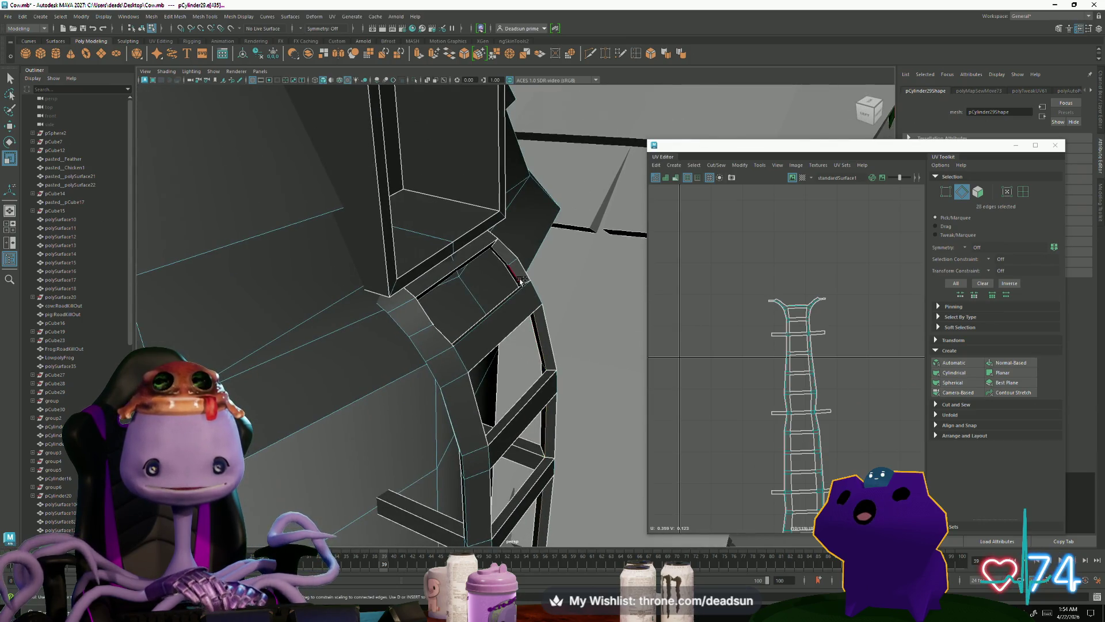
{"action": "mouse_move", "coordinate": [507, 261]}
{"action": "left_mouse_down", "text": "alt"}
{"action": "mouse_move", "coordinate": [420, 301]}
{"action": "mouse_move", "coordinate": [525, 318]}
{"action": "mouse_move", "coordinate": [211, 231]}
{"action": "mouse_move", "coordinate": [476, 370]}
{"action": "mouse_move", "coordinate": [374, 446]}
{"action": "mouse_move", "coordinate": [267, 216]}
{"action": "left_mouse_up", "text": "alt"}
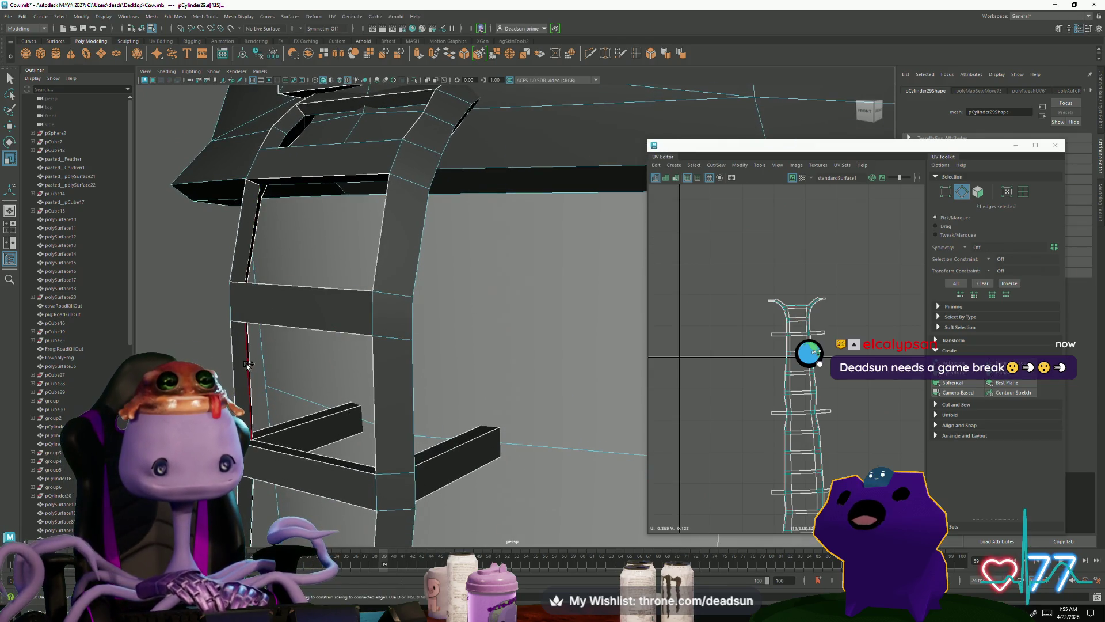
{"action": "mouse_move", "coordinate": [295, 202]}
{"action": "left_mouse_down", "text": "alt"}
{"action": "mouse_move", "coordinate": [296, 294]}
{"action": "mouse_move", "coordinate": [436, 381]}
{"action": "mouse_move", "coordinate": [344, 344]}
{"action": "mouse_move", "coordinate": [362, 339]}
{"action": "mouse_move", "coordinate": [374, 365]}
{"action": "mouse_move", "coordinate": [436, 415]}
{"action": "mouse_move", "coordinate": [336, 412]}
{"action": "mouse_move", "coordinate": [374, 329]}
{"action": "mouse_move", "coordinate": [413, 393]}
{"action": "left_mouse_up", "text": "alt"}
{"action": "left_click", "coordinate": [295, 291], "text": "shift"}
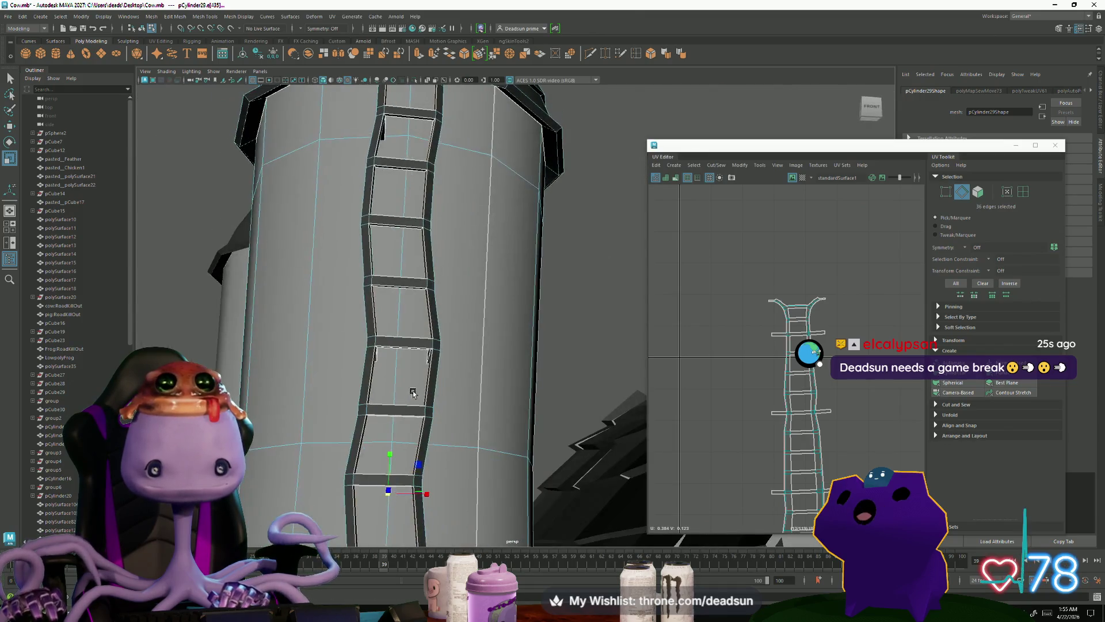
{"action": "left_click", "coordinate": [716, 165]}
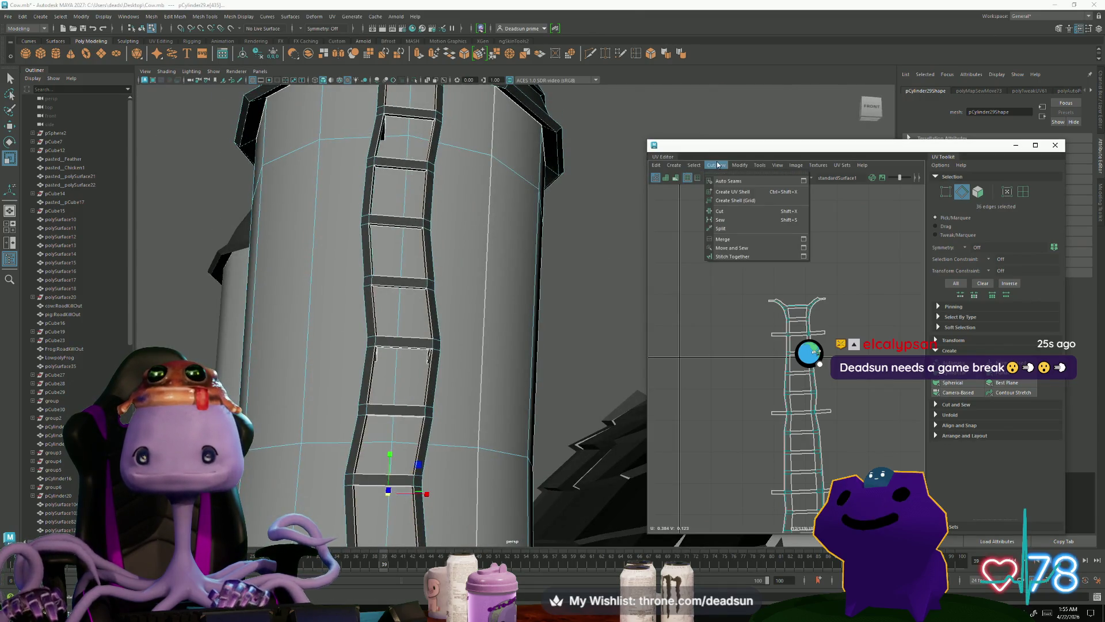
{"action": "left_click", "coordinate": [726, 205]}
{"action": "scroll", "coordinate": [747, 377], "scroll_direction": "down", "scroll_amount": 2}
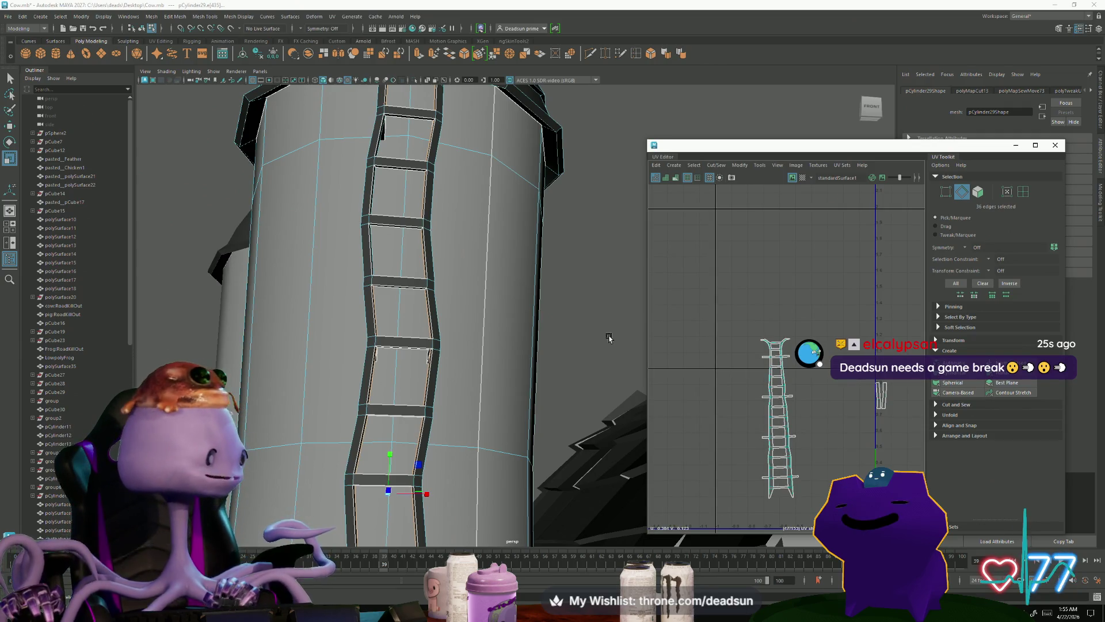
{"action": "left_click_drag", "start_coordinate": [440, 339], "coordinate": [449, 229], "text": "alt"}
{"action": "mouse_move", "coordinate": [766, 380]}
{"action": "middle_mouse_down", "text": "alt"}
{"action": "mouse_move", "coordinate": [787, 380]}
{"action": "mouse_move", "coordinate": [748, 284]}
{"action": "middle_mouse_up", "text": "alt"}
{"action": "scroll", "coordinate": [748, 285], "scroll_direction": "up", "scroll_amount": 4}
{"action": "scroll", "coordinate": [748, 363], "scroll_direction": "up", "scroll_amount": 8}
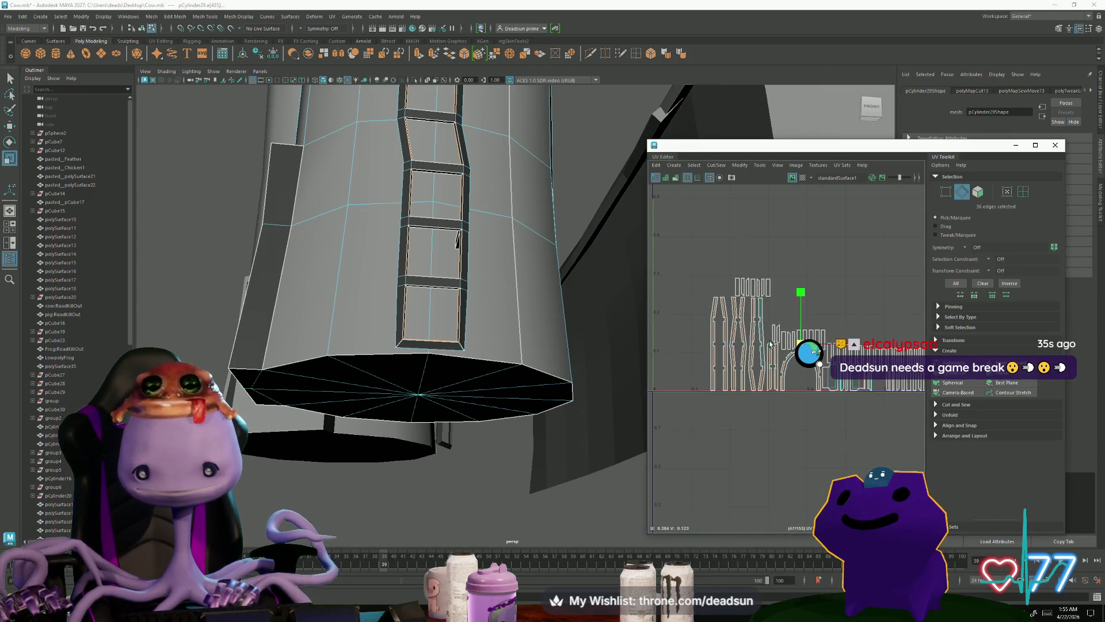
{"action": "scroll", "coordinate": [739, 378], "scroll_direction": "down", "scroll_amount": 8}
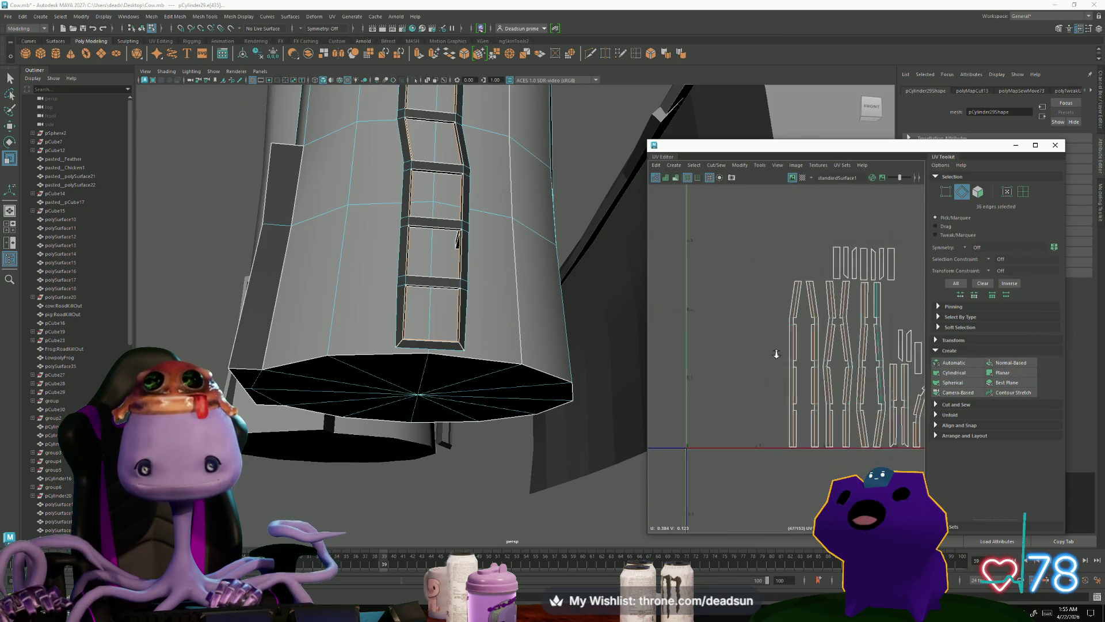
{"action": "middle_click_drag", "start_coordinate": [681, 357], "coordinate": [670, 355], "text": "alt"}
{"action": "scroll", "coordinate": [671, 356], "scroll_direction": "down", "scroll_amount": 5}
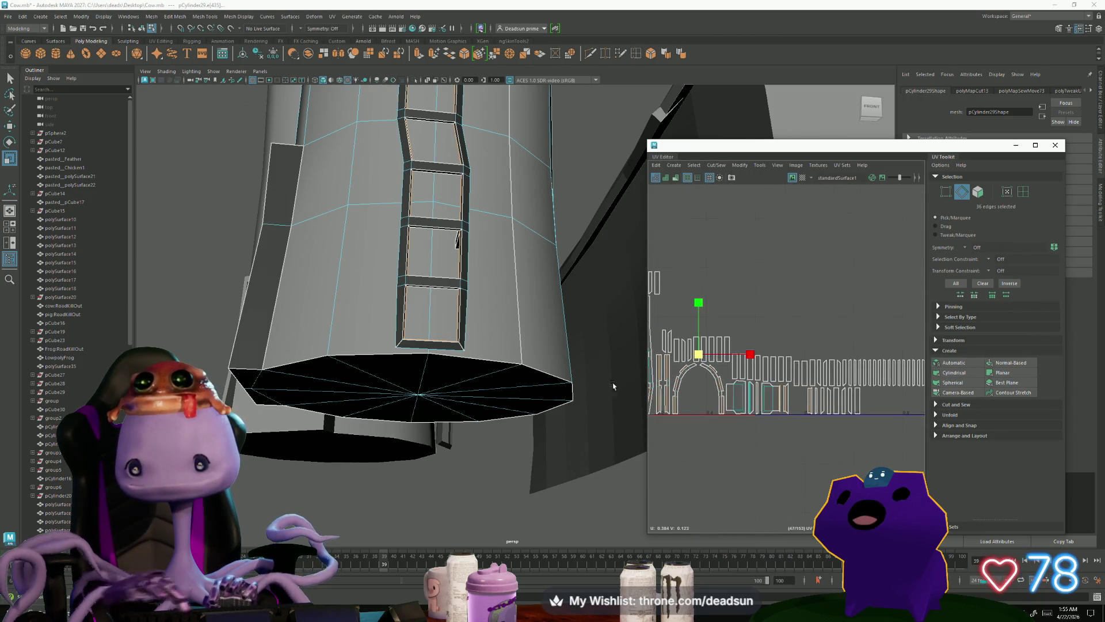
{"action": "middle_click_drag", "start_coordinate": [749, 404], "coordinate": [680, 401], "text": "alt"}
{"action": "scroll", "coordinate": [679, 401], "scroll_direction": "up", "scroll_amount": 3}
{"action": "mouse_move", "coordinate": [608, 367]}
{"action": "left_mouse_down", "text": "alt"}
{"action": "mouse_move", "coordinate": [451, 352]}
{"action": "mouse_move", "coordinate": [396, 410]}
{"action": "mouse_move", "coordinate": [468, 353]}
{"action": "mouse_move", "coordinate": [461, 360]}
{"action": "mouse_move", "coordinate": [487, 378]}
{"action": "left_mouse_up", "text": "alt"}
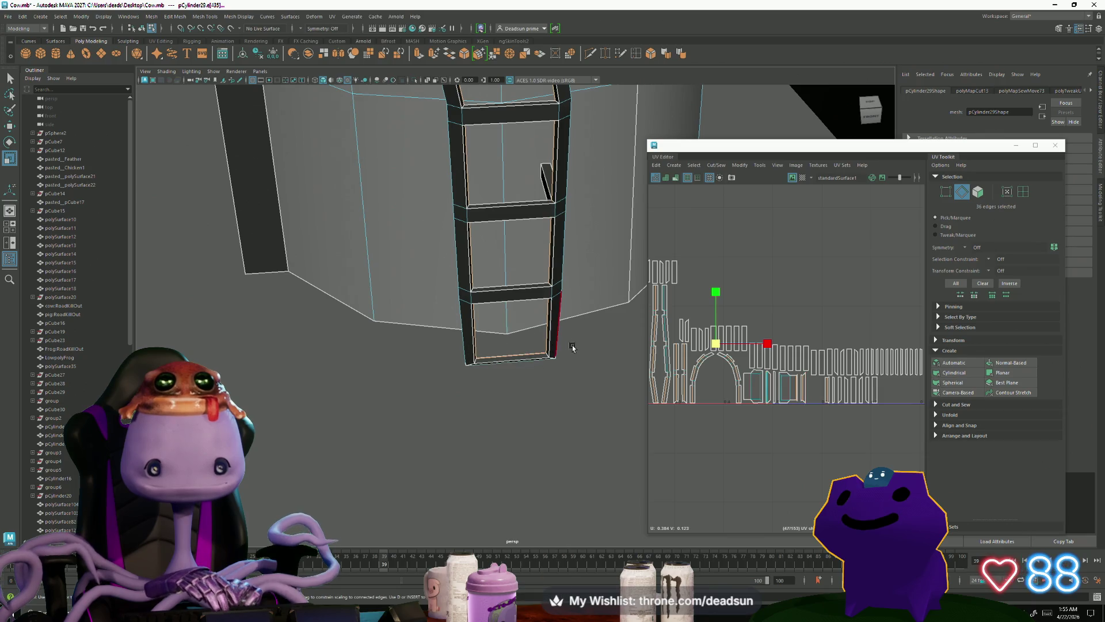
Step: Select the right rail's edge loop, then start adding rung and rail seam edges
{"action": "double_click", "coordinate": [553, 337]}
{"action": "mouse_move", "coordinate": [484, 388]}
{"action": "left_mouse_down", "text": "alt"}
{"action": "mouse_move", "coordinate": [510, 382]}
{"action": "mouse_move", "coordinate": [555, 407]}
{"action": "mouse_move", "coordinate": [519, 313]}
{"action": "mouse_move", "coordinate": [470, 330]}
{"action": "left_mouse_up", "text": "alt"}
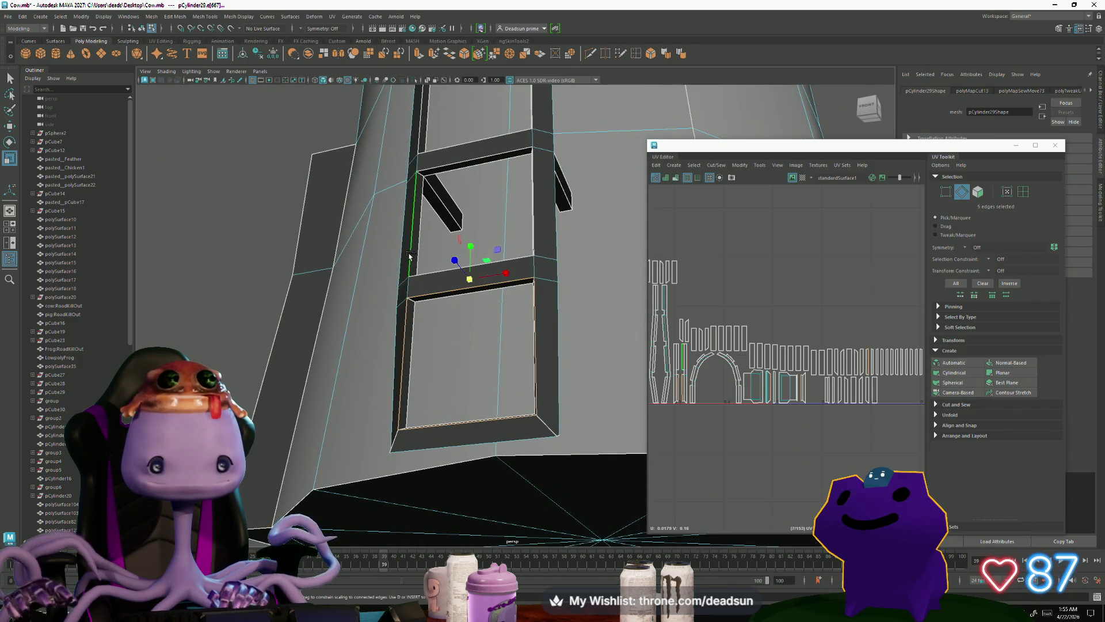
{"action": "mouse_move", "coordinate": [506, 288]}
{"action": "left_mouse_down", "text": "alt"}
{"action": "mouse_move", "coordinate": [426, 352]}
{"action": "mouse_move", "coordinate": [435, 366]}
{"action": "mouse_move", "coordinate": [411, 363]}
{"action": "mouse_move", "coordinate": [419, 430]}
{"action": "left_mouse_up", "text": "alt"}
{"action": "left_click", "coordinate": [418, 431], "text": "shift"}
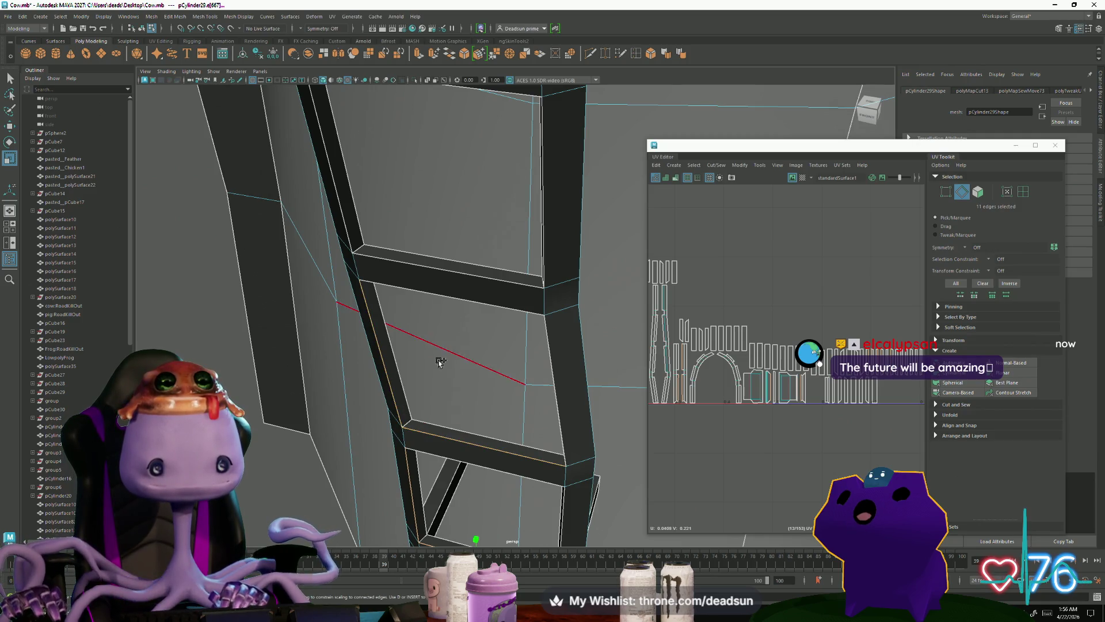
{"action": "mouse_move", "coordinate": [566, 402]}
{"action": "left_mouse_down", "text": "alt"}
{"action": "mouse_move", "coordinate": [585, 414]}
{"action": "mouse_move", "coordinate": [375, 388]}
{"action": "left_mouse_up", "text": "alt"}
{"action": "left_click", "coordinate": [455, 297], "text": "shift"}
{"action": "mouse_move", "coordinate": [499, 317]}
{"action": "left_mouse_down", "text": "alt"}
{"action": "mouse_move", "coordinate": [483, 377]}
{"action": "mouse_move", "coordinate": [437, 340]}
{"action": "mouse_move", "coordinate": [391, 377]}
{"action": "mouse_move", "coordinate": [458, 369]}
{"action": "left_mouse_up", "text": "alt"}
{"action": "left_click", "coordinate": [432, 333], "text": "shift"}
{"action": "left_click", "coordinate": [432, 332], "text": "shift"}
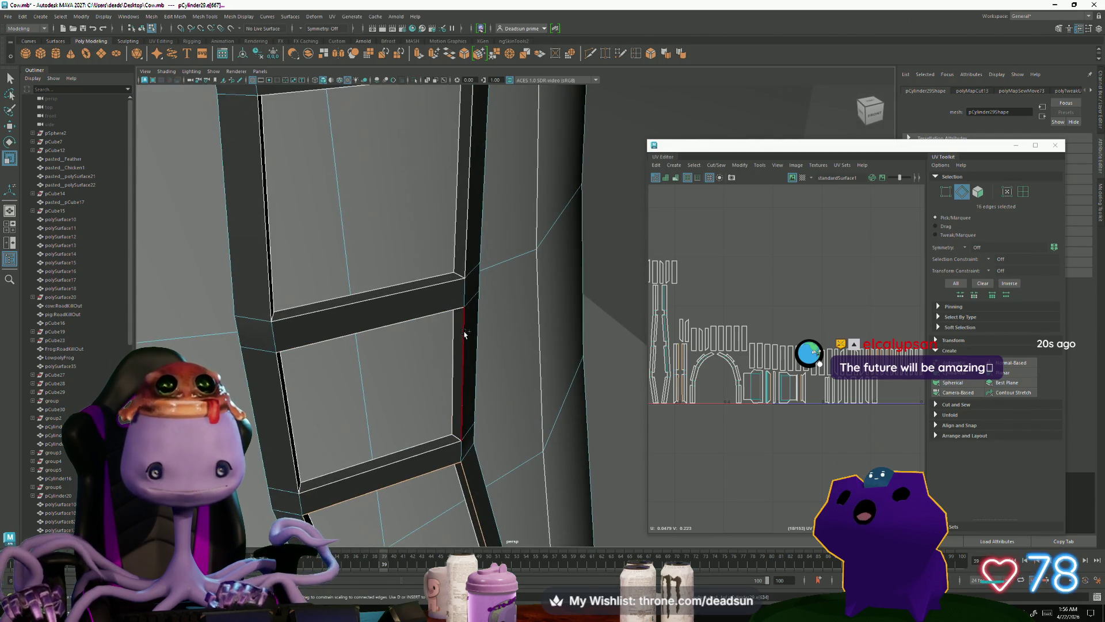
{"action": "left_click", "coordinate": [414, 436], "text": "shift"}
{"action": "left_click_drag", "start_coordinate": [417, 443], "coordinate": [512, 455], "text": "alt"}
{"action": "left_click", "coordinate": [320, 339], "text": "shift"}
{"action": "left_click", "coordinate": [315, 265], "text": "shift"}
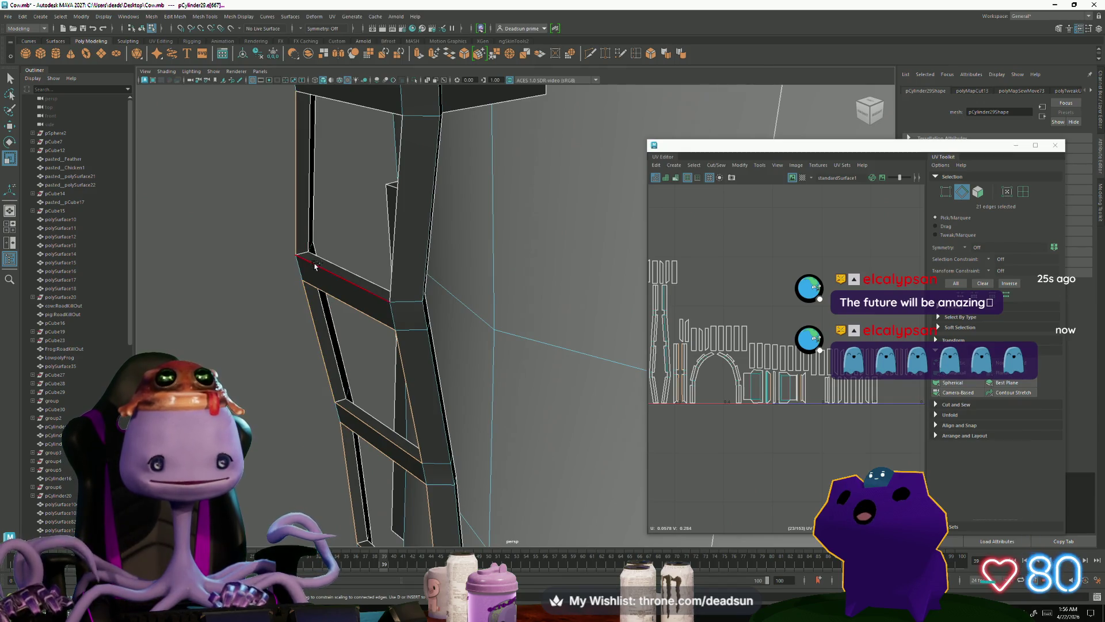
{"action": "mouse_move", "coordinate": [330, 224]}
{"action": "left_mouse_down", "text": "alt"}
{"action": "mouse_move", "coordinate": [353, 265]}
{"action": "mouse_move", "coordinate": [358, 250]}
{"action": "mouse_move", "coordinate": [379, 420]}
{"action": "mouse_move", "coordinate": [476, 395]}
{"action": "mouse_move", "coordinate": [518, 365]}
{"action": "mouse_move", "coordinate": [449, 351]}
{"action": "mouse_move", "coordinate": [403, 363]}
{"action": "left_mouse_up", "text": "alt"}
{"action": "left_click", "coordinate": [354, 256], "text": "shift"}
{"action": "left_click", "coordinate": [526, 355], "text": "shift"}
Step: Add more rung, left-rail and vertical post edges to the seam selection from new angles
{"action": "mouse_move", "coordinate": [402, 363]}
{"action": "left_mouse_down", "text": "alt"}
{"action": "mouse_move", "coordinate": [357, 382]}
{"action": "mouse_move", "coordinate": [355, 272]}
{"action": "mouse_move", "coordinate": [424, 265]}
{"action": "mouse_move", "coordinate": [437, 276]}
{"action": "left_mouse_up", "text": "alt"}
{"action": "left_click", "coordinate": [371, 253], "text": "shift"}
{"action": "left_click", "coordinate": [377, 270], "text": "shift"}
{"action": "left_click", "coordinate": [405, 275], "text": "shift"}
{"action": "left_click", "coordinate": [328, 351], "text": "shift"}
{"action": "left_click_drag", "start_coordinate": [385, 366], "coordinate": [394, 395], "text": "alt"}
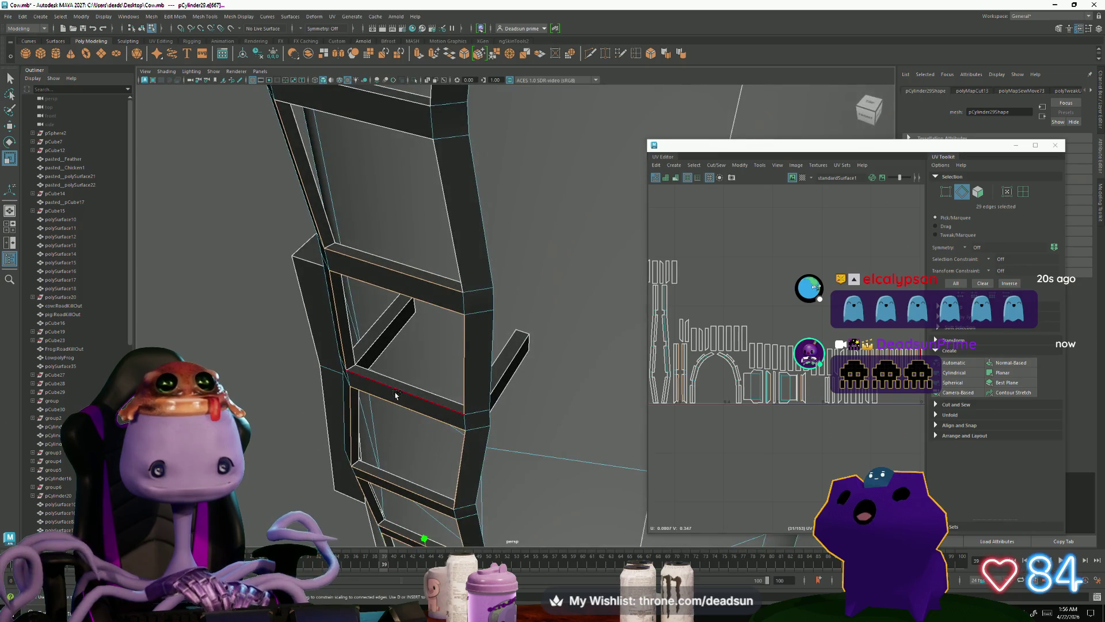
{"action": "left_click_drag", "start_coordinate": [336, 292], "coordinate": [576, 326], "text": "alt"}
{"action": "left_click", "coordinate": [586, 303], "text": "shift"}
{"action": "left_click", "coordinate": [575, 224], "text": "shift"}
{"action": "left_click_drag", "start_coordinate": [575, 223], "coordinate": [550, 323], "text": "alt"}
{"action": "left_click", "coordinate": [506, 446], "text": "shift"}
{"action": "mouse_move", "coordinate": [506, 446]}
{"action": "left_mouse_down", "text": "alt"}
{"action": "mouse_move", "coordinate": [444, 435]}
{"action": "mouse_move", "coordinate": [269, 277]}
{"action": "mouse_move", "coordinate": [275, 179]}
{"action": "mouse_move", "coordinate": [316, 168]}
{"action": "mouse_move", "coordinate": [428, 251]}
{"action": "left_mouse_up", "text": "alt"}
{"action": "left_click", "coordinate": [236, 256], "text": "shift"}
{"action": "left_click", "coordinate": [292, 155], "text": "shift"}
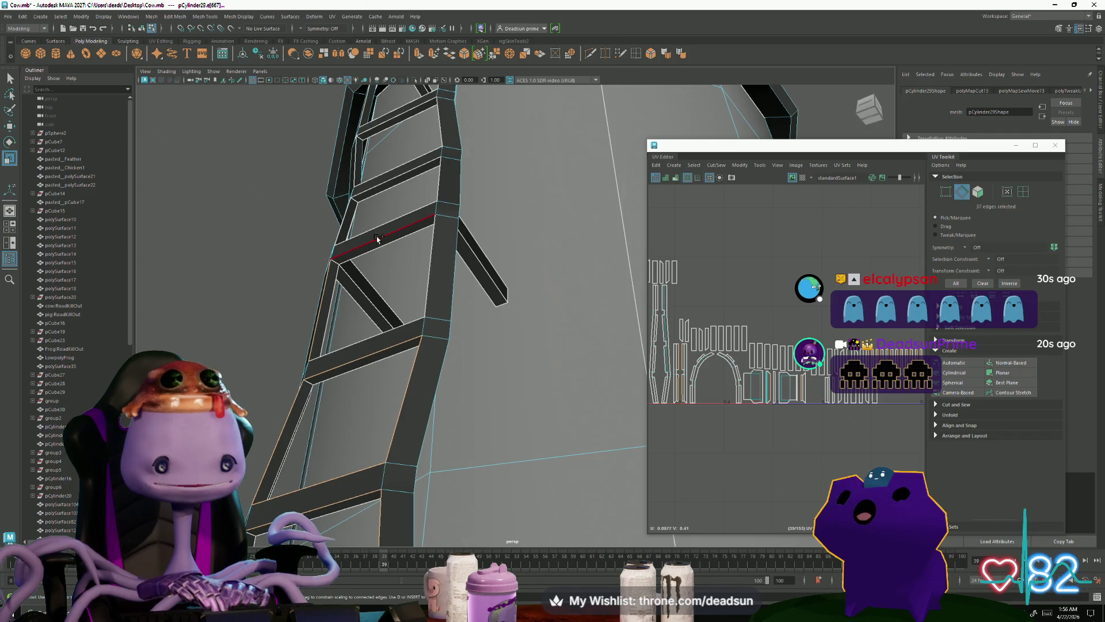
{"action": "left_click", "coordinate": [428, 251], "text": "shift"}
{"action": "scroll", "coordinate": [332, 344], "scroll_direction": "up", "scroll_amount": 10}
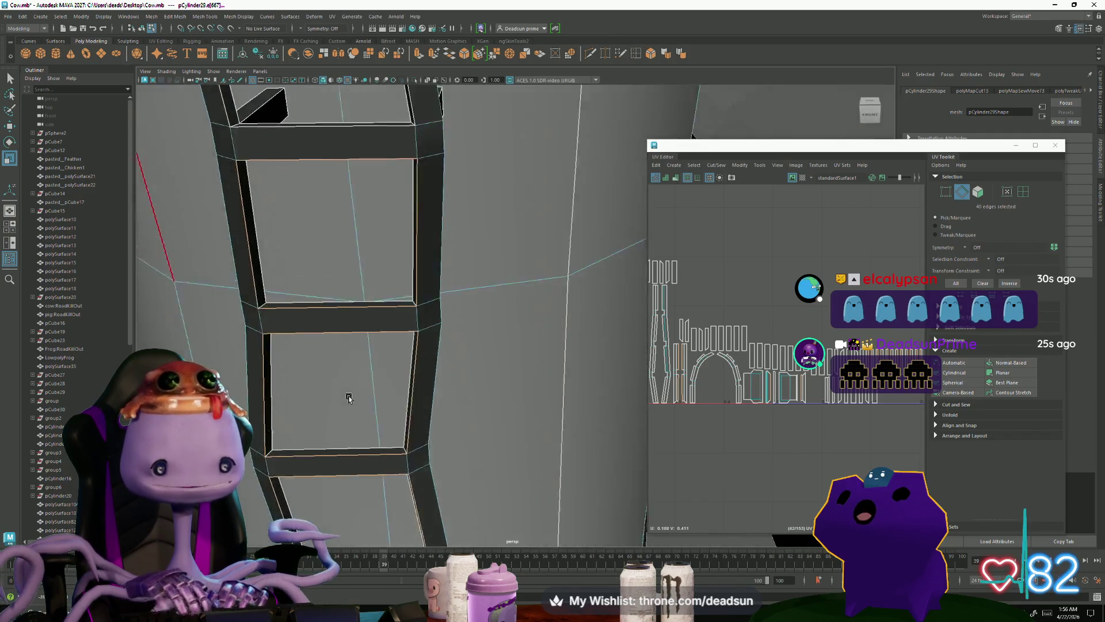
{"action": "left_click", "coordinate": [453, 360], "text": "shift"}
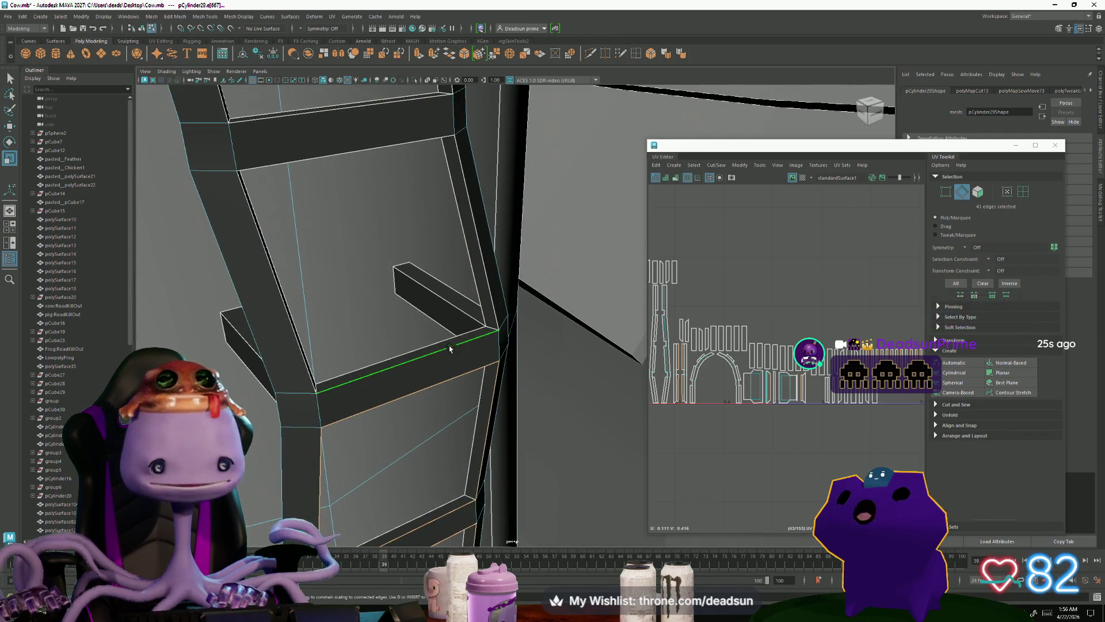
{"action": "left_click", "coordinate": [479, 245], "text": "shift"}
{"action": "left_click", "coordinate": [408, 145], "text": "shift"}
Step: Add the left post, right rail and further rung edges while viewing the whole ladder
{"action": "mouse_move", "coordinate": [408, 145]}
{"action": "left_mouse_down", "text": "alt"}
{"action": "mouse_move", "coordinate": [345, 166]}
{"action": "mouse_move", "coordinate": [268, 173]}
{"action": "mouse_move", "coordinate": [323, 270]}
{"action": "mouse_move", "coordinate": [291, 309]}
{"action": "left_mouse_up", "text": "alt"}
{"action": "left_click", "coordinate": [236, 173], "text": "shift"}
{"action": "left_click", "coordinate": [299, 323], "text": "shift"}
{"action": "left_click", "coordinate": [324, 265], "text": "shift"}
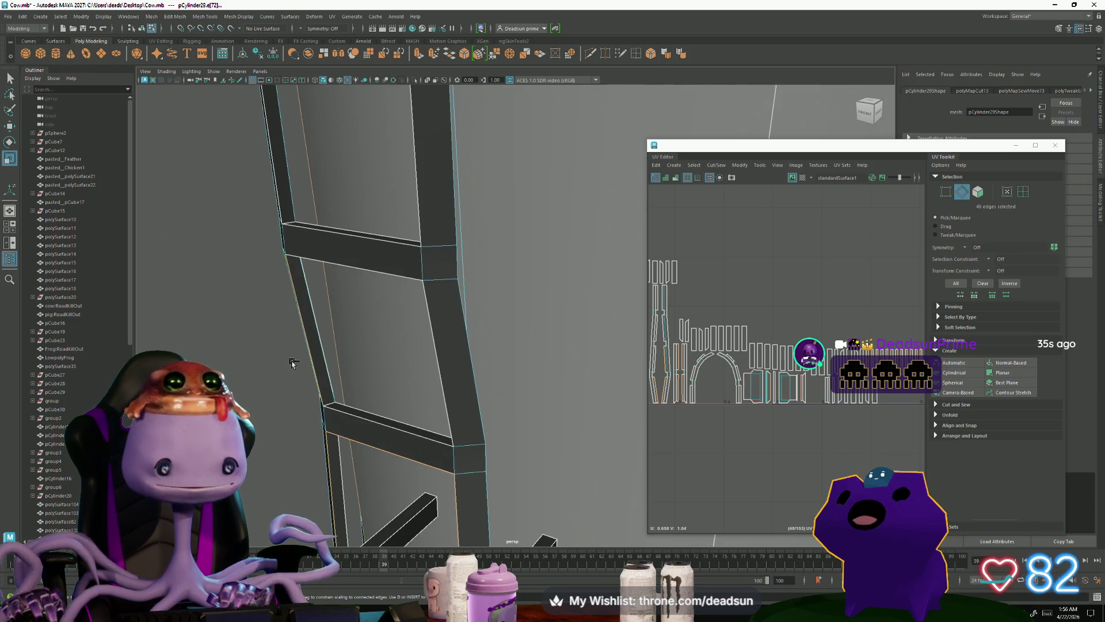
{"action": "left_click_drag", "start_coordinate": [321, 344], "coordinate": [335, 278], "text": "alt"}
{"action": "left_click", "coordinate": [356, 205], "text": "shift"}
{"action": "mouse_move", "coordinate": [356, 206]}
{"action": "left_mouse_down", "text": "alt"}
{"action": "mouse_move", "coordinate": [387, 346]}
{"action": "mouse_move", "coordinate": [557, 323]}
{"action": "left_mouse_up", "text": "alt"}
{"action": "left_click", "coordinate": [621, 304], "text": "shift"}
{"action": "mouse_move", "coordinate": [621, 304]}
{"action": "left_mouse_down", "text": "alt"}
{"action": "mouse_move", "coordinate": [518, 443]}
{"action": "mouse_move", "coordinate": [438, 467]}
{"action": "left_mouse_up", "text": "alt"}
{"action": "left_click", "coordinate": [438, 468], "text": "shift"}
{"action": "left_click_drag", "start_coordinate": [362, 278], "coordinate": [356, 423], "text": "alt"}
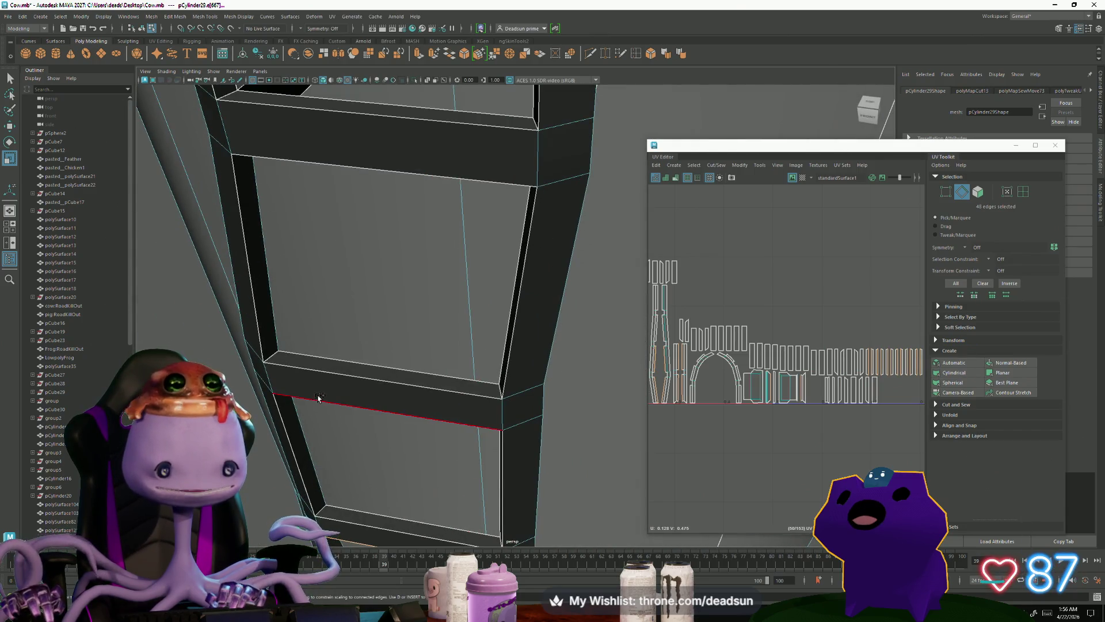
{"action": "left_click", "coordinate": [286, 418], "text": "shift"}
{"action": "left_click", "coordinate": [502, 484], "text": "shift"}
{"action": "left_click", "coordinate": [448, 381], "text": "shift"}
{"action": "left_click", "coordinate": [448, 381], "text": "shift"}
{"action": "left_click", "coordinate": [505, 370], "text": "shift"}
Step: Finish with the remaining rail edges and the top and bottom rungs, 64 edges total
{"action": "left_click", "coordinate": [251, 248], "text": "shift"}
{"action": "left_click", "coordinate": [285, 181], "text": "shift"}
{"action": "left_click_drag", "start_coordinate": [286, 182], "coordinate": [251, 338], "text": "alt"}
{"action": "left_click", "coordinate": [277, 303], "text": "shift"}
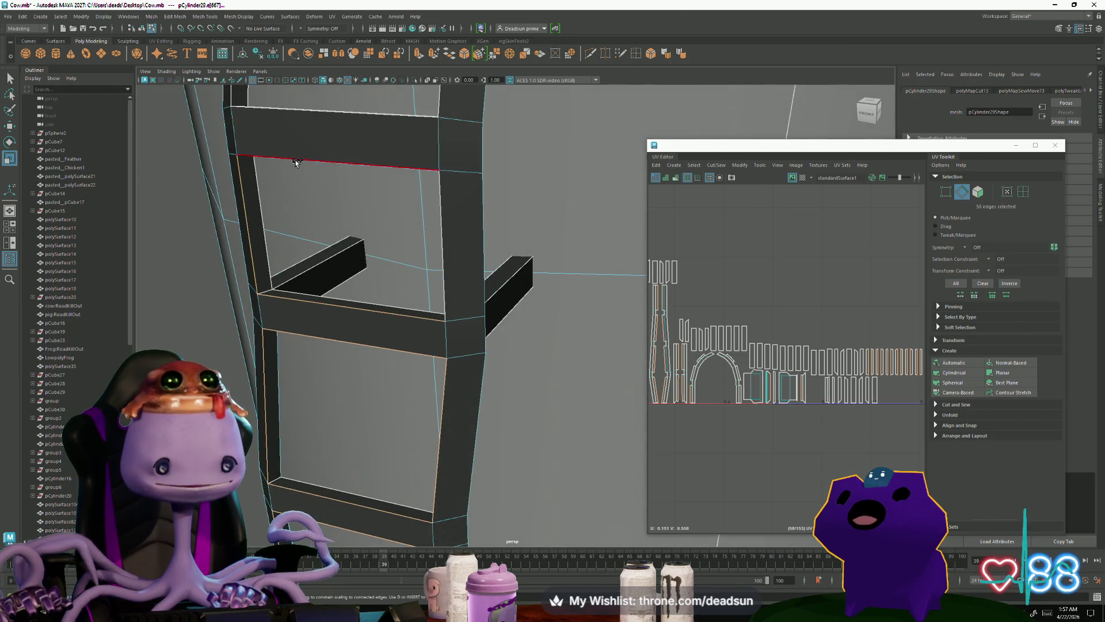
{"action": "left_click", "coordinate": [296, 163], "text": "shift"}
{"action": "left_click", "coordinate": [444, 209], "text": "shift"}
{"action": "left_click_drag", "start_coordinate": [365, 177], "coordinate": [368, 357], "text": "alt"}
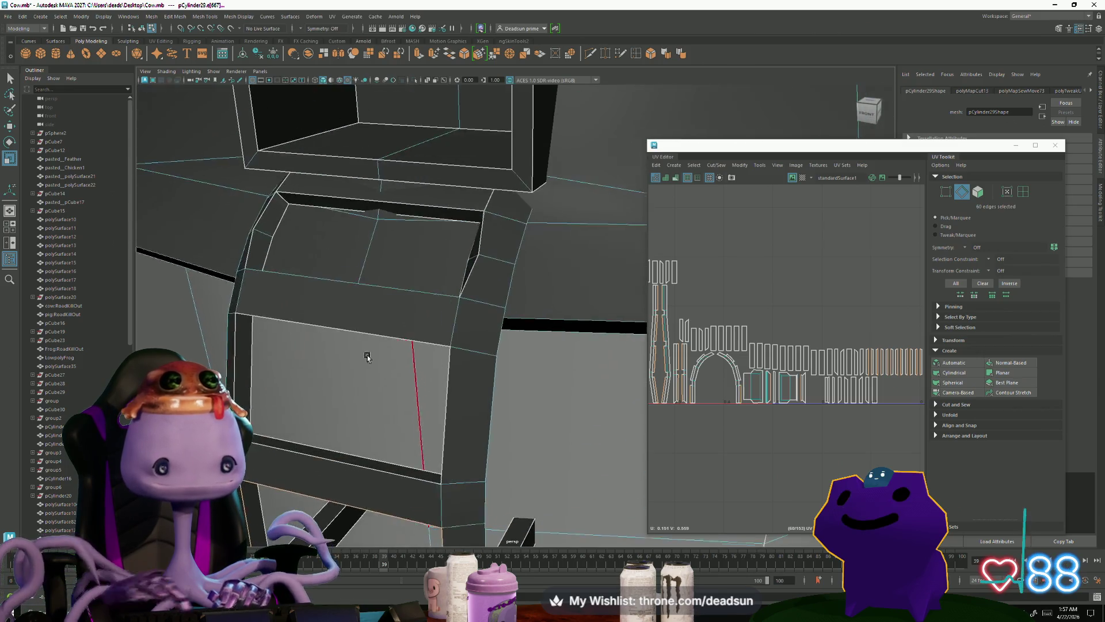
{"action": "left_click", "coordinate": [259, 318], "text": "shift"}
{"action": "left_click", "coordinate": [238, 345], "text": "shift"}
{"action": "left_click", "coordinate": [439, 429], "text": "shift"}
{"action": "left_click", "coordinate": [369, 463], "text": "shift"}
{"action": "mouse_move", "coordinate": [369, 463]}
{"action": "left_mouse_down", "text": "alt"}
{"action": "mouse_move", "coordinate": [383, 445]}
{"action": "mouse_move", "coordinate": [189, 346]}
{"action": "mouse_move", "coordinate": [296, 424]}
{"action": "mouse_move", "coordinate": [328, 261]}
{"action": "mouse_move", "coordinate": [396, 296]}
{"action": "mouse_move", "coordinate": [578, 341]}
{"action": "left_mouse_up", "text": "alt"}
Step: Ctrl-marquee the stray arch-shell edges out of the selection, keeping 60 ladder edges
{"action": "scroll", "coordinate": [658, 351], "scroll_direction": "up", "scroll_amount": 5}
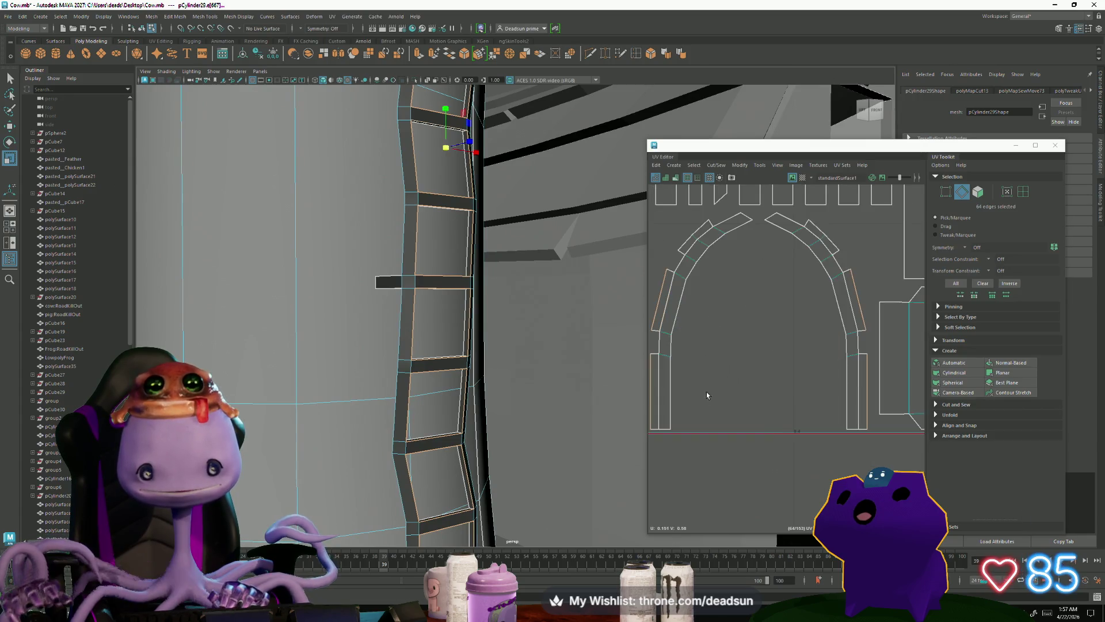
{"action": "scroll", "coordinate": [697, 363], "scroll_direction": "up", "scroll_amount": 2}
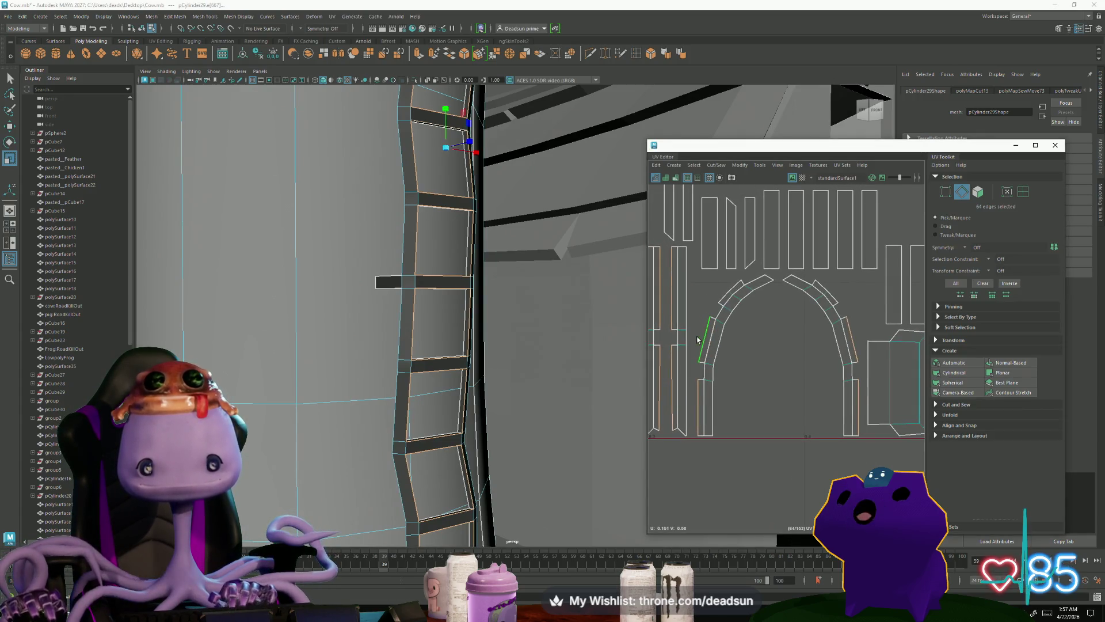
{"action": "mouse_move", "coordinate": [857, 423]}
{"action": "left_mouse_down"}
{"action": "mouse_move", "coordinate": [876, 419]}
{"action": "mouse_move", "coordinate": [858, 407]}
{"action": "left_mouse_up"}
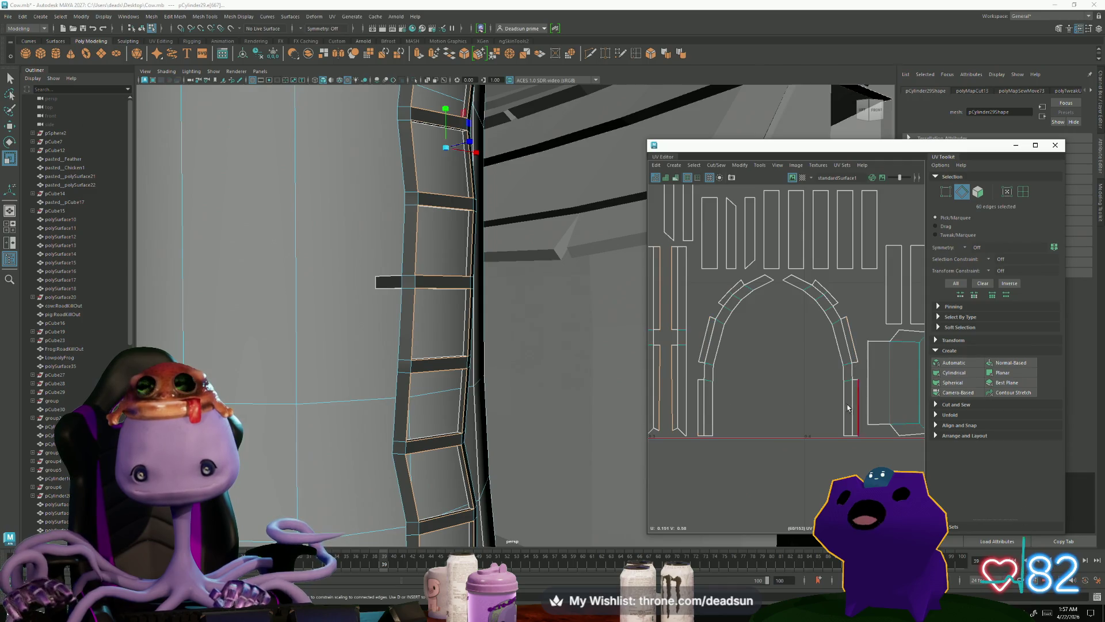
{"action": "scroll", "coordinate": [842, 426], "scroll_direction": "down", "scroll_amount": 5}
{"action": "scroll", "coordinate": [738, 359], "scroll_direction": "up", "scroll_amount": 5}
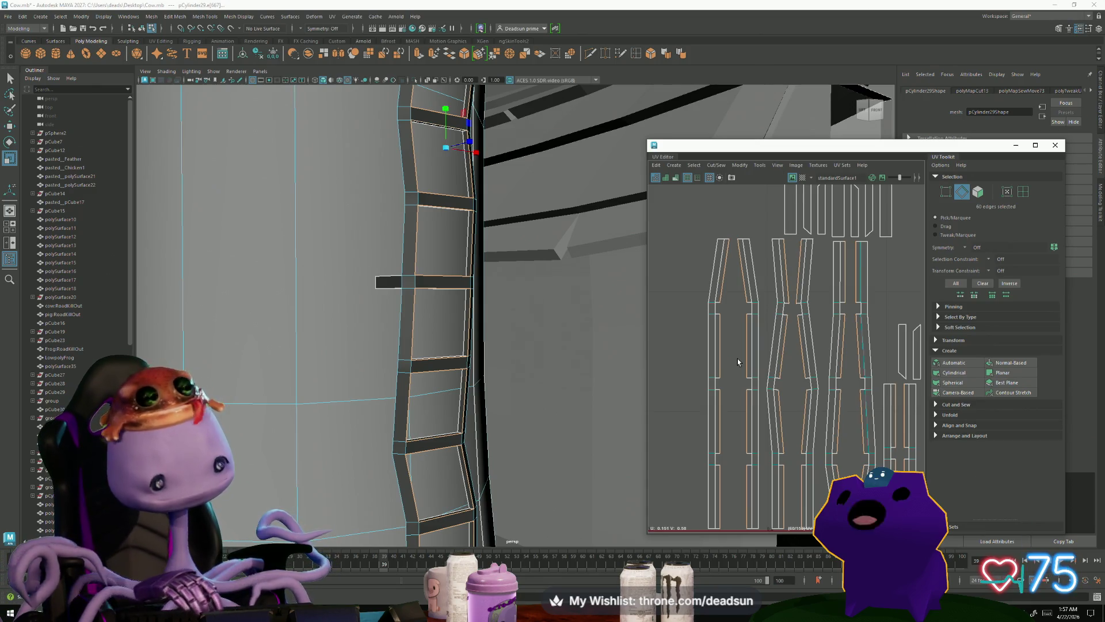
{"action": "scroll", "coordinate": [737, 358], "scroll_direction": "down", "scroll_amount": 10}
{"action": "scroll", "coordinate": [751, 306], "scroll_direction": "down", "scroll_amount": 8}
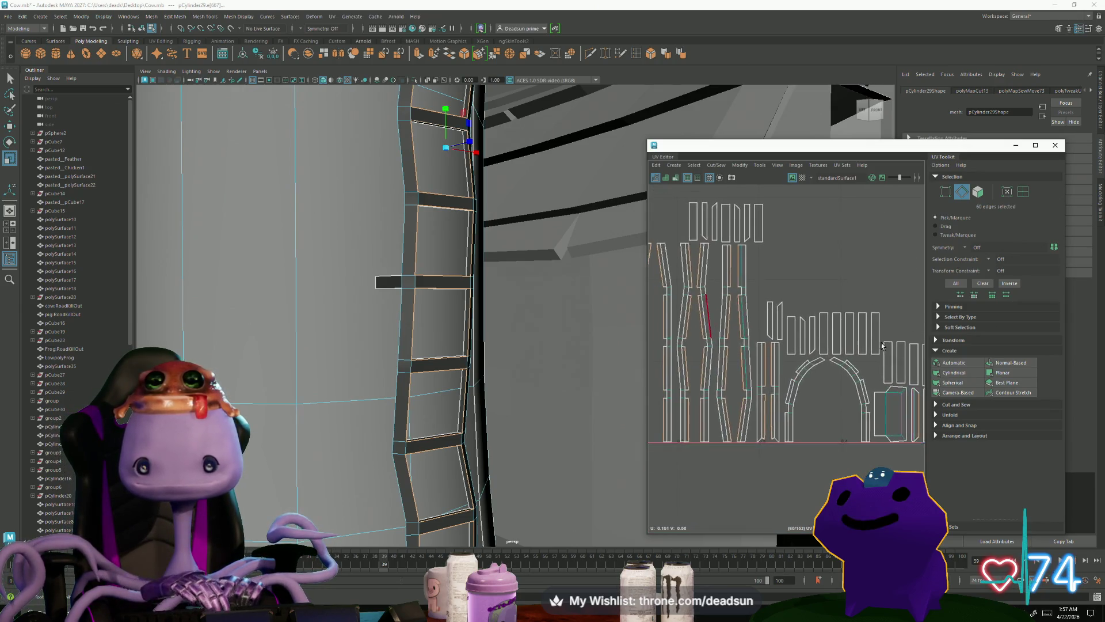
{"action": "middle_click_drag", "start_coordinate": [735, 329], "coordinate": [832, 432], "text": "alt"}
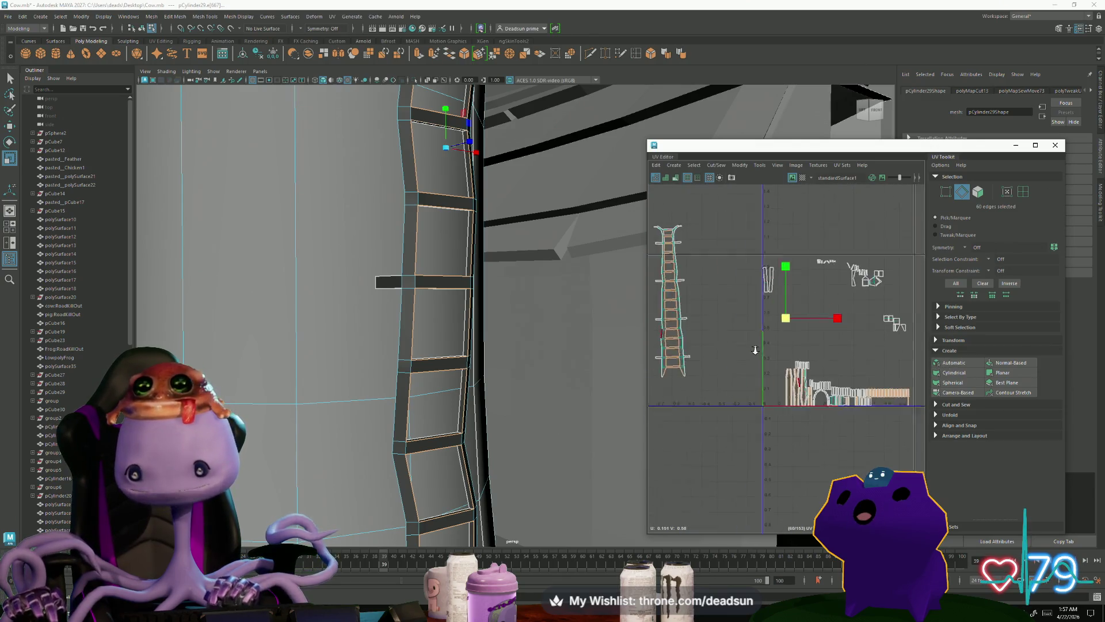
Step: Switch to edge mode, cut the UVs along the selected ladder edges, then clear the selection
{"action": "scroll", "coordinate": [777, 403], "scroll_direction": "down", "scroll_amount": 5}
{"action": "right_click", "coordinate": [754, 371]}
{"action": "left_click", "coordinate": [754, 346]}
{"action": "mouse_move", "coordinate": [689, 206]}
{"action": "left_mouse_down"}
{"action": "mouse_move", "coordinate": [861, 316]}
{"action": "mouse_move", "coordinate": [863, 426]}
{"action": "left_mouse_up"}
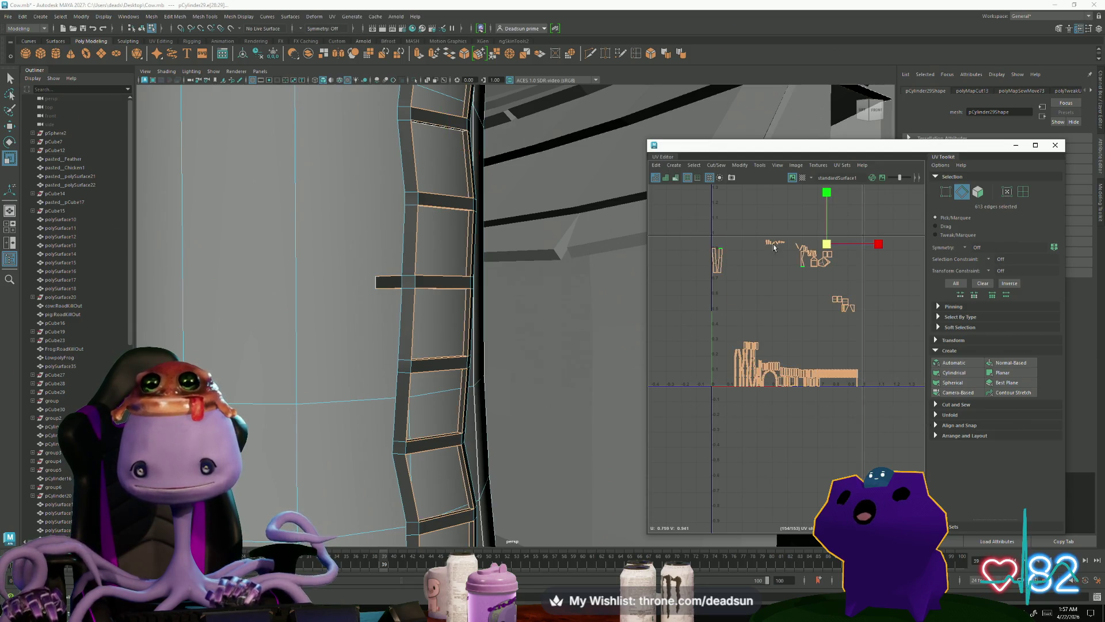
{"action": "left_click", "coordinate": [712, 167]}
{"action": "left_click", "coordinate": [725, 217]}
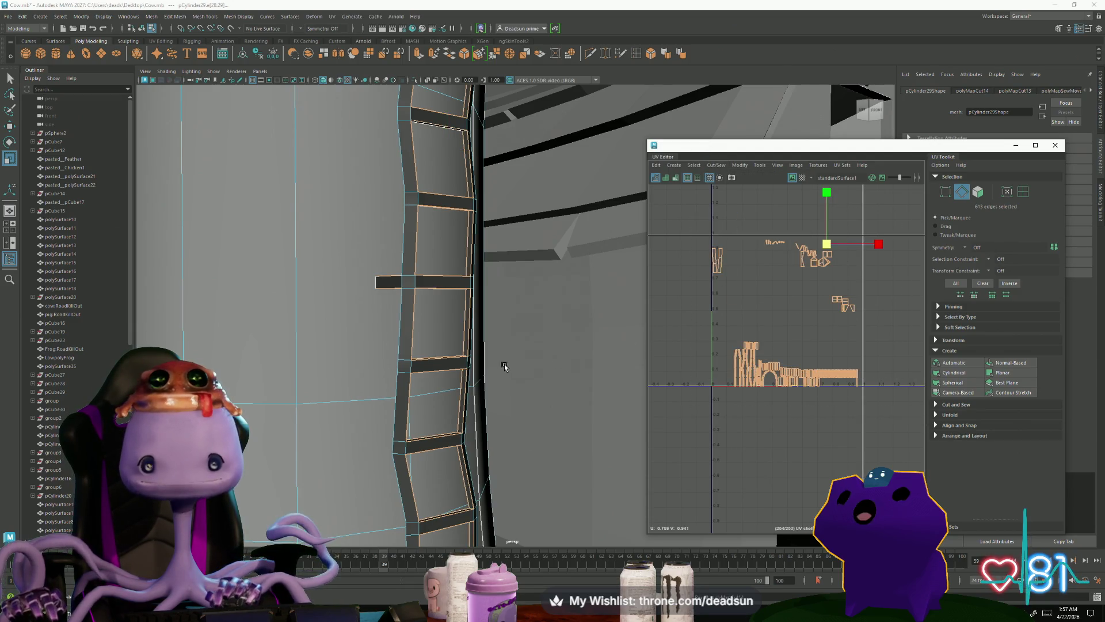
{"action": "scroll", "coordinate": [720, 348], "scroll_direction": "up", "scroll_amount": 5}
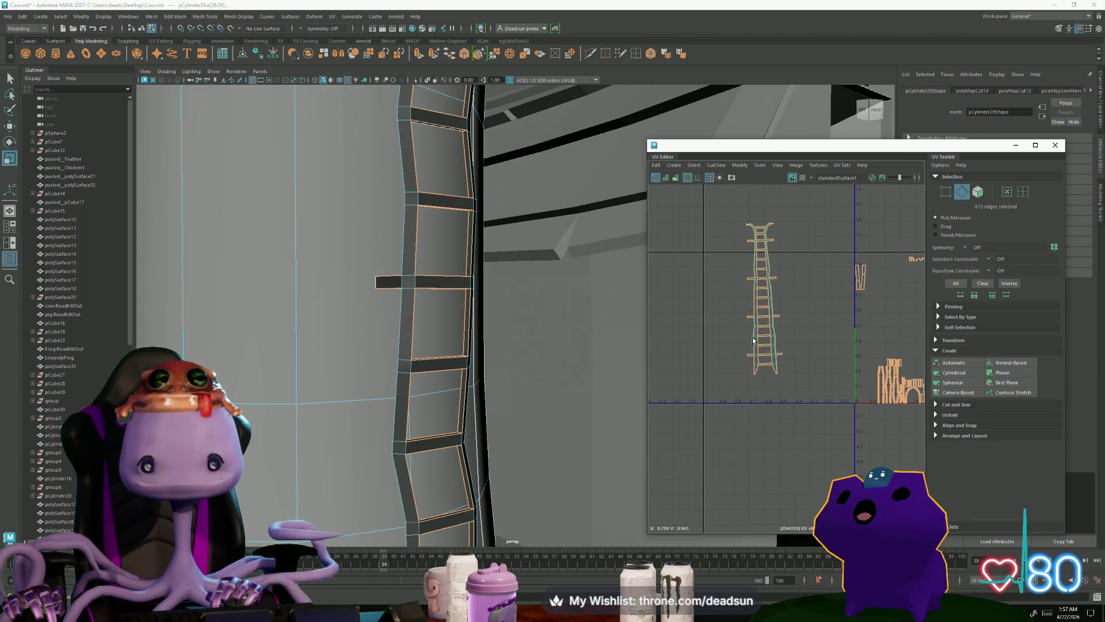
{"action": "scroll", "coordinate": [771, 342], "scroll_direction": "up", "scroll_amount": 3}
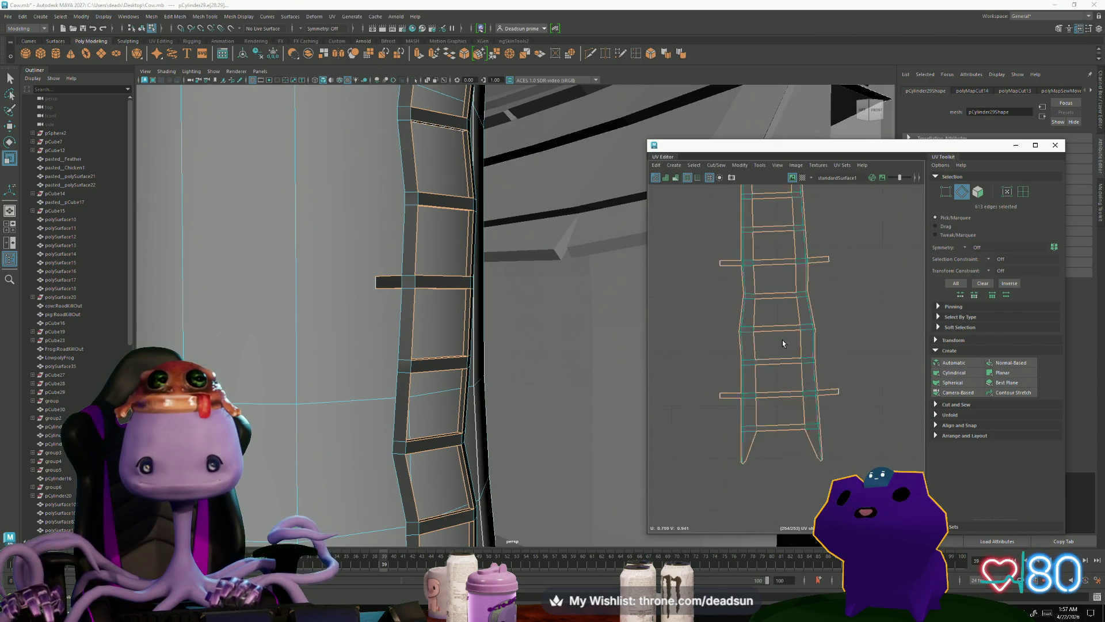
{"action": "left_click", "coordinate": [858, 318]}
Step: Select the edges around the cell below the crossbar and up the left rail
{"action": "scroll", "coordinate": [835, 345], "scroll_direction": "down", "scroll_amount": 3}
{"action": "scroll", "coordinate": [795, 414], "scroll_direction": "up", "scroll_amount": 5}
{"action": "middle_click_drag", "start_coordinate": [737, 451], "coordinate": [738, 359], "text": "alt"}
{"action": "double_click", "coordinate": [734, 355]}
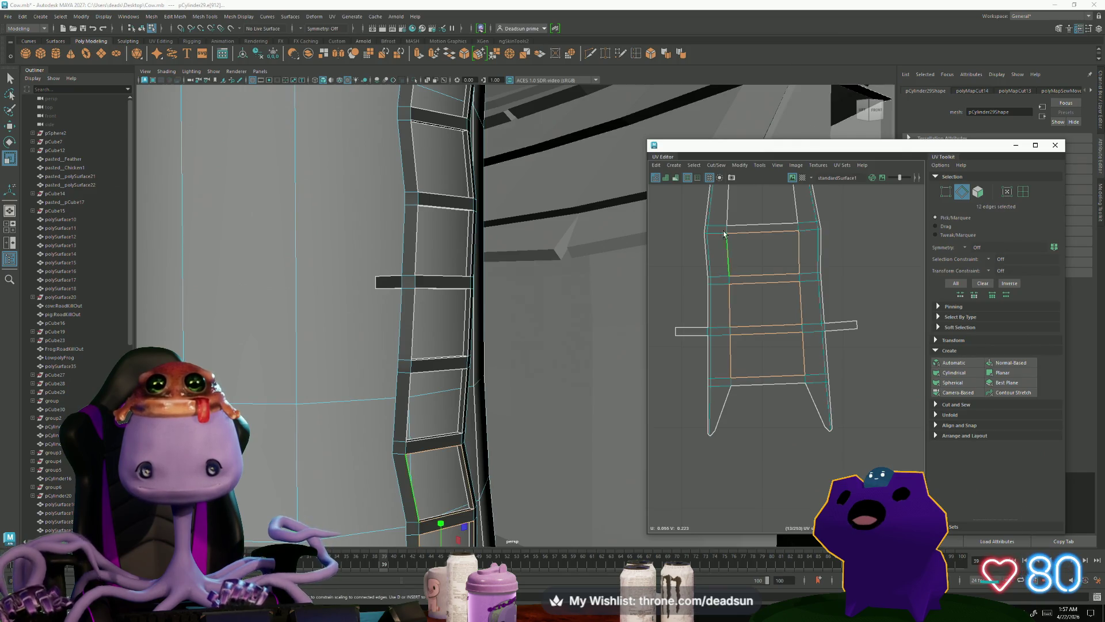
{"action": "left_click", "coordinate": [729, 210], "text": "shift"}
{"action": "middle_click_drag", "start_coordinate": [731, 210], "coordinate": [767, 361], "text": "alt"}
{"action": "double_click", "coordinate": [745, 291], "text": "shift"}
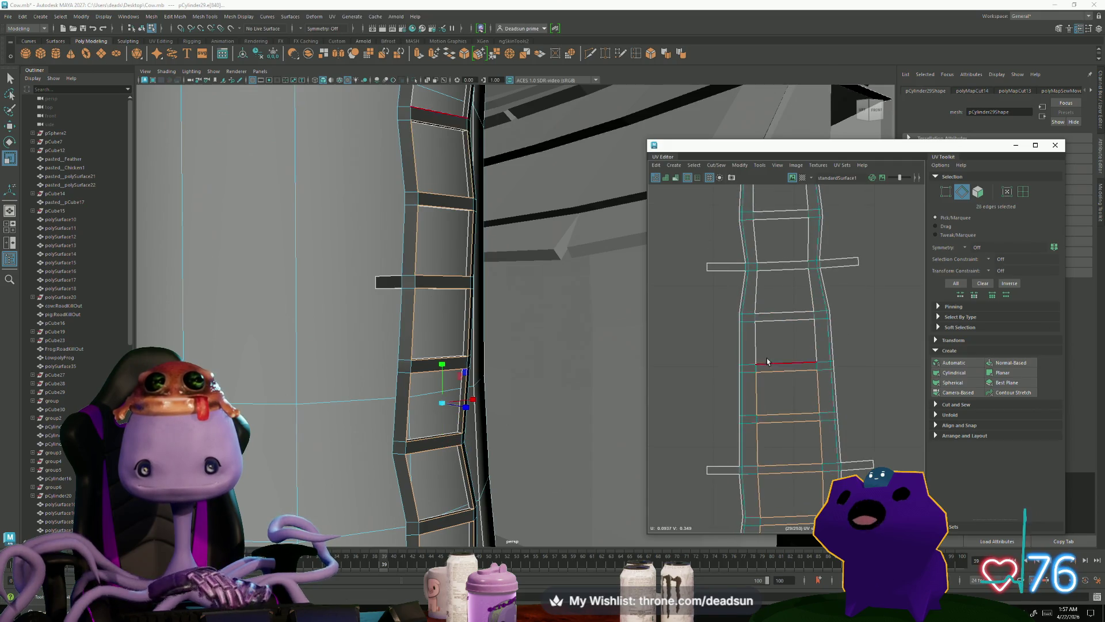
{"action": "double_click", "coordinate": [758, 350], "text": "shift"}
Step: Add the remaining left-rail edge loops up to the top rung and sew them with Shift+S
{"action": "double_click", "coordinate": [758, 301], "text": "shift"}
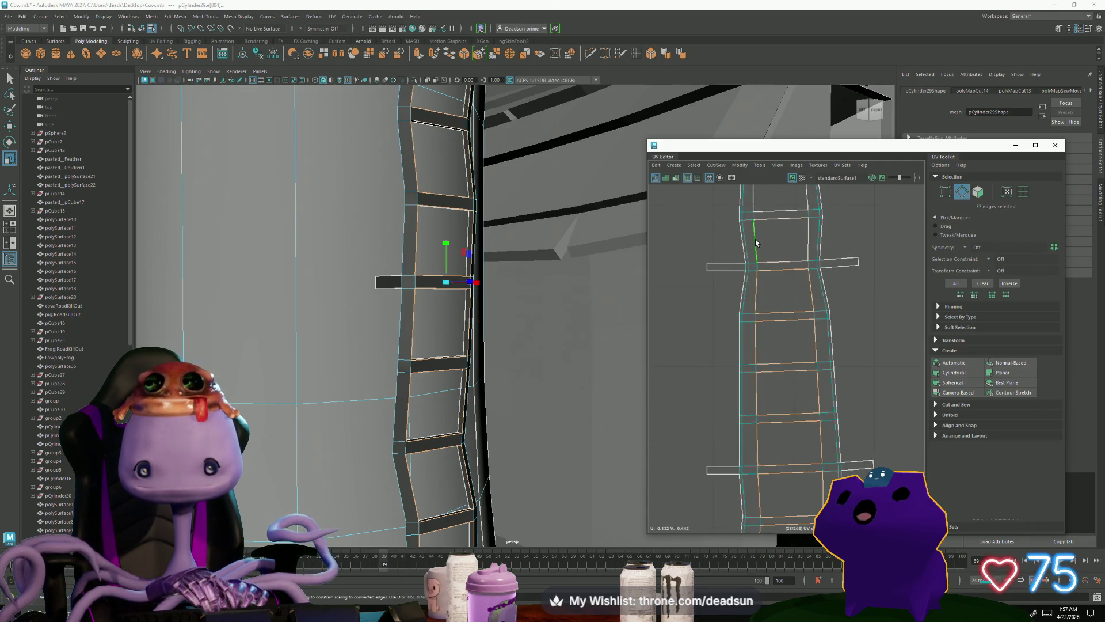
{"action": "double_click", "coordinate": [758, 196], "text": "shift"}
{"action": "middle_click_drag", "start_coordinate": [759, 196], "coordinate": [776, 320], "text": "alt"}
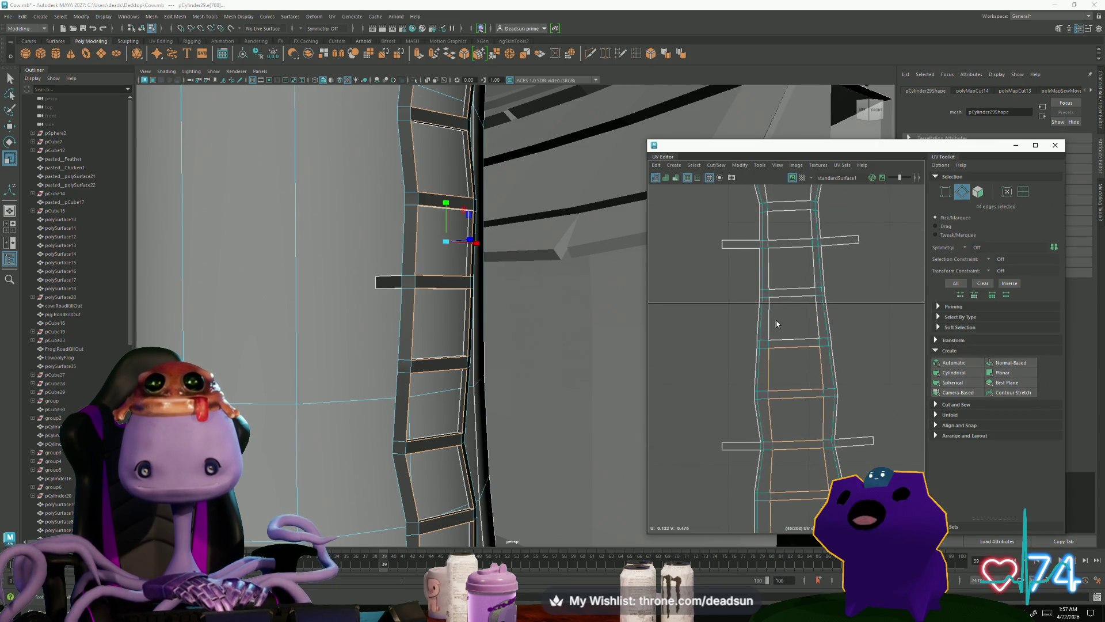
{"action": "double_click", "coordinate": [770, 321], "text": "shift"}
{"action": "double_click", "coordinate": [769, 271], "text": "shift"}
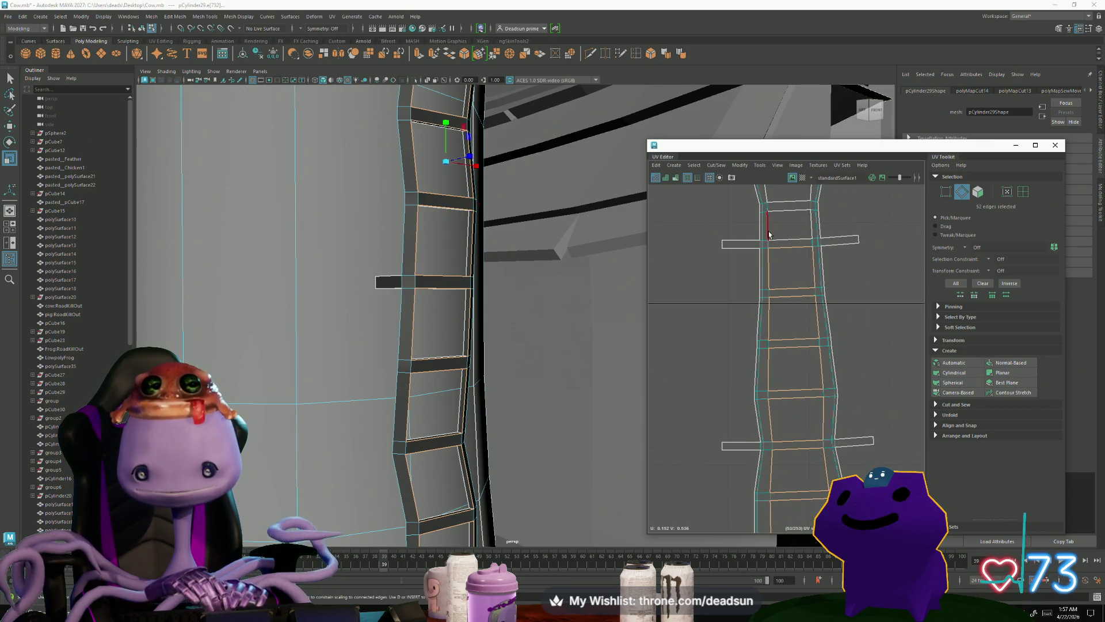
{"action": "middle_click_drag", "start_coordinate": [770, 235], "coordinate": [769, 384], "text": "alt"}
{"action": "double_click", "coordinate": [769, 350], "text": "shift"}
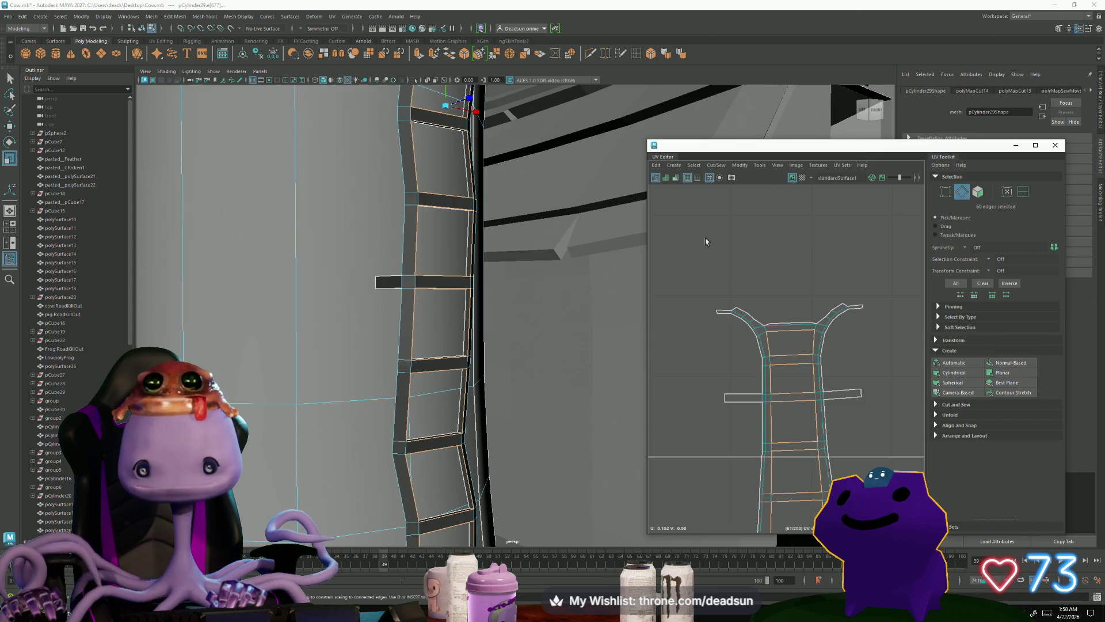
{"action": "key", "text": "shift+s"}
Step: Select the ladder's rail and rung edges along its upper section in the UV Editor
{"action": "scroll", "coordinate": [748, 345], "scroll_direction": "up", "scroll_amount": 5}
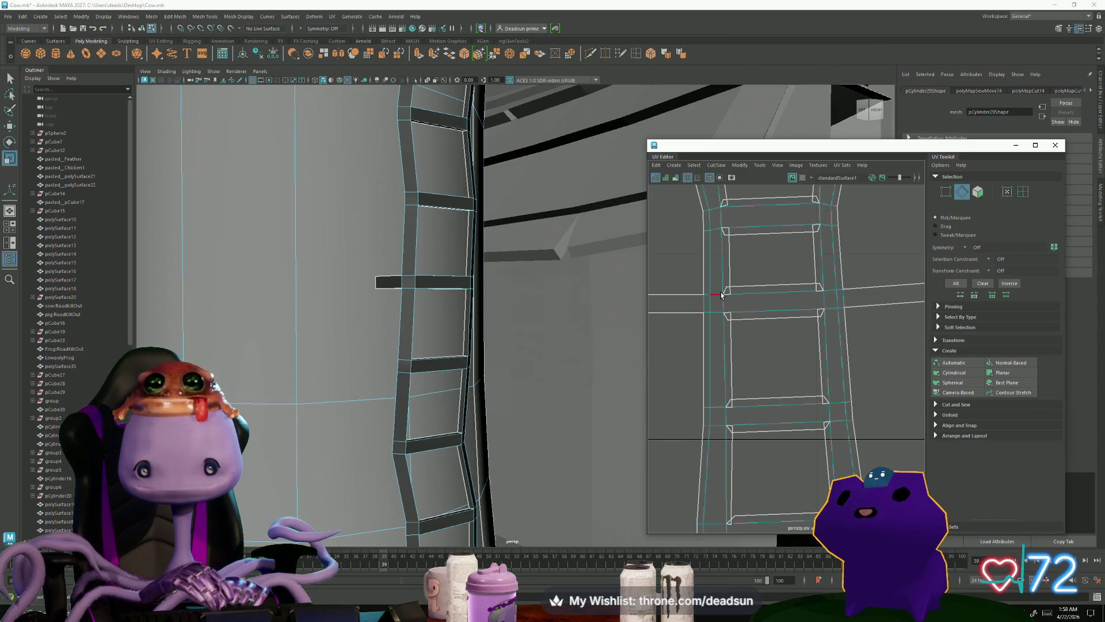
{"action": "left_click", "coordinate": [727, 295]}
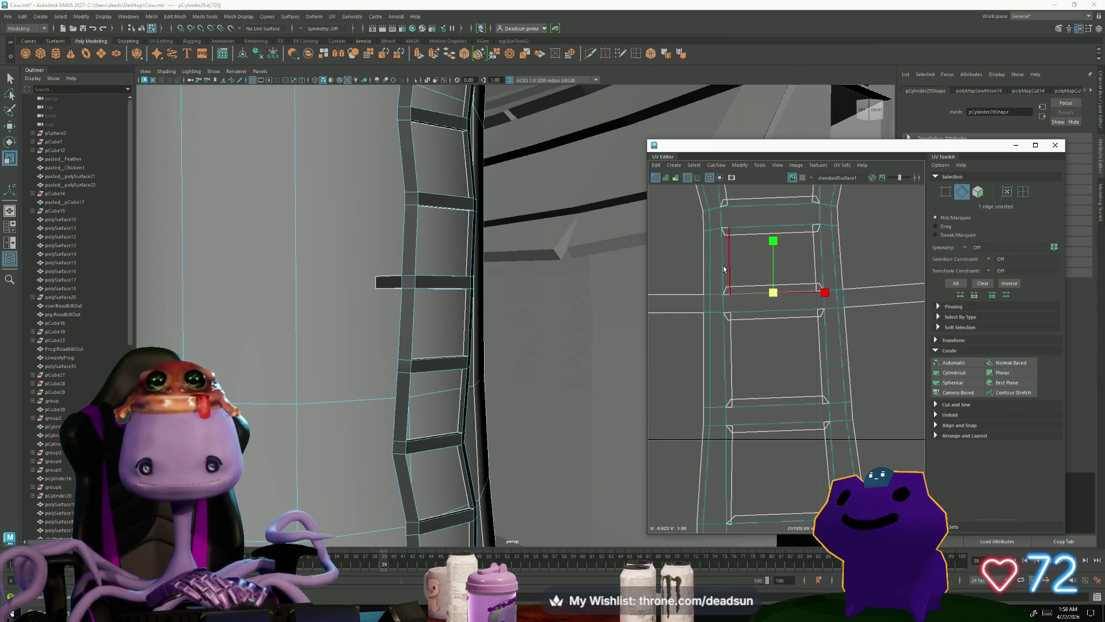
{"action": "scroll", "coordinate": [789, 375], "scroll_direction": "up", "scroll_amount": 5}
{"action": "scroll", "coordinate": [712, 456], "scroll_direction": "down", "scroll_amount": 3}
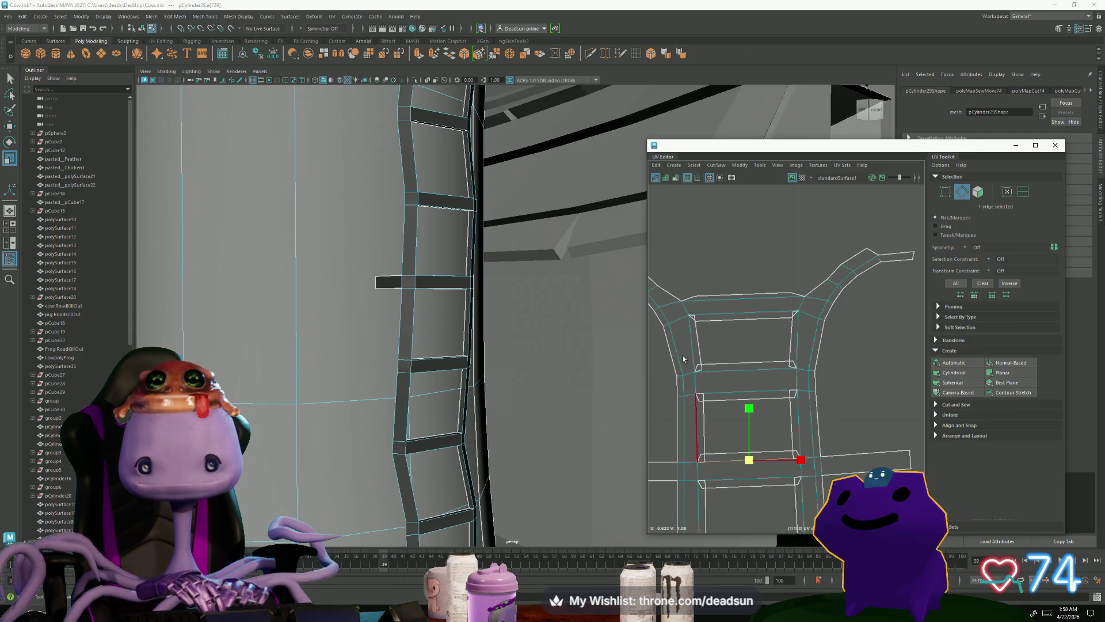
{"action": "left_click", "coordinate": [692, 318]}
{"action": "left_click", "coordinate": [799, 363], "text": "shift"}
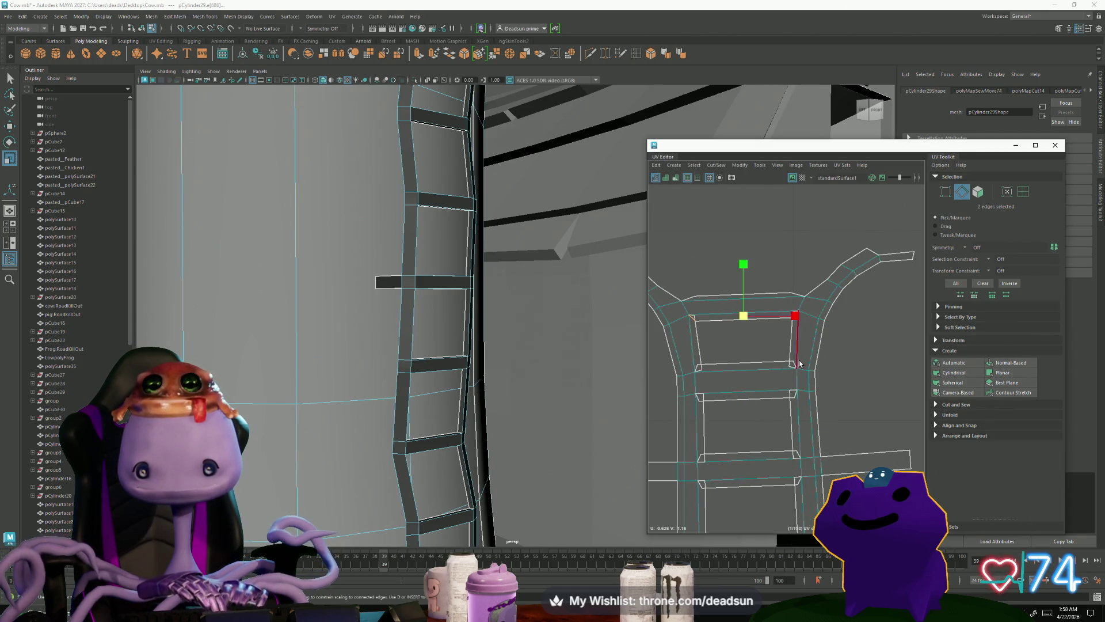
{"action": "left_click", "coordinate": [699, 373], "text": "shift"}
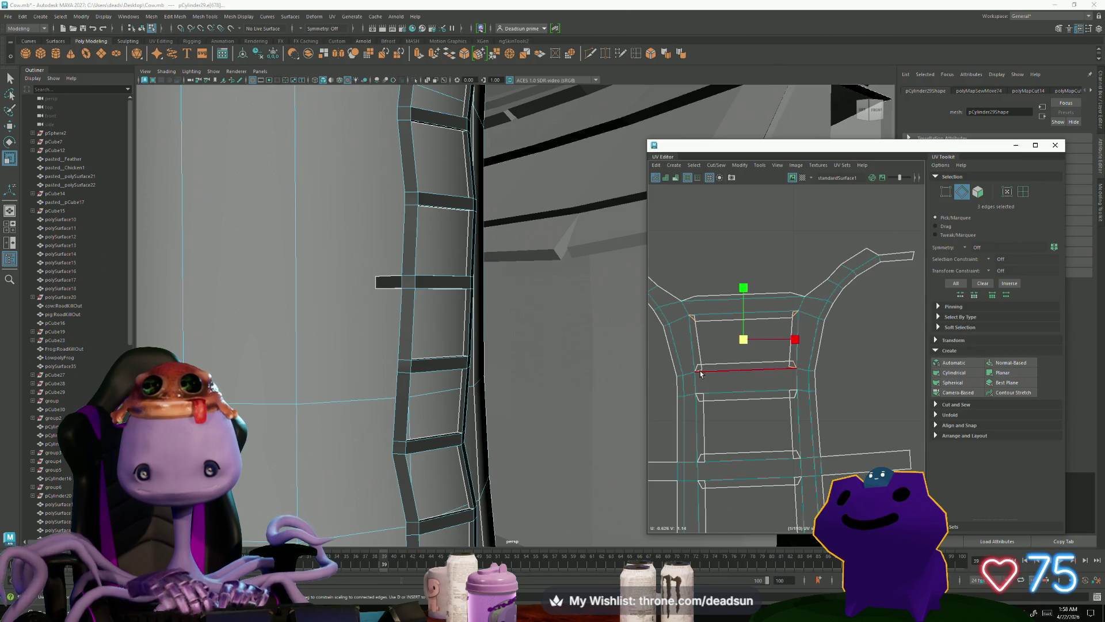
{"action": "left_click", "coordinate": [699, 402], "text": "shift"}
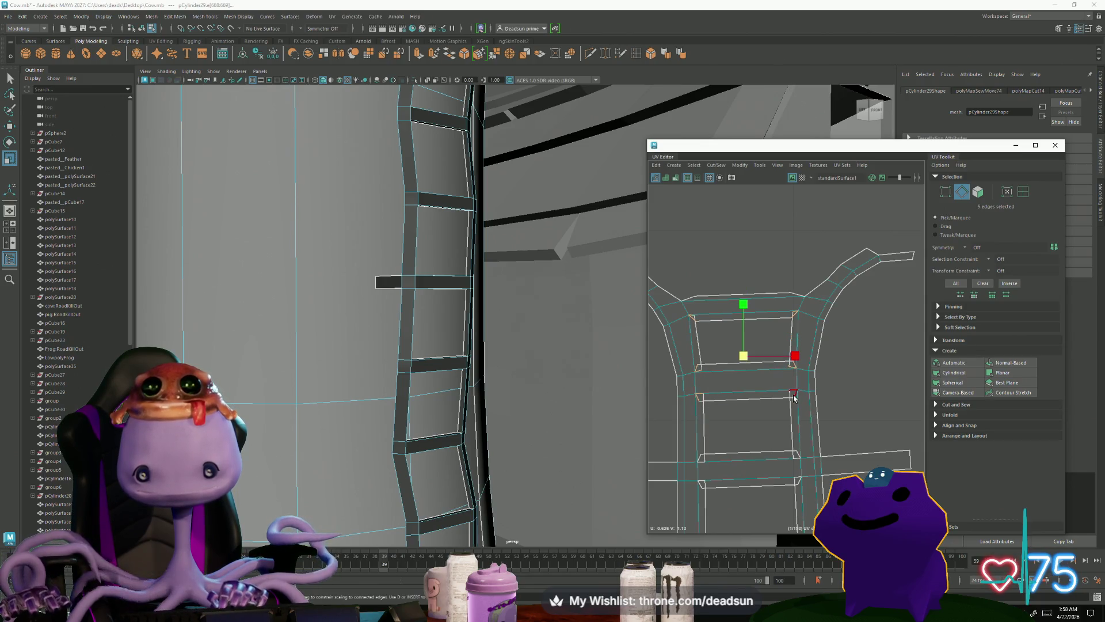
{"action": "left_click", "coordinate": [800, 455], "text": "shift"}
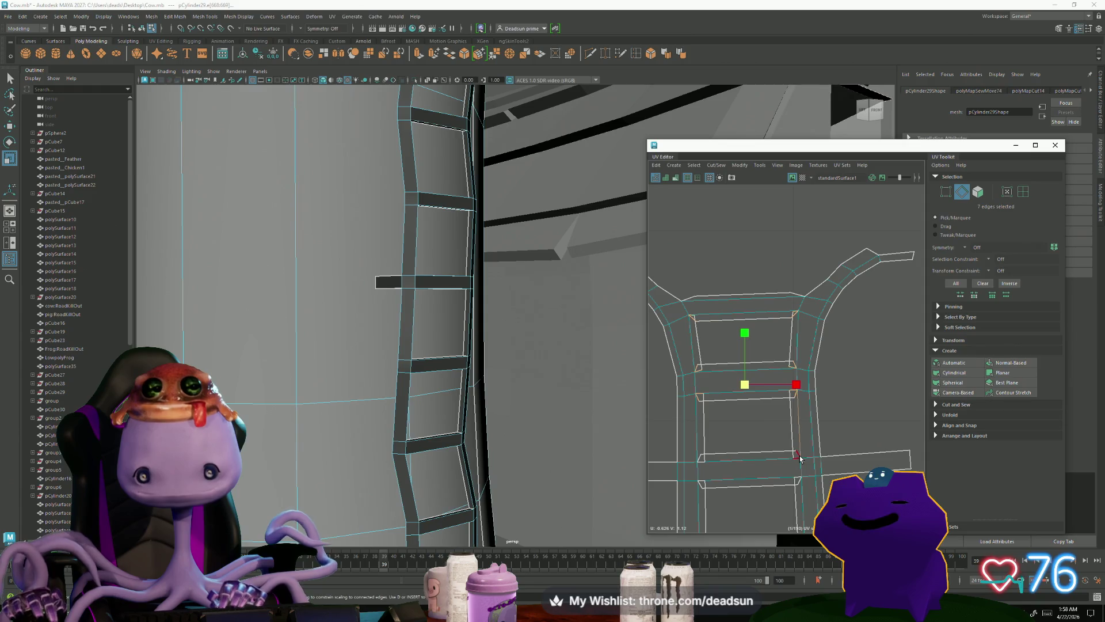
{"action": "left_click", "coordinate": [699, 467], "text": "shift"}
{"action": "middle_click_drag", "start_coordinate": [699, 463], "coordinate": [694, 331], "text": "alt"}
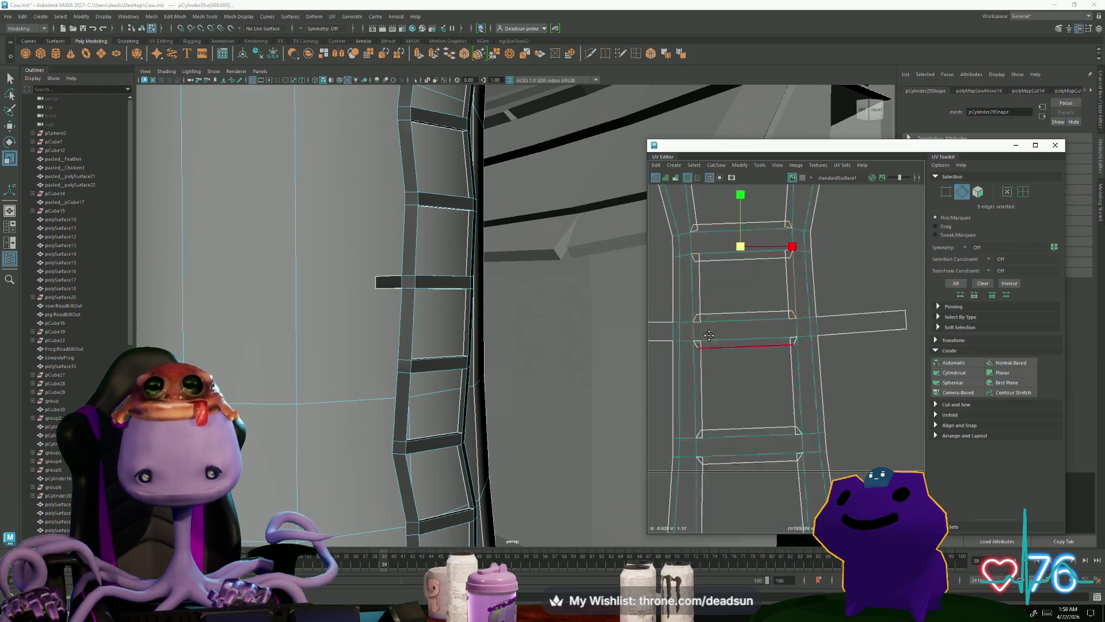
{"action": "scroll", "coordinate": [694, 331], "scroll_direction": "up", "scroll_amount": 2}
{"action": "left_click", "coordinate": [689, 334], "text": "shift"}
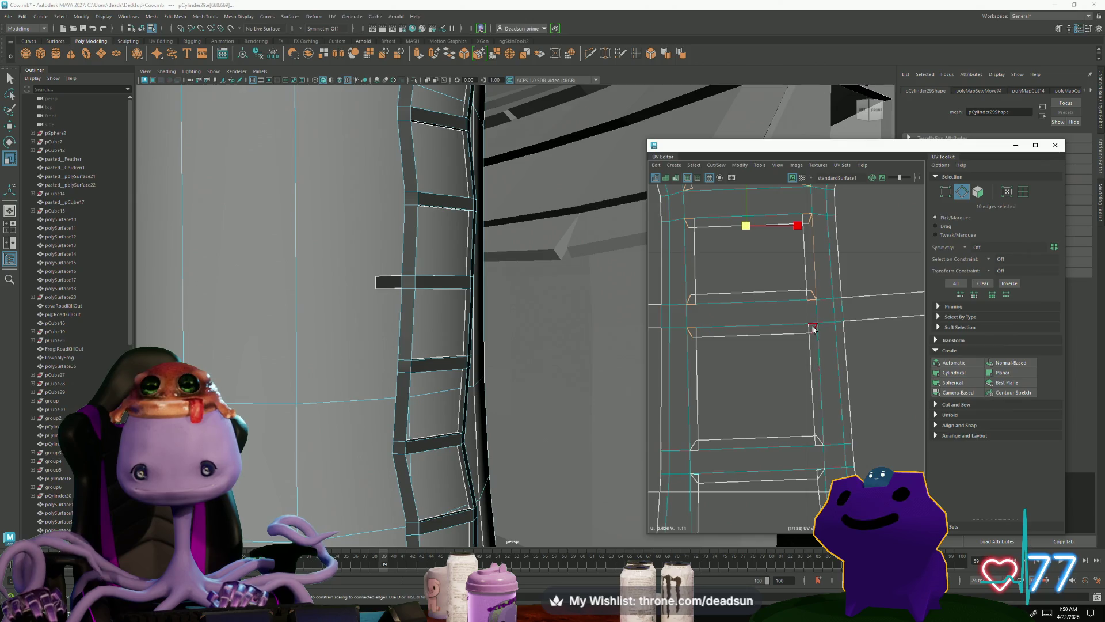
{"action": "left_click", "coordinate": [822, 439], "text": "shift"}
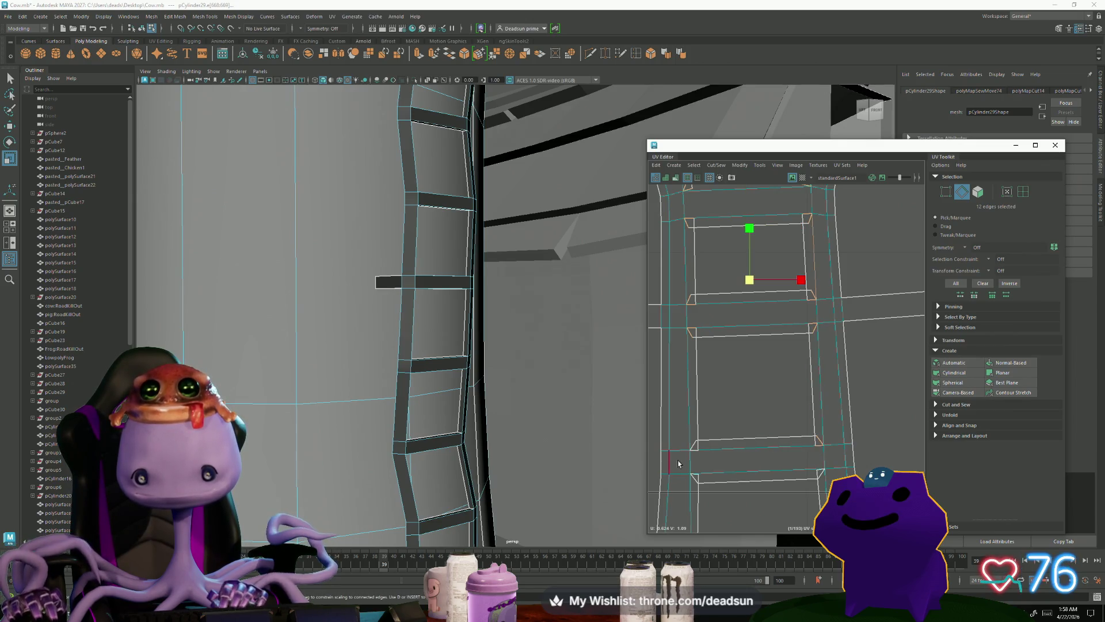
{"action": "left_click", "coordinate": [694, 481], "text": "shift"}
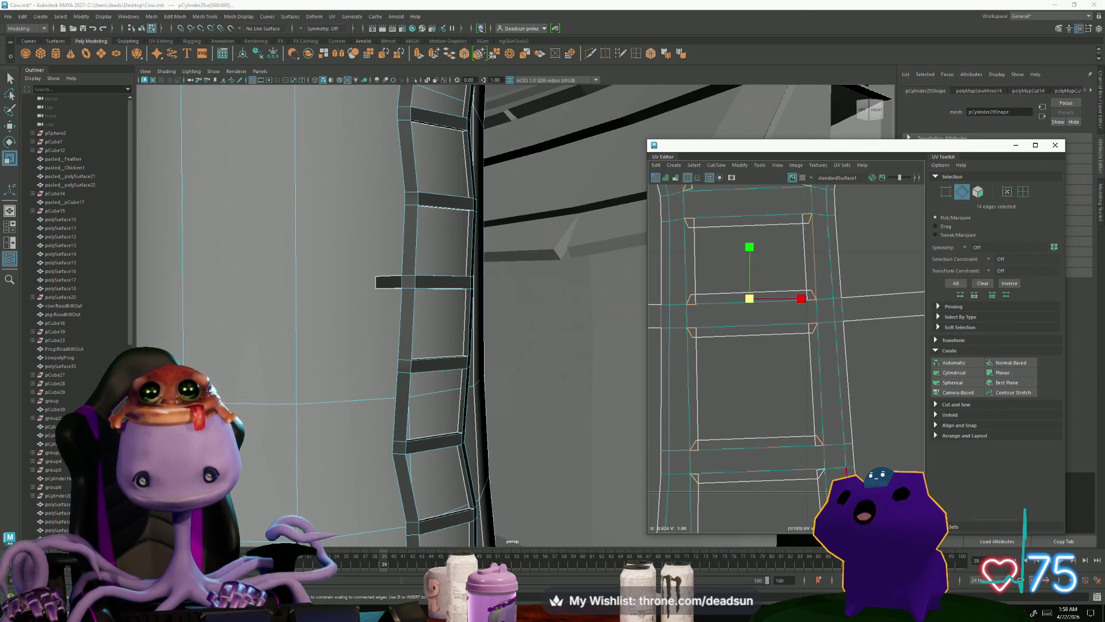
{"action": "left_click", "coordinate": [821, 477], "text": "shift"}
Step: Add the next left and right rail edges and several rows of rung edges to the selection
{"action": "mouse_move", "coordinate": [821, 477]}
{"action": "middle_mouse_down", "text": "alt"}
{"action": "mouse_move", "coordinate": [802, 236]}
{"action": "mouse_move", "coordinate": [717, 331]}
{"action": "middle_mouse_up", "text": "alt"}
{"action": "left_click", "coordinate": [716, 329], "text": "shift"}
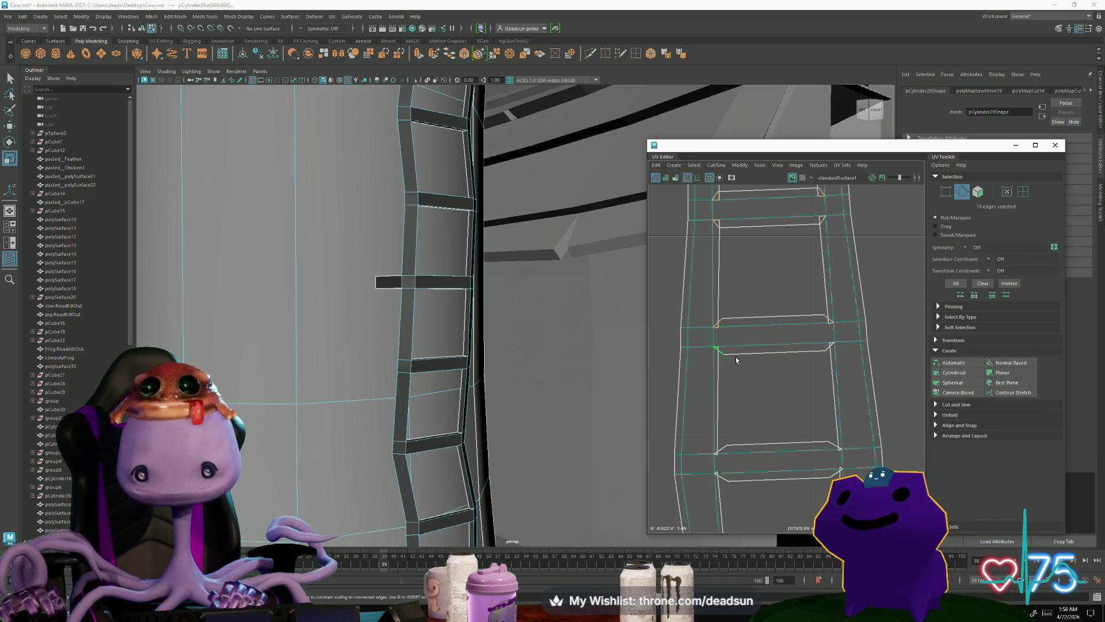
{"action": "left_click", "coordinate": [830, 348], "text": "shift"}
{"action": "middle_click_drag", "start_coordinate": [829, 348], "coordinate": [718, 298], "text": "alt"}
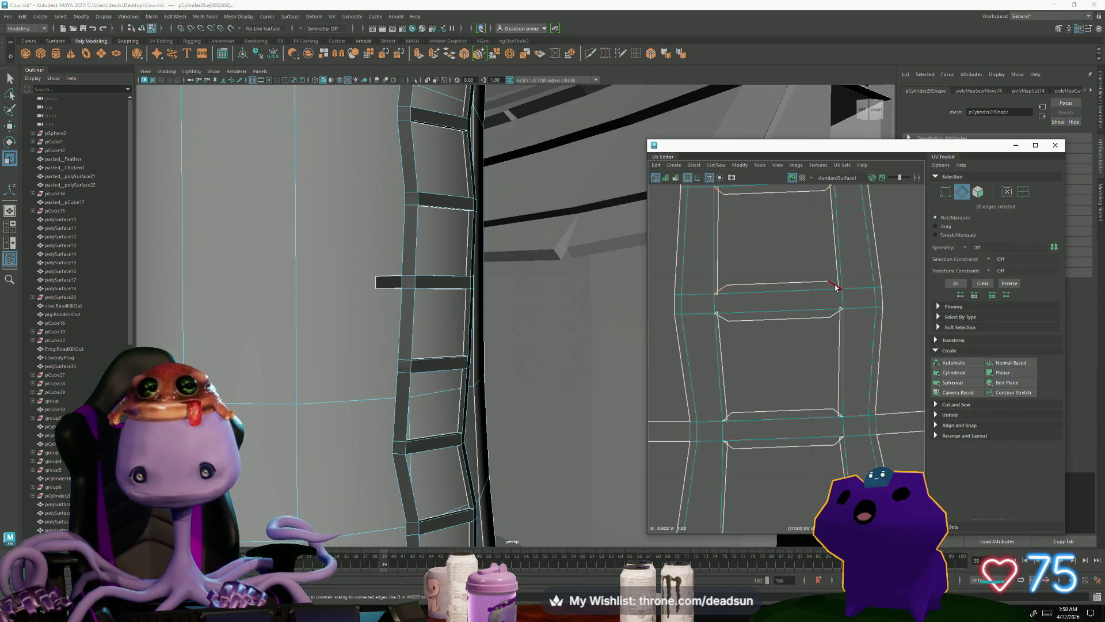
{"action": "left_click", "coordinate": [725, 319], "text": "shift"}
{"action": "left_click", "coordinate": [836, 313], "text": "shift"}
{"action": "middle_click_drag", "start_coordinate": [728, 416], "coordinate": [729, 326], "text": "alt"}
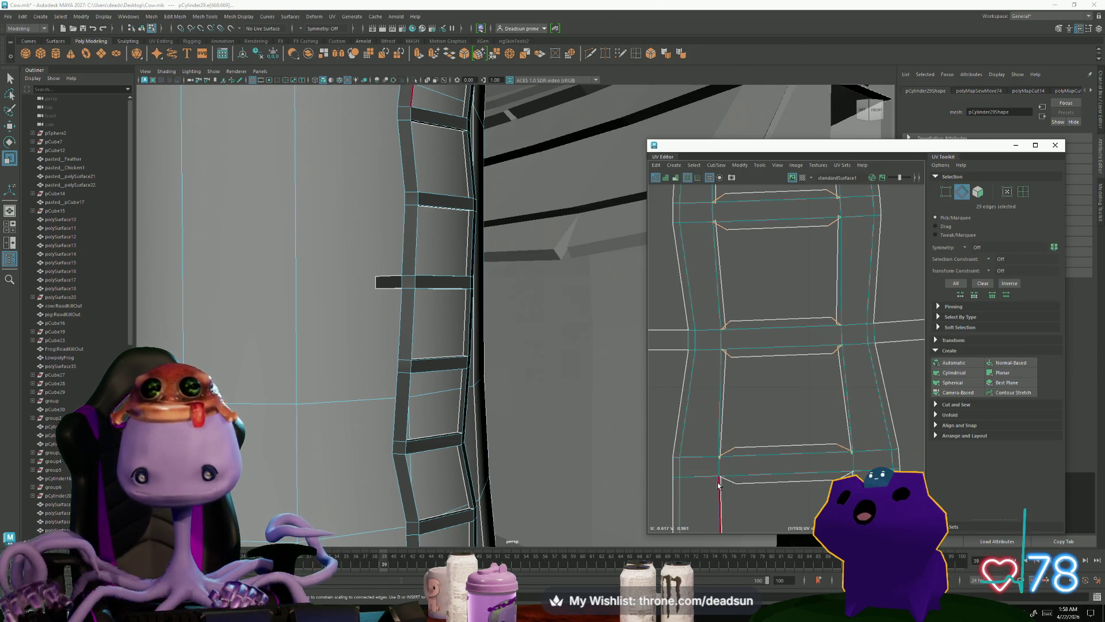
{"action": "middle_click_drag", "start_coordinate": [724, 332], "coordinate": [684, 341], "text": "alt"}
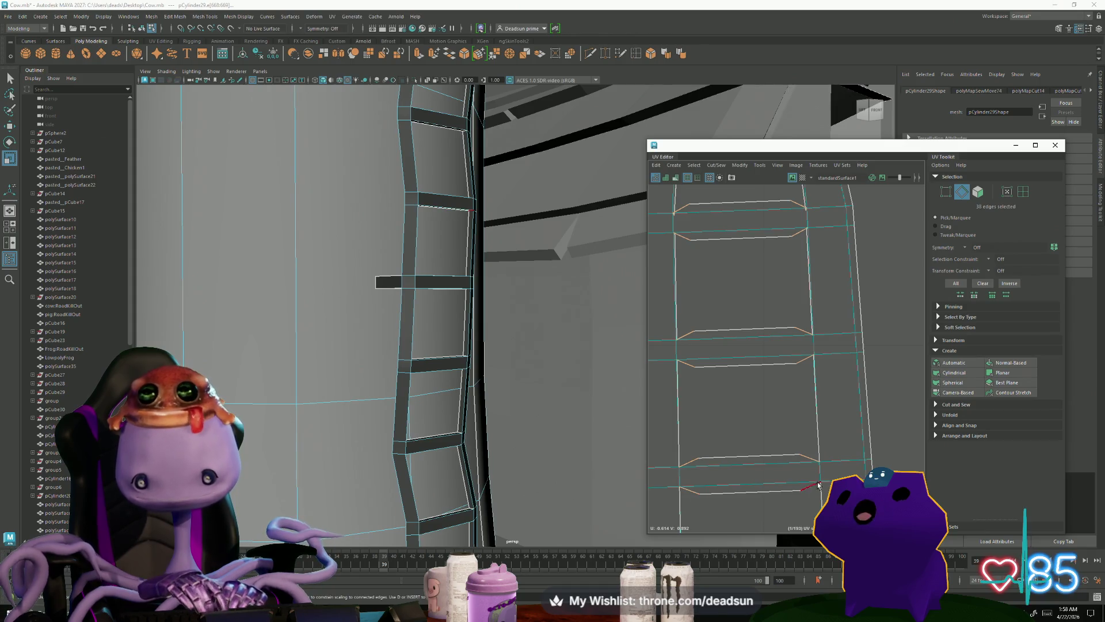
{"action": "scroll", "coordinate": [749, 403], "scroll_direction": "up", "scroll_amount": 1}
{"action": "left_click", "coordinate": [777, 324], "text": "shift"}
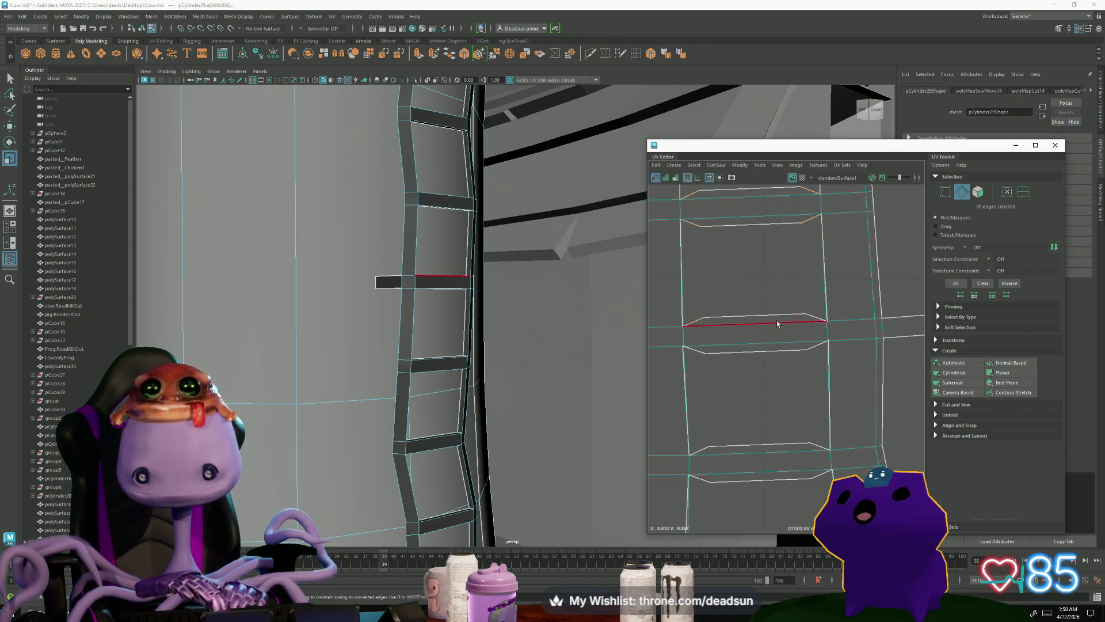
{"action": "left_click", "coordinate": [816, 320], "text": "shift"}
{"action": "left_click", "coordinate": [801, 352], "text": "shift"}
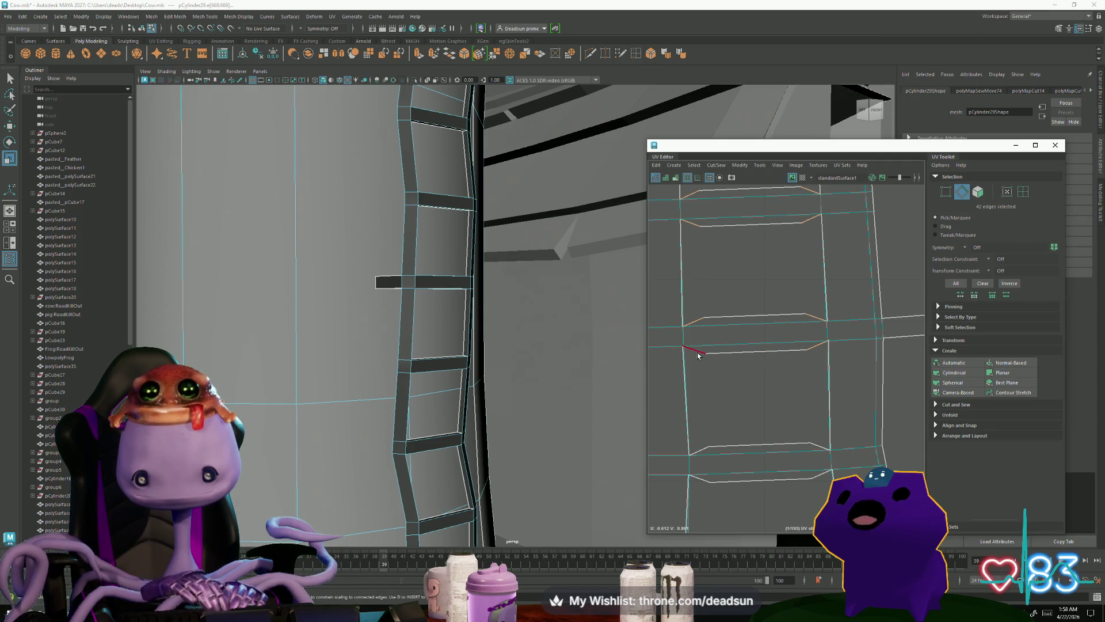
{"action": "left_click", "coordinate": [694, 351], "text": "shift"}
Step: Add the lower rung edges and the last bottom edges of the ladder to the selection
{"action": "mouse_move", "coordinate": [574, 402]}
{"action": "left_mouse_down", "text": "alt"}
{"action": "mouse_move", "coordinate": [528, 451]}
{"action": "mouse_move", "coordinate": [628, 423]}
{"action": "left_mouse_up", "text": "alt"}
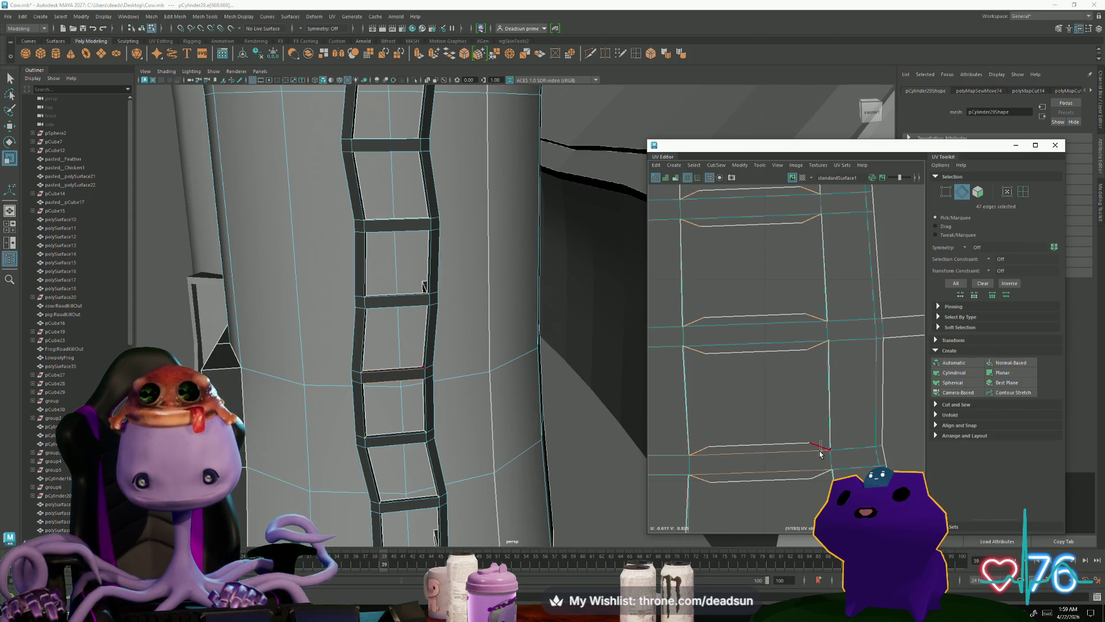
{"action": "middle_click_drag", "start_coordinate": [817, 508], "coordinate": [685, 290], "text": "alt"}
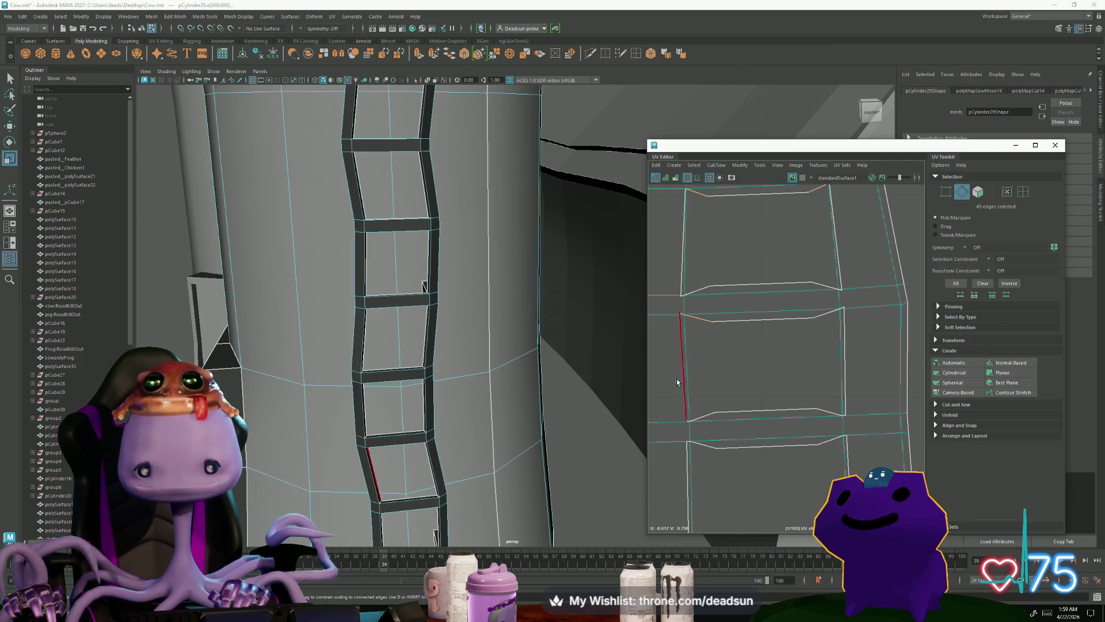
{"action": "scroll", "coordinate": [675, 327], "scroll_direction": "up", "scroll_amount": 5}
{"action": "left_click", "coordinate": [705, 293], "text": "shift"}
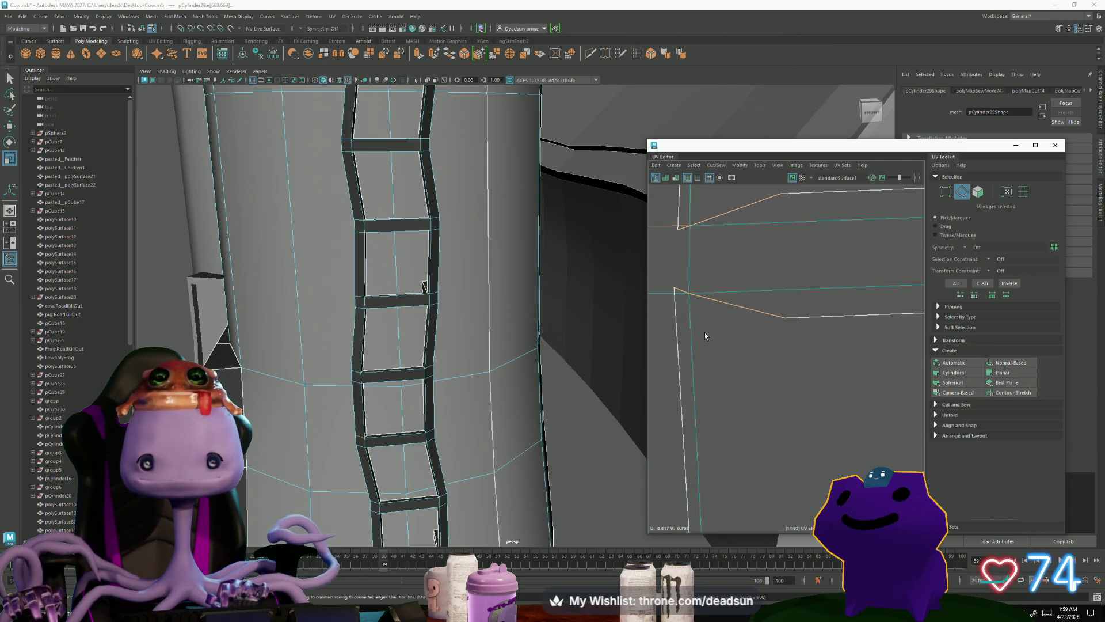
{"action": "mouse_move", "coordinate": [744, 291]}
{"action": "middle_mouse_down", "text": "alt"}
{"action": "mouse_move", "coordinate": [782, 360]}
{"action": "mouse_move", "coordinate": [792, 314]}
{"action": "middle_mouse_up", "text": "alt"}
{"action": "left_click_drag", "start_coordinate": [773, 360], "coordinate": [773, 361], "text": "shift"}
{"action": "scroll", "coordinate": [765, 369], "scroll_direction": "down", "scroll_amount": 4}
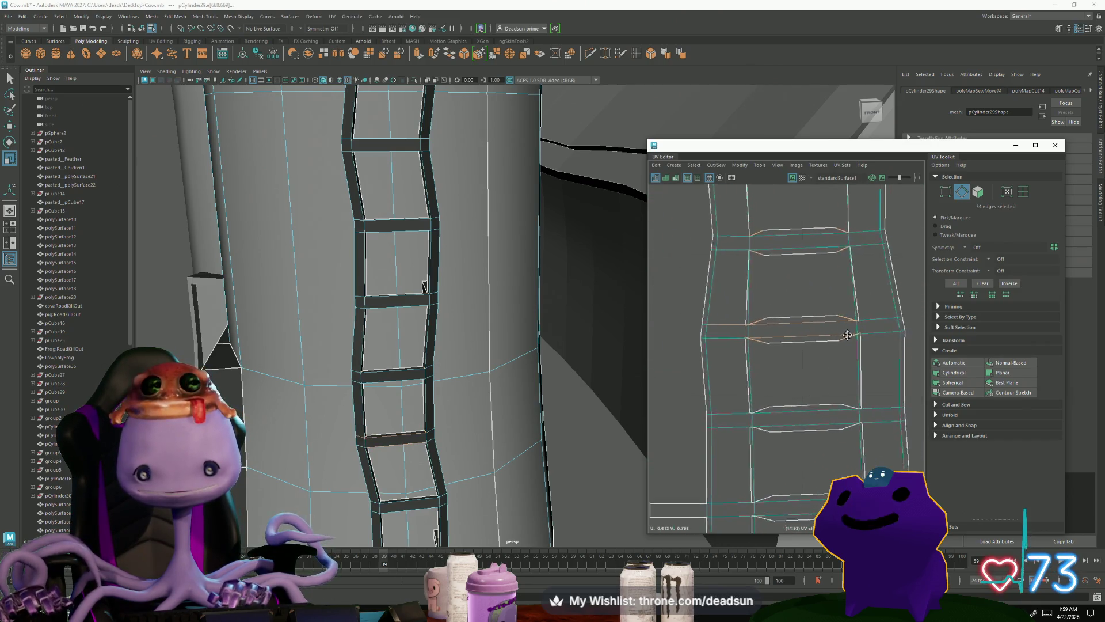
{"action": "left_click_drag", "start_coordinate": [745, 443], "coordinate": [830, 394], "text": "shift"}
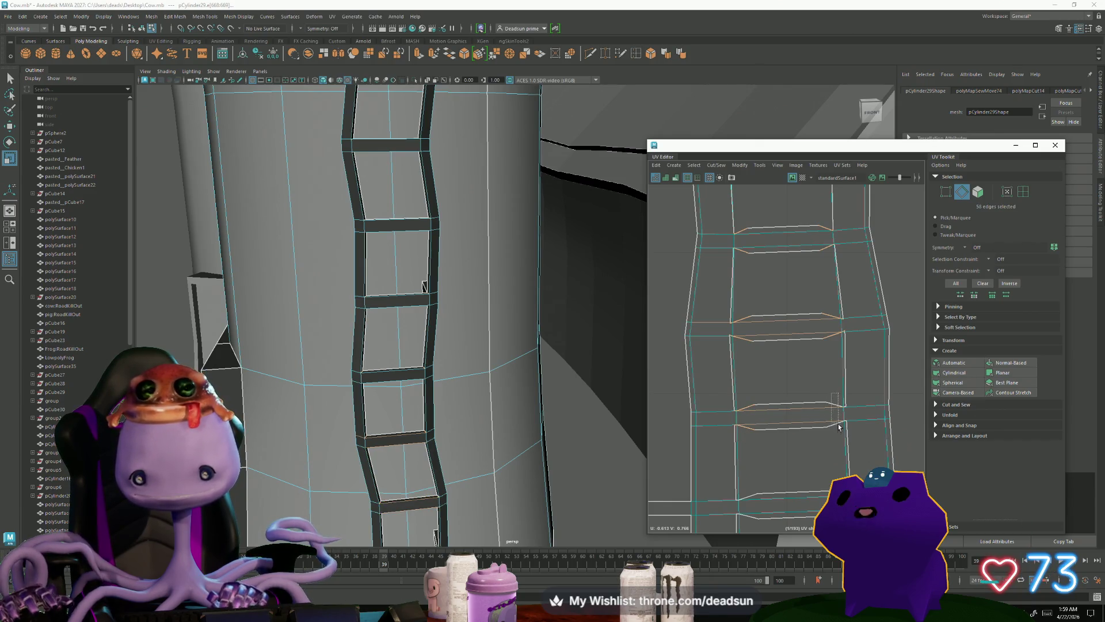
{"action": "middle_click_drag", "start_coordinate": [835, 461], "coordinate": [792, 291], "text": "alt"}
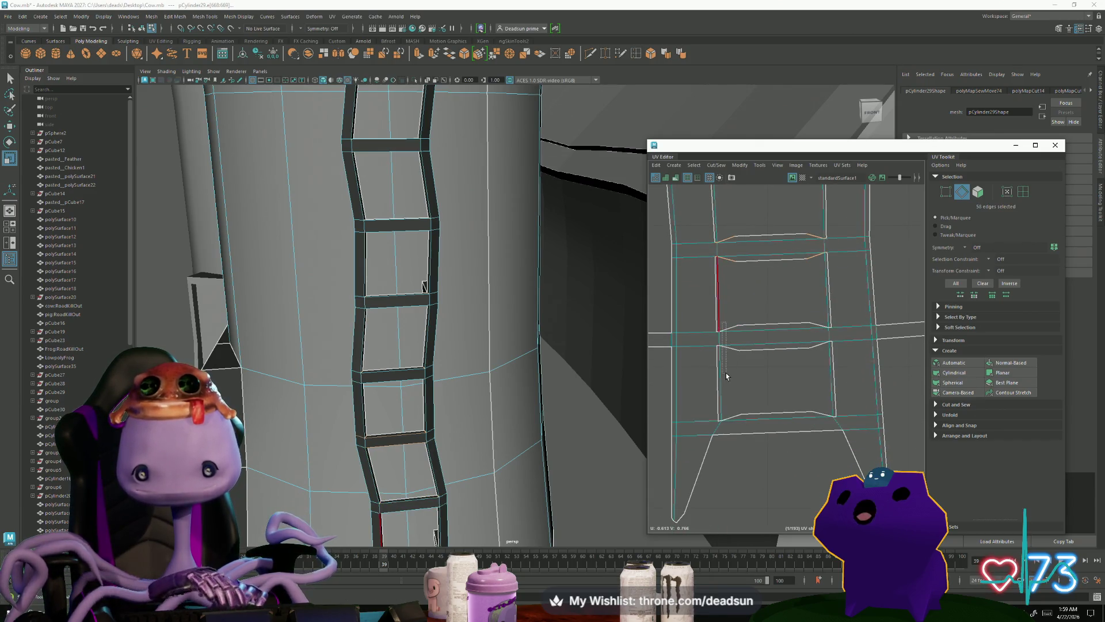
{"action": "left_click", "coordinate": [823, 415], "text": "shift"}
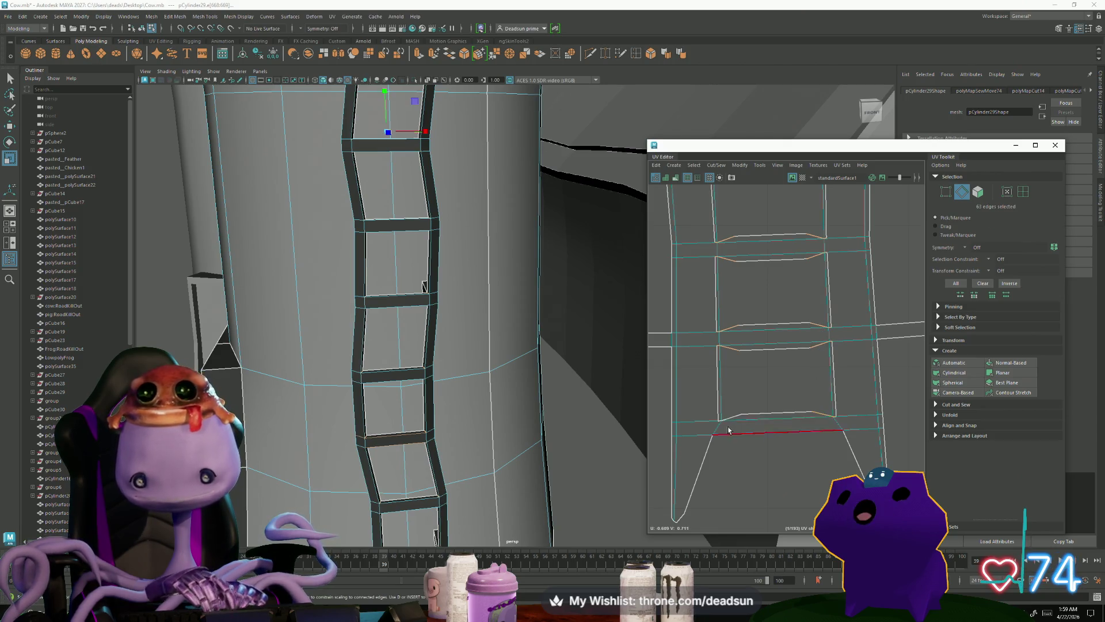
{"action": "left_click", "coordinate": [733, 420], "text": "shift"}
{"action": "scroll", "coordinate": [733, 420], "scroll_direction": "down", "scroll_amount": 5}
Step: Sew the selected ladder edges together into one connected ladder shell
{"action": "key", "text": "w"}
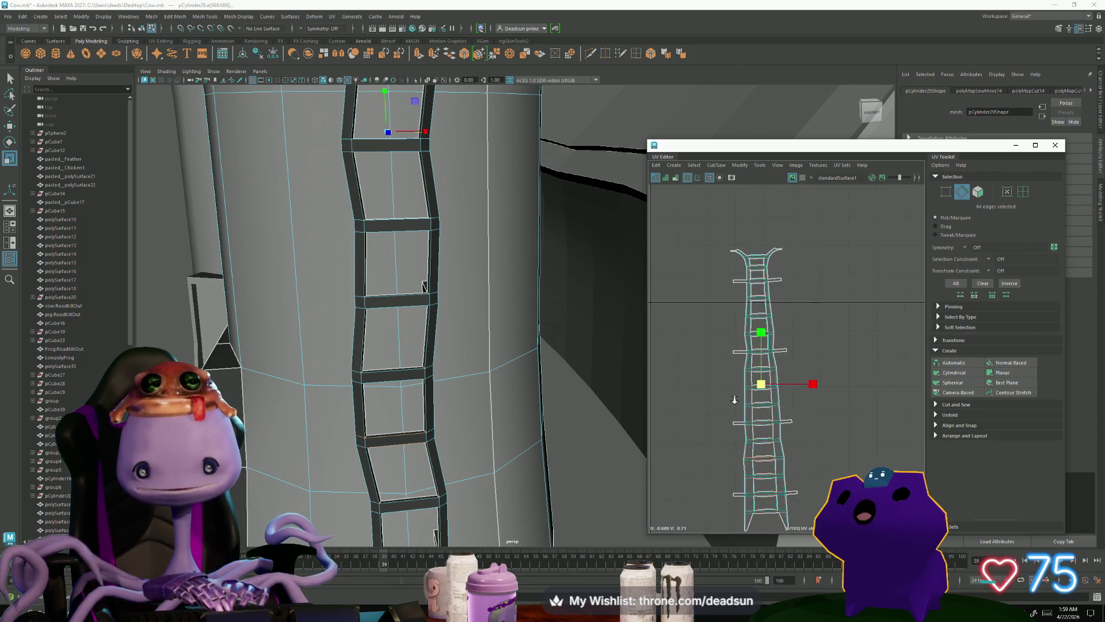
{"action": "left_click", "coordinate": [721, 168]}
{"action": "left_click", "coordinate": [726, 249]}
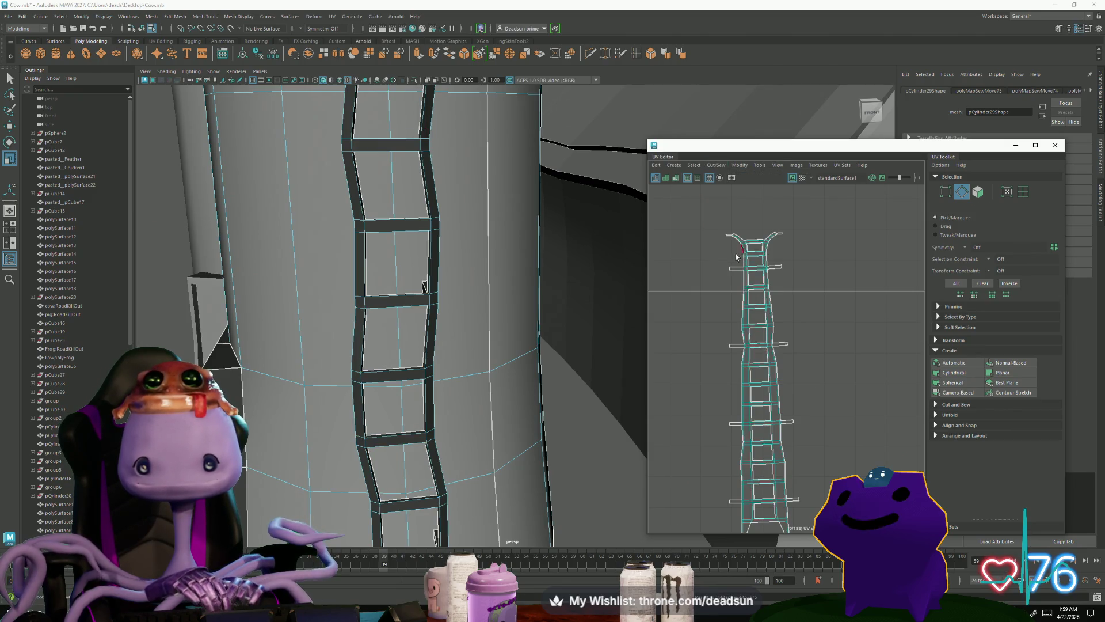
{"action": "scroll", "coordinate": [771, 398], "scroll_direction": "up", "scroll_amount": 5}
{"action": "scroll", "coordinate": [765, 401], "scroll_direction": "down", "scroll_amount": 5}
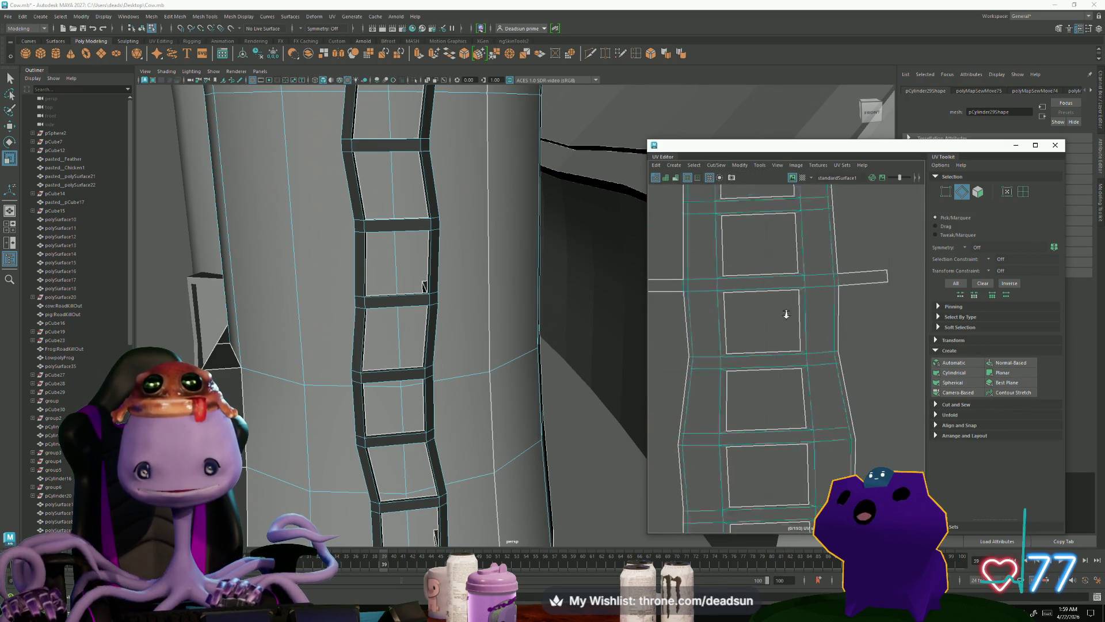
{"action": "scroll", "coordinate": [788, 391], "scroll_direction": "up", "scroll_amount": 2}
Step: Select a single bottom edge of the ladder and zoom in on it
{"action": "left_click", "coordinate": [787, 388]}
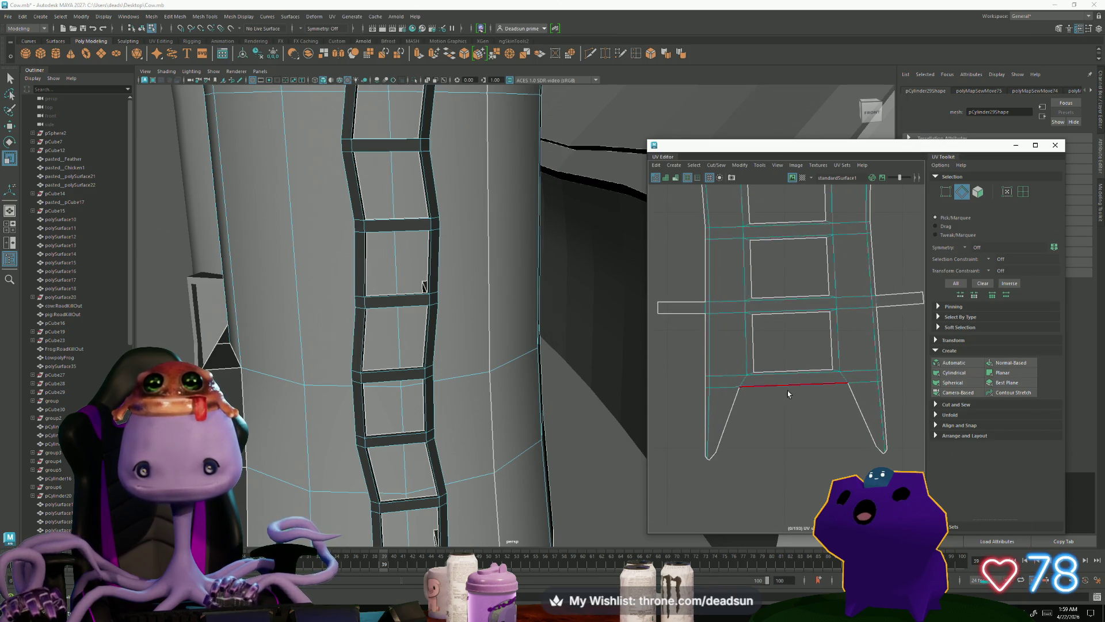
{"action": "scroll", "coordinate": [726, 409], "scroll_direction": "down", "scroll_amount": 1}
{"action": "scroll", "coordinate": [727, 410], "scroll_direction": "up", "scroll_amount": 3}
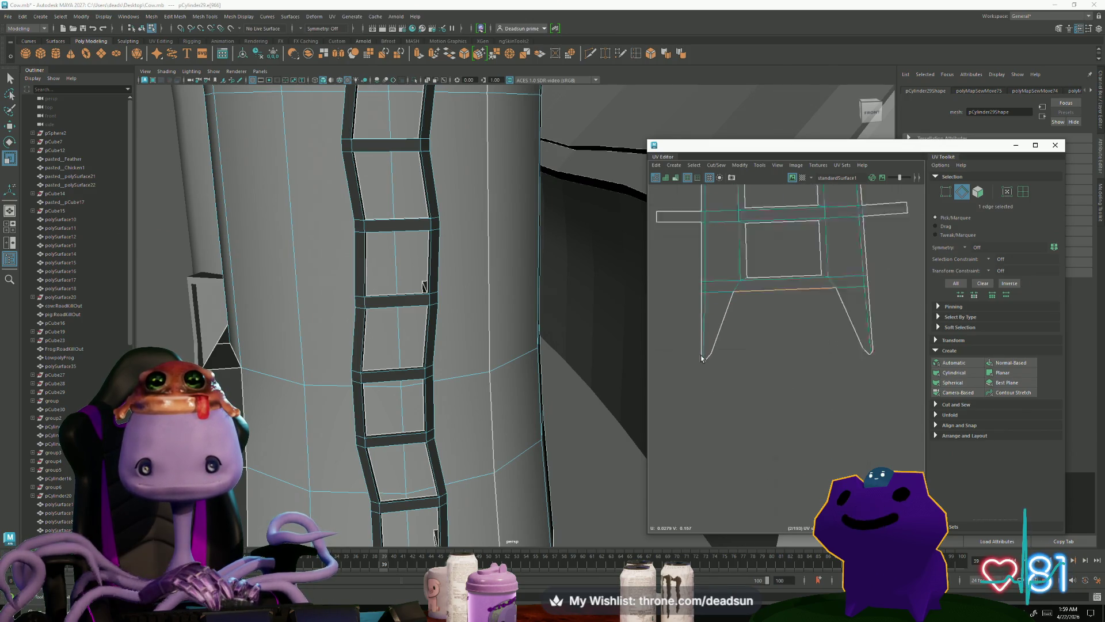
{"action": "scroll", "coordinate": [431, 393], "scroll_direction": "up", "scroll_amount": 2}
{"action": "scroll", "coordinate": [430, 393], "scroll_direction": "down", "scroll_amount": 2}
Step: Orbit to the ladder's bottom and try a face selection of its lower rungs, then clear it
{"action": "scroll", "coordinate": [431, 393], "scroll_direction": "up", "scroll_amount": 2}
{"action": "mouse_move", "coordinate": [431, 393]}
{"action": "left_mouse_down", "text": "alt"}
{"action": "mouse_move", "coordinate": [425, 469]}
{"action": "mouse_move", "coordinate": [401, 507]}
{"action": "mouse_move", "coordinate": [425, 399]}
{"action": "left_mouse_up", "text": "alt"}
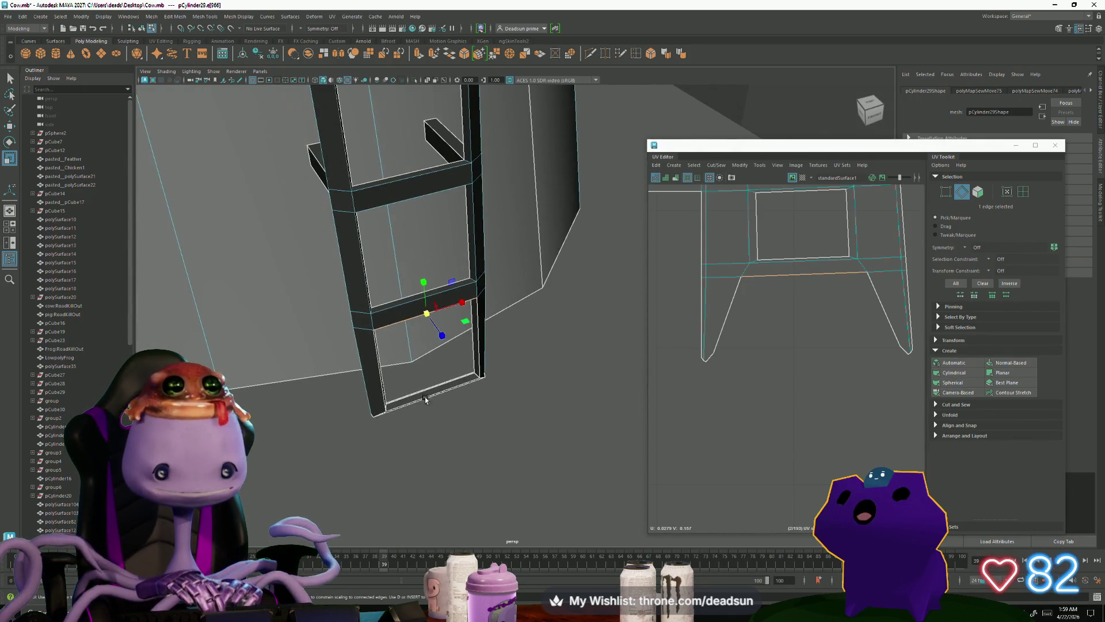
{"action": "mouse_move", "coordinate": [373, 386]}
{"action": "right_mouse_down"}
{"action": "mouse_move", "coordinate": [363, 359]}
{"action": "mouse_move", "coordinate": [353, 381]}
{"action": "right_mouse_up"}
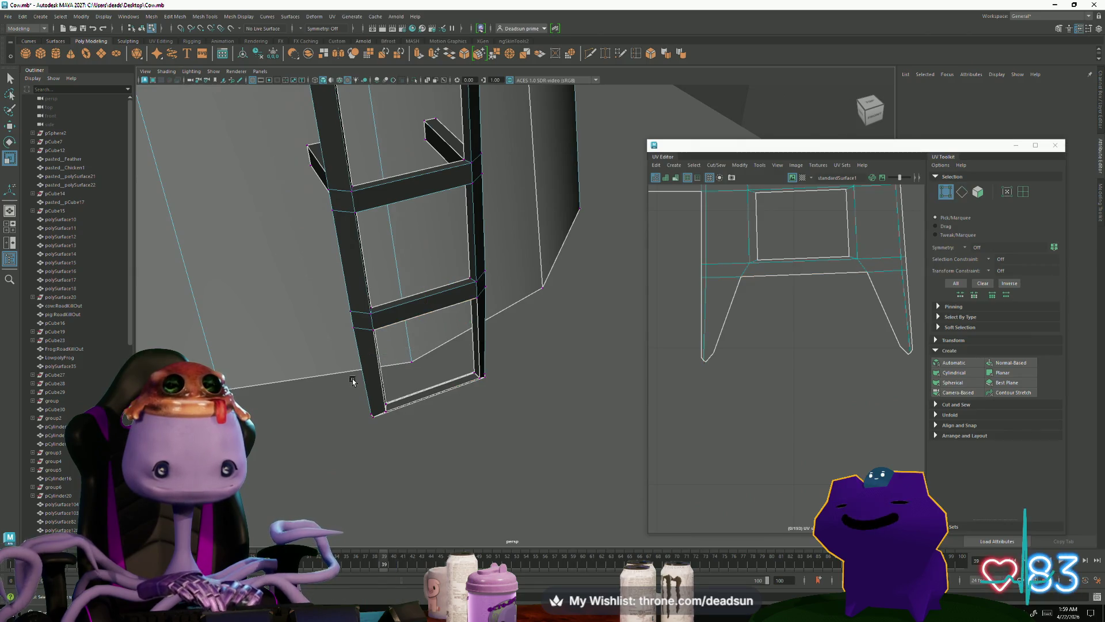
{"action": "mouse_move", "coordinate": [360, 388]}
{"action": "left_mouse_down", "text": "alt"}
{"action": "mouse_move", "coordinate": [360, 400]}
{"action": "mouse_move", "coordinate": [366, 392]}
{"action": "left_mouse_up", "text": "alt"}
{"action": "mouse_move", "coordinate": [401, 380]}
{"action": "right_mouse_down"}
{"action": "mouse_move", "coordinate": [395, 351]}
{"action": "mouse_move", "coordinate": [395, 370]}
{"action": "right_mouse_up"}
{"action": "left_click_drag", "start_coordinate": [380, 368], "coordinate": [539, 430]}
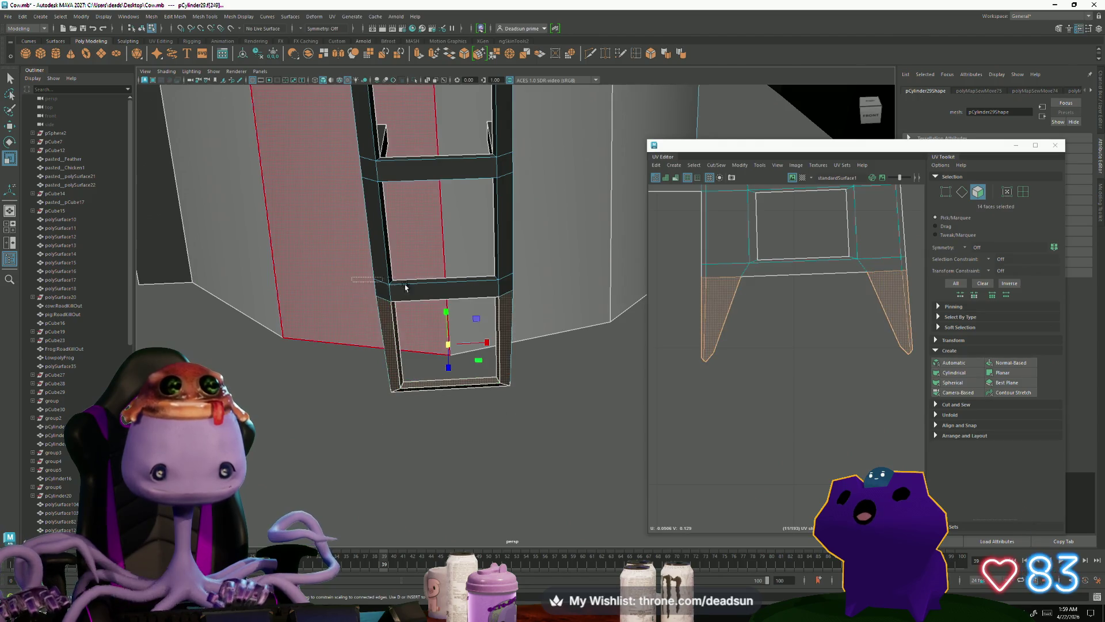
{"action": "left_click_drag", "start_coordinate": [396, 375], "coordinate": [488, 400]}
{"action": "left_click", "coordinate": [502, 409]}
Step: Box-select the two leg-bottom vertices of the ladder with the Scale tool active
{"action": "mouse_move", "coordinate": [374, 344]}
{"action": "right_mouse_down"}
{"action": "mouse_move", "coordinate": [357, 345]}
{"action": "mouse_move", "coordinate": [363, 365]}
{"action": "right_mouse_up"}
{"action": "left_click_drag", "start_coordinate": [358, 363], "coordinate": [533, 427]}
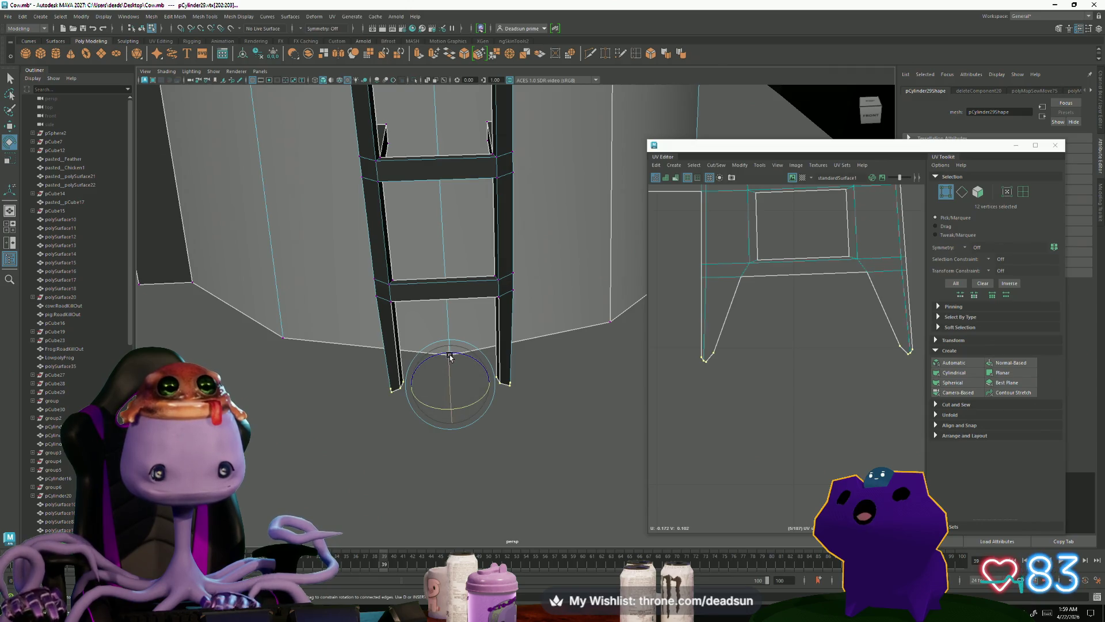
{"action": "key", "text": "r"}
{"action": "scroll", "coordinate": [501, 476], "scroll_direction": "down", "scroll_amount": 3}
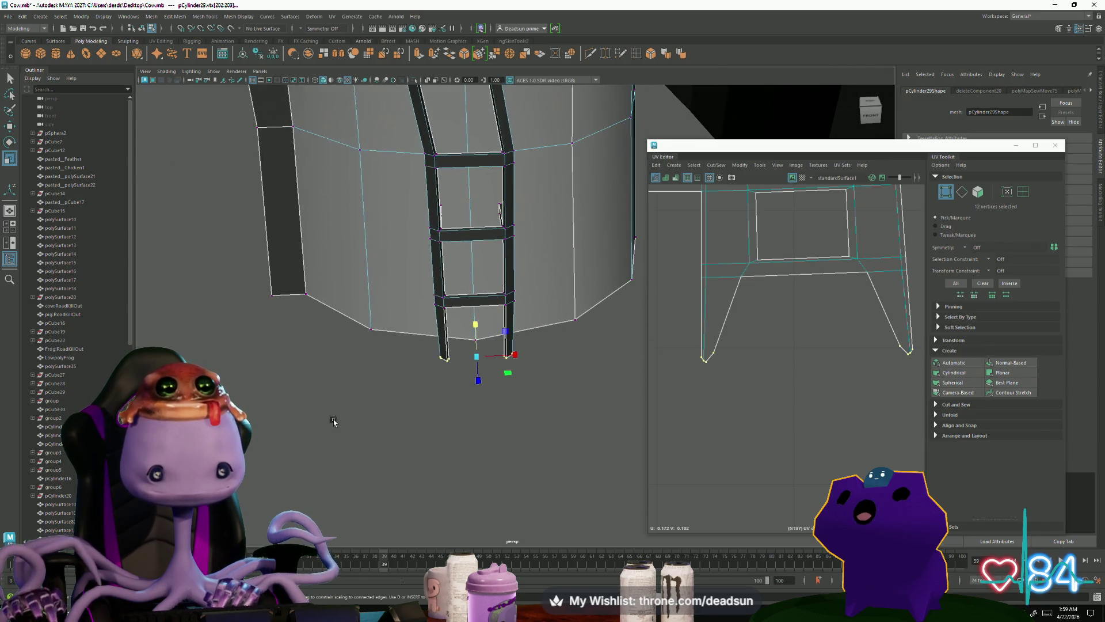
{"action": "scroll", "coordinate": [731, 436], "scroll_direction": "down", "scroll_amount": 3}
{"action": "middle_click_drag", "start_coordinate": [731, 436], "coordinate": [697, 455], "text": "alt"}
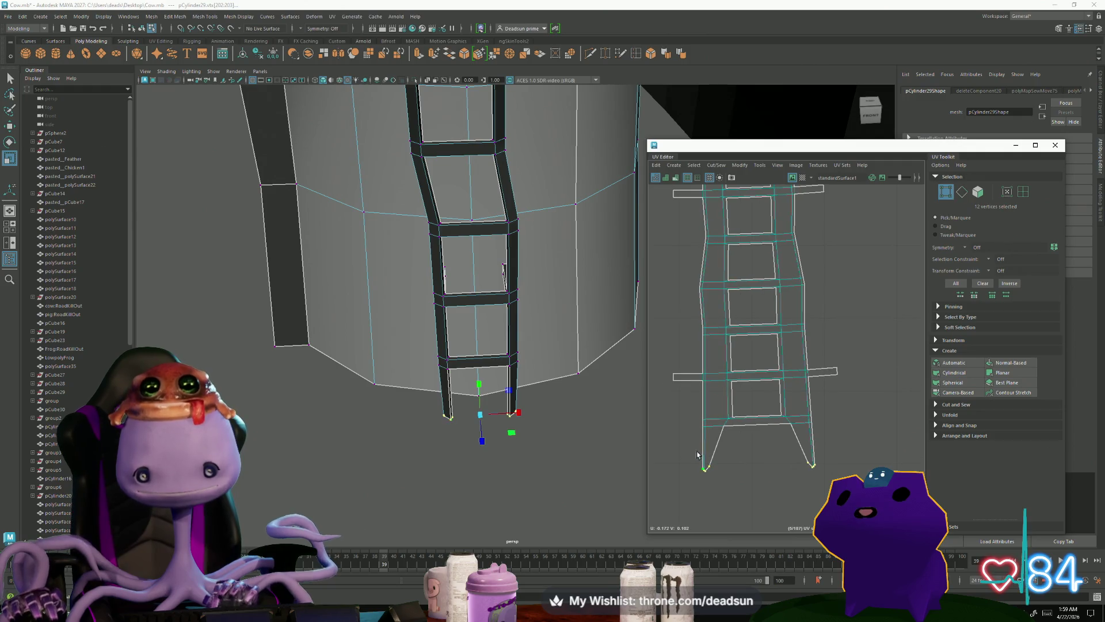
{"action": "left_click_drag", "start_coordinate": [811, 485], "coordinate": [809, 474]}
Step: Select the lower corner UVs and bottom rung UVs and scale them slightly inward
{"action": "right_click_drag", "start_coordinate": [725, 437], "coordinate": [712, 450]}
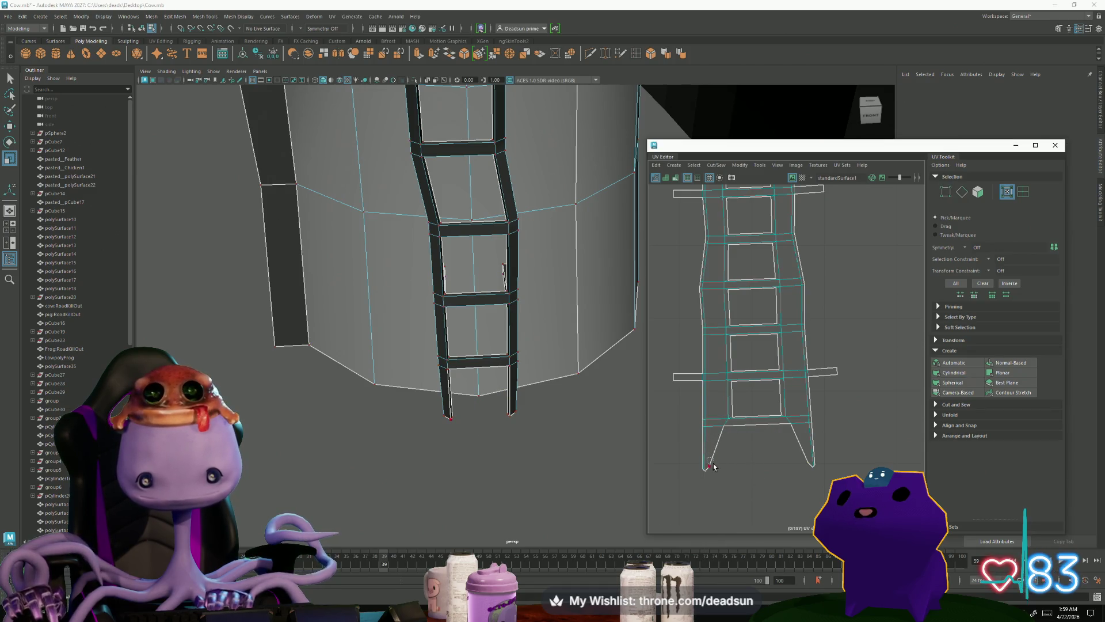
{"action": "left_click", "coordinate": [714, 466]}
{"action": "left_click_drag", "start_coordinate": [807, 476], "coordinate": [792, 467], "text": "shift"}
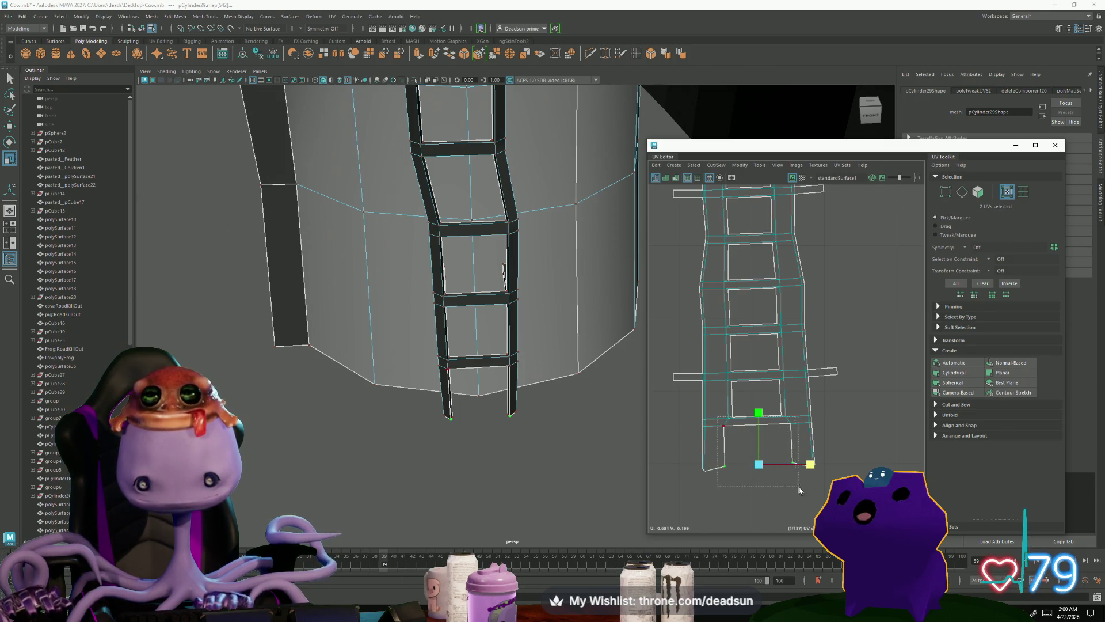
{"action": "left_click_drag", "start_coordinate": [800, 490], "coordinate": [799, 489]}
{"action": "scroll", "coordinate": [777, 446], "scroll_direction": "up", "scroll_amount": 3}
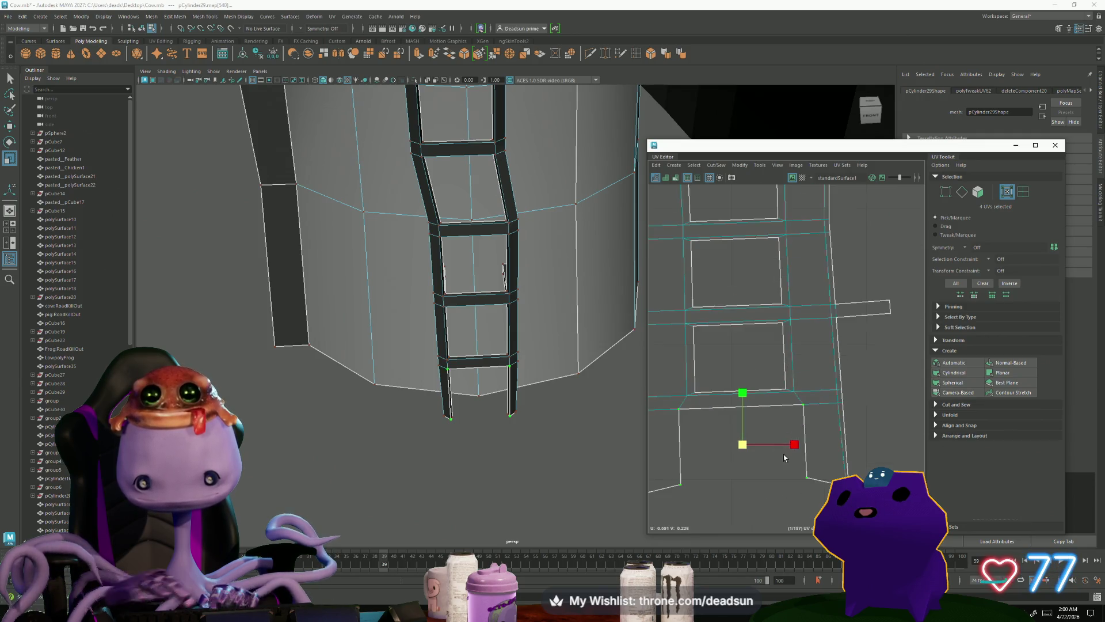
{"action": "left_click_drag", "start_coordinate": [794, 444], "coordinate": [787, 443]}
{"action": "scroll", "coordinate": [829, 464], "scroll_direction": "down", "scroll_amount": 3}
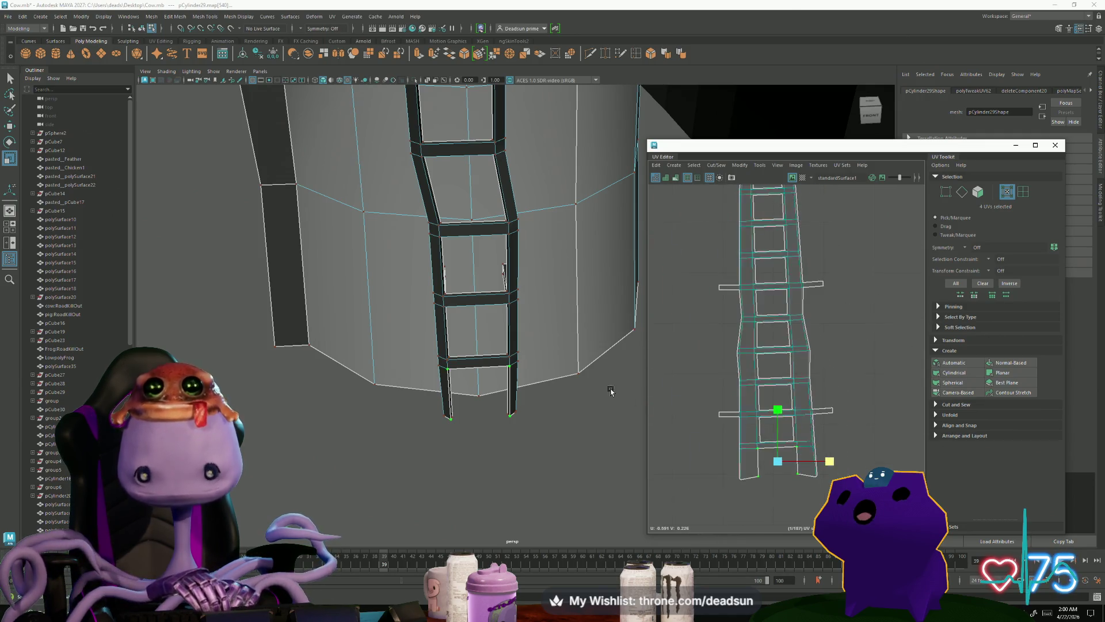
{"action": "scroll", "coordinate": [748, 449], "scroll_direction": "down", "scroll_amount": 5}
{"action": "mouse_move", "coordinate": [575, 369]}
{"action": "left_mouse_down", "text": "alt"}
{"action": "mouse_move", "coordinate": [439, 353]}
{"action": "mouse_move", "coordinate": [505, 379]}
{"action": "mouse_move", "coordinate": [464, 305]}
{"action": "mouse_move", "coordinate": [555, 387]}
{"action": "mouse_move", "coordinate": [318, 290]}
{"action": "left_mouse_up", "text": "alt"}
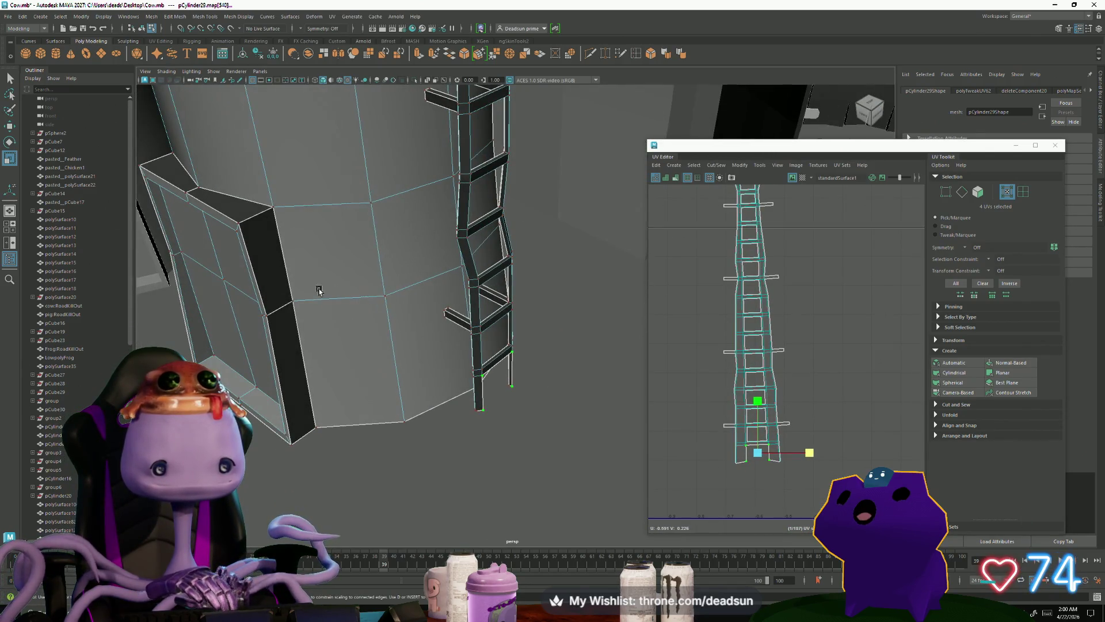
Step: Select the door frame's split seam edges in edge mode
{"action": "key", "text": "F10"}
{"action": "left_click", "coordinate": [279, 308]}
{"action": "left_click", "coordinate": [245, 212]}
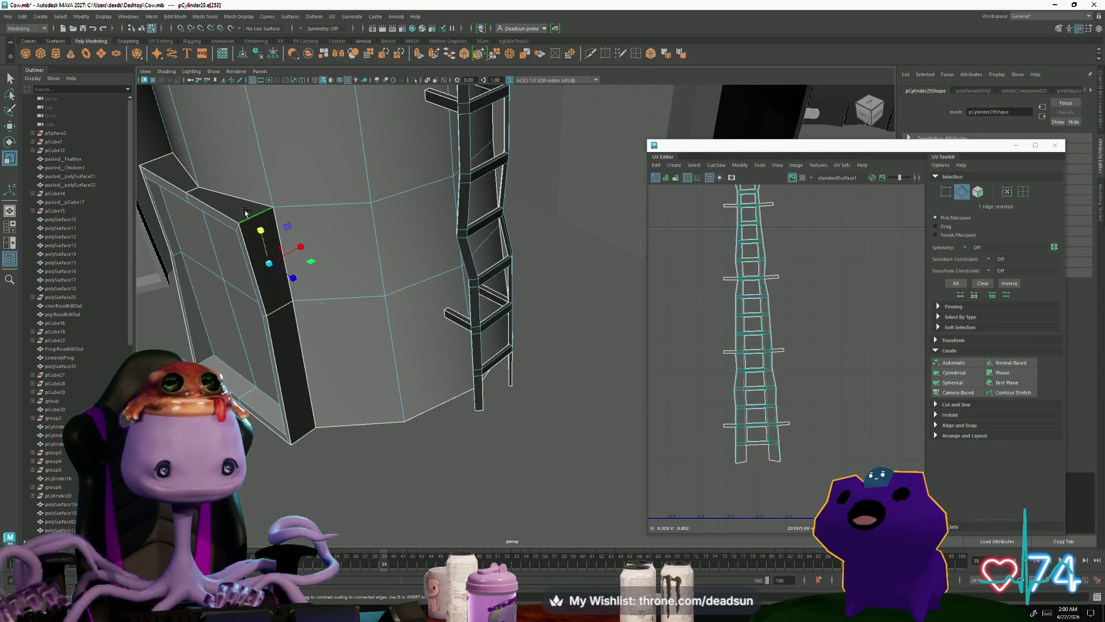
{"action": "left_click", "coordinate": [196, 187], "text": "shift"}
{"action": "mouse_move", "coordinate": [196, 187]}
{"action": "left_mouse_down", "text": "alt"}
{"action": "mouse_move", "coordinate": [413, 374]}
{"action": "mouse_move", "coordinate": [512, 356]}
{"action": "left_mouse_up", "text": "alt"}
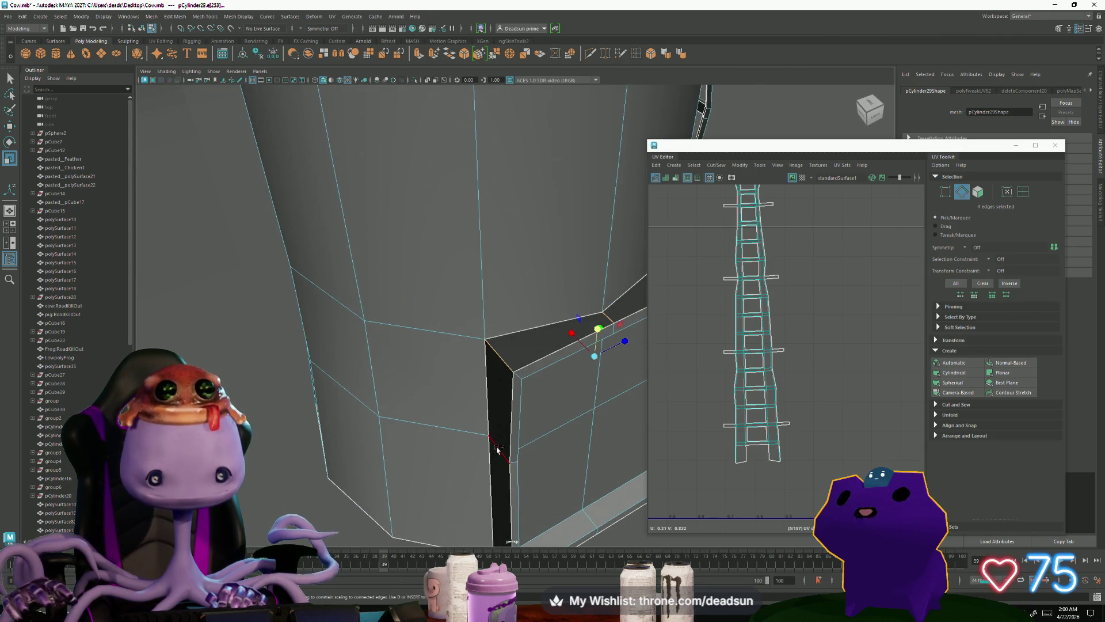
{"action": "mouse_move", "coordinate": [540, 499]}
{"action": "left_mouse_down", "text": "alt"}
{"action": "mouse_move", "coordinate": [507, 455]}
{"action": "mouse_move", "coordinate": [495, 459]}
{"action": "mouse_move", "coordinate": [484, 316]}
{"action": "mouse_move", "coordinate": [361, 241]}
{"action": "left_mouse_up", "text": "alt"}
{"action": "left_click", "coordinate": [494, 419], "text": "shift"}
{"action": "left_click", "coordinate": [485, 318], "text": "shift"}
{"action": "left_click", "coordinate": [485, 318], "text": "shift"}
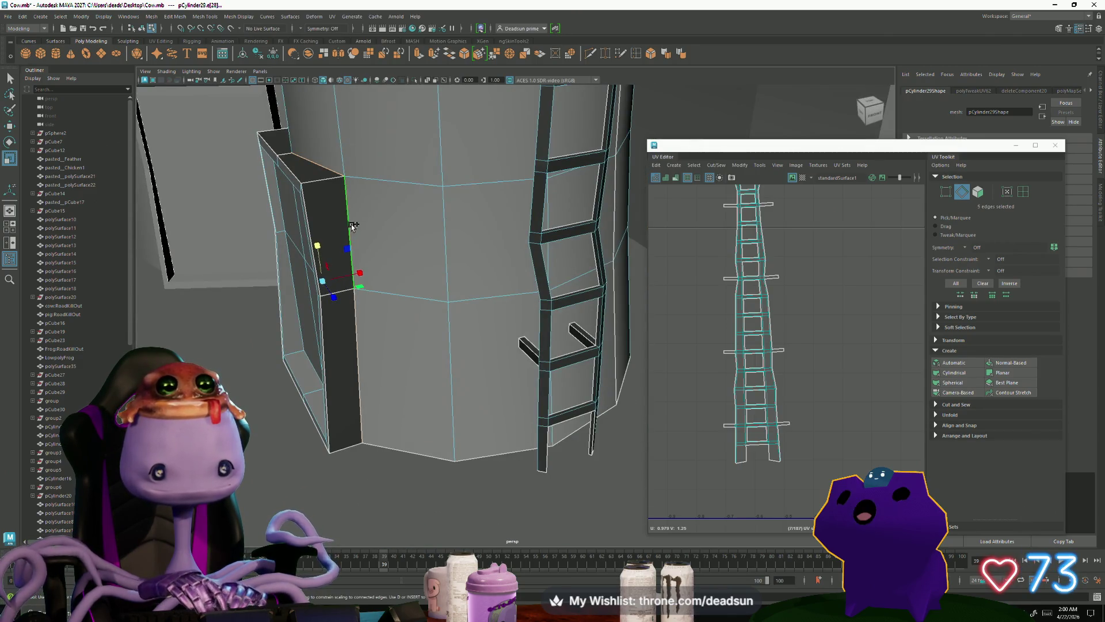
Step: Frame the door frame UV shell in the UV Editor and bring up the Cut/Sew options
{"action": "scroll", "coordinate": [781, 324], "scroll_direction": "down", "scroll_amount": 8}
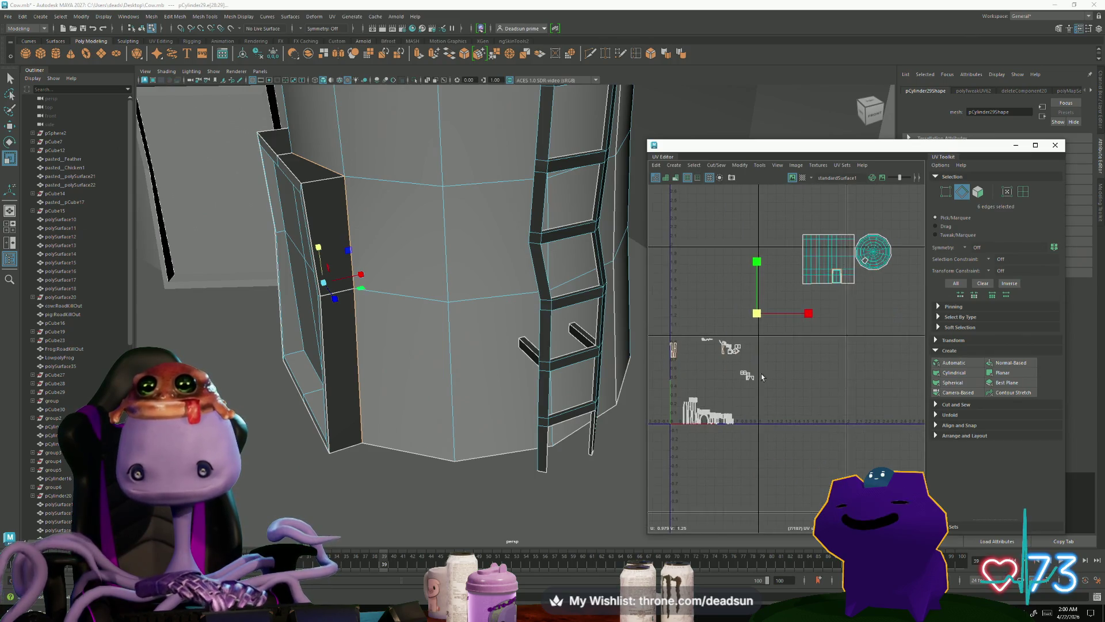
{"action": "middle_click_drag", "start_coordinate": [781, 324], "coordinate": [709, 432], "text": "alt"}
{"action": "scroll", "coordinate": [761, 403], "scroll_direction": "up", "scroll_amount": 6}
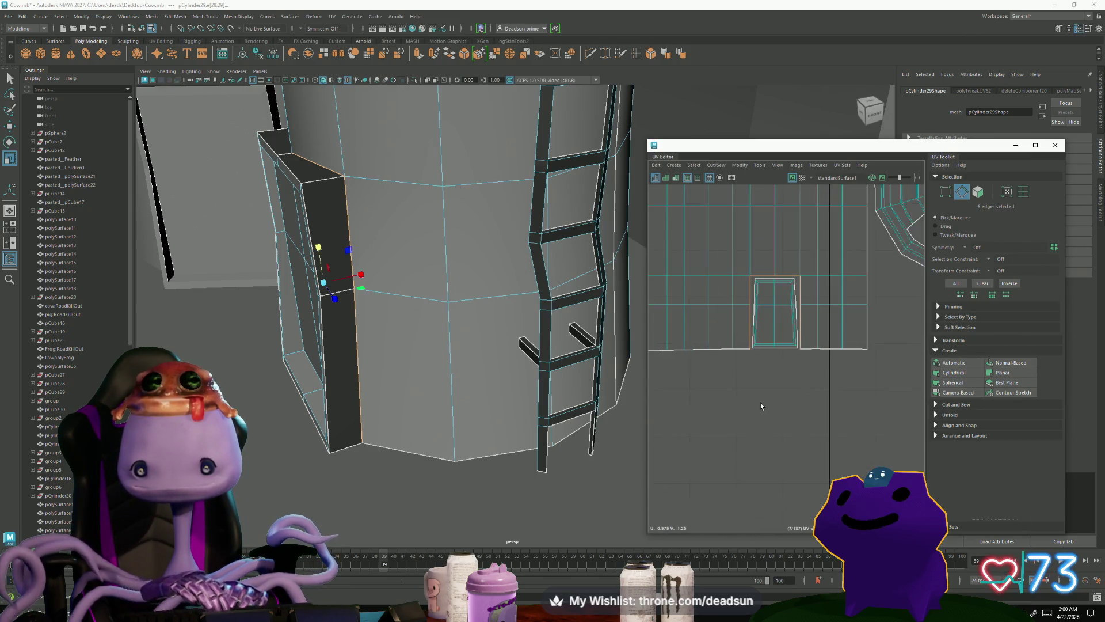
{"action": "scroll", "coordinate": [761, 397], "scroll_direction": "down", "scroll_amount": 3}
{"action": "left_click", "coordinate": [716, 165]}
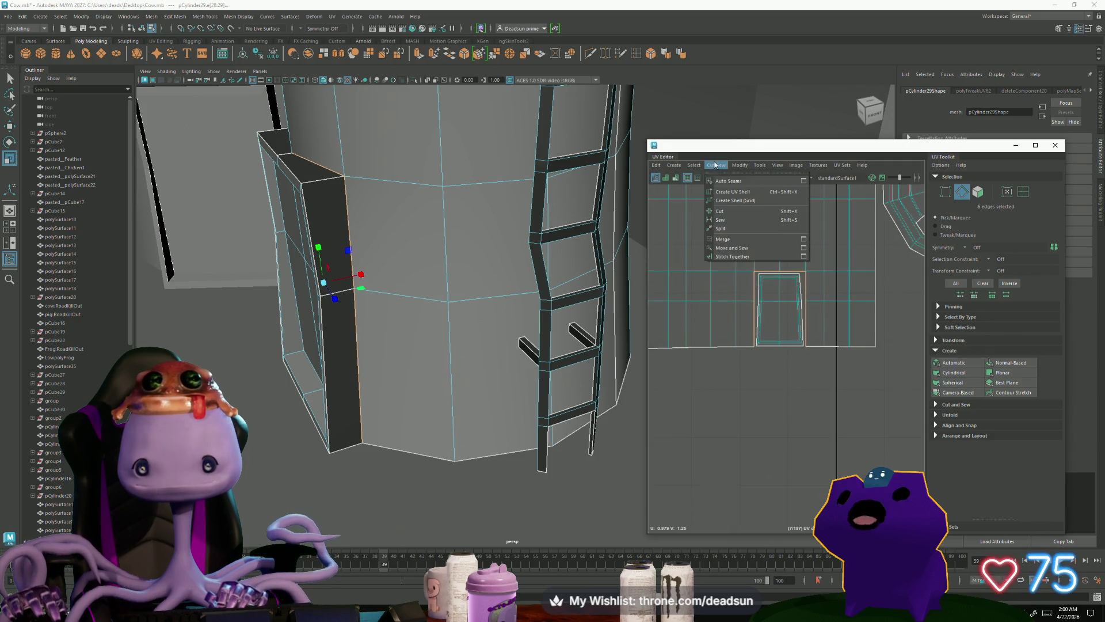
Step: Sew the split door frame shells, then sew its vertical and bottom seam edges
{"action": "left_click", "coordinate": [736, 248]}
{"action": "scroll", "coordinate": [736, 259], "scroll_direction": "up", "scroll_amount": 3}
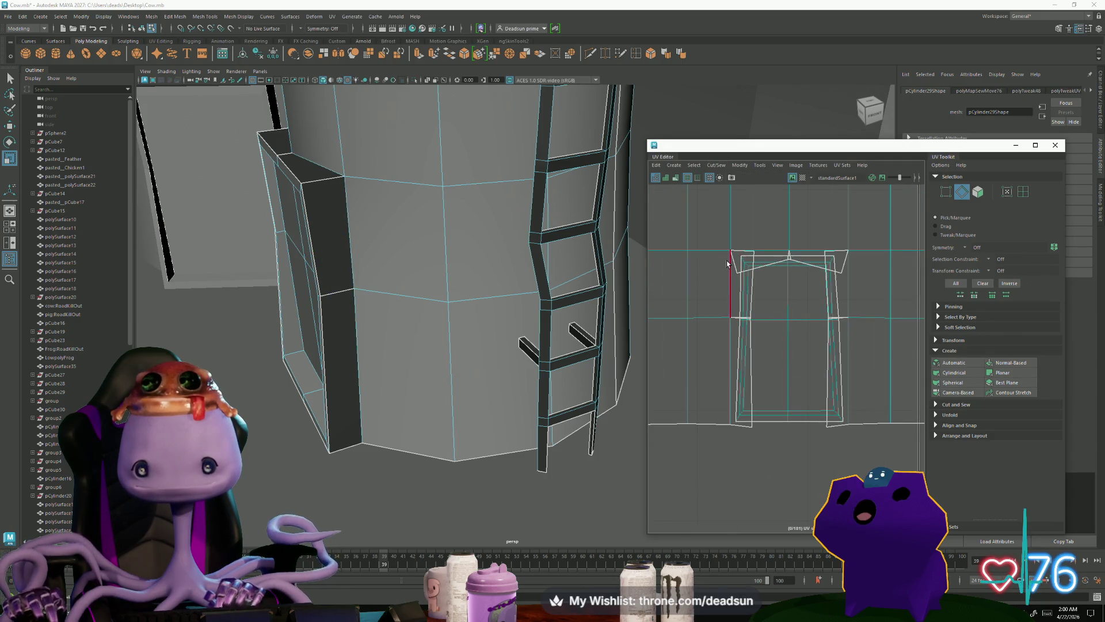
{"action": "left_click", "coordinate": [847, 266]}
{"action": "left_click", "coordinate": [847, 290], "text": "shift"}
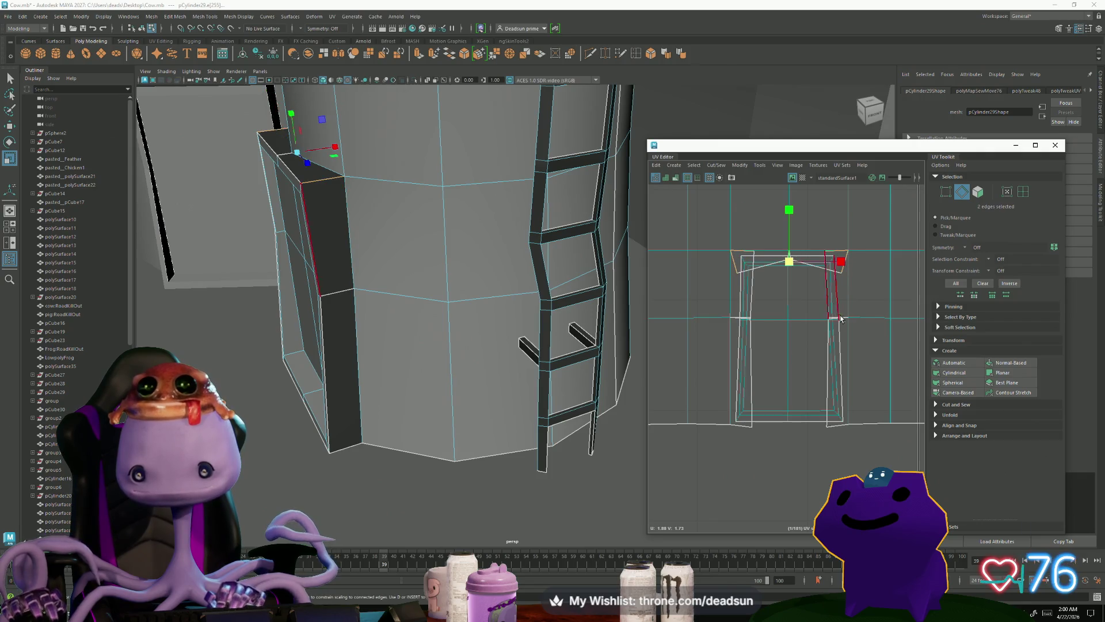
{"action": "left_click", "coordinate": [732, 316], "text": "shift"}
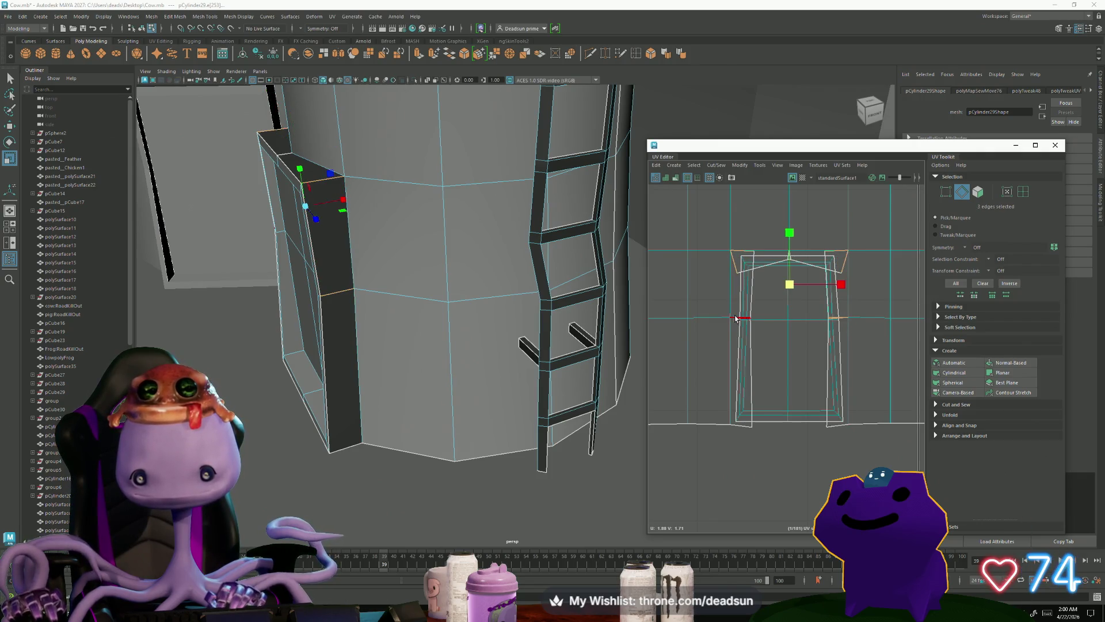
{"action": "left_click", "coordinate": [739, 422], "text": "shift"}
{"action": "left_click", "coordinate": [716, 164]}
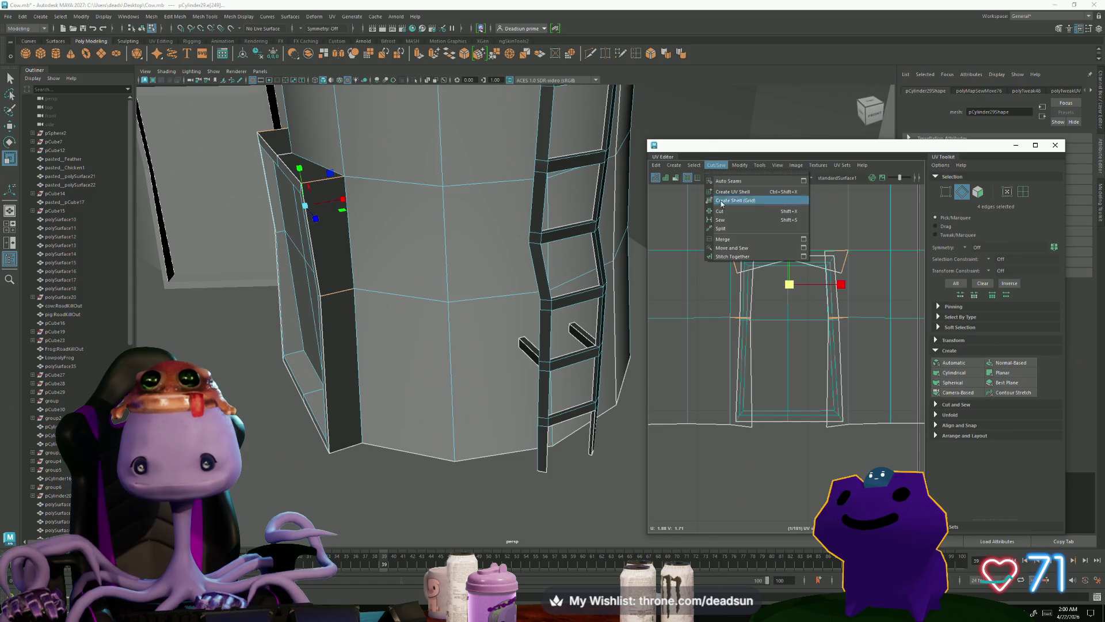
{"action": "left_click", "coordinate": [748, 251]}
Step: Merge the UVs along the shell's top, left, right and lower centre edges
{"action": "right_click_drag", "start_coordinate": [780, 283], "coordinate": [793, 257]}
{"action": "left_click", "coordinate": [805, 258]}
{"action": "left_click", "coordinate": [747, 277], "text": "shift"}
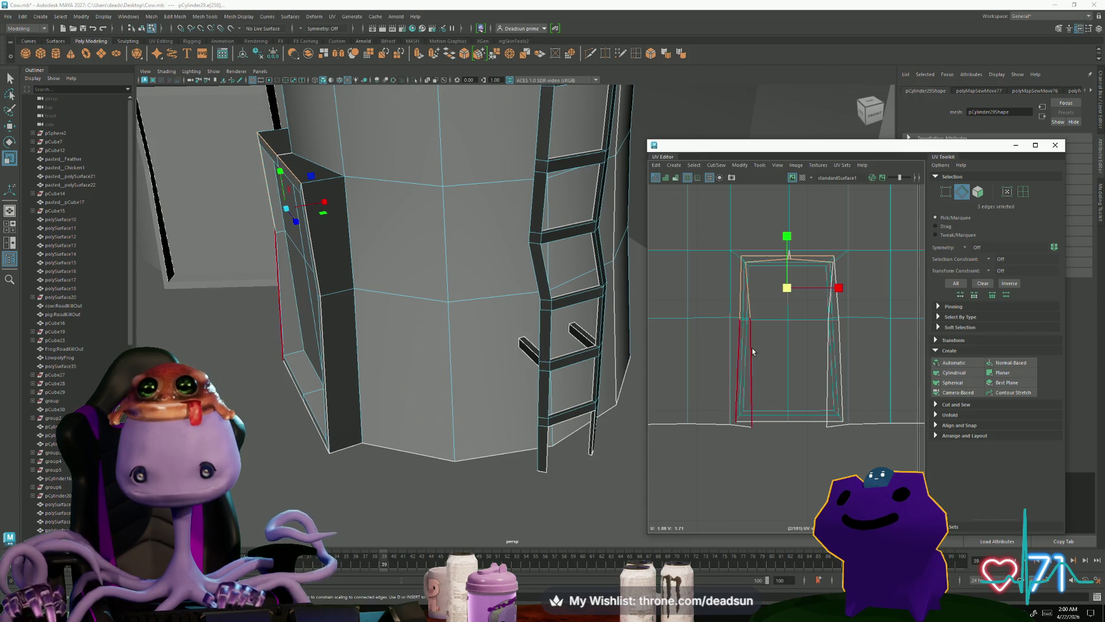
{"action": "left_click", "coordinate": [838, 308], "text": "shift"}
{"action": "left_click", "coordinate": [768, 411], "text": "shift"}
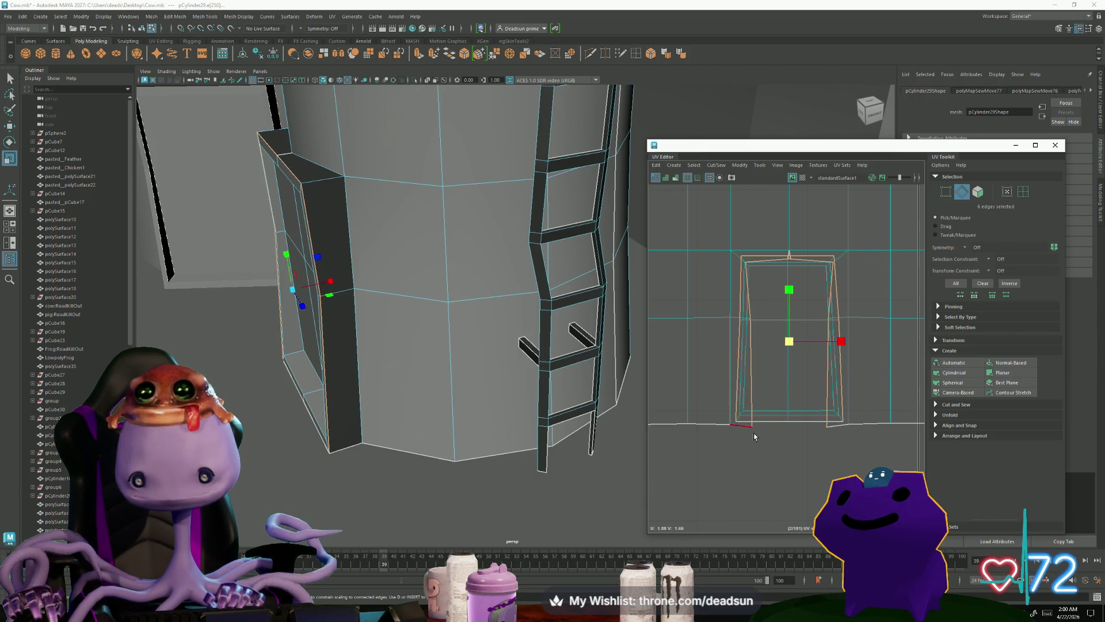
{"action": "left_click", "coordinate": [736, 166]}
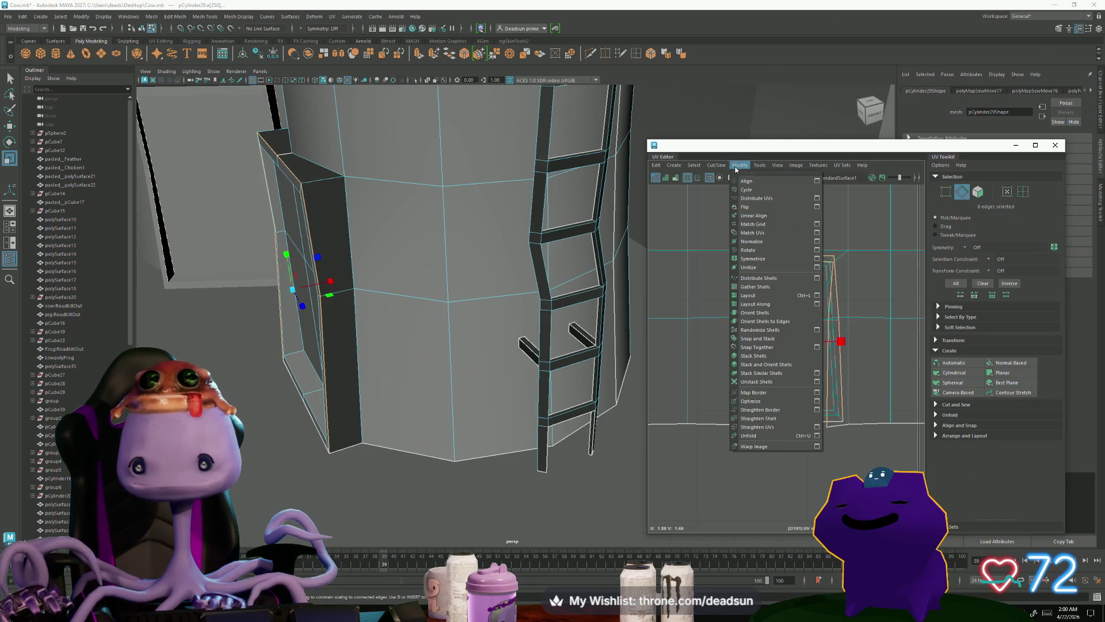
{"action": "mouse_move", "coordinate": [717, 165]}
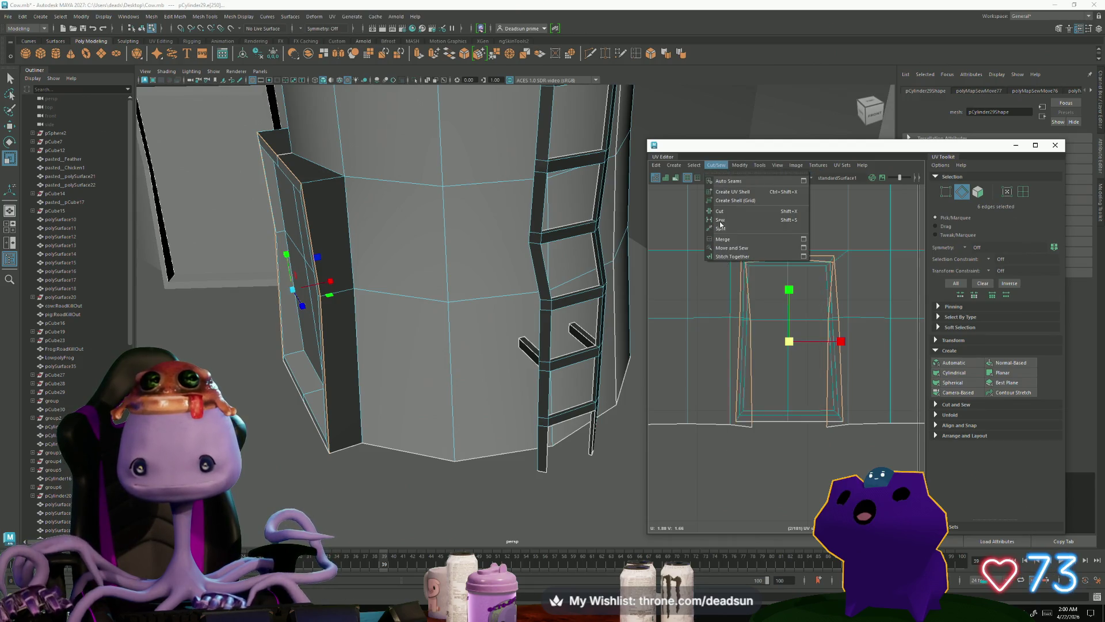
{"action": "left_click", "coordinate": [756, 242]}
Step: Select all the door frame shell's UVs and unfold the shell flat
{"action": "right_click_drag", "start_coordinate": [834, 342], "coordinate": [846, 344]}
{"action": "left_click", "coordinate": [756, 284]}
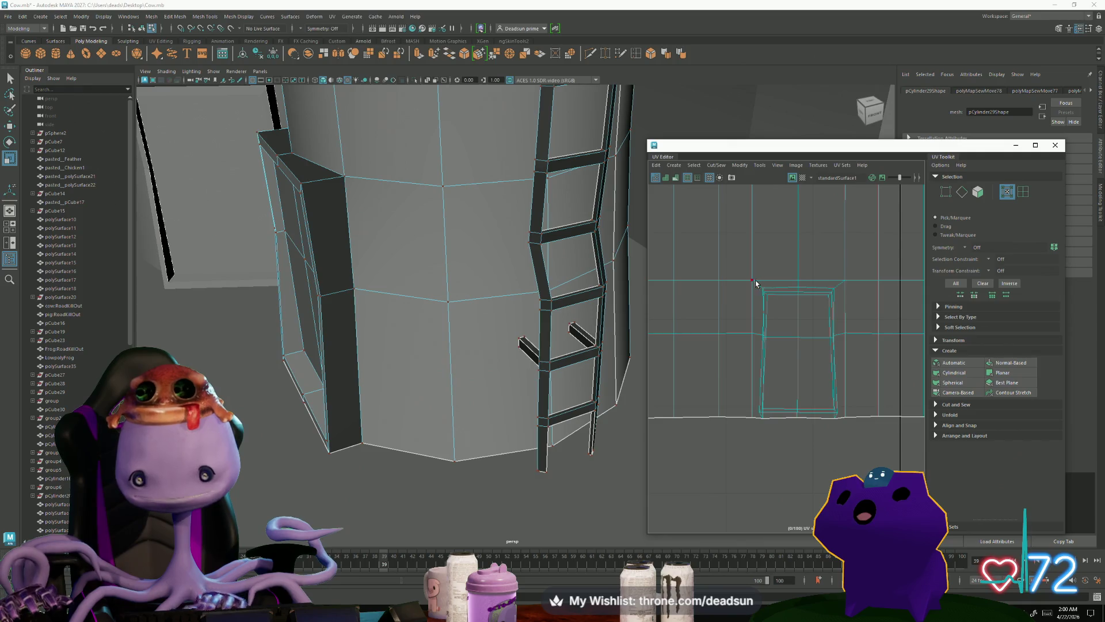
{"action": "left_click_drag", "start_coordinate": [831, 426], "coordinate": [841, 426]}
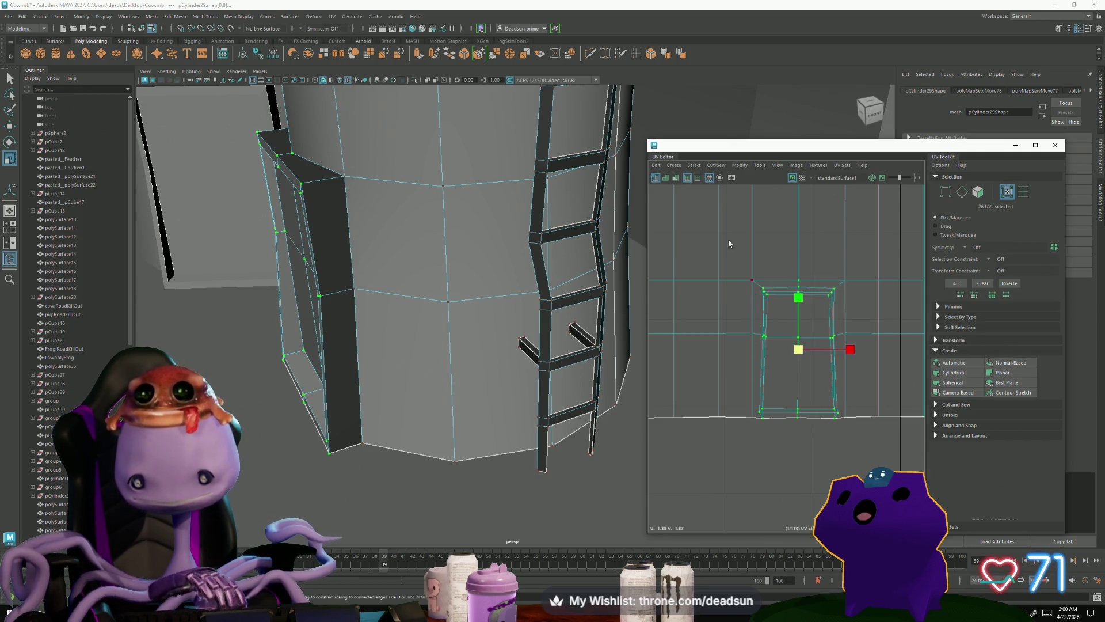
{"action": "left_click", "coordinate": [725, 165]}
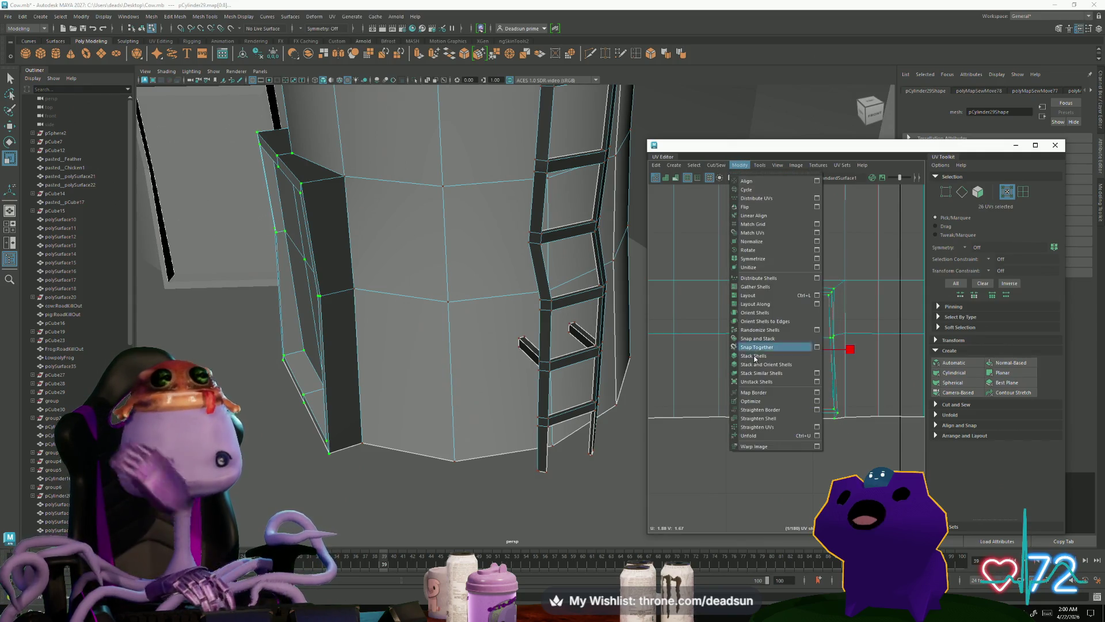
{"action": "left_click", "coordinate": [754, 435]}
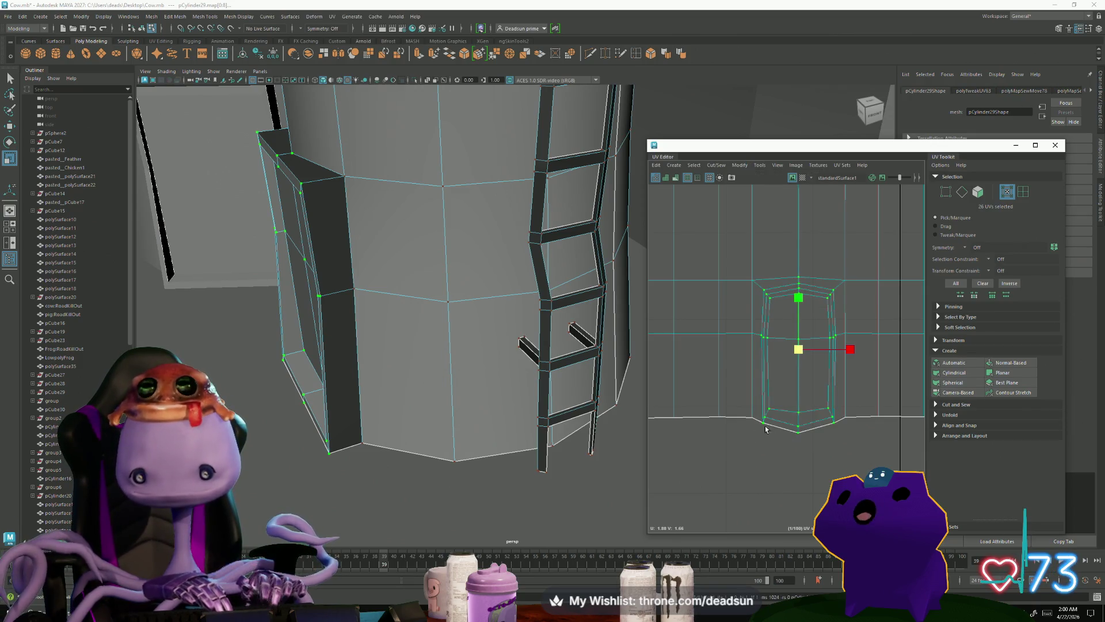
Step: Select the shell's bottom row plus a side and a corner UV, ready for scaling
{"action": "left_click_drag", "start_coordinate": [759, 393], "coordinate": [844, 466]}
{"action": "key", "text": "w"}
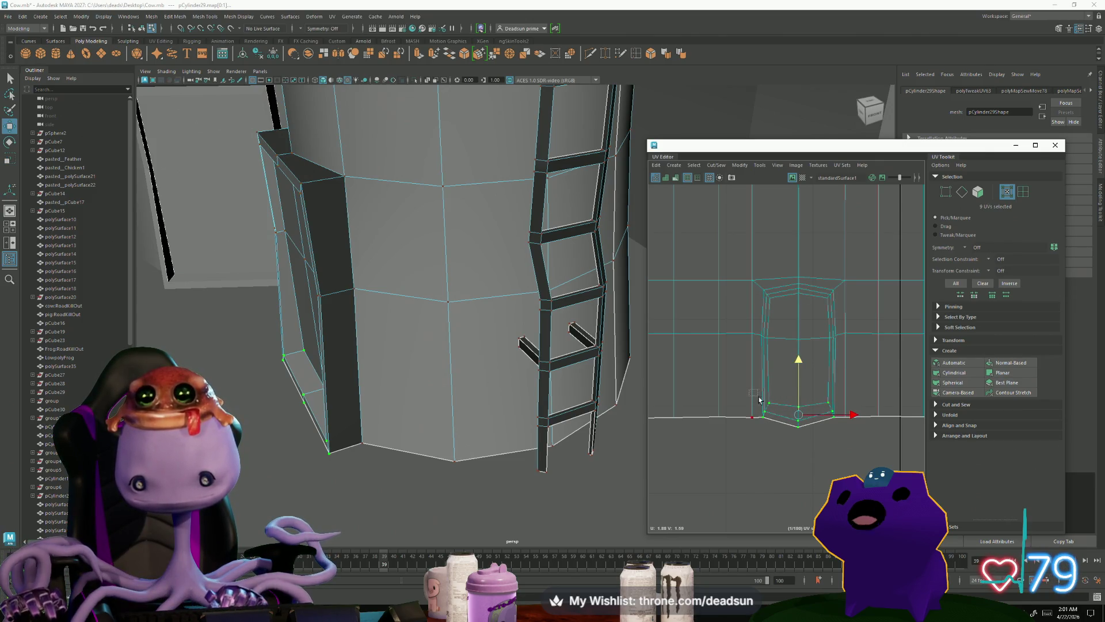
{"action": "left_click_drag", "start_coordinate": [749, 389], "coordinate": [783, 433]}
{"action": "mouse_move", "coordinate": [851, 457]}
{"action": "left_mouse_down"}
{"action": "mouse_move", "coordinate": [797, 397]}
{"action": "mouse_move", "coordinate": [801, 439]}
{"action": "left_mouse_up"}
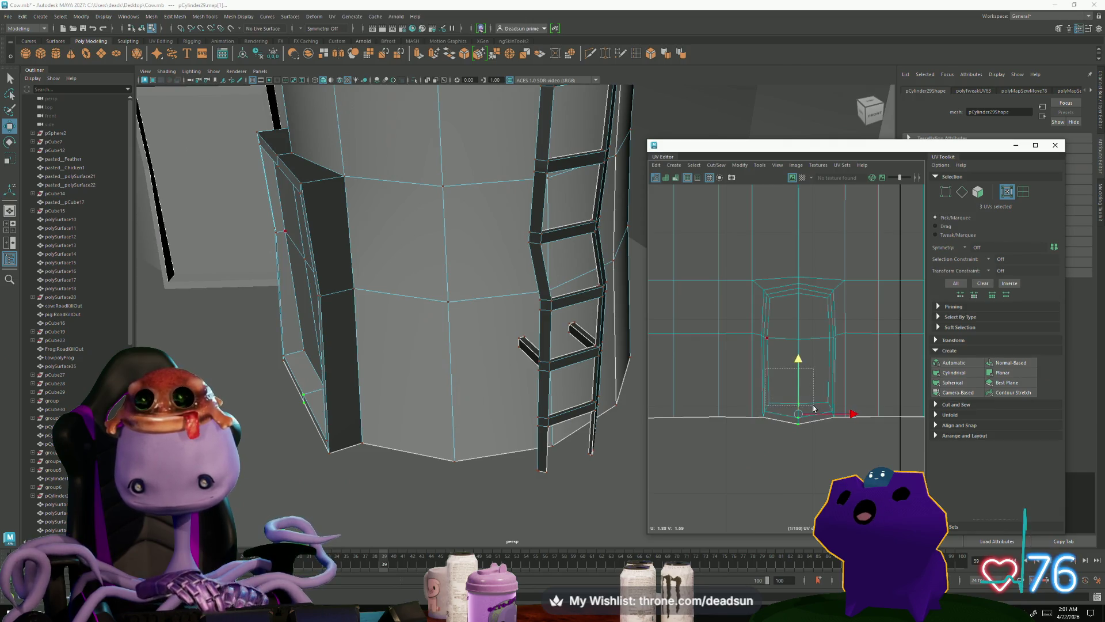
{"action": "left_click_drag", "start_coordinate": [813, 408], "coordinate": [799, 365]}
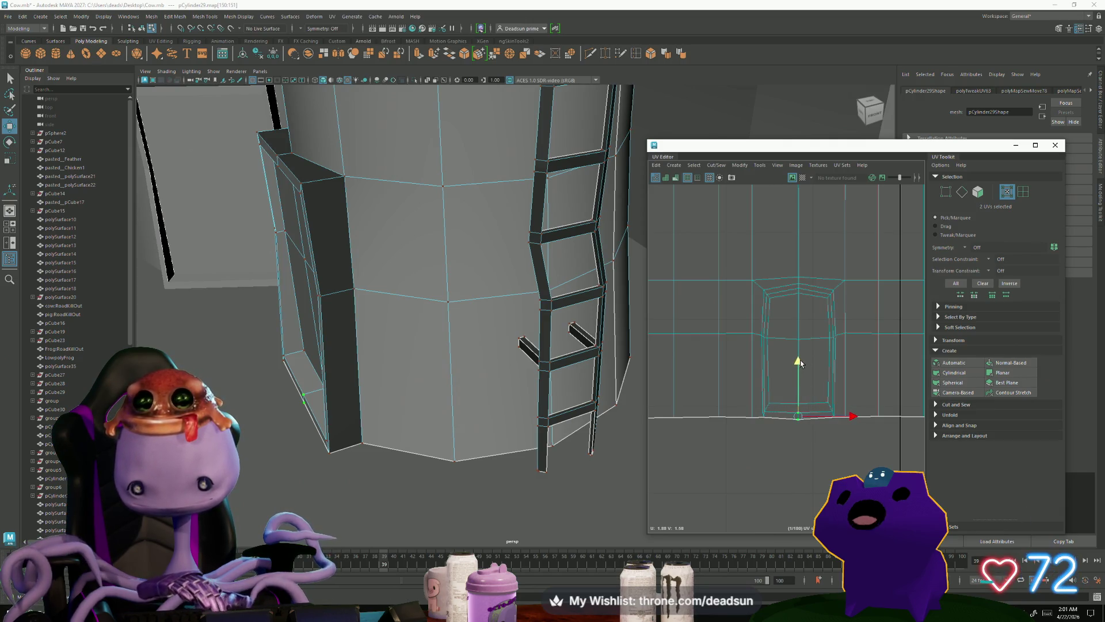
{"action": "scroll", "coordinate": [772, 397], "scroll_direction": "up", "scroll_amount": 3}
{"action": "left_click_drag", "start_coordinate": [792, 415], "coordinate": [892, 392], "text": "shift"}
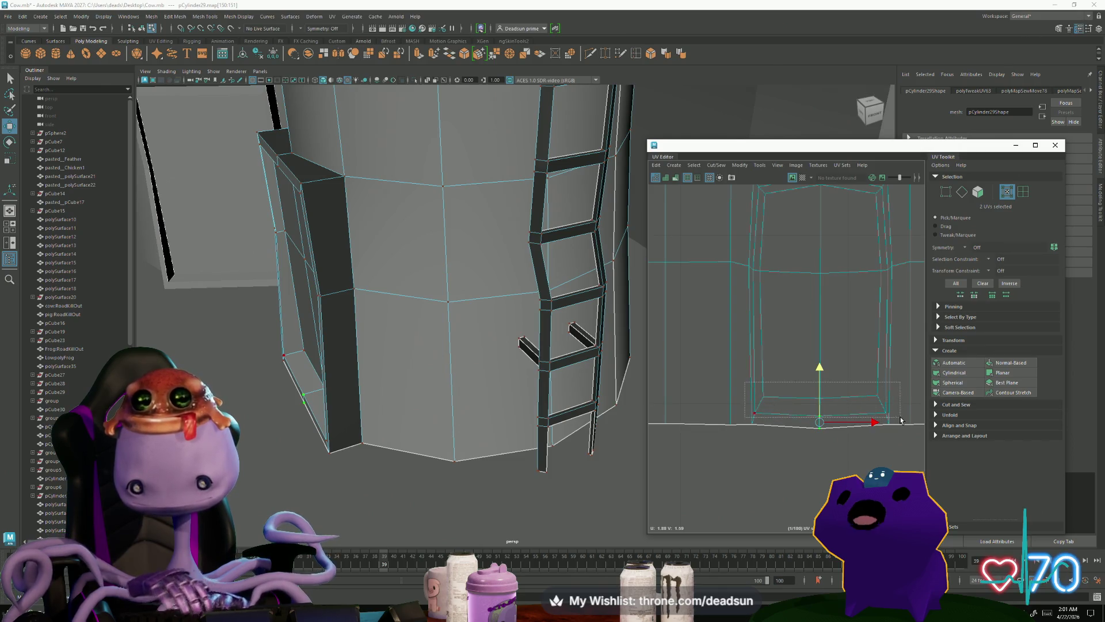
{"action": "key", "text": "r"}
{"action": "left_click", "coordinate": [754, 270], "text": "shift"}
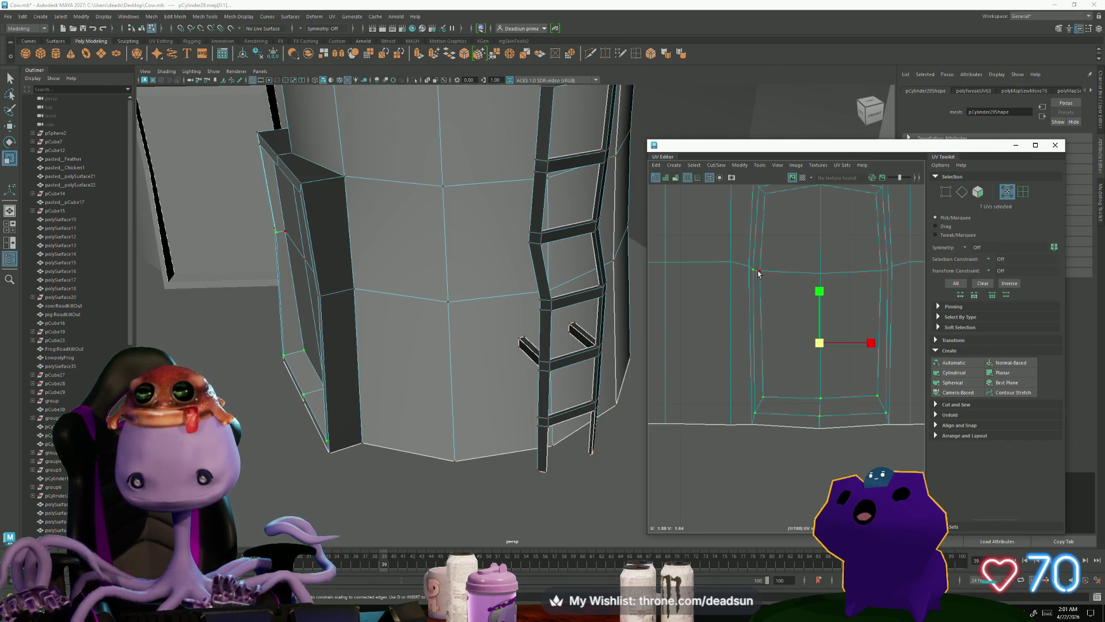
{"action": "left_click", "coordinate": [887, 271], "text": "shift"}
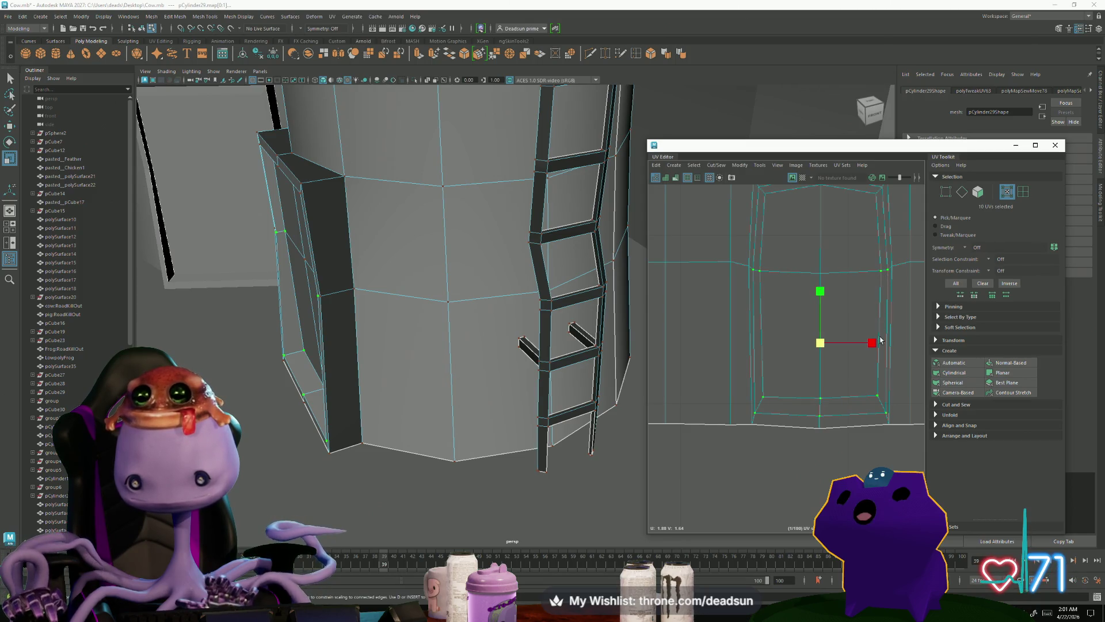
Step: Add more corner UVs and squeeze the selection inward horizontally
{"action": "scroll", "coordinate": [806, 259], "scroll_direction": "up", "scroll_amount": 2}
{"action": "left_click", "coordinate": [736, 247], "text": "shift"}
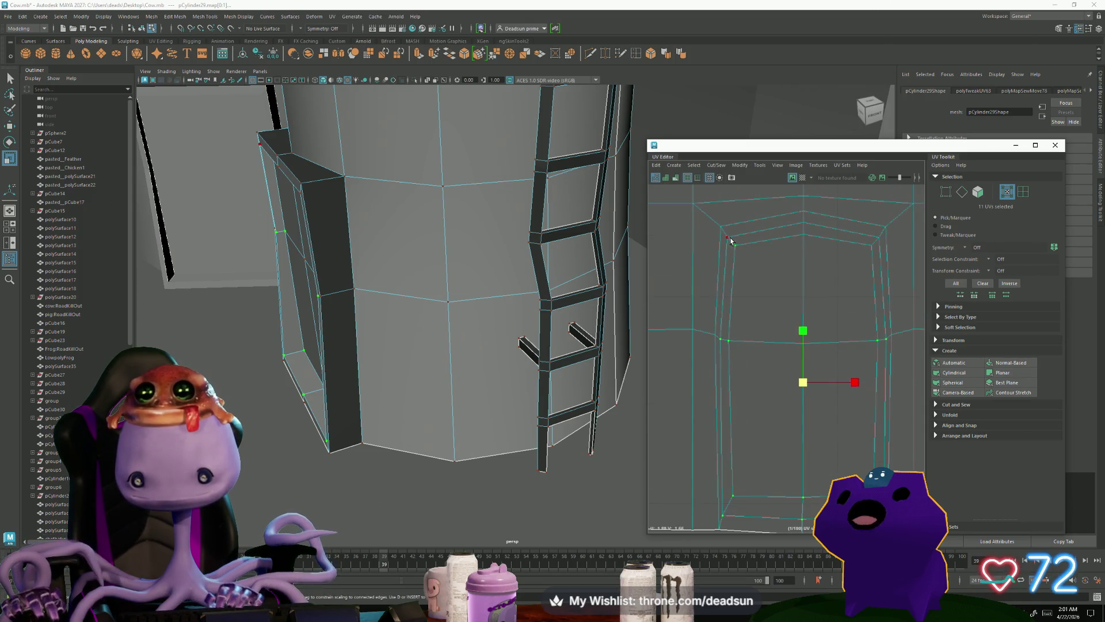
{"action": "left_click_drag", "start_coordinate": [855, 378], "coordinate": [845, 380]}
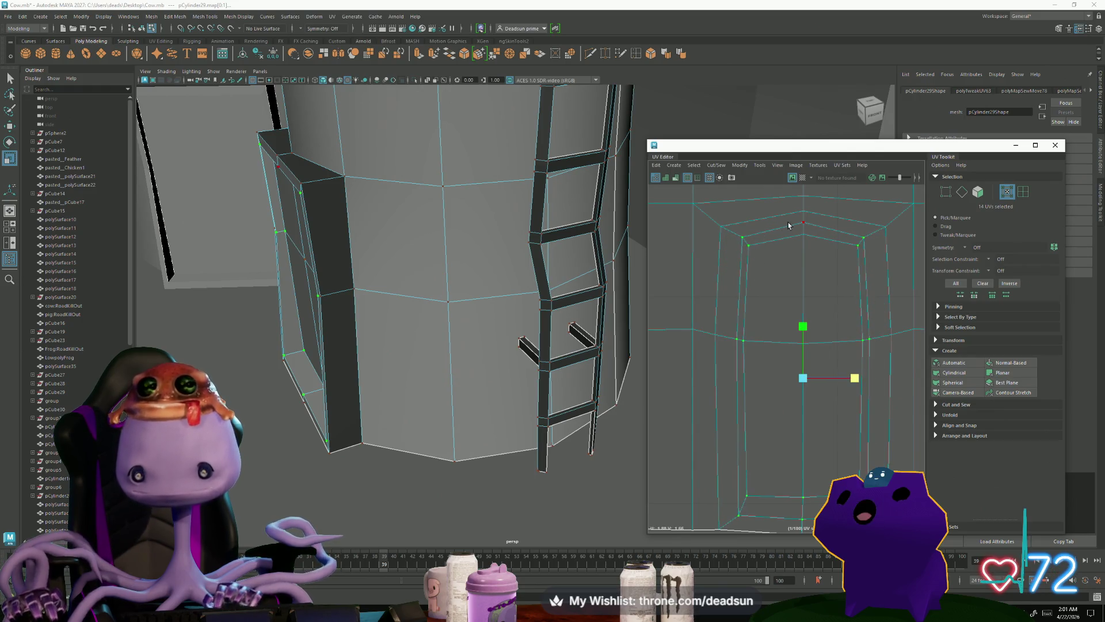
Step: Nudge the door frame shell's top-middle UV down slightly
{"action": "left_click_drag", "start_coordinate": [819, 253], "coordinate": [819, 253]}
{"action": "key", "text": "w"}
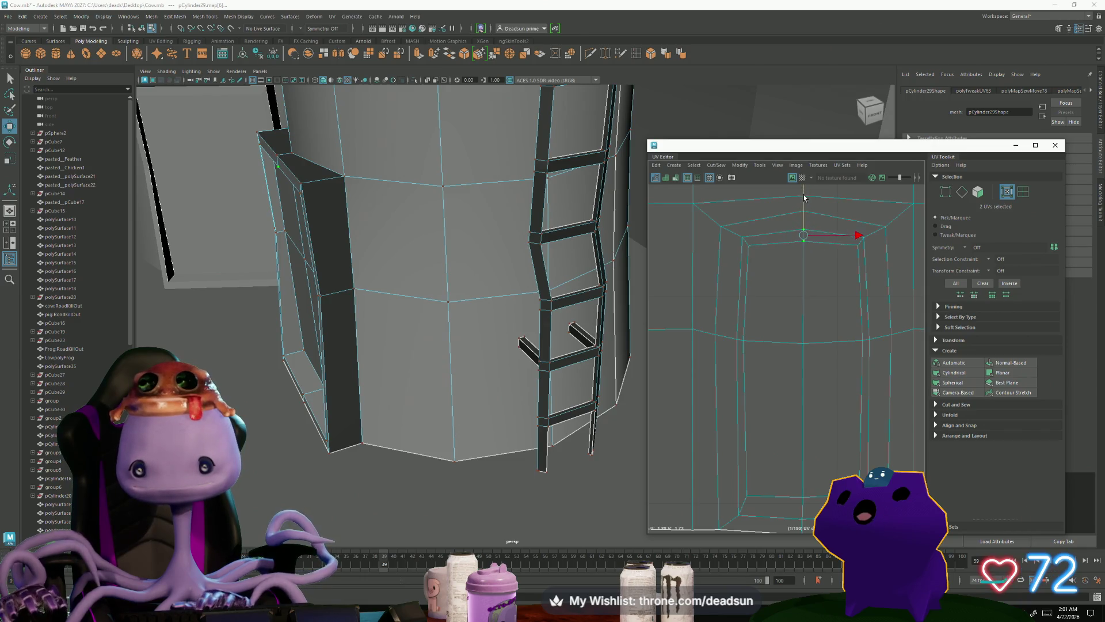
{"action": "left_click_drag", "start_coordinate": [785, 214], "coordinate": [803, 192]}
{"action": "middle_click_drag", "start_coordinate": [803, 193], "coordinate": [804, 206]}
Step: Select opposite side UVs and the bottom-edge UVs with the Scale tool active
{"action": "left_click_drag", "start_coordinate": [718, 371], "coordinate": [720, 374]}
{"action": "mouse_move", "coordinate": [880, 320]}
{"action": "left_mouse_down", "text": "shift"}
{"action": "mouse_move", "coordinate": [898, 346]}
{"action": "mouse_move", "coordinate": [851, 338]}
{"action": "mouse_move", "coordinate": [830, 360]}
{"action": "mouse_move", "coordinate": [846, 344]}
{"action": "left_mouse_up", "text": "shift"}
{"action": "key", "text": "r"}
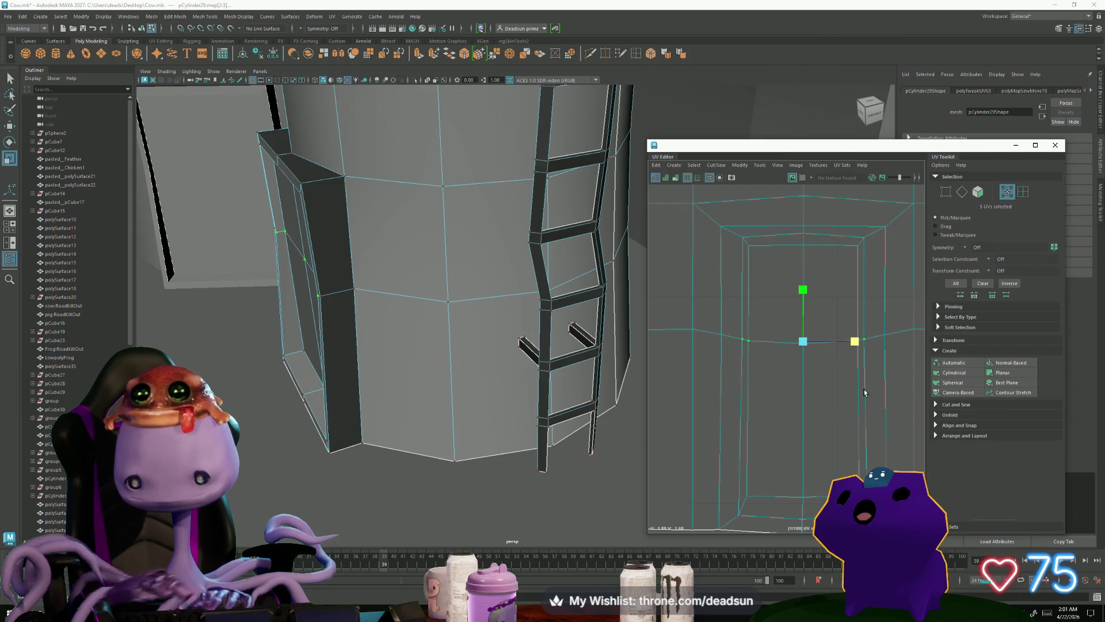
{"action": "scroll", "coordinate": [864, 392], "scroll_direction": "down", "scroll_amount": 2}
{"action": "left_click_drag", "start_coordinate": [780, 448], "coordinate": [884, 467]}
{"action": "left_click_drag", "start_coordinate": [783, 475], "coordinate": [845, 465]}
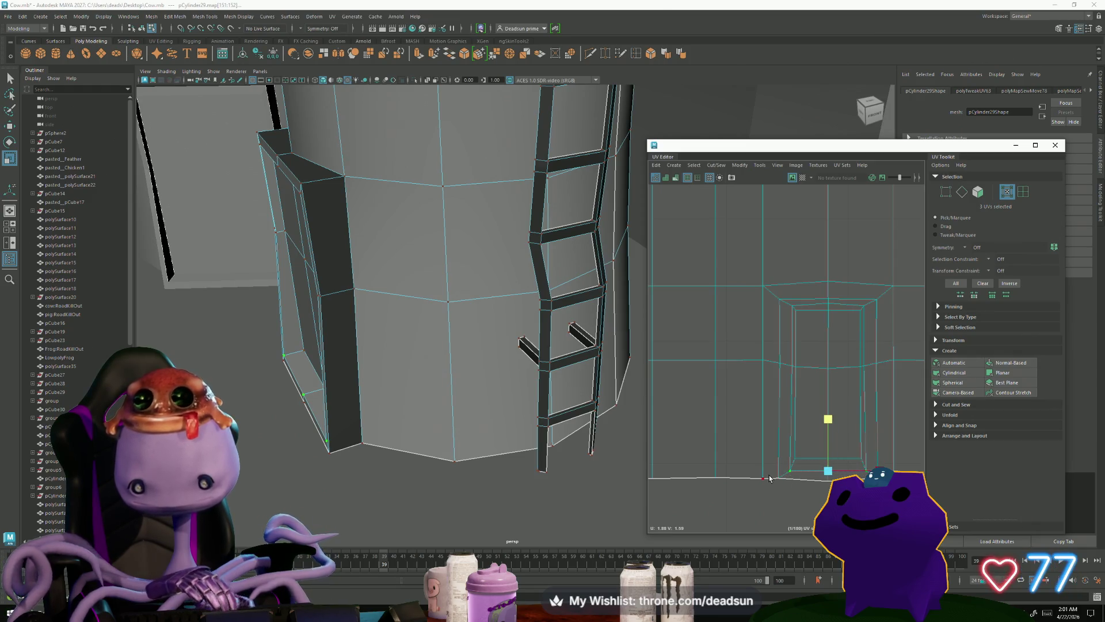
{"action": "left_click_drag", "start_coordinate": [841, 505], "coordinate": [840, 505]}
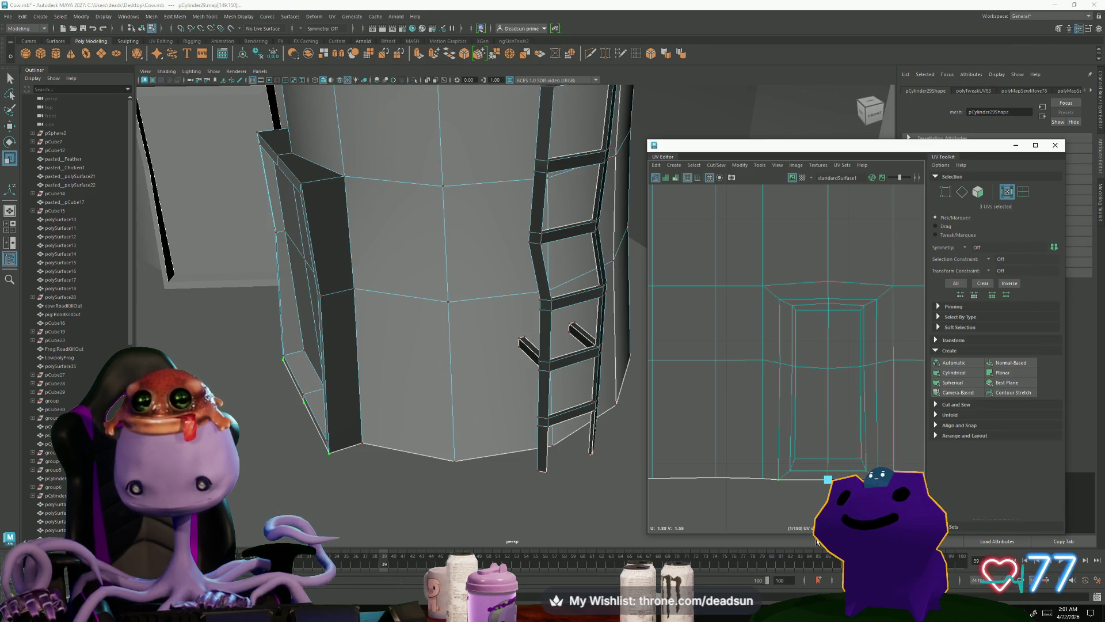
{"action": "mouse_move", "coordinate": [571, 408]}
{"action": "left_mouse_down", "text": "alt"}
{"action": "mouse_move", "coordinate": [422, 387]}
{"action": "mouse_move", "coordinate": [585, 414]}
{"action": "mouse_move", "coordinate": [546, 421]}
{"action": "left_mouse_up", "text": "alt"}
{"action": "scroll", "coordinate": [788, 345], "scroll_direction": "down", "scroll_amount": 2}
{"action": "scroll", "coordinate": [781, 329], "scroll_direction": "down", "scroll_amount": 3}
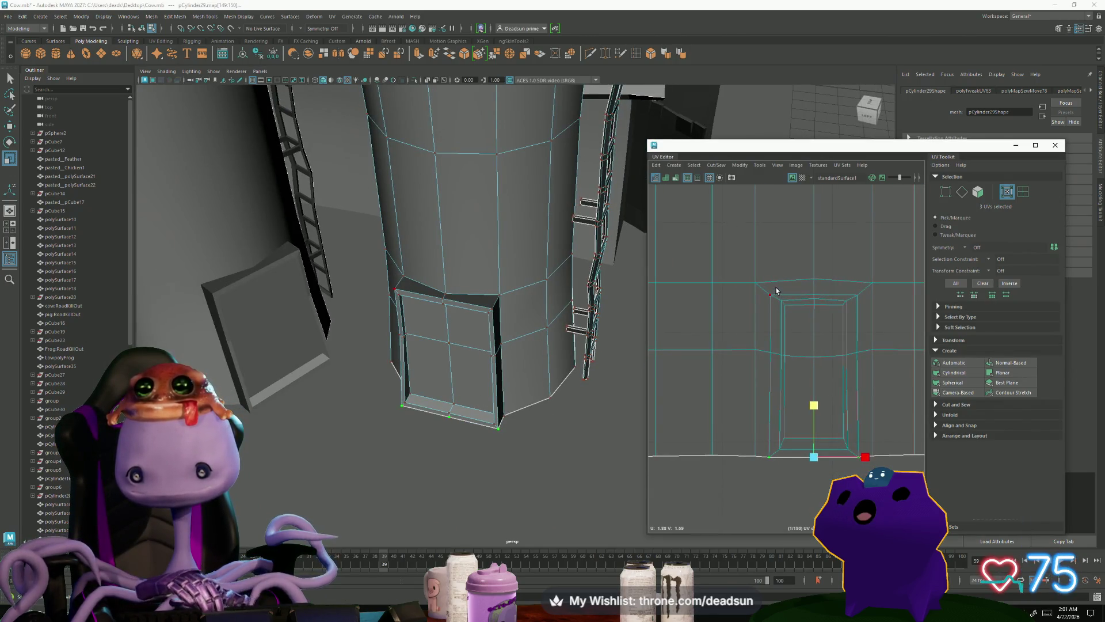
Step: Nudge the door frame's top-middle UV slightly down, level with the wall shell's grid row
{"action": "left_click", "coordinate": [813, 299]}
{"action": "key", "text": "w"}
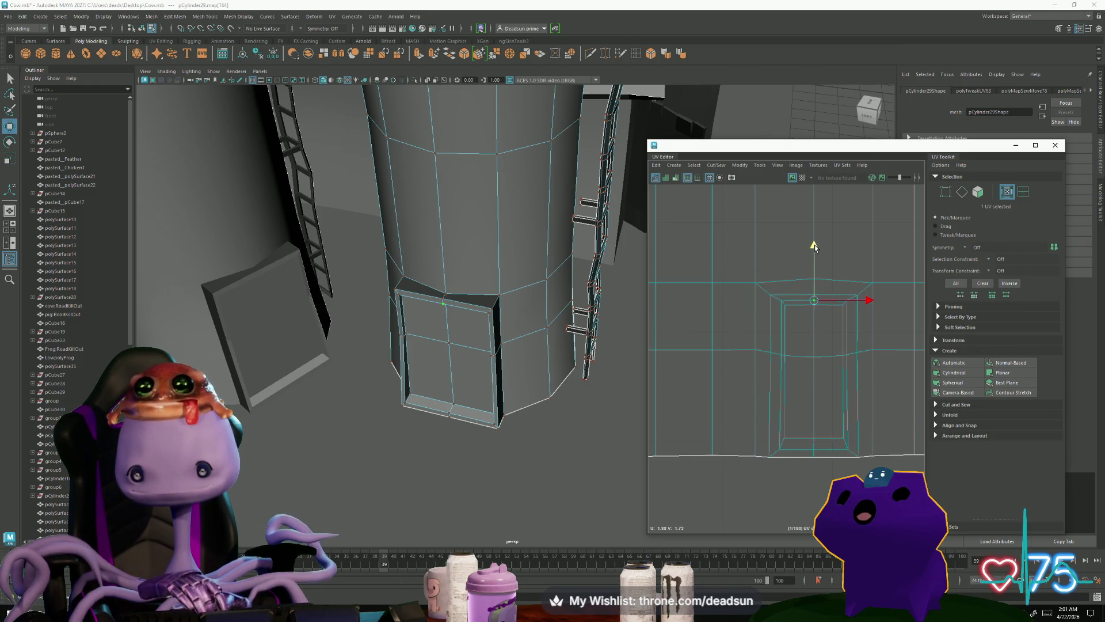
{"action": "left_click_drag", "start_coordinate": [438, 369], "coordinate": [475, 397], "text": "alt"}
{"action": "scroll", "coordinate": [743, 434], "scroll_direction": "down", "scroll_amount": 3}
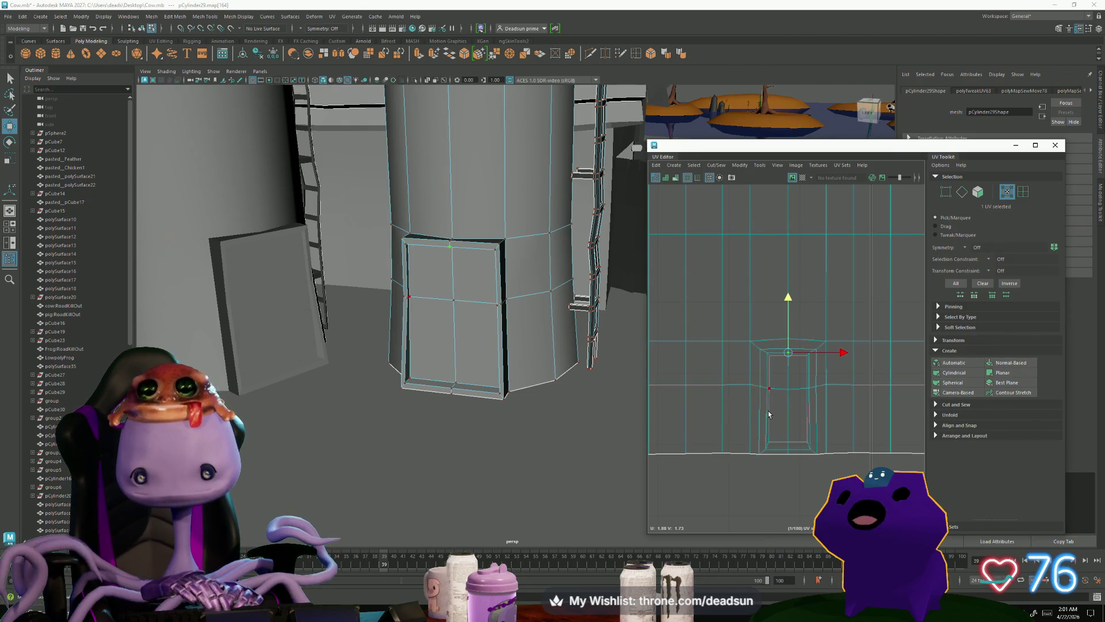
{"action": "scroll", "coordinate": [761, 365], "scroll_direction": "down", "scroll_amount": 1}
{"action": "left_click", "coordinate": [785, 347]}
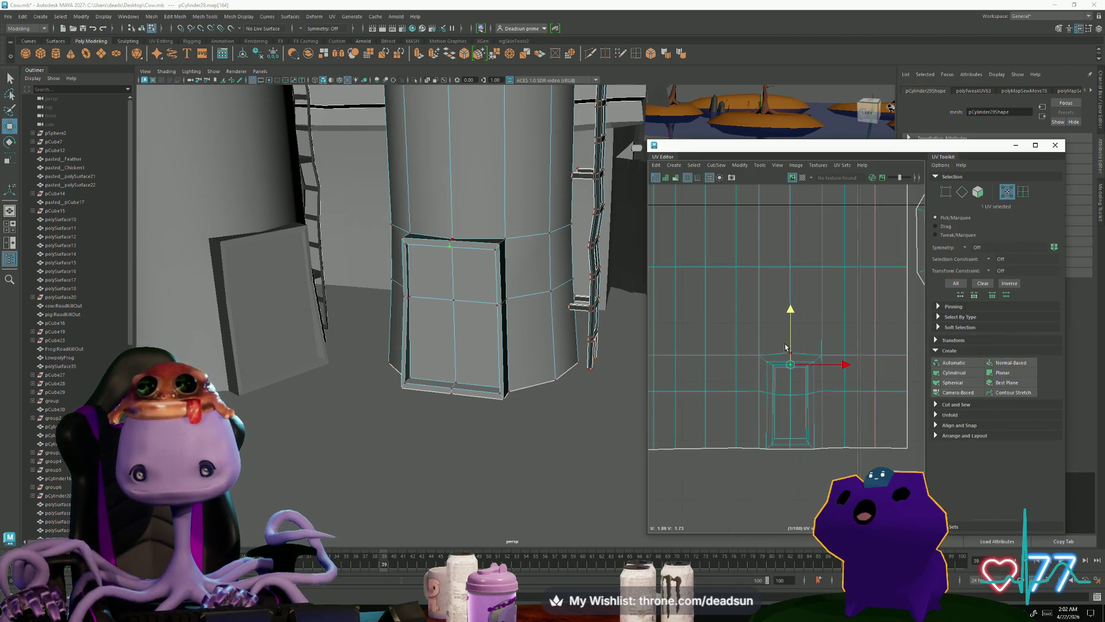
{"action": "left_click_drag", "start_coordinate": [793, 358], "coordinate": [794, 358]}
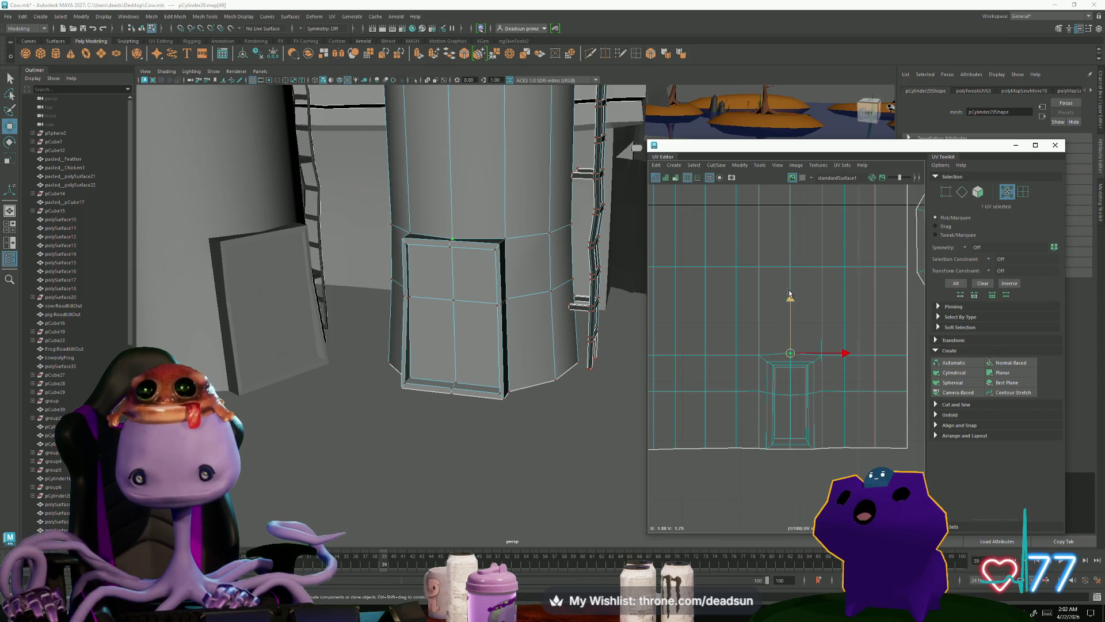
{"action": "left_click_drag", "start_coordinate": [786, 298], "coordinate": [786, 299]}
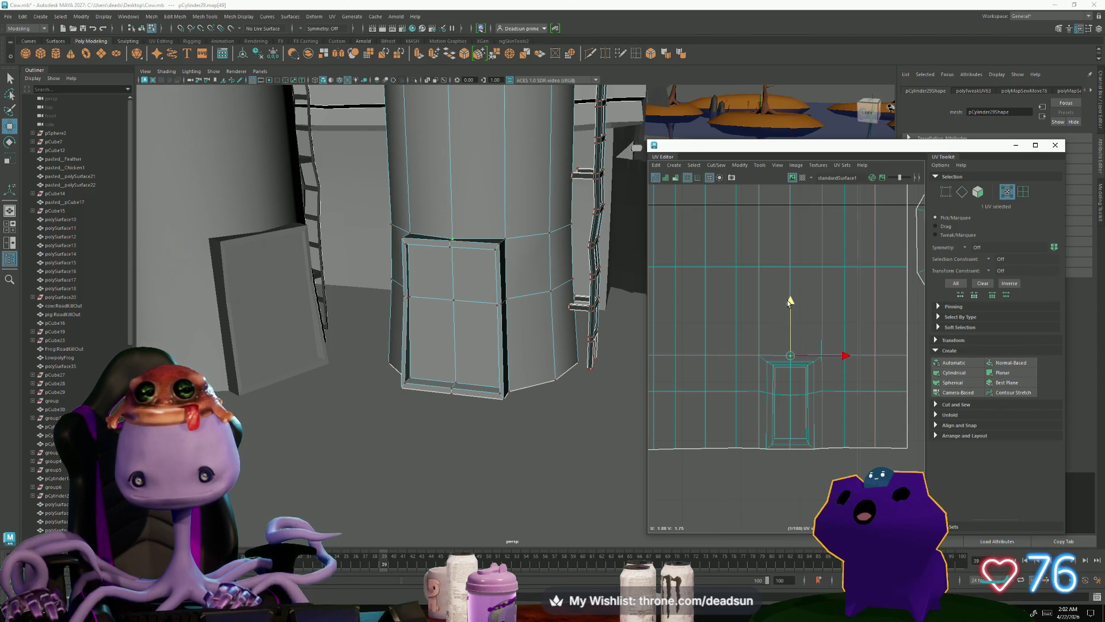
Step: Switch to edge selection and select an edge loop in the pillar's round cap shell
{"action": "scroll", "coordinate": [787, 299], "scroll_direction": "down", "scroll_amount": 5}
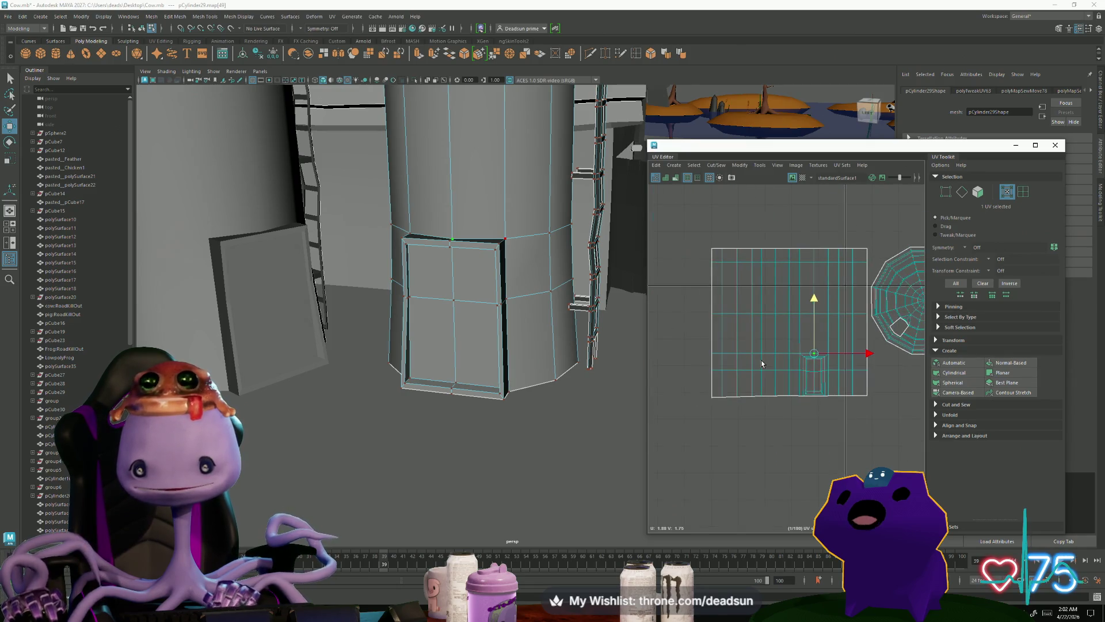
{"action": "middle_click_drag", "start_coordinate": [792, 373], "coordinate": [662, 403], "text": "alt"}
{"action": "scroll", "coordinate": [803, 288], "scroll_direction": "up", "scroll_amount": 5}
{"action": "right_click_drag", "start_coordinate": [732, 310], "coordinate": [741, 289]}
{"action": "left_click", "coordinate": [714, 282]}
{"action": "double_click", "coordinate": [717, 281]}
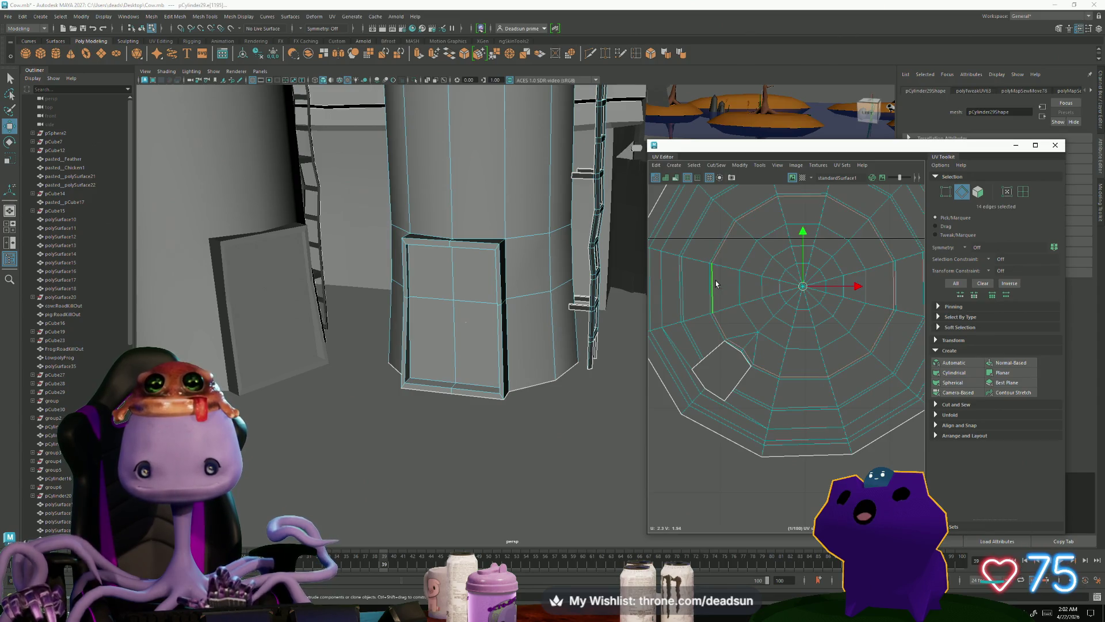
Step: Frame the pillar and select the dome's lower rim edge loop plus a rim edge below it
{"action": "key", "text": "f"}
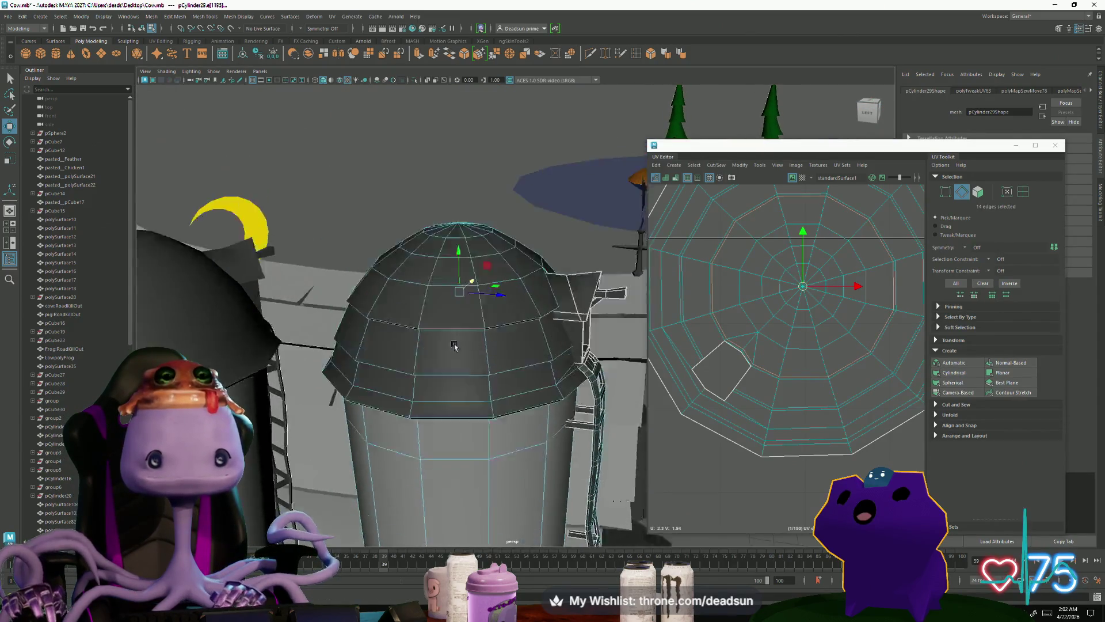
{"action": "left_click", "coordinate": [436, 274]}
{"action": "left_click", "coordinate": [435, 276], "text": "ctrl"}
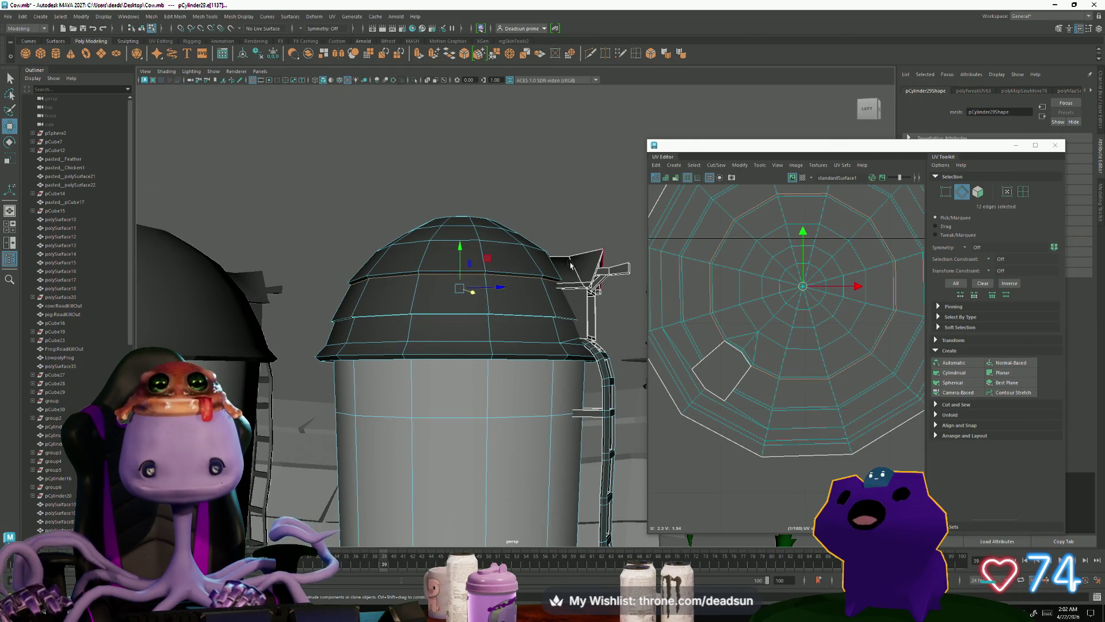
{"action": "double_click", "coordinate": [432, 315]}
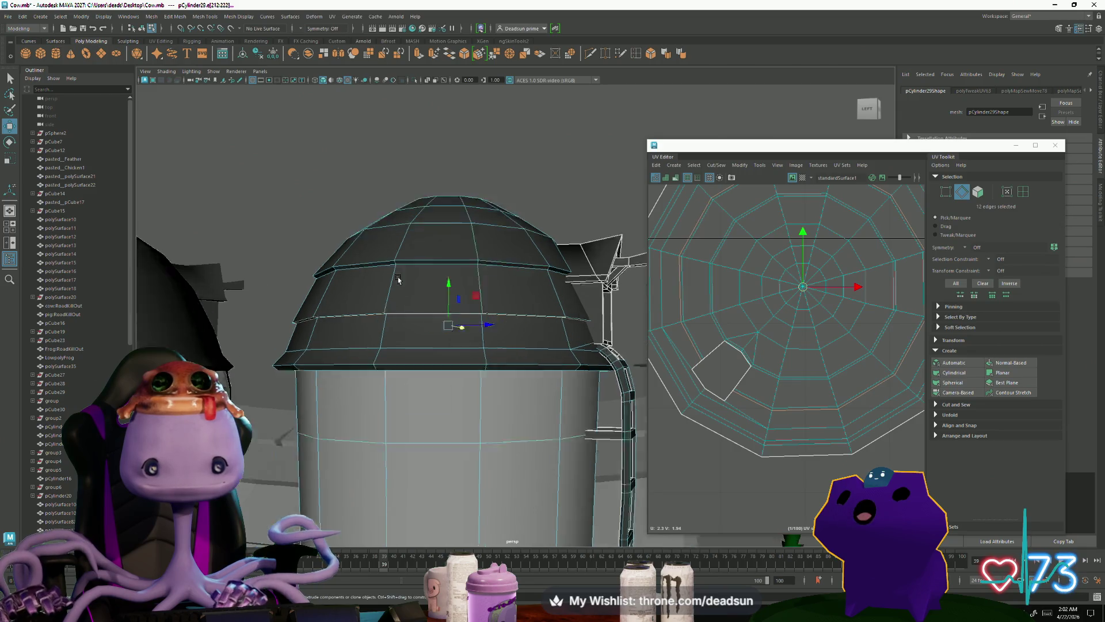
{"action": "scroll", "coordinate": [438, 320], "scroll_direction": "up", "scroll_amount": 3}
{"action": "scroll", "coordinate": [409, 326], "scroll_direction": "up", "scroll_amount": 4}
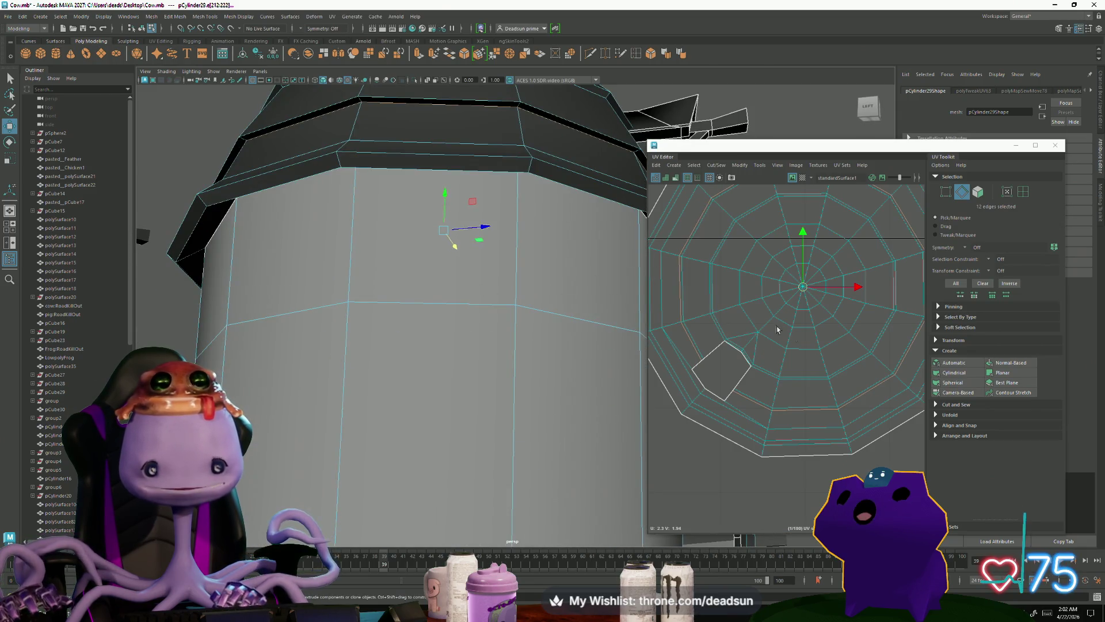
{"action": "right_click_drag", "start_coordinate": [451, 239], "coordinate": [392, 205], "text": "alt"}
{"action": "left_click", "coordinate": [343, 160]}
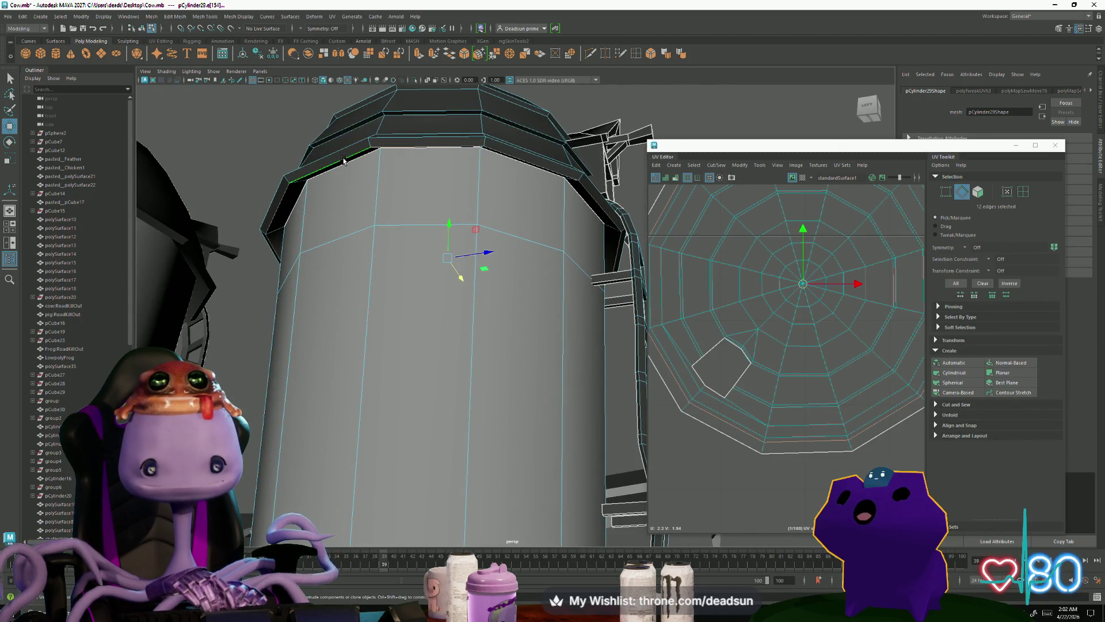
{"action": "scroll", "coordinate": [691, 310], "scroll_direction": "down", "scroll_amount": 10}
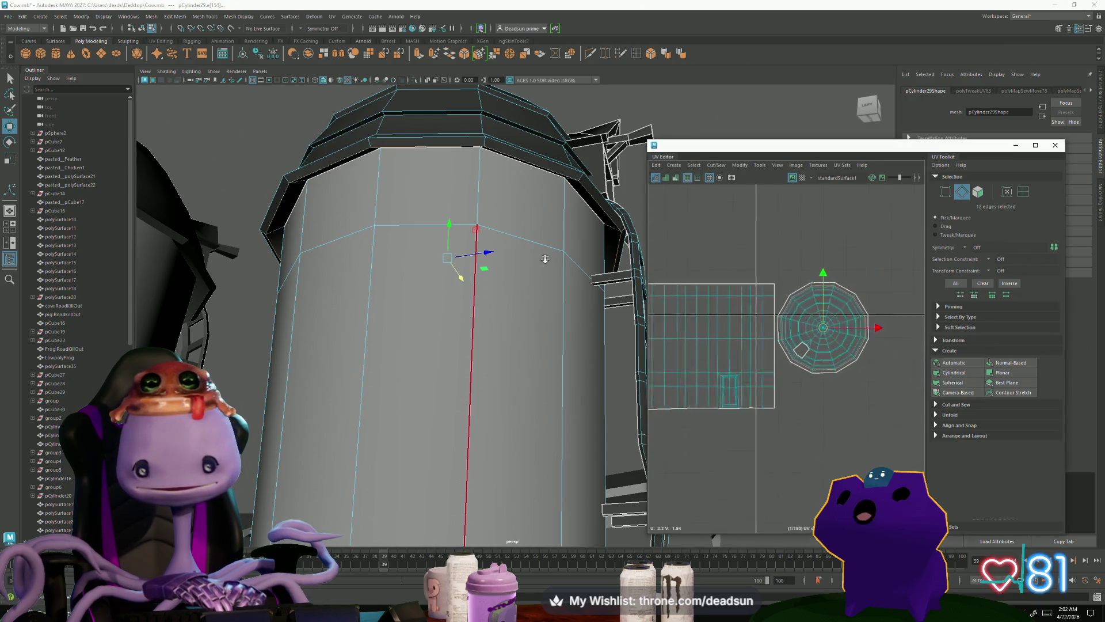
Step: Select the ladder shell's left and right outer edges plus a vertical rail edge
{"action": "scroll", "coordinate": [692, 310], "scroll_direction": "up", "scroll_amount": 10}
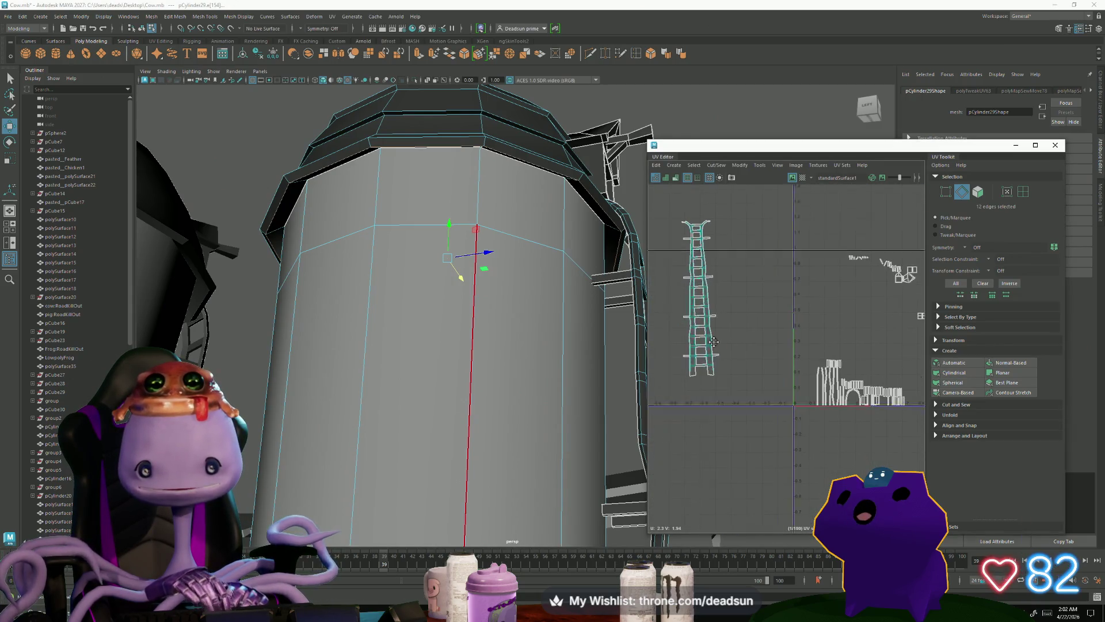
{"action": "scroll", "coordinate": [717, 371], "scroll_direction": "up", "scroll_amount": 5}
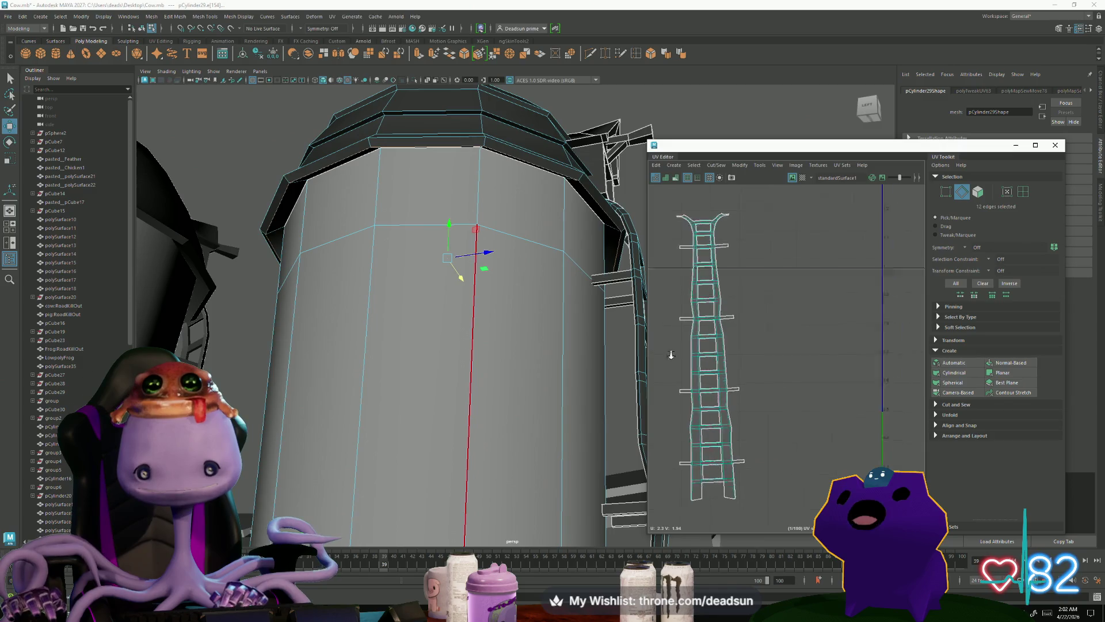
{"action": "scroll", "coordinate": [708, 377], "scroll_direction": "up", "scroll_amount": 3}
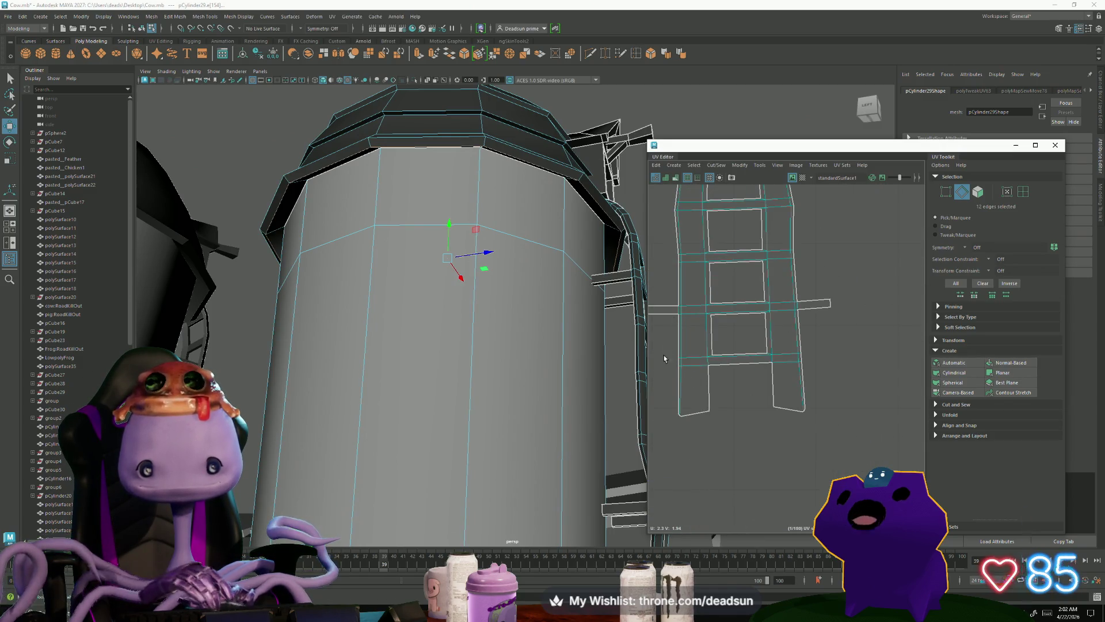
{"action": "left_click", "coordinate": [679, 386]}
{"action": "left_click", "coordinate": [803, 359], "text": "shift"}
{"action": "left_click", "coordinate": [771, 346], "text": "shift"}
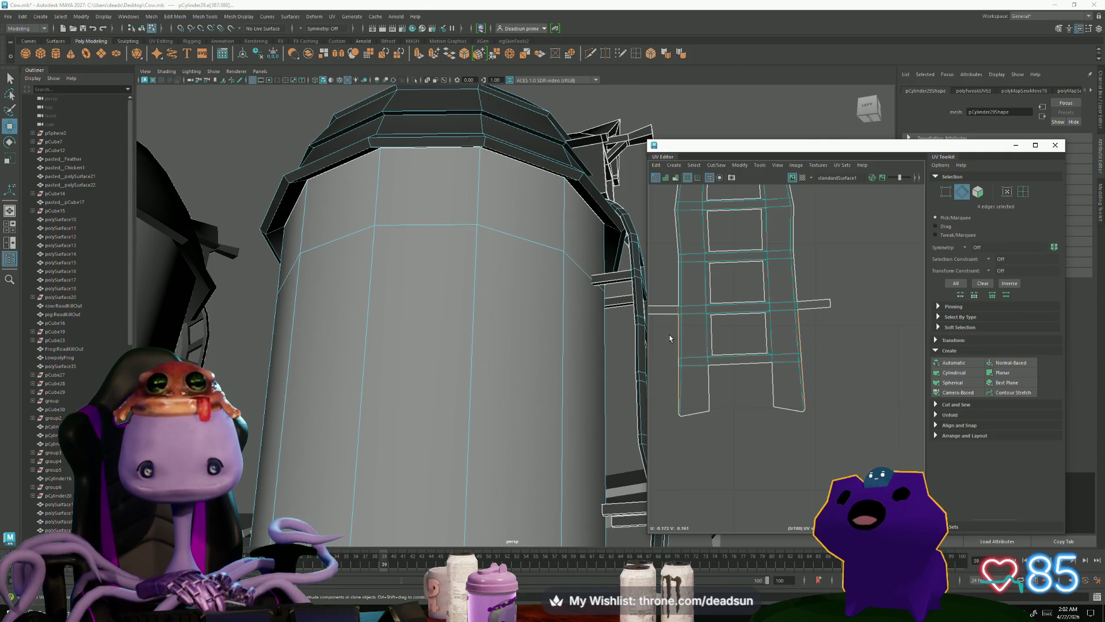
Step: Add the remaining rail border edges, including the top rails, to the selection
{"action": "scroll", "coordinate": [746, 408], "scroll_direction": "down", "scroll_amount": 5}
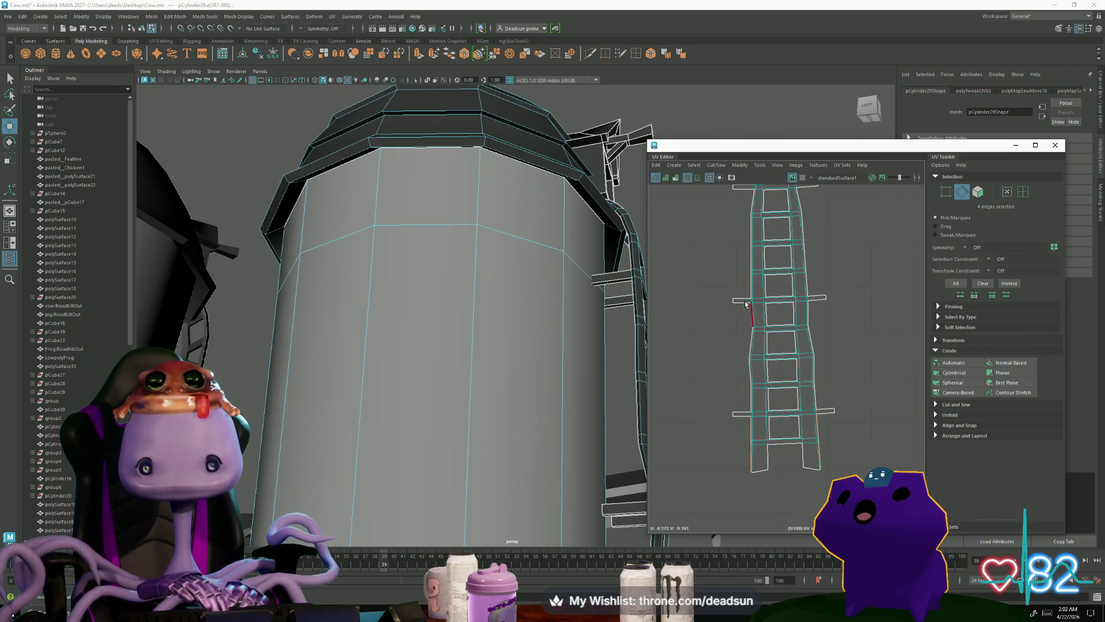
{"action": "left_click_drag", "start_coordinate": [757, 461], "coordinate": [758, 461], "text": "shift"}
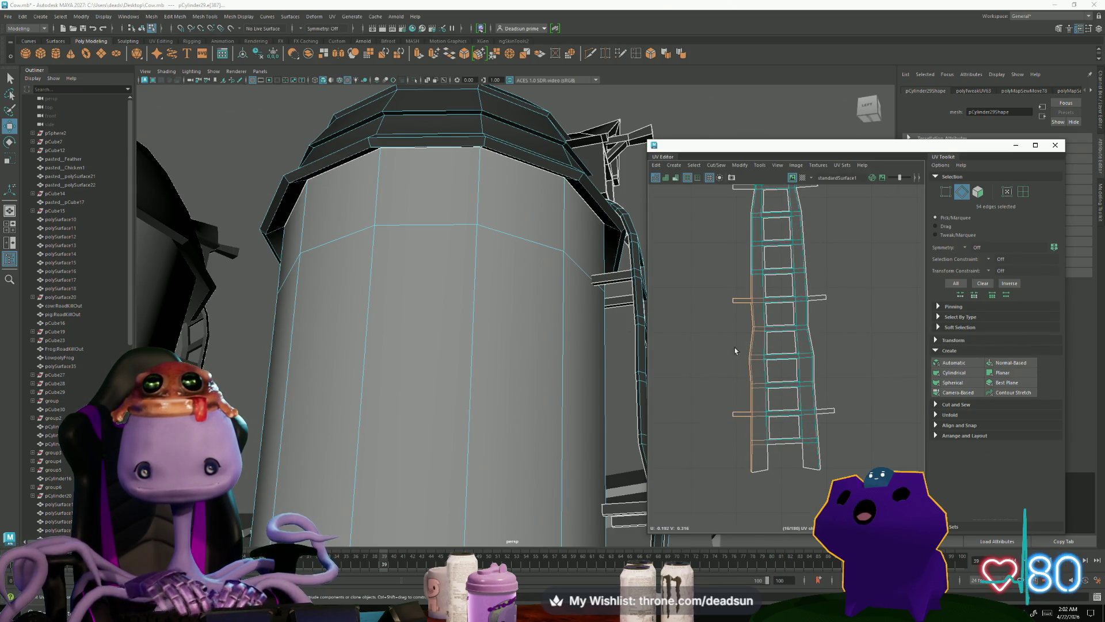
{"action": "key", "text": "f"}
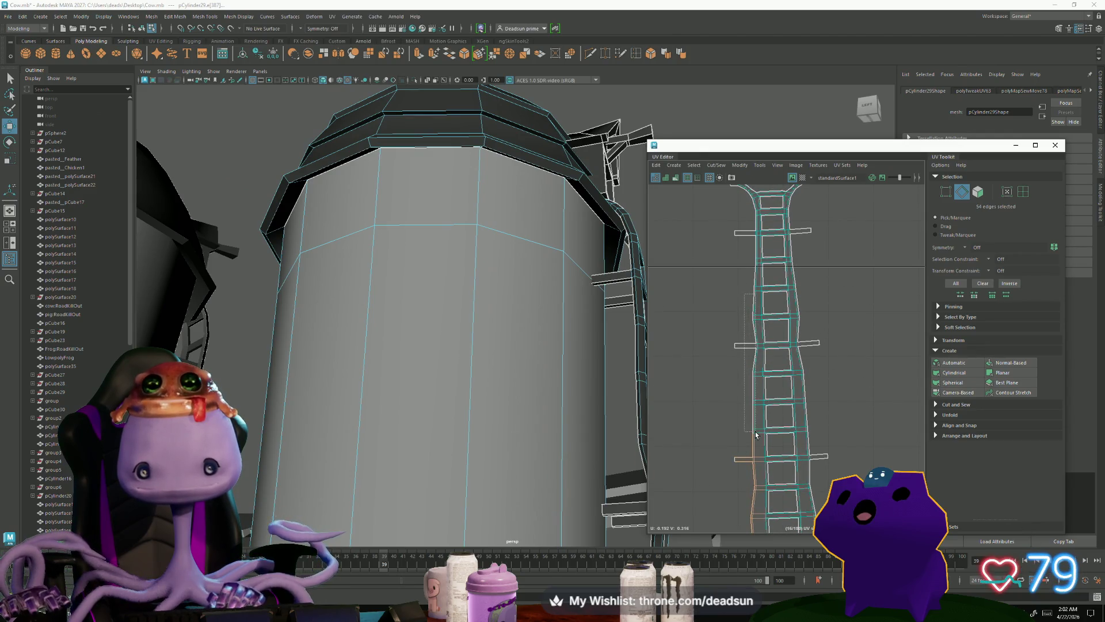
{"action": "middle_click_drag", "start_coordinate": [742, 296], "coordinate": [742, 394], "text": "alt"}
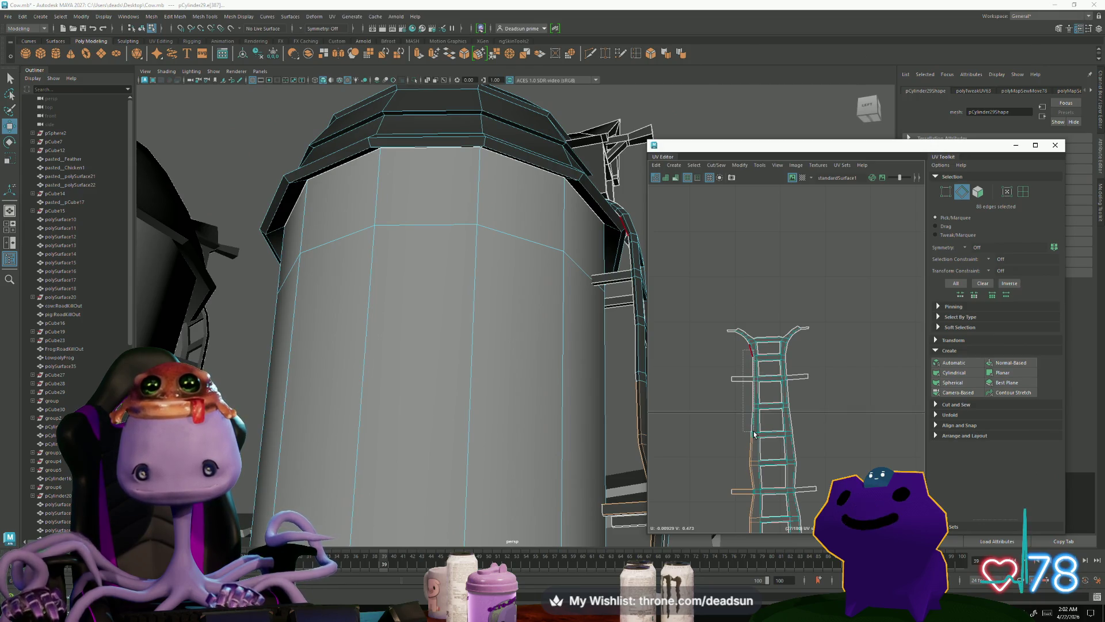
{"action": "left_click_drag", "start_coordinate": [743, 349], "coordinate": [753, 434]}
{"action": "scroll", "coordinate": [745, 410], "scroll_direction": "up", "scroll_amount": 5}
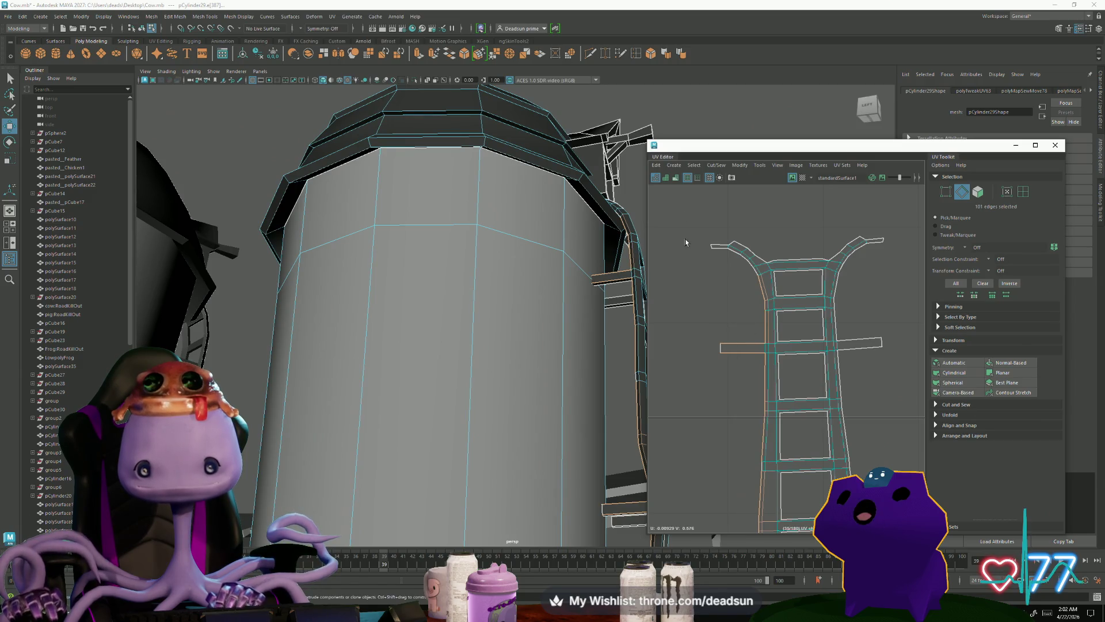
{"action": "left_click", "coordinate": [695, 166]}
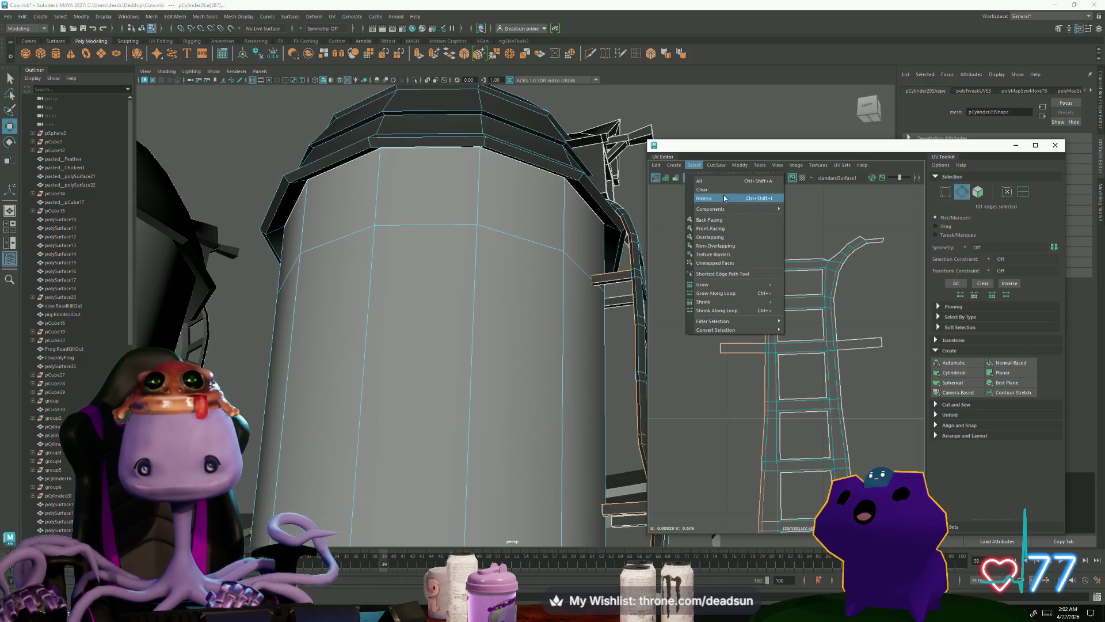
Step: Move and Sew the selected ladder rail edges together
{"action": "mouse_move", "coordinate": [725, 166]}
{"action": "left_click", "coordinate": [731, 248]}
{"action": "scroll", "coordinate": [760, 271], "scroll_direction": "up", "scroll_amount": 2}
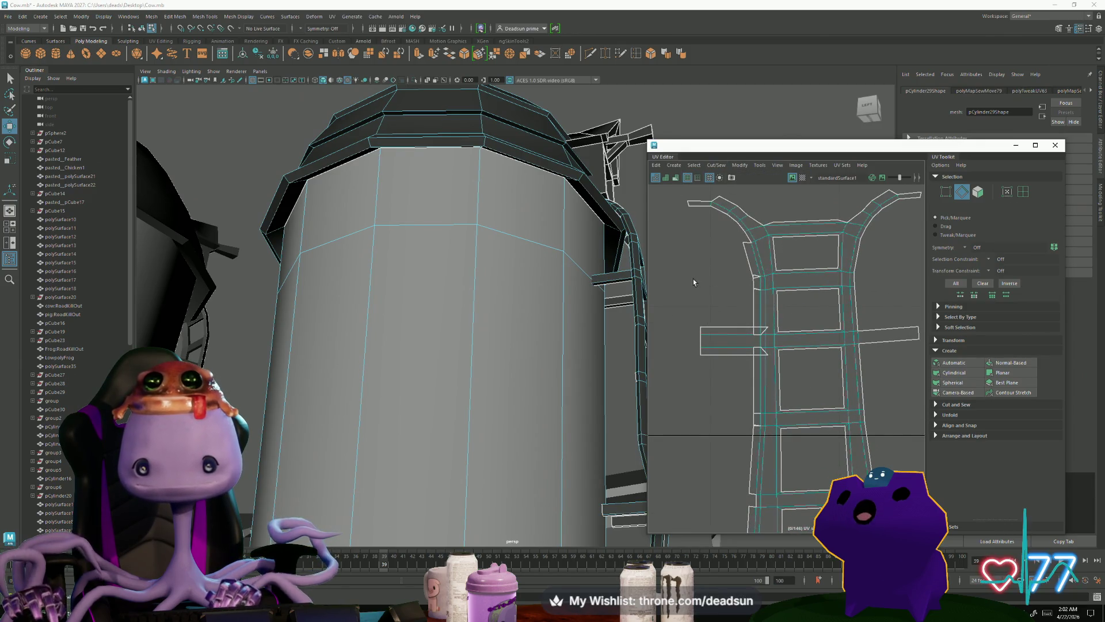
{"action": "mouse_move", "coordinate": [613, 337]}
{"action": "left_mouse_down", "text": "alt"}
{"action": "mouse_move", "coordinate": [439, 377]}
{"action": "mouse_move", "coordinate": [548, 346]}
{"action": "mouse_move", "coordinate": [486, 326]}
{"action": "left_mouse_up", "text": "alt"}
{"action": "scroll", "coordinate": [486, 326], "scroll_direction": "up", "scroll_amount": 3}
{"action": "scroll", "coordinate": [518, 355], "scroll_direction": "up", "scroll_amount": 2}
Step: Select the upper-left arm's border loop and Move and Sew it
{"action": "left_click", "coordinate": [750, 241]}
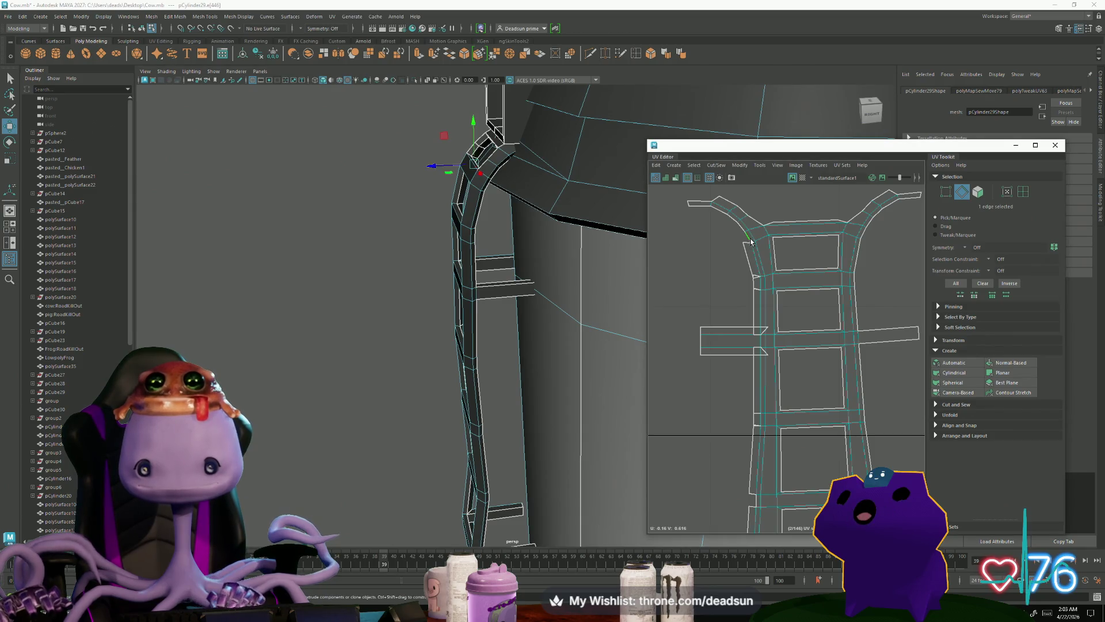
{"action": "double_click", "coordinate": [749, 237], "text": "shift"}
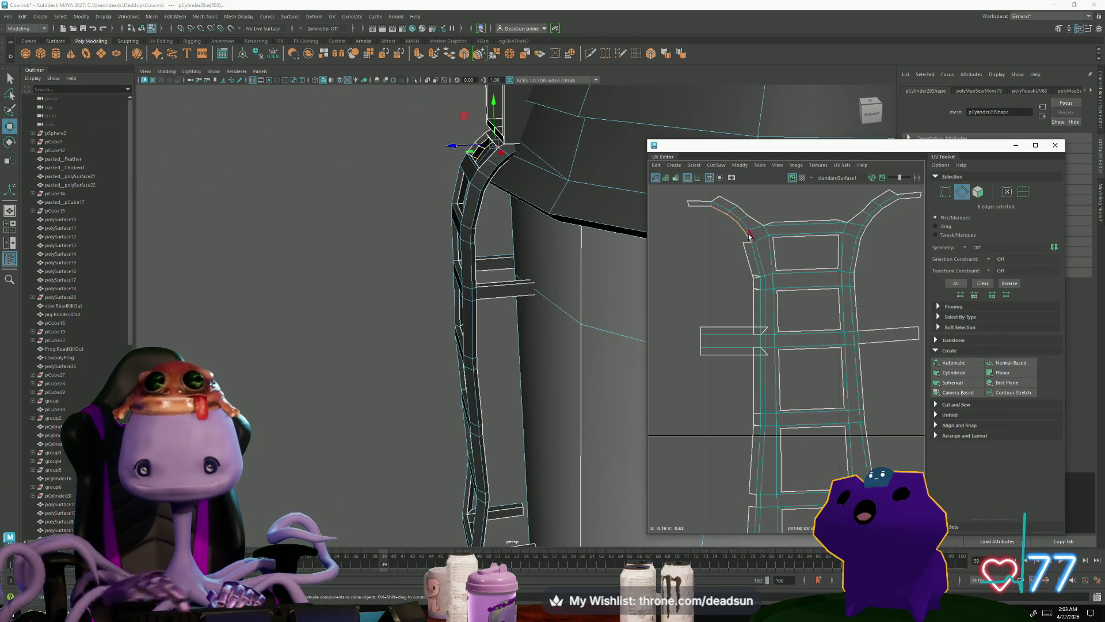
{"action": "left_click", "coordinate": [719, 166]}
{"action": "left_click", "coordinate": [726, 196]}
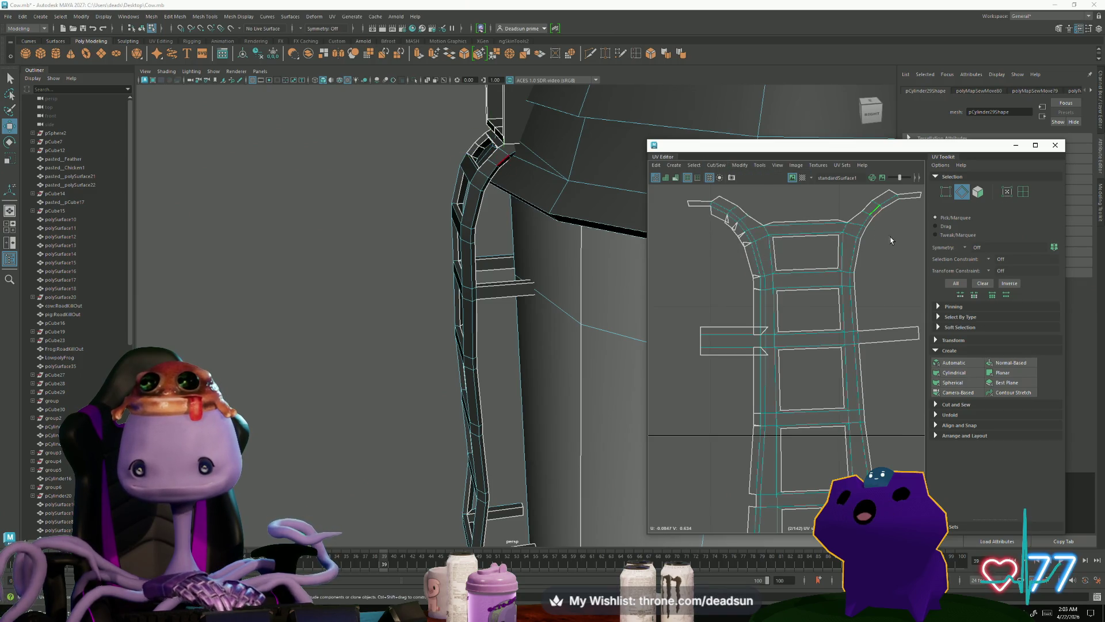
Step: Select the right arm's border loop and Move and Sew it into place
{"action": "double_click", "coordinate": [857, 265]}
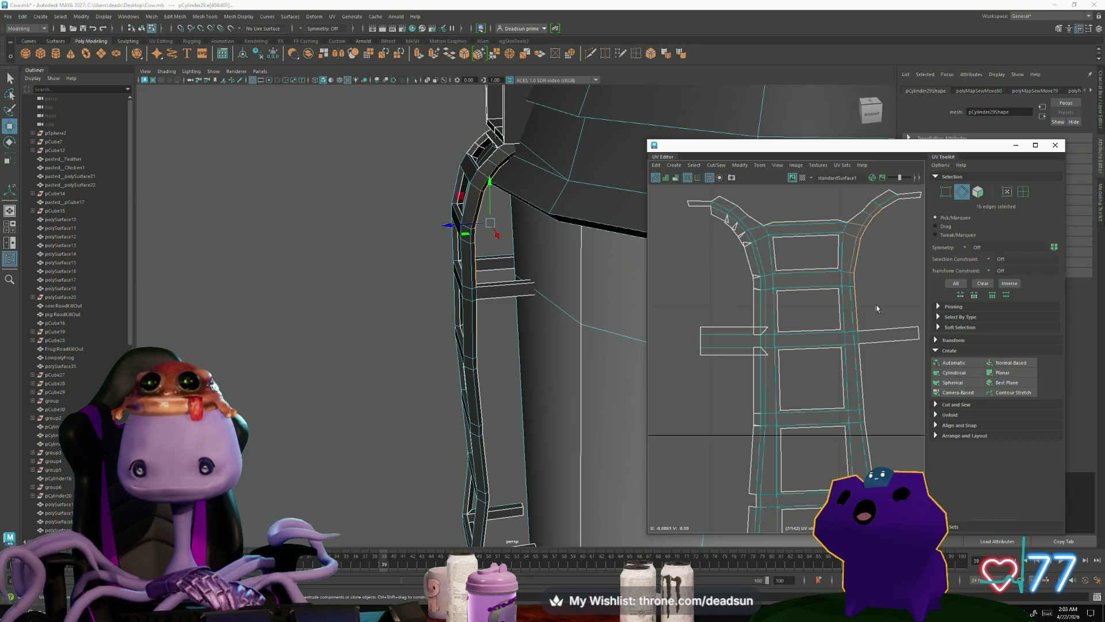
{"action": "left_click", "coordinate": [717, 165]}
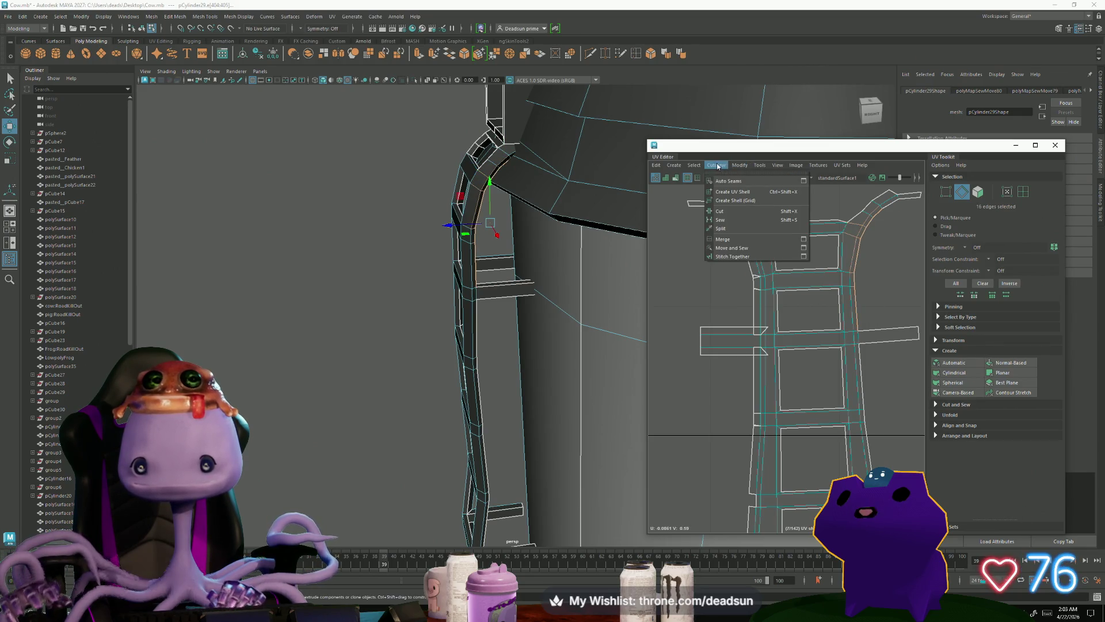
{"action": "left_click", "coordinate": [727, 248]}
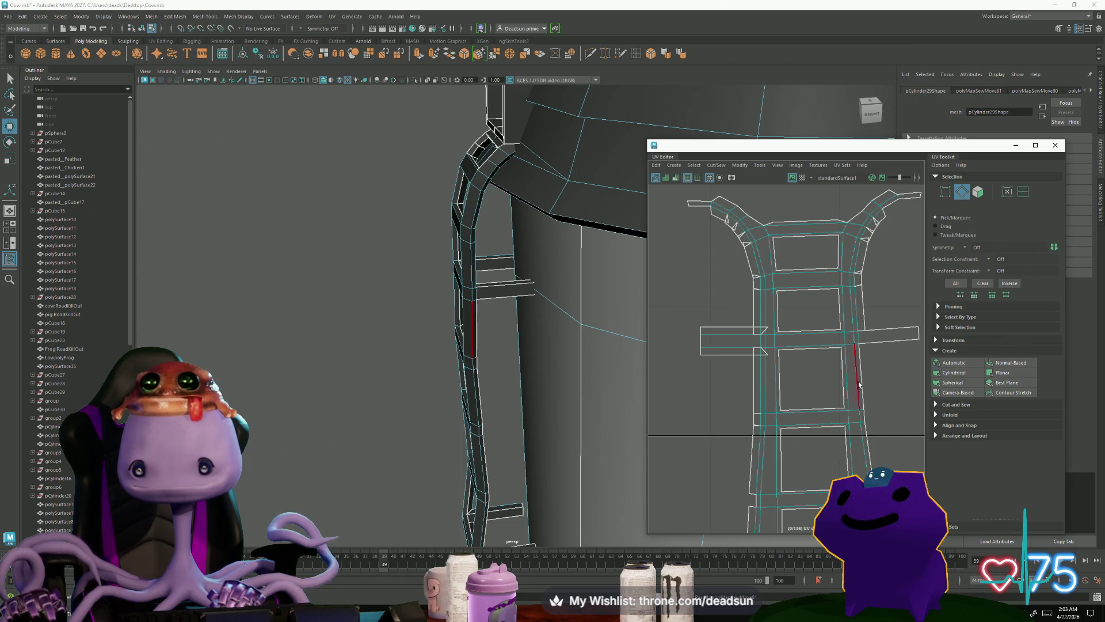
Step: Select the right rail seam edges across the ladder sections and Move and Sew them
{"action": "left_click_drag", "start_coordinate": [889, 443], "coordinate": [888, 443]}
{"action": "middle_click_drag", "start_coordinate": [889, 443], "coordinate": [758, 260]}
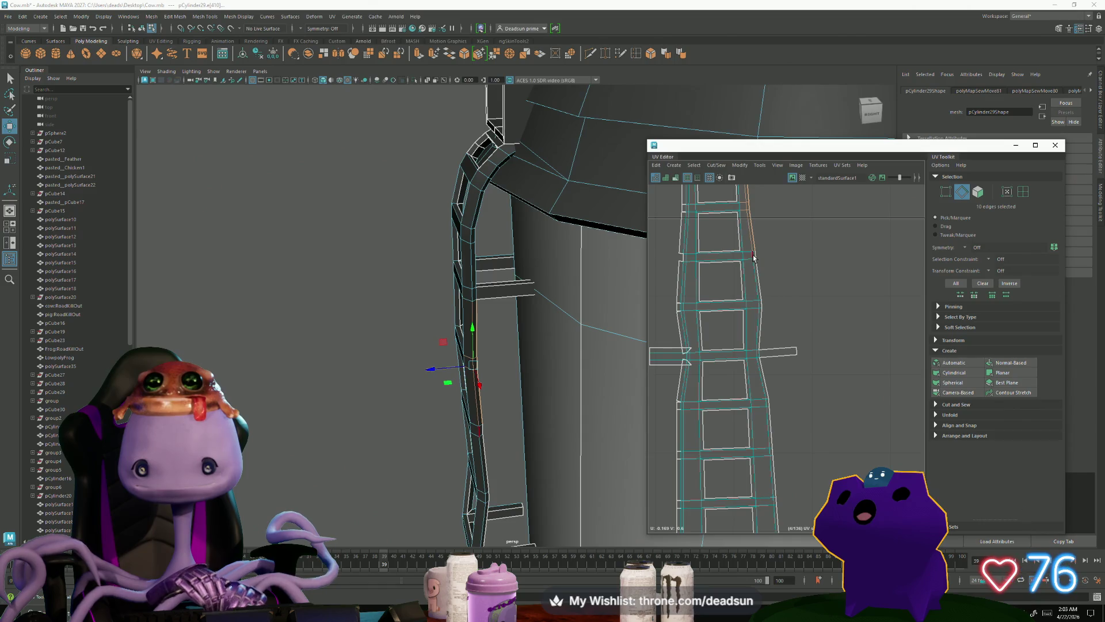
{"action": "left_click_drag", "start_coordinate": [774, 324], "coordinate": [775, 350], "text": "shift"}
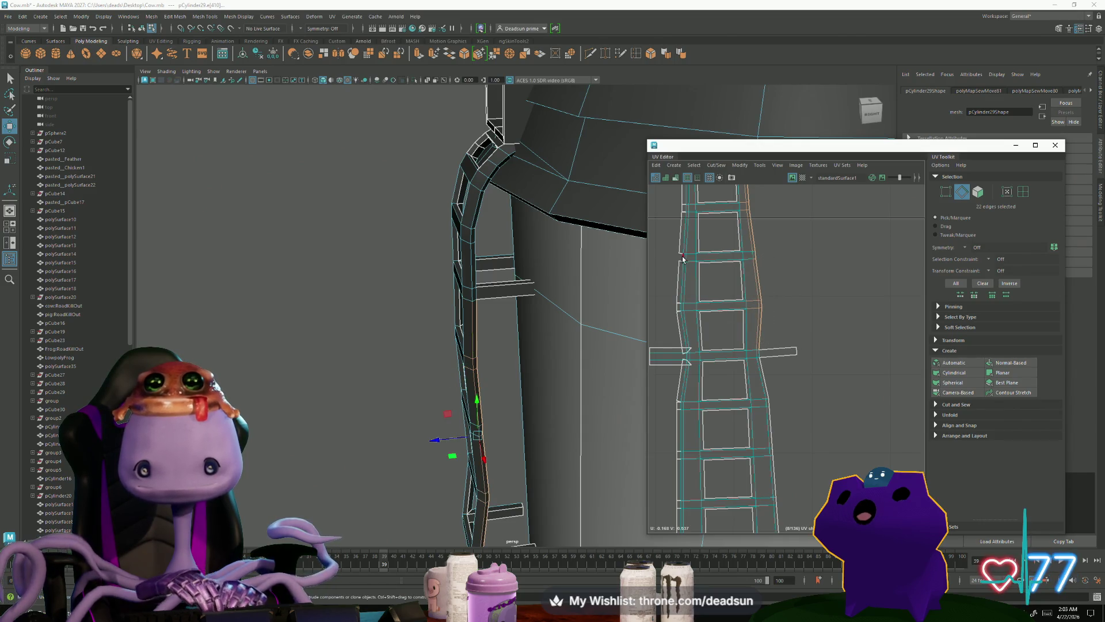
{"action": "middle_click_drag", "start_coordinate": [721, 331], "coordinate": [704, 239]}
{"action": "left_click_drag", "start_coordinate": [793, 437], "coordinate": [793, 437], "text": "shift"}
{"action": "middle_click_drag", "start_coordinate": [794, 437], "coordinate": [818, 412]}
{"action": "left_click_drag", "start_coordinate": [769, 257], "coordinate": [822, 405], "text": "shift"}
{"action": "middle_click_drag", "start_coordinate": [822, 406], "coordinate": [768, 301]}
{"action": "left_click_drag", "start_coordinate": [796, 351], "coordinate": [792, 321], "text": "shift"}
{"action": "middle_click_drag", "start_coordinate": [791, 321], "coordinate": [828, 423]}
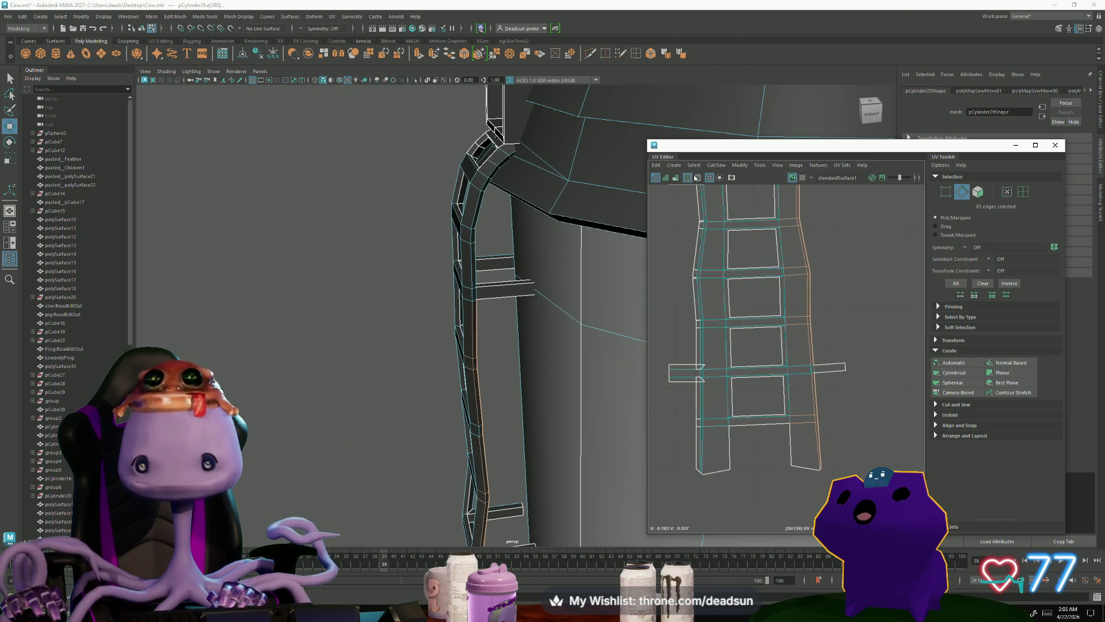
{"action": "left_click", "coordinate": [713, 167]}
{"action": "left_click", "coordinate": [734, 248]}
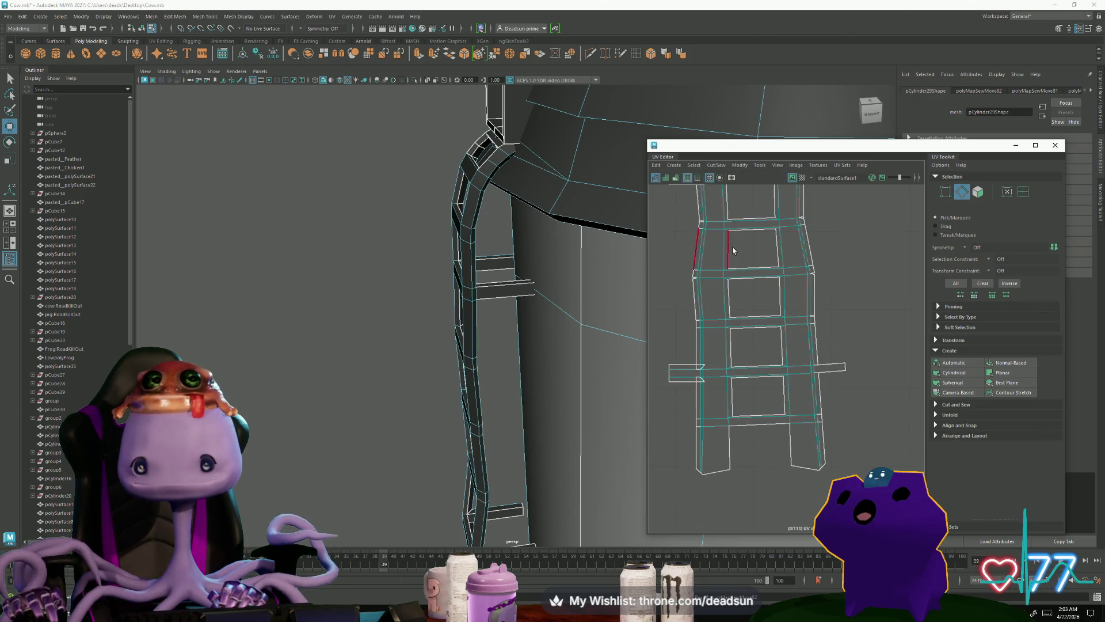
Step: Start a new selection with a rung edge and add rail edge loops along the ladder
{"action": "scroll", "coordinate": [655, 383], "scroll_direction": "up", "scroll_amount": 5}
{"action": "left_click", "coordinate": [744, 331]}
{"action": "left_click_drag", "start_coordinate": [713, 373], "coordinate": [714, 363]}
{"action": "left_click", "coordinate": [718, 242], "text": "shift"}
{"action": "scroll", "coordinate": [785, 358], "scroll_direction": "up", "scroll_amount": 3}
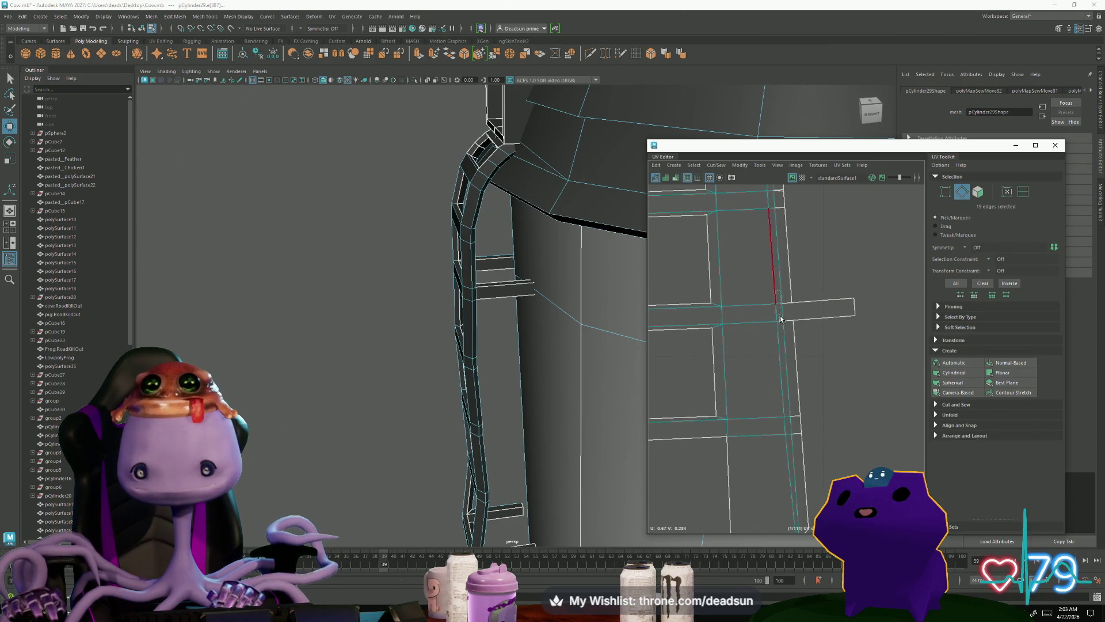
{"action": "double_click", "coordinate": [774, 293], "text": "shift"}
{"action": "middle_click_drag", "start_coordinate": [797, 462], "coordinate": [771, 389], "text": "alt"}
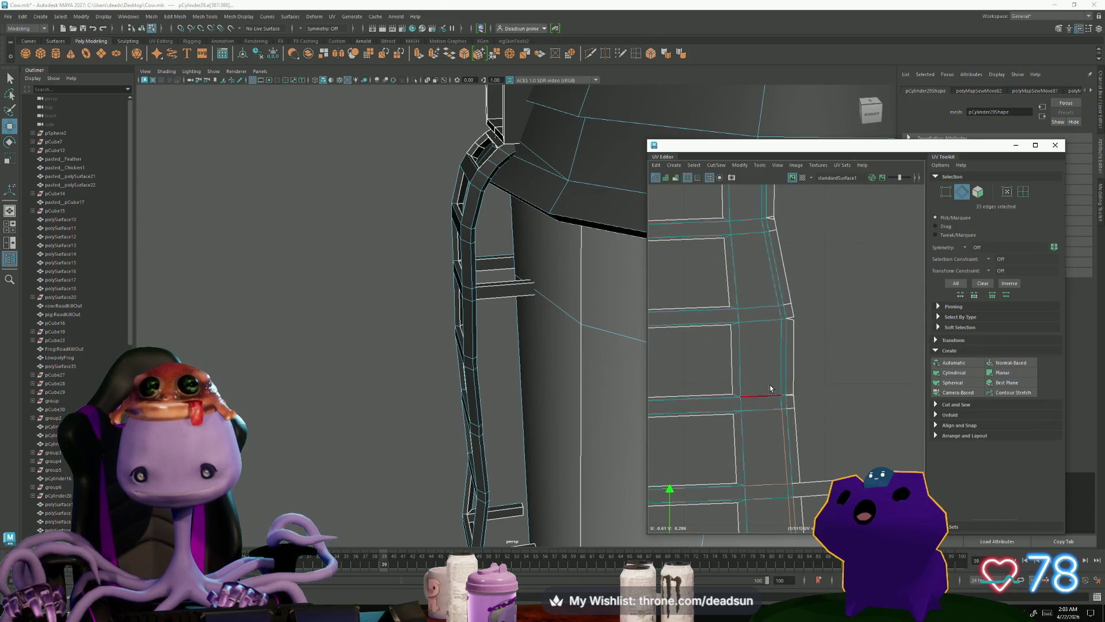
{"action": "left_click_drag", "start_coordinate": [792, 412], "coordinate": [794, 412], "text": "shift"}
{"action": "middle_click_drag", "start_coordinate": [791, 410], "coordinate": [773, 414], "text": "alt"}
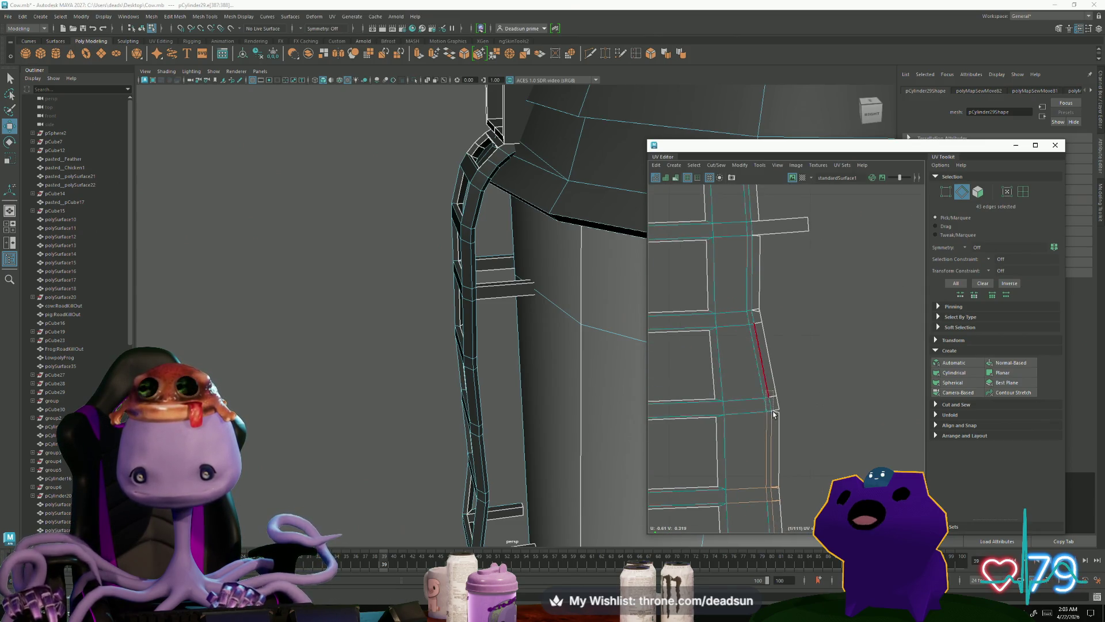
{"action": "double_click", "coordinate": [752, 354], "text": "shift"}
{"action": "middle_click_drag", "start_coordinate": [753, 354], "coordinate": [771, 360], "text": "alt"}
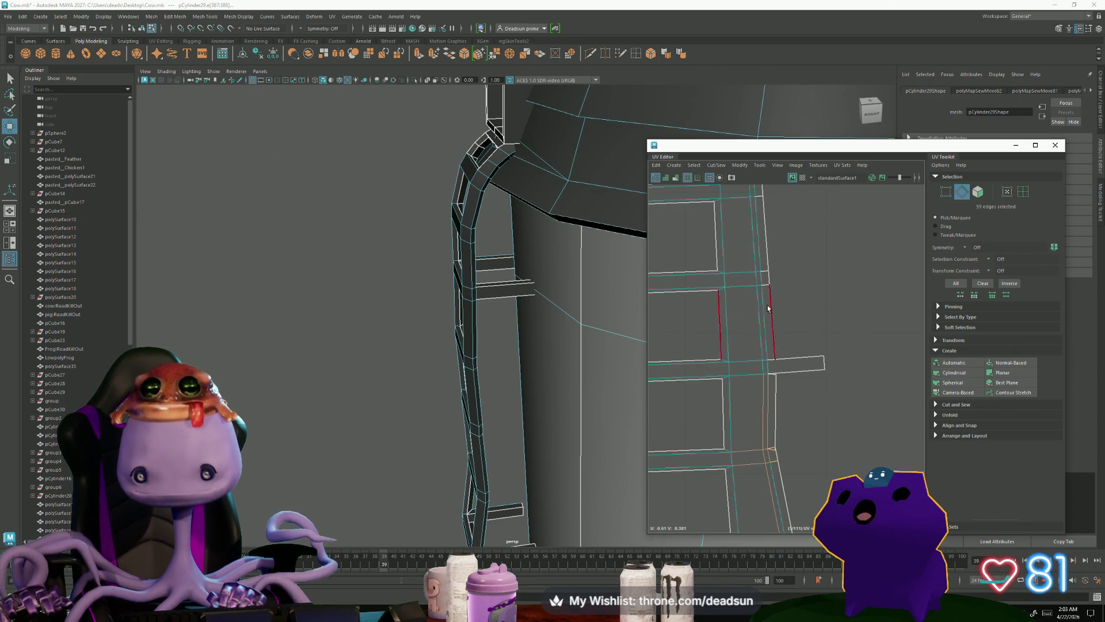
{"action": "double_click", "coordinate": [760, 278], "text": "shift"}
{"action": "middle_click_drag", "start_coordinate": [759, 277], "coordinate": [790, 338], "text": "alt"}
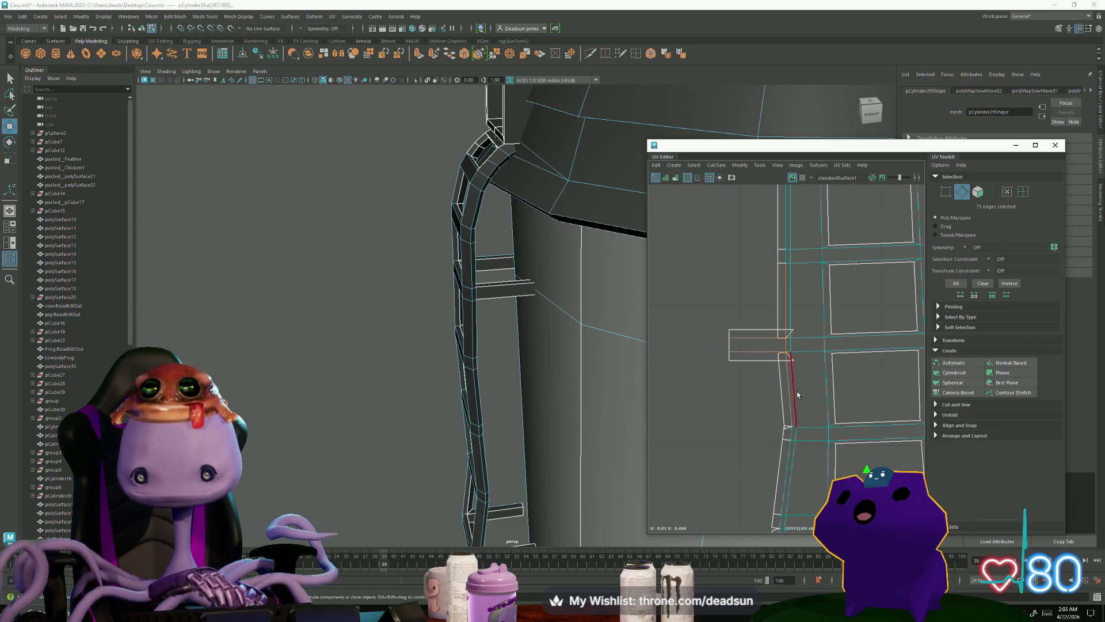
{"action": "double_click", "coordinate": [796, 453], "text": "shift"}
{"action": "middle_click_drag", "start_coordinate": [796, 453], "coordinate": [787, 380], "text": "alt"}
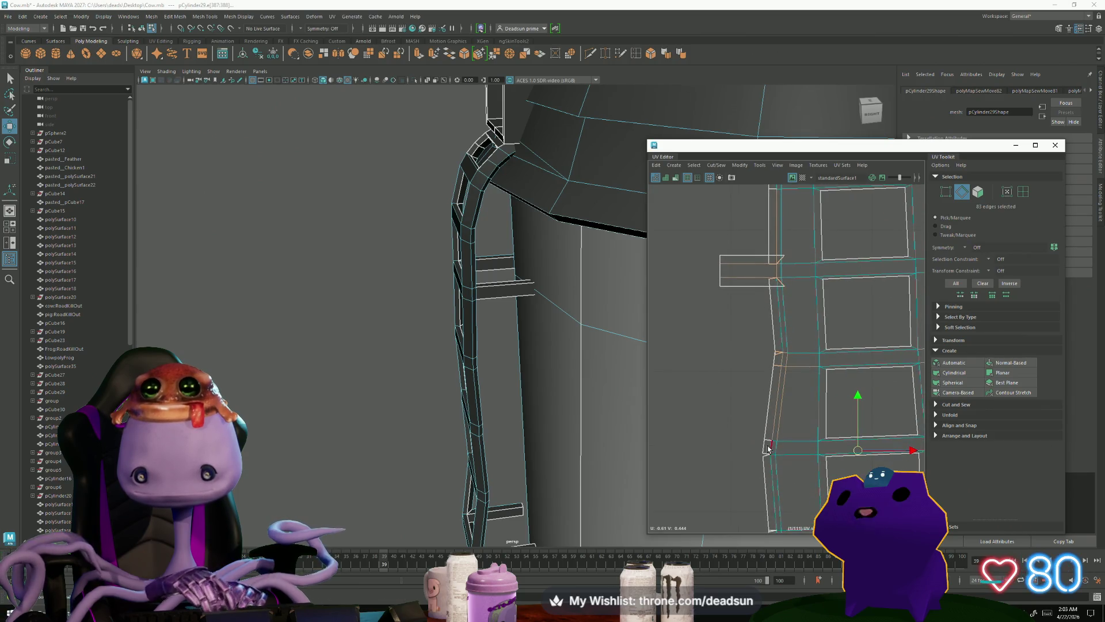
{"action": "mouse_move", "coordinate": [781, 499]}
{"action": "middle_mouse_down", "text": "alt"}
{"action": "mouse_move", "coordinate": [769, 375]}
{"action": "mouse_move", "coordinate": [754, 386]}
{"action": "mouse_move", "coordinate": [735, 369]}
{"action": "middle_mouse_up", "text": "alt"}
{"action": "double_click", "coordinate": [776, 401], "text": "shift"}
Step: Add the left and right column edge loops section by section down the ladder
{"action": "double_click", "coordinate": [716, 276], "text": "shift"}
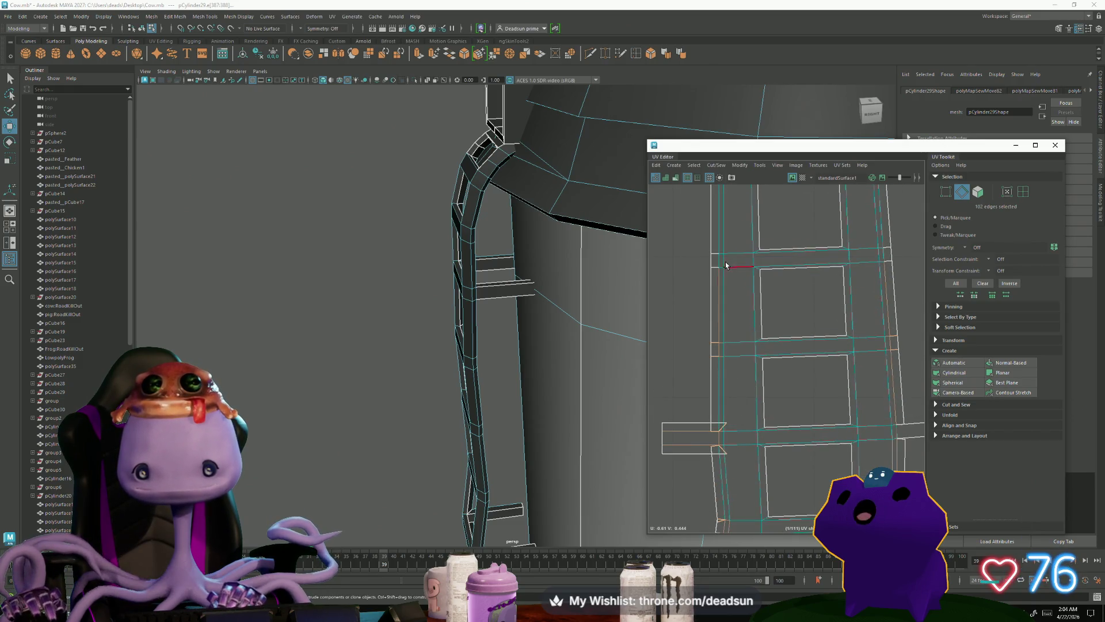
{"action": "middle_click_drag", "start_coordinate": [821, 362], "coordinate": [723, 353], "text": "alt"}
{"action": "double_click", "coordinate": [781, 294], "text": "shift"}
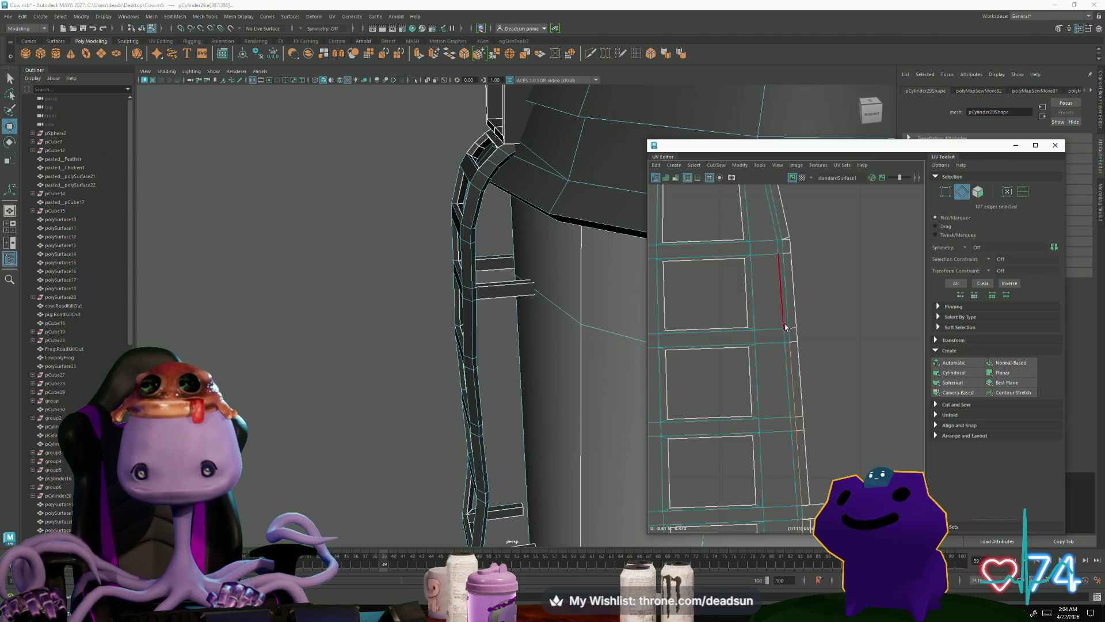
{"action": "double_click", "coordinate": [793, 352], "text": "shift"}
{"action": "mouse_move", "coordinate": [792, 353]}
{"action": "middle_mouse_down", "text": "alt"}
{"action": "mouse_move", "coordinate": [766, 323]}
{"action": "mouse_move", "coordinate": [746, 364]}
{"action": "mouse_move", "coordinate": [873, 338]}
{"action": "middle_mouse_up", "text": "alt"}
{"action": "double_click", "coordinate": [766, 322], "text": "shift"}
{"action": "double_click", "coordinate": [766, 363], "text": "shift"}
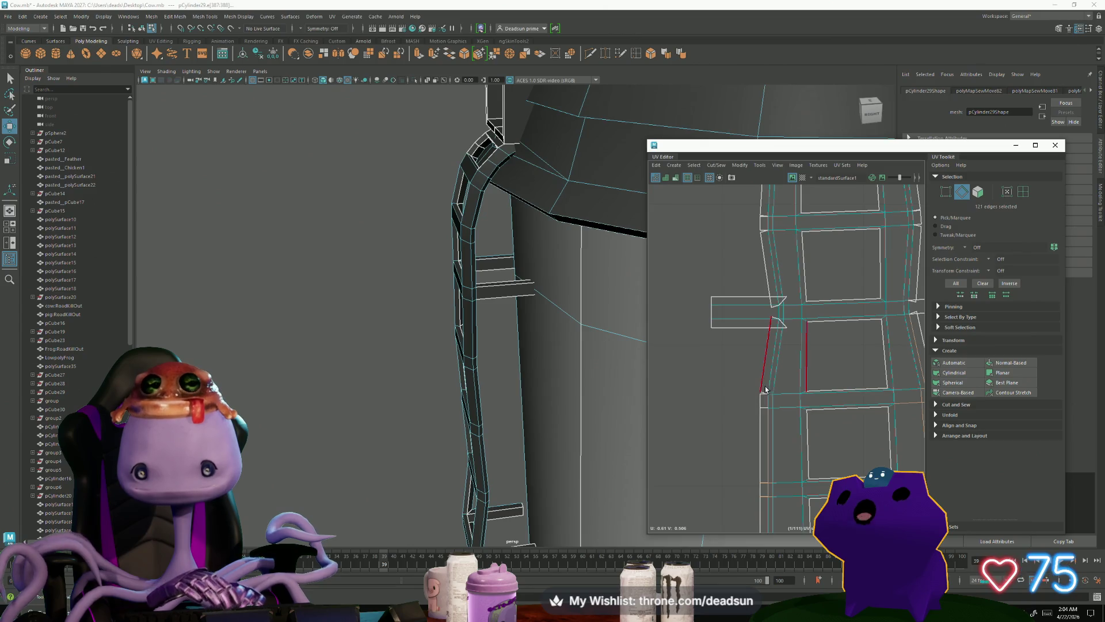
{"action": "middle_click_drag", "start_coordinate": [787, 400], "coordinate": [763, 432], "text": "alt"}
{"action": "double_click", "coordinate": [741, 285], "text": "shift"}
{"action": "middle_click_drag", "start_coordinate": [820, 368], "coordinate": [705, 366], "text": "alt"}
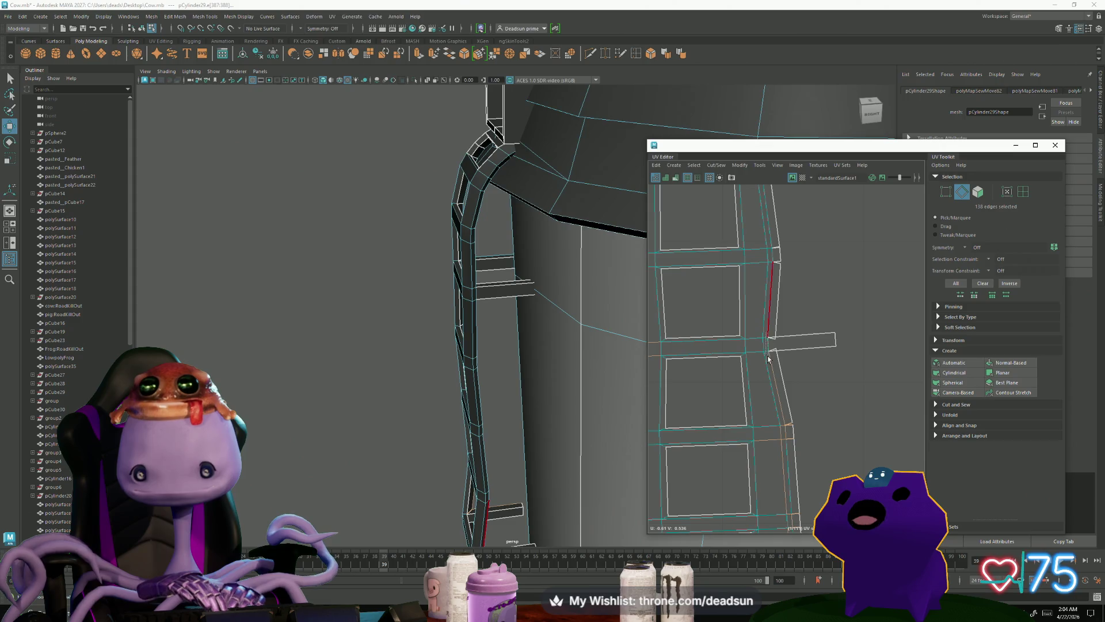
{"action": "double_click", "coordinate": [771, 365], "text": "shift"}
{"action": "middle_click_drag", "start_coordinate": [748, 266], "coordinate": [753, 352], "text": "alt"}
{"action": "double_click", "coordinate": [753, 353], "text": "shift"}
{"action": "double_click", "coordinate": [754, 353], "text": "shift"}
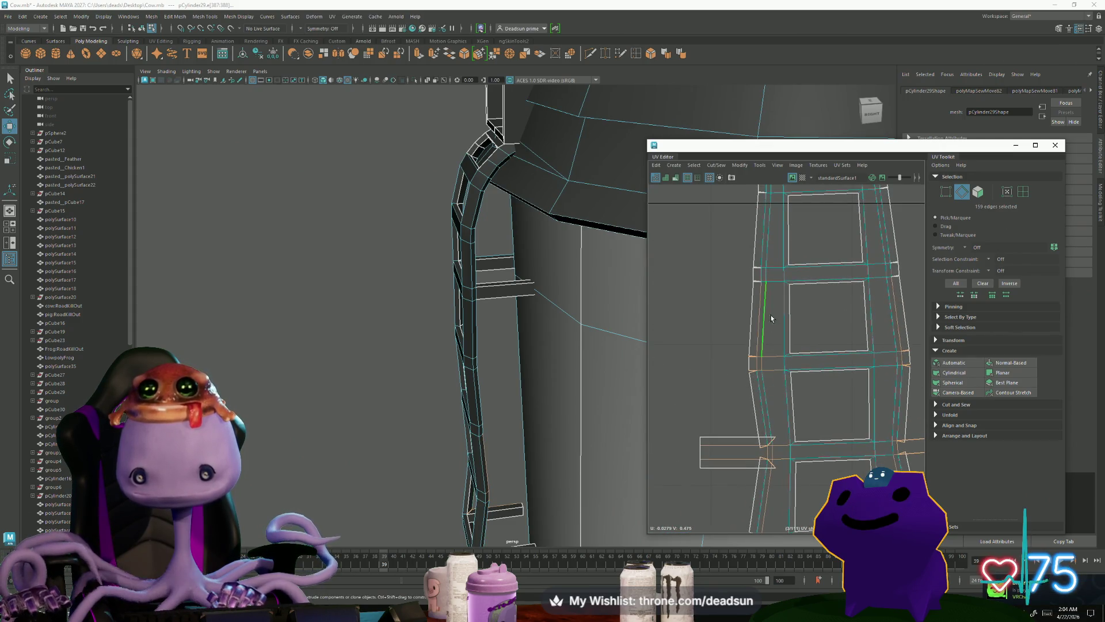
{"action": "double_click", "coordinate": [758, 269], "text": "shift"}
{"action": "double_click", "coordinate": [894, 288], "text": "shift"}
{"action": "middle_click_drag", "start_coordinate": [894, 288], "coordinate": [833, 400], "text": "alt"}
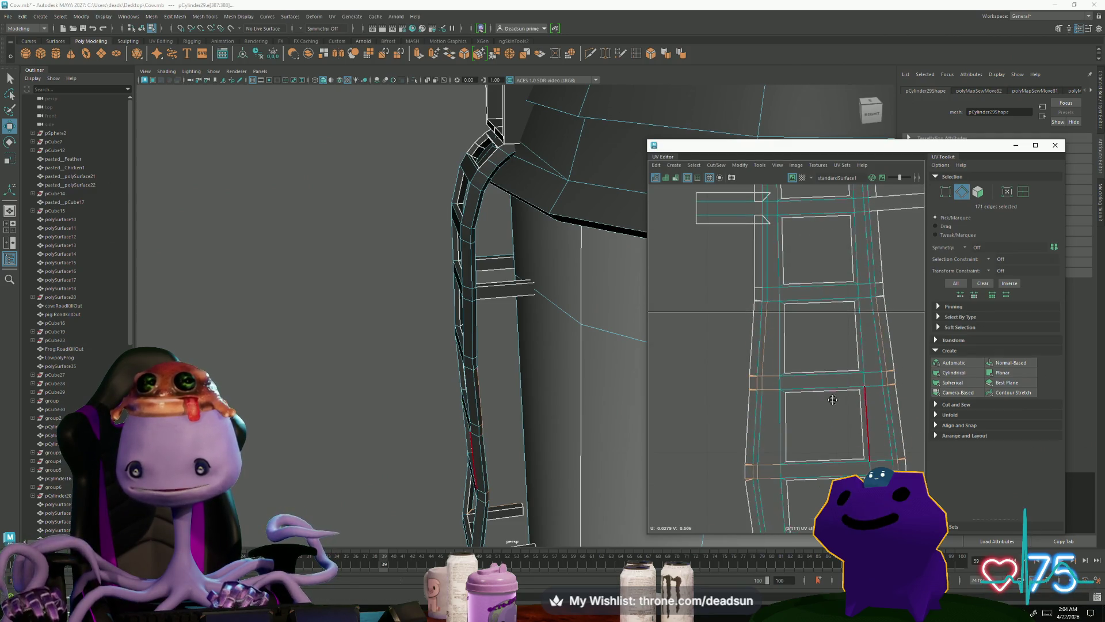
{"action": "double_click", "coordinate": [770, 316], "text": "shift"}
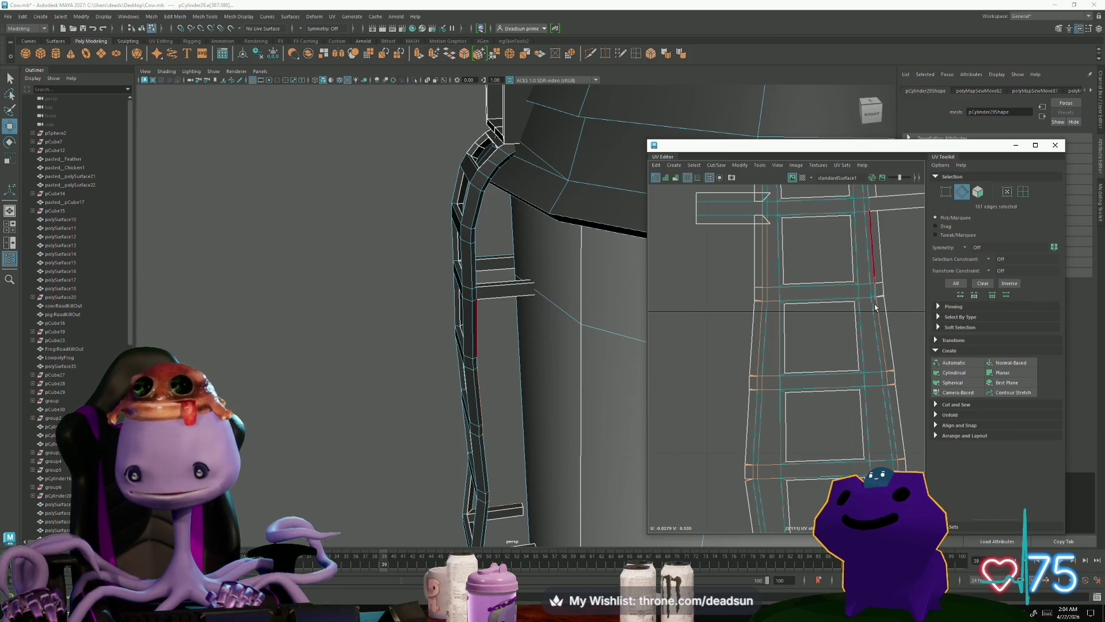
{"action": "double_click", "coordinate": [880, 313], "text": "shift"}
{"action": "middle_click_drag", "start_coordinate": [880, 313], "coordinate": [853, 449], "text": "alt"}
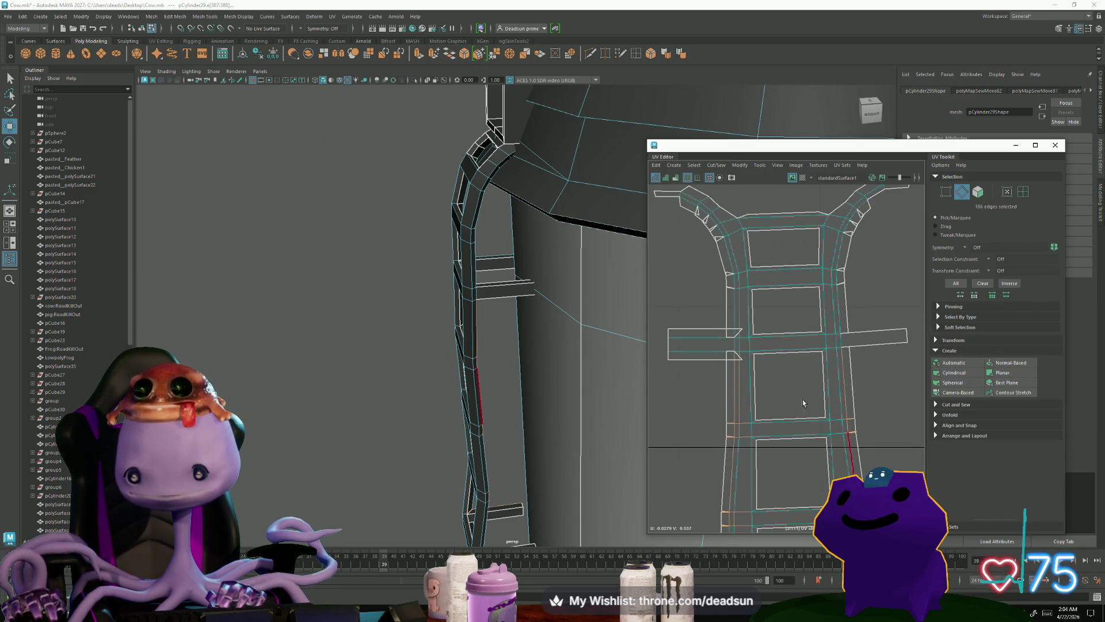
Step: Add the remaining left-arm and top-right seam edges, reaching about 224 selected edges
{"action": "left_click", "coordinate": [737, 338], "text": "shift"}
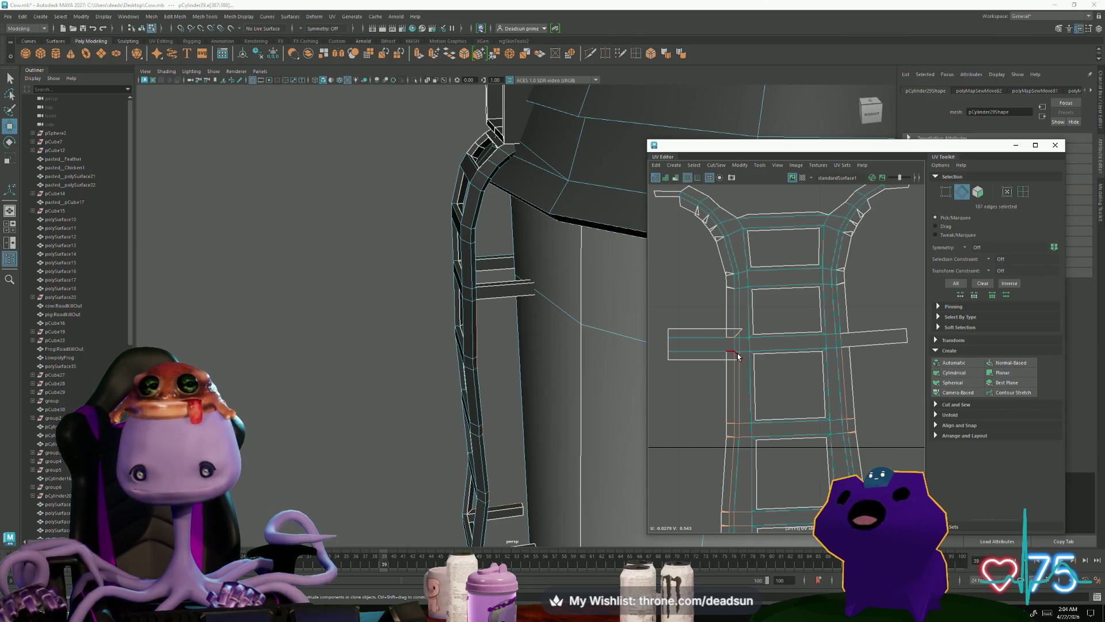
{"action": "double_click", "coordinate": [838, 291], "text": "shift"}
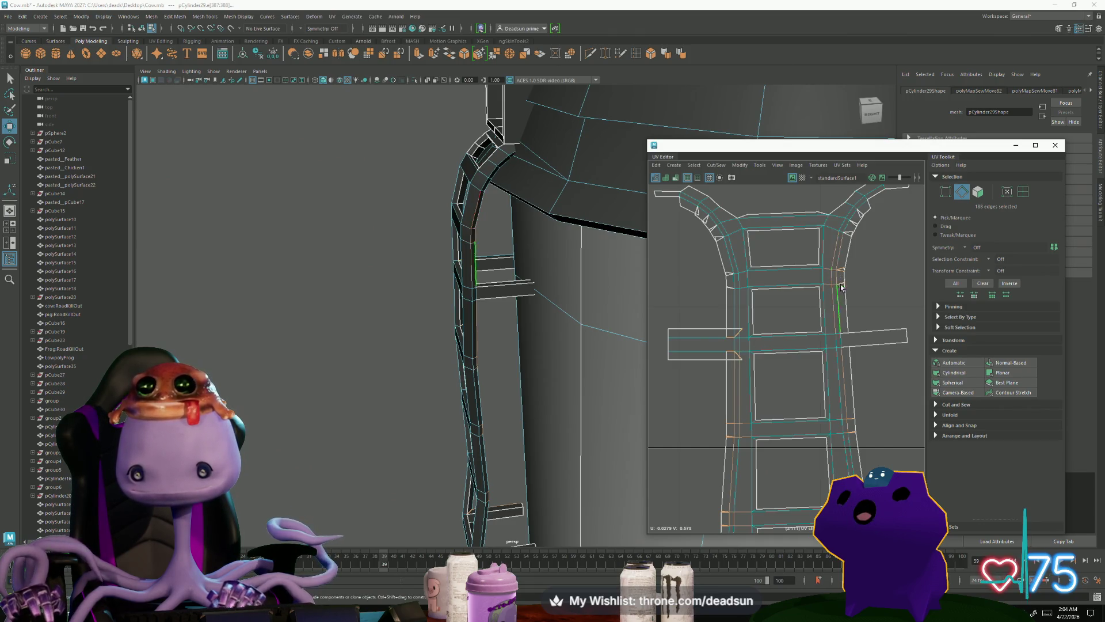
{"action": "left_click", "coordinate": [855, 222], "text": "shift"}
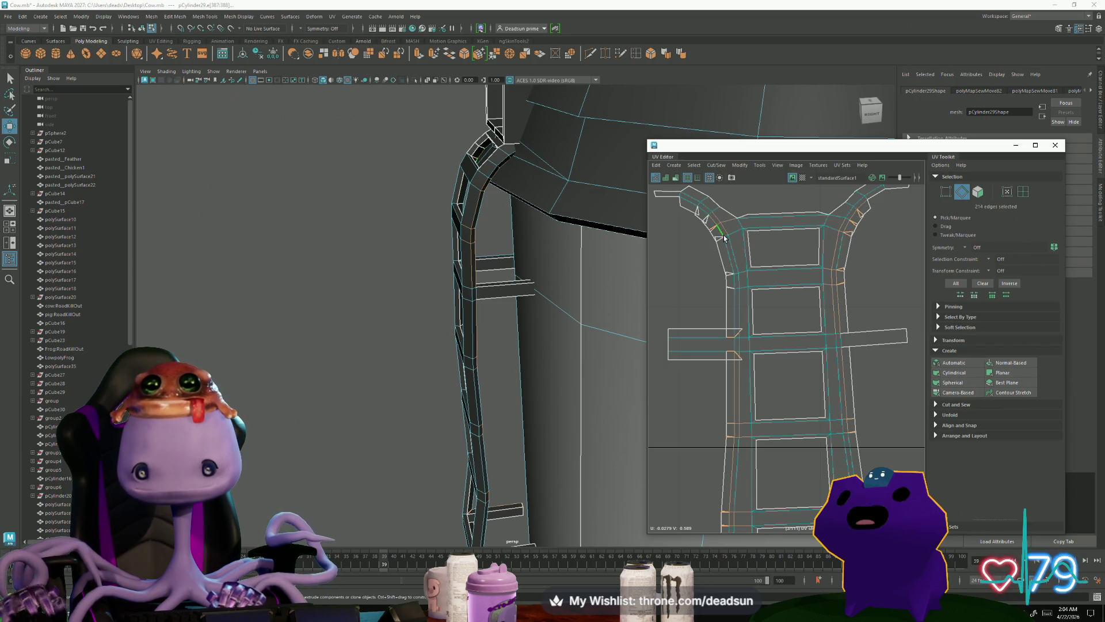
{"action": "double_click", "coordinate": [728, 256], "text": "shift"}
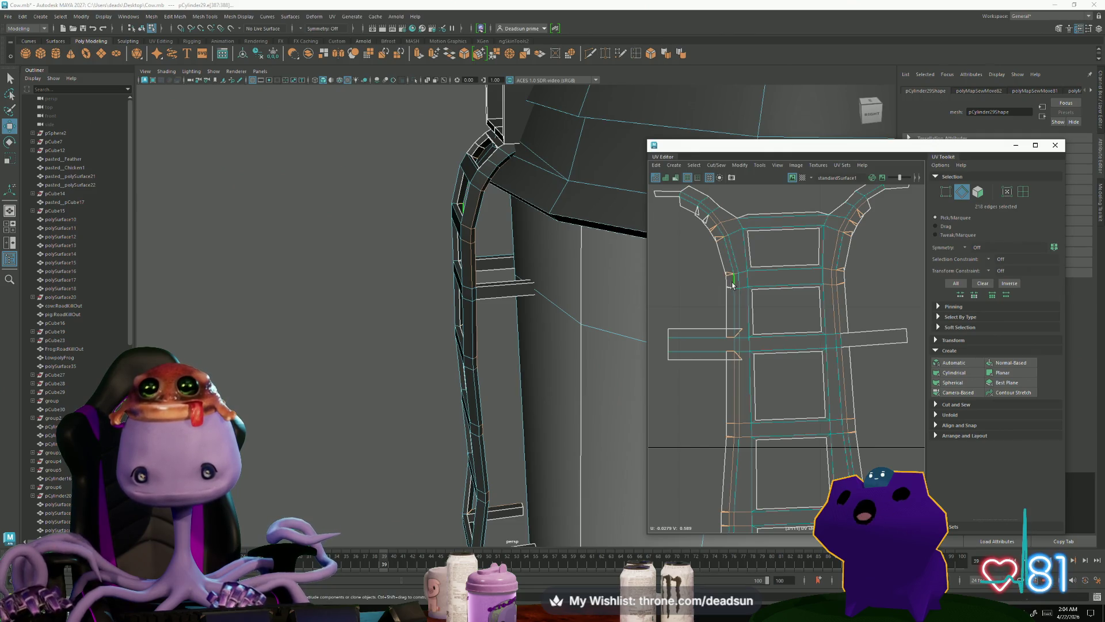
{"action": "left_click", "coordinate": [721, 256], "text": "shift"}
{"action": "left_click", "coordinate": [702, 211], "text": "shift"}
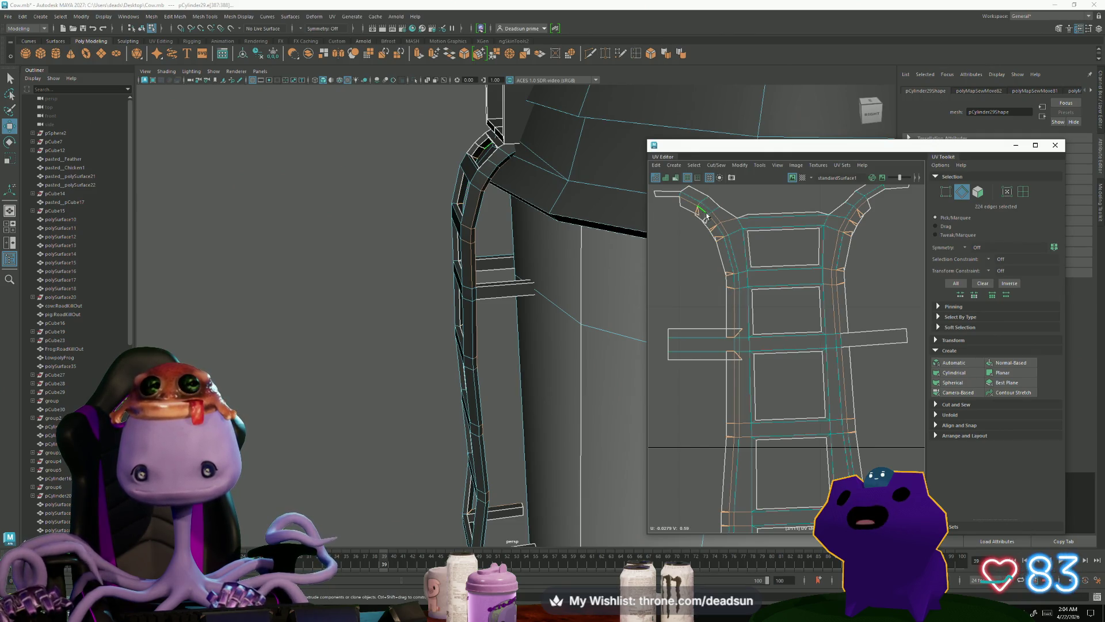
{"action": "middle_click_drag", "start_coordinate": [771, 167], "coordinate": [719, 230], "text": "alt"}
Step: Move and Sew all selected seams, then sew a single edge at the shell's top
{"action": "left_click", "coordinate": [717, 165]}
{"action": "left_click", "coordinate": [740, 248]}
{"action": "scroll", "coordinate": [827, 265], "scroll_direction": "up", "scroll_amount": 3}
{"action": "left_click", "coordinate": [829, 256]}
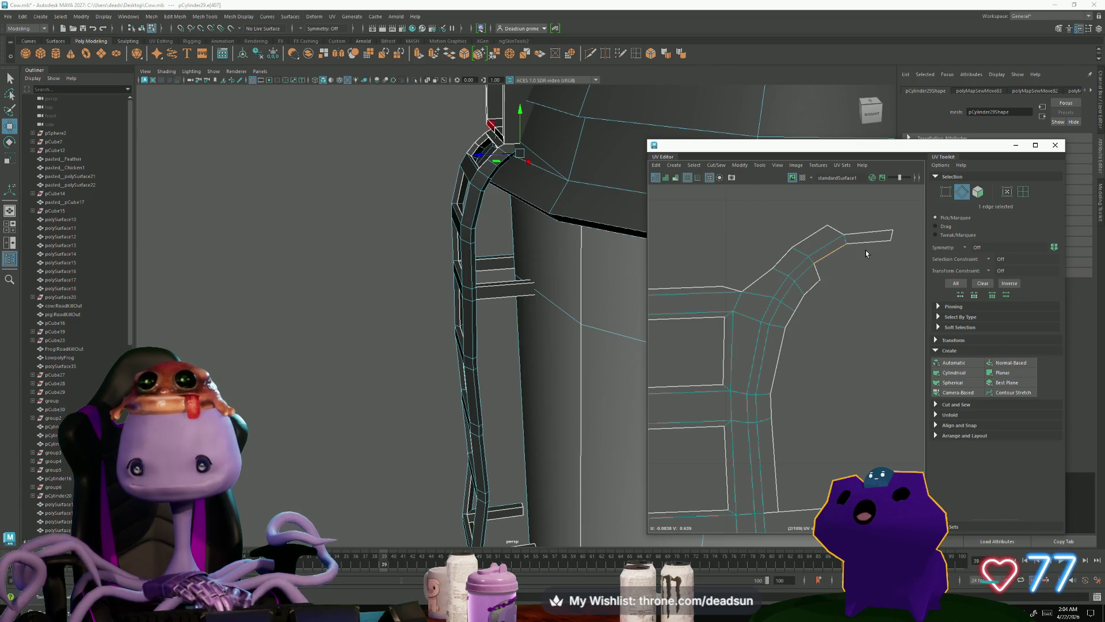
{"action": "left_click", "coordinate": [739, 165]}
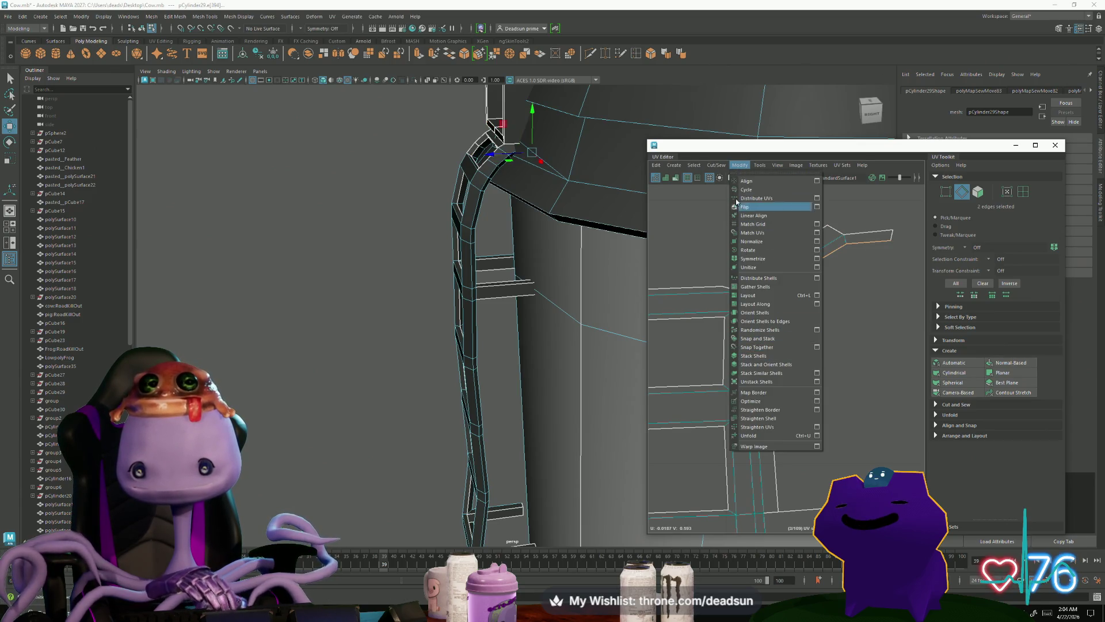
{"action": "left_click", "coordinate": [717, 165]}
{"action": "left_click", "coordinate": [743, 248]}
Step: Sew the remaining open edges so both top arms curve outward symmetrically
{"action": "left_click", "coordinate": [871, 233]}
{"action": "left_click", "coordinate": [803, 281]}
{"action": "left_click", "coordinate": [814, 271]}
{"action": "mouse_move", "coordinate": [838, 257]}
{"action": "right_mouse_down", "text": "shift"}
{"action": "mouse_move", "coordinate": [819, 282]}
{"action": "mouse_move", "coordinate": [791, 292]}
{"action": "right_mouse_up", "text": "shift"}
{"action": "left_click", "coordinate": [811, 272]}
{"action": "mouse_move", "coordinate": [741, 338]}
{"action": "middle_mouse_down", "text": "alt"}
{"action": "mouse_move", "coordinate": [708, 301]}
{"action": "mouse_move", "coordinate": [861, 368]}
{"action": "middle_mouse_up", "text": "alt"}
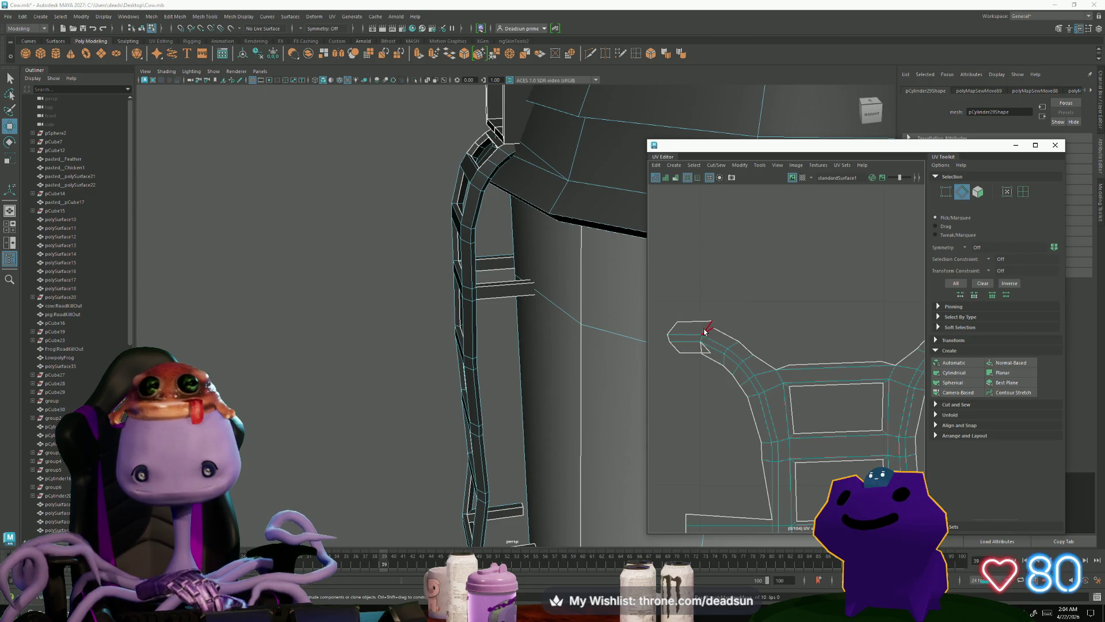
{"action": "left_click", "coordinate": [707, 351]}
{"action": "right_click_drag", "start_coordinate": [707, 351], "coordinate": [689, 376], "text": "shift"}
{"action": "mouse_move", "coordinate": [708, 345]}
{"action": "middle_mouse_down", "text": "alt"}
{"action": "mouse_move", "coordinate": [748, 374]}
{"action": "mouse_move", "coordinate": [778, 341]}
{"action": "middle_mouse_up", "text": "alt"}
{"action": "scroll", "coordinate": [714, 403], "scroll_direction": "up", "scroll_amount": 5}
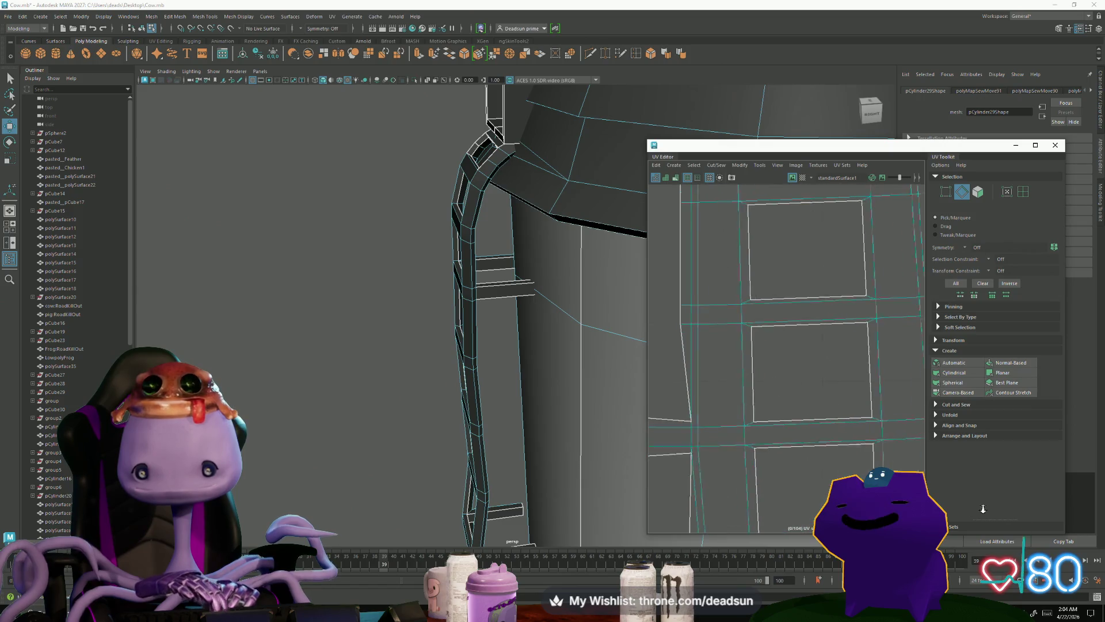
Step: Straighten the ladder shell's lower-left edge by moving its corner UV down and slightly left
{"action": "mouse_move", "coordinate": [688, 425]}
{"action": "right_mouse_down"}
{"action": "mouse_move", "coordinate": [668, 412]}
{"action": "mouse_move", "coordinate": [688, 438]}
{"action": "right_mouse_up"}
{"action": "left_click", "coordinate": [688, 423]}
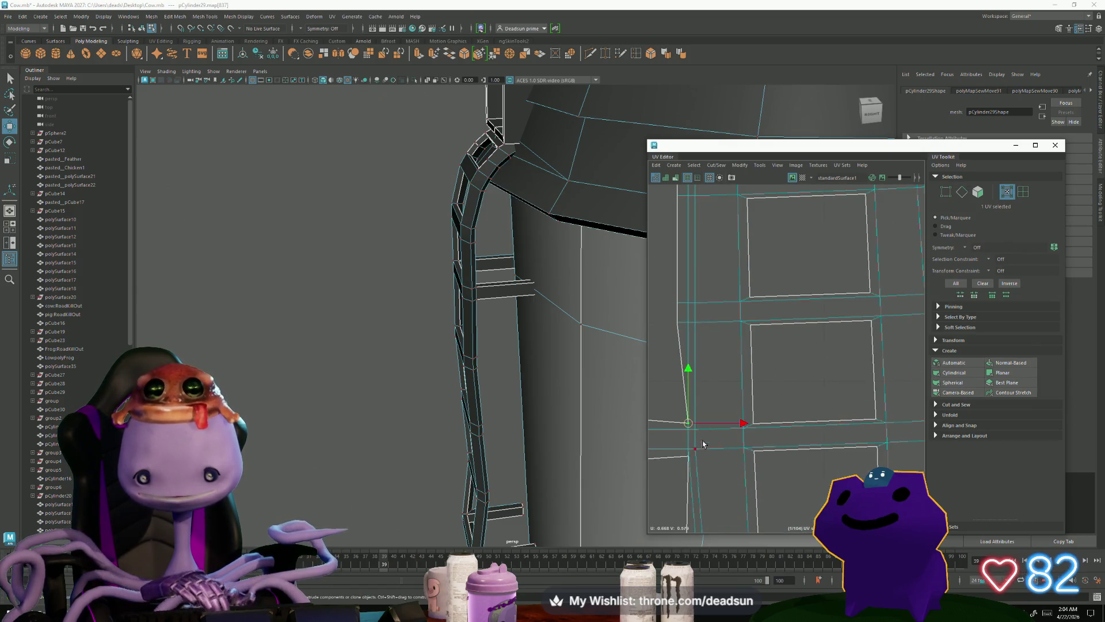
{"action": "mouse_move", "coordinate": [689, 427]}
{"action": "left_mouse_down"}
{"action": "mouse_move", "coordinate": [689, 461]}
{"action": "mouse_move", "coordinate": [668, 464]}
{"action": "left_mouse_up"}
{"action": "scroll", "coordinate": [702, 380], "scroll_direction": "down", "scroll_amount": 3}
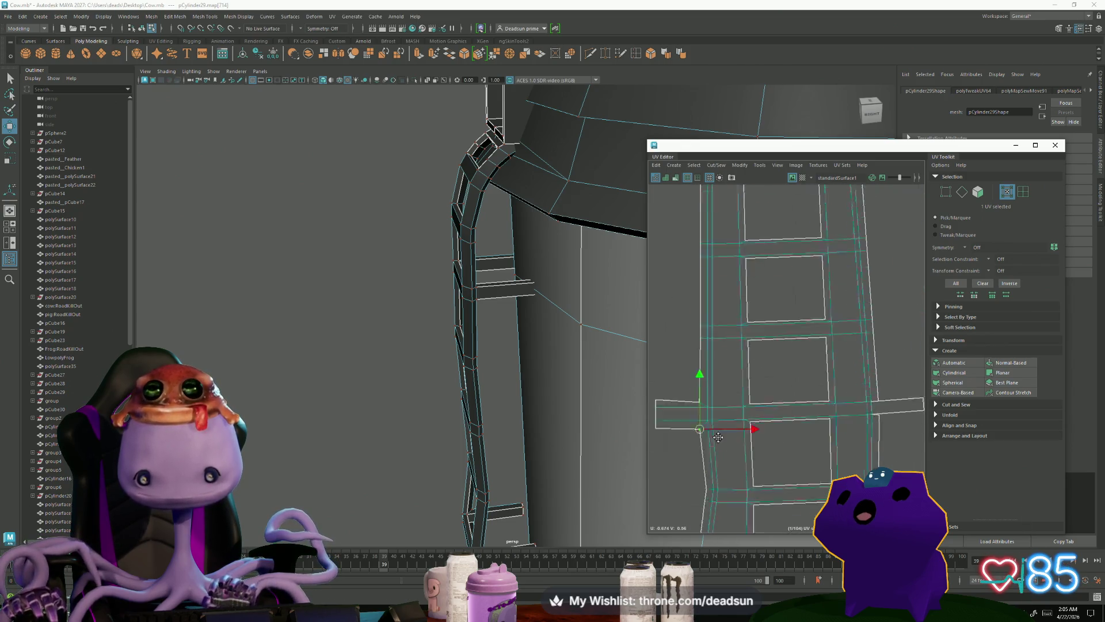
{"action": "scroll", "coordinate": [723, 484], "scroll_direction": "down", "scroll_amount": 2}
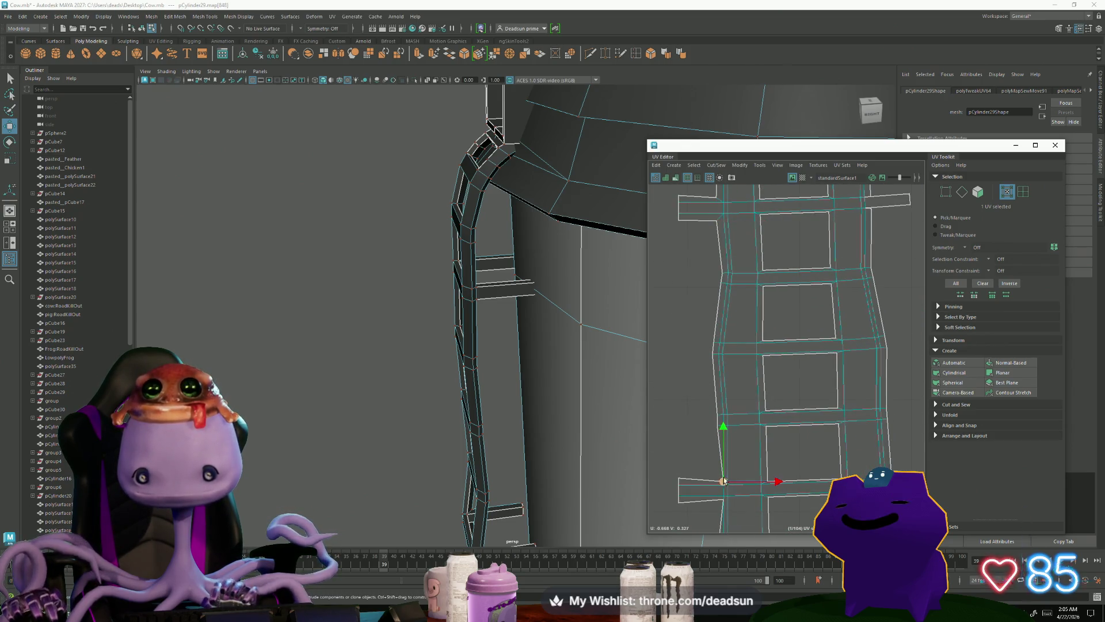
{"action": "left_click_drag", "start_coordinate": [721, 479], "coordinate": [719, 506]}
Step: Raise a stray UV on the right crossbar to line it up with the rail
{"action": "left_click", "coordinate": [724, 504]}
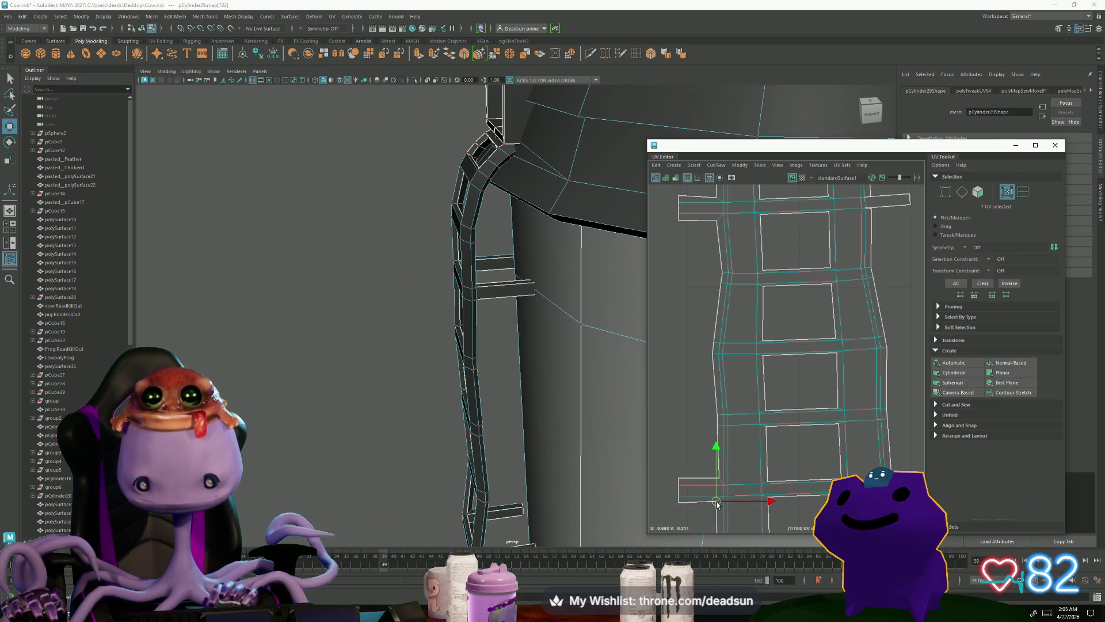
{"action": "scroll", "coordinate": [727, 486], "scroll_direction": "down", "scroll_amount": 2}
{"action": "mouse_move", "coordinate": [727, 486]}
{"action": "middle_mouse_down", "text": "alt"}
{"action": "mouse_move", "coordinate": [742, 403]}
{"action": "mouse_move", "coordinate": [767, 377]}
{"action": "middle_mouse_up", "text": "alt"}
{"action": "left_click", "coordinate": [799, 302]}
{"action": "scroll", "coordinate": [799, 305], "scroll_direction": "up", "scroll_amount": 3}
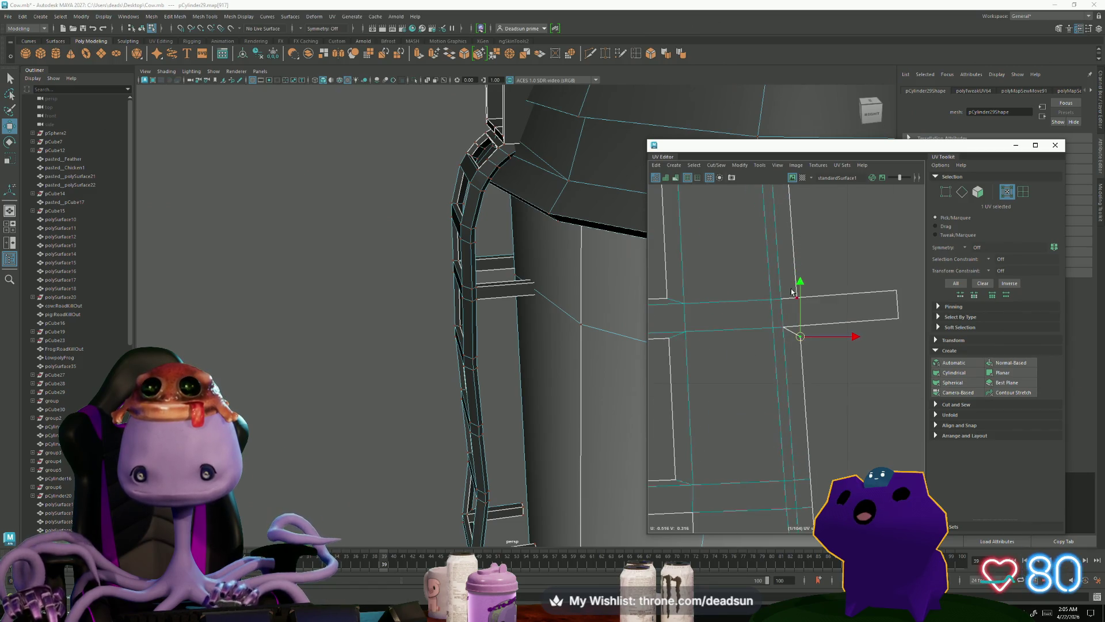
{"action": "left_click_drag", "start_coordinate": [799, 309], "coordinate": [800, 258]}
{"action": "middle_click_drag", "start_coordinate": [800, 258], "coordinate": [804, 426], "text": "alt"}
{"action": "scroll", "coordinate": [804, 425], "scroll_direction": "down", "scroll_amount": 3}
{"action": "scroll", "coordinate": [817, 357], "scroll_direction": "up", "scroll_amount": 5}
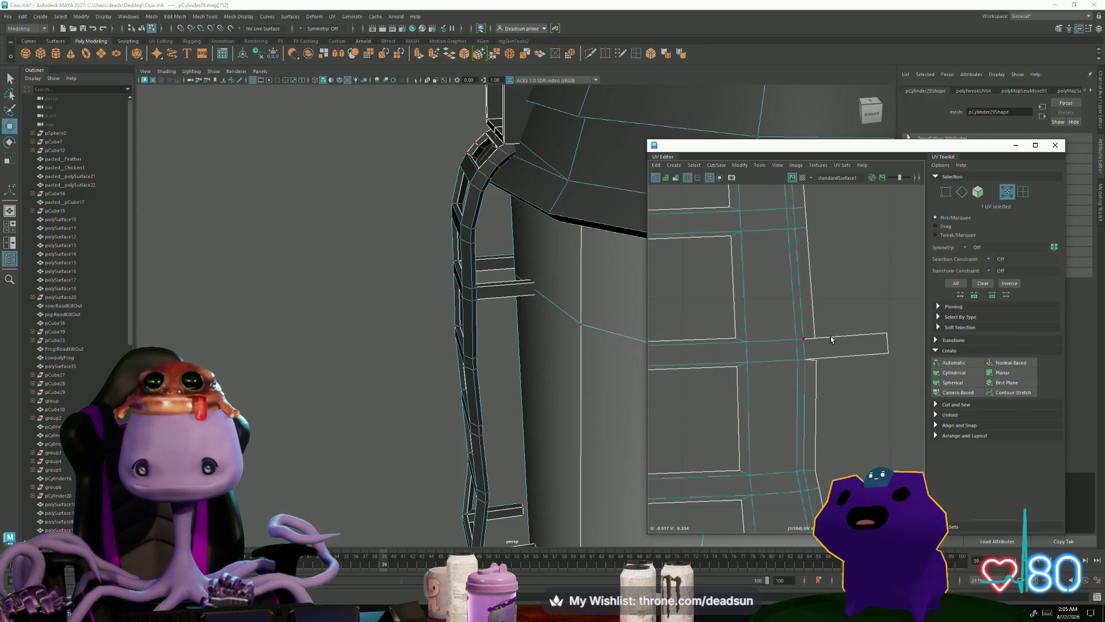
Step: Shift a pair of crossbar UVs left and spread them apart vertically with Scale
{"action": "left_click", "coordinate": [813, 338], "text": "shift"}
{"action": "key", "text": "r"}
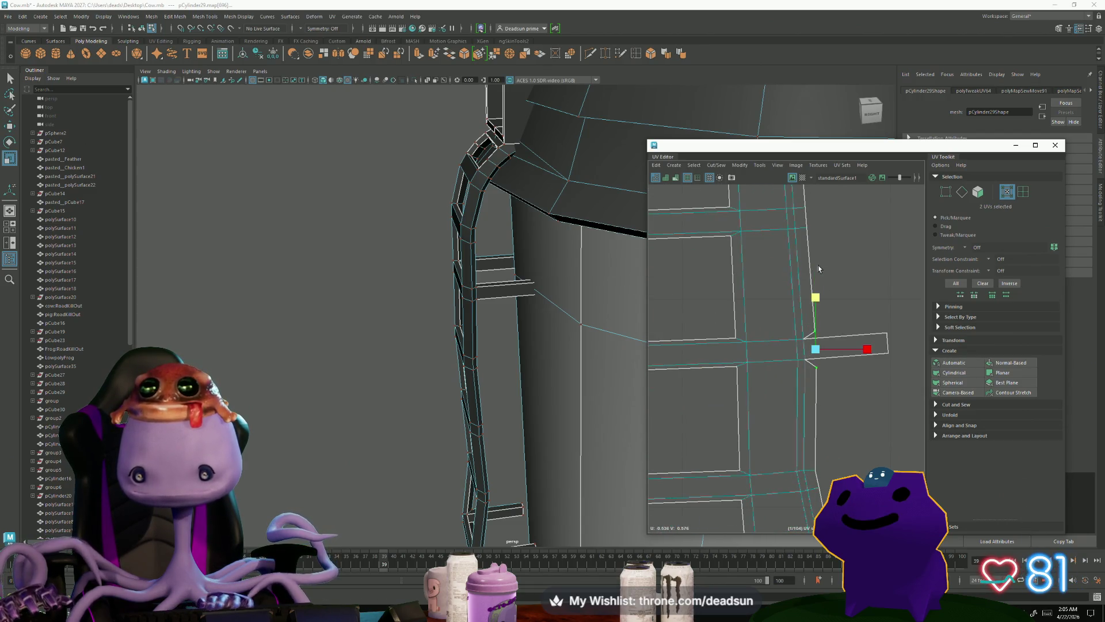
{"action": "key", "text": "w"}
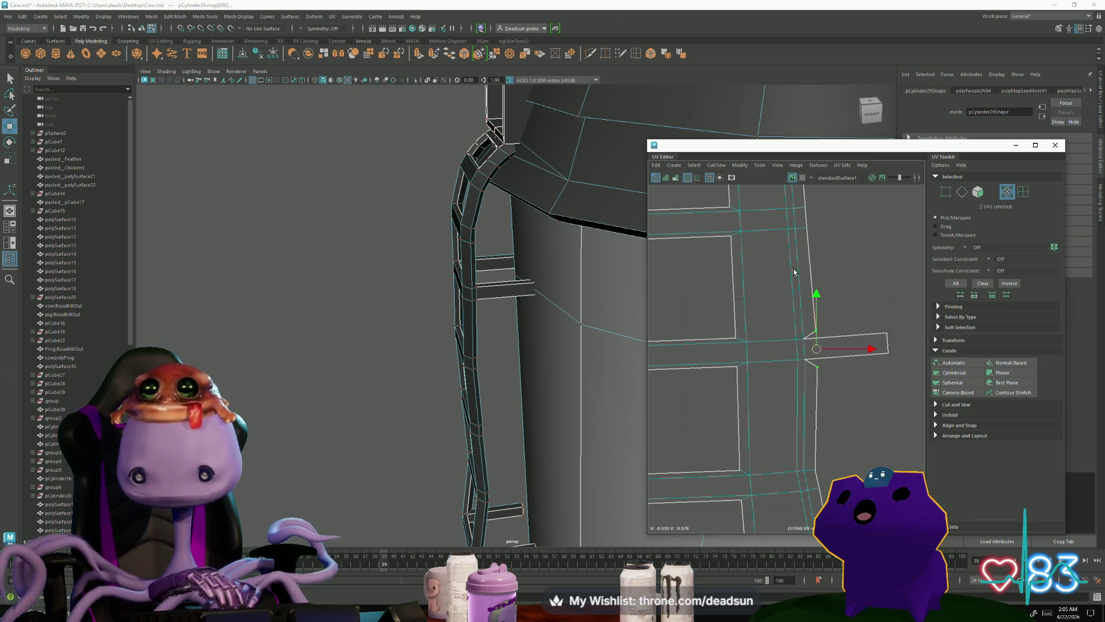
{"action": "scroll", "coordinate": [794, 273], "scroll_direction": "down", "scroll_amount": 3}
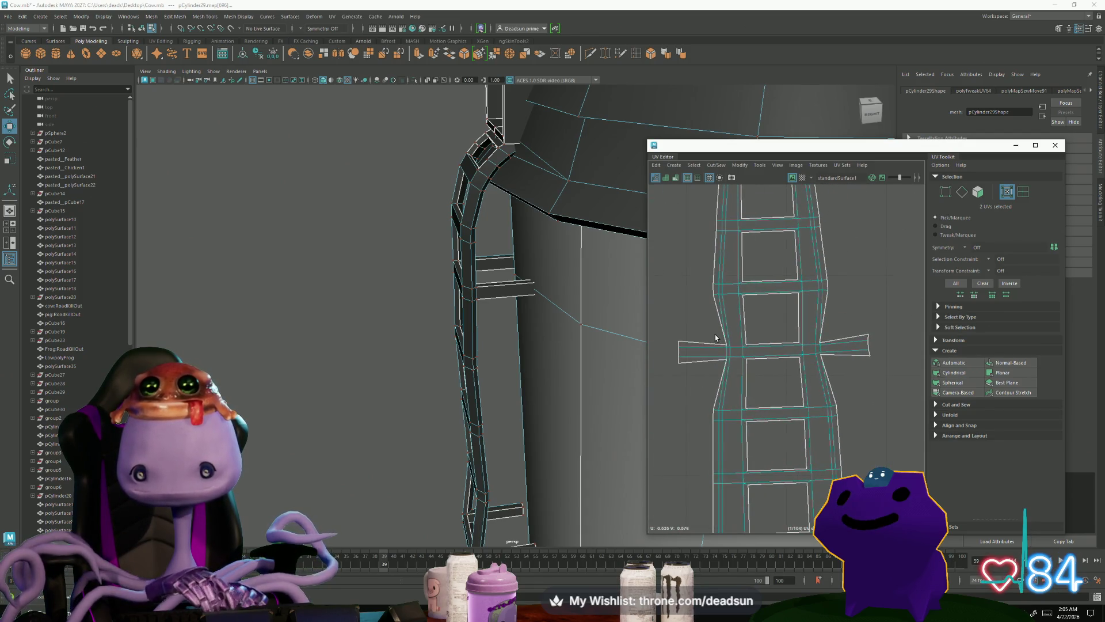
{"action": "scroll", "coordinate": [727, 361], "scroll_direction": "up", "scroll_amount": 3}
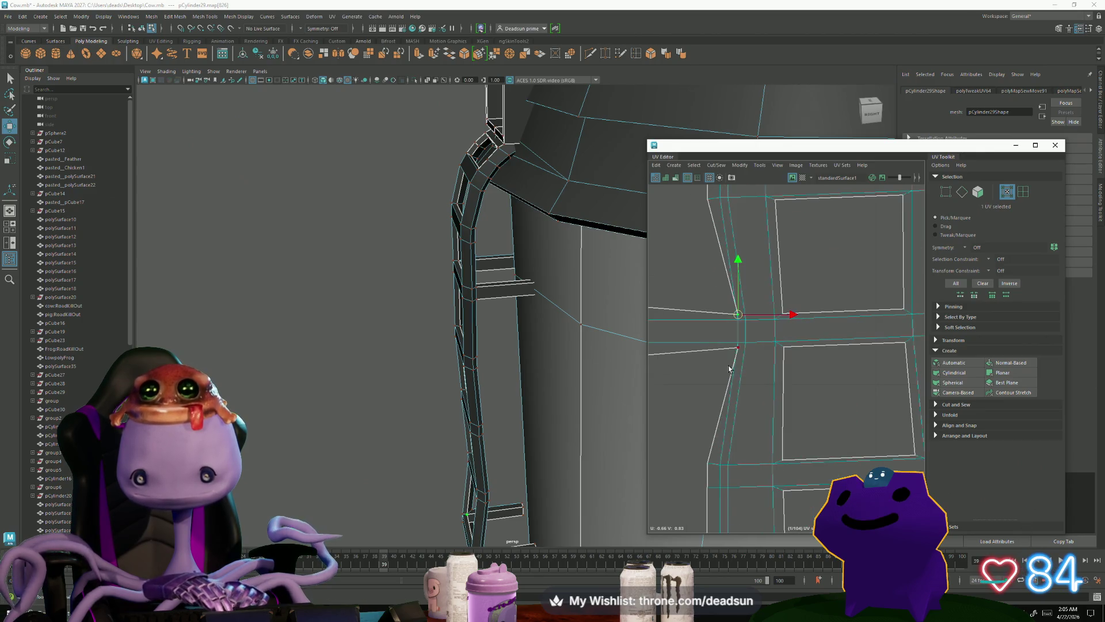
{"action": "left_click_drag", "start_coordinate": [738, 331], "coordinate": [717, 331]}
{"action": "key", "text": "r"}
{"action": "left_click_drag", "start_coordinate": [712, 274], "coordinate": [711, 241]}
{"action": "key", "text": "w"}
Step: Scale a UV selection elsewhere on the ladder shell to align its corners
{"action": "mouse_move", "coordinate": [725, 331]}
{"action": "middle_mouse_down", "text": "alt"}
{"action": "mouse_move", "coordinate": [832, 381]}
{"action": "mouse_move", "coordinate": [742, 374]}
{"action": "middle_mouse_up", "text": "alt"}
{"action": "left_click", "coordinate": [749, 372]}
{"action": "key", "text": "r"}
{"action": "mouse_move", "coordinate": [744, 316]}
{"action": "middle_mouse_down", "text": "alt"}
{"action": "mouse_move", "coordinate": [771, 345]}
{"action": "mouse_move", "coordinate": [805, 297]}
{"action": "middle_mouse_up", "text": "alt"}
{"action": "scroll", "coordinate": [771, 345], "scroll_direction": "down", "scroll_amount": 3}
{"action": "scroll", "coordinate": [782, 322], "scroll_direction": "up", "scroll_amount": 4}
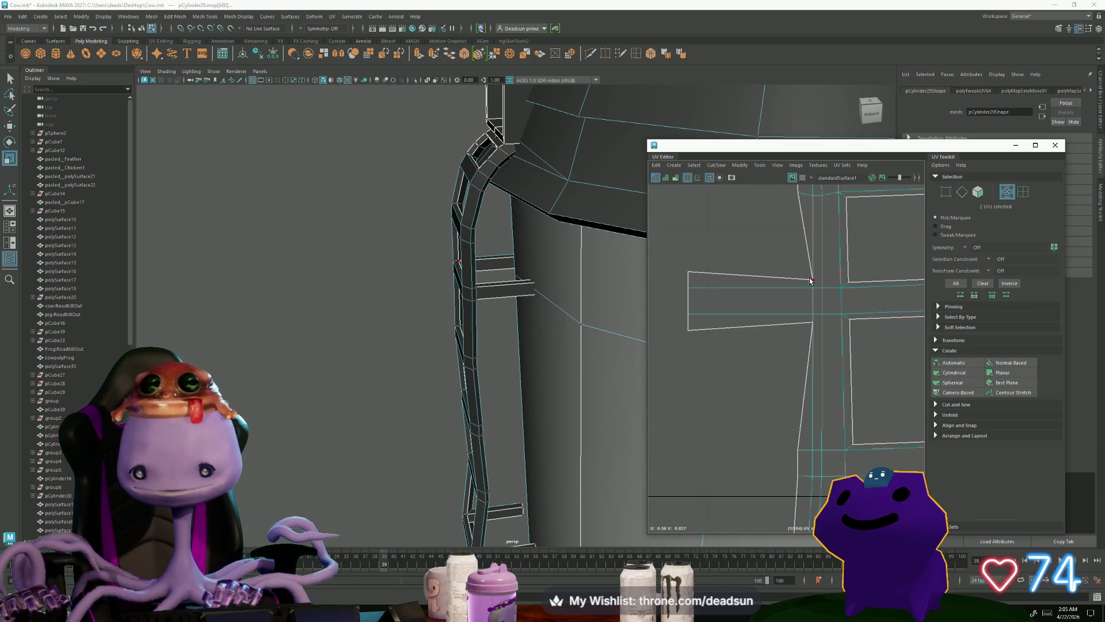
{"action": "scroll", "coordinate": [782, 357], "scroll_direction": "down", "scroll_amount": 4}
{"action": "key", "text": "w"}
Step: Nudge a stray UV vertically, then select both UVs at the right crossbar junction
{"action": "left_click", "coordinate": [720, 386]}
{"action": "left_click_drag", "start_coordinate": [720, 387], "coordinate": [722, 383]}
{"action": "left_click", "coordinate": [727, 339]}
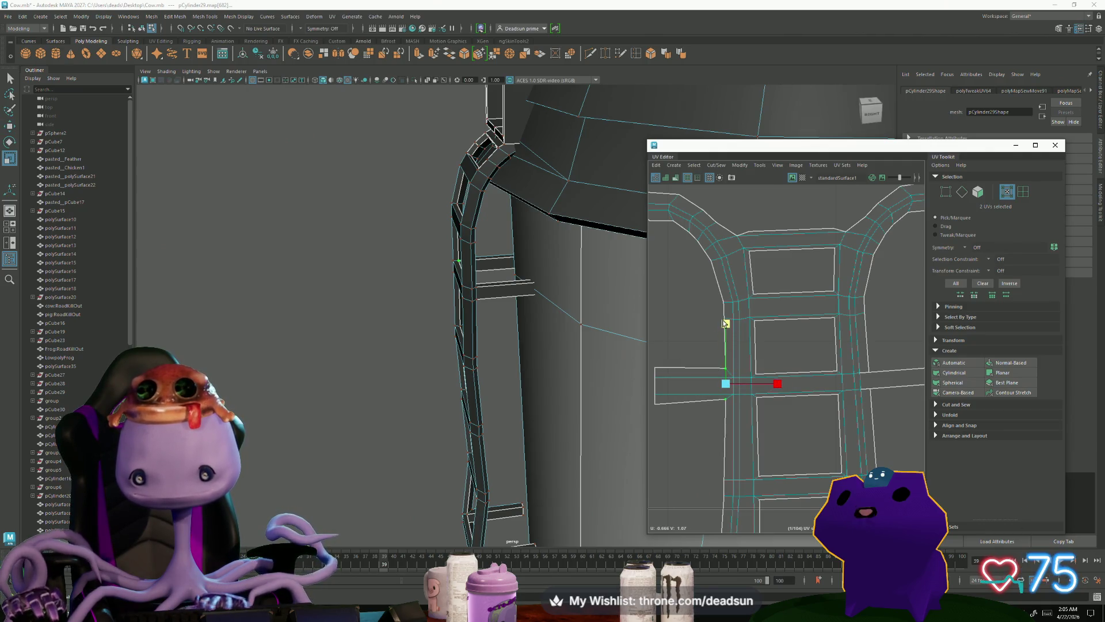
{"action": "left_click", "coordinate": [870, 373]}
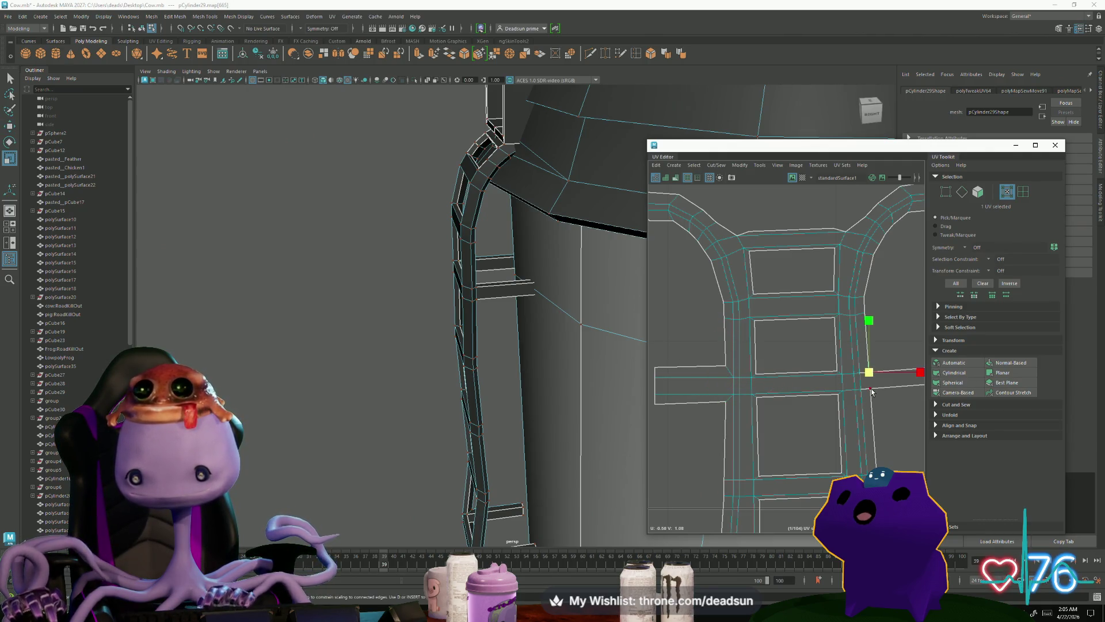
{"action": "left_click", "coordinate": [869, 380]}
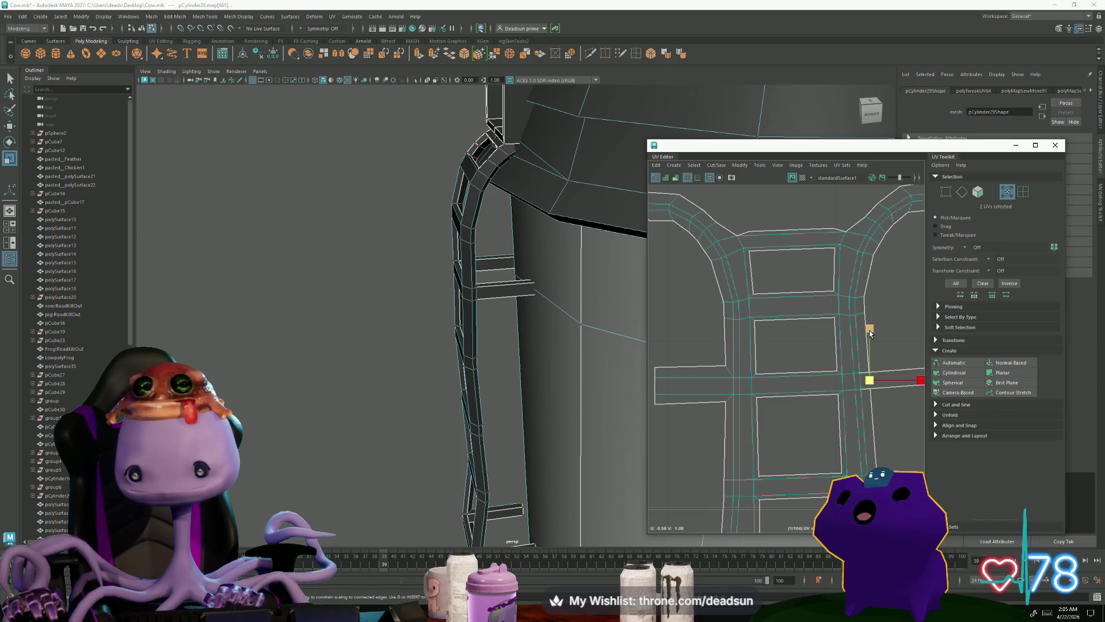
{"action": "middle_click_drag", "start_coordinate": [738, 319], "coordinate": [780, 435], "text": "alt"}
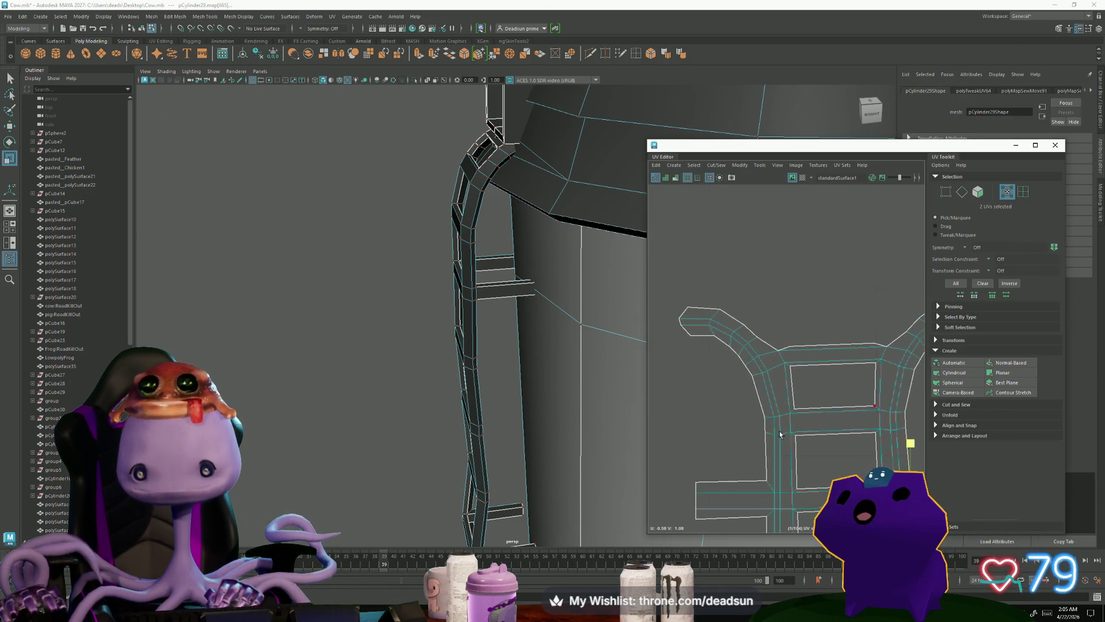
Step: Raise the two top-edge UVs of the upper-left arm so both arms splay evenly
{"action": "left_click", "coordinate": [712, 338]}
{"action": "key", "text": "w"}
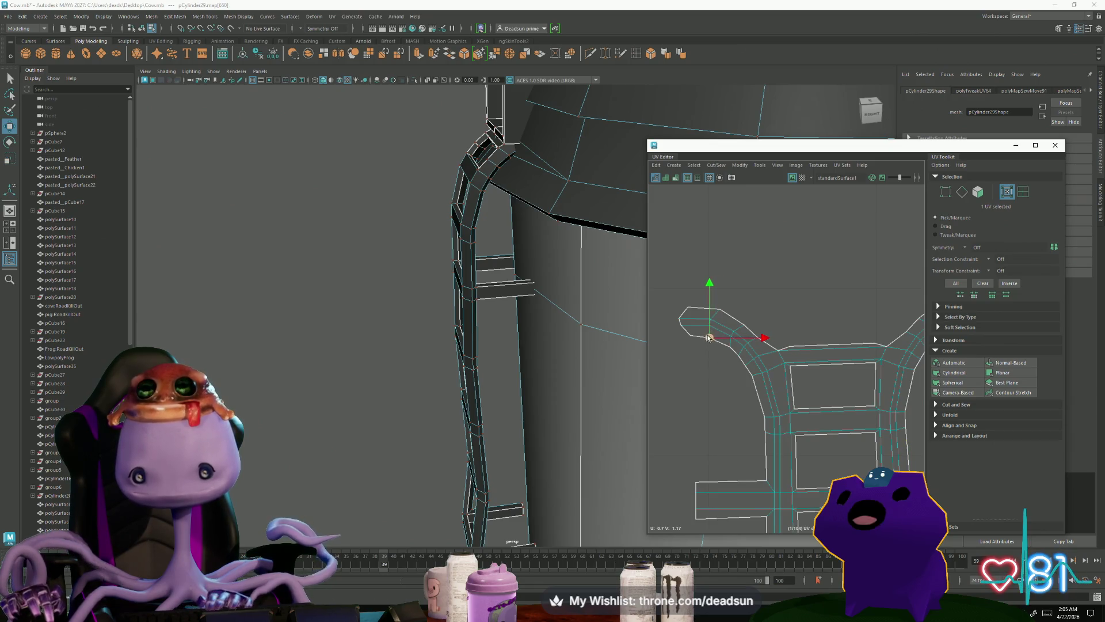
{"action": "middle_click_drag", "start_coordinate": [798, 385], "coordinate": [744, 423], "text": "alt"}
{"action": "left_click_drag", "start_coordinate": [723, 361], "coordinate": [809, 392]}
{"action": "left_click_drag", "start_coordinate": [766, 331], "coordinate": [767, 322]}
{"action": "mouse_move", "coordinate": [576, 403]}
{"action": "left_mouse_down", "text": "alt"}
{"action": "mouse_move", "coordinate": [509, 395]}
{"action": "mouse_move", "coordinate": [418, 358]}
{"action": "mouse_move", "coordinate": [576, 437]}
{"action": "left_mouse_up", "text": "alt"}
{"action": "scroll", "coordinate": [417, 358], "scroll_direction": "down", "scroll_amount": 5}
{"action": "scroll", "coordinate": [472, 380], "scroll_direction": "up", "scroll_amount": 5}
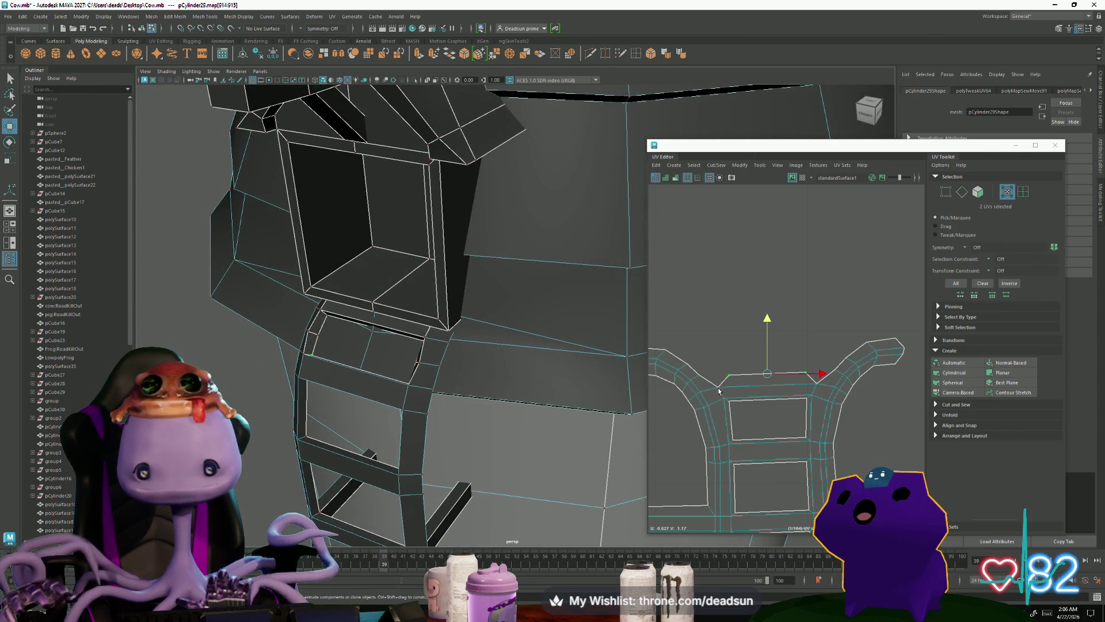
Step: In Edge mode, select the border edges along the ladder shell's upper-left arm, growing the run
{"action": "right_click_drag", "start_coordinate": [707, 383], "coordinate": [707, 386]}
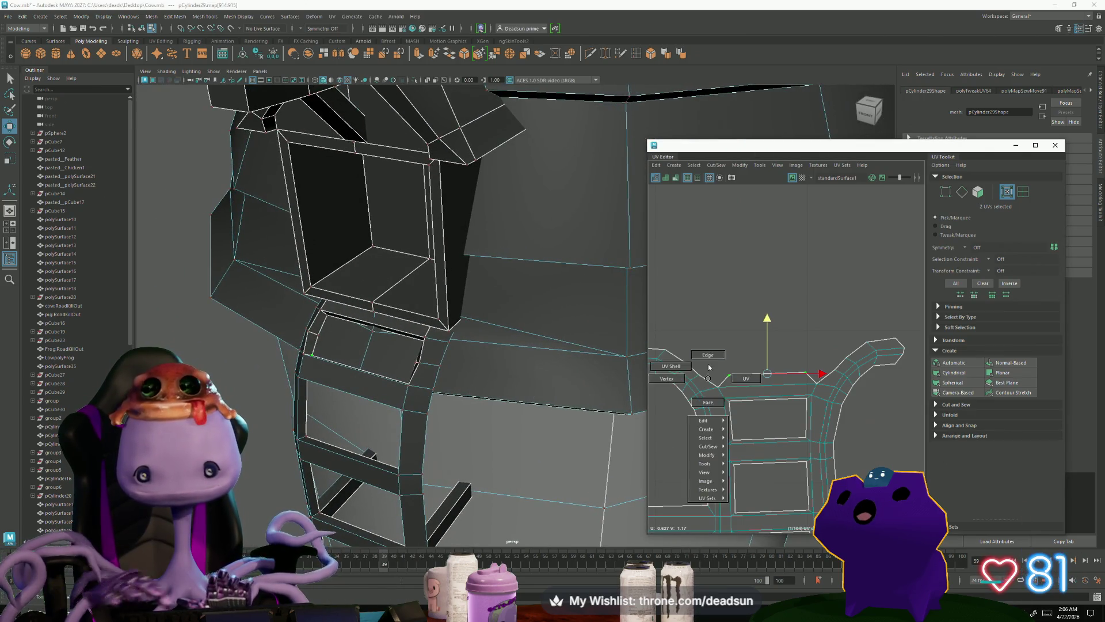
{"action": "left_click", "coordinate": [711, 383]}
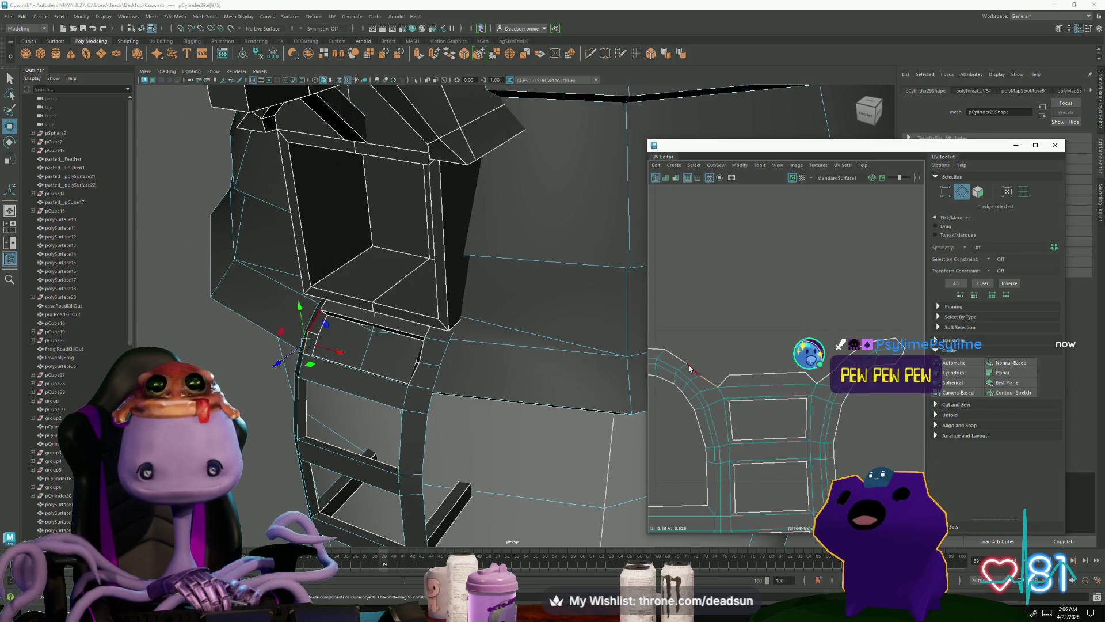
{"action": "double_click", "coordinate": [770, 375]}
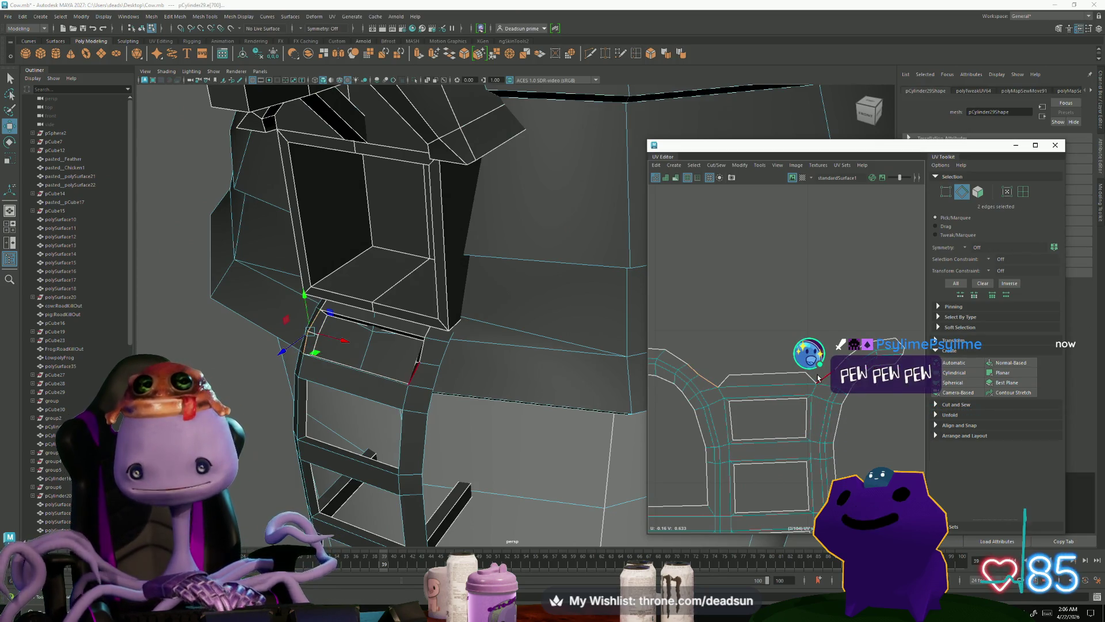
{"action": "left_click", "coordinate": [721, 386], "text": "shift"}
{"action": "left_click", "coordinate": [680, 357], "text": "shift"}
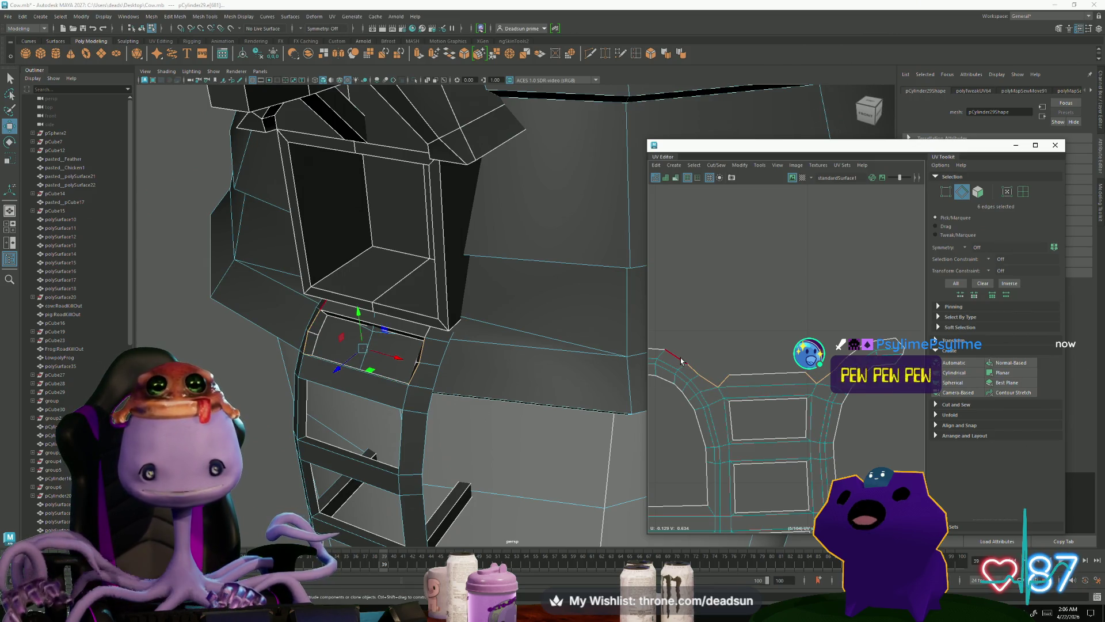
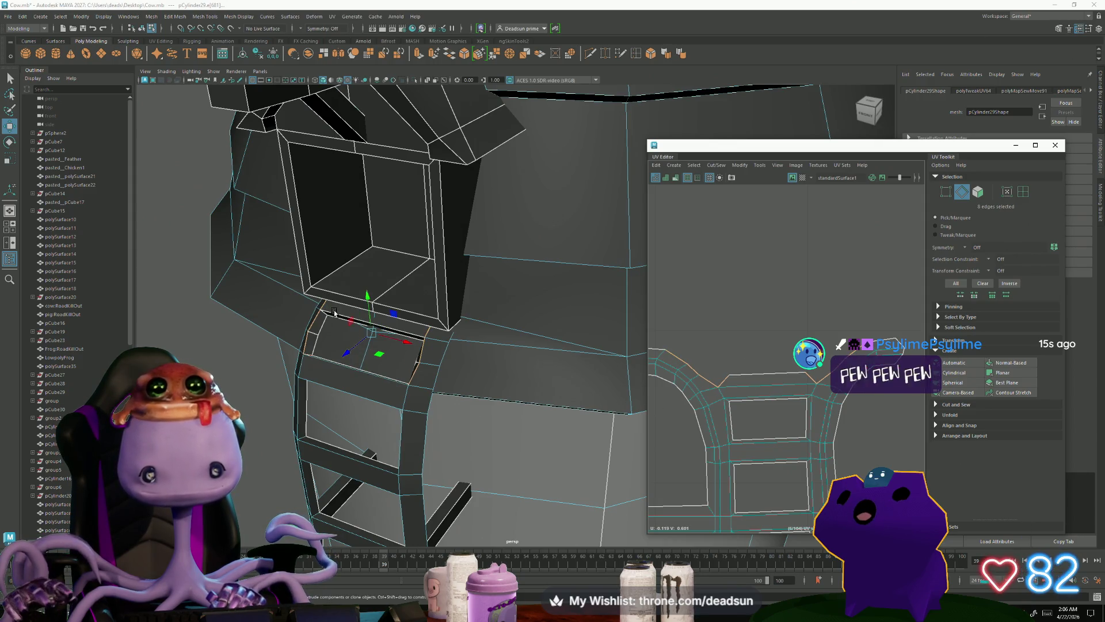
Step: Select seam edges across the window frame's top, then undo a trial UV cut along them
{"action": "left_click_drag", "start_coordinate": [333, 316], "coordinate": [301, 376], "text": "alt"}
{"action": "mouse_move", "coordinate": [615, 399]}
{"action": "left_mouse_down", "text": "alt"}
{"action": "mouse_move", "coordinate": [403, 381]}
{"action": "mouse_move", "coordinate": [516, 416]}
{"action": "left_mouse_up", "text": "alt"}
{"action": "left_click", "coordinate": [404, 376], "text": "shift"}
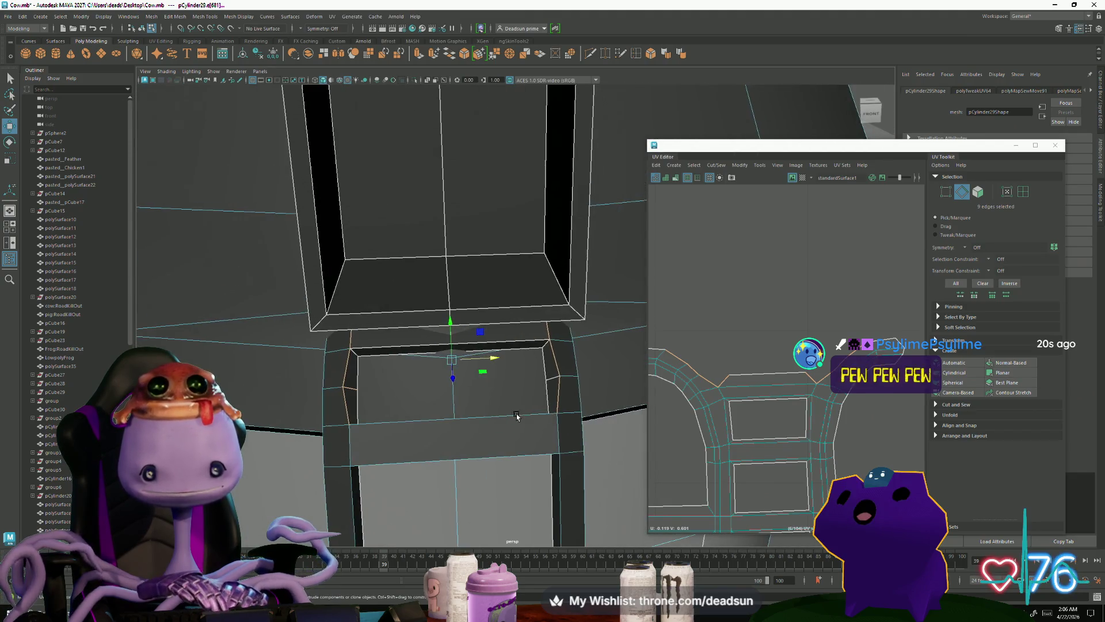
{"action": "left_click", "coordinate": [544, 354], "text": "shift"}
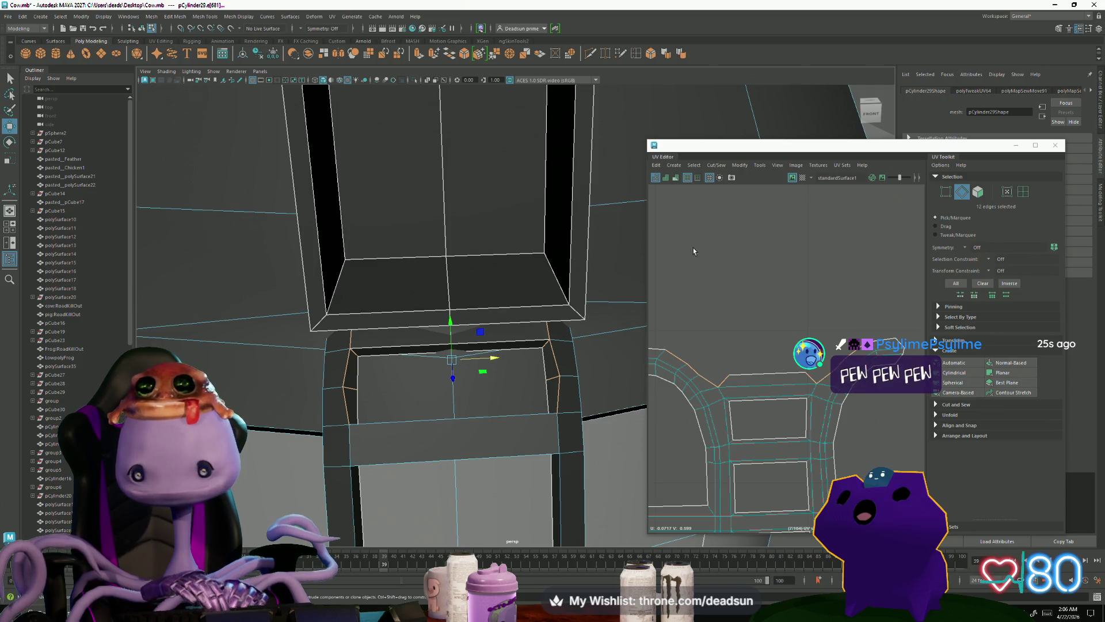
{"action": "right_click_drag", "start_coordinate": [694, 252], "coordinate": [736, 249], "text": "shift"}
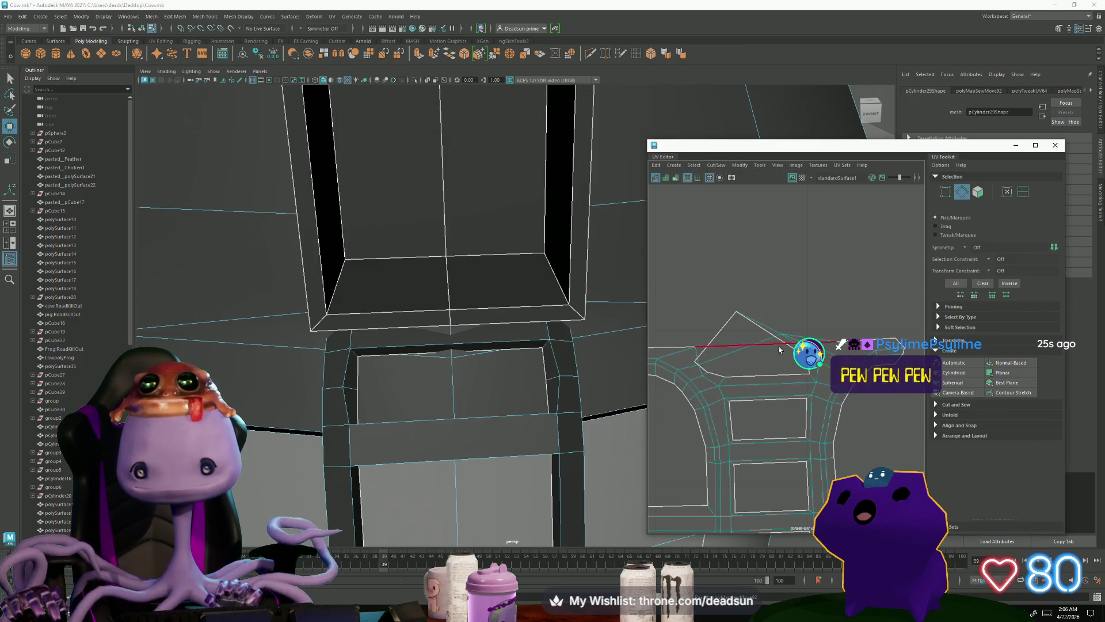
{"action": "key", "text": "ctrl+z"}
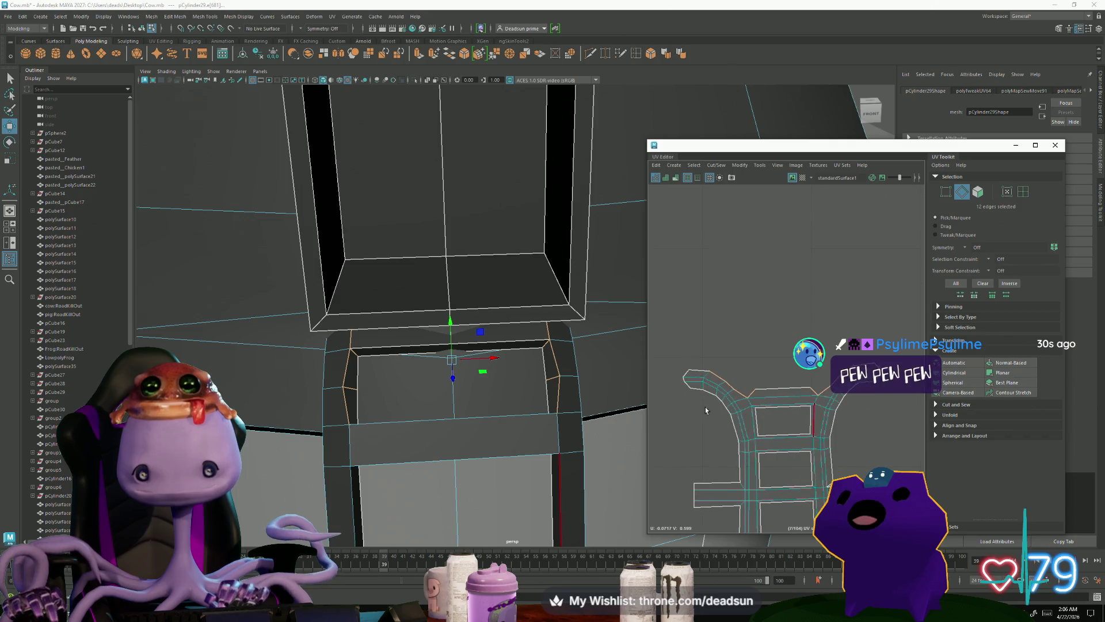
Step: Deselect two extra edges so only the ten top seam edges stay selected
{"action": "left_click_drag", "start_coordinate": [454, 368], "coordinate": [481, 407], "text": "alt"}
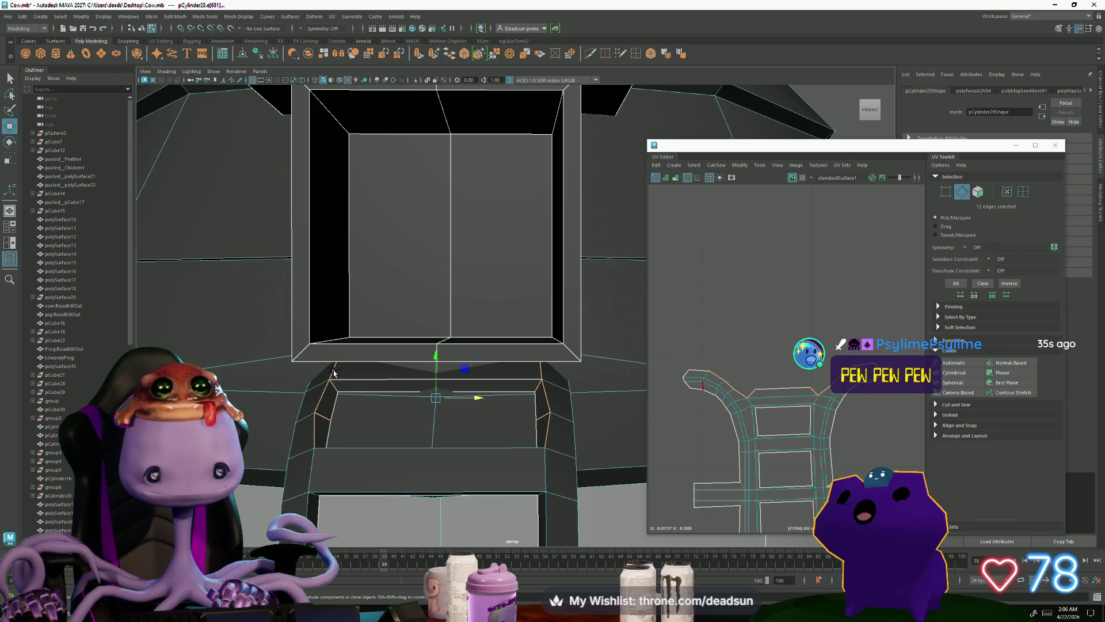
{"action": "left_click", "coordinate": [366, 379], "text": "ctrl"}
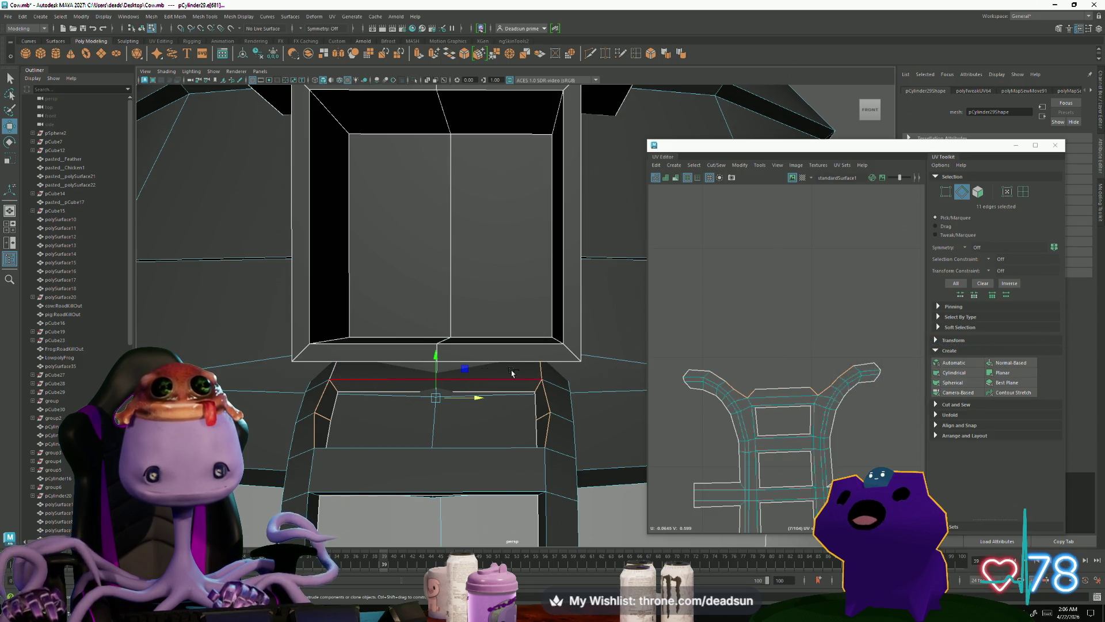
{"action": "left_click", "coordinate": [538, 378], "text": "ctrl"}
{"action": "mouse_move", "coordinate": [538, 377]}
{"action": "left_mouse_down", "text": "alt"}
{"action": "mouse_move", "coordinate": [559, 437]}
{"action": "mouse_move", "coordinate": [520, 442]}
{"action": "mouse_move", "coordinate": [597, 409]}
{"action": "mouse_move", "coordinate": [639, 345]}
{"action": "left_mouse_up", "text": "alt"}
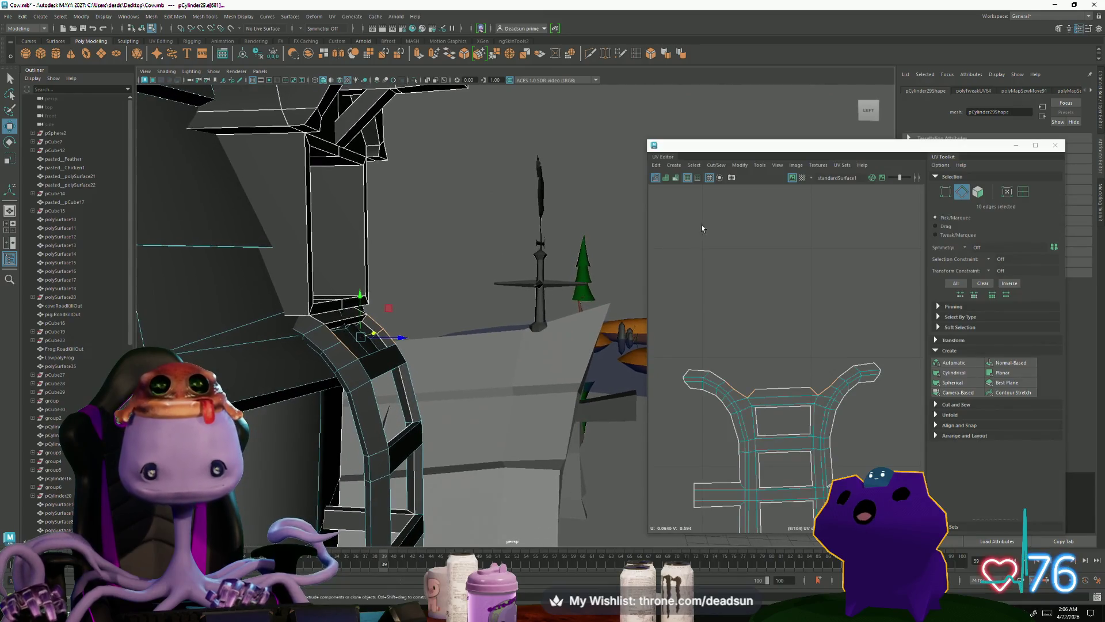
Step: Move and sew the selected top edges and the first open border edges onto the frame shell
{"action": "left_click", "coordinate": [717, 165]}
{"action": "left_click", "coordinate": [732, 247]}
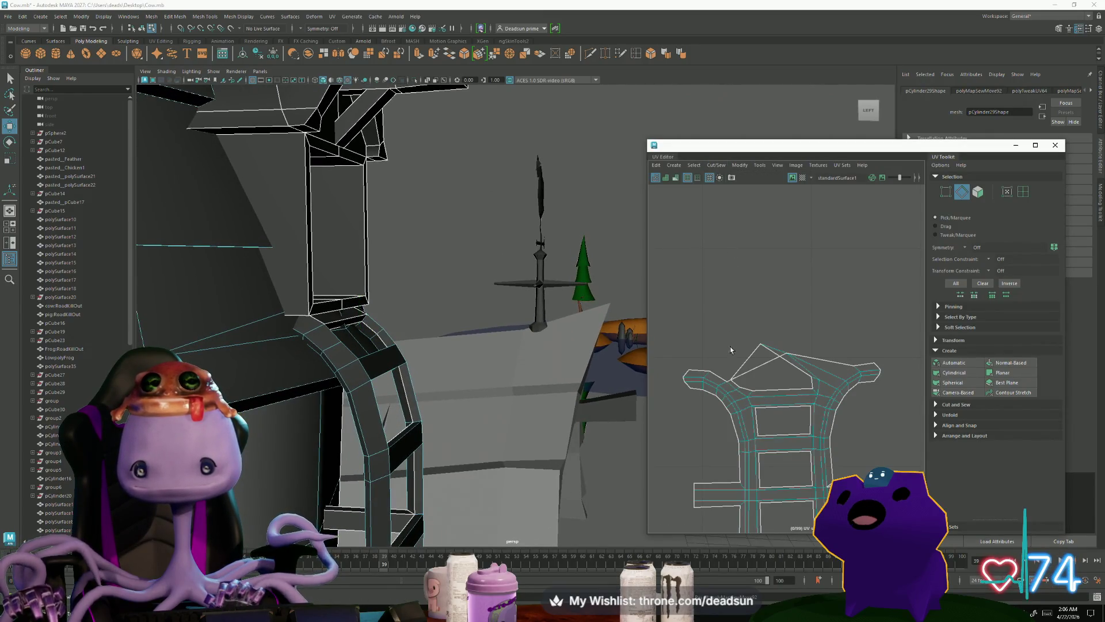
{"action": "double_click", "coordinate": [722, 392]}
{"action": "scroll", "coordinate": [723, 395], "scroll_direction": "up", "scroll_amount": 3}
{"action": "scroll", "coordinate": [718, 389], "scroll_direction": "up", "scroll_amount": 1}
{"action": "left_click", "coordinate": [720, 381]}
{"action": "key", "text": "ctrl+shift+s"}
{"action": "key", "text": "ctrl+shift+s"}
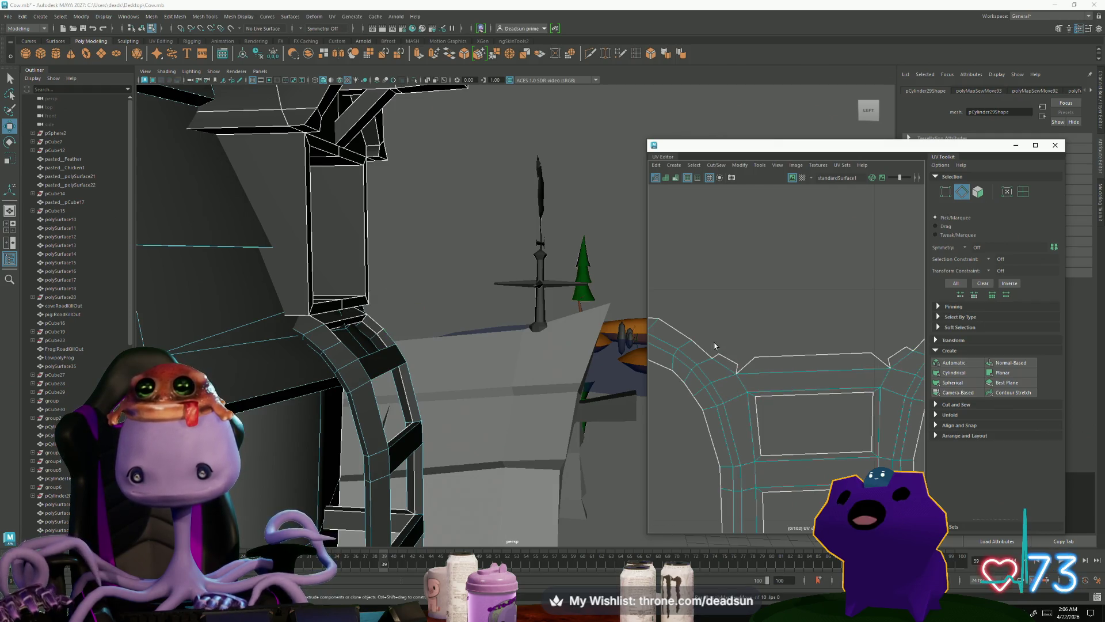
{"action": "key", "text": "ctrl+shift+s"}
Step: Sew the remaining short and long open UV edges onto the main shell with Ctrl+Shift+S
{"action": "scroll", "coordinate": [718, 414], "scroll_direction": "down", "scroll_amount": 1}
{"action": "scroll", "coordinate": [718, 413], "scroll_direction": "down", "scroll_amount": 1}
{"action": "left_click", "coordinate": [808, 415]}
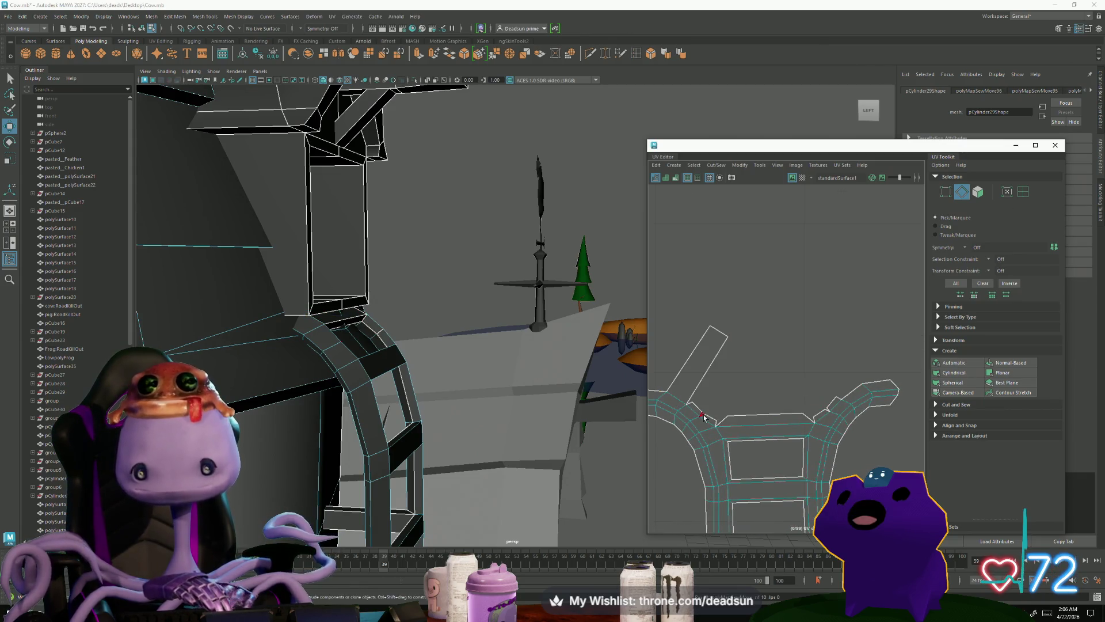
{"action": "key", "text": "ctrl+shift+s"}
{"action": "left_click", "coordinate": [786, 428]}
{"action": "key", "text": "ctrl+shift+s"}
{"action": "left_click", "coordinate": [826, 416]}
{"action": "key", "text": "ctrl+shift+s"}
{"action": "left_click", "coordinate": [806, 448]}
{"action": "scroll", "coordinate": [671, 434], "scroll_direction": "down", "scroll_amount": 1}
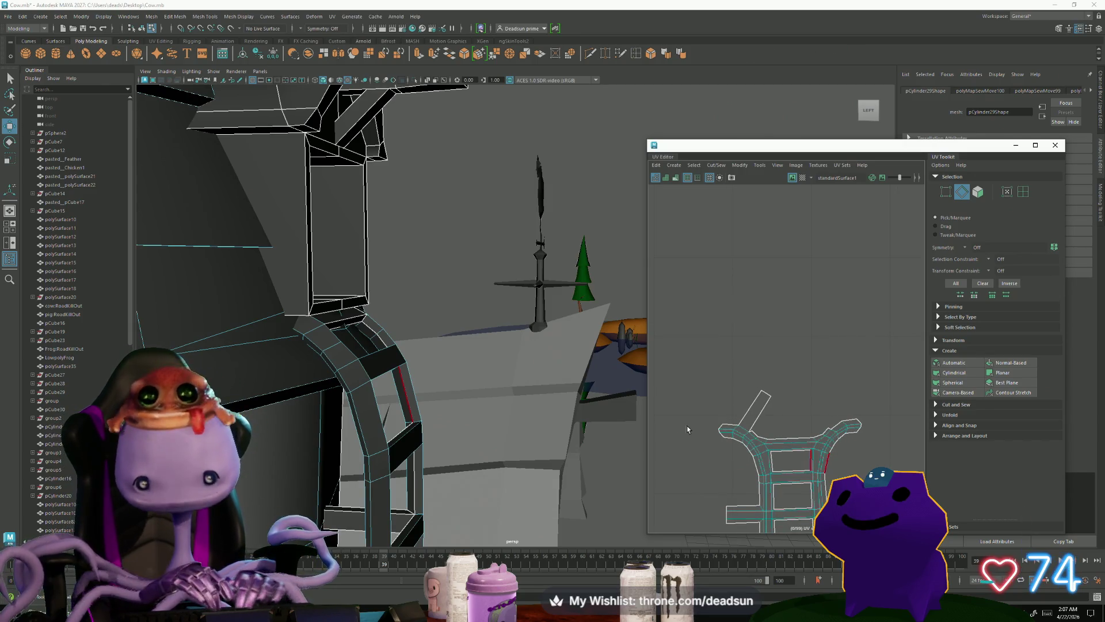
{"action": "left_click", "coordinate": [652, 407]}
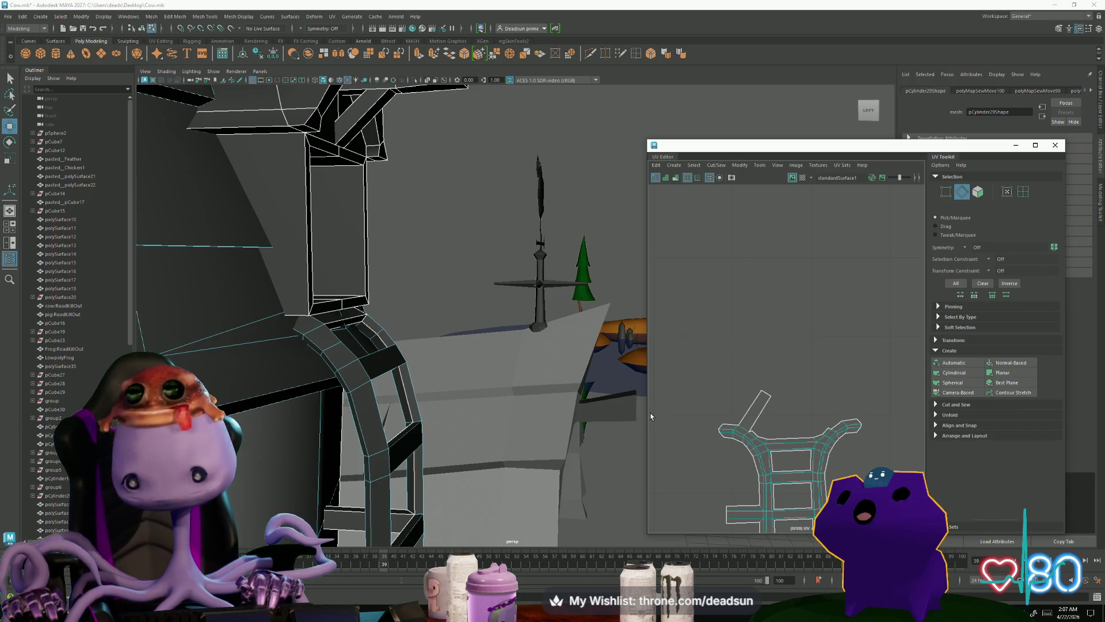
Step: Select the shell's upper-left arm edges and convert the selection to UVs
{"action": "left_click", "coordinate": [784, 471]}
{"action": "scroll", "coordinate": [784, 471], "scroll_direction": "up", "scroll_amount": 3}
{"action": "scroll", "coordinate": [708, 421], "scroll_direction": "down", "scroll_amount": 3}
{"action": "middle_click_drag", "start_coordinate": [708, 421], "coordinate": [736, 402], "text": "alt"}
{"action": "left_click", "coordinate": [702, 376]}
{"action": "left_click_drag", "start_coordinate": [758, 438], "coordinate": [758, 439]}
{"action": "right_click", "coordinate": [769, 426]}
{"action": "right_click_drag", "start_coordinate": [789, 424], "coordinate": [792, 424]}
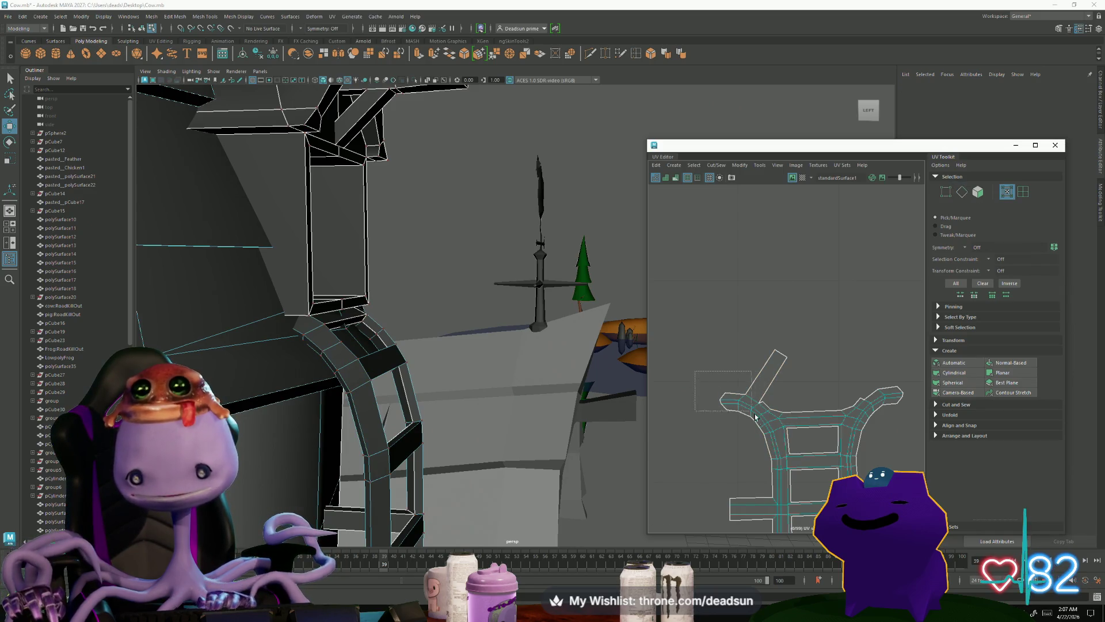
Step: Rotate the left arm's UVs clockwise until the arm stands upright
{"action": "mouse_move", "coordinate": [792, 415]}
{"action": "left_mouse_down"}
{"action": "mouse_move", "coordinate": [785, 436]}
{"action": "mouse_move", "coordinate": [755, 412]}
{"action": "mouse_move", "coordinate": [760, 406]}
{"action": "left_mouse_up"}
{"action": "key", "text": "w"}
{"action": "left_click", "coordinate": [783, 419]}
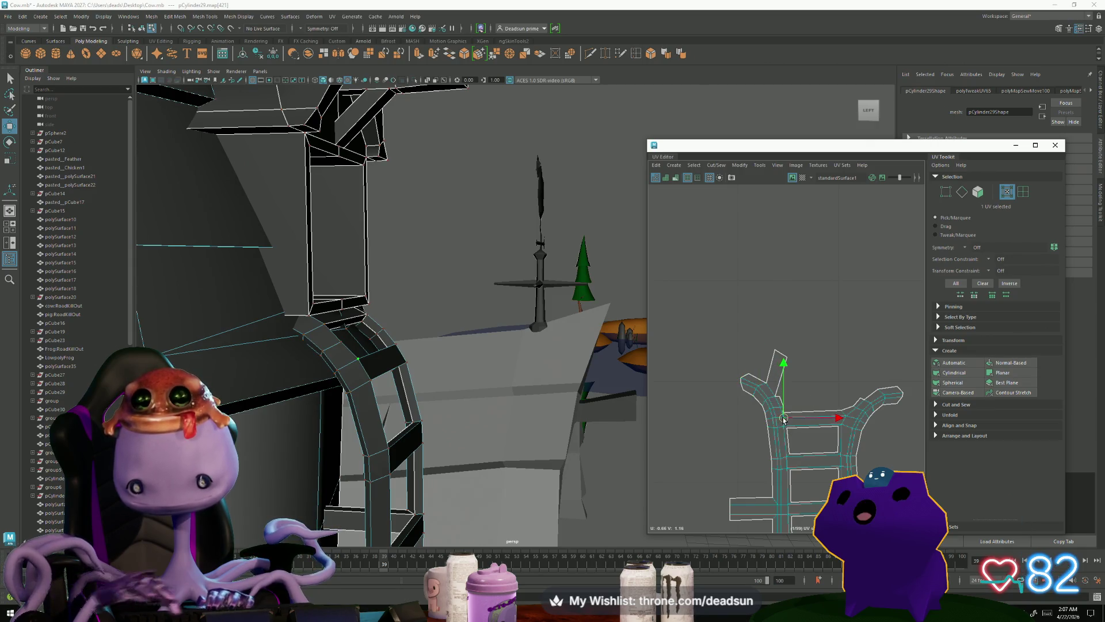
{"action": "scroll", "coordinate": [828, 434], "scroll_direction": "up", "scroll_amount": 3}
{"action": "scroll", "coordinate": [893, 434], "scroll_direction": "down", "scroll_amount": 2}
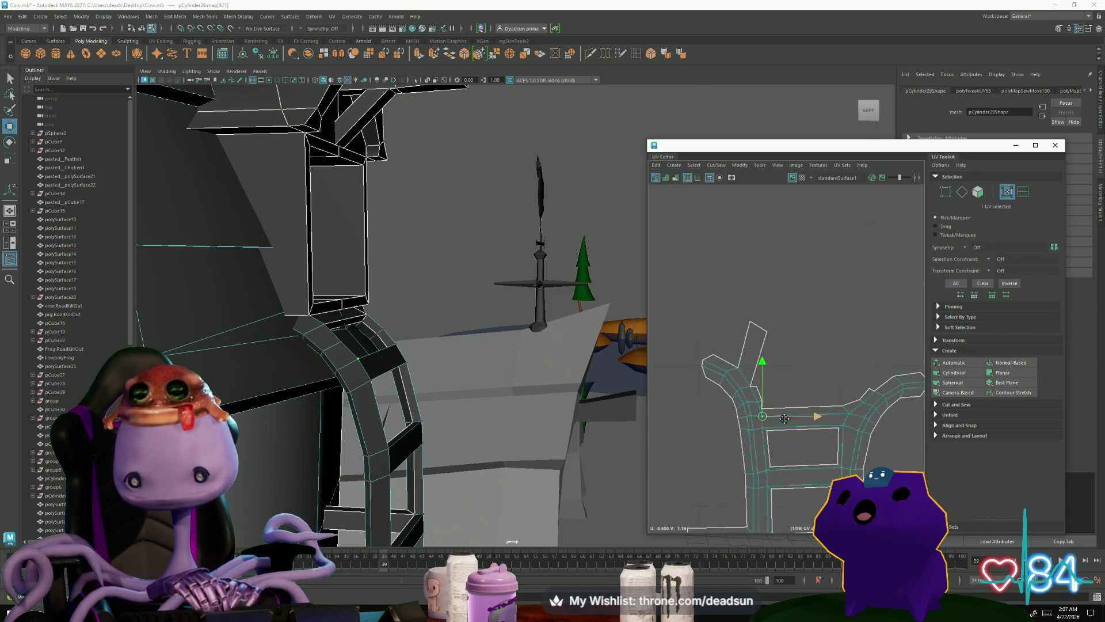
{"action": "mouse_move", "coordinate": [661, 309]}
{"action": "left_mouse_down"}
{"action": "mouse_move", "coordinate": [709, 403]}
{"action": "mouse_move", "coordinate": [758, 403]}
{"action": "mouse_move", "coordinate": [714, 373]}
{"action": "mouse_move", "coordinate": [724, 352]}
{"action": "mouse_move", "coordinate": [730, 363]}
{"action": "left_mouse_up"}
{"action": "key", "text": "e"}
{"action": "key", "text": "w"}
{"action": "key", "text": "e"}
{"action": "key", "text": "w"}
Step: Rotate and move the arm-tip and arm-end UVs up and left into upright alignment
{"action": "left_click", "coordinate": [716, 407]}
{"action": "mouse_move", "coordinate": [680, 333]}
{"action": "left_mouse_down"}
{"action": "mouse_move", "coordinate": [734, 374]}
{"action": "mouse_move", "coordinate": [721, 361]}
{"action": "mouse_move", "coordinate": [823, 362]}
{"action": "mouse_move", "coordinate": [861, 409]}
{"action": "left_mouse_up"}
{"action": "key", "text": "e"}
{"action": "key", "text": "w"}
{"action": "key", "text": "e"}
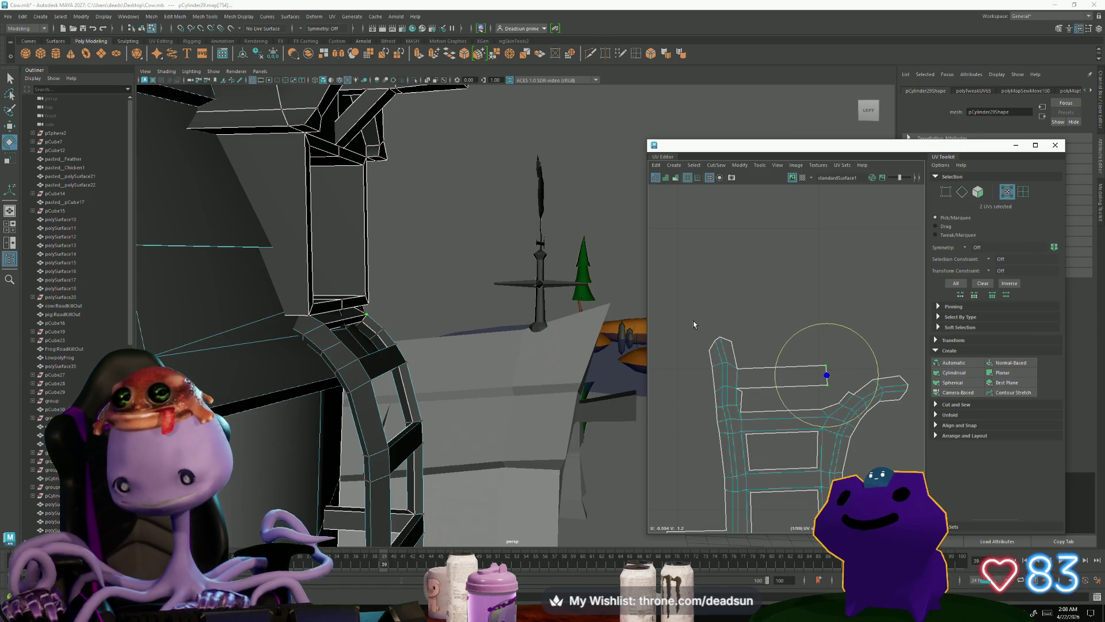
{"action": "left_click_drag", "start_coordinate": [748, 362], "coordinate": [725, 343]}
{"action": "key", "text": "w"}
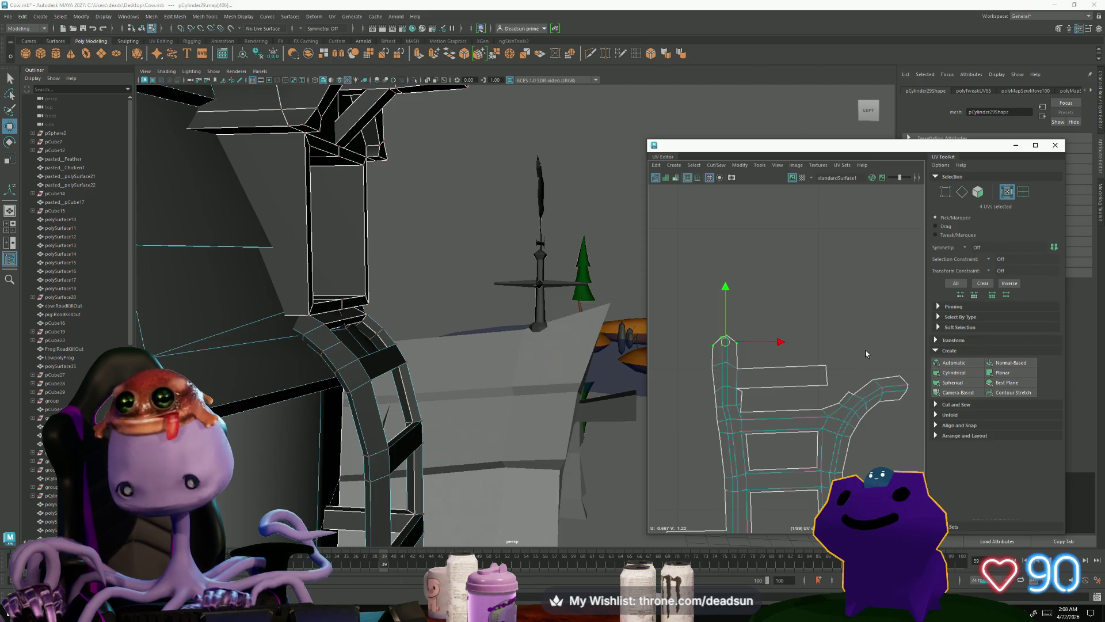
{"action": "mouse_move", "coordinate": [910, 407]}
{"action": "left_mouse_down"}
{"action": "mouse_move", "coordinate": [915, 434]}
{"action": "mouse_move", "coordinate": [936, 418]}
{"action": "left_mouse_up"}
{"action": "key", "text": "e"}
{"action": "key", "text": "w"}
{"action": "left_click_drag", "start_coordinate": [891, 389], "coordinate": [841, 349]}
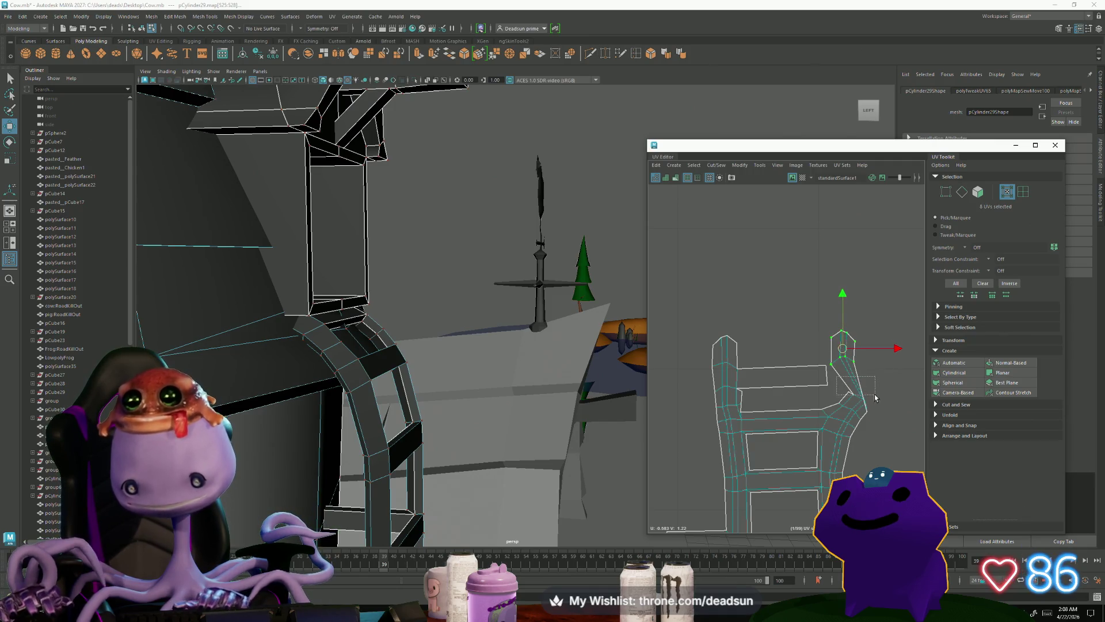
Step: Rotate the right arm's UVs upright and nudge them up slightly
{"action": "mouse_move", "coordinate": [885, 397]}
{"action": "left_mouse_down"}
{"action": "mouse_move", "coordinate": [890, 420]}
{"action": "mouse_move", "coordinate": [869, 405]}
{"action": "mouse_move", "coordinate": [838, 452]}
{"action": "mouse_move", "coordinate": [868, 454]}
{"action": "mouse_move", "coordinate": [853, 391]}
{"action": "mouse_move", "coordinate": [842, 412]}
{"action": "left_mouse_up"}
{"action": "key", "text": "e"}
{"action": "key", "text": "w"}
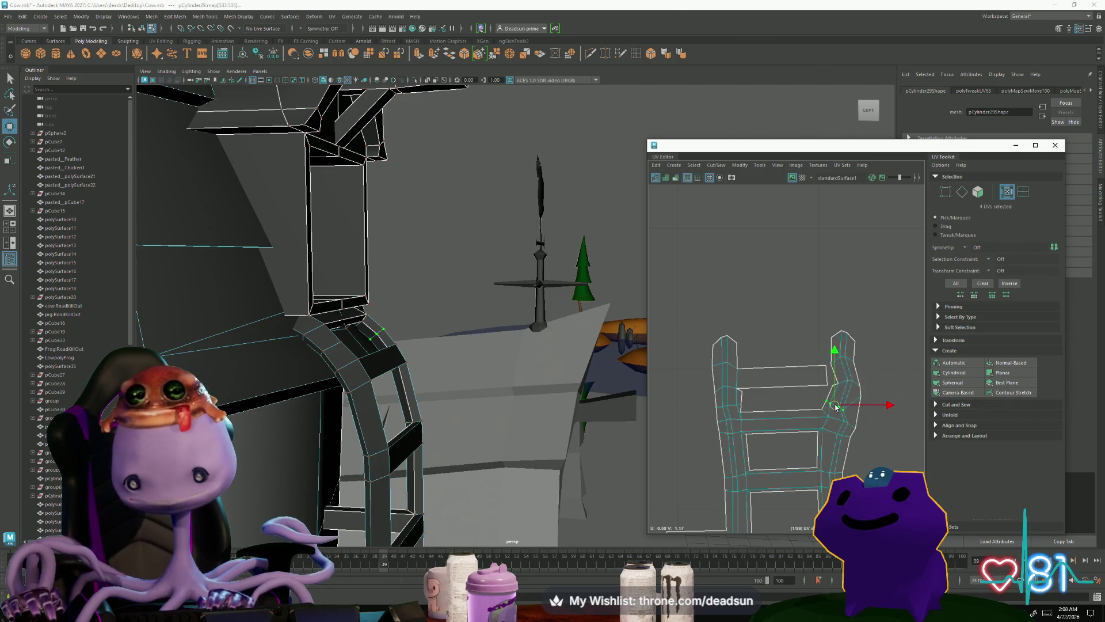
{"action": "key", "text": "e"}
{"action": "left_click_drag", "start_coordinate": [835, 461], "coordinate": [870, 448]}
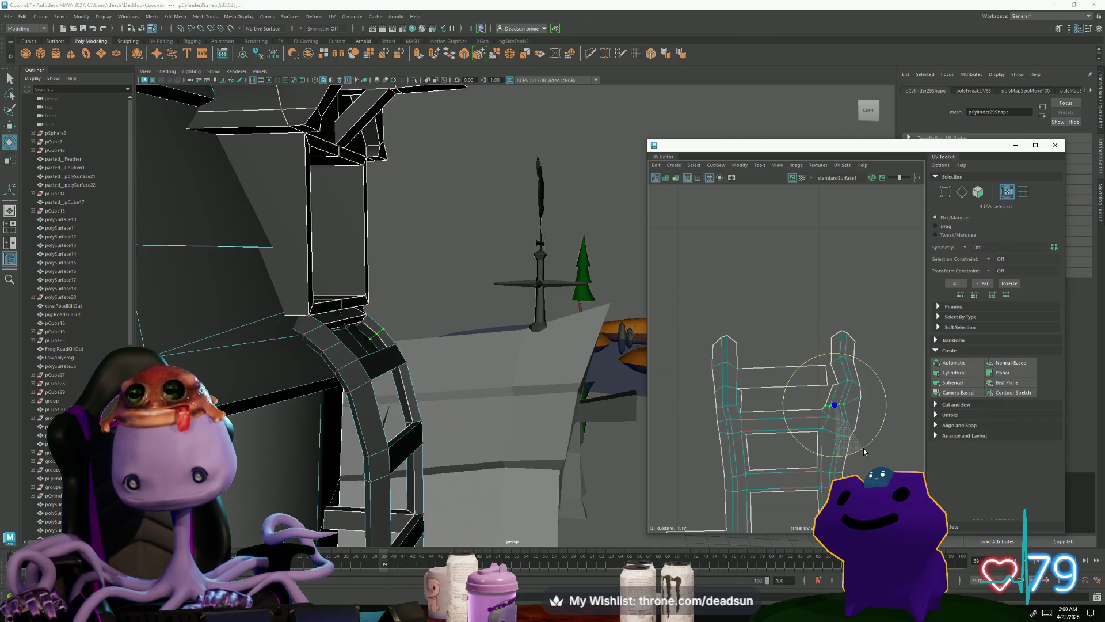
{"action": "key", "text": "r"}
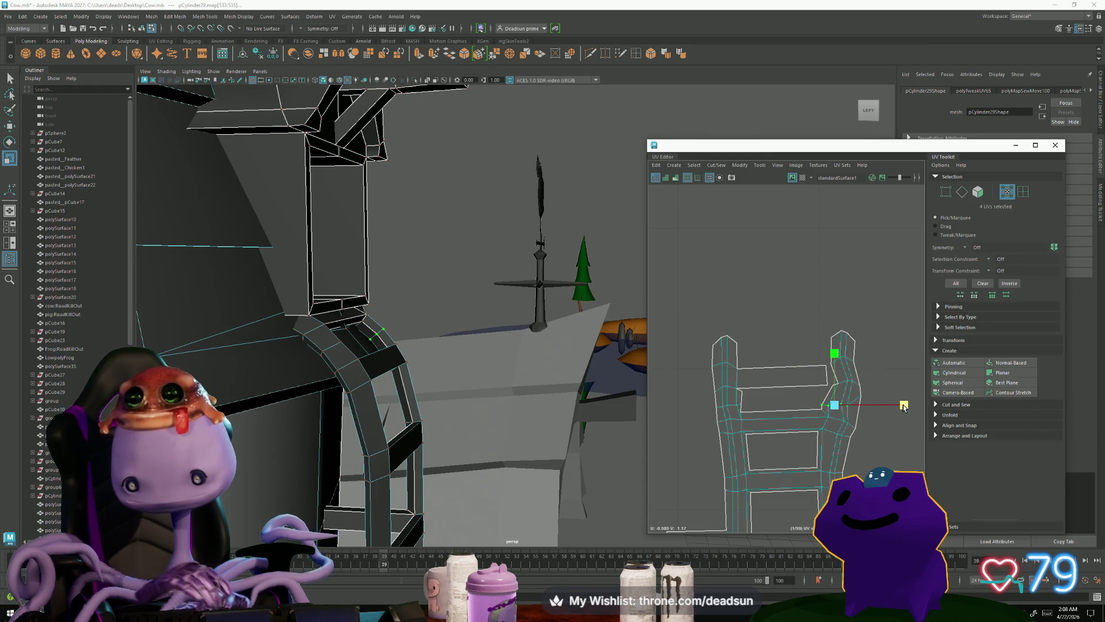
{"action": "key", "text": "w"}
{"action": "left_click_drag", "start_coordinate": [832, 406], "coordinate": [834, 402]}
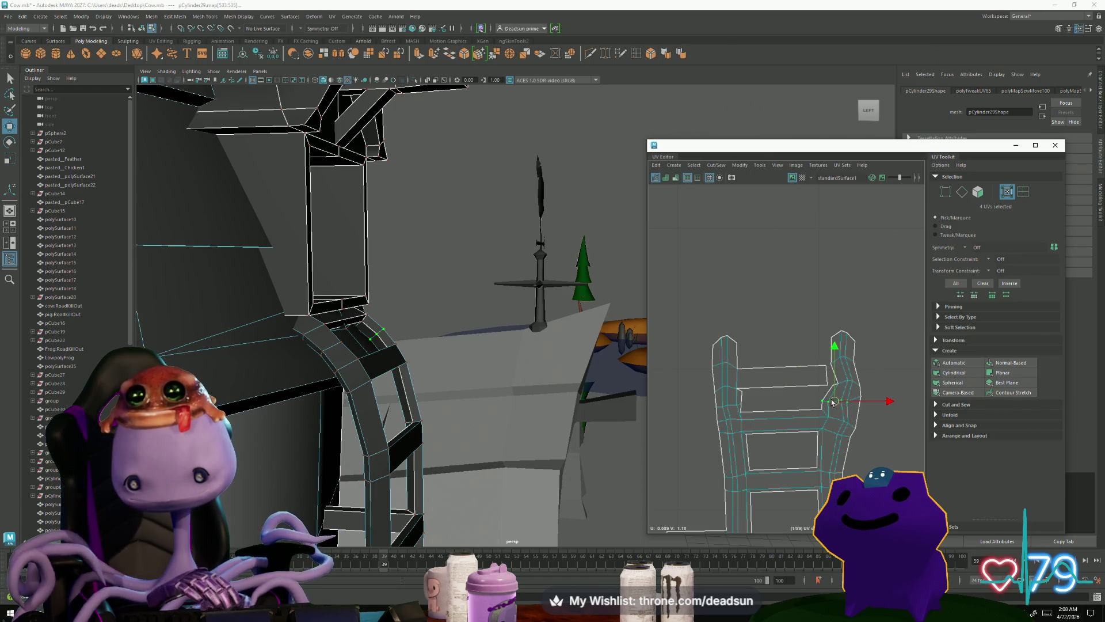
Step: Select two crossbar seam edges in edge selection mode
{"action": "key", "text": "F10"}
{"action": "left_click", "coordinate": [834, 389]}
{"action": "left_click", "coordinate": [741, 427], "text": "shift"}
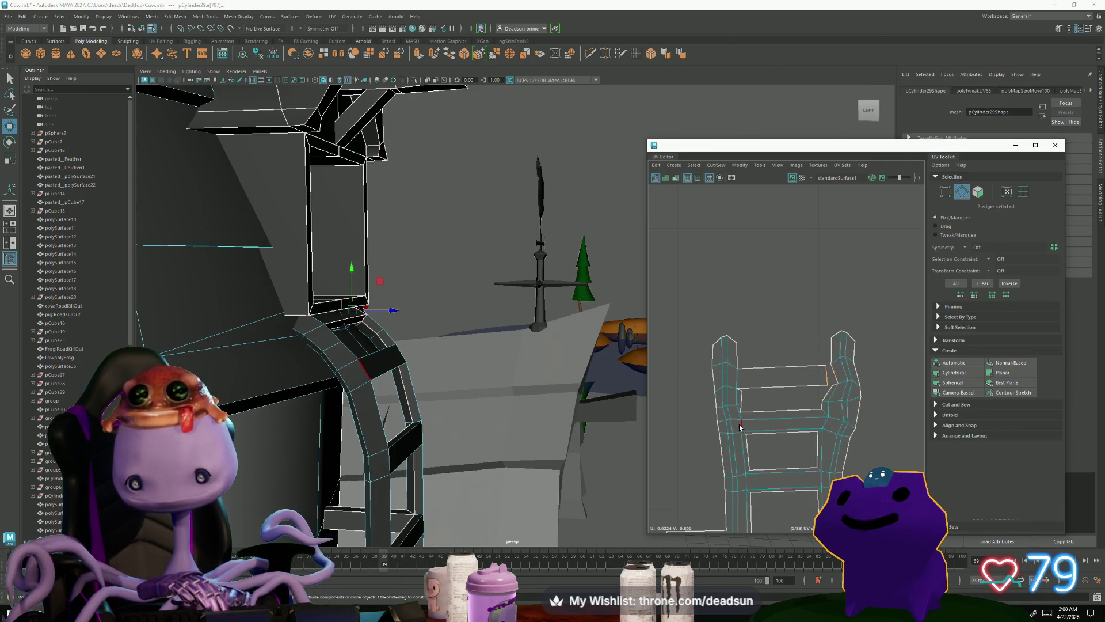
Step: Add the upper crossbar edge and sew the crossbar edges with Move and Sew
{"action": "left_click", "coordinate": [757, 389], "text": "shift"}
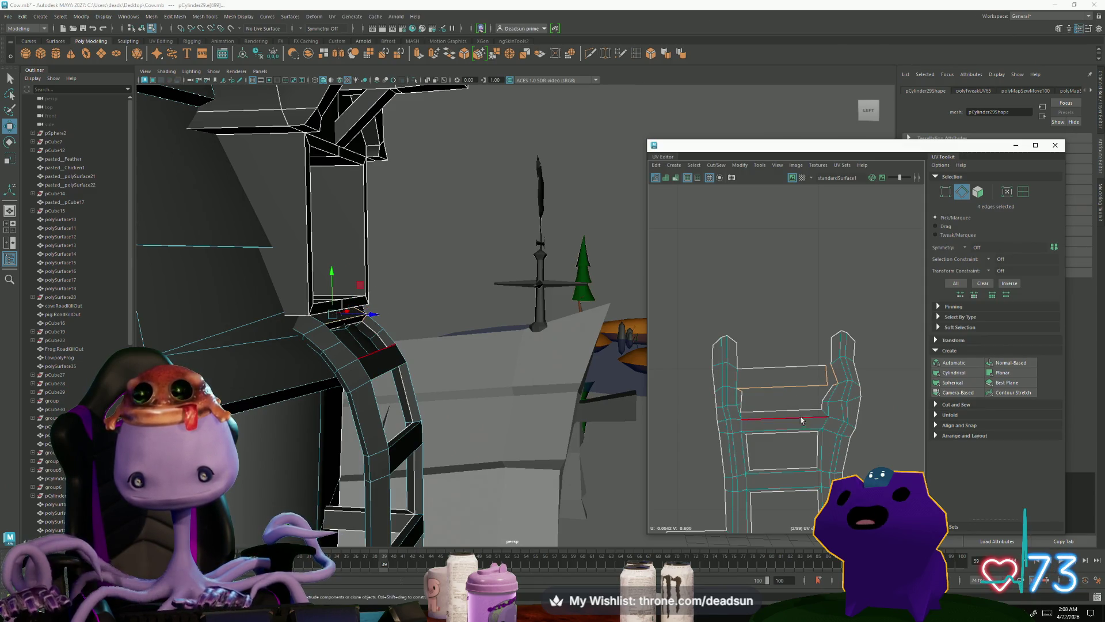
{"action": "left_click", "coordinate": [716, 165]}
{"action": "left_click", "coordinate": [751, 247]}
{"action": "scroll", "coordinate": [779, 401], "scroll_direction": "up", "scroll_amount": 2}
Step: Straighten the selected crossbar UVs with Modify > Straighten UVs
{"action": "key", "text": "F12"}
{"action": "left_click_drag", "start_coordinate": [709, 361], "coordinate": [834, 412]}
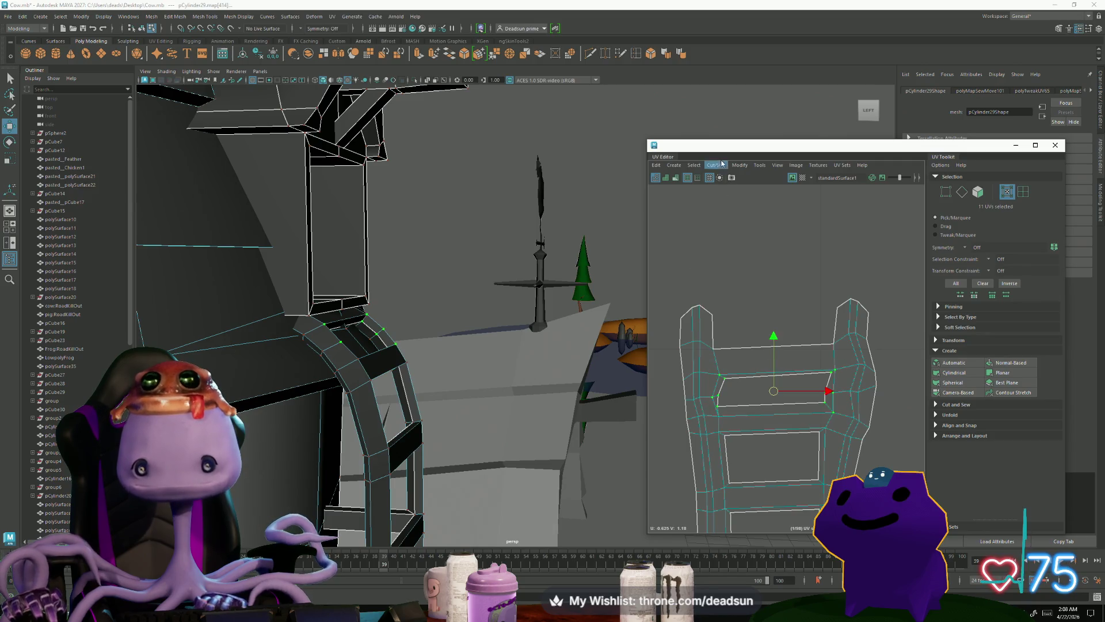
{"action": "left_click", "coordinate": [739, 165]}
{"action": "left_click", "coordinate": [771, 437]}
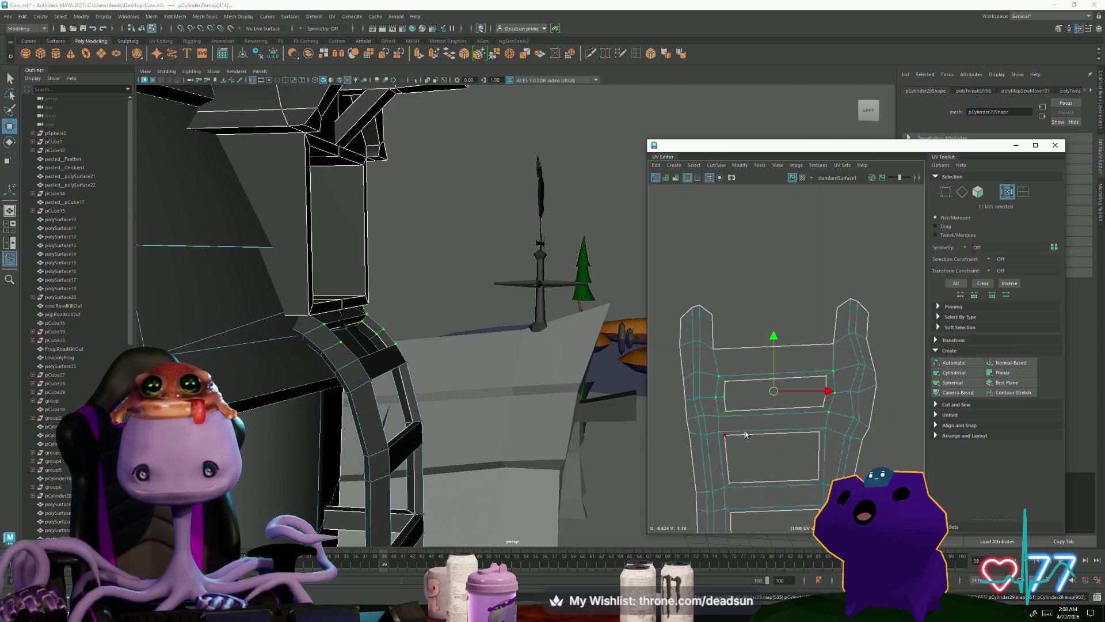
Step: Frame a frame edge in the 3D view and inspect the part's underside faces
{"action": "right_click_drag", "start_coordinate": [716, 334], "coordinate": [713, 316]}
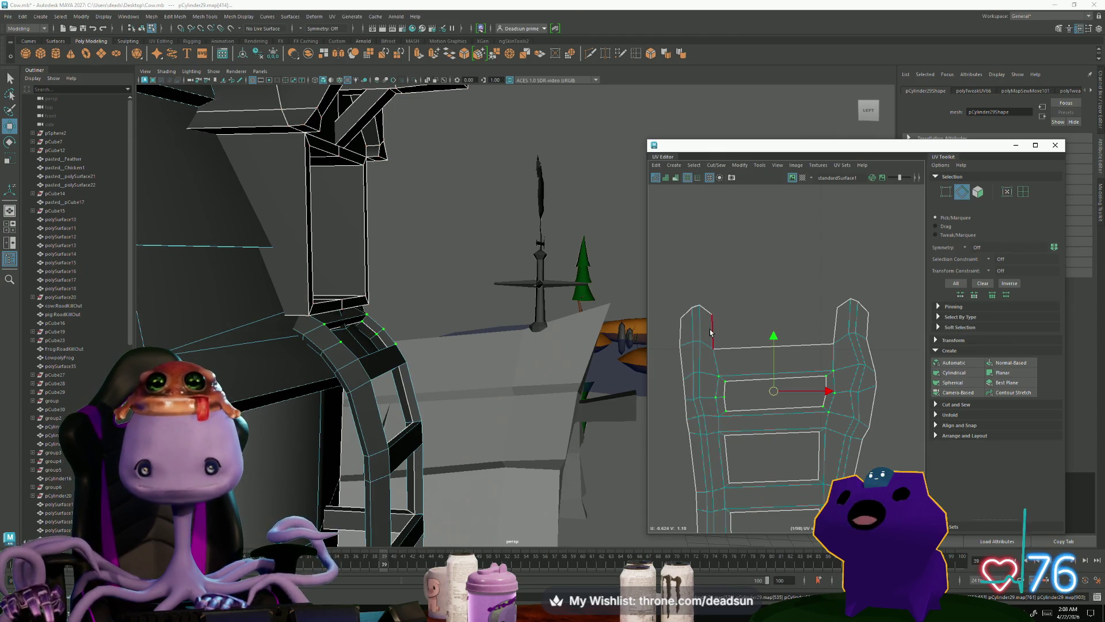
{"action": "left_click", "coordinate": [712, 332]}
{"action": "key", "text": "f"}
{"action": "left_click_drag", "start_coordinate": [530, 428], "coordinate": [326, 239], "text": "alt"}
{"action": "right_click_drag", "start_coordinate": [321, 331], "coordinate": [321, 360]}
{"action": "left_click", "coordinate": [321, 332]}
{"action": "mouse_move", "coordinate": [320, 333]}
{"action": "left_mouse_down", "text": "alt"}
{"action": "mouse_move", "coordinate": [441, 394]}
{"action": "mouse_move", "coordinate": [570, 415]}
{"action": "left_mouse_up", "text": "alt"}
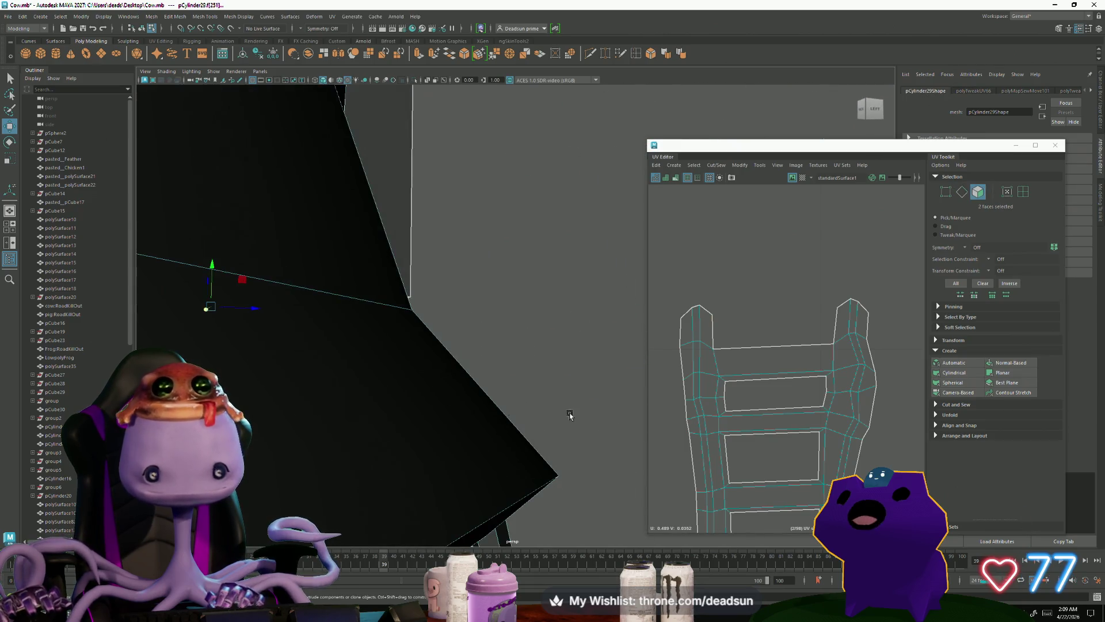
Step: Select the right ladder rail's UVs and nudge them slightly down
{"action": "mouse_move", "coordinate": [477, 397]}
{"action": "left_mouse_down", "text": "alt"}
{"action": "mouse_move", "coordinate": [401, 419]}
{"action": "mouse_move", "coordinate": [415, 423]}
{"action": "left_mouse_up", "text": "alt"}
{"action": "scroll", "coordinate": [756, 453], "scroll_direction": "down", "scroll_amount": 6}
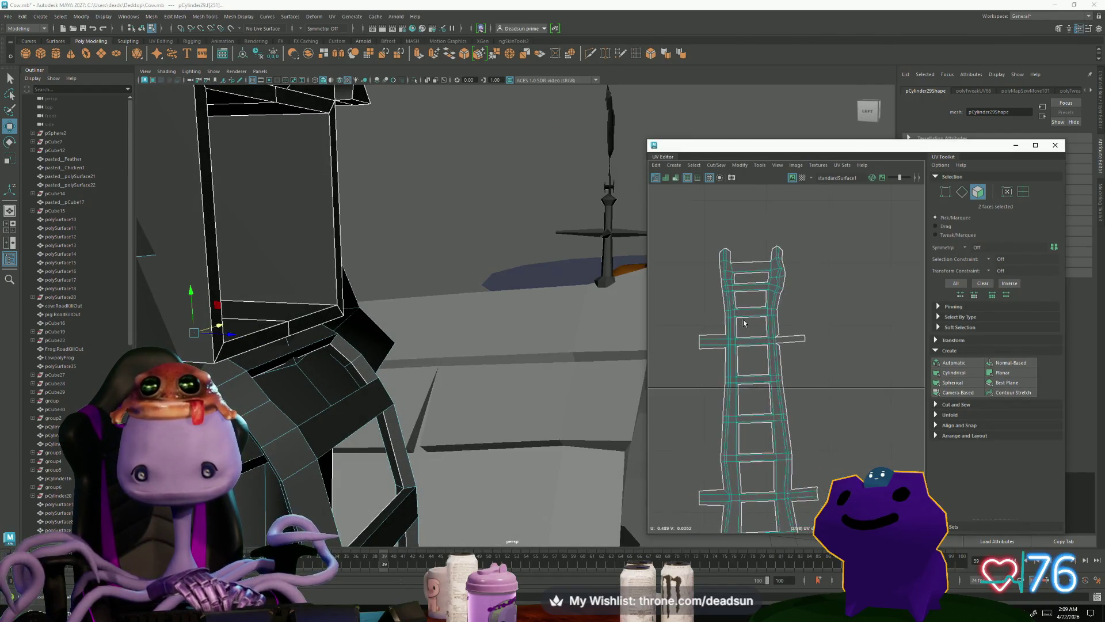
{"action": "middle_click_drag", "start_coordinate": [757, 453], "coordinate": [743, 330], "text": "alt"}
{"action": "left_click", "coordinate": [759, 280]}
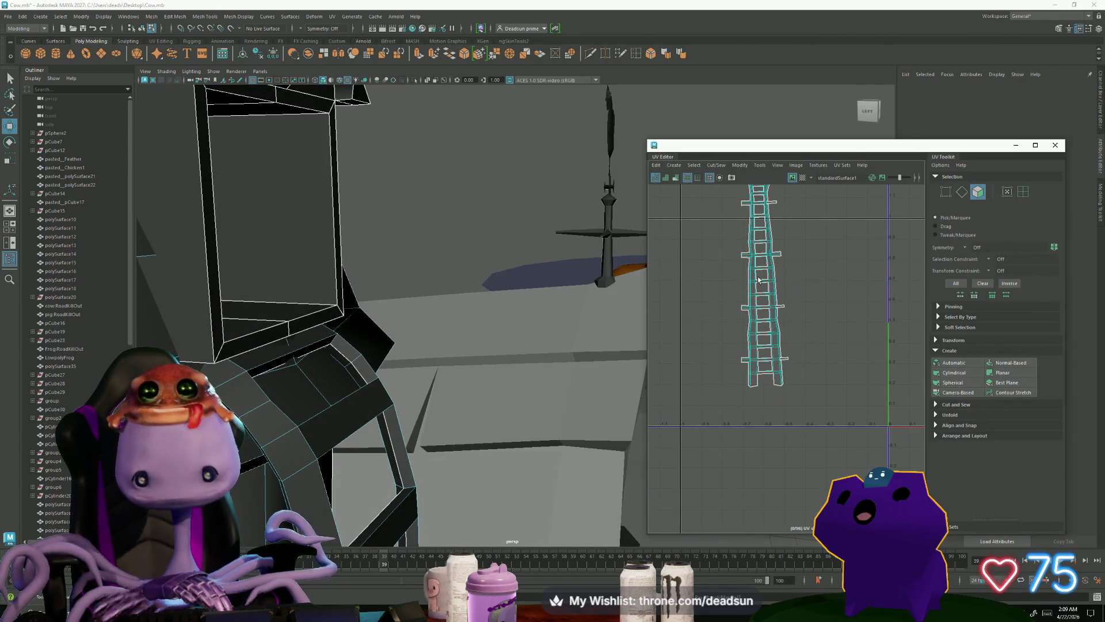
{"action": "scroll", "coordinate": [831, 434], "scroll_direction": "up", "scroll_amount": 8}
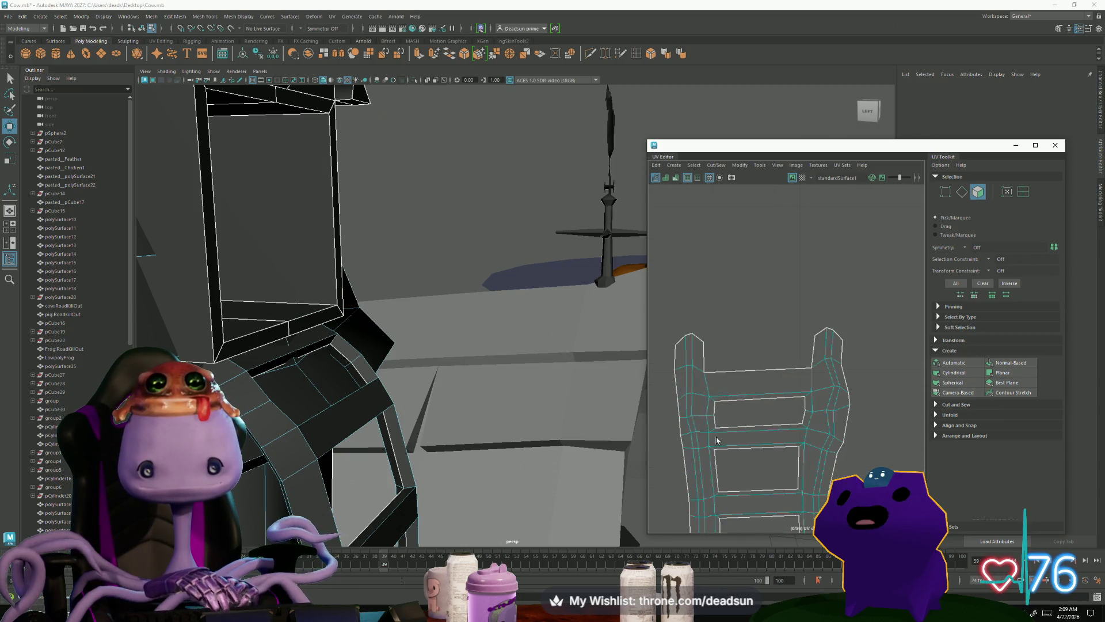
{"action": "scroll", "coordinate": [831, 434], "scroll_direction": "down", "scroll_amount": 5}
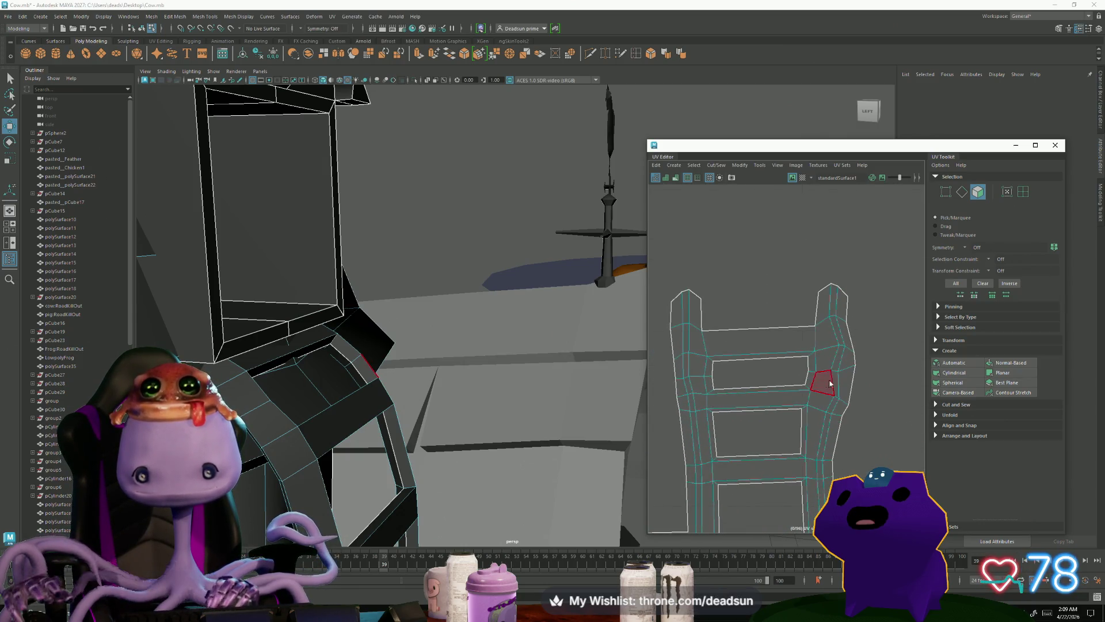
{"action": "left_click_drag", "start_coordinate": [824, 340], "coordinate": [885, 433]}
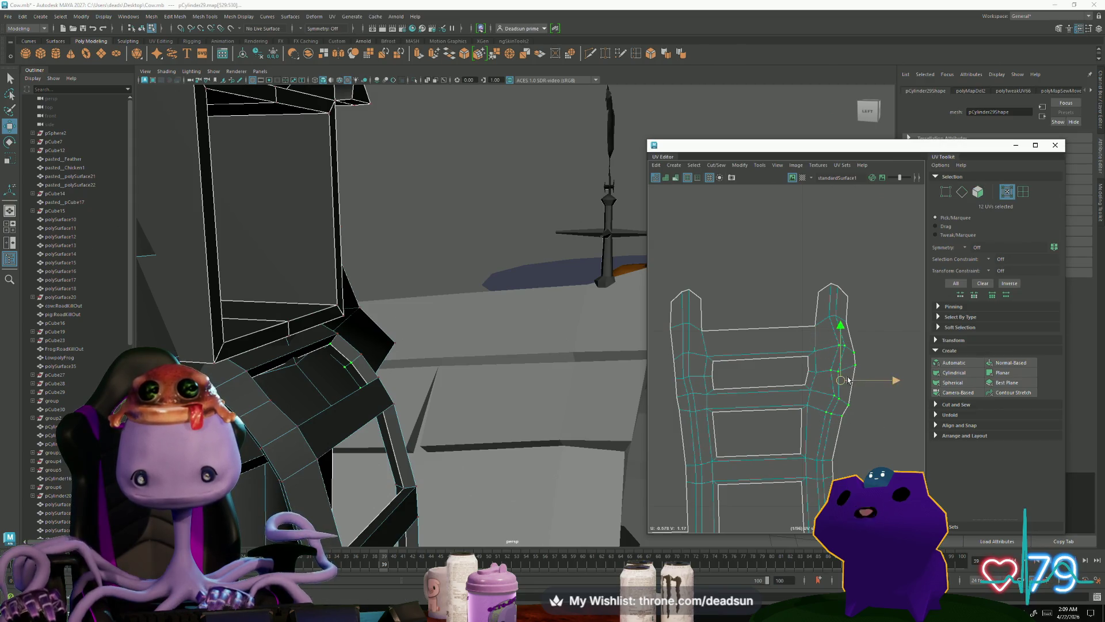
{"action": "middle_click_drag", "start_coordinate": [840, 377], "coordinate": [834, 384]}
Step: Rotate six lower-rail UVs and pull a stray rail UV into line
{"action": "left_click_drag", "start_coordinate": [846, 395], "coordinate": [817, 423]}
{"action": "key", "text": "e"}
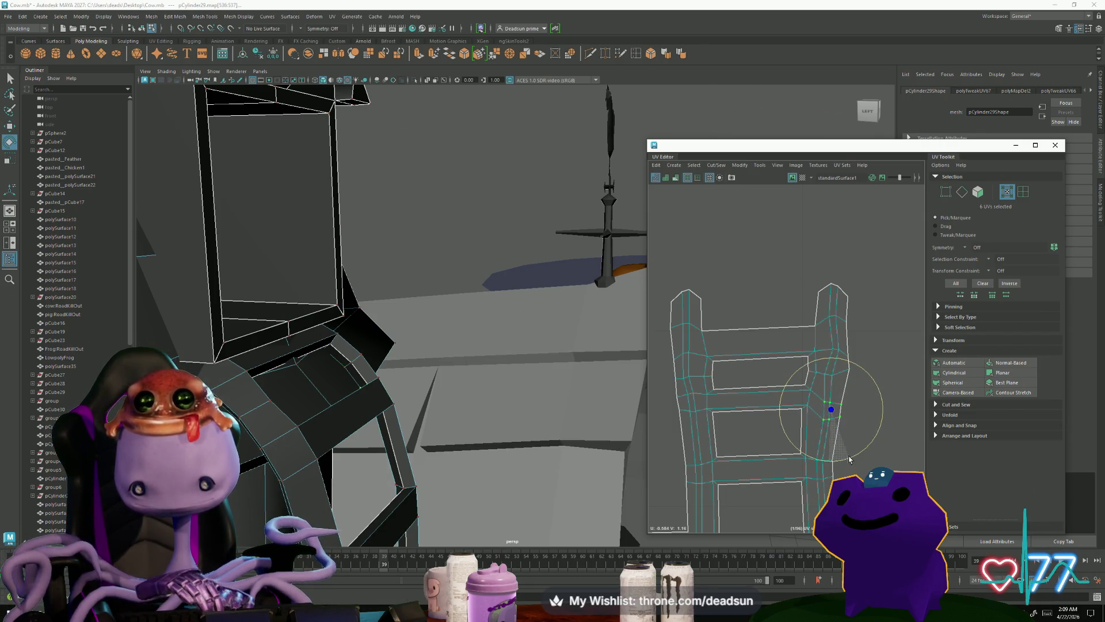
{"action": "key", "text": "w"}
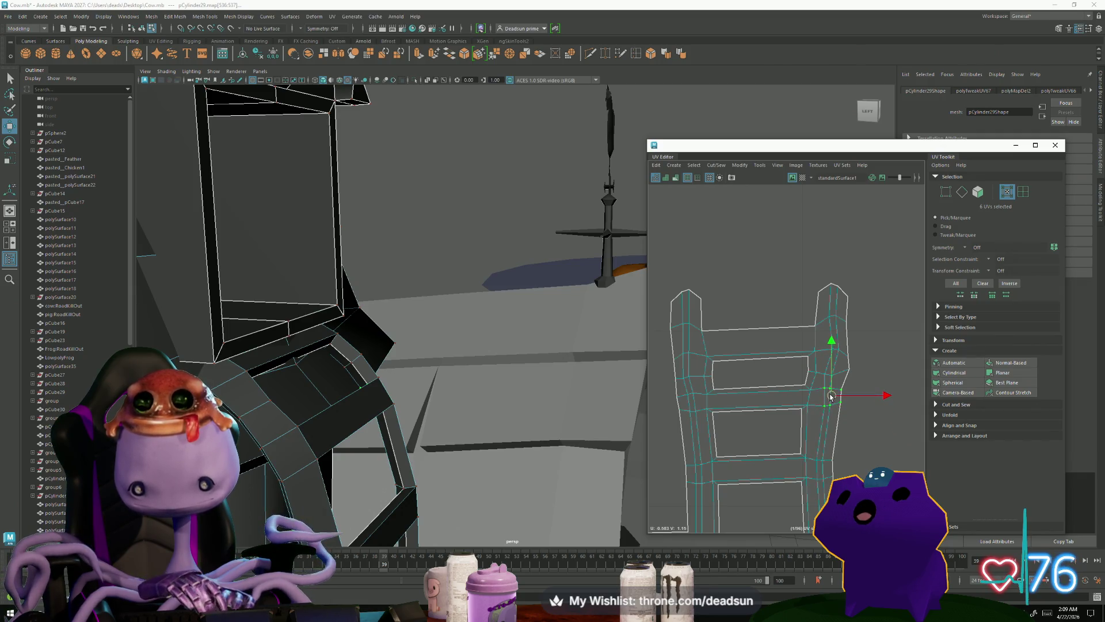
{"action": "left_click", "coordinate": [829, 376]}
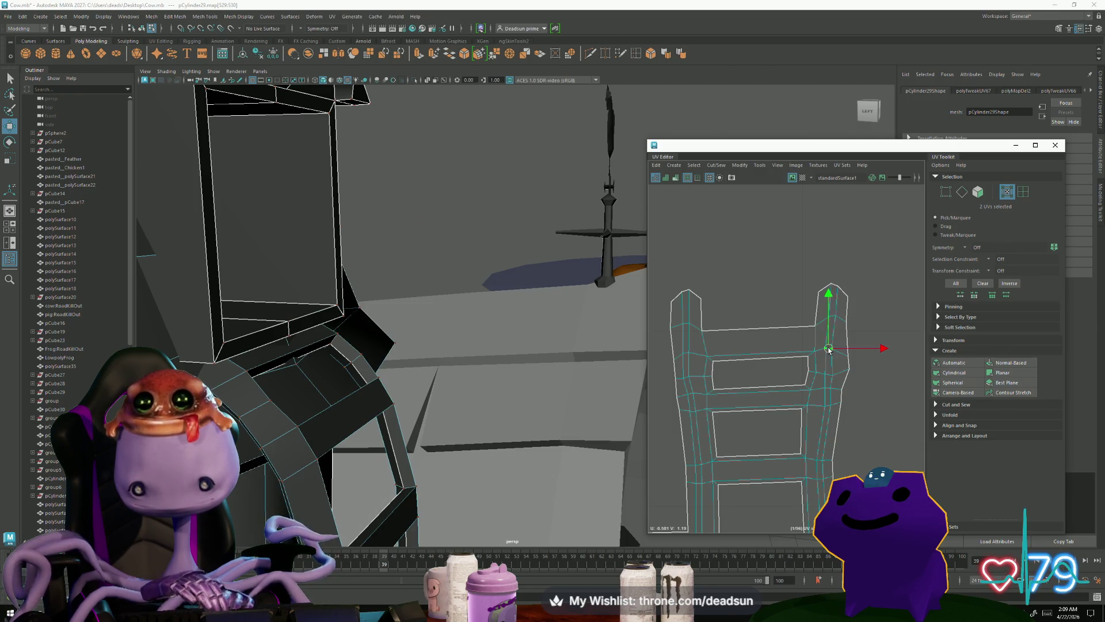
{"action": "mouse_move", "coordinate": [851, 370]}
{"action": "left_mouse_down"}
{"action": "mouse_move", "coordinate": [843, 374]}
{"action": "mouse_move", "coordinate": [846, 354]}
{"action": "mouse_move", "coordinate": [831, 359]}
{"action": "left_mouse_up"}
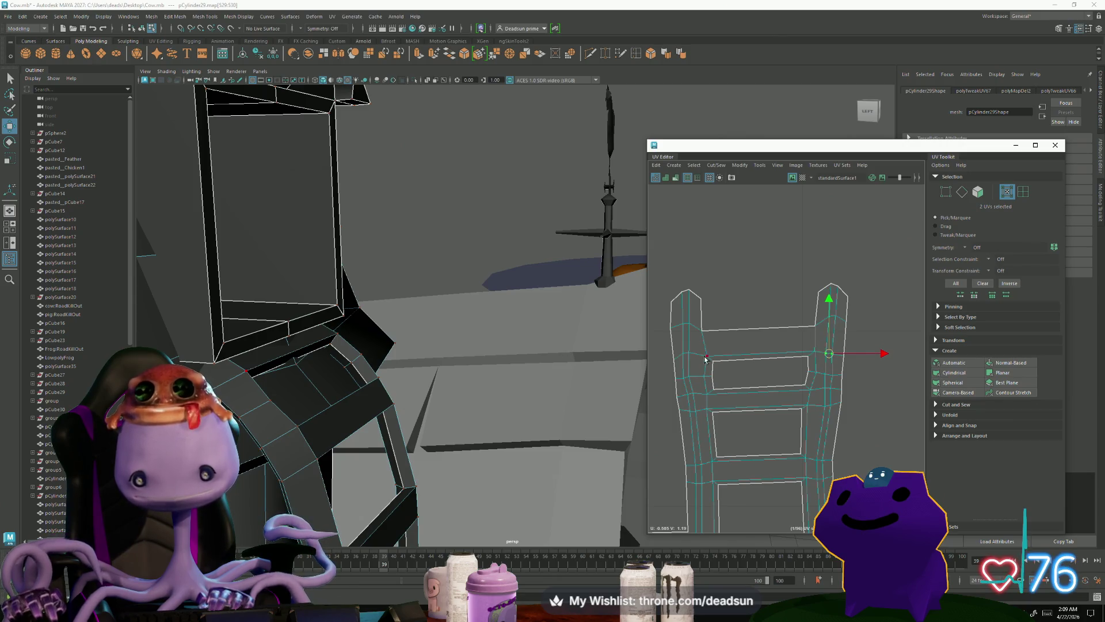
{"action": "left_click_drag", "start_coordinate": [691, 361], "coordinate": [689, 358]}
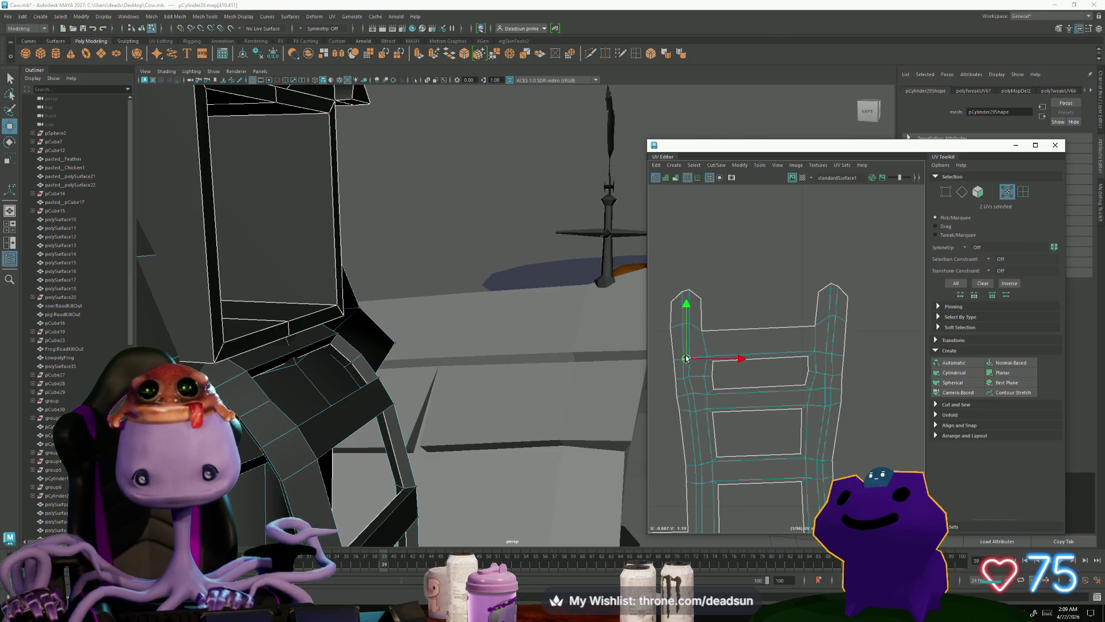
{"action": "left_click", "coordinate": [689, 377]}
{"action": "key", "text": "e"}
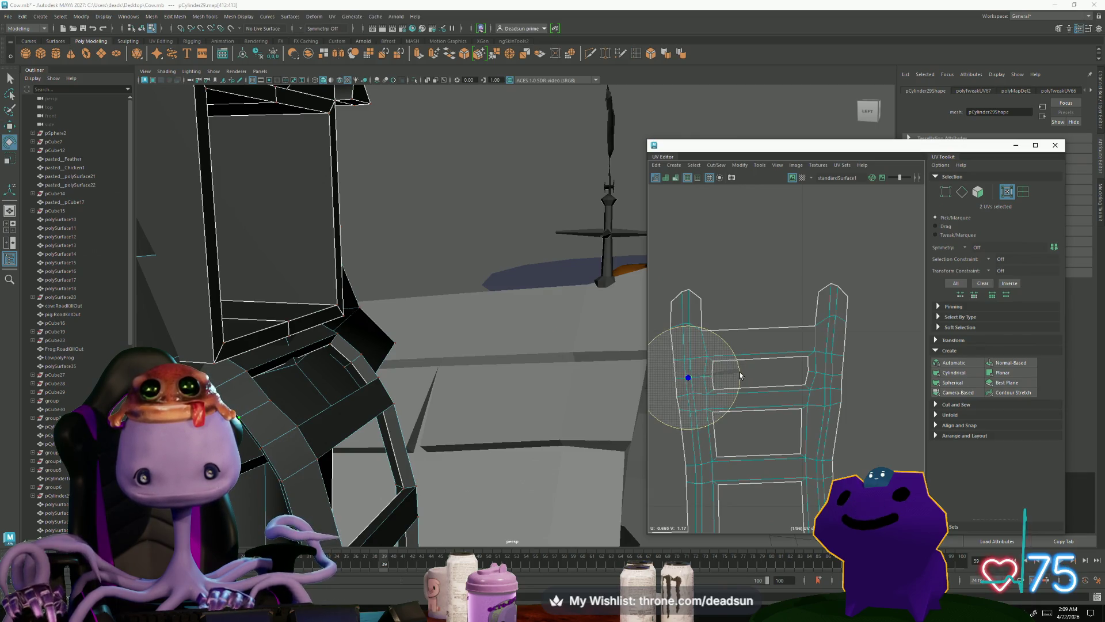
Step: Straighten the eleven right-rail UVs, then adjust the sixteen left-rail and five top-crossbar UVs
{"action": "left_click_drag", "start_coordinate": [837, 414], "coordinate": [838, 413]}
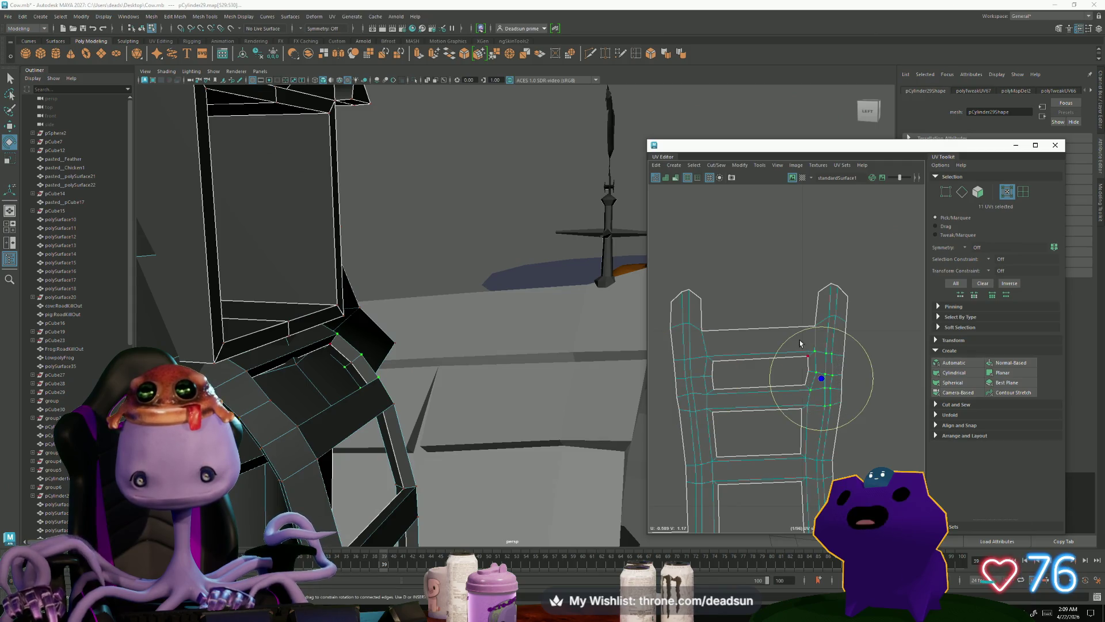
{"action": "left_click", "coordinate": [737, 165]}
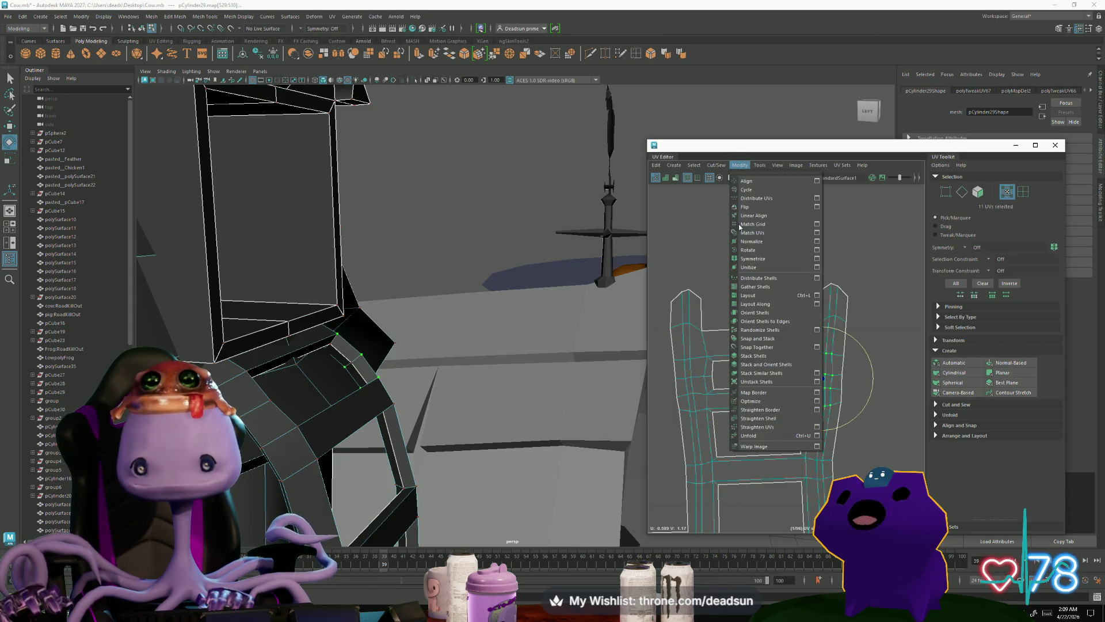
{"action": "left_click", "coordinate": [763, 437]}
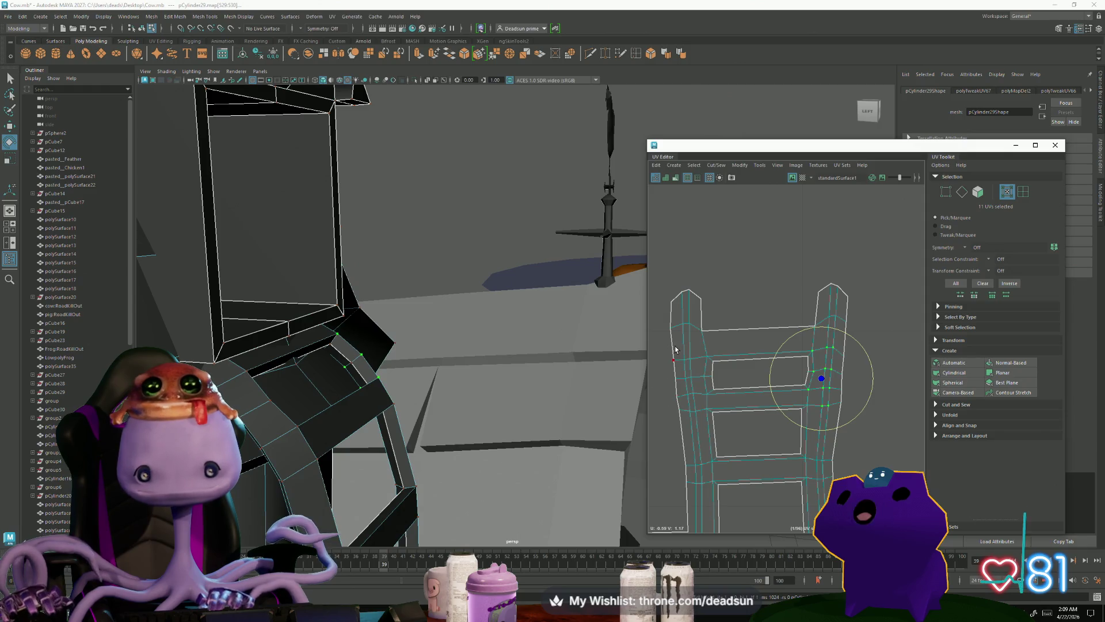
{"action": "left_click_drag", "start_coordinate": [706, 426], "coordinate": [706, 429]}
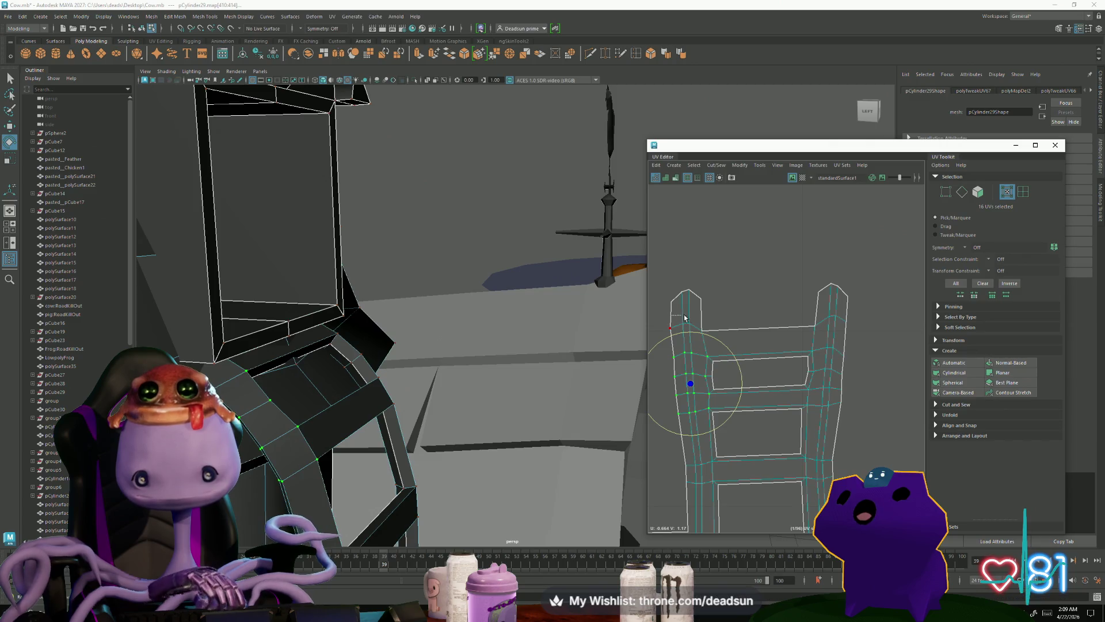
{"action": "left_click_drag", "start_coordinate": [834, 342], "coordinate": [834, 340]}
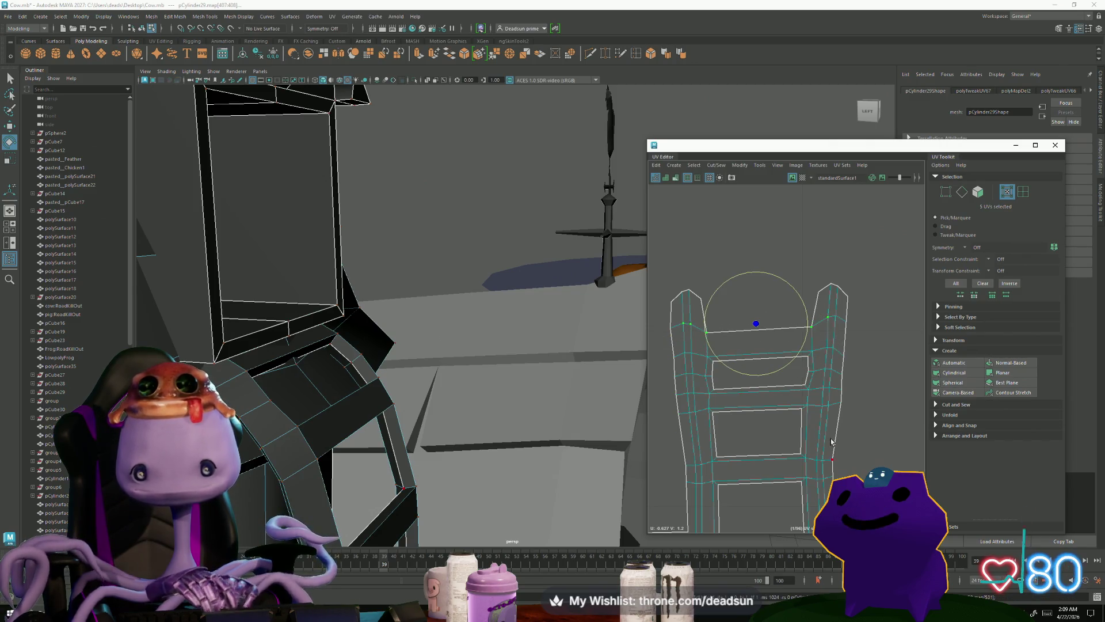
{"action": "scroll", "coordinate": [831, 441], "scroll_direction": "down", "scroll_amount": 3}
{"action": "middle_click_drag", "start_coordinate": [831, 442], "coordinate": [823, 368], "text": "alt"}
{"action": "scroll", "coordinate": [819, 495], "scroll_direction": "up", "scroll_amount": 3}
{"action": "scroll", "coordinate": [819, 495], "scroll_direction": "down", "scroll_amount": 3}
Step: Frame the ladder in the 3D view and orbit to inspect it side-on
{"action": "key", "text": "f"}
{"action": "mouse_move", "coordinate": [343, 475]}
{"action": "left_mouse_down", "text": "alt"}
{"action": "mouse_move", "coordinate": [391, 374]}
{"action": "mouse_move", "coordinate": [397, 403]}
{"action": "mouse_move", "coordinate": [403, 367]}
{"action": "mouse_move", "coordinate": [403, 449]}
{"action": "mouse_move", "coordinate": [547, 360]}
{"action": "left_mouse_up", "text": "alt"}
{"action": "scroll", "coordinate": [749, 403], "scroll_direction": "down", "scroll_amount": 3}
{"action": "scroll", "coordinate": [748, 445], "scroll_direction": "up", "scroll_amount": 3}
{"action": "scroll", "coordinate": [743, 432], "scroll_direction": "up", "scroll_amount": 2}
{"action": "scroll", "coordinate": [731, 414], "scroll_direction": "down", "scroll_amount": 2}
{"action": "scroll", "coordinate": [708, 368], "scroll_direction": "up", "scroll_amount": 3}
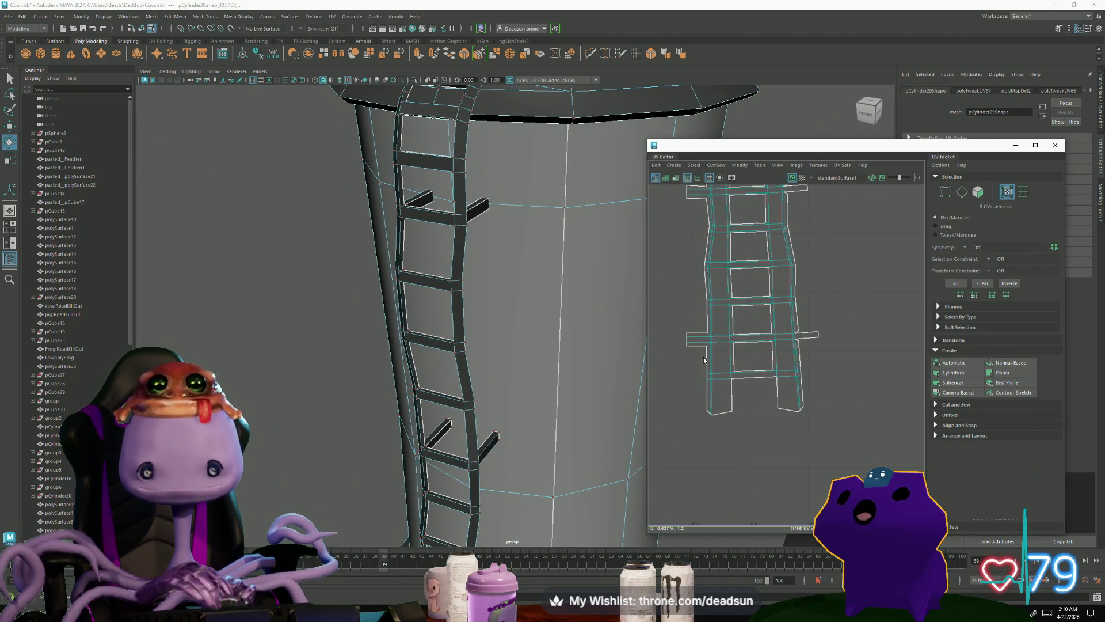
{"action": "scroll", "coordinate": [691, 354], "scroll_direction": "up", "scroll_amount": 2}
Step: Sew the left and right edges of the lower ladder piece together with Move and Sew
{"action": "key", "text": "F10"}
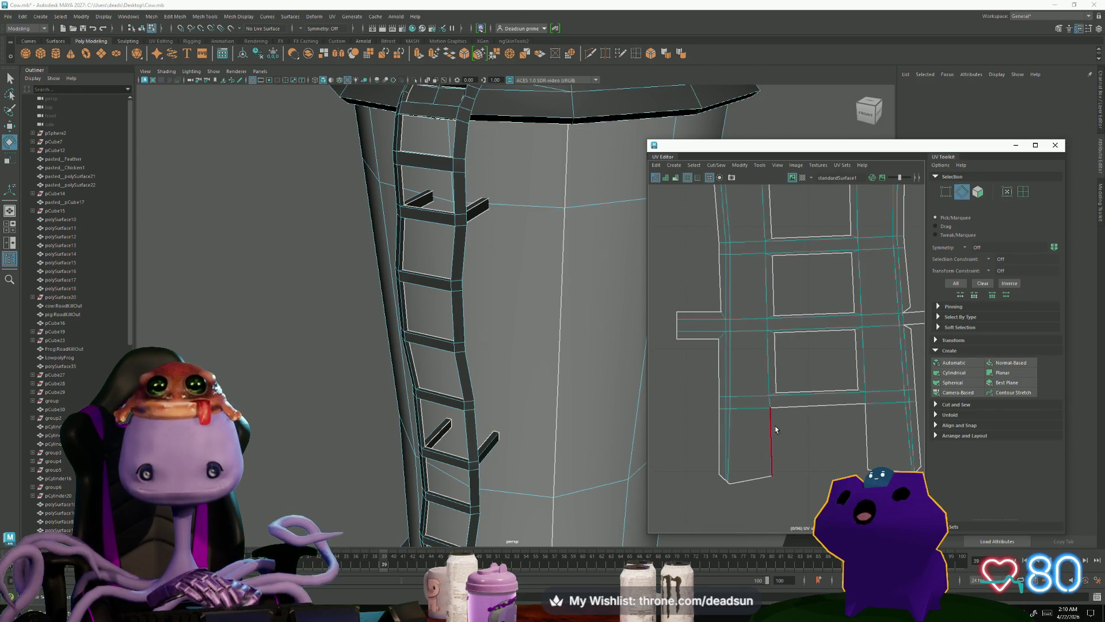
{"action": "left_click", "coordinate": [771, 426]}
{"action": "left_click", "coordinate": [864, 432], "text": "shift"}
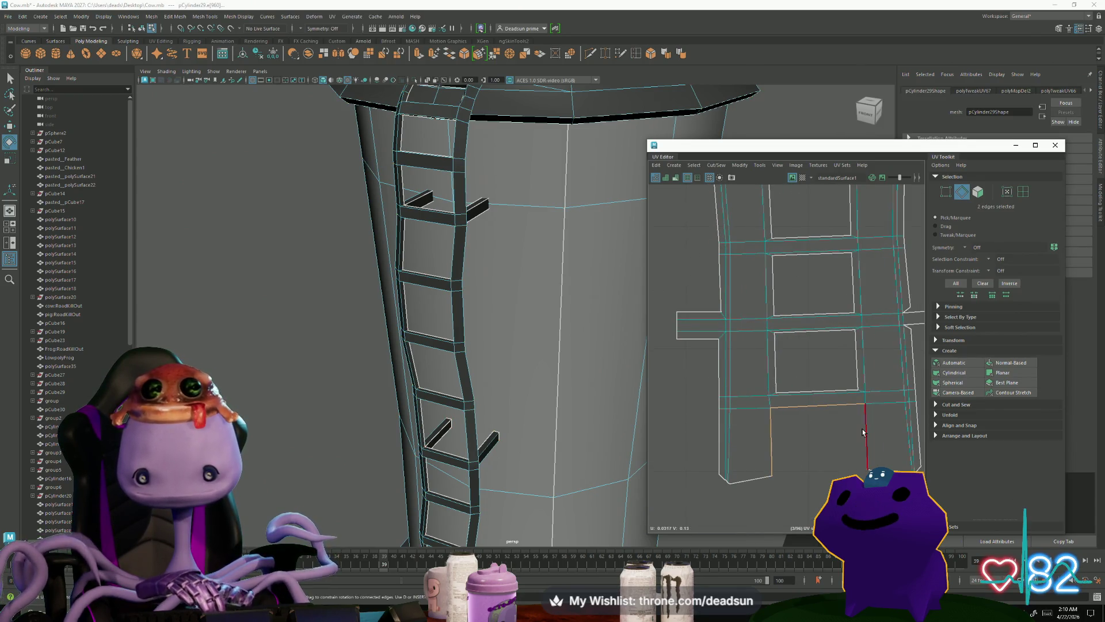
{"action": "left_click", "coordinate": [740, 167]}
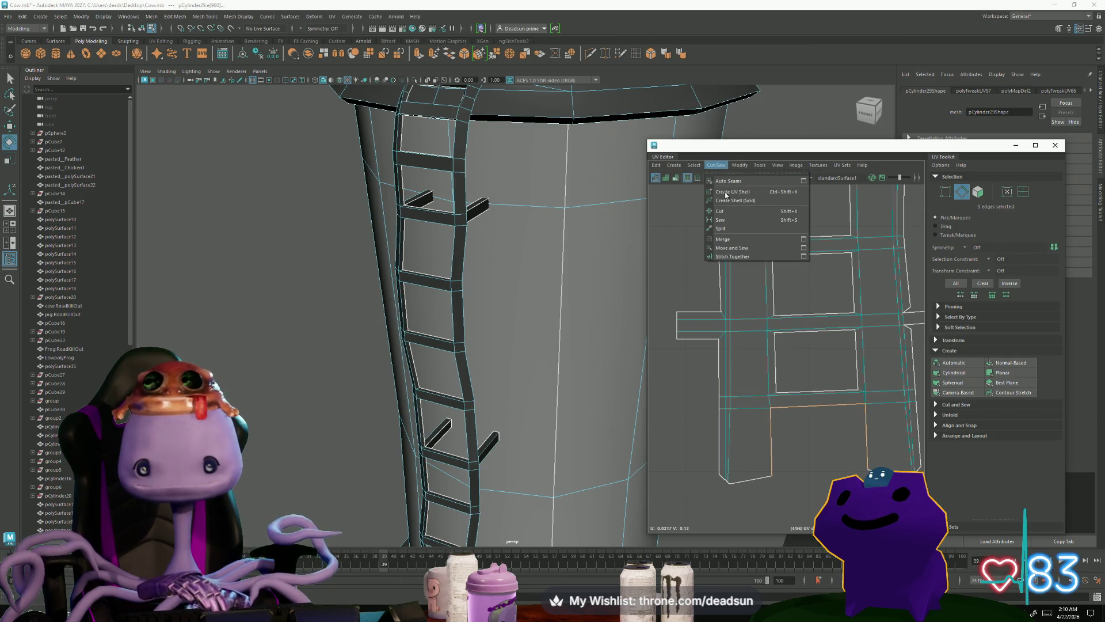
{"action": "left_click", "coordinate": [732, 248]}
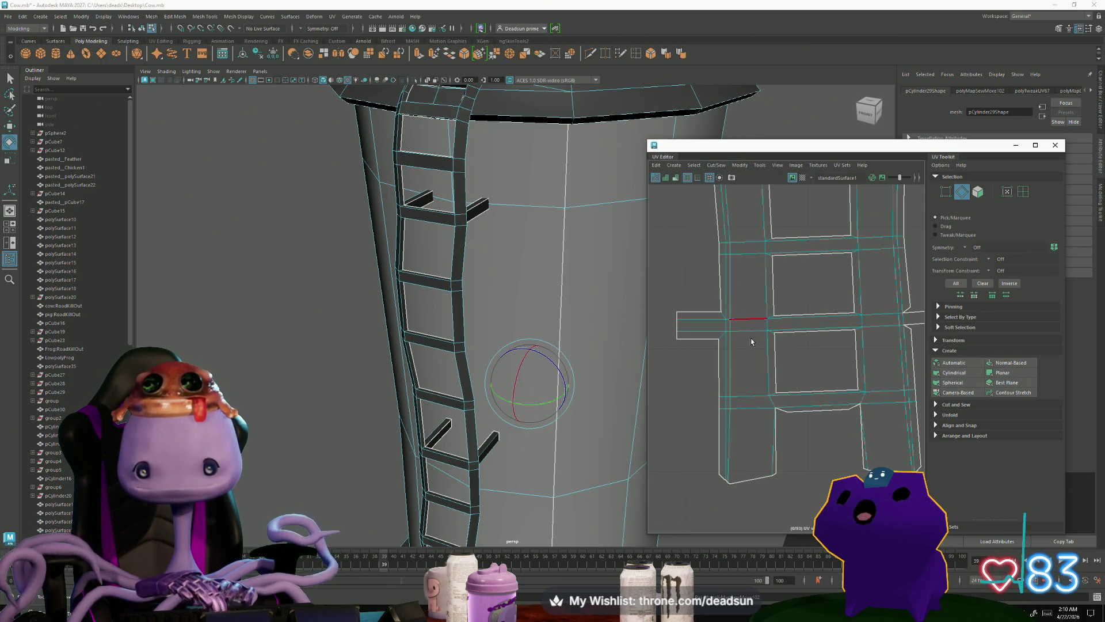
Step: Nudge the lower piece's left-side UVs and corner slightly right into line with the ladder
{"action": "left_click", "coordinate": [783, 412]}
{"action": "left_click", "coordinate": [855, 407], "text": "shift"}
{"action": "scroll", "coordinate": [766, 465], "scroll_direction": "up", "scroll_amount": 4}
{"action": "right_click_drag", "start_coordinate": [783, 483], "coordinate": [774, 506]}
{"action": "left_click", "coordinate": [783, 488]}
{"action": "middle_click_drag", "start_coordinate": [783, 488], "coordinate": [668, 459], "text": "alt"}
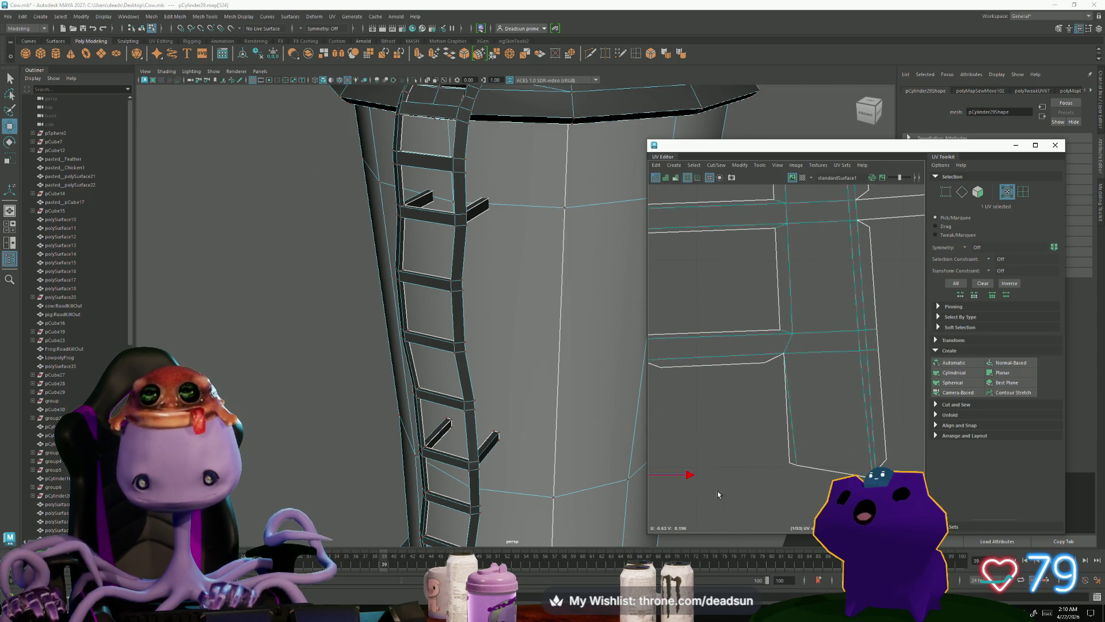
{"action": "middle_click_drag", "start_coordinate": [718, 494], "coordinate": [806, 491], "text": "alt"}
{"action": "mouse_move", "coordinate": [727, 472]}
{"action": "left_mouse_down"}
{"action": "mouse_move", "coordinate": [747, 476]}
{"action": "mouse_move", "coordinate": [718, 477]}
{"action": "mouse_move", "coordinate": [739, 476]}
{"action": "left_mouse_up"}
{"action": "left_click", "coordinate": [730, 359]}
{"action": "left_click_drag", "start_coordinate": [730, 361], "coordinate": [745, 376]}
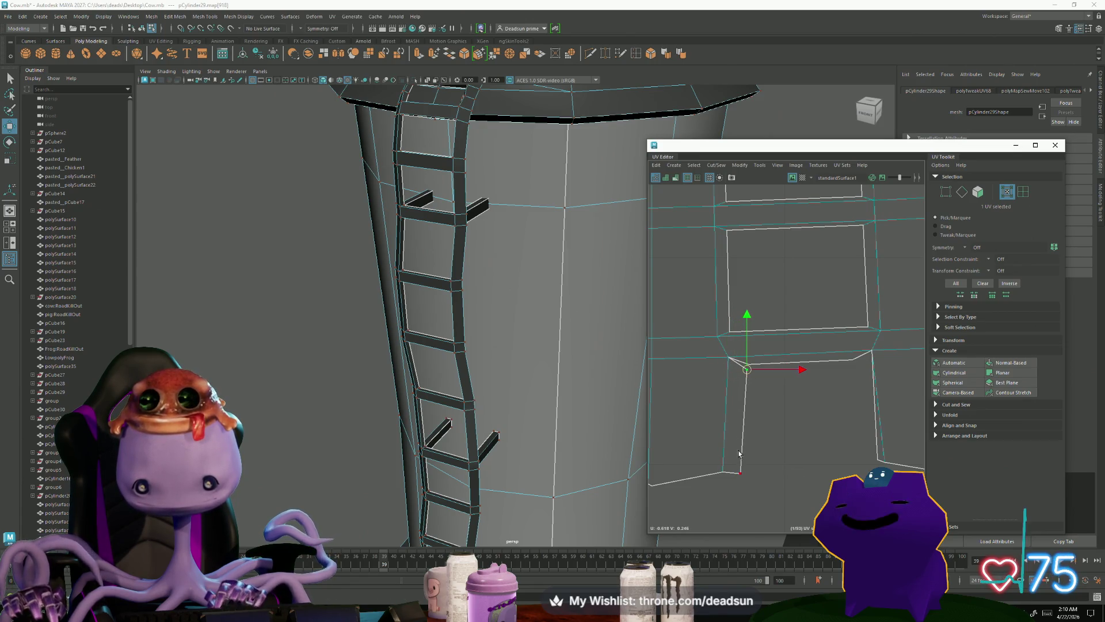
{"action": "left_click", "coordinate": [740, 473]}
{"action": "left_click_drag", "start_coordinate": [752, 471], "coordinate": [761, 470]}
Step: Adjust the upper-right corner UV and nearby seam UVs of the lower piece
{"action": "left_click", "coordinate": [871, 353]}
{"action": "mouse_move", "coordinate": [871, 353]}
{"action": "left_mouse_down"}
{"action": "mouse_move", "coordinate": [853, 377]}
{"action": "mouse_move", "coordinate": [871, 356]}
{"action": "left_mouse_up"}
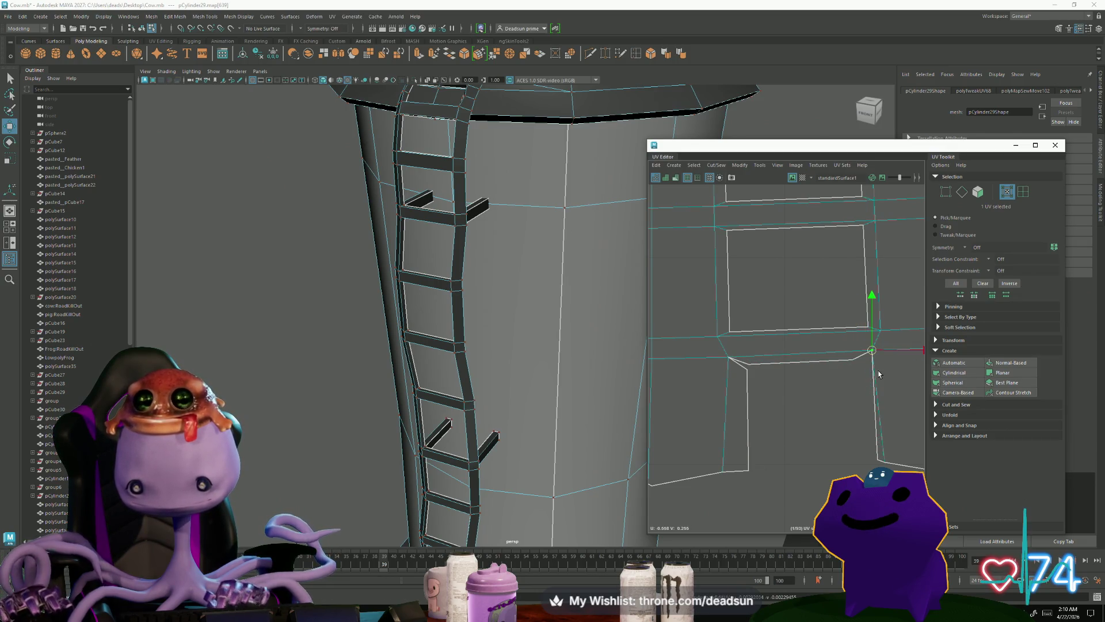
{"action": "left_click", "coordinate": [867, 465]}
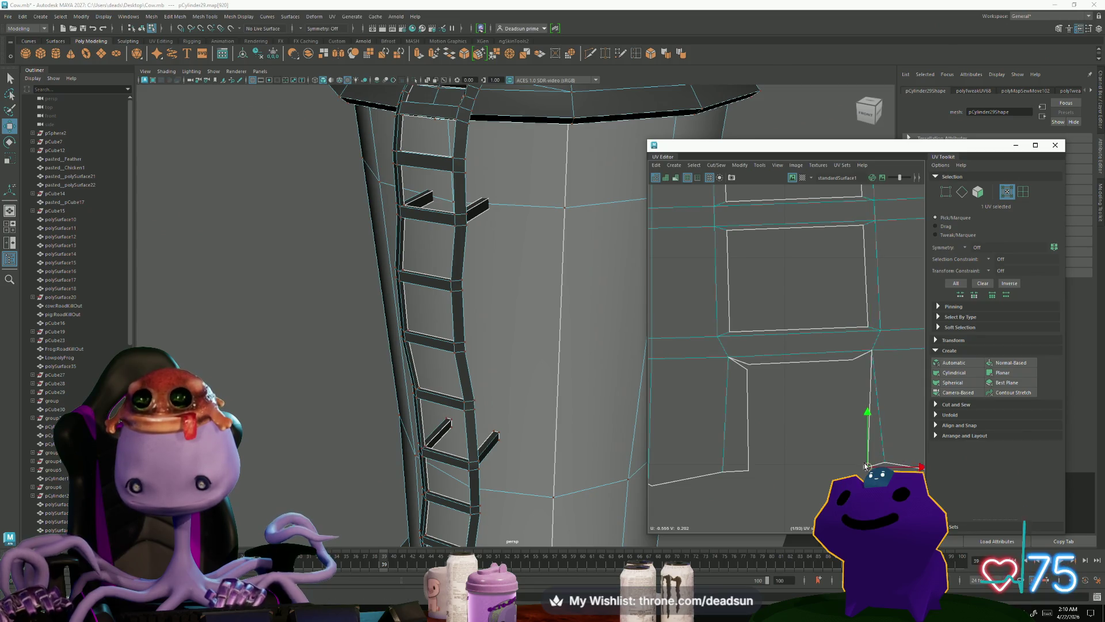
{"action": "mouse_move", "coordinate": [875, 354]}
{"action": "left_mouse_down"}
{"action": "mouse_move", "coordinate": [861, 370]}
{"action": "mouse_move", "coordinate": [870, 358]}
{"action": "left_mouse_up"}
{"action": "scroll", "coordinate": [871, 358], "scroll_direction": "up", "scroll_amount": 2}
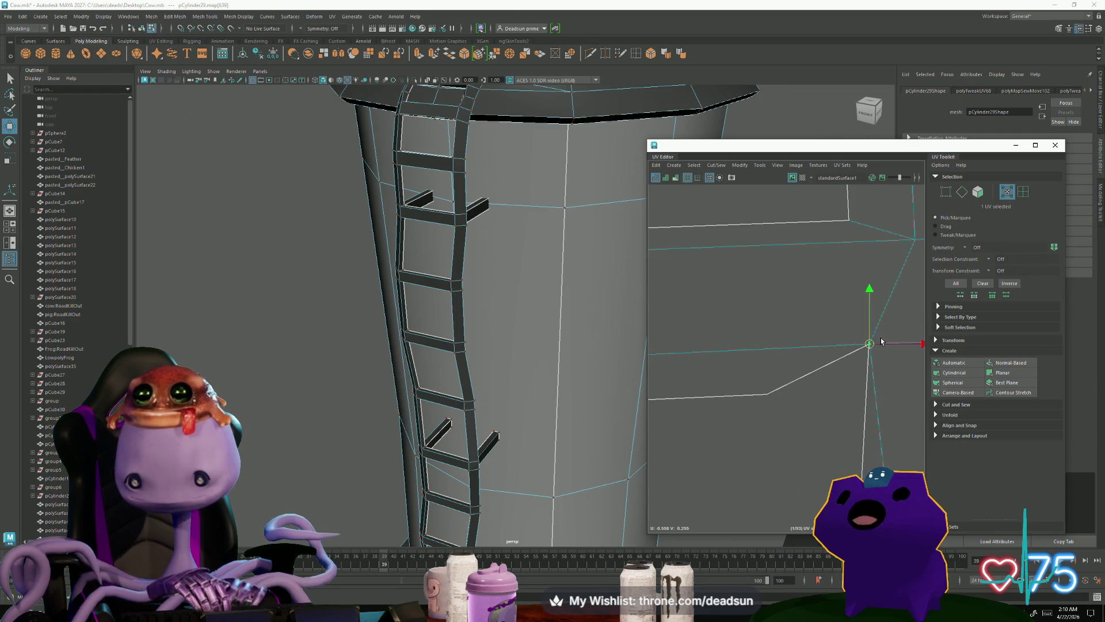
{"action": "left_click", "coordinate": [863, 352]}
{"action": "left_click", "coordinate": [869, 339]}
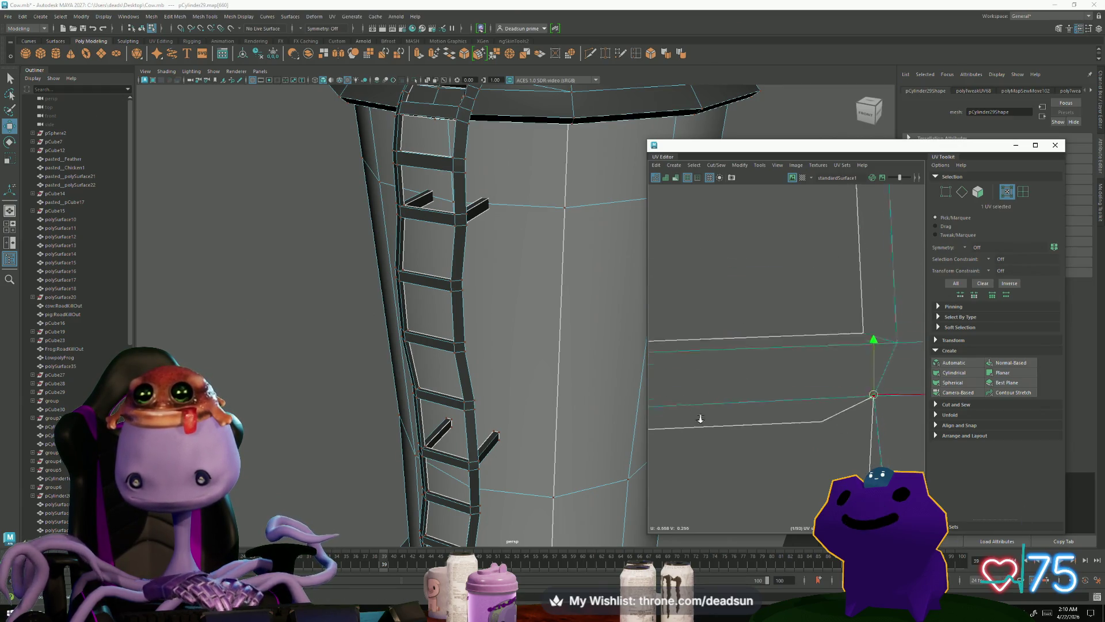
{"action": "left_click", "coordinate": [847, 340]}
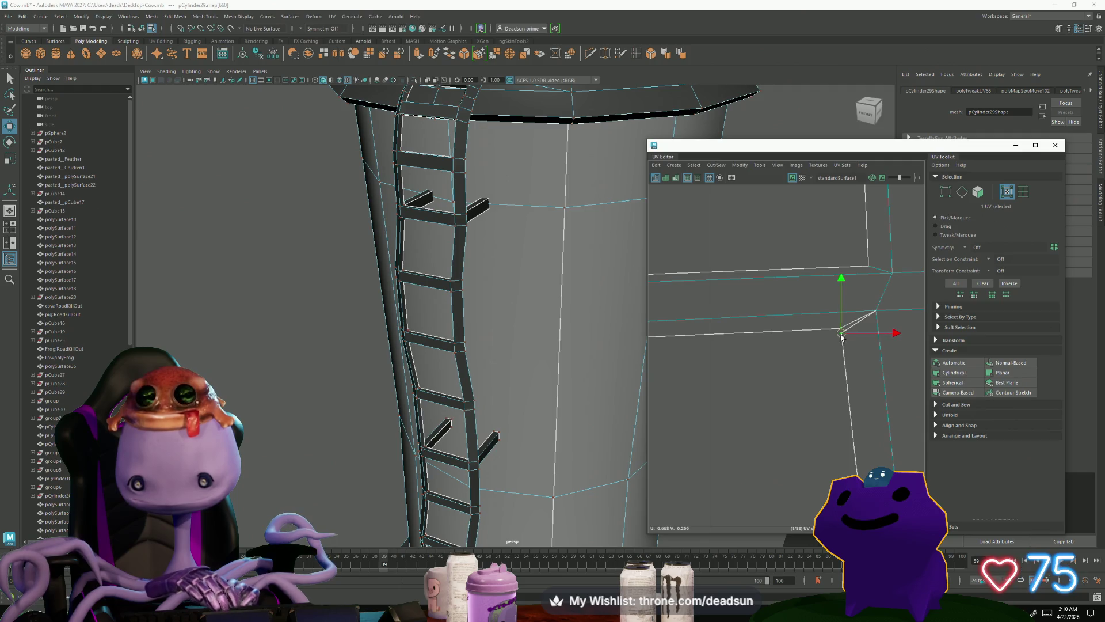
{"action": "scroll", "coordinate": [839, 403], "scroll_direction": "down", "scroll_amount": 3}
Step: Move and Sew the bottom edge to join the ladder pieces into one shell
{"action": "key", "text": "F10"}
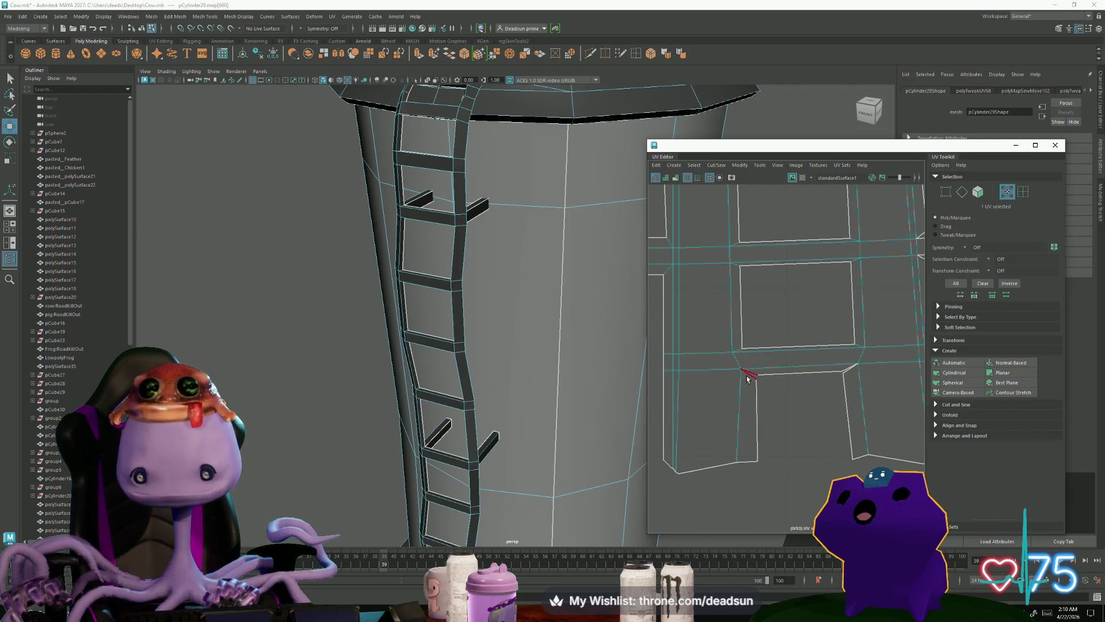
{"action": "left_click", "coordinate": [748, 373]}
{"action": "left_click", "coordinate": [717, 165]}
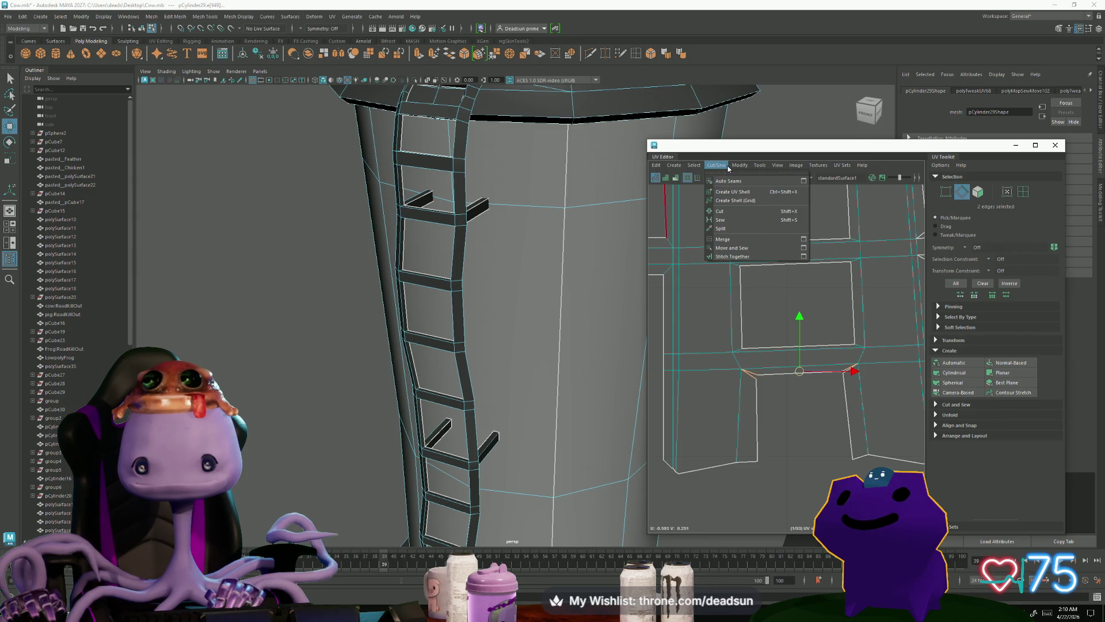
{"action": "left_click", "coordinate": [742, 252]}
{"action": "scroll", "coordinate": [754, 443], "scroll_direction": "down", "scroll_amount": 5}
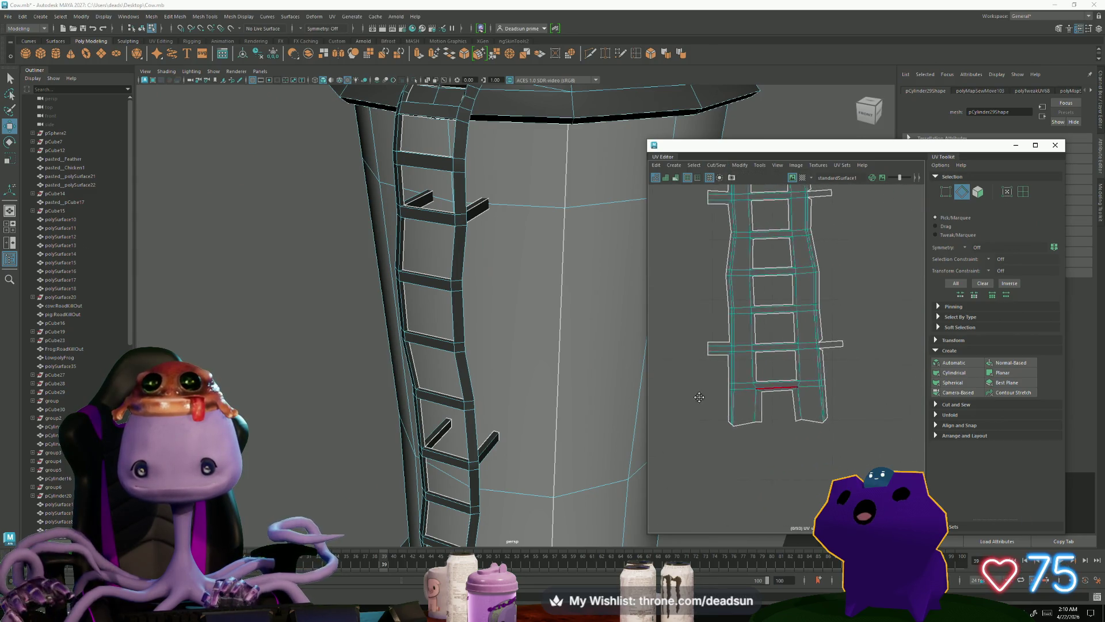
Step: Rotate the whole ladder UV shell upright, then reselect its bottom row of UVs for scaling
{"action": "key", "text": "F12"}
{"action": "left_click_drag", "start_coordinate": [698, 406], "coordinate": [836, 446]}
{"action": "scroll", "coordinate": [786, 444], "scroll_direction": "down", "scroll_amount": 5}
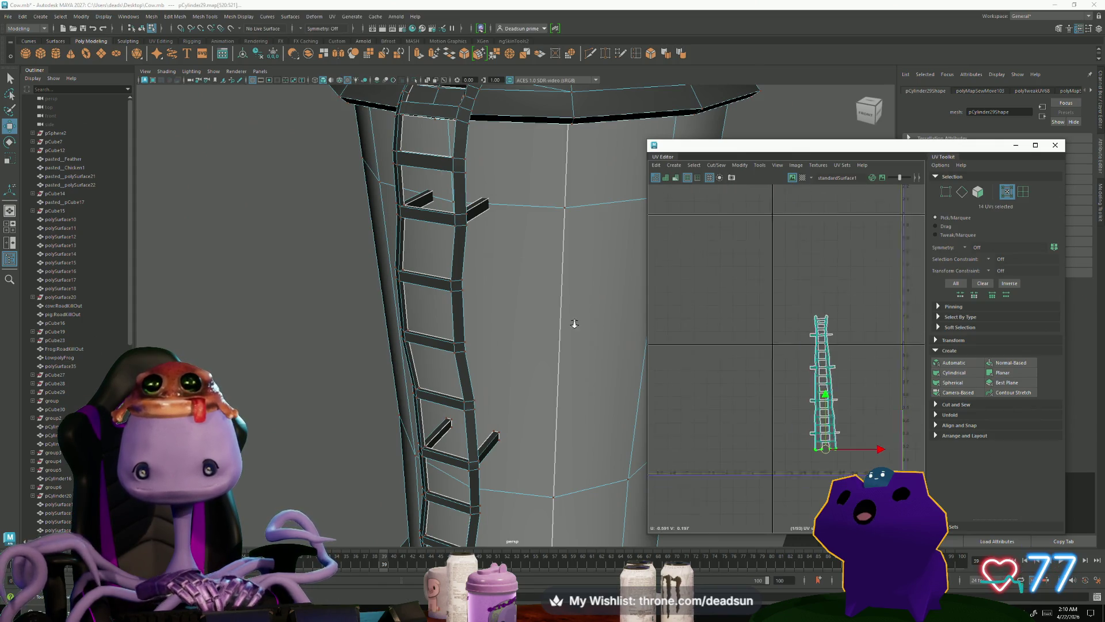
{"action": "double_click", "coordinate": [783, 367]}
{"action": "key", "text": "e"}
{"action": "left_click_drag", "start_coordinate": [812, 398], "coordinate": [823, 410]}
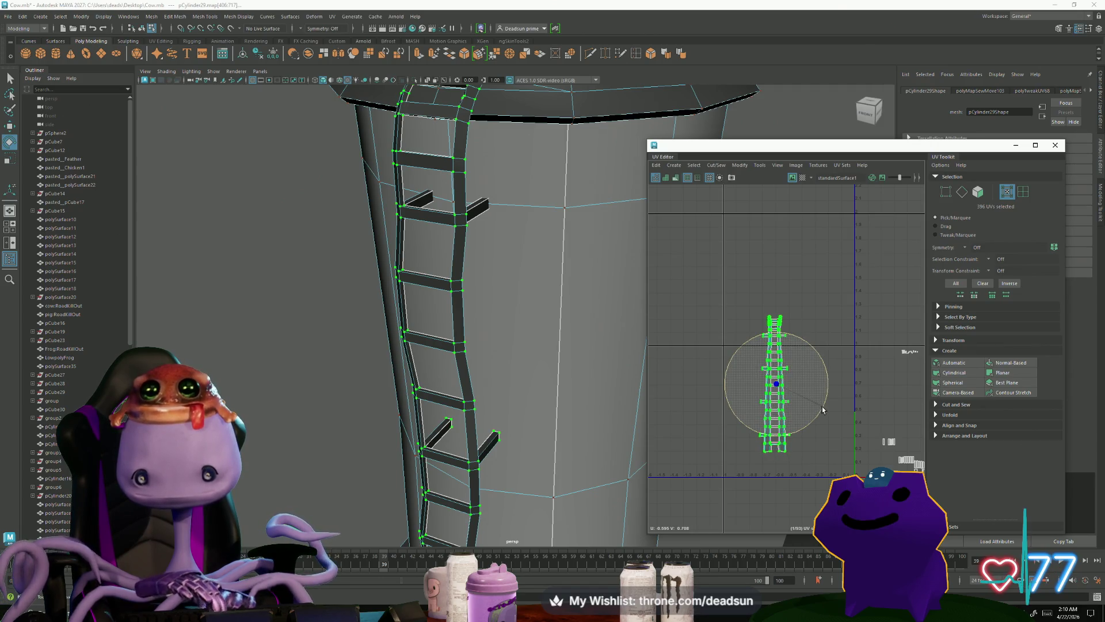
{"action": "left_click_drag", "start_coordinate": [760, 444], "coordinate": [789, 458]}
{"action": "key", "text": "r"}
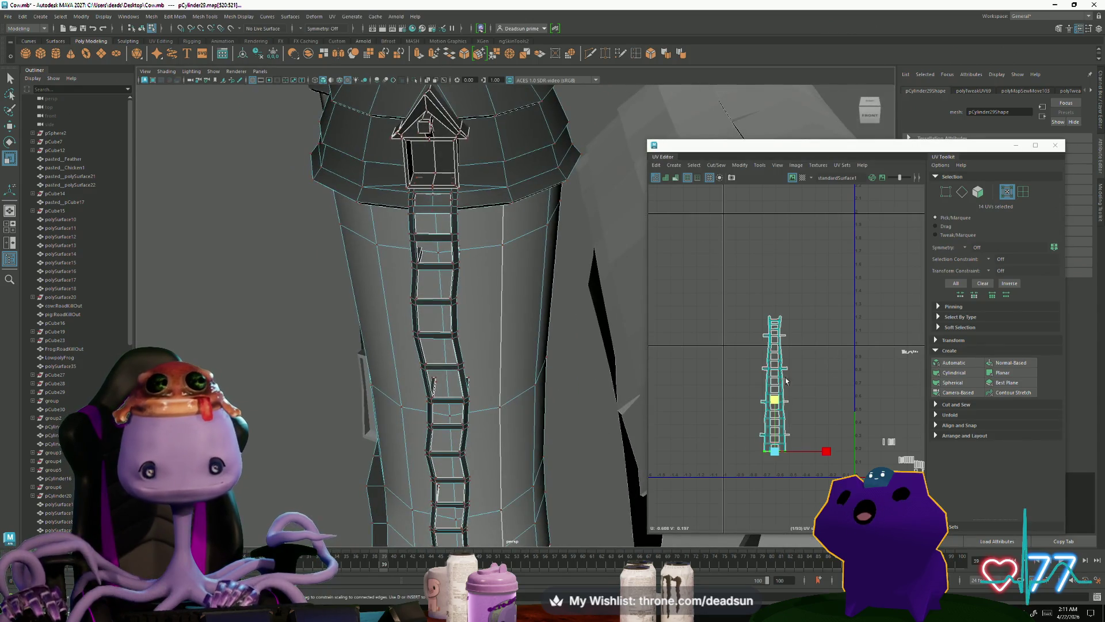
Step: Select the rung stub seam edges and Move and Sew them onto the ladder rails
{"action": "scroll", "coordinate": [818, 436], "scroll_direction": "up", "scroll_amount": 4}
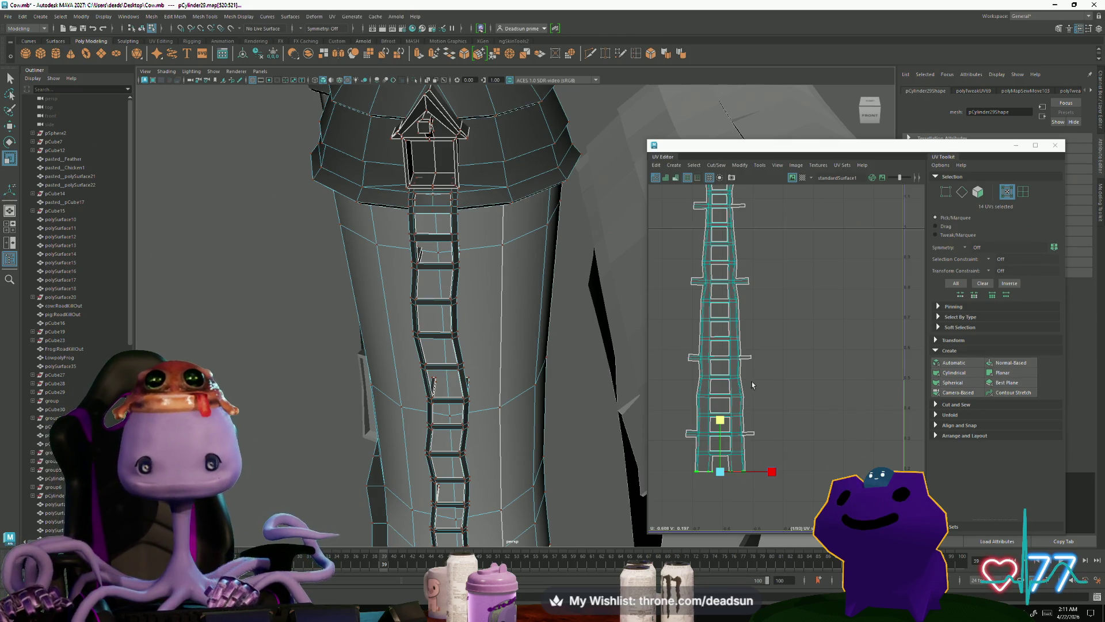
{"action": "scroll", "coordinate": [753, 384], "scroll_direction": "down", "scroll_amount": 1}
{"action": "mouse_move", "coordinate": [474, 316]}
{"action": "left_mouse_down", "text": "alt"}
{"action": "mouse_move", "coordinate": [353, 363]}
{"action": "mouse_move", "coordinate": [437, 346]}
{"action": "mouse_move", "coordinate": [357, 317]}
{"action": "left_mouse_up", "text": "alt"}
{"action": "scroll", "coordinate": [788, 271], "scroll_direction": "up", "scroll_amount": 3}
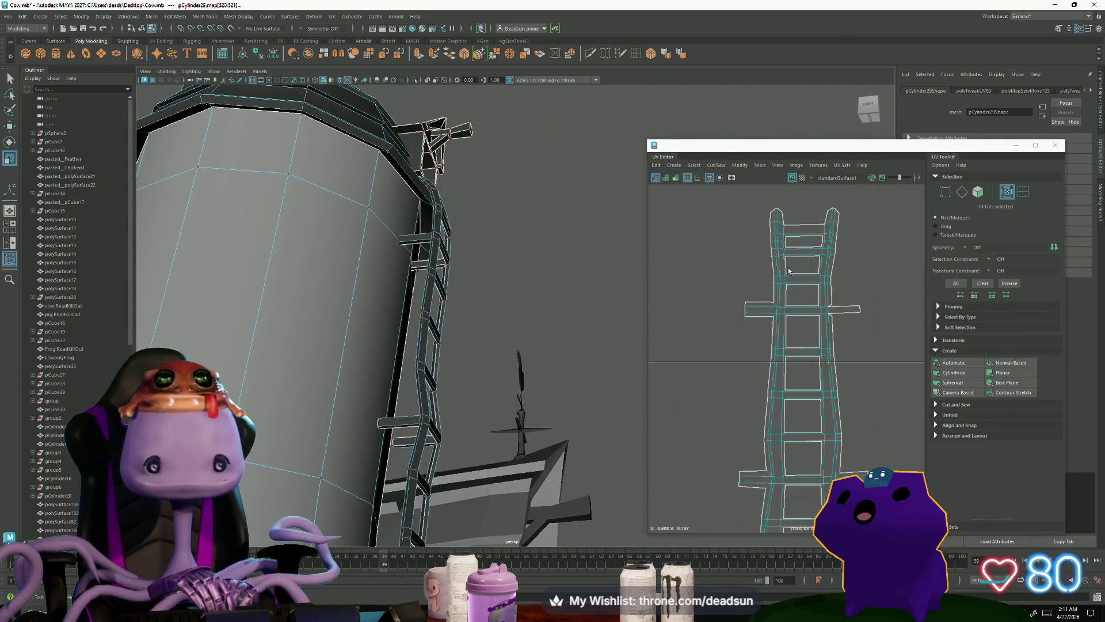
{"action": "scroll", "coordinate": [789, 271], "scroll_direction": "up", "scroll_amount": 3}
{"action": "key", "text": "F10"}
{"action": "left_click", "coordinate": [731, 313]}
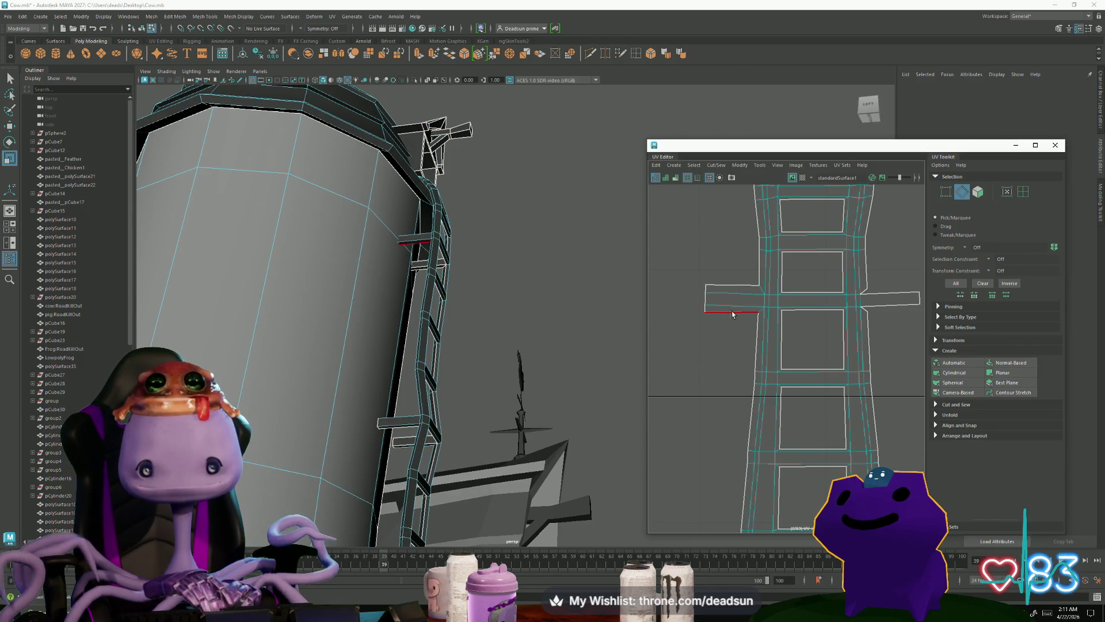
{"action": "right_click_drag", "start_coordinate": [732, 314], "coordinate": [734, 358], "text": "shift"}
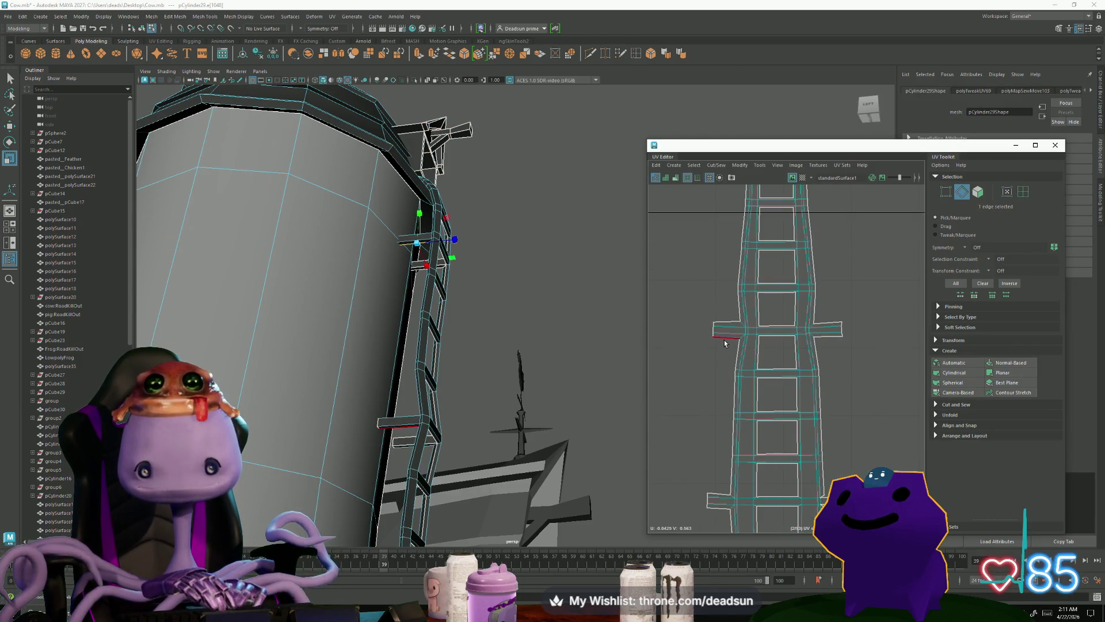
{"action": "scroll", "coordinate": [716, 515], "scroll_direction": "up", "scroll_amount": 1}
{"action": "middle_click_drag", "start_coordinate": [716, 516], "coordinate": [672, 446], "text": "alt"}
{"action": "left_click", "coordinate": [672, 447], "text": "shift"}
{"action": "scroll", "coordinate": [694, 446], "scroll_direction": "down", "scroll_amount": 4}
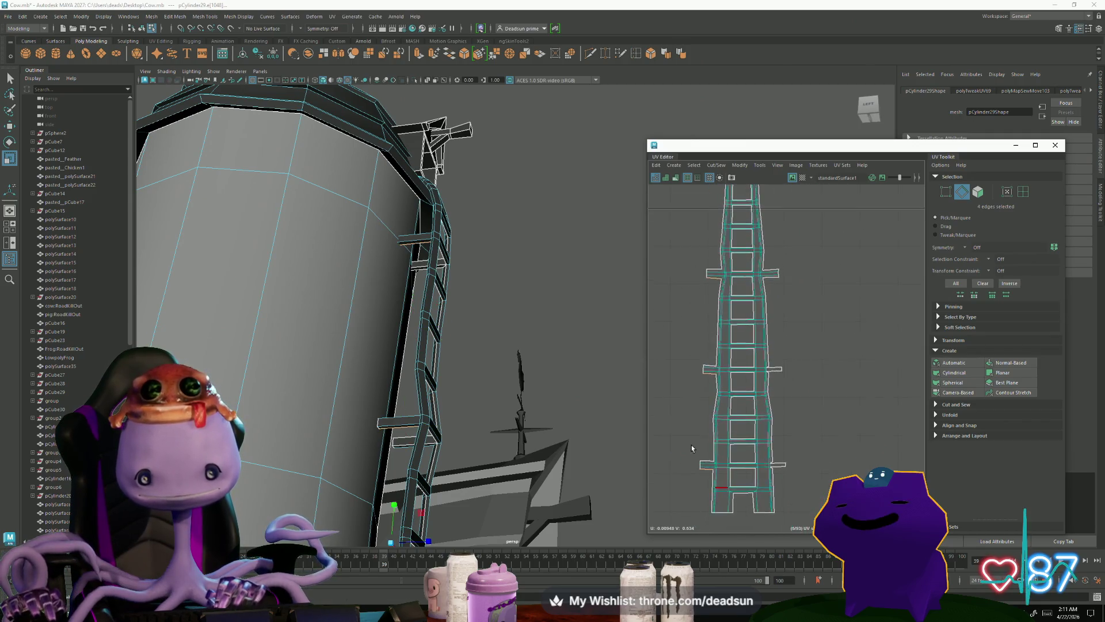
{"action": "left_click", "coordinate": [716, 165]}
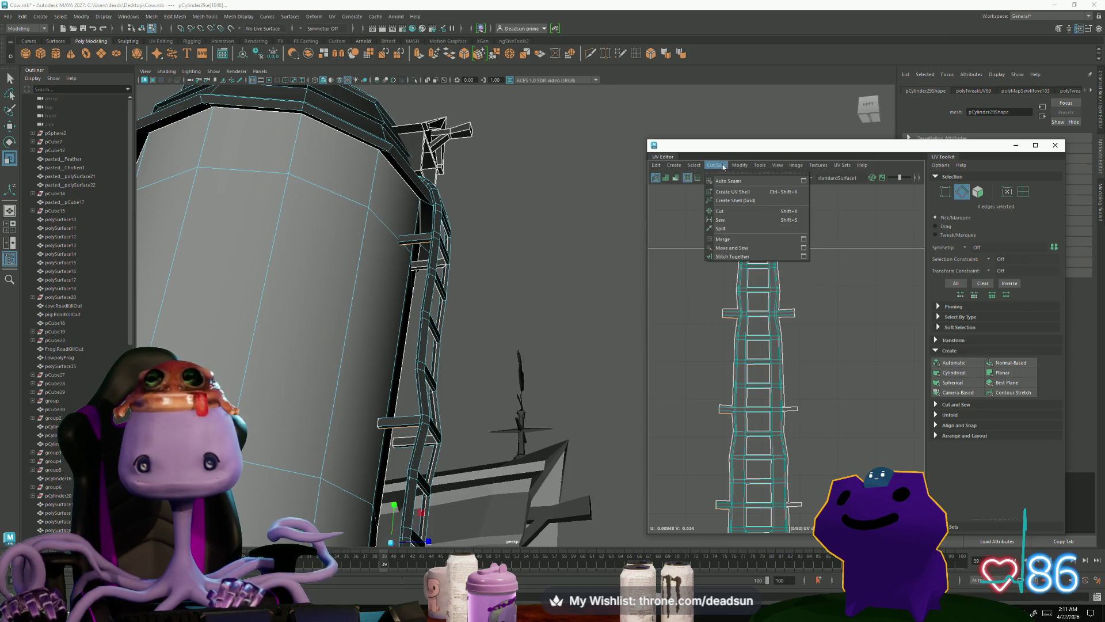
{"action": "left_click", "coordinate": [736, 253]}
{"action": "scroll", "coordinate": [731, 316], "scroll_direction": "up", "scroll_amount": 3}
Step: Select three stray UVs at the rung corner and nudge them slightly left into line
{"action": "right_click_drag", "start_coordinate": [742, 332], "coordinate": [714, 334]}
{"action": "left_click", "coordinate": [772, 357]}
{"action": "scroll", "coordinate": [704, 450], "scroll_direction": "down", "scroll_amount": 2}
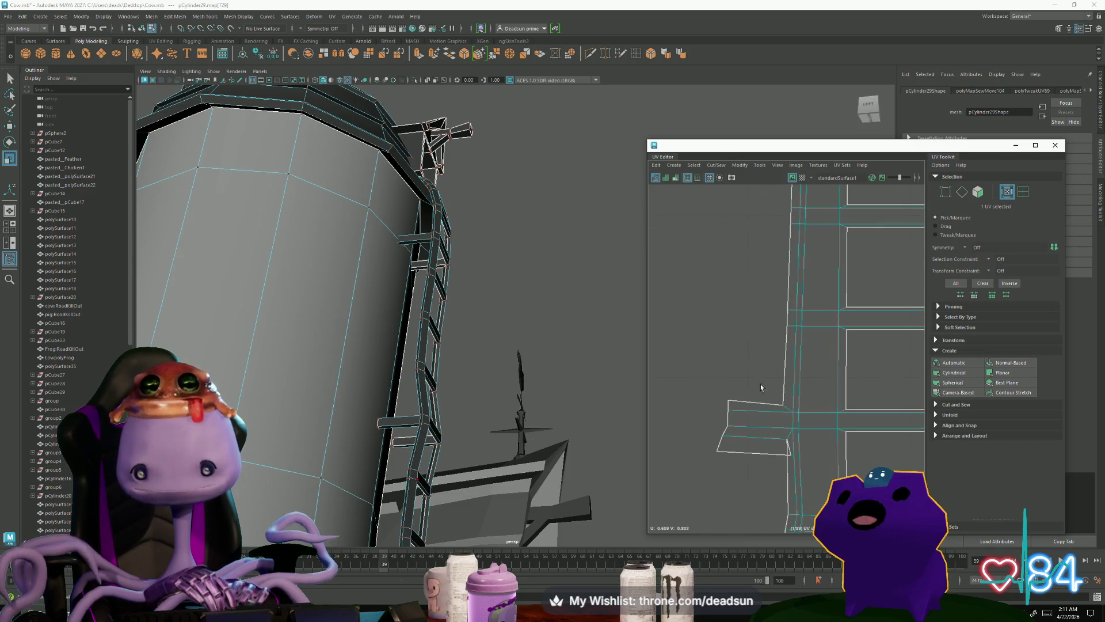
{"action": "left_click", "coordinate": [802, 250]}
{"action": "mouse_move", "coordinate": [764, 213]}
{"action": "middle_mouse_down", "text": "alt"}
{"action": "mouse_move", "coordinate": [791, 230]}
{"action": "mouse_move", "coordinate": [782, 162]}
{"action": "middle_mouse_up", "text": "alt"}
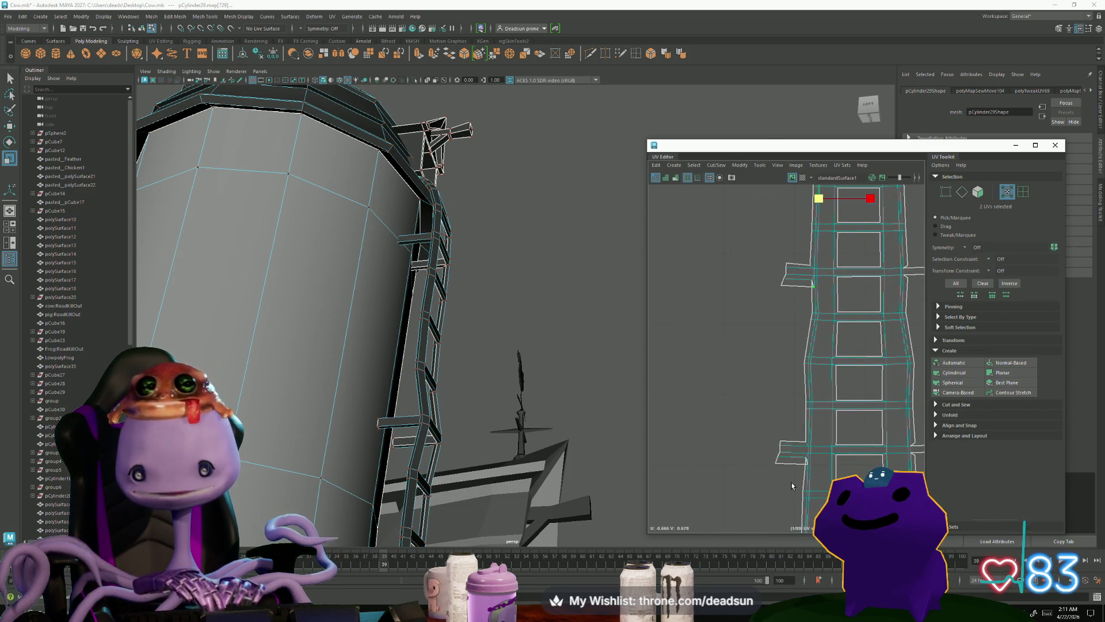
{"action": "scroll", "coordinate": [809, 469], "scroll_direction": "down", "scroll_amount": 2}
{"action": "left_click", "coordinate": [774, 438], "text": "shift"}
{"action": "scroll", "coordinate": [774, 438], "scroll_direction": "down", "scroll_amount": 1}
{"action": "scroll", "coordinate": [773, 420], "scroll_direction": "down", "scroll_amount": 2}
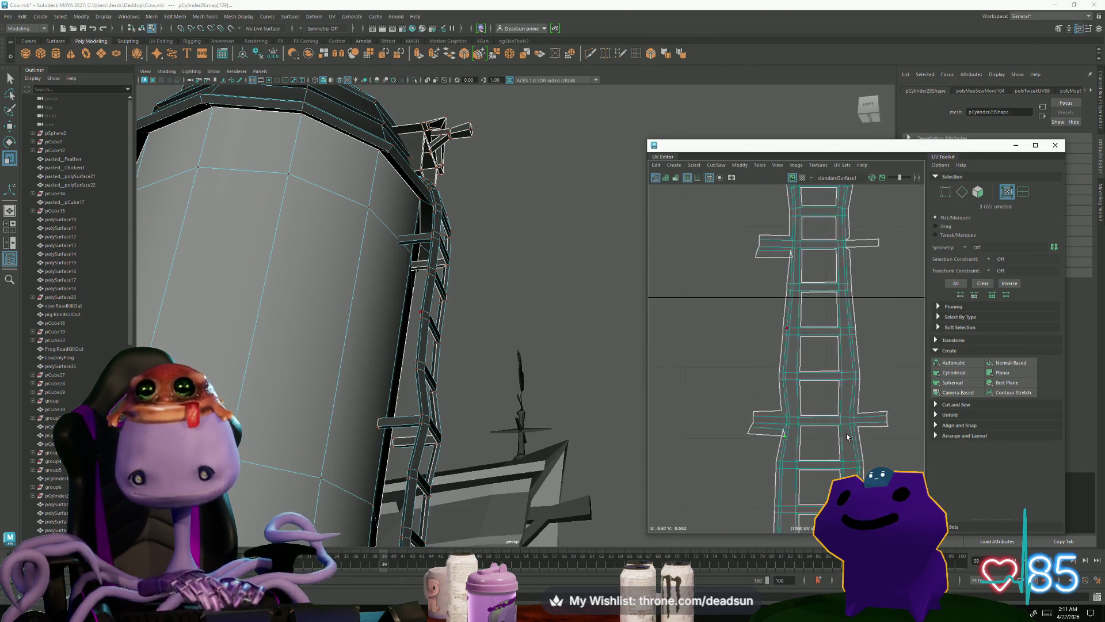
{"action": "middle_click_drag", "start_coordinate": [773, 415], "coordinate": [758, 337], "text": "alt"}
{"action": "key", "text": "w"}
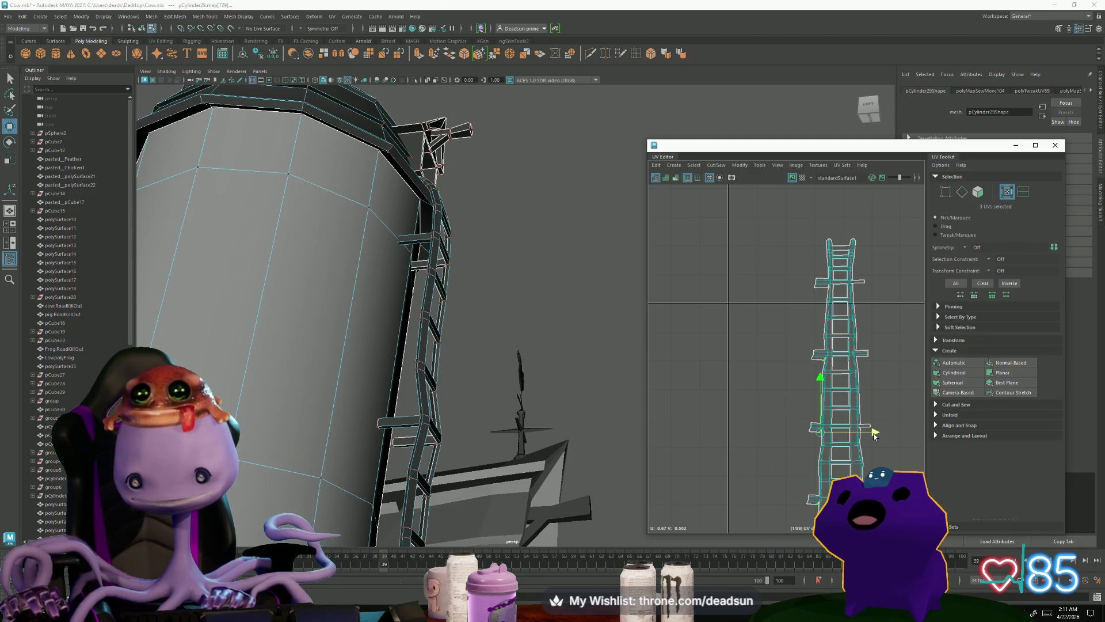
{"action": "scroll", "coordinate": [835, 291], "scroll_direction": "up", "scroll_amount": 5}
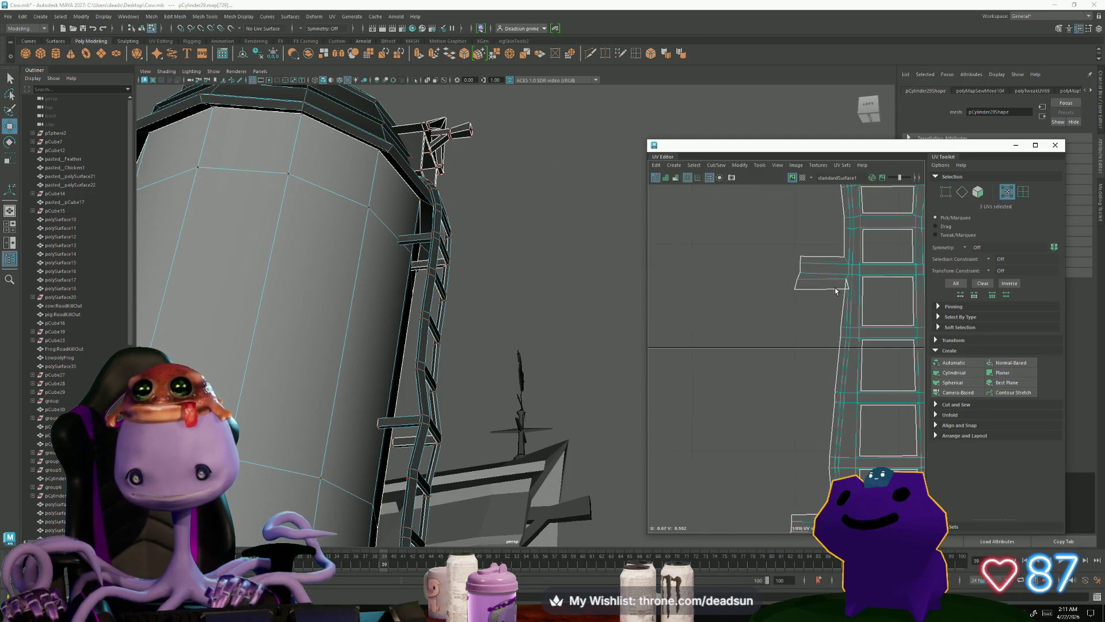
{"action": "scroll", "coordinate": [850, 292], "scroll_direction": "down", "scroll_amount": 6}
{"action": "scroll", "coordinate": [821, 354], "scroll_direction": "up", "scroll_amount": 2}
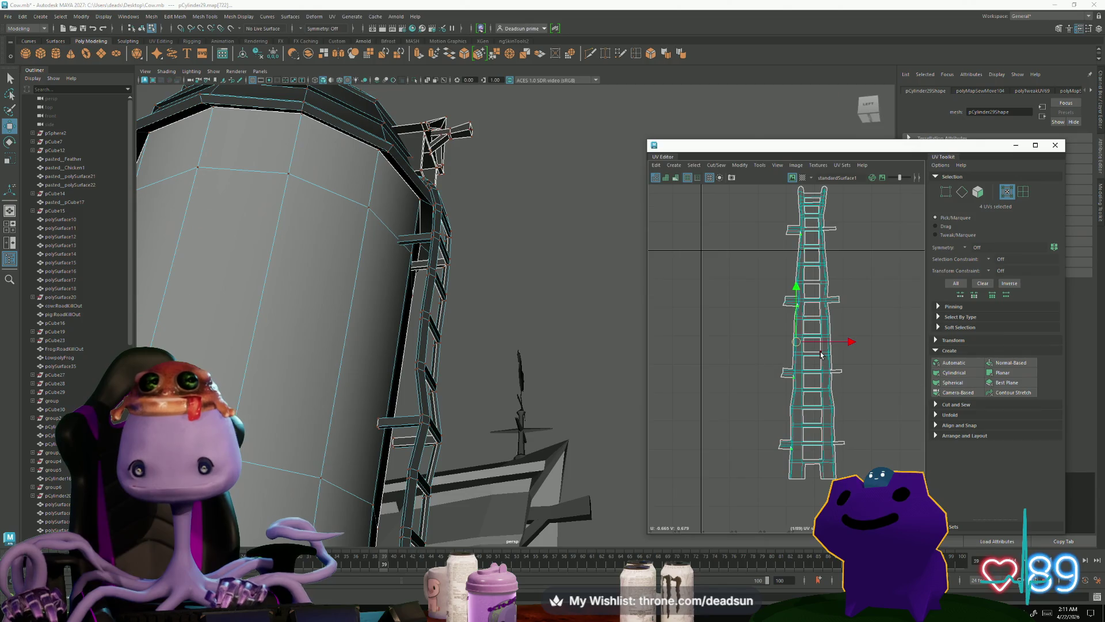
{"action": "left_click_drag", "start_coordinate": [850, 343], "coordinate": [848, 343]}
{"action": "left_click_drag", "start_coordinate": [518, 357], "coordinate": [383, 388], "text": "alt"}
{"action": "mouse_move", "coordinate": [382, 388]}
{"action": "right_mouse_down", "text": "alt"}
{"action": "mouse_move", "coordinate": [424, 395]}
{"action": "mouse_move", "coordinate": [575, 486]}
{"action": "mouse_move", "coordinate": [533, 424]}
{"action": "mouse_move", "coordinate": [426, 444]}
{"action": "mouse_move", "coordinate": [495, 443]}
{"action": "right_mouse_up", "text": "alt"}
{"action": "middle_click_drag", "start_coordinate": [851, 424], "coordinate": [831, 431], "text": "alt"}
{"action": "mouse_move", "coordinate": [609, 422]}
{"action": "right_mouse_down", "text": "alt"}
{"action": "mouse_move", "coordinate": [273, 419]}
{"action": "mouse_move", "coordinate": [624, 362]}
{"action": "right_mouse_up", "text": "alt"}
{"action": "scroll", "coordinate": [798, 222], "scroll_direction": "up", "scroll_amount": 5}
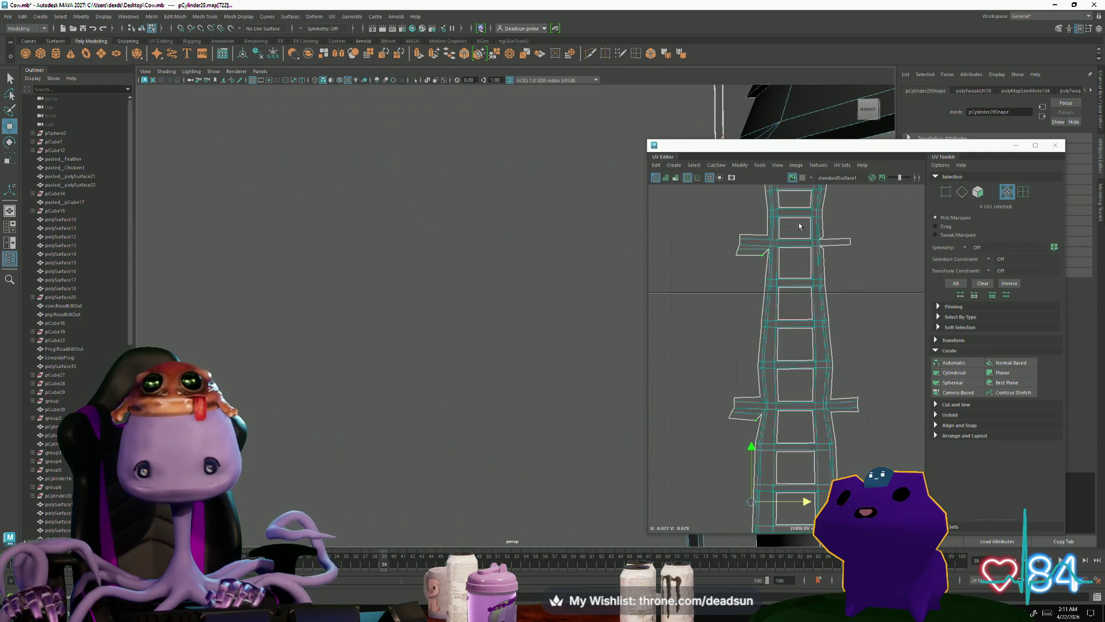
Step: Select the rung's edges and Move and Sew them onto the ladder strip
{"action": "right_click_drag", "start_coordinate": [844, 259], "coordinate": [842, 236]}
{"action": "left_click", "coordinate": [838, 256]}
{"action": "scroll", "coordinate": [765, 290], "scroll_direction": "down", "scroll_amount": 3}
{"action": "scroll", "coordinate": [764, 291], "scroll_direction": "down", "scroll_amount": 5}
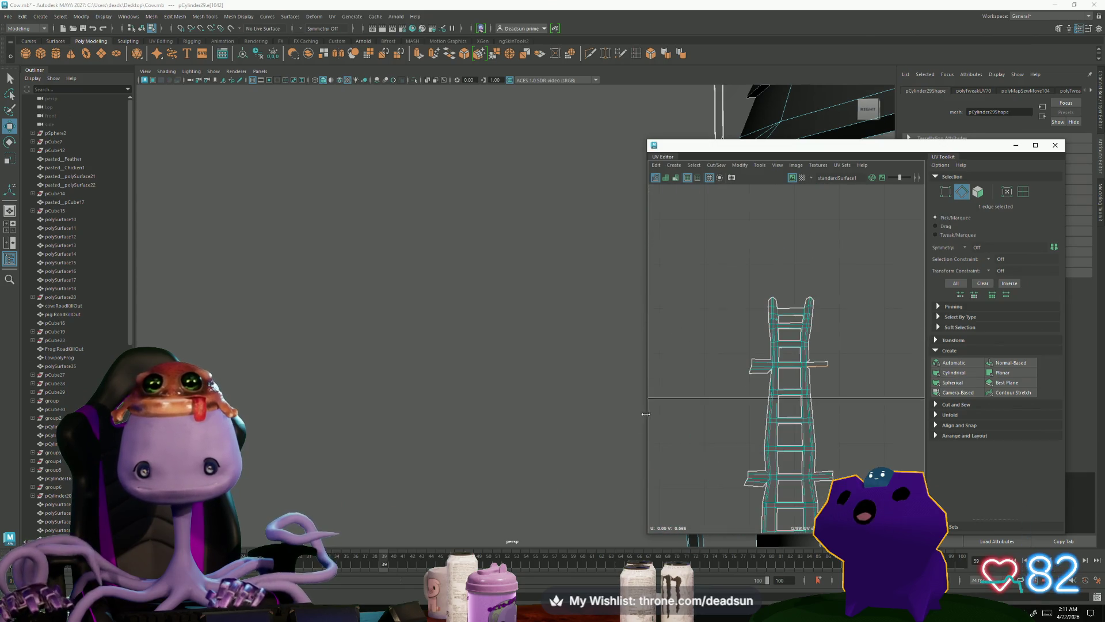
{"action": "key", "text": "f"}
{"action": "mouse_move", "coordinate": [435, 418]}
{"action": "left_mouse_down", "text": "alt"}
{"action": "mouse_move", "coordinate": [481, 449]}
{"action": "mouse_move", "coordinate": [437, 321]}
{"action": "left_mouse_up", "text": "alt"}
{"action": "left_click", "coordinate": [438, 322], "text": "shift"}
{"action": "scroll", "coordinate": [794, 495], "scroll_direction": "up", "scroll_amount": 2}
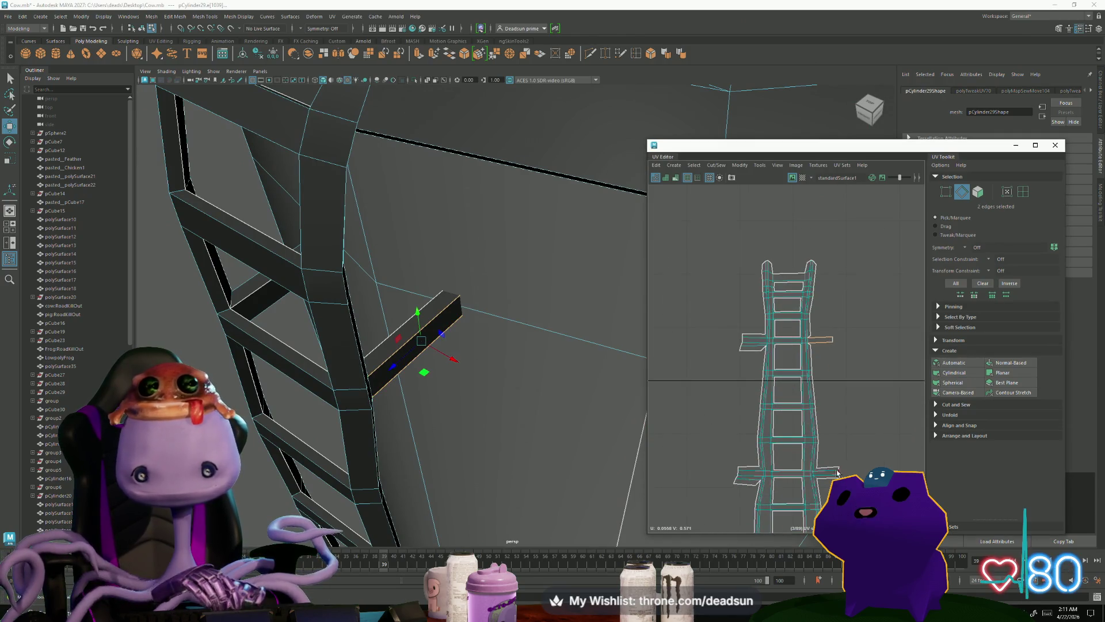
{"action": "scroll", "coordinate": [804, 356], "scroll_direction": "up", "scroll_amount": 3}
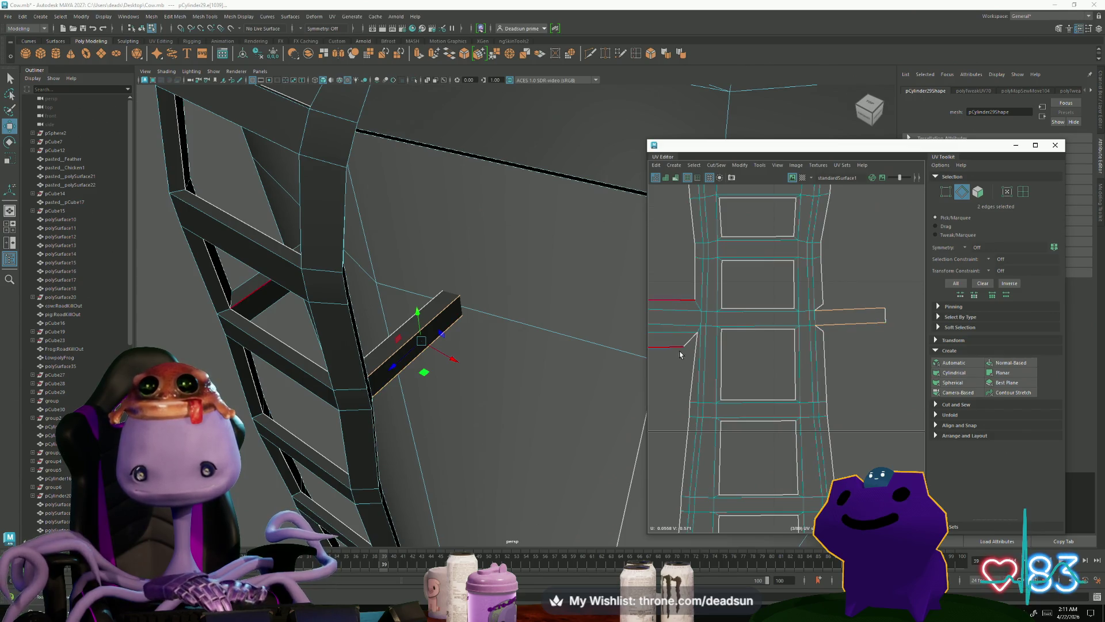
{"action": "left_click", "coordinate": [821, 332], "text": "shift"}
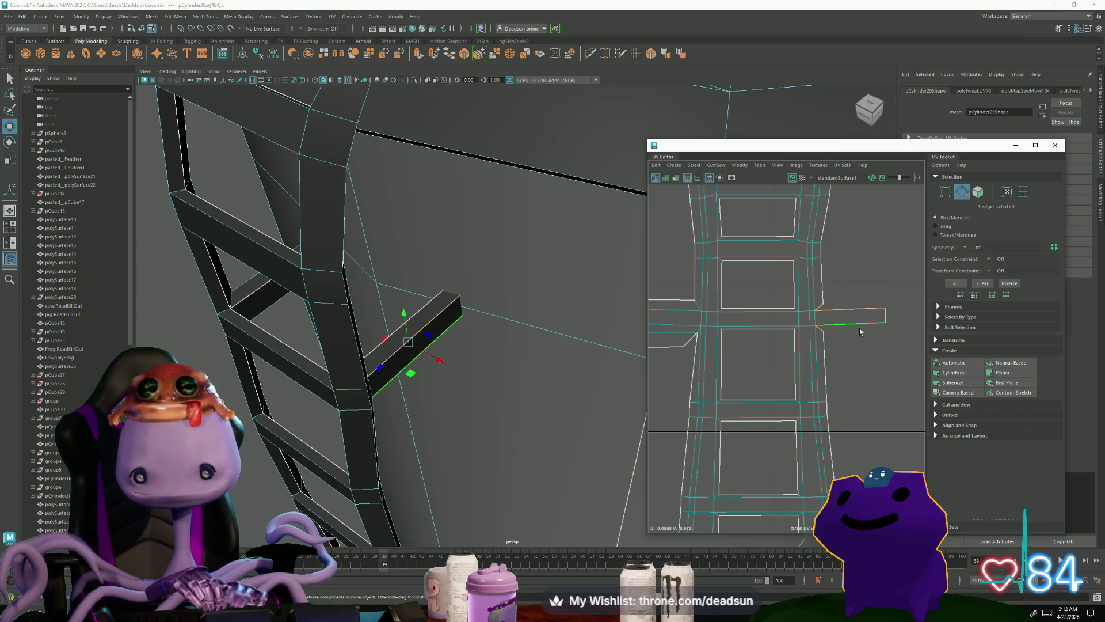
{"action": "left_click", "coordinate": [717, 165]}
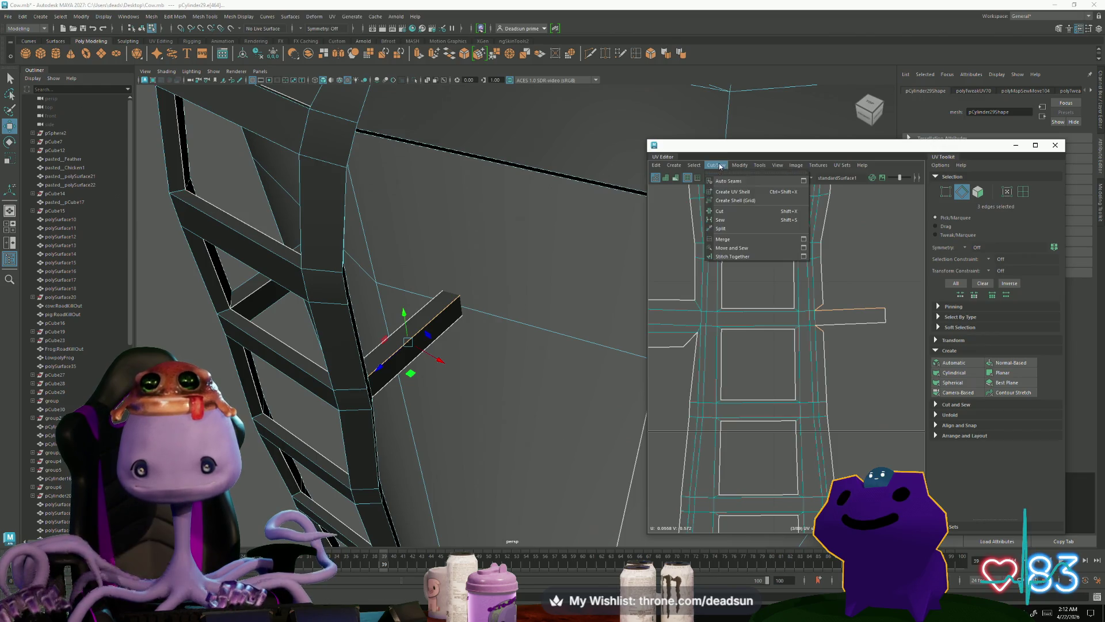
{"action": "left_click", "coordinate": [730, 249]}
Step: Sew the rung shell onto the strip again and shift its left UVs right and down
{"action": "left_click", "coordinate": [851, 311]}
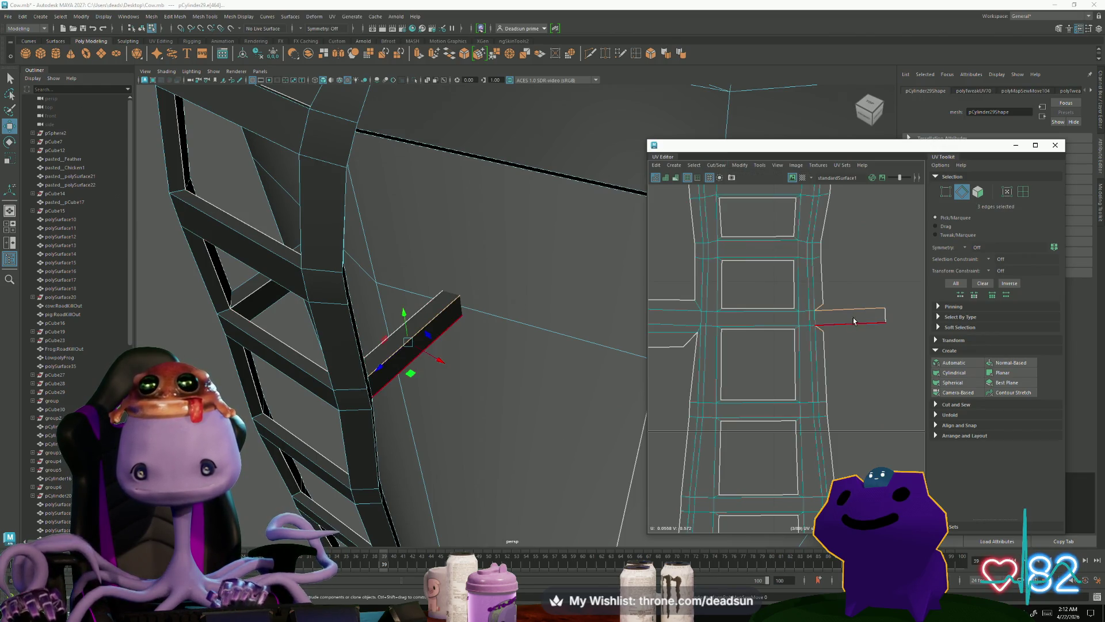
{"action": "left_click", "coordinate": [782, 241]}
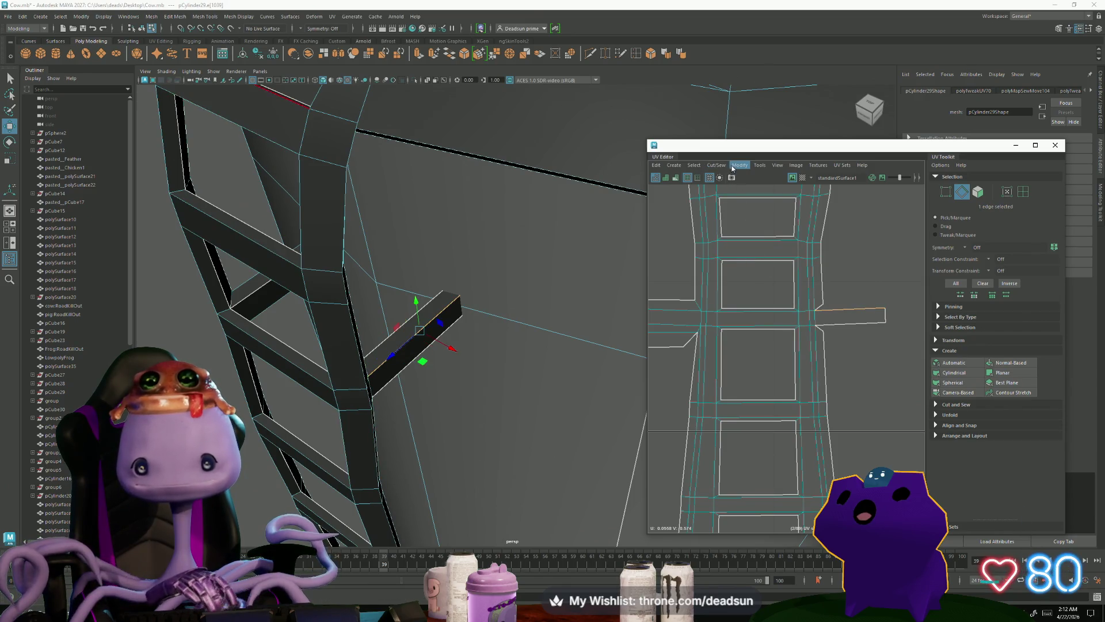
{"action": "mouse_move", "coordinate": [834, 328]}
{"action": "right_mouse_down", "text": "shift"}
{"action": "mouse_move", "coordinate": [859, 355]}
{"action": "mouse_move", "coordinate": [804, 306]}
{"action": "right_mouse_up", "text": "shift"}
{"action": "left_click", "coordinate": [869, 328]}
{"action": "left_click", "coordinate": [795, 369]}
{"action": "left_click", "coordinate": [819, 301]}
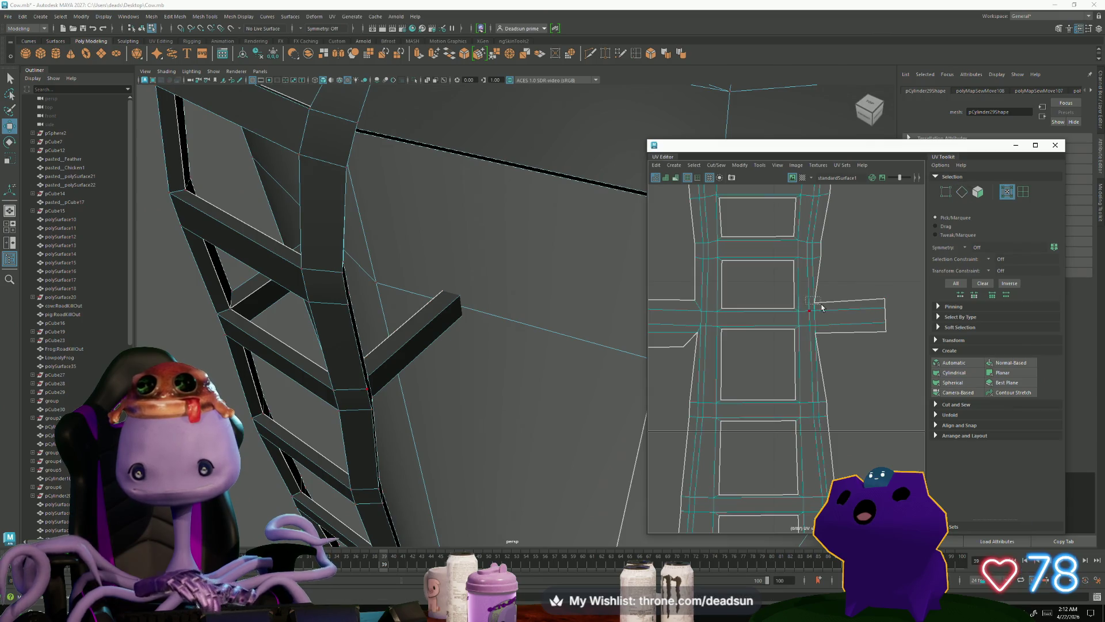
{"action": "left_click", "coordinate": [811, 326], "text": "shift"}
{"action": "left_click_drag", "start_coordinate": [814, 316], "coordinate": [825, 320]}
Step: Move and Sew the right rung shell onto the strip along another seam edge
{"action": "right_click_drag", "start_coordinate": [850, 306], "coordinate": [856, 317]}
{"action": "left_click", "coordinate": [852, 336]}
{"action": "left_click", "coordinate": [739, 165]}
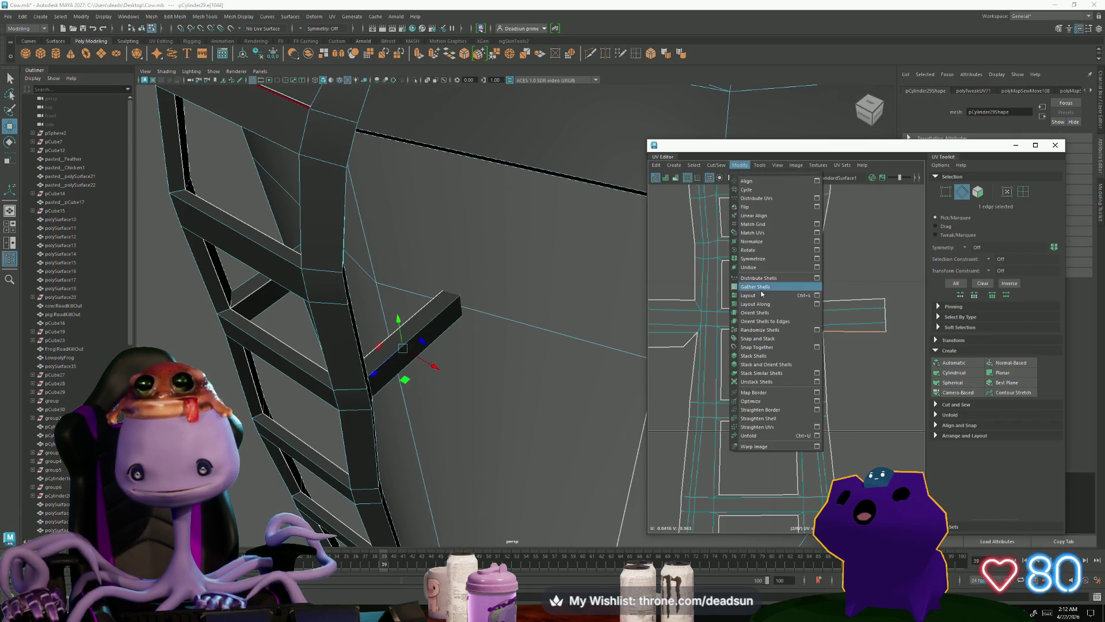
{"action": "left_click", "coordinate": [747, 247]}
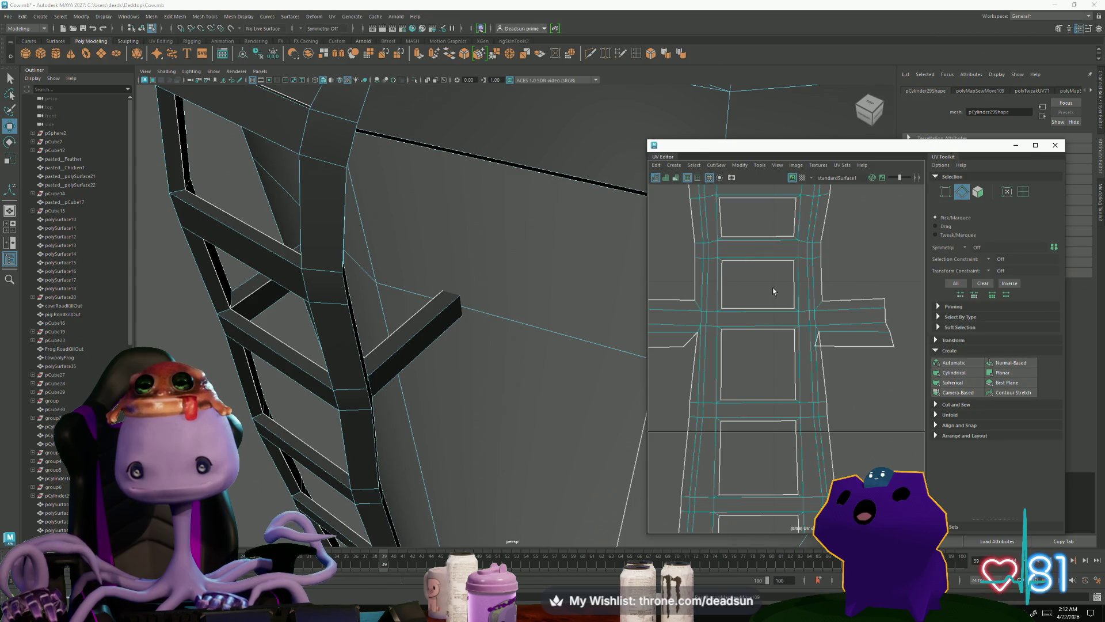
{"action": "right_click_drag", "start_coordinate": [824, 347], "coordinate": [817, 344]}
{"action": "left_click", "coordinate": [815, 347]}
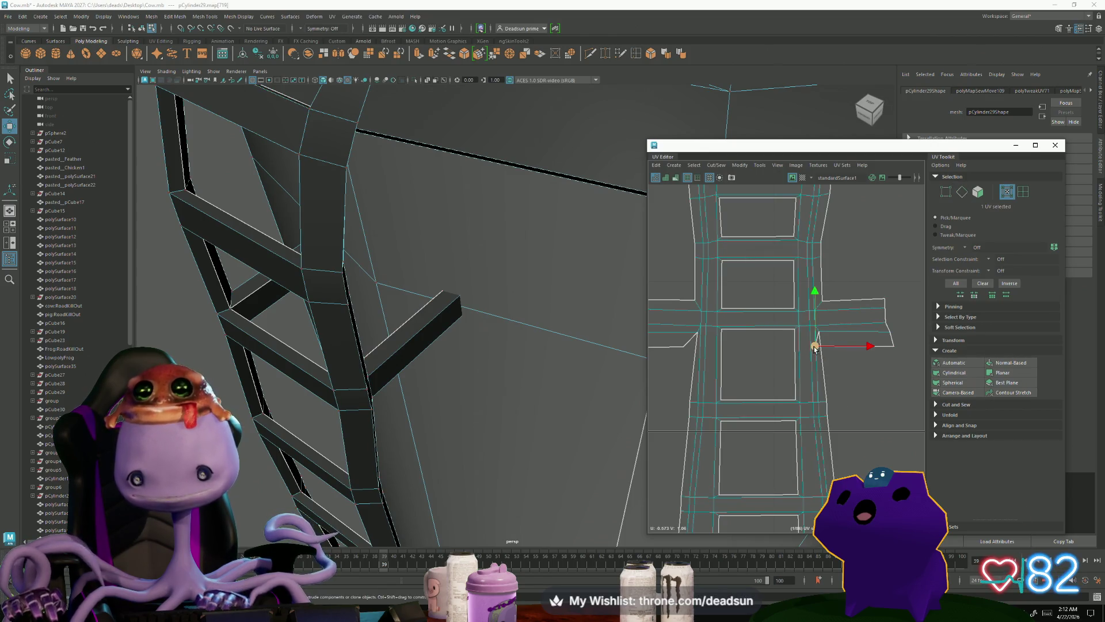
{"action": "scroll", "coordinate": [806, 403], "scroll_direction": "down", "scroll_amount": 5}
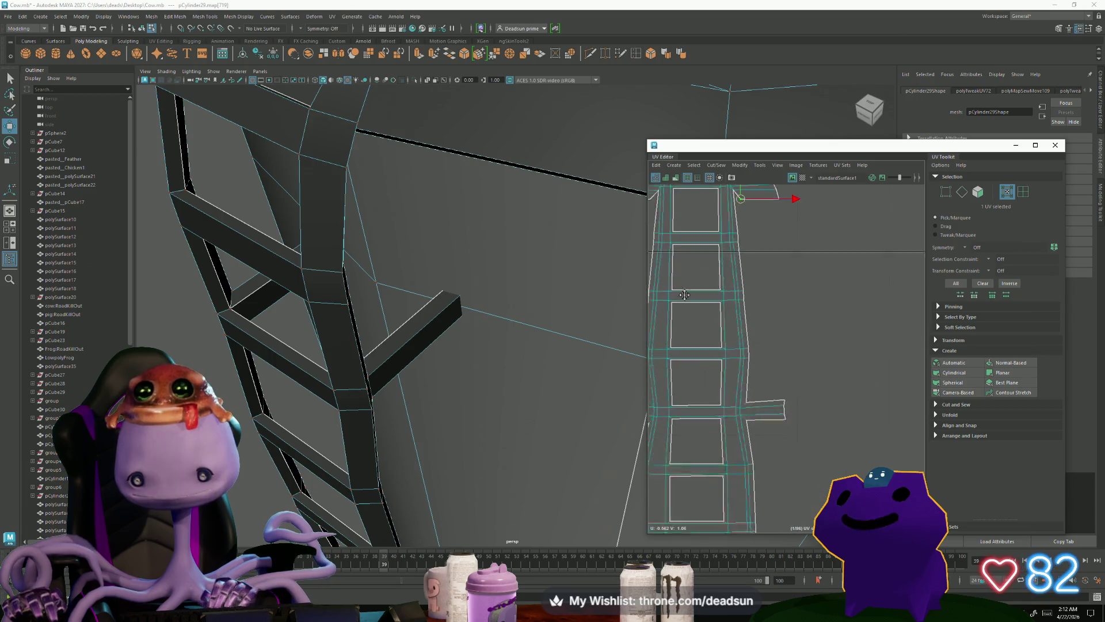
{"action": "scroll", "coordinate": [815, 474], "scroll_direction": "up", "scroll_amount": 2}
Step: Unfold the shell from the strip's top edge and Move and Sew the flap onto the strip
{"action": "right_click_drag", "start_coordinate": [748, 359], "coordinate": [762, 351]}
{"action": "left_click", "coordinate": [722, 186]}
{"action": "left_click", "coordinate": [739, 165]}
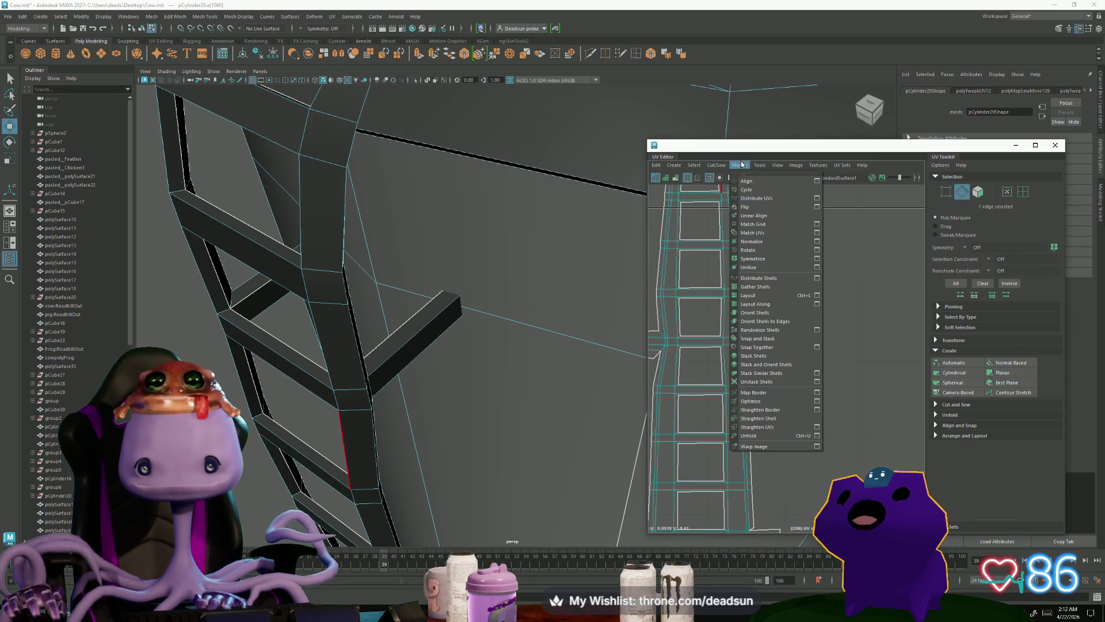
{"action": "left_click", "coordinate": [763, 436]}
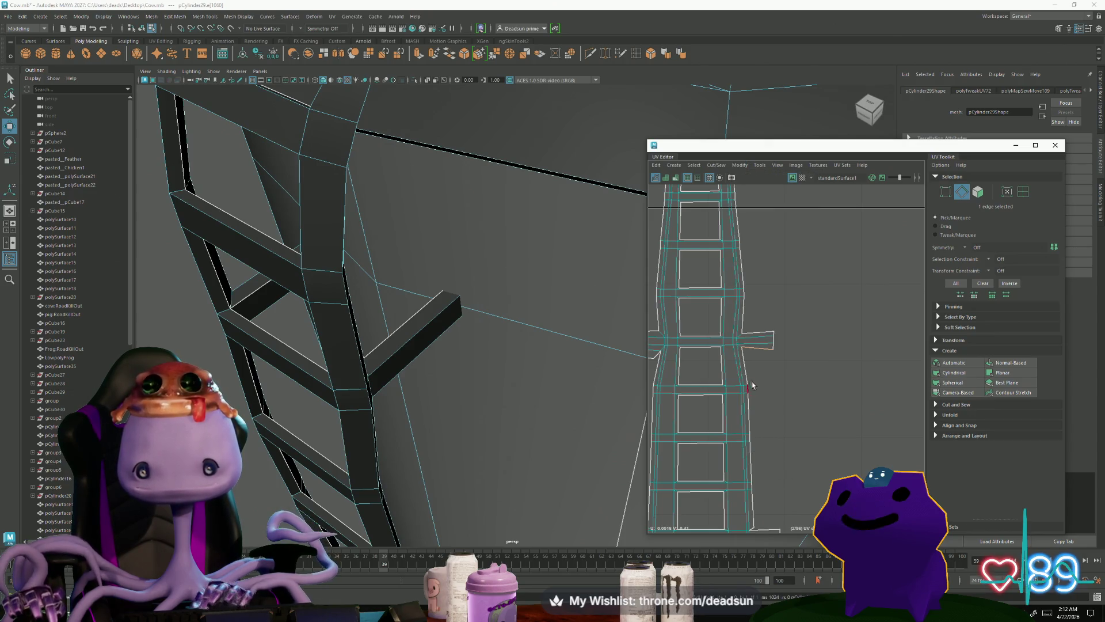
{"action": "left_click", "coordinate": [719, 166]}
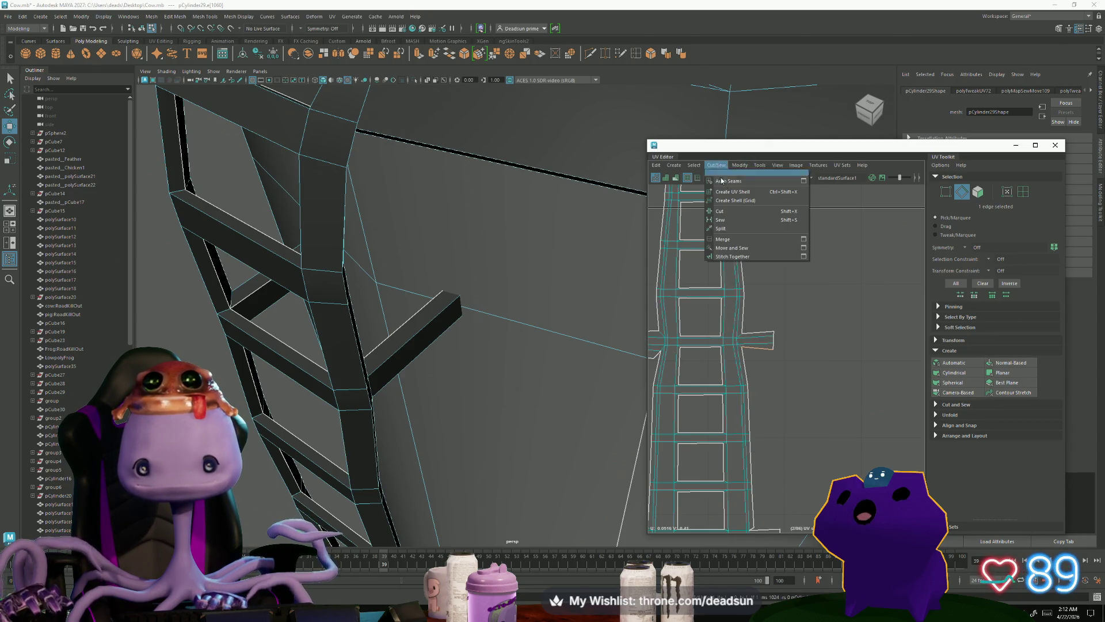
{"action": "left_click", "coordinate": [748, 247]}
Step: Move the flap's corner UVs up-right and down-right to square the rung stub
{"action": "right_click", "coordinate": [744, 361]}
{"action": "left_click", "coordinate": [777, 361]}
{"action": "left_click", "coordinate": [743, 357]}
{"action": "left_click_drag", "start_coordinate": [743, 357], "coordinate": [747, 355]}
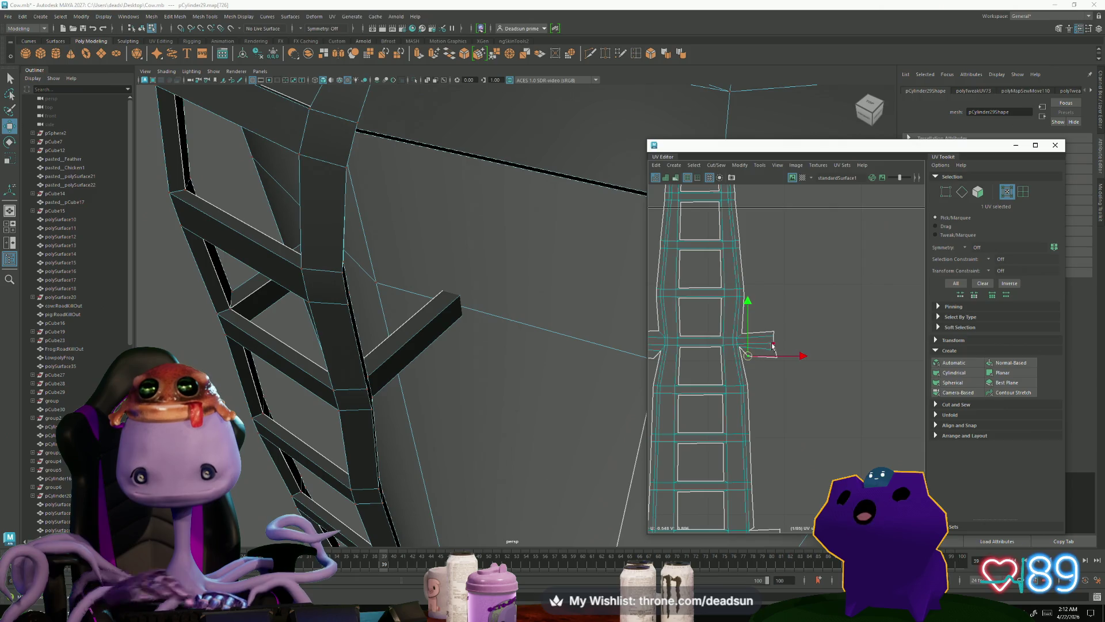
{"action": "left_click", "coordinate": [739, 347]}
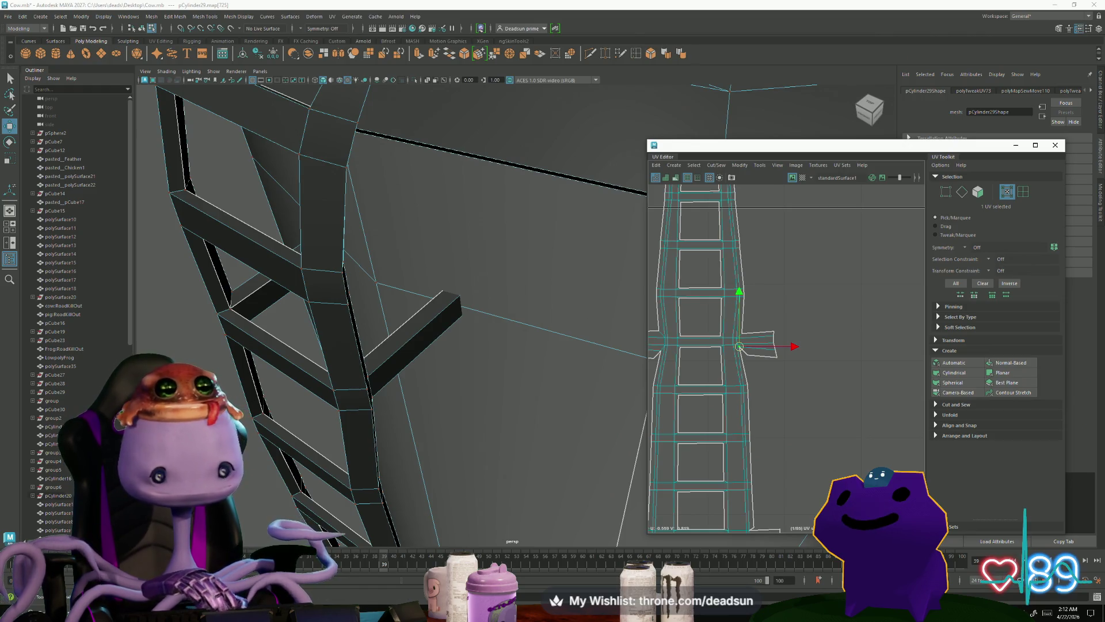
{"action": "left_click", "coordinate": [802, 540]}
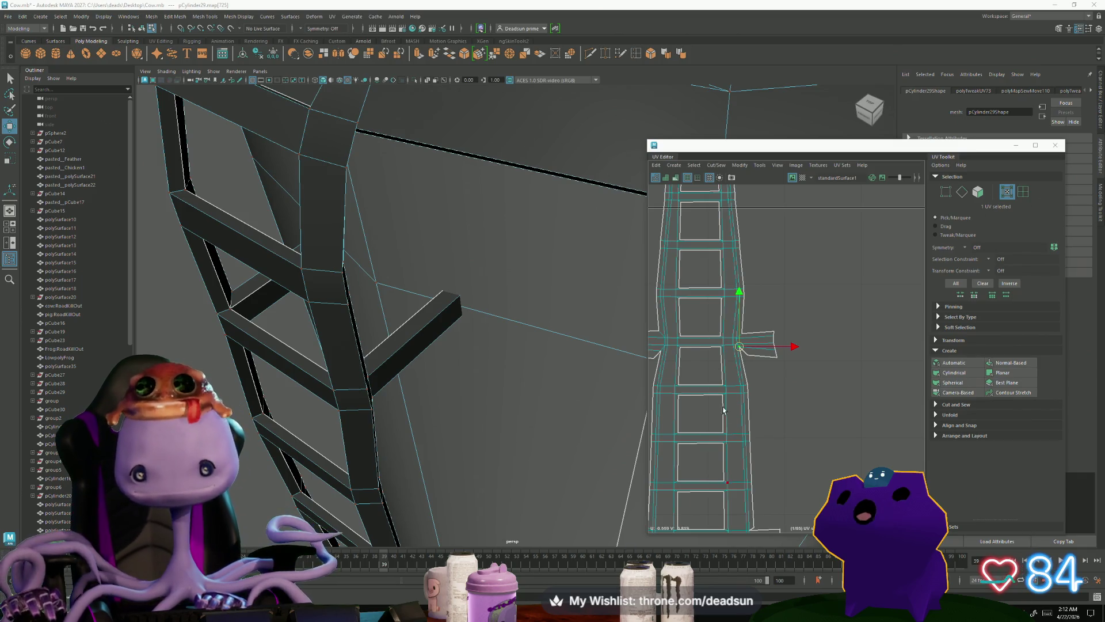
{"action": "scroll", "coordinate": [771, 328], "scroll_direction": "up", "scroll_amount": 5}
{"action": "left_click_drag", "start_coordinate": [697, 374], "coordinate": [706, 382]}
{"action": "scroll", "coordinate": [754, 495], "scroll_direction": "down", "scroll_amount": 3}
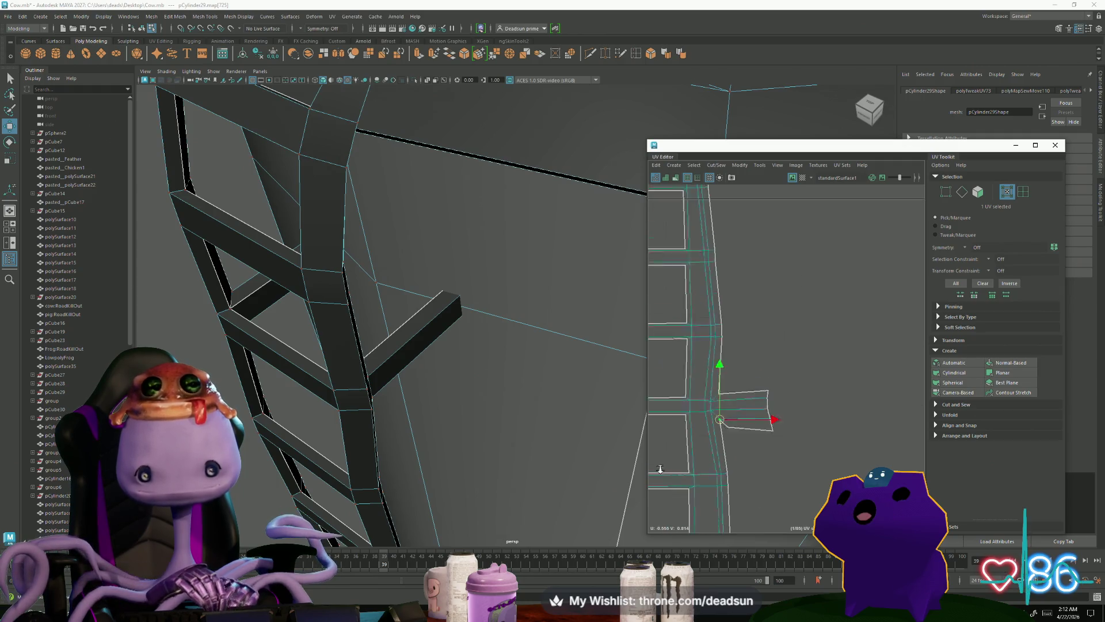
Step: Drag the stub's lower corner UV upward to thin the rung stub
{"action": "left_click", "coordinate": [770, 440]}
{"action": "left_click_drag", "start_coordinate": [765, 436], "coordinate": [765, 424]}
{"action": "scroll", "coordinate": [766, 403], "scroll_direction": "down", "scroll_amount": 2}
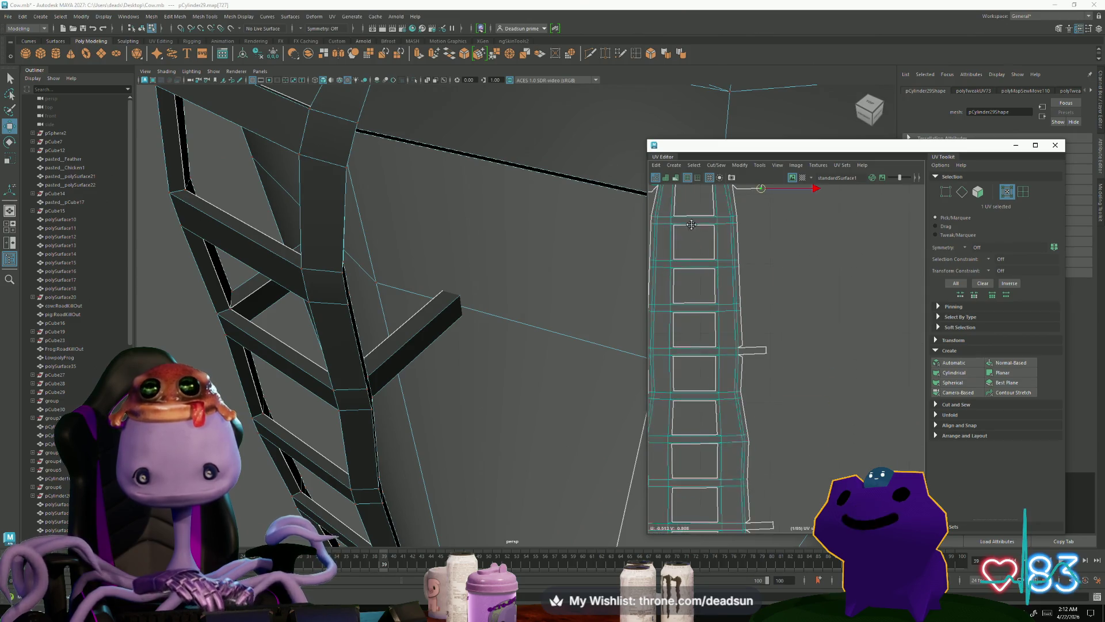
{"action": "scroll", "coordinate": [771, 345], "scroll_direction": "up", "scroll_amount": 4}
{"action": "scroll", "coordinate": [785, 291], "scroll_direction": "up", "scroll_amount": 1}
Step: Cut the UVs along the long edge above the stub and nudge its corner UV up and right
{"action": "right_click_drag", "start_coordinate": [785, 291], "coordinate": [785, 256]}
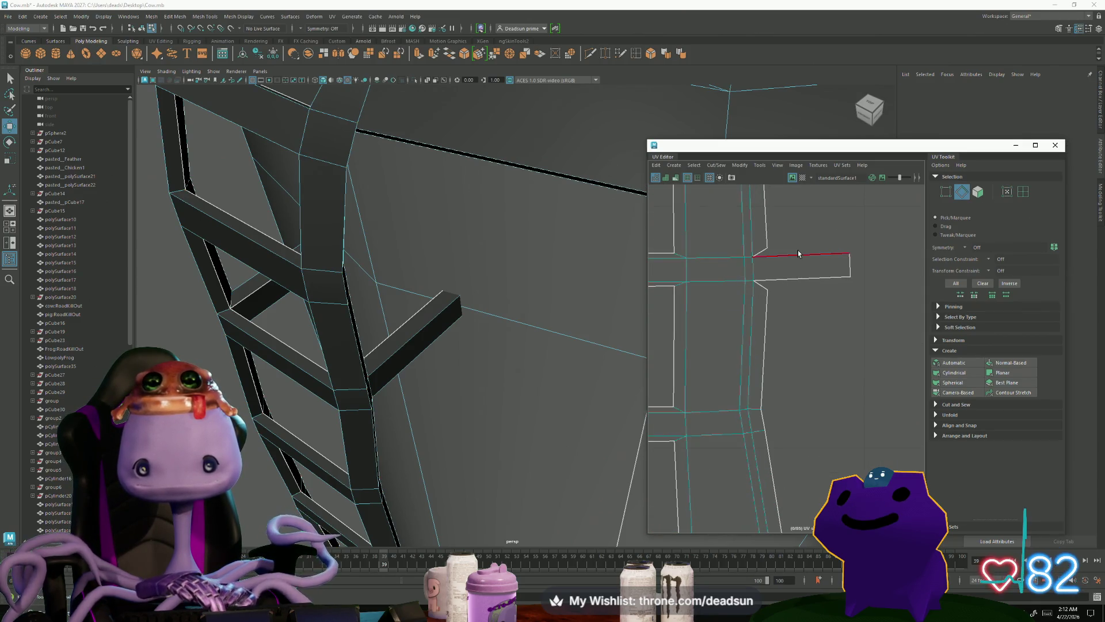
{"action": "left_click", "coordinate": [799, 281]}
{"action": "left_click", "coordinate": [747, 211]}
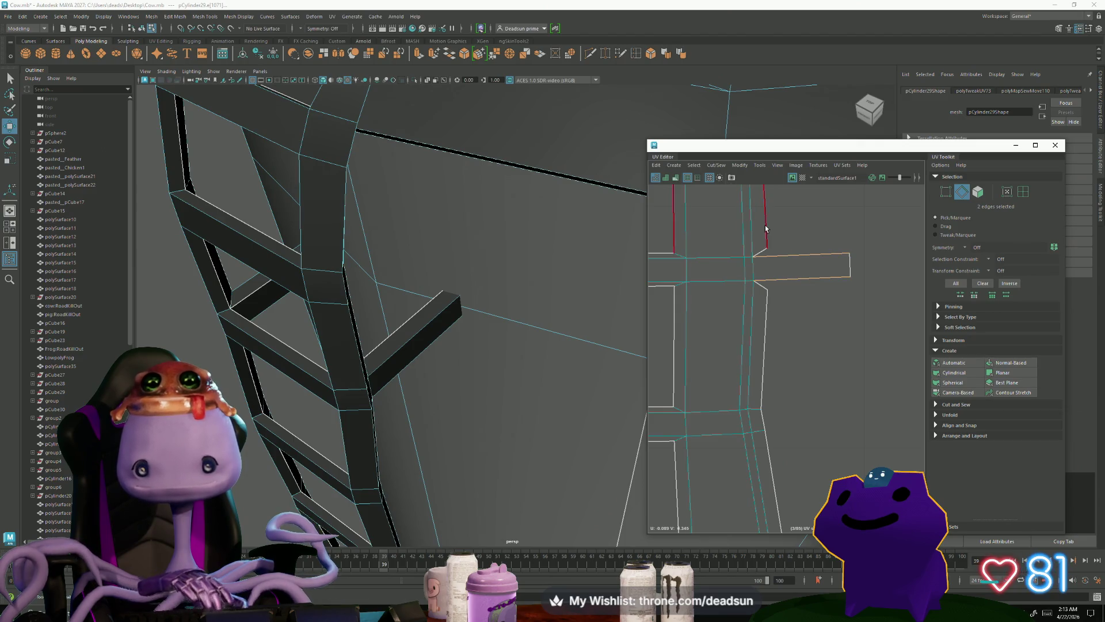
{"action": "right_click_drag", "start_coordinate": [719, 183], "coordinate": [767, 247]}
{"action": "left_click", "coordinate": [749, 256]}
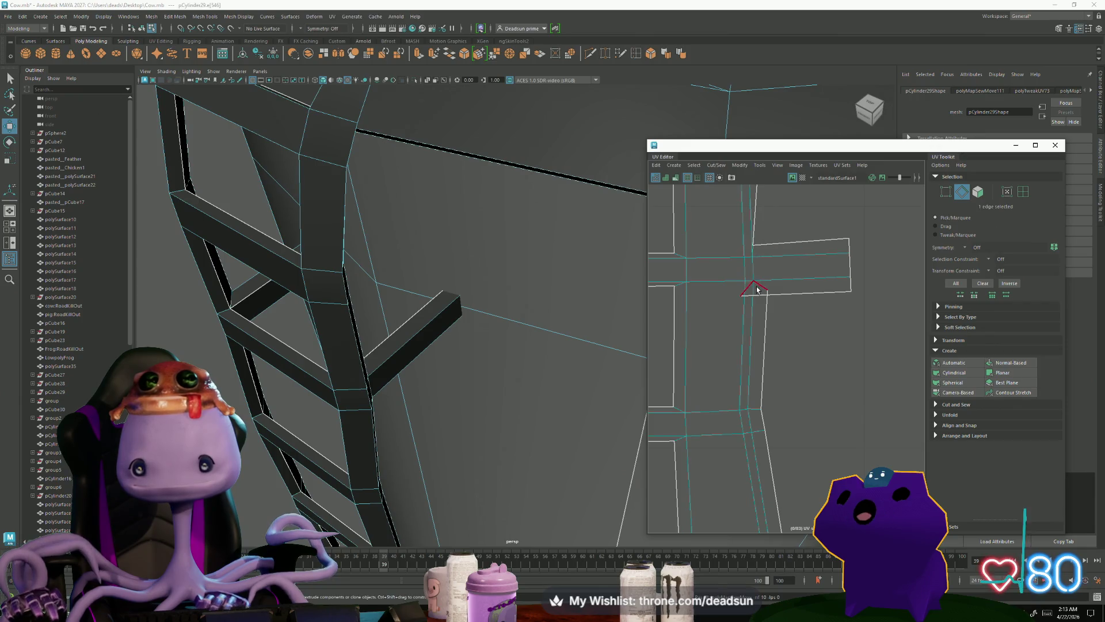
{"action": "right_click_drag", "start_coordinate": [768, 305], "coordinate": [746, 284]}
{"action": "left_click_drag", "start_coordinate": [746, 284], "coordinate": [767, 296]}
{"action": "left_click_drag", "start_coordinate": [758, 252], "coordinate": [769, 229]}
Step: Move and Sew the strip's border edges onto the main ladder UV column, repeating it with G
{"action": "scroll", "coordinate": [768, 267], "scroll_direction": "down", "scroll_amount": 3}
{"action": "mouse_move", "coordinate": [769, 267]}
{"action": "middle_mouse_down", "text": "alt"}
{"action": "mouse_move", "coordinate": [668, 267]}
{"action": "mouse_move", "coordinate": [749, 338]}
{"action": "middle_mouse_up", "text": "alt"}
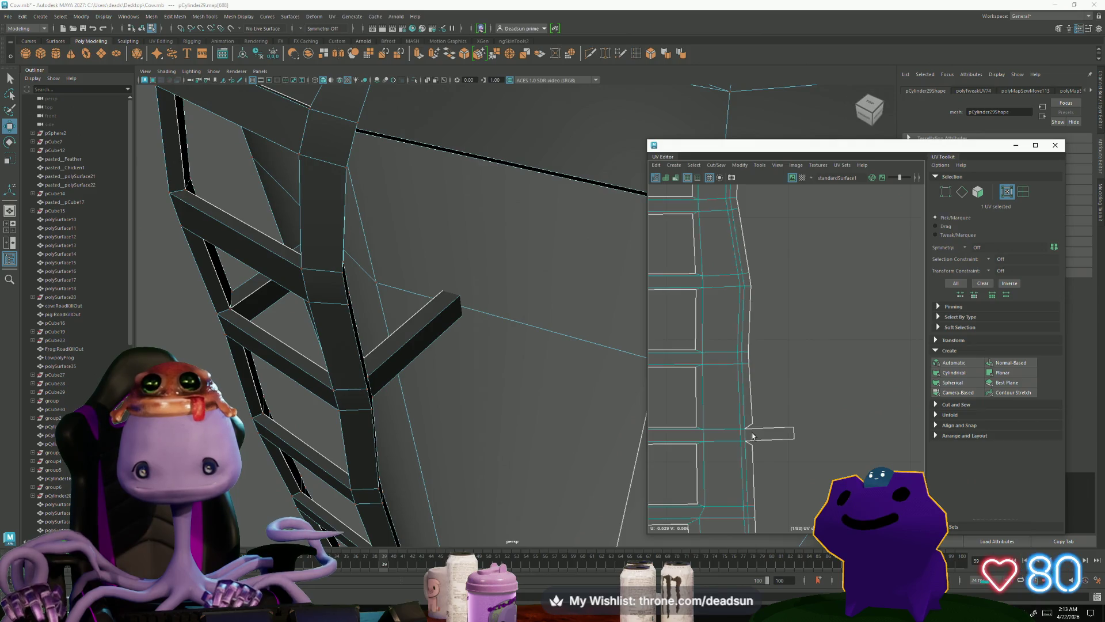
{"action": "scroll", "coordinate": [753, 436], "scroll_direction": "up", "scroll_amount": 2}
{"action": "key", "text": "F10"}
{"action": "left_click", "coordinate": [769, 425]}
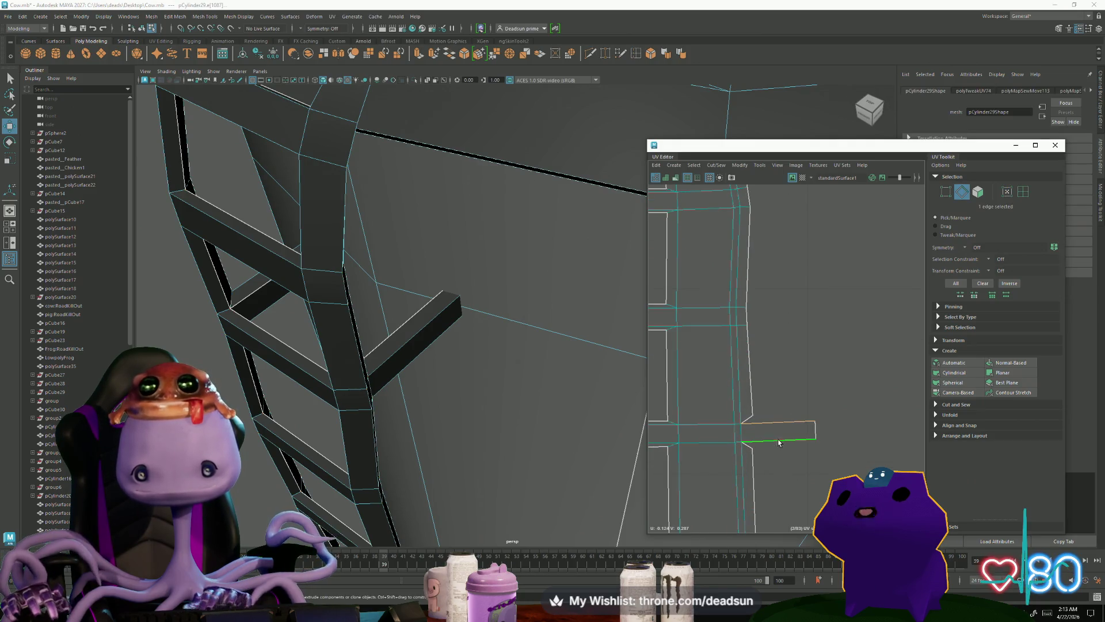
{"action": "left_click", "coordinate": [717, 166]}
{"action": "left_click", "coordinate": [732, 248]}
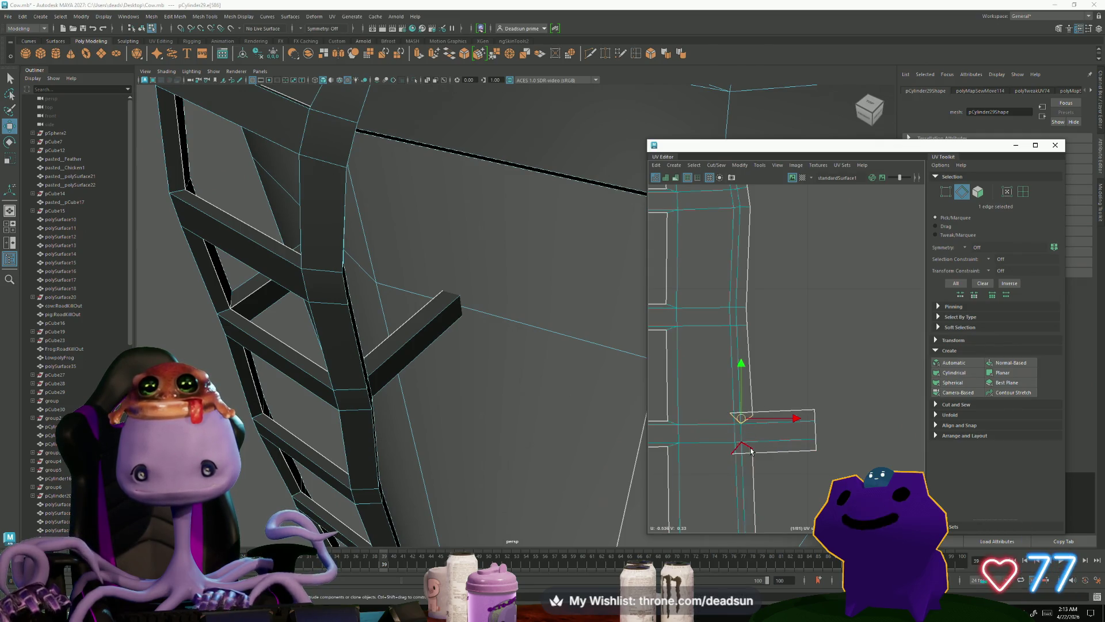
{"action": "key", "text": "g"}
Step: Nudge the UV at the strip's joint slightly left, then select the edge by the lower rung
{"action": "key", "text": "F12"}
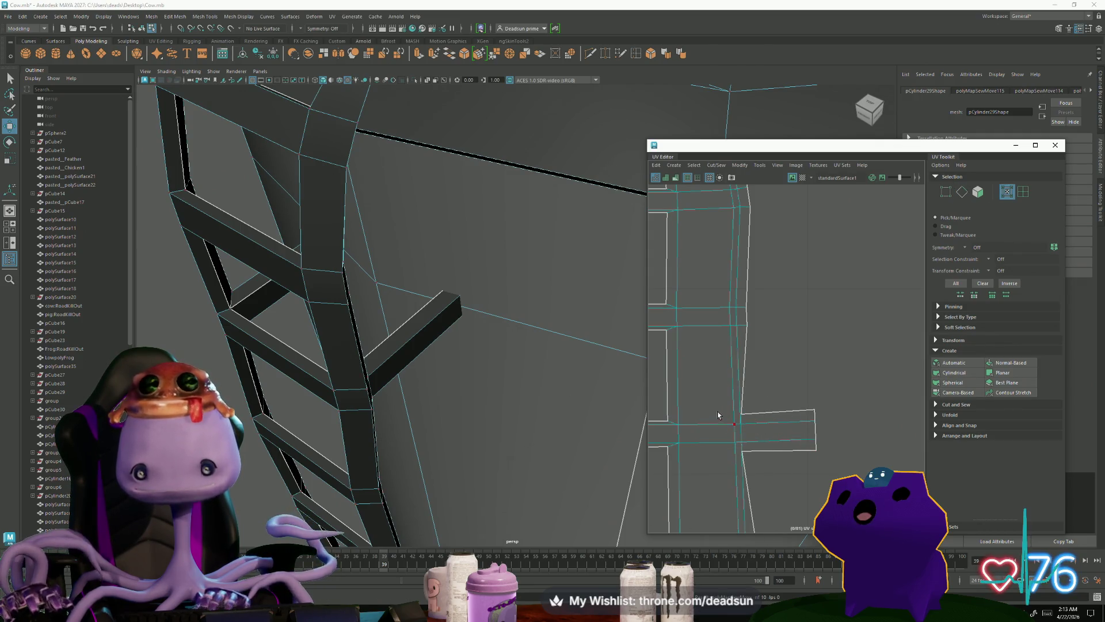
{"action": "mouse_move", "coordinate": [749, 417]}
{"action": "left_mouse_down"}
{"action": "mouse_move", "coordinate": [751, 464]}
{"action": "mouse_move", "coordinate": [740, 436]}
{"action": "left_mouse_up"}
{"action": "scroll", "coordinate": [740, 426], "scroll_direction": "down", "scroll_amount": 2}
{"action": "mouse_move", "coordinate": [741, 426]}
{"action": "middle_mouse_down", "text": "alt"}
{"action": "mouse_move", "coordinate": [700, 330]}
{"action": "mouse_move", "coordinate": [696, 248]}
{"action": "middle_mouse_up", "text": "alt"}
{"action": "scroll", "coordinate": [696, 248], "scroll_direction": "down", "scroll_amount": 3}
{"action": "mouse_move", "coordinate": [765, 472]}
{"action": "right_mouse_down", "text": "alt"}
{"action": "mouse_move", "coordinate": [785, 492]}
{"action": "mouse_move", "coordinate": [794, 449]}
{"action": "mouse_move", "coordinate": [771, 429]}
{"action": "right_mouse_up", "text": "alt"}
{"action": "scroll", "coordinate": [784, 492], "scroll_direction": "up", "scroll_amount": 3}
{"action": "left_click", "coordinate": [768, 420]}
{"action": "left_click", "coordinate": [767, 427]}
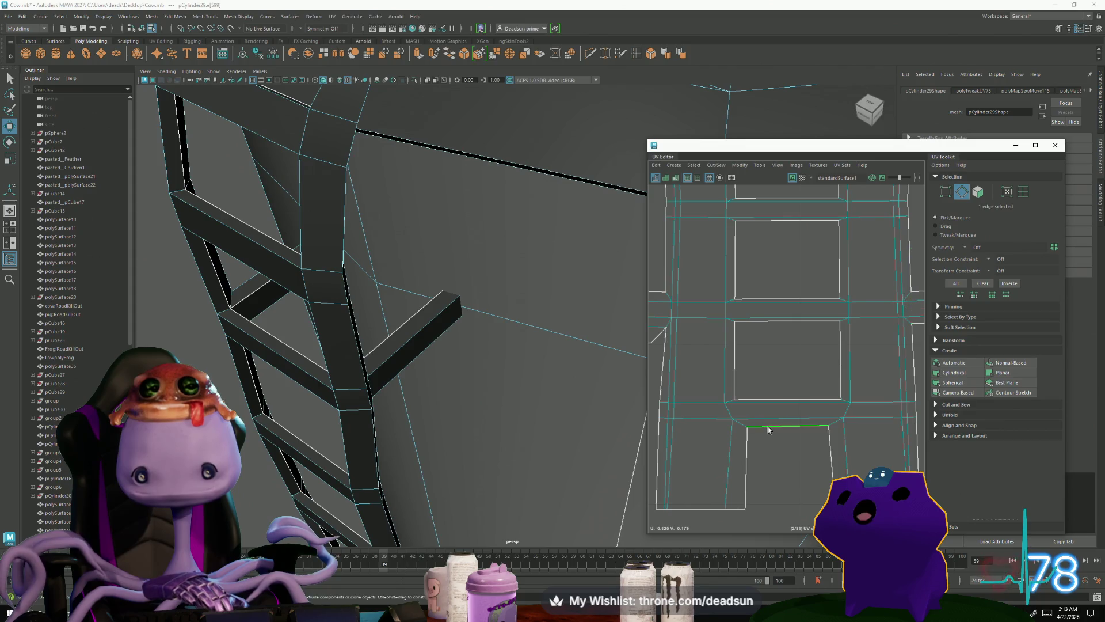
Step: Cut the UVs along the lower-rung edge and select the UVs around that rung
{"action": "left_click", "coordinate": [720, 166]}
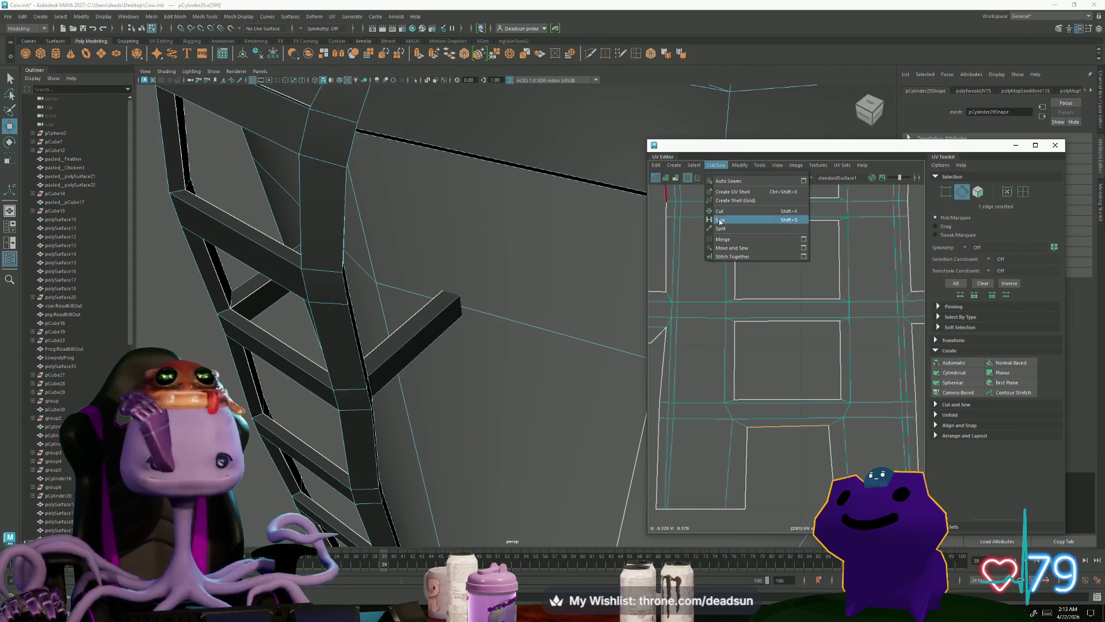
{"action": "left_click", "coordinate": [736, 248]}
{"action": "right_click_drag", "start_coordinate": [765, 449], "coordinate": [822, 447]}
{"action": "mouse_move", "coordinate": [735, 439]}
{"action": "left_mouse_down"}
{"action": "mouse_move", "coordinate": [834, 458]}
{"action": "mouse_move", "coordinate": [823, 460]}
{"action": "left_mouse_up"}
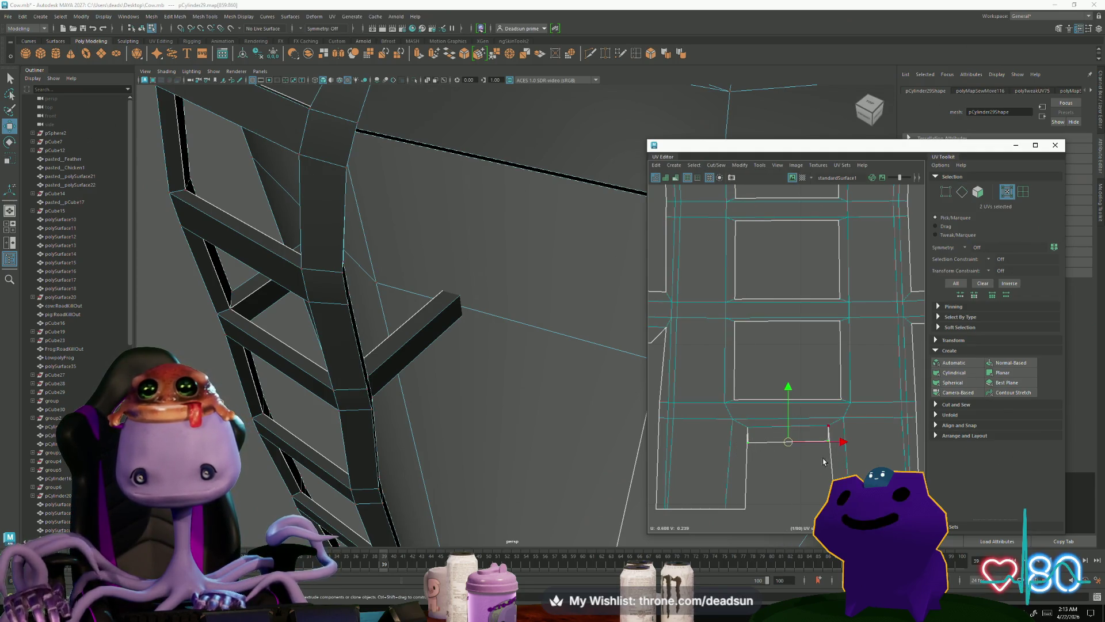
{"action": "key", "text": "y"}
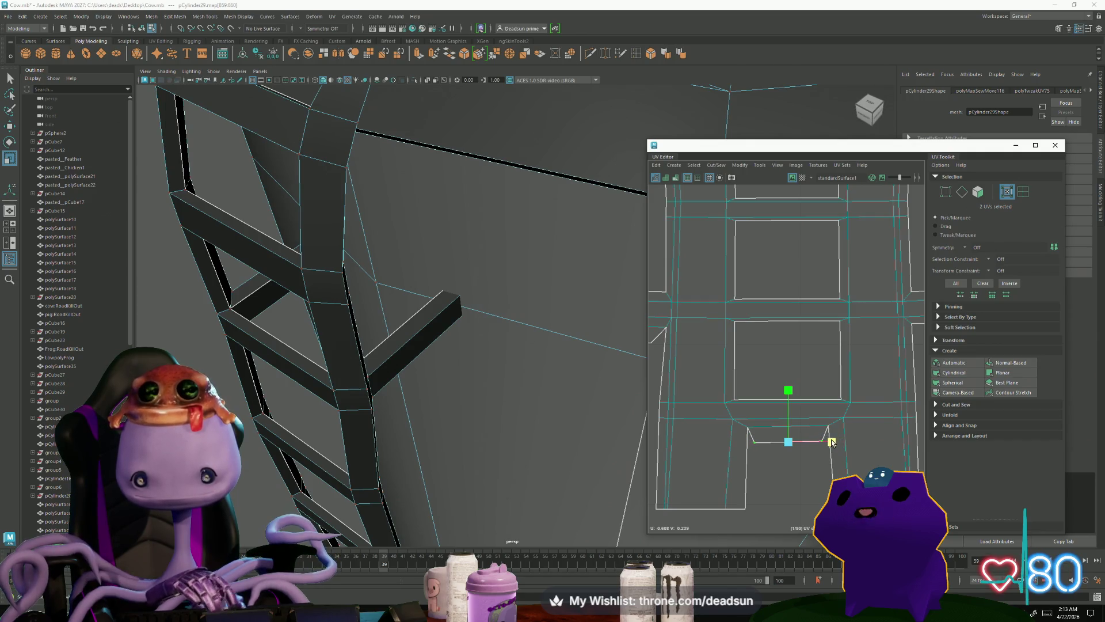
{"action": "scroll", "coordinate": [754, 518], "scroll_direction": "down", "scroll_amount": 3}
{"action": "middle_click_drag", "start_coordinate": [738, 415], "coordinate": [652, 415], "text": "alt"}
{"action": "scroll", "coordinate": [717, 439], "scroll_direction": "down", "scroll_amount": 3}
{"action": "mouse_move", "coordinate": [715, 397]}
{"action": "middle_mouse_down", "text": "alt"}
{"action": "mouse_move", "coordinate": [765, 397]}
{"action": "mouse_move", "coordinate": [750, 410]}
{"action": "middle_mouse_up", "text": "alt"}
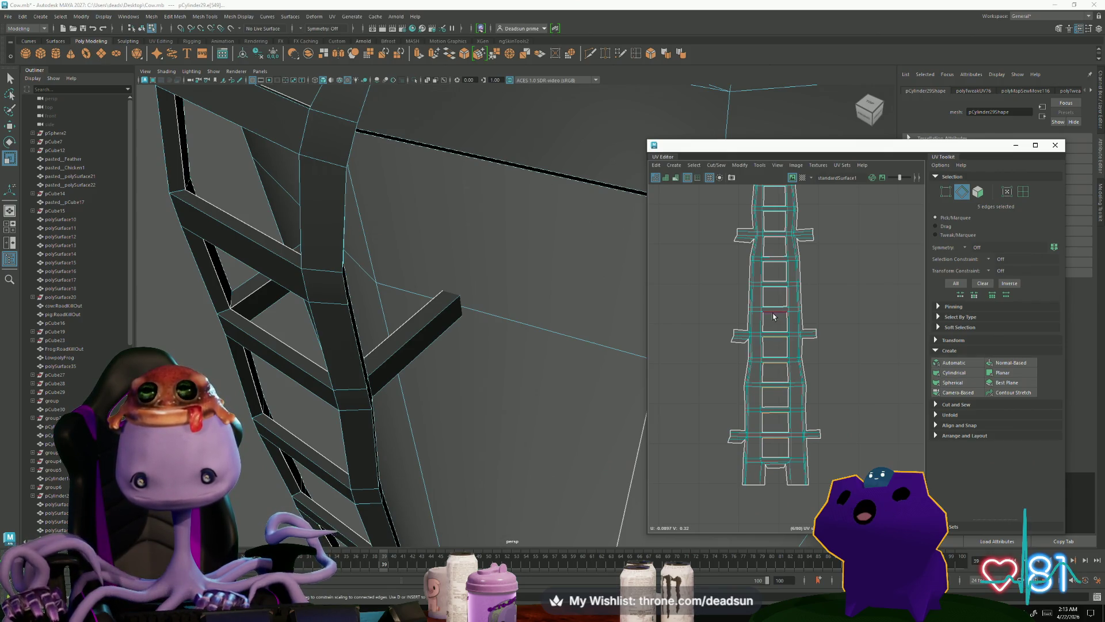
Step: Sew the selected rung edges with Ctrl+U and Move and Sew them into the ladder column
{"action": "left_click", "coordinate": [775, 264], "text": "shift"}
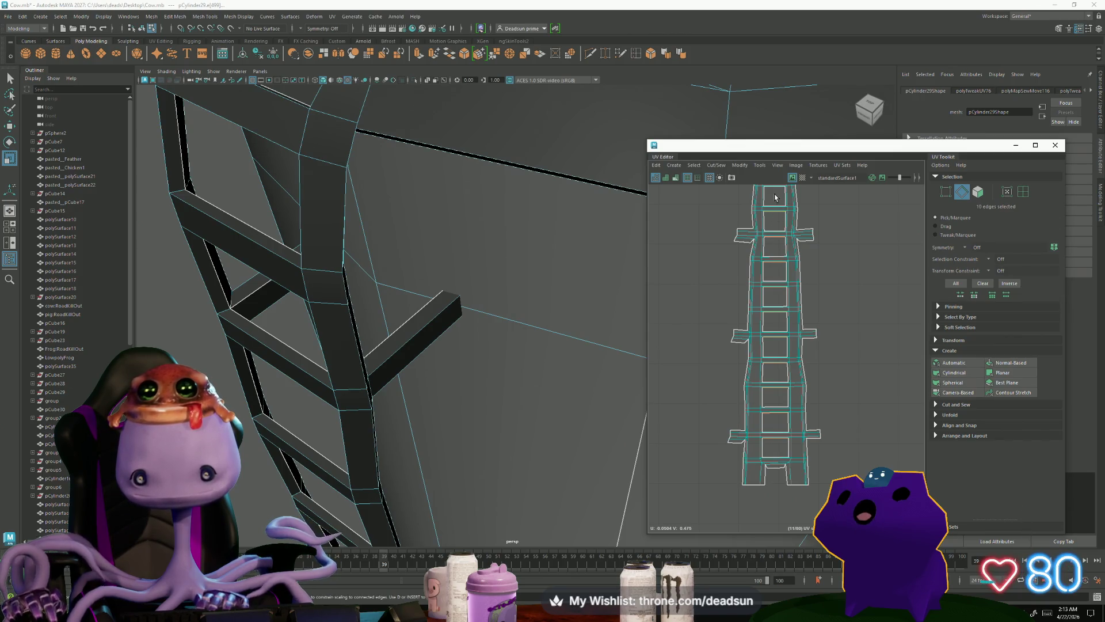
{"action": "left_click", "coordinate": [774, 457], "text": "shift"}
{"action": "scroll", "coordinate": [769, 443], "scroll_direction": "up", "scroll_amount": 3}
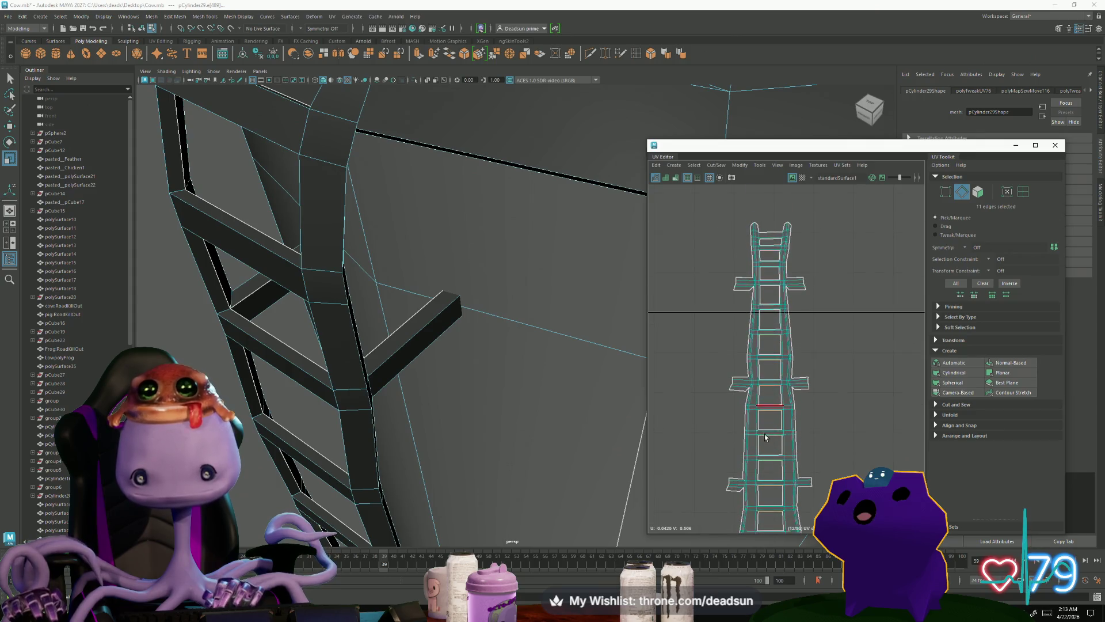
{"action": "key", "text": "ctrl+u"}
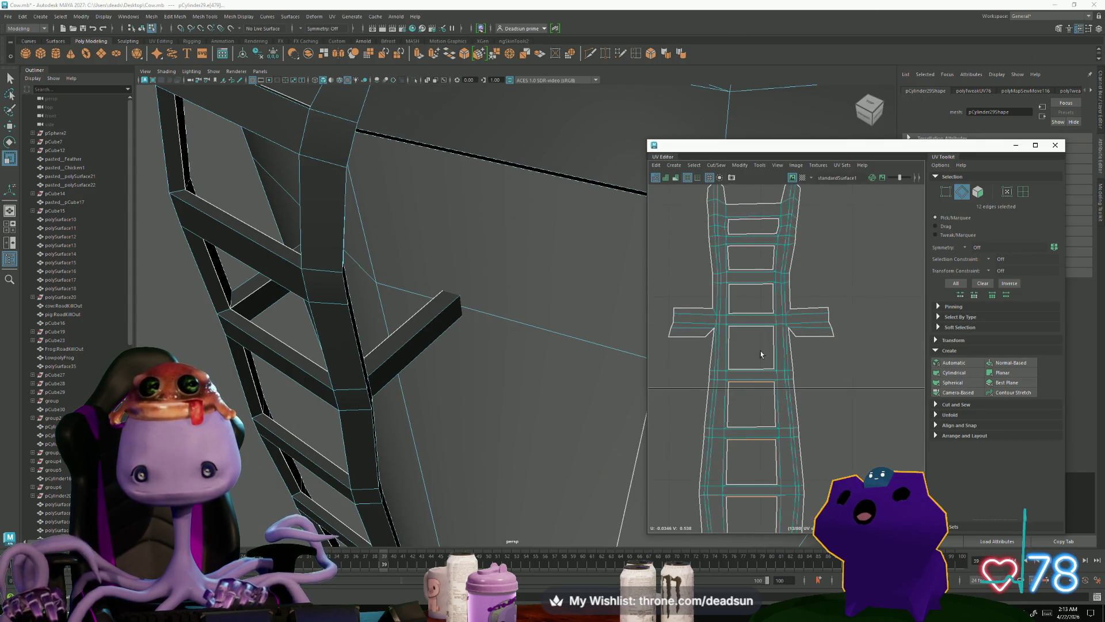
{"action": "left_click", "coordinate": [754, 248], "text": "shift"}
{"action": "key", "text": "ctrl+u"}
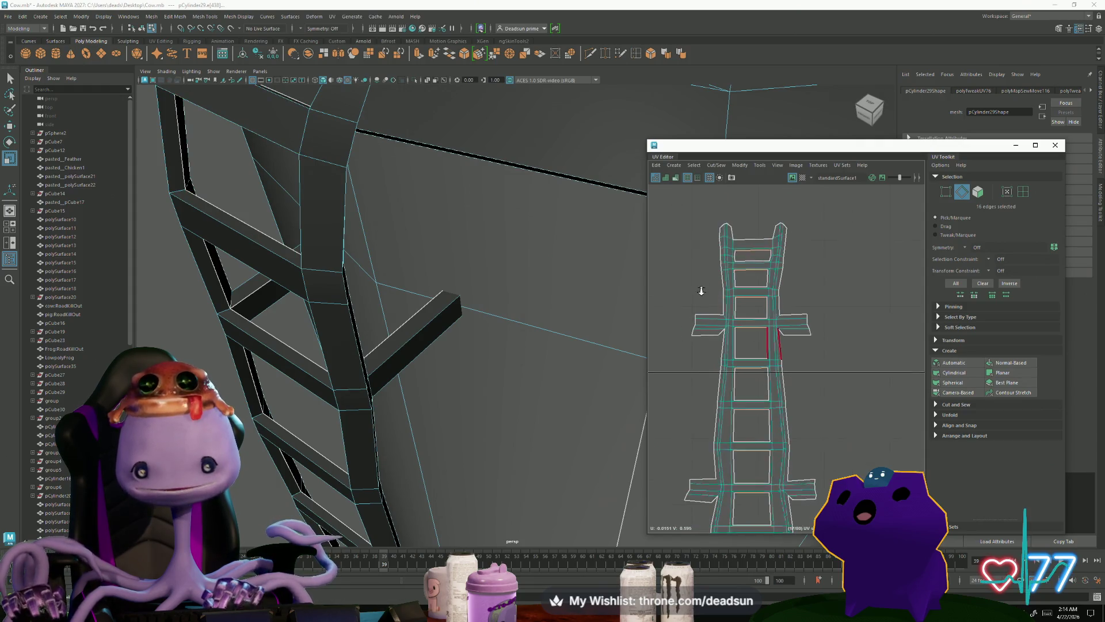
{"action": "left_click", "coordinate": [717, 165]}
{"action": "left_click", "coordinate": [739, 248]}
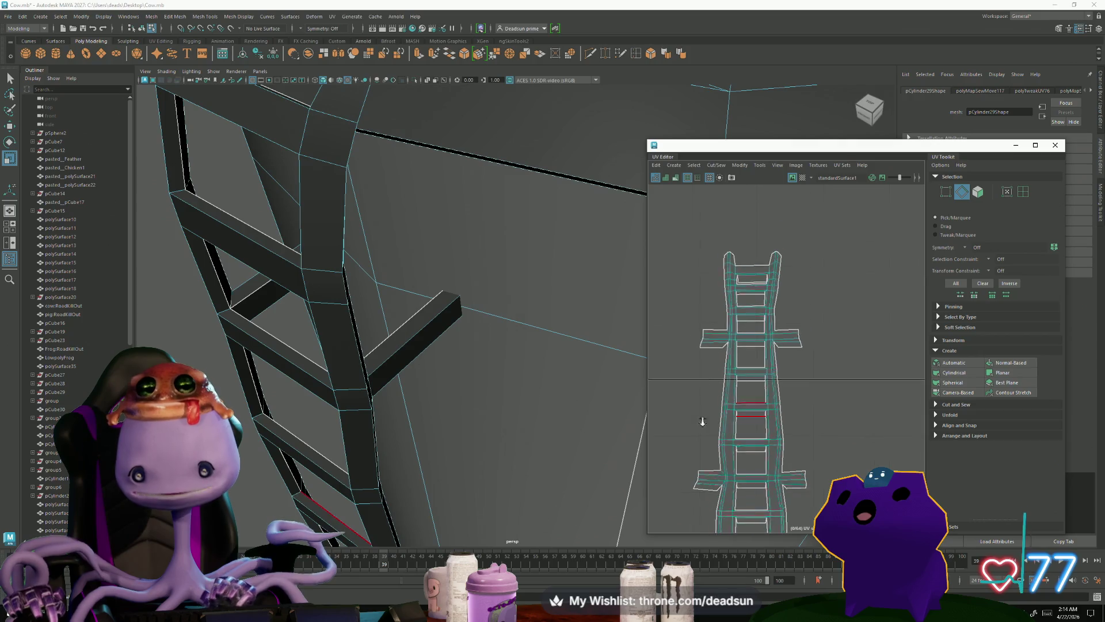
{"action": "scroll", "coordinate": [686, 406], "scroll_direction": "up", "scroll_amount": 5}
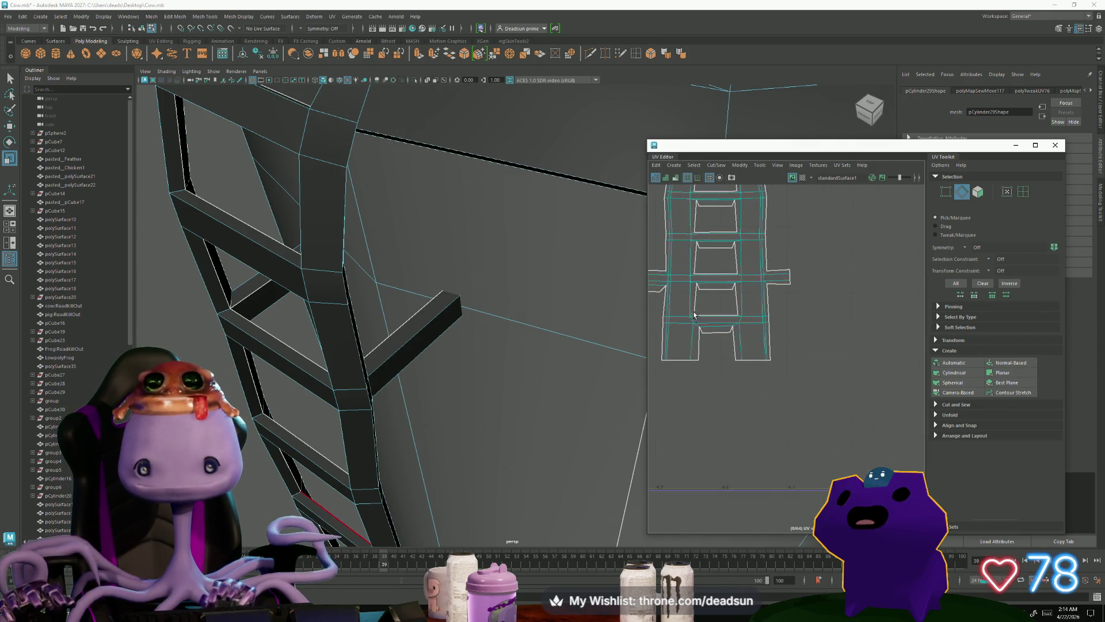
Step: Select the UV rows on each rung and scale them flat with the Scale tool
{"action": "scroll", "coordinate": [683, 311], "scroll_direction": "down", "scroll_amount": 3}
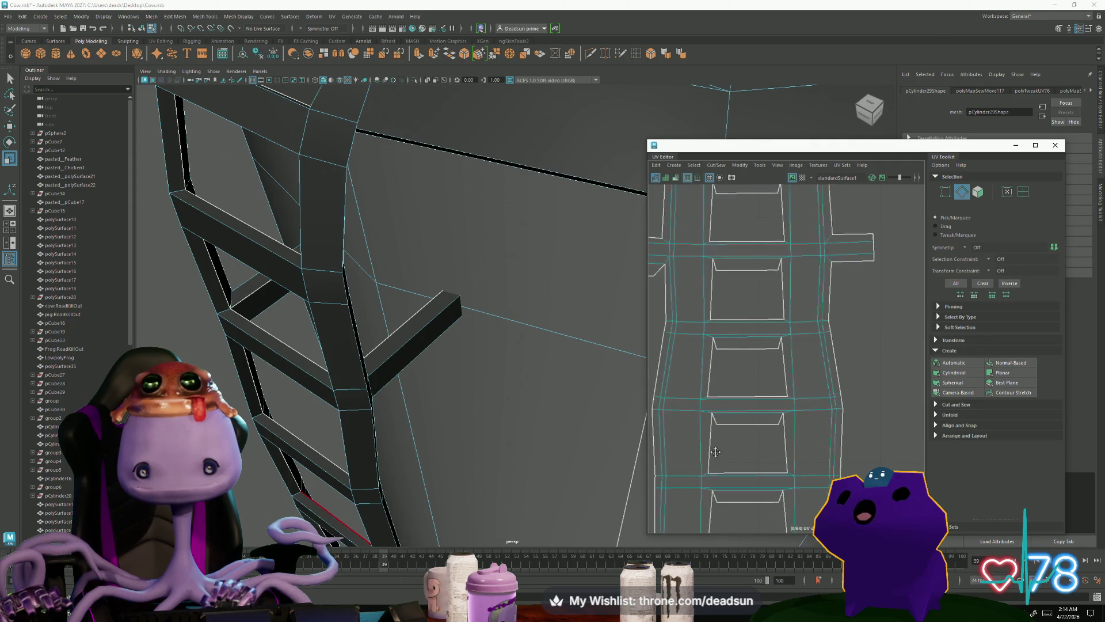
{"action": "scroll", "coordinate": [735, 421], "scroll_direction": "up", "scroll_amount": 2}
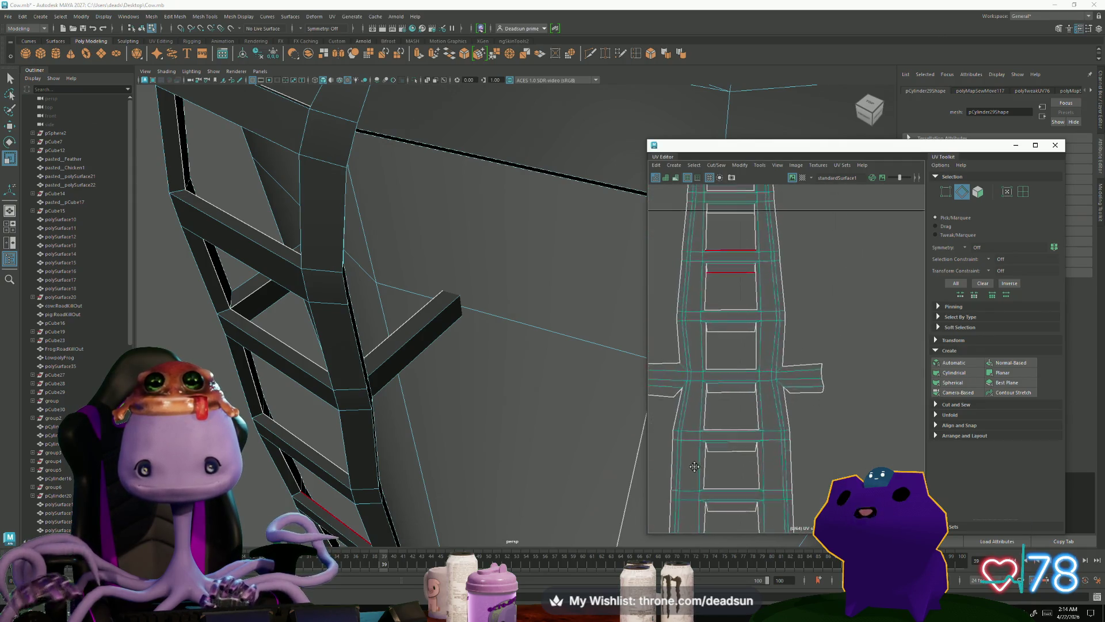
{"action": "right_click_drag", "start_coordinate": [735, 421], "coordinate": [778, 421]}
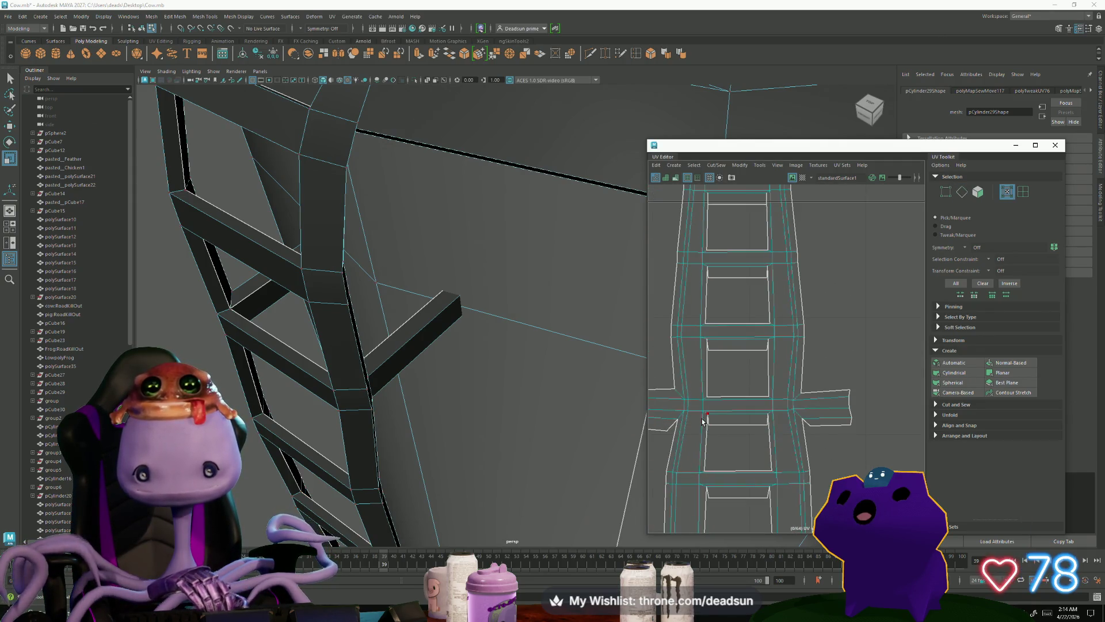
{"action": "left_click_drag", "start_coordinate": [788, 434], "coordinate": [788, 436]}
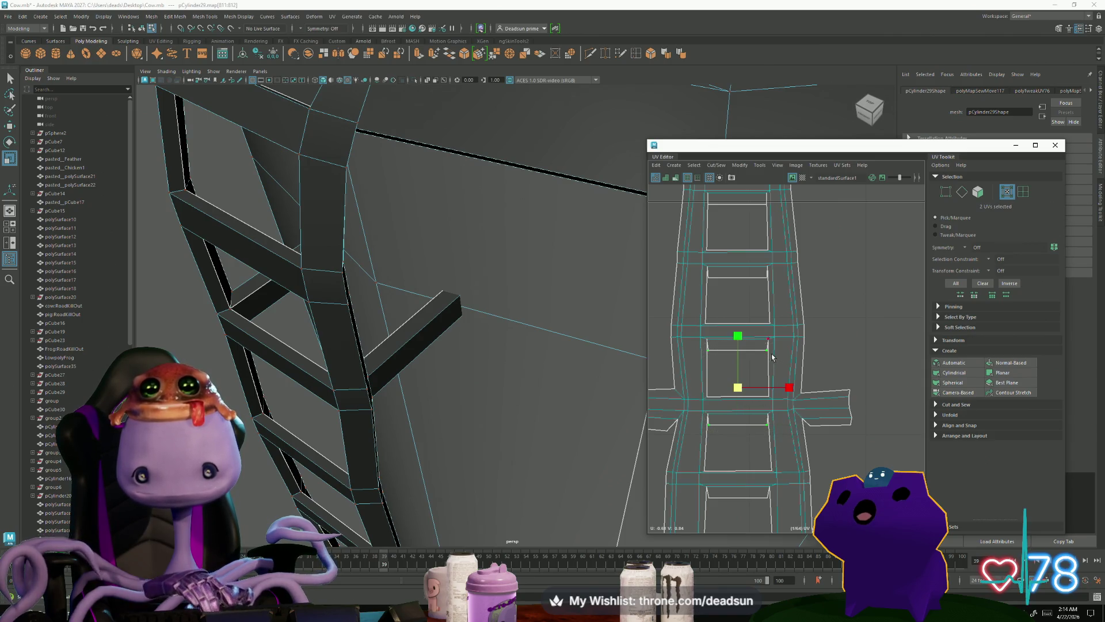
{"action": "left_click_drag", "start_coordinate": [729, 280], "coordinate": [705, 282], "text": "shift"}
{"action": "mouse_move", "coordinate": [702, 207]}
{"action": "middle_mouse_down", "text": "alt"}
{"action": "mouse_move", "coordinate": [700, 345]}
{"action": "mouse_move", "coordinate": [715, 289]}
{"action": "middle_mouse_up", "text": "alt"}
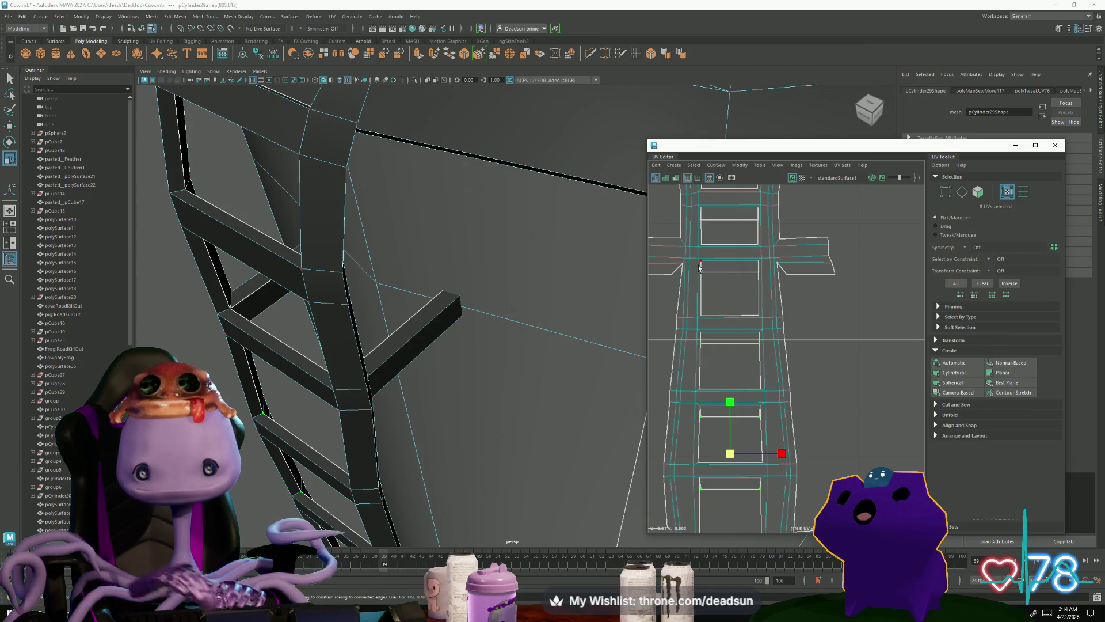
{"action": "left_click_drag", "start_coordinate": [774, 284], "coordinate": [775, 282], "text": "shift"}
{"action": "middle_click_drag", "start_coordinate": [691, 252], "coordinate": [696, 362], "text": "alt"}
{"action": "key", "text": "r"}
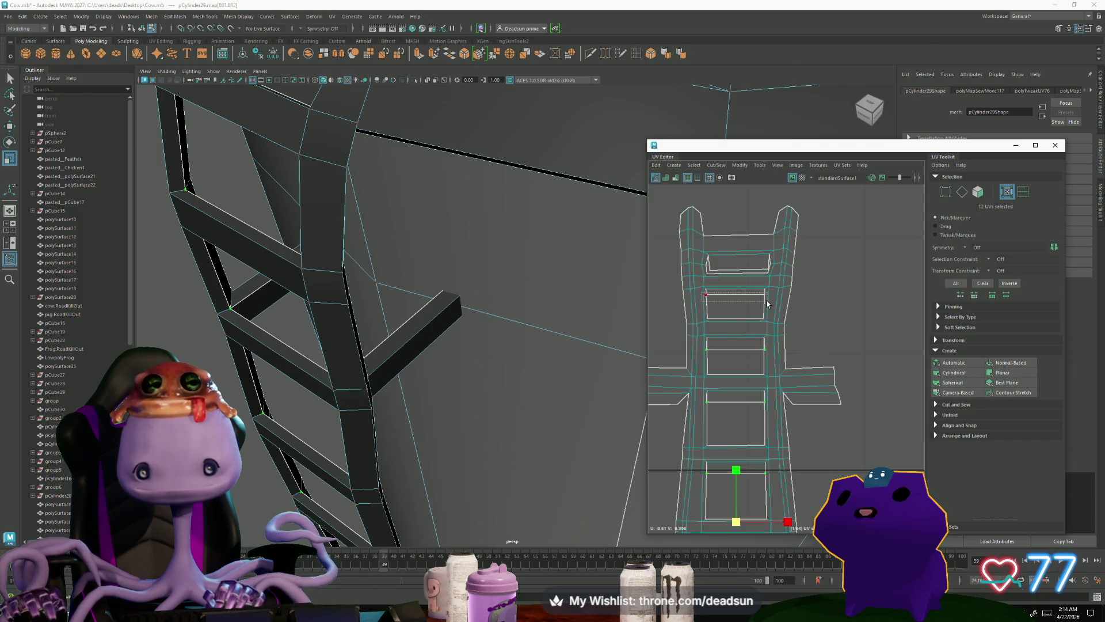
{"action": "left_click_drag", "start_coordinate": [767, 304], "coordinate": [768, 302], "text": "shift"}
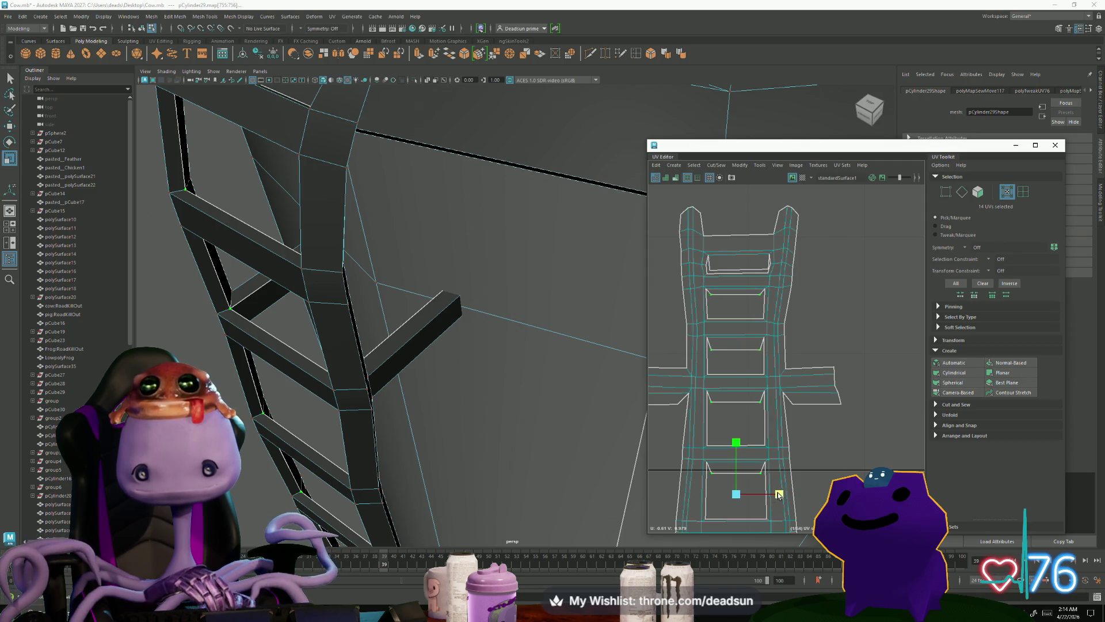
Step: Raise the top rung's bottom edge UVs and frame the ladder in the 3D view
{"action": "right_click_drag", "start_coordinate": [737, 277], "coordinate": [795, 277], "text": "alt"}
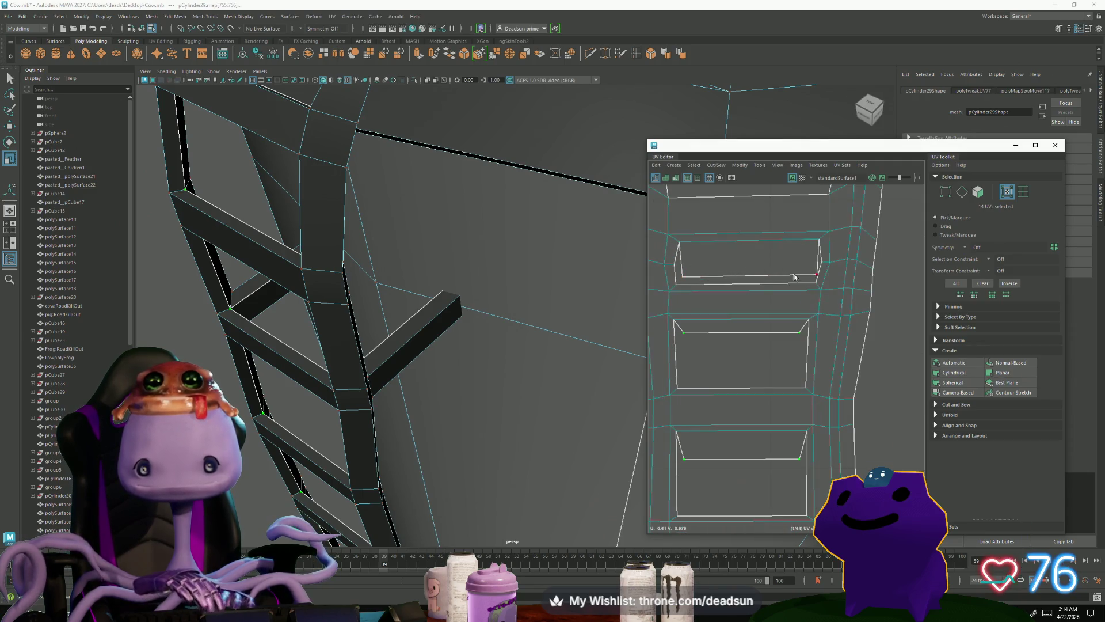
{"action": "left_click_drag", "start_coordinate": [749, 279], "coordinate": [741, 263]}
{"action": "scroll", "coordinate": [749, 294], "scroll_direction": "down", "scroll_amount": 6}
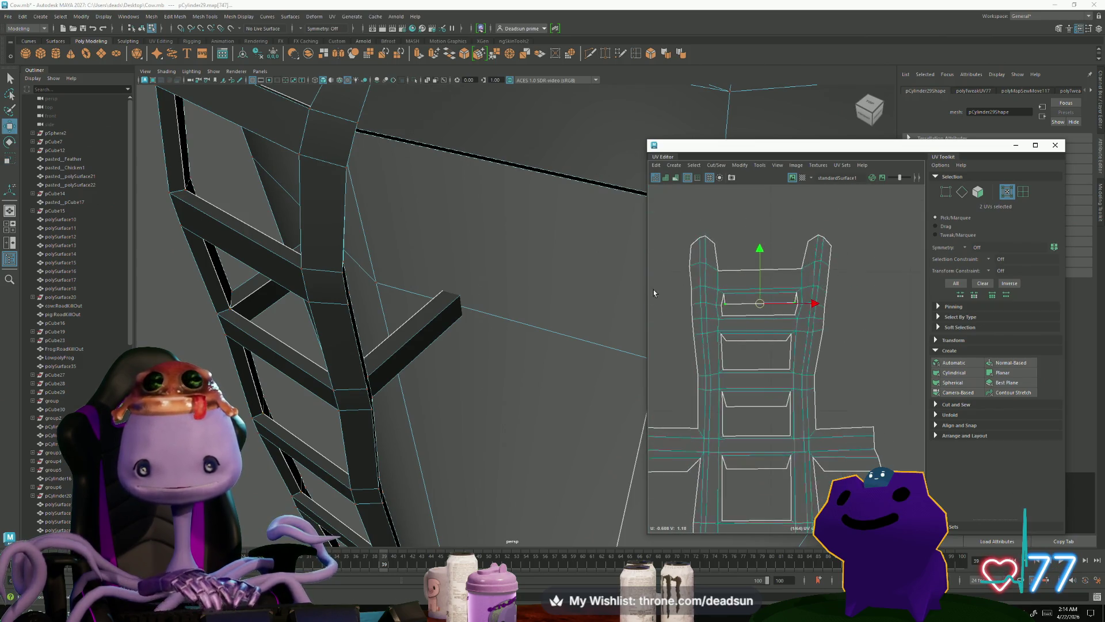
{"action": "key", "text": "f"}
{"action": "scroll", "coordinate": [409, 440], "scroll_direction": "down", "scroll_amount": 5}
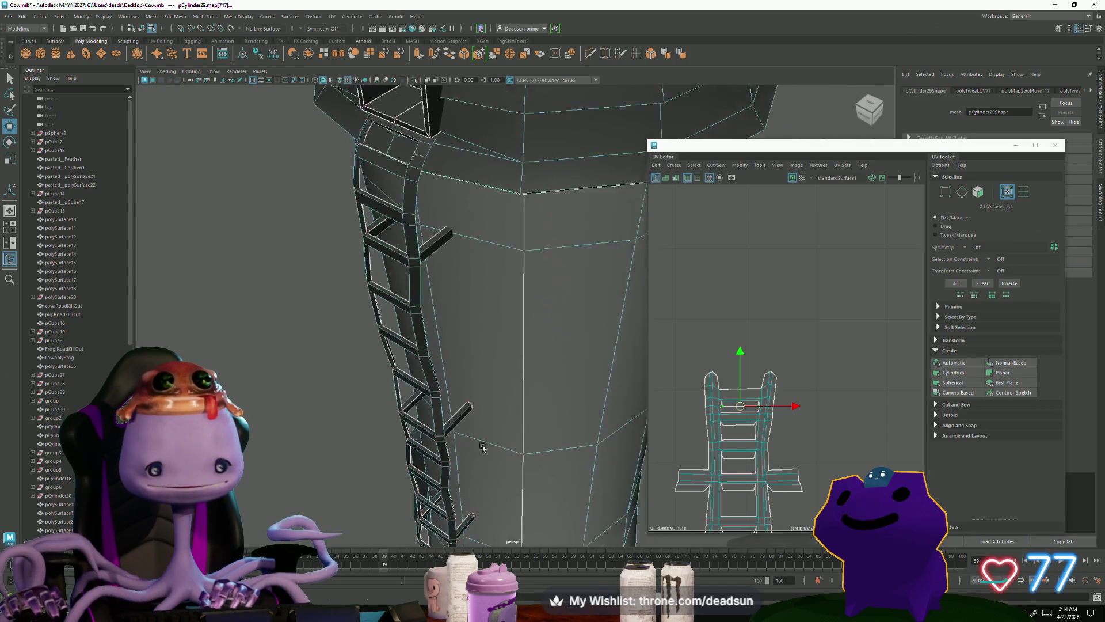
Step: Select the whole ladder UV shell and frame it in both views
{"action": "scroll", "coordinate": [861, 406], "scroll_direction": "down", "scroll_amount": 4}
{"action": "scroll", "coordinate": [861, 403], "scroll_direction": "up", "scroll_amount": 5}
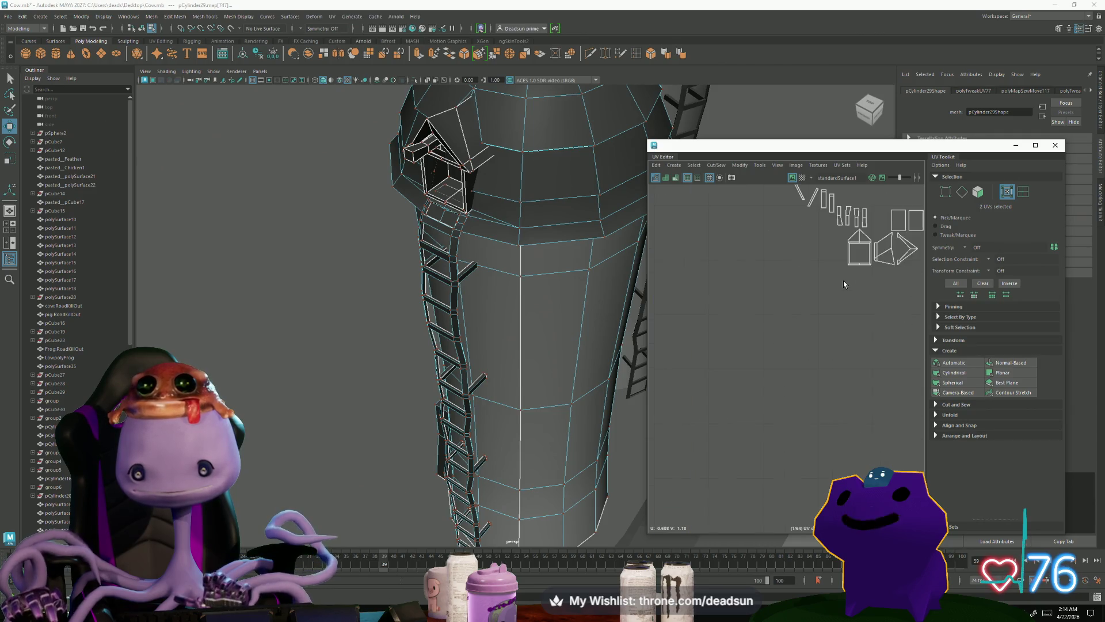
{"action": "middle_click_drag", "start_coordinate": [758, 372], "coordinate": [796, 362], "text": "alt"}
{"action": "key", "text": "a"}
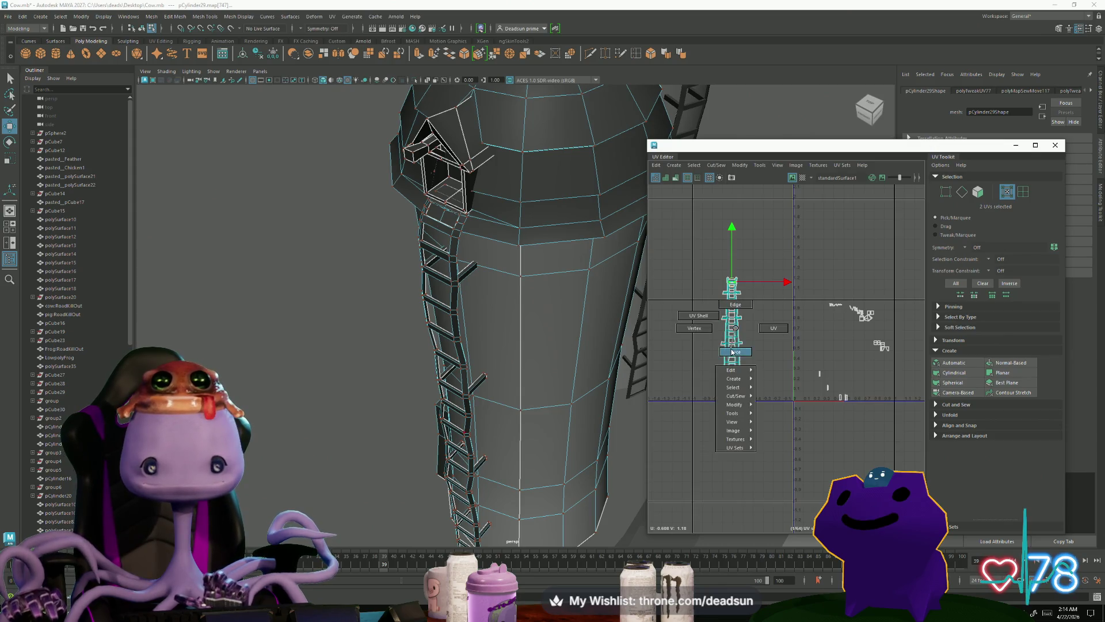
{"action": "key", "text": "F11"}
{"action": "double_click", "coordinate": [730, 348]}
{"action": "mouse_move", "coordinate": [454, 454]}
{"action": "left_mouse_down", "text": "alt"}
{"action": "mouse_move", "coordinate": [579, 405]}
{"action": "mouse_move", "coordinate": [471, 395]}
{"action": "mouse_move", "coordinate": [472, 259]}
{"action": "mouse_move", "coordinate": [470, 310]}
{"action": "mouse_move", "coordinate": [520, 274]}
{"action": "mouse_move", "coordinate": [230, 183]}
{"action": "mouse_move", "coordinate": [475, 328]}
{"action": "mouse_move", "coordinate": [481, 386]}
{"action": "mouse_move", "coordinate": [351, 351]}
{"action": "mouse_move", "coordinate": [227, 205]}
{"action": "mouse_move", "coordinate": [499, 306]}
{"action": "mouse_move", "coordinate": [403, 397]}
{"action": "mouse_move", "coordinate": [353, 425]}
{"action": "mouse_move", "coordinate": [374, 414]}
{"action": "left_mouse_up", "text": "alt"}
{"action": "key", "text": "f"}
{"action": "scroll", "coordinate": [725, 362], "scroll_direction": "up", "scroll_amount": 8}
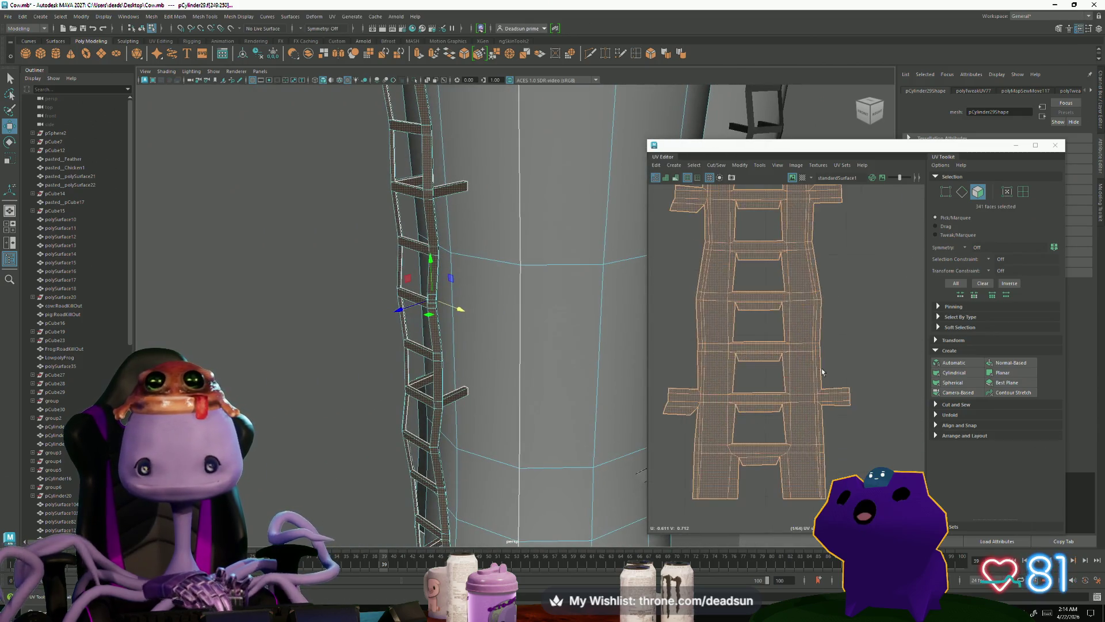
{"action": "scroll", "coordinate": [835, 411], "scroll_direction": "up", "scroll_amount": 3}
Step: Pick the two flap edges and Move and Sew the flap onto the ladder shell
{"action": "key", "text": "F10"}
{"action": "left_click", "coordinate": [835, 410]}
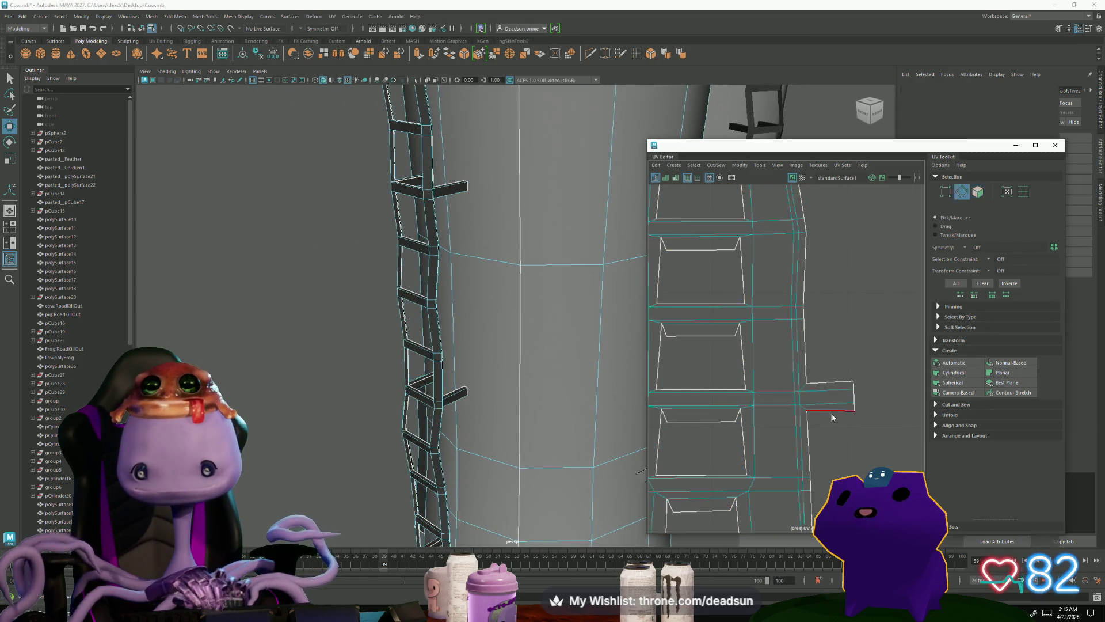
{"action": "scroll", "coordinate": [779, 288], "scroll_direction": "down", "scroll_amount": 5}
{"action": "scroll", "coordinate": [842, 403], "scroll_direction": "up", "scroll_amount": 4}
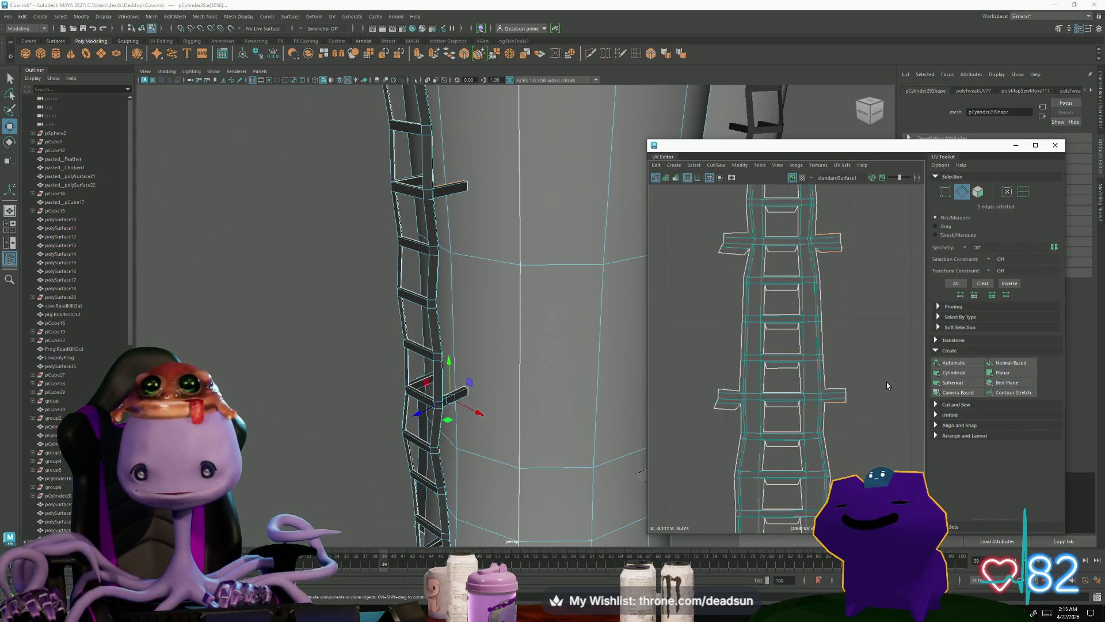
{"action": "left_click", "coordinate": [871, 389], "text": "ctrl"}
{"action": "scroll", "coordinate": [872, 390], "scroll_direction": "down", "scroll_amount": 3}
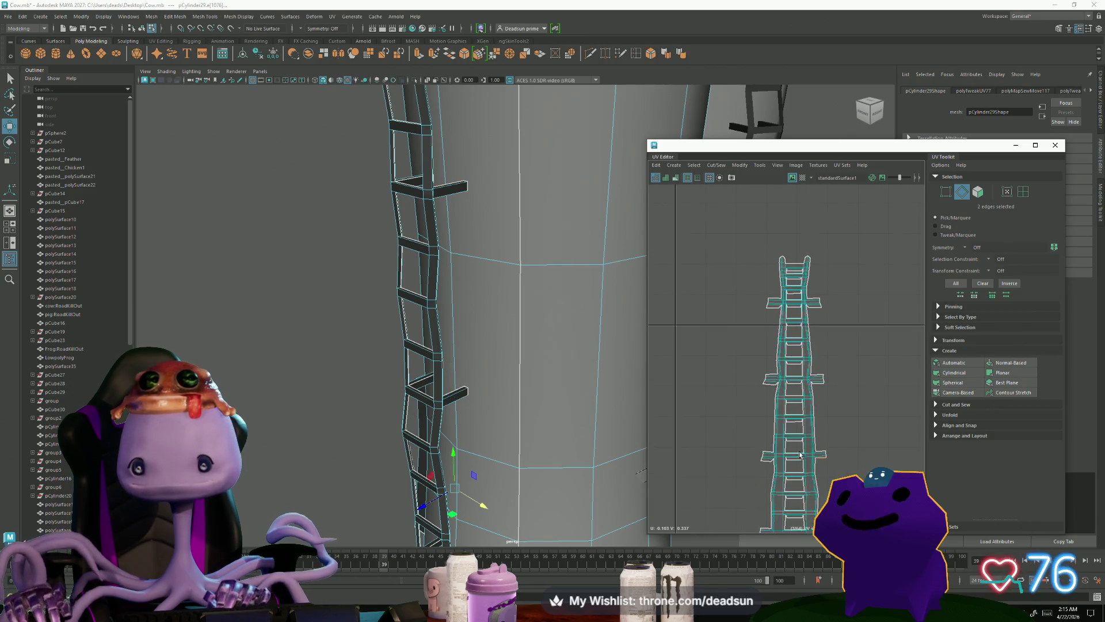
{"action": "middle_click_drag", "start_coordinate": [778, 351], "coordinate": [740, 252], "text": "alt"}
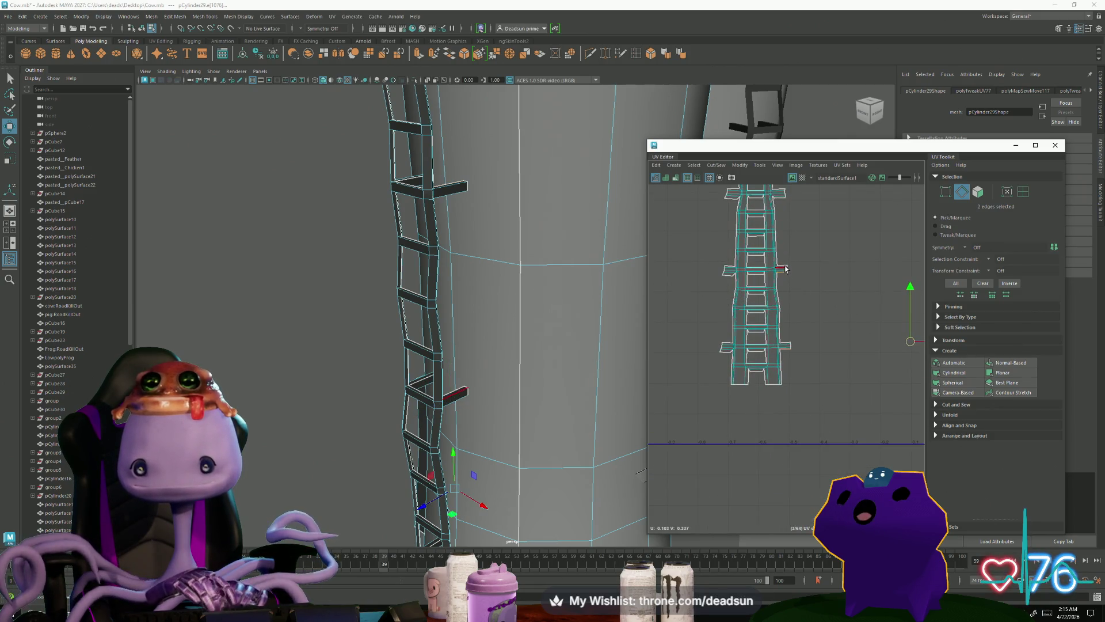
{"action": "left_click", "coordinate": [716, 166]}
{"action": "left_click", "coordinate": [731, 258]}
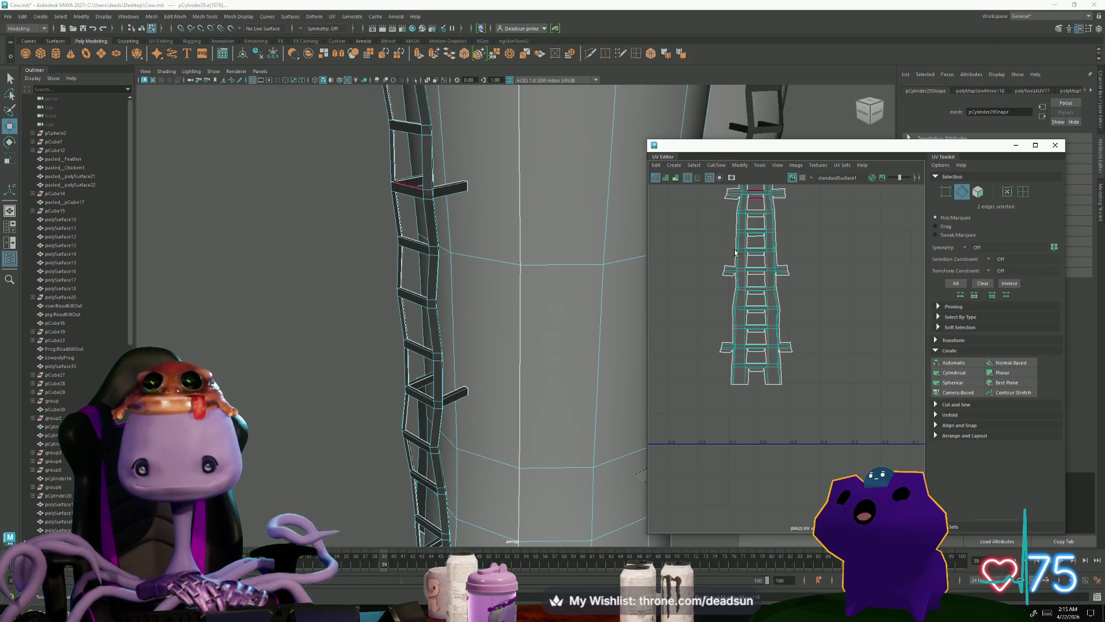
{"action": "scroll", "coordinate": [787, 356], "scroll_direction": "up", "scroll_amount": 3}
Step: Nudge a UV point on the right flap rightward to straighten its edge
{"action": "key", "text": "F12"}
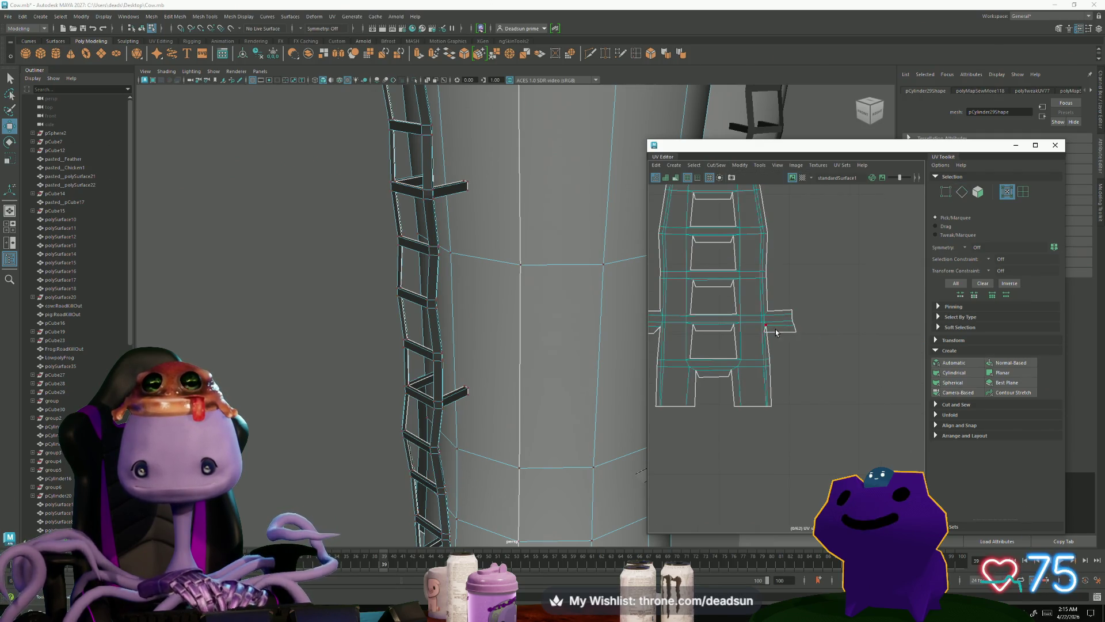
{"action": "left_click", "coordinate": [766, 333]}
{"action": "middle_click_drag", "start_coordinate": [771, 331], "coordinate": [729, 396], "text": "alt"}
{"action": "left_click_drag", "start_coordinate": [729, 384], "coordinate": [735, 382]}
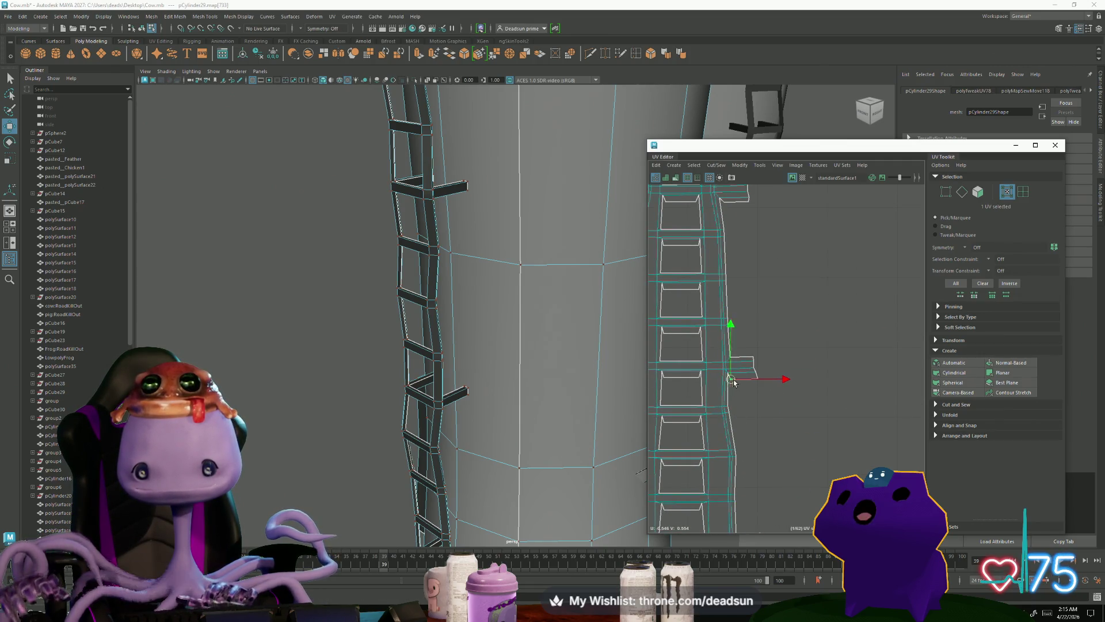
{"action": "scroll", "coordinate": [701, 351], "scroll_direction": "down", "scroll_amount": 5}
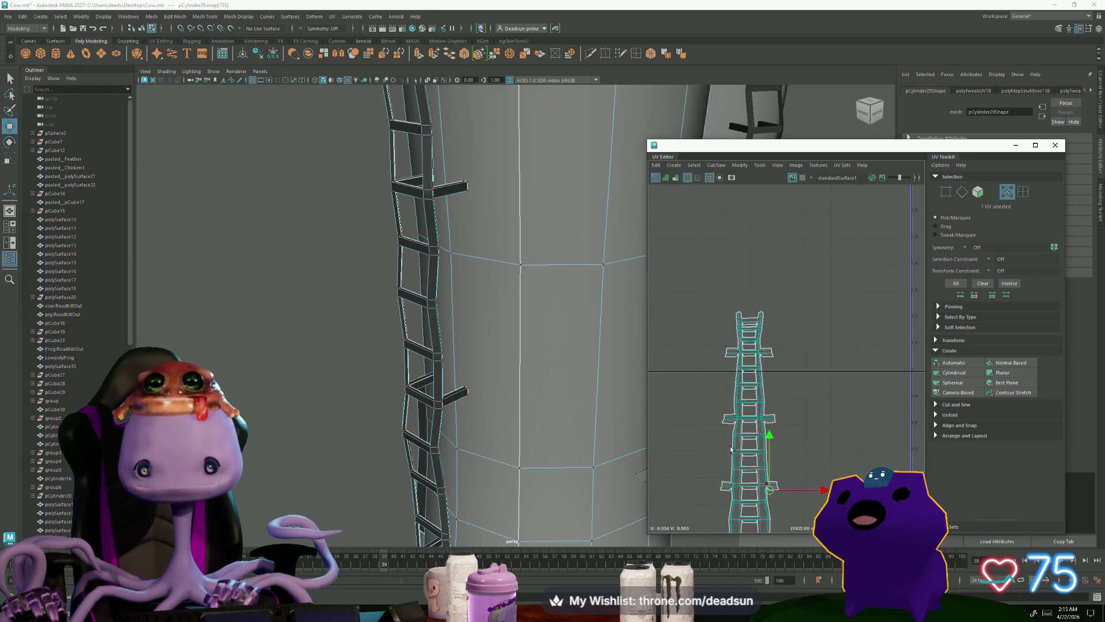
Step: Select the ladder edges and orbit out to view the ladder and dormer
{"action": "right_click_drag", "start_coordinate": [865, 451], "coordinate": [864, 429]}
{"action": "scroll", "coordinate": [668, 253], "scroll_direction": "up", "scroll_amount": 3}
{"action": "left_click_drag", "start_coordinate": [610, 277], "coordinate": [480, 403], "text": "alt"}
{"action": "scroll", "coordinate": [480, 403], "scroll_direction": "down", "scroll_amount": 3}
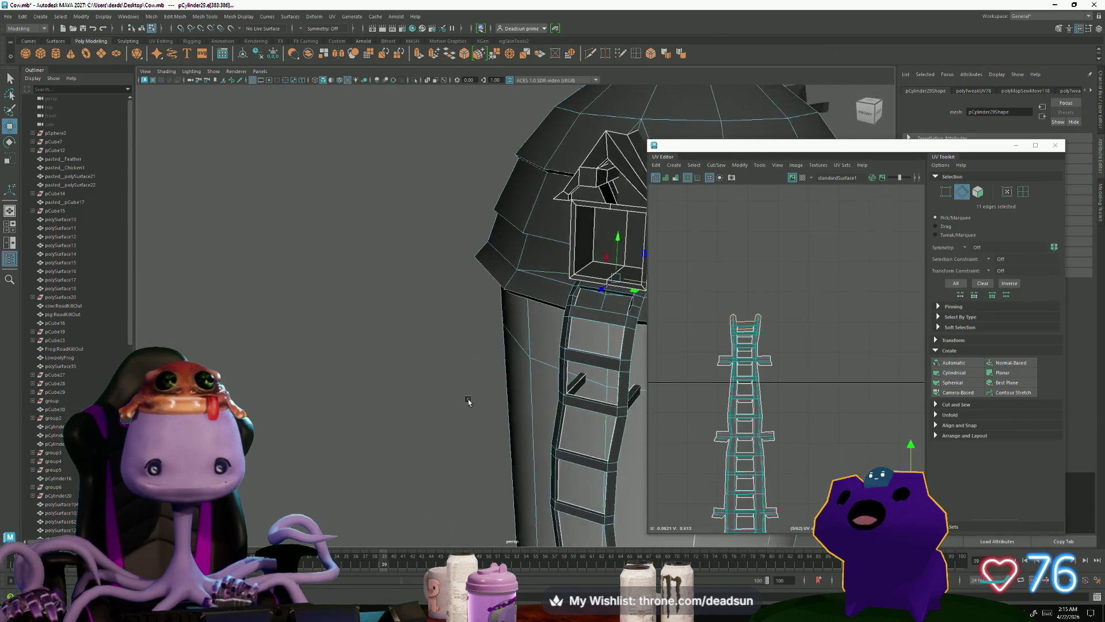
{"action": "scroll", "coordinate": [474, 403], "scroll_direction": "up", "scroll_amount": 8}
{"action": "mouse_move", "coordinate": [553, 429]}
{"action": "left_mouse_down", "text": "alt"}
{"action": "mouse_move", "coordinate": [423, 421]}
{"action": "mouse_move", "coordinate": [454, 415]}
{"action": "mouse_move", "coordinate": [384, 377]}
{"action": "mouse_move", "coordinate": [403, 392]}
{"action": "mouse_move", "coordinate": [392, 403]}
{"action": "mouse_move", "coordinate": [466, 393]}
{"action": "mouse_move", "coordinate": [385, 397]}
{"action": "left_mouse_up", "text": "alt"}
{"action": "right_click_drag", "start_coordinate": [394, 297], "coordinate": [397, 308]}
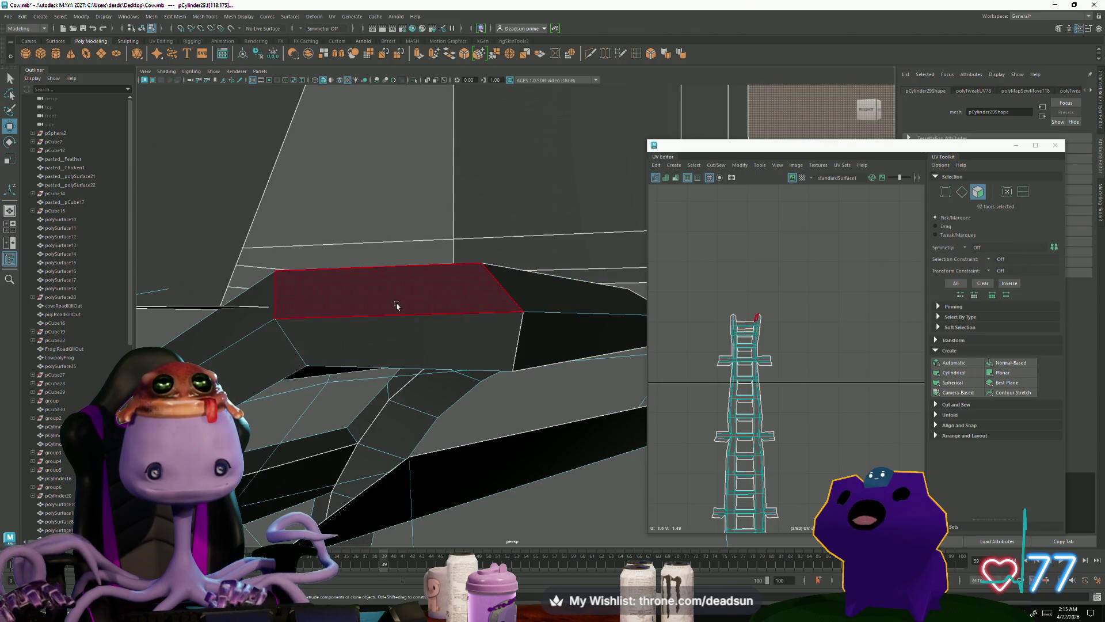
{"action": "left_click_drag", "start_coordinate": [397, 309], "coordinate": [407, 333]}
{"action": "left_click", "coordinate": [558, 307], "text": "shift"}
{"action": "mouse_move", "coordinate": [558, 306]}
{"action": "left_mouse_down", "text": "alt"}
{"action": "mouse_move", "coordinate": [525, 321]}
{"action": "mouse_move", "coordinate": [493, 316]}
{"action": "mouse_move", "coordinate": [501, 424]}
{"action": "left_mouse_up", "text": "alt"}
{"action": "left_click", "coordinate": [441, 302], "text": "shift"}
{"action": "left_click_drag", "start_coordinate": [441, 301], "coordinate": [402, 406], "text": "alt"}
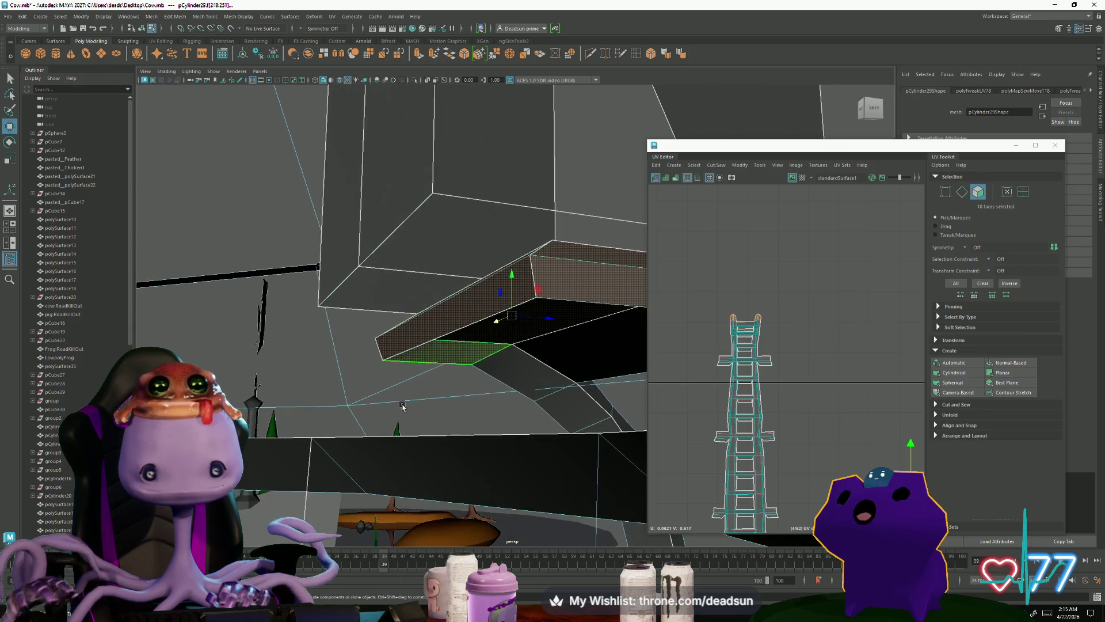
{"action": "scroll", "coordinate": [724, 341], "scroll_direction": "up", "scroll_amount": 5}
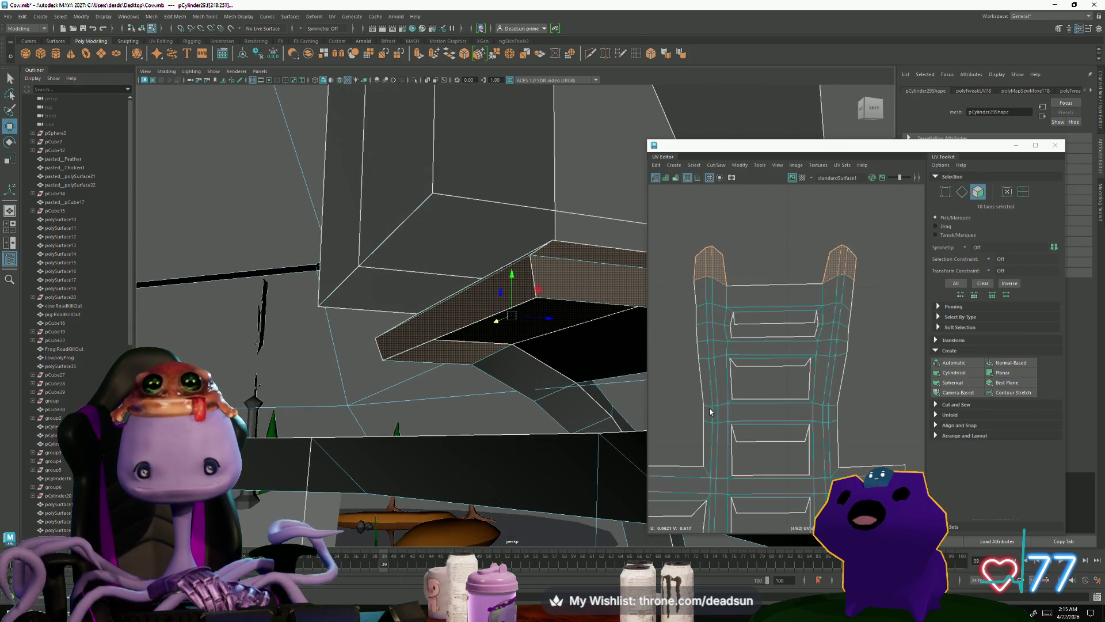
{"action": "mouse_move", "coordinate": [374, 340]}
{"action": "left_mouse_down", "text": "alt"}
{"action": "mouse_move", "coordinate": [348, 332]}
{"action": "mouse_move", "coordinate": [484, 317]}
{"action": "mouse_move", "coordinate": [459, 327]}
{"action": "mouse_move", "coordinate": [513, 333]}
{"action": "mouse_move", "coordinate": [482, 338]}
{"action": "mouse_move", "coordinate": [621, 518]}
{"action": "mouse_move", "coordinate": [513, 310]}
{"action": "mouse_move", "coordinate": [407, 374]}
{"action": "left_mouse_up", "text": "alt"}
{"action": "left_click", "coordinate": [407, 374], "text": "shift"}
{"action": "left_click", "coordinate": [519, 248], "text": "shift"}
{"action": "mouse_move", "coordinate": [520, 249]}
{"action": "left_mouse_down", "text": "alt"}
{"action": "mouse_move", "coordinate": [452, 326]}
{"action": "mouse_move", "coordinate": [368, 382]}
{"action": "mouse_move", "coordinate": [375, 391]}
{"action": "mouse_move", "coordinate": [350, 346]}
{"action": "left_mouse_up", "text": "alt"}
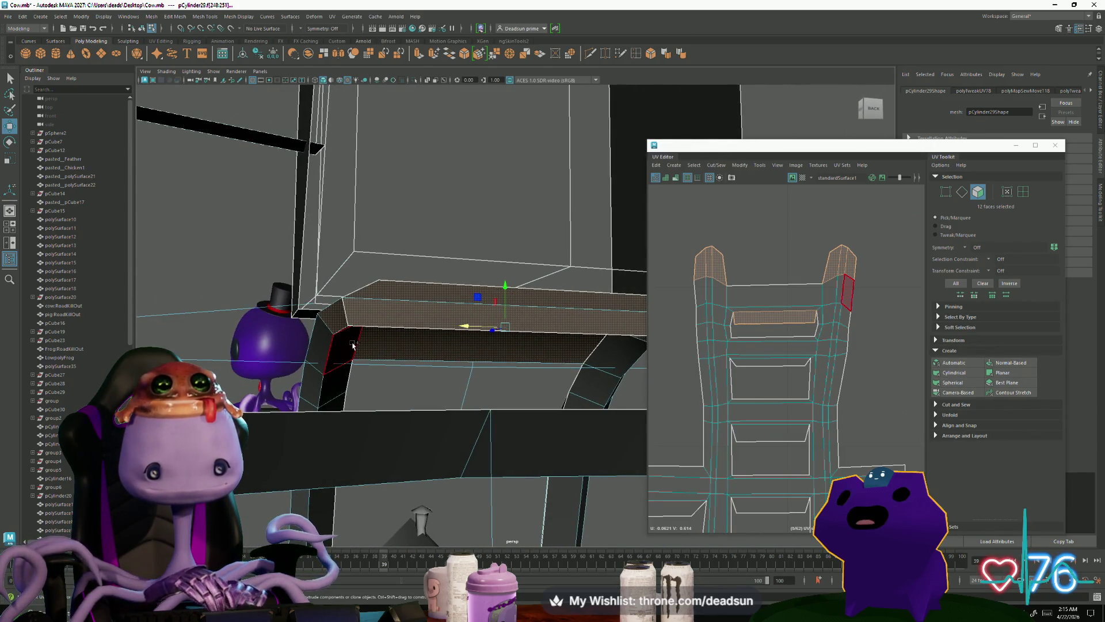
{"action": "left_click", "coordinate": [617, 355], "text": "shift"}
{"action": "left_click_drag", "start_coordinate": [617, 356], "coordinate": [434, 403], "text": "alt"}
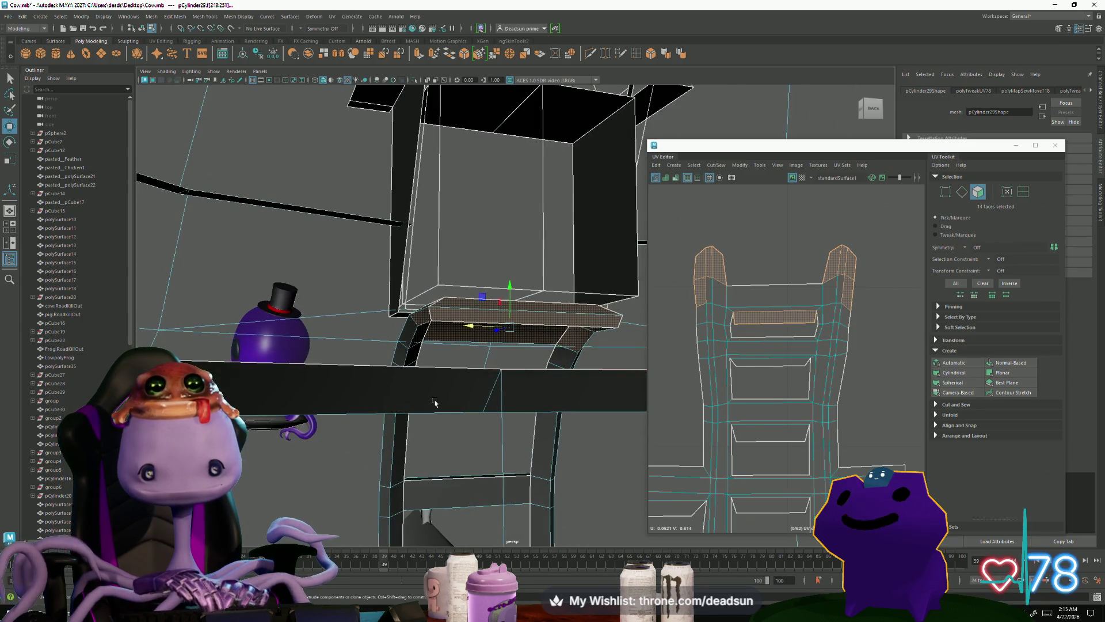
{"action": "mouse_move", "coordinate": [396, 359]}
{"action": "left_mouse_down", "text": "alt"}
{"action": "mouse_move", "coordinate": [543, 364]}
{"action": "mouse_move", "coordinate": [581, 344]}
{"action": "mouse_move", "coordinate": [409, 361]}
{"action": "mouse_move", "coordinate": [484, 458]}
{"action": "mouse_move", "coordinate": [481, 340]}
{"action": "left_mouse_up", "text": "alt"}
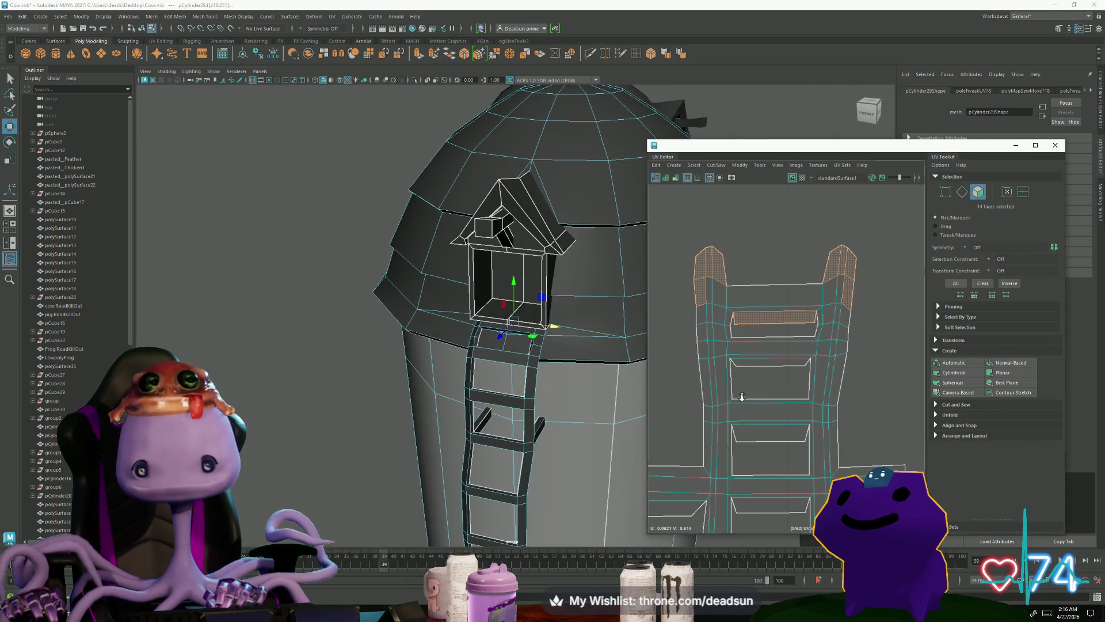
{"action": "scroll", "coordinate": [740, 395], "scroll_direction": "down", "scroll_amount": 5}
{"action": "scroll", "coordinate": [743, 387], "scroll_direction": "up", "scroll_amount": 2}
{"action": "scroll", "coordinate": [742, 387], "scroll_direction": "down", "scroll_amount": 2}
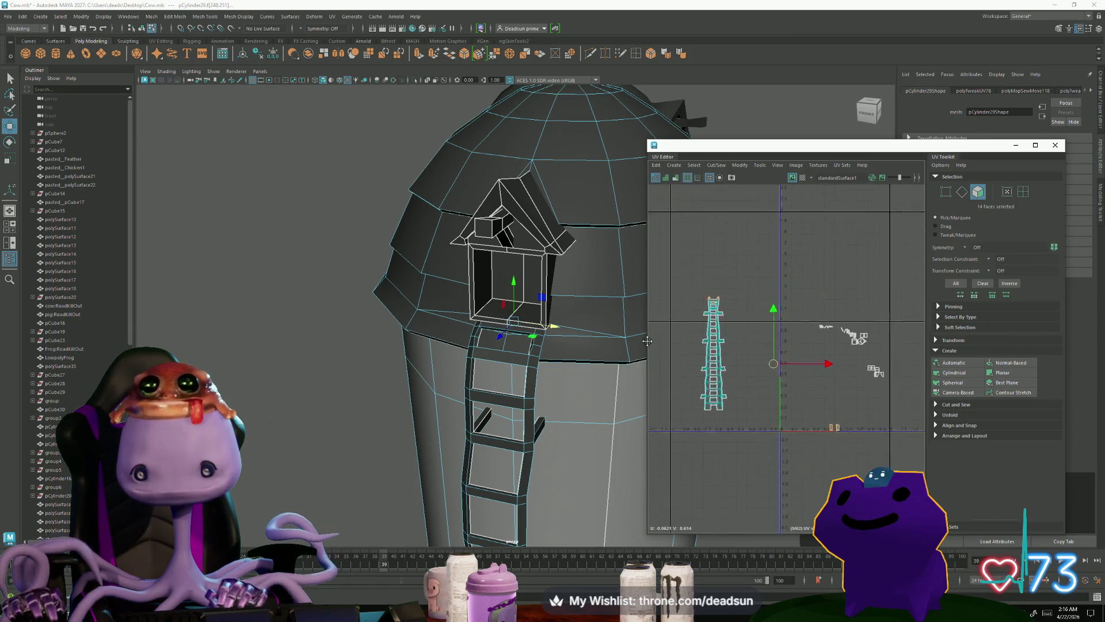
{"action": "left_click", "coordinate": [528, 323]}
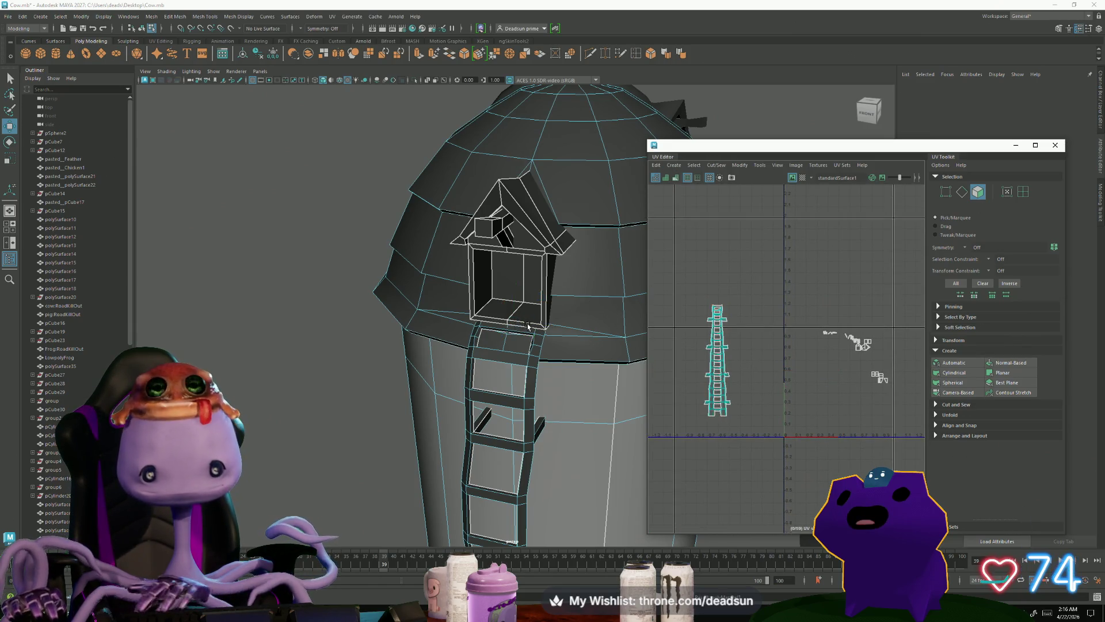
Step: Restore the previous hatch face selection with Ctrl+Z
{"action": "scroll", "coordinate": [553, 316], "scroll_direction": "up", "scroll_amount": 5}
{"action": "mouse_move", "coordinate": [553, 316]}
{"action": "left_mouse_down", "text": "alt"}
{"action": "mouse_move", "coordinate": [452, 377]}
{"action": "mouse_move", "coordinate": [503, 394]}
{"action": "mouse_move", "coordinate": [597, 387]}
{"action": "mouse_move", "coordinate": [567, 391]}
{"action": "mouse_move", "coordinate": [587, 405]}
{"action": "mouse_move", "coordinate": [439, 365]}
{"action": "mouse_move", "coordinate": [489, 433]}
{"action": "left_mouse_up", "text": "alt"}
{"action": "key", "text": "ctrl+z"}
{"action": "key", "text": "ctrl+z"}
{"action": "mouse_move", "coordinate": [544, 367]}
{"action": "left_mouse_down", "text": "alt"}
{"action": "mouse_move", "coordinate": [525, 375]}
{"action": "mouse_move", "coordinate": [612, 390]}
{"action": "mouse_move", "coordinate": [513, 395]}
{"action": "mouse_move", "coordinate": [489, 410]}
{"action": "mouse_move", "coordinate": [456, 388]}
{"action": "left_mouse_up", "text": "alt"}
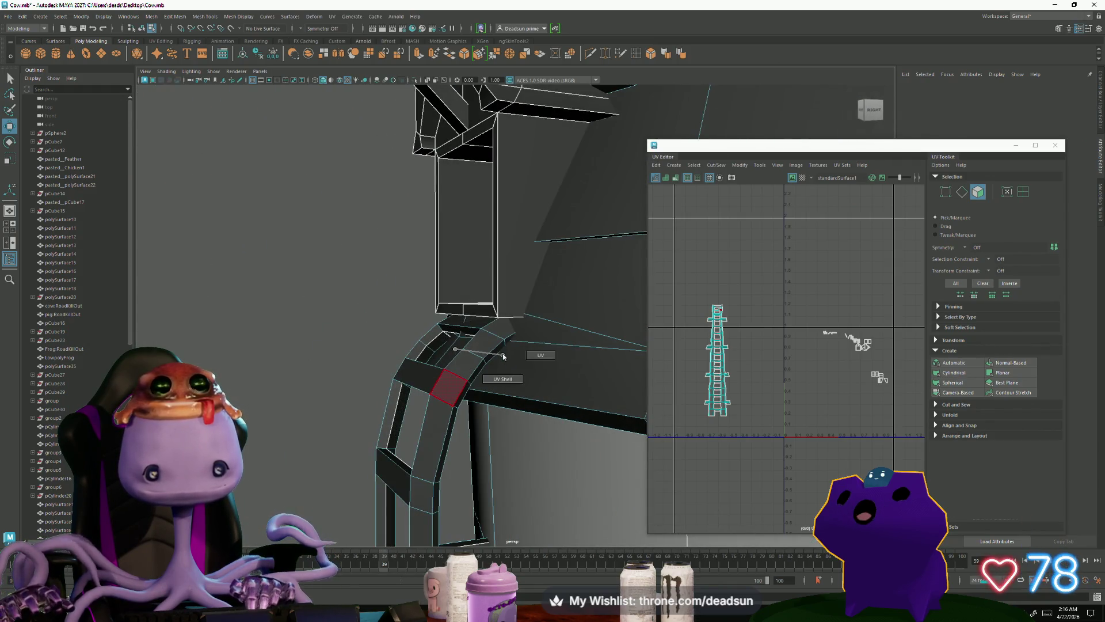
Step: Select the tower mesh pCylinder29 as an object and frame it with F
{"action": "right_click_drag", "start_coordinate": [501, 329], "coordinate": [506, 335]}
{"action": "mouse_move", "coordinate": [506, 335]}
{"action": "left_mouse_down", "text": "alt"}
{"action": "mouse_move", "coordinate": [399, 388]}
{"action": "mouse_move", "coordinate": [463, 409]}
{"action": "left_mouse_up", "text": "alt"}
{"action": "left_click", "coordinate": [492, 396]}
{"action": "key", "text": "f"}
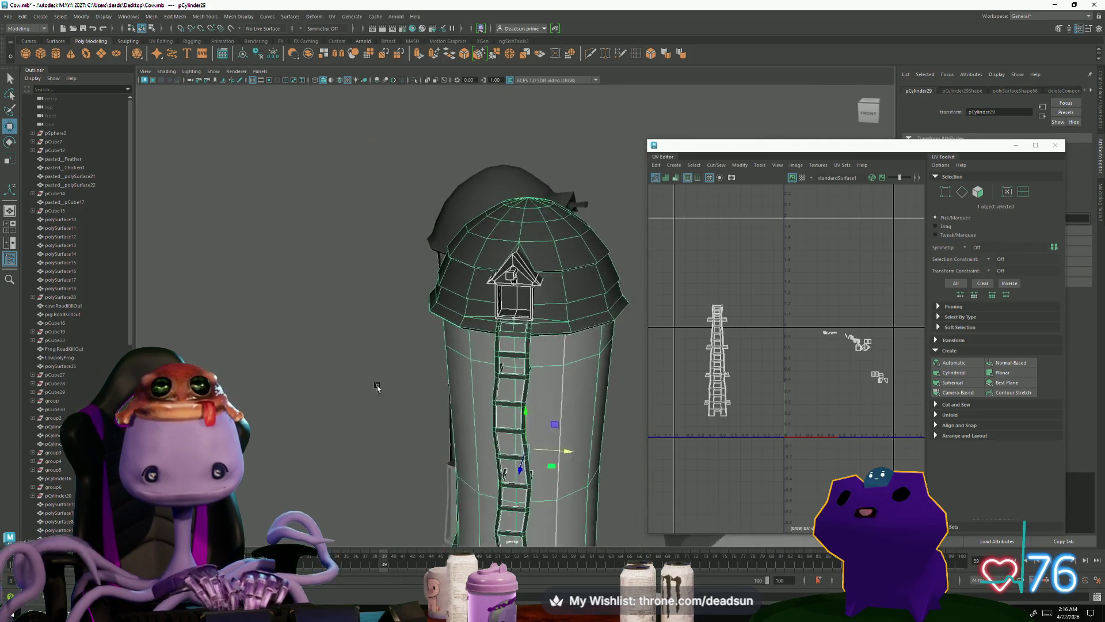
{"action": "scroll", "coordinate": [835, 321], "scroll_direction": "up", "scroll_amount": 3}
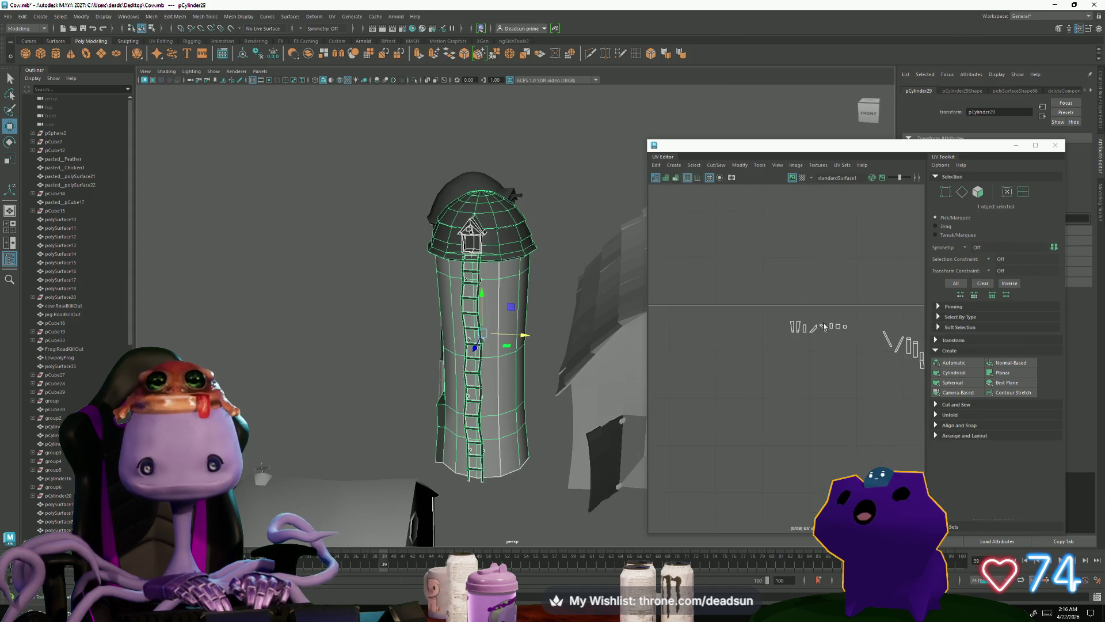
{"action": "left_click_drag", "start_coordinate": [641, 371], "coordinate": [635, 370], "text": "alt"}
Step: Select all the ladder UVs, then orbit to a side view of the dormer
{"action": "right_click_drag", "start_coordinate": [794, 312], "coordinate": [768, 307]}
{"action": "left_click_drag", "start_coordinate": [834, 349], "coordinate": [835, 349]}
{"action": "left_click_drag", "start_coordinate": [518, 241], "coordinate": [532, 228], "text": "alt"}
{"action": "scroll", "coordinate": [532, 228], "scroll_direction": "up", "scroll_amount": 5}
{"action": "scroll", "coordinate": [533, 229], "scroll_direction": "down", "scroll_amount": 5}
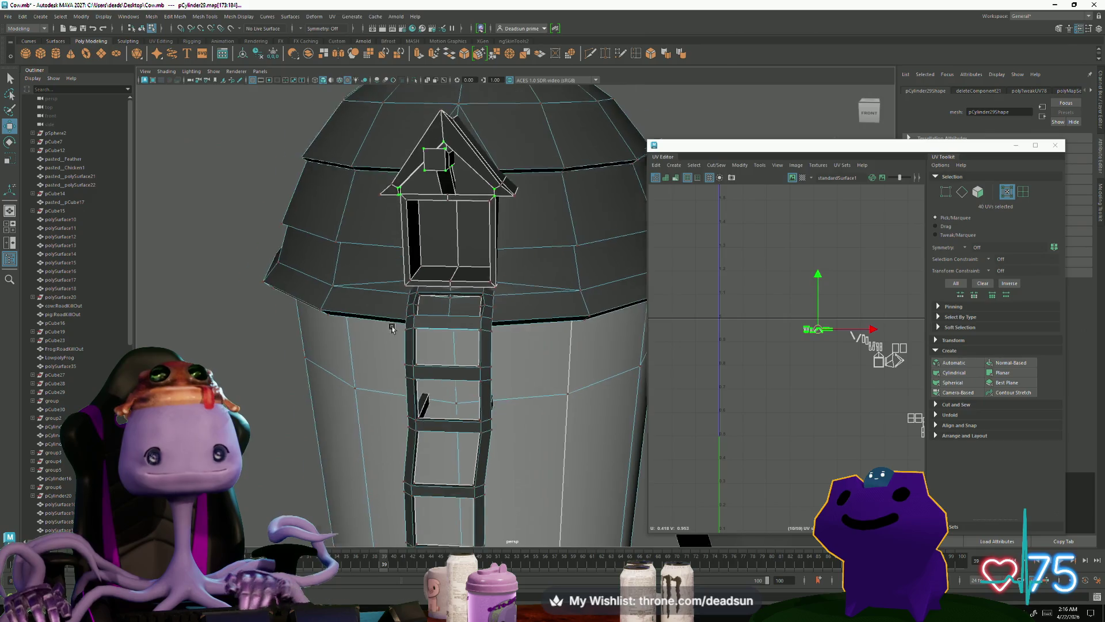
{"action": "left_click_drag", "start_coordinate": [390, 316], "coordinate": [438, 375], "text": "alt"}
{"action": "scroll", "coordinate": [494, 435], "scroll_direction": "up", "scroll_amount": 3}
{"action": "scroll", "coordinate": [493, 436], "scroll_direction": "down", "scroll_amount": 3}
{"action": "mouse_move", "coordinate": [476, 407]}
{"action": "left_mouse_down", "text": "alt"}
{"action": "mouse_move", "coordinate": [414, 451]}
{"action": "mouse_move", "coordinate": [401, 495]}
{"action": "mouse_move", "coordinate": [493, 395]}
{"action": "mouse_move", "coordinate": [473, 389]}
{"action": "mouse_move", "coordinate": [576, 368]}
{"action": "left_mouse_up", "text": "alt"}
{"action": "scroll", "coordinate": [489, 399], "scroll_direction": "down", "scroll_amount": 3}
{"action": "scroll", "coordinate": [494, 395], "scroll_direction": "up", "scroll_amount": 3}
{"action": "scroll", "coordinate": [717, 376], "scroll_direction": "up", "scroll_amount": 8}
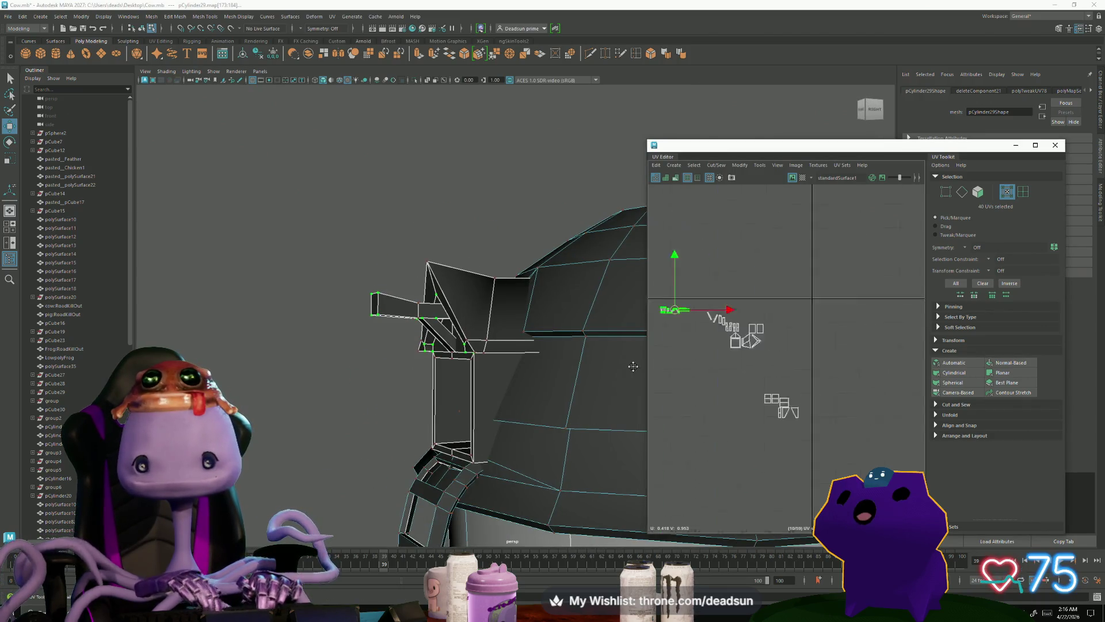
{"action": "scroll", "coordinate": [717, 375], "scroll_direction": "up", "scroll_amount": 5}
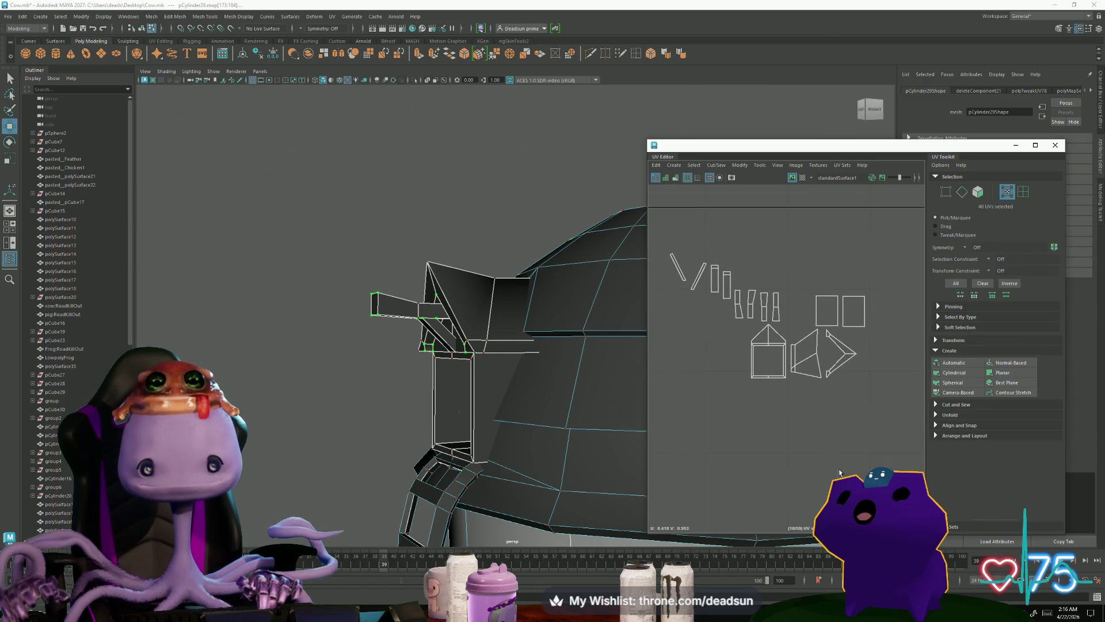
Step: Select the dormer shell's right roof edge, then reselect the tower mesh as an object
{"action": "right_click_drag", "start_coordinate": [757, 353], "coordinate": [789, 305]}
{"action": "left_click", "coordinate": [824, 306]}
{"action": "scroll", "coordinate": [768, 416], "scroll_direction": "down", "scroll_amount": 8}
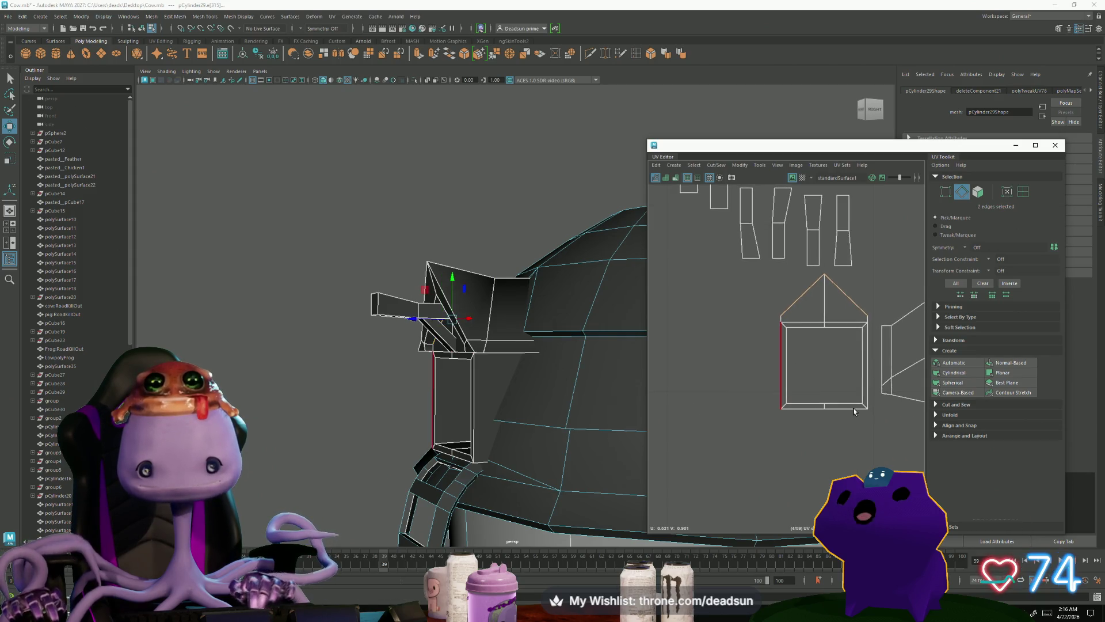
{"action": "middle_click_drag", "start_coordinate": [764, 426], "coordinate": [692, 251], "text": "alt"}
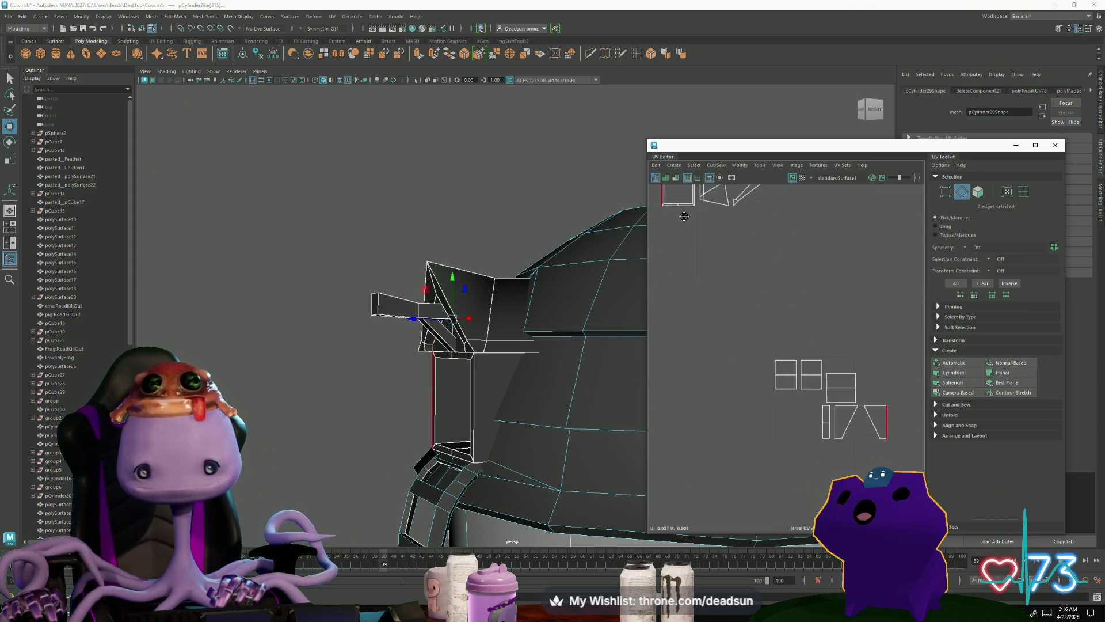
{"action": "mouse_move", "coordinate": [453, 361]}
{"action": "left_mouse_down", "text": "alt"}
{"action": "mouse_move", "coordinate": [489, 346]}
{"action": "mouse_move", "coordinate": [450, 320]}
{"action": "left_mouse_up", "text": "alt"}
{"action": "right_click_drag", "start_coordinate": [488, 283], "coordinate": [515, 242]}
{"action": "left_click", "coordinate": [507, 283]}
{"action": "mouse_move", "coordinate": [507, 283]}
{"action": "left_mouse_down", "text": "alt"}
{"action": "mouse_move", "coordinate": [553, 282]}
{"action": "mouse_move", "coordinate": [511, 275]}
{"action": "mouse_move", "coordinate": [535, 328]}
{"action": "mouse_move", "coordinate": [608, 340]}
{"action": "left_mouse_up", "text": "alt"}
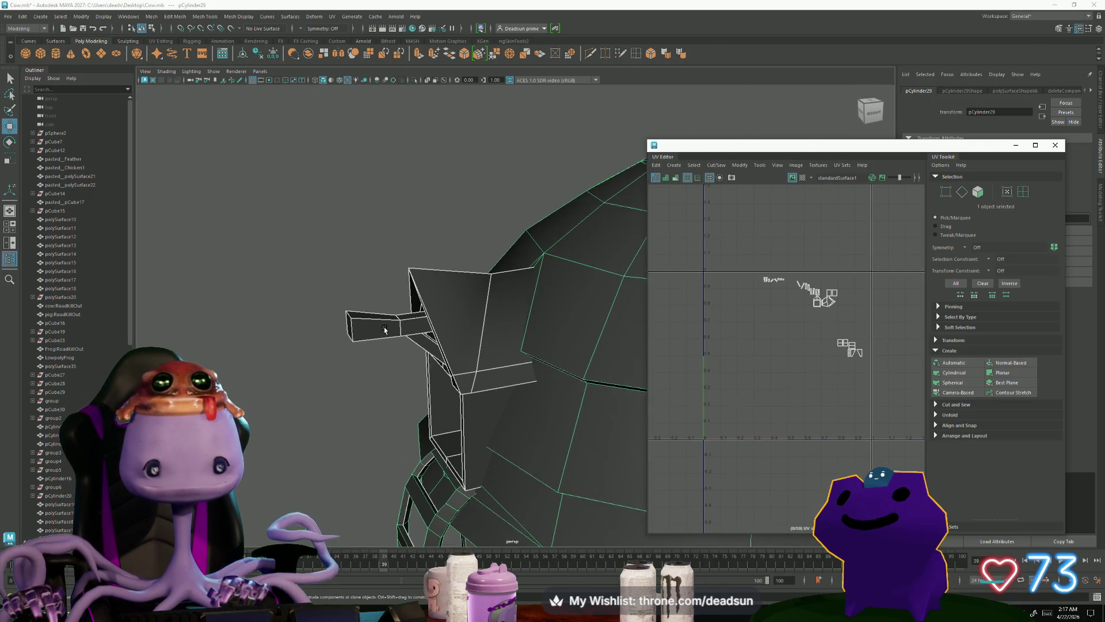
{"action": "left_click_drag", "start_coordinate": [480, 351], "coordinate": [461, 348], "text": "alt"}
Step: Switch to face mode and shift-select the dormer's roof faces
{"action": "mouse_move", "coordinate": [461, 348]}
{"action": "right_mouse_down"}
{"action": "mouse_move", "coordinate": [461, 332]}
{"action": "mouse_move", "coordinate": [461, 358]}
{"action": "right_mouse_up"}
{"action": "left_click", "coordinate": [459, 365]}
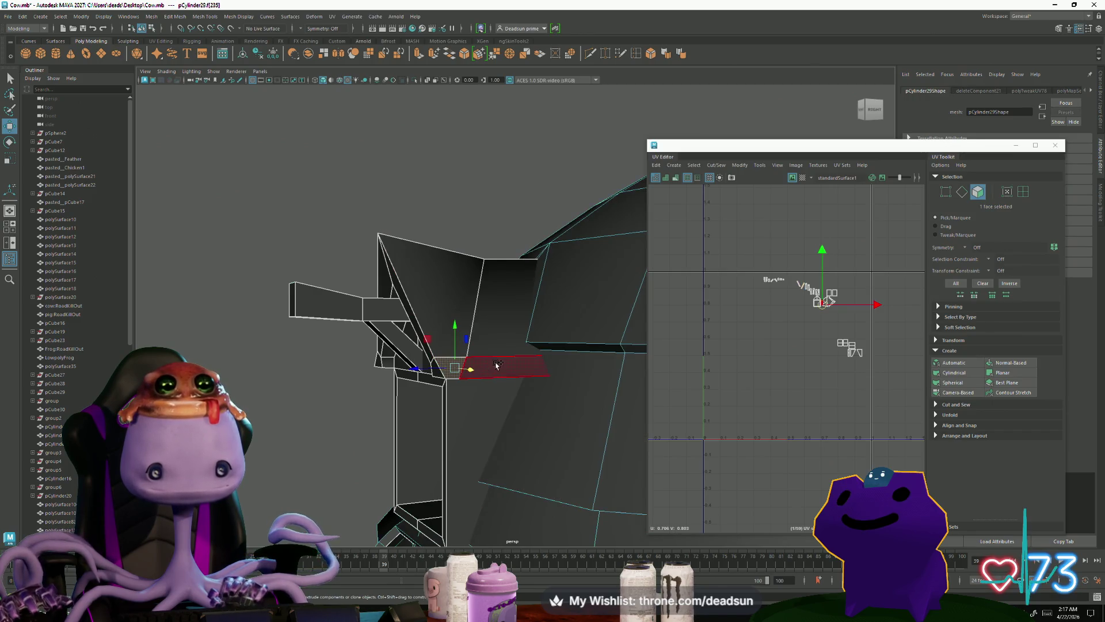
{"action": "left_click", "coordinate": [485, 298], "text": "shift"}
{"action": "left_click_drag", "start_coordinate": [486, 296], "coordinate": [484, 346], "text": "alt"}
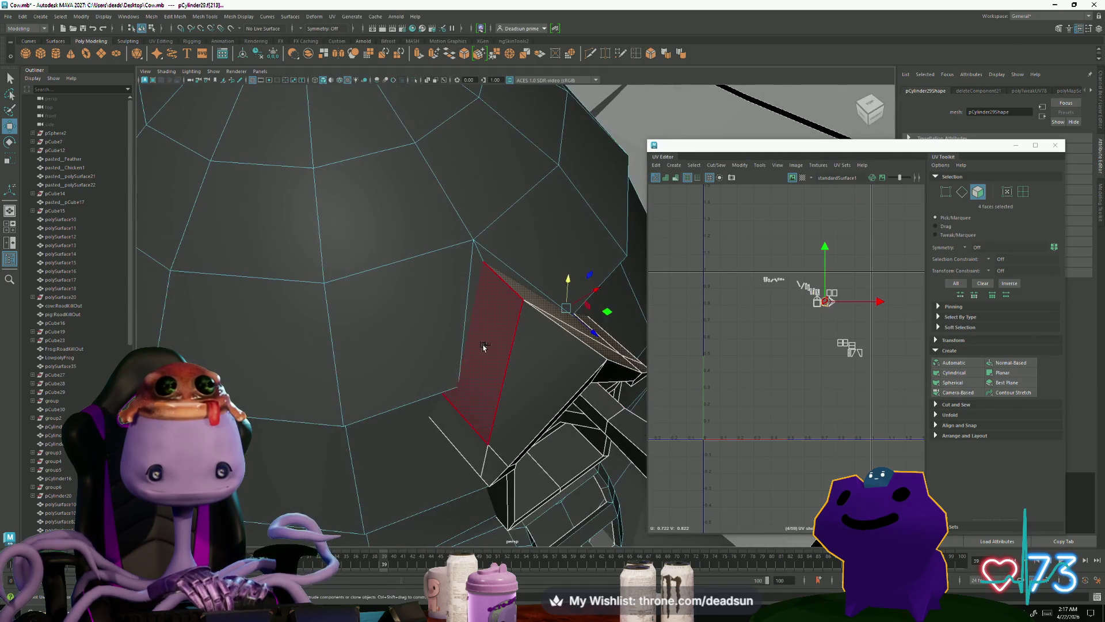
{"action": "left_click", "coordinate": [483, 345], "text": "shift"}
{"action": "left_click", "coordinate": [495, 464], "text": "shift"}
{"action": "left_click_drag", "start_coordinate": [495, 464], "coordinate": [622, 444], "text": "alt"}
{"action": "scroll", "coordinate": [794, 395], "scroll_direction": "down", "scroll_amount": 5}
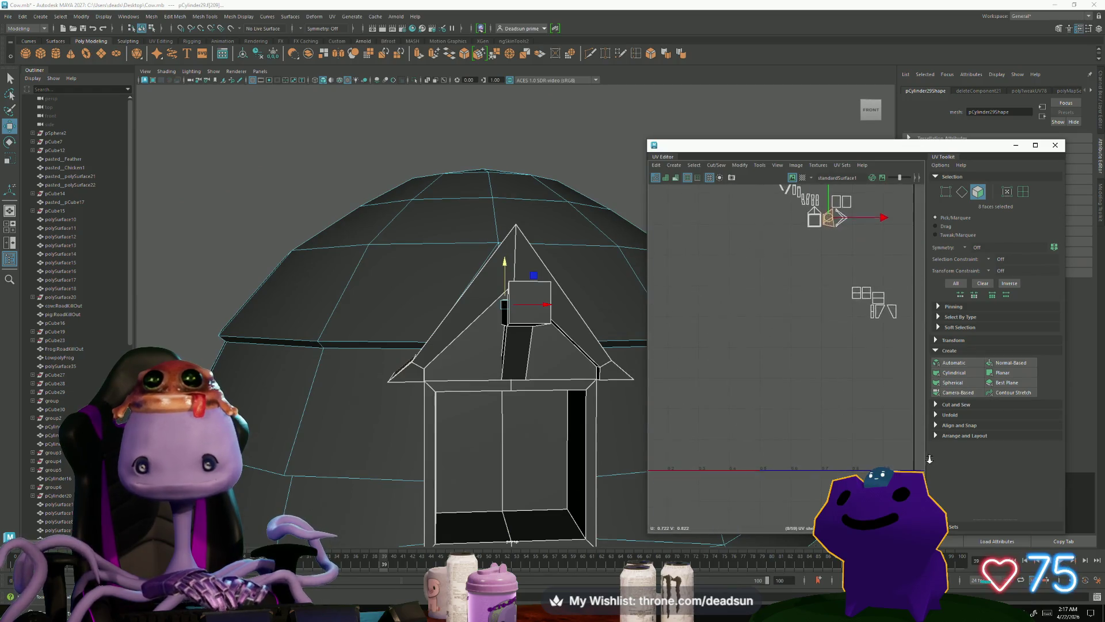
Step: Apply a planar UV projection to the selected dormer front faces
{"action": "middle_click_drag", "start_coordinate": [734, 372], "coordinate": [703, 335], "text": "alt"}
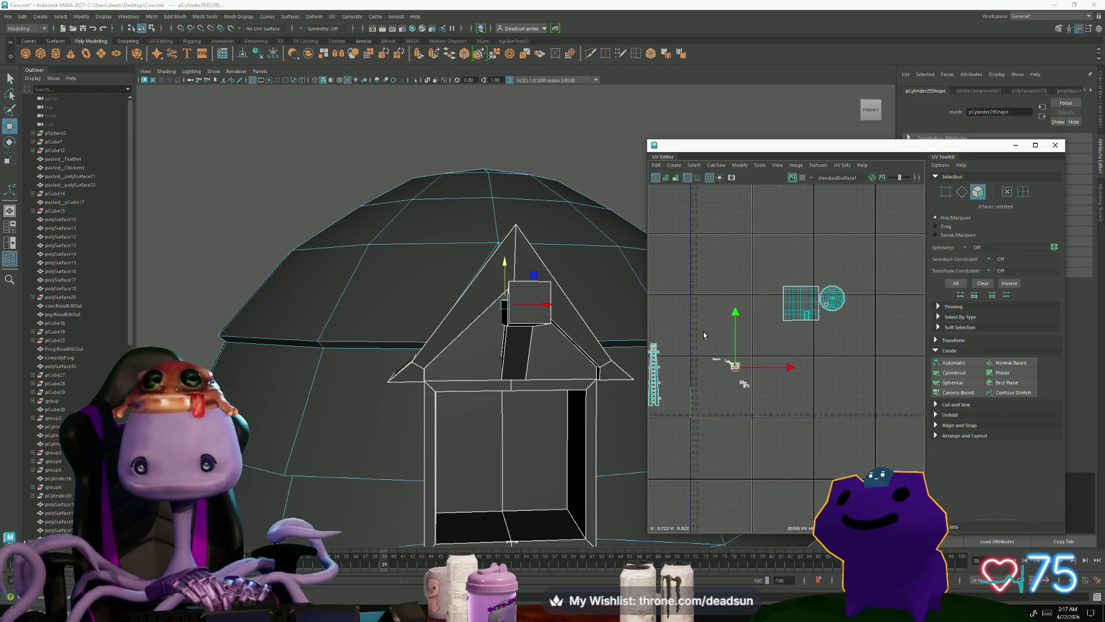
{"action": "left_click", "coordinate": [718, 169]}
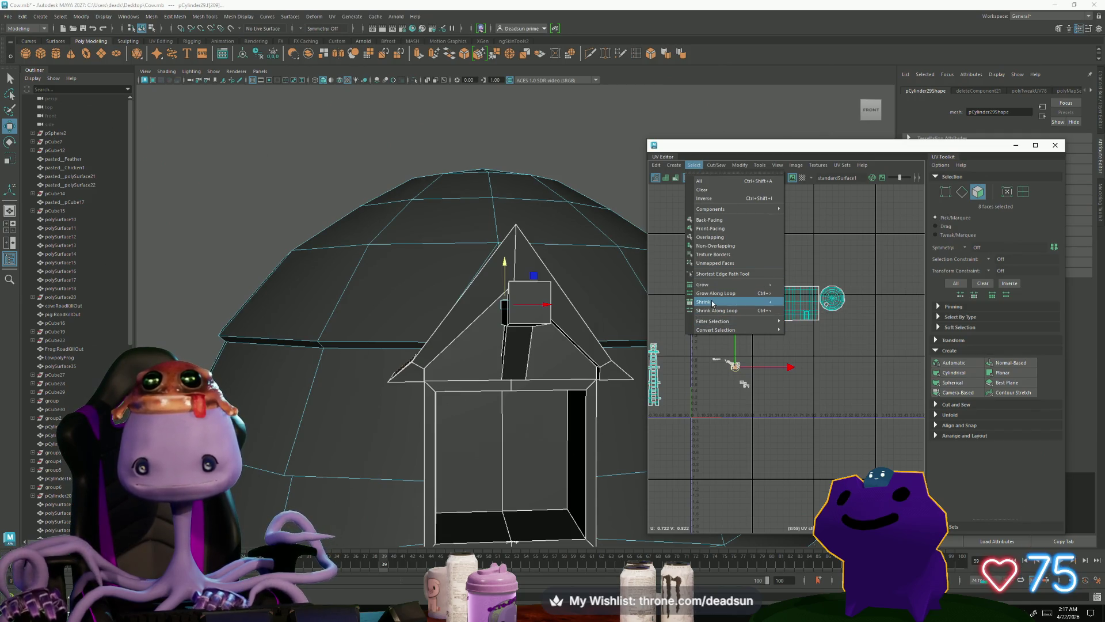
{"action": "mouse_move", "coordinate": [718, 167]}
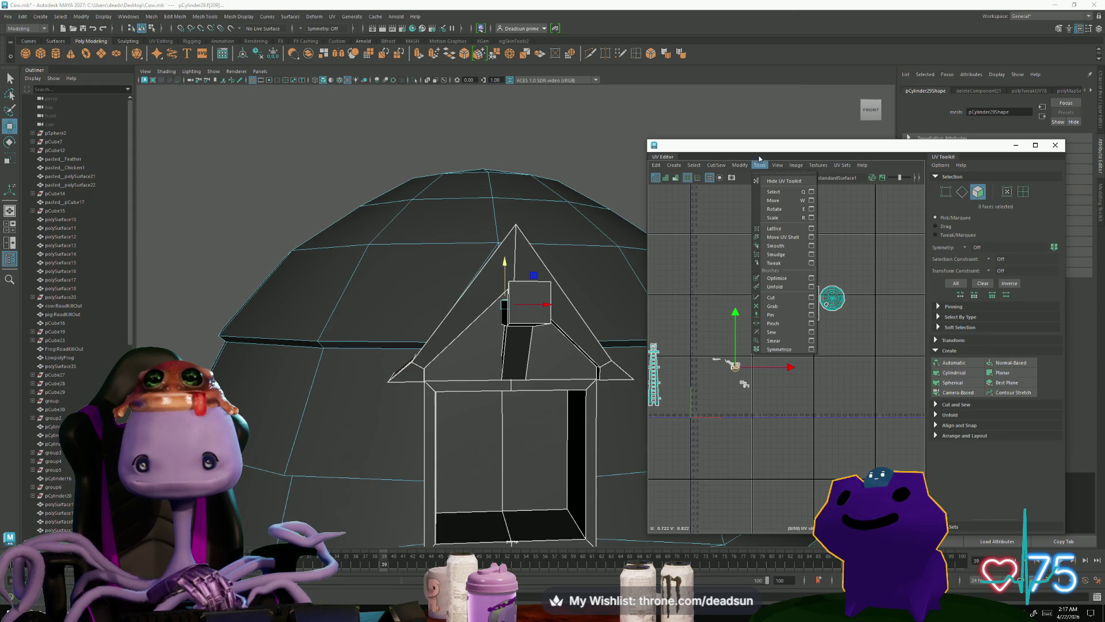
{"action": "mouse_move", "coordinate": [677, 166]}
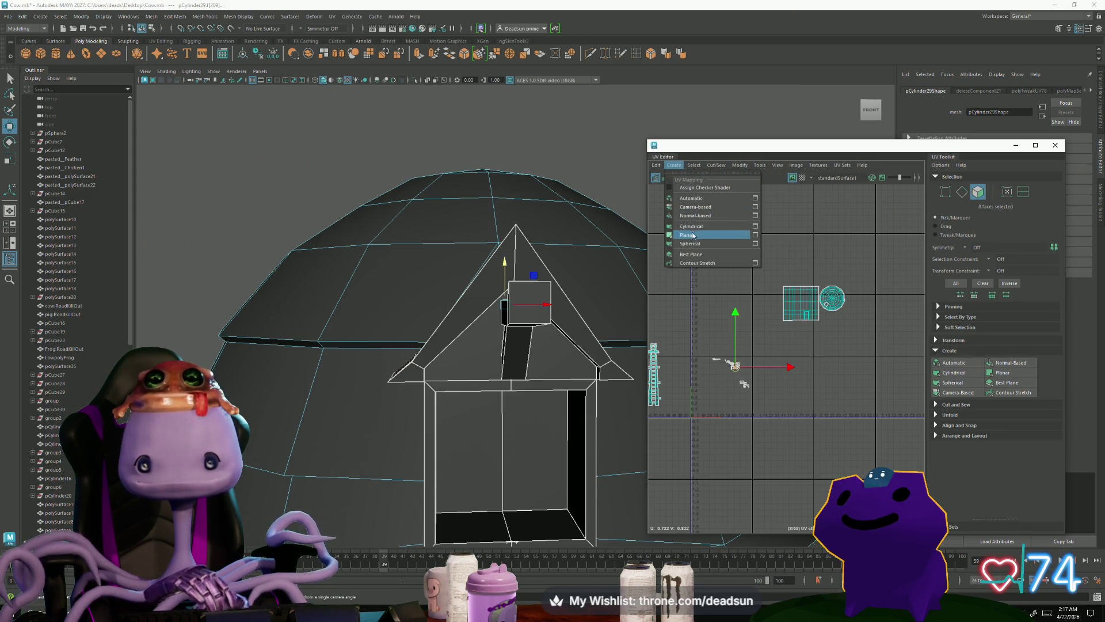
{"action": "left_click", "coordinate": [756, 236]}
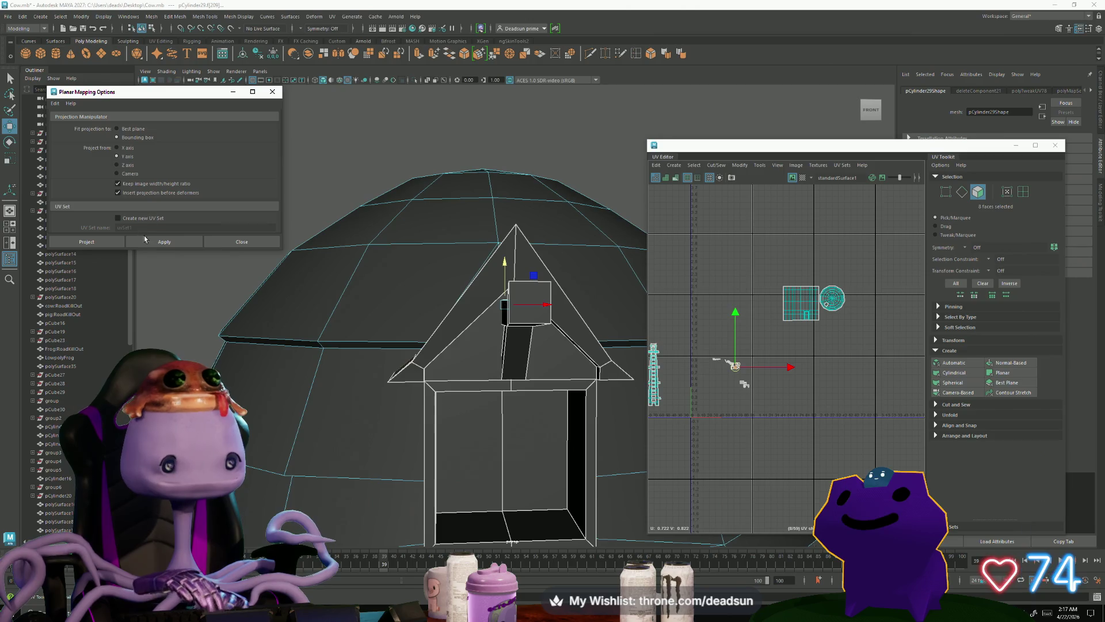
{"action": "left_click", "coordinate": [185, 245]}
Step: Select the faces beside the dormer and give them their own planar projection
{"action": "scroll", "coordinate": [723, 378], "scroll_direction": "up", "scroll_amount": 3}
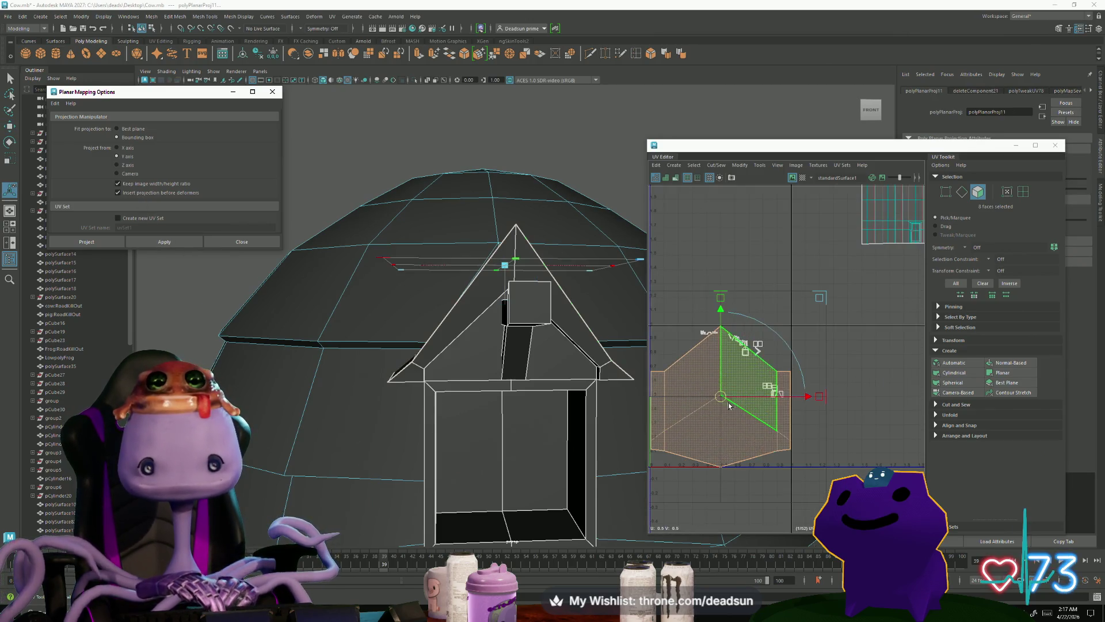
{"action": "mouse_move", "coordinate": [478, 344]}
{"action": "left_mouse_down", "text": "alt"}
{"action": "mouse_move", "coordinate": [649, 350]}
{"action": "mouse_move", "coordinate": [529, 412]}
{"action": "mouse_move", "coordinate": [468, 392]}
{"action": "left_mouse_up", "text": "alt"}
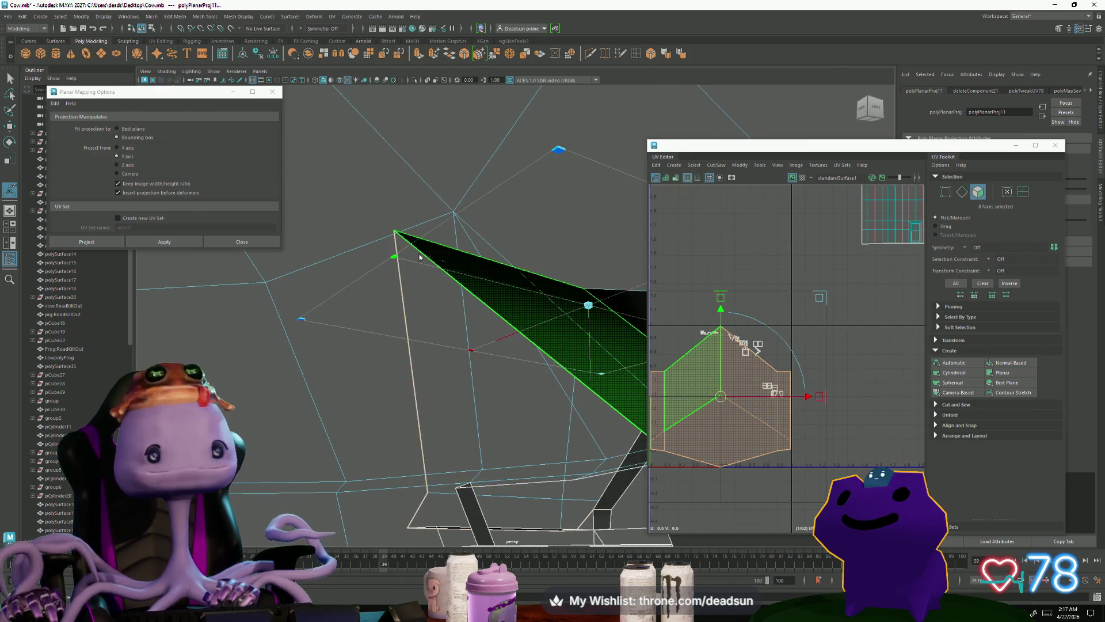
{"action": "key", "text": "F9"}
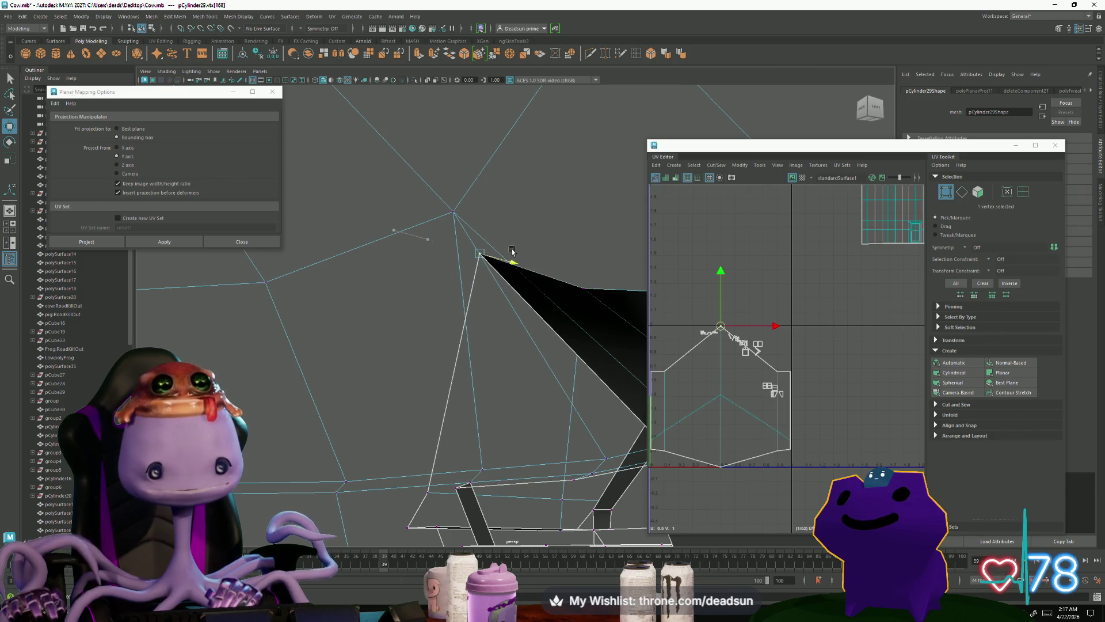
{"action": "mouse_move", "coordinate": [538, 267]}
{"action": "left_mouse_down", "text": "alt"}
{"action": "mouse_move", "coordinate": [485, 321]}
{"action": "mouse_move", "coordinate": [423, 315]}
{"action": "left_mouse_up", "text": "alt"}
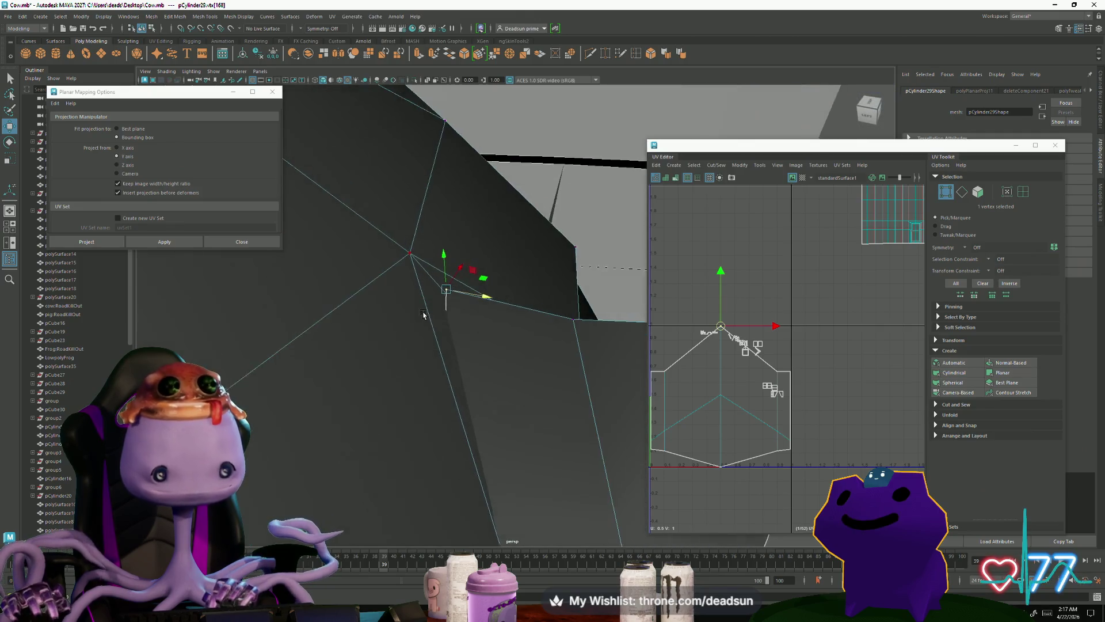
{"action": "left_click", "coordinate": [413, 255]}
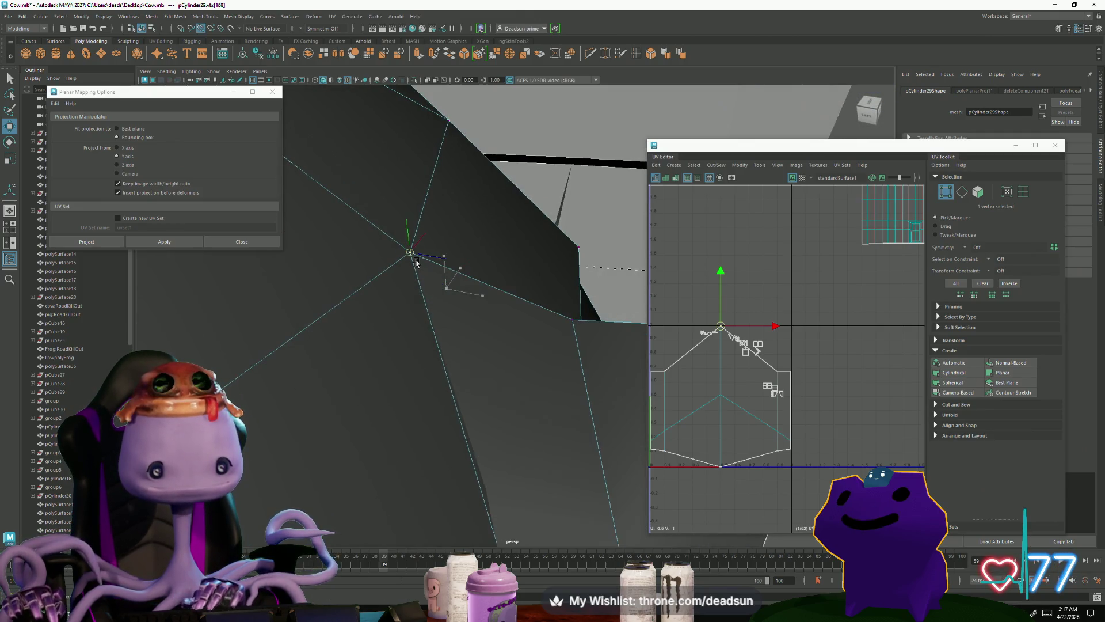
{"action": "mouse_move", "coordinate": [477, 378]}
{"action": "left_mouse_down", "text": "alt"}
{"action": "mouse_move", "coordinate": [466, 356]}
{"action": "mouse_move", "coordinate": [449, 377]}
{"action": "mouse_move", "coordinate": [511, 372]}
{"action": "mouse_move", "coordinate": [426, 354]}
{"action": "left_mouse_up", "text": "alt"}
{"action": "mouse_move", "coordinate": [326, 398]}
{"action": "left_mouse_down", "text": "alt"}
{"action": "mouse_move", "coordinate": [271, 398]}
{"action": "mouse_move", "coordinate": [338, 439]}
{"action": "mouse_move", "coordinate": [299, 431]}
{"action": "mouse_move", "coordinate": [455, 458]}
{"action": "mouse_move", "coordinate": [412, 456]}
{"action": "mouse_move", "coordinate": [525, 462]}
{"action": "mouse_move", "coordinate": [352, 409]}
{"action": "mouse_move", "coordinate": [698, 410]}
{"action": "left_mouse_up", "text": "alt"}
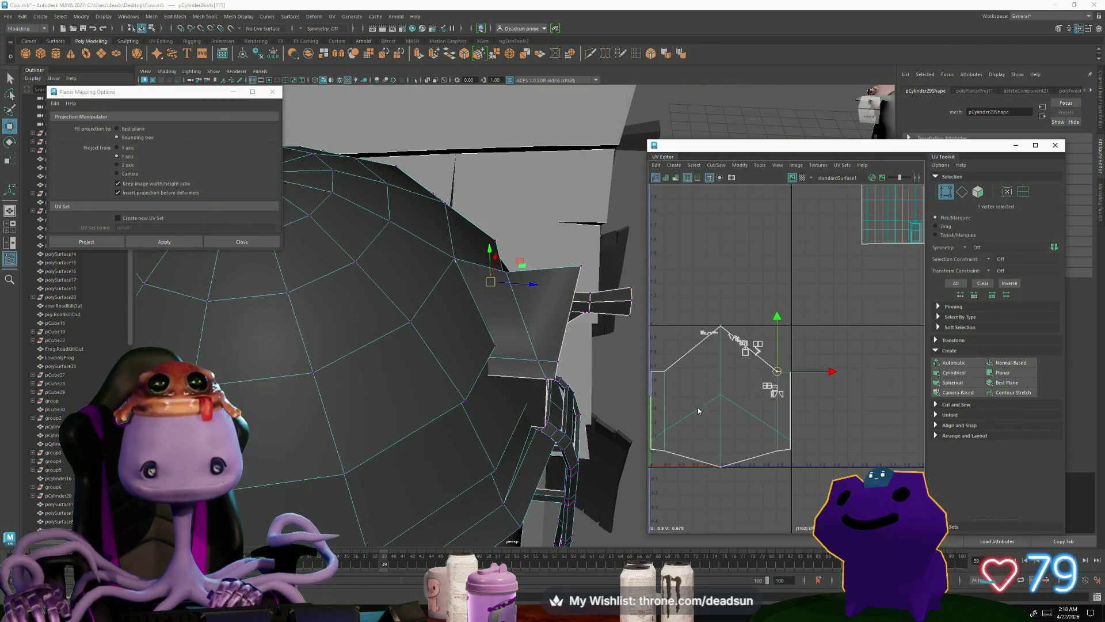
{"action": "right_click_drag", "start_coordinate": [697, 419], "coordinate": [698, 419]}
{"action": "left_click", "coordinate": [697, 419]}
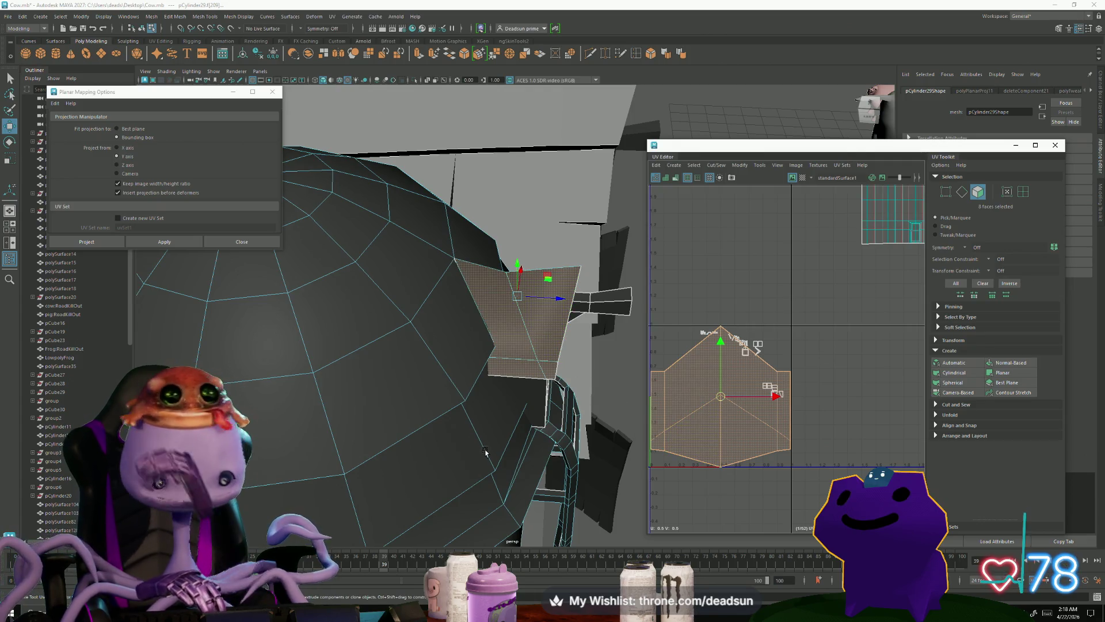
{"action": "left_click", "coordinate": [176, 242]}
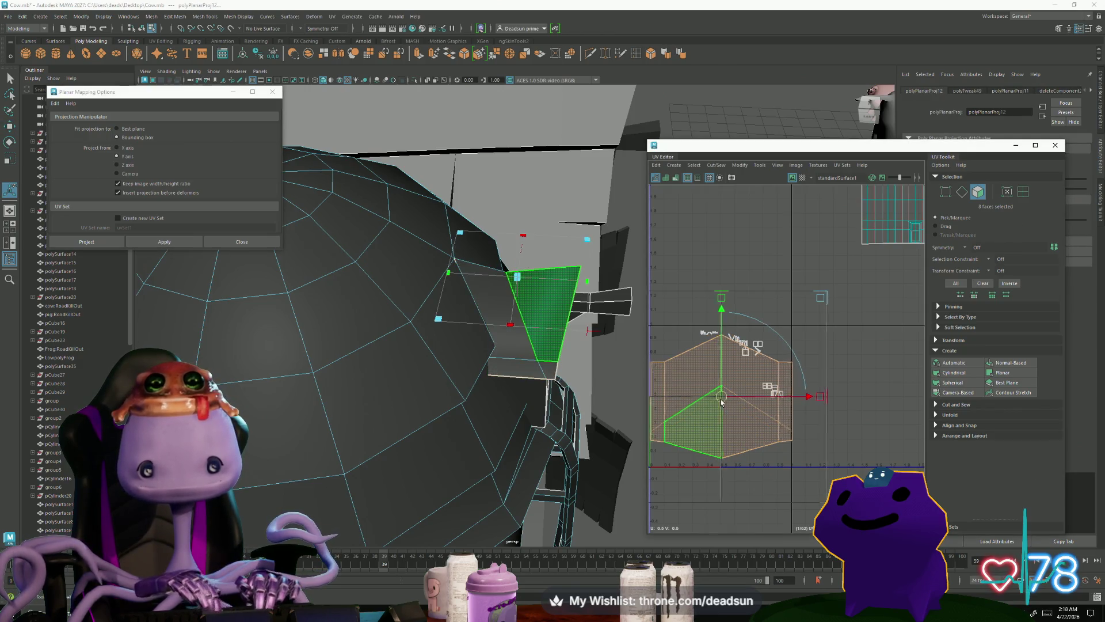
Step: Frame the new hexagonal UV shell and begin selecting the dormer frame faces
{"action": "middle_click_drag", "start_coordinate": [722, 401], "coordinate": [851, 412], "text": "alt"}
{"action": "scroll", "coordinate": [858, 412], "scroll_direction": "down", "scroll_amount": 3}
{"action": "mouse_move", "coordinate": [472, 392]}
{"action": "left_mouse_down", "text": "alt"}
{"action": "mouse_move", "coordinate": [629, 358]}
{"action": "mouse_move", "coordinate": [441, 460]}
{"action": "mouse_move", "coordinate": [391, 445]}
{"action": "mouse_move", "coordinate": [398, 459]}
{"action": "left_mouse_up", "text": "alt"}
{"action": "scroll", "coordinate": [806, 450], "scroll_direction": "up", "scroll_amount": 3}
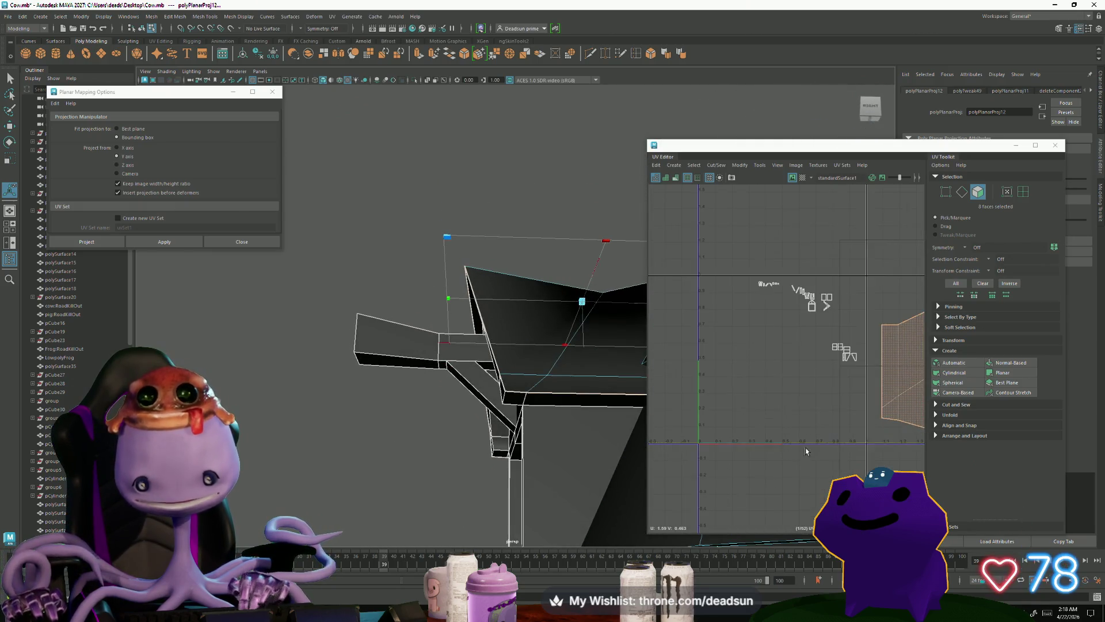
{"action": "key", "text": "f"}
{"action": "scroll", "coordinate": [682, 426], "scroll_direction": "down", "scroll_amount": 3}
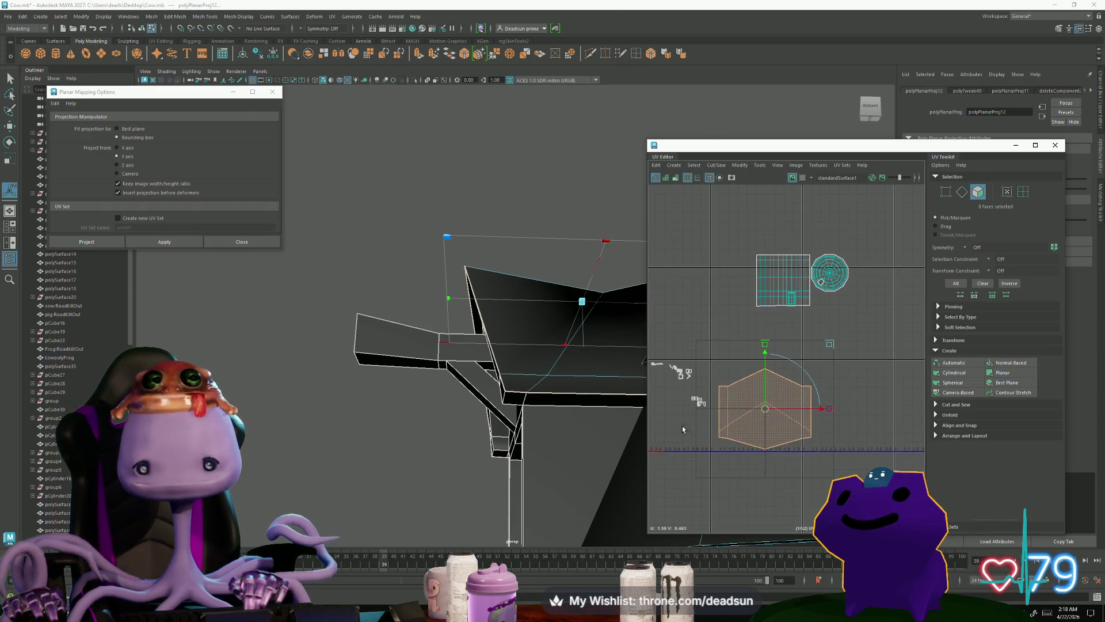
{"action": "scroll", "coordinate": [713, 410], "scroll_direction": "up", "scroll_amount": 5}
{"action": "left_click_drag", "start_coordinate": [633, 410], "coordinate": [532, 393], "text": "alt"}
{"action": "left_click_drag", "start_coordinate": [354, 407], "coordinate": [426, 397], "text": "alt"}
{"action": "right_click_drag", "start_coordinate": [553, 340], "coordinate": [550, 360]}
{"action": "left_click", "coordinate": [512, 342]}
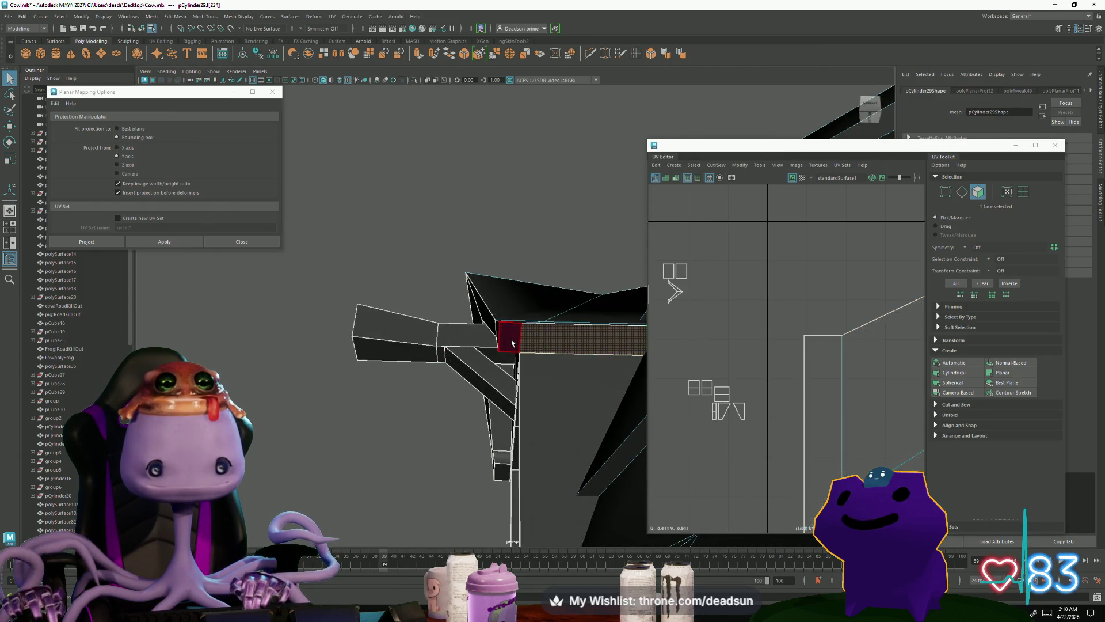
Step: Move and sew the hexagon shell's projected UV pieces into one shell
{"action": "left_click_drag", "start_coordinate": [498, 379], "coordinate": [540, 421], "text": "alt"}
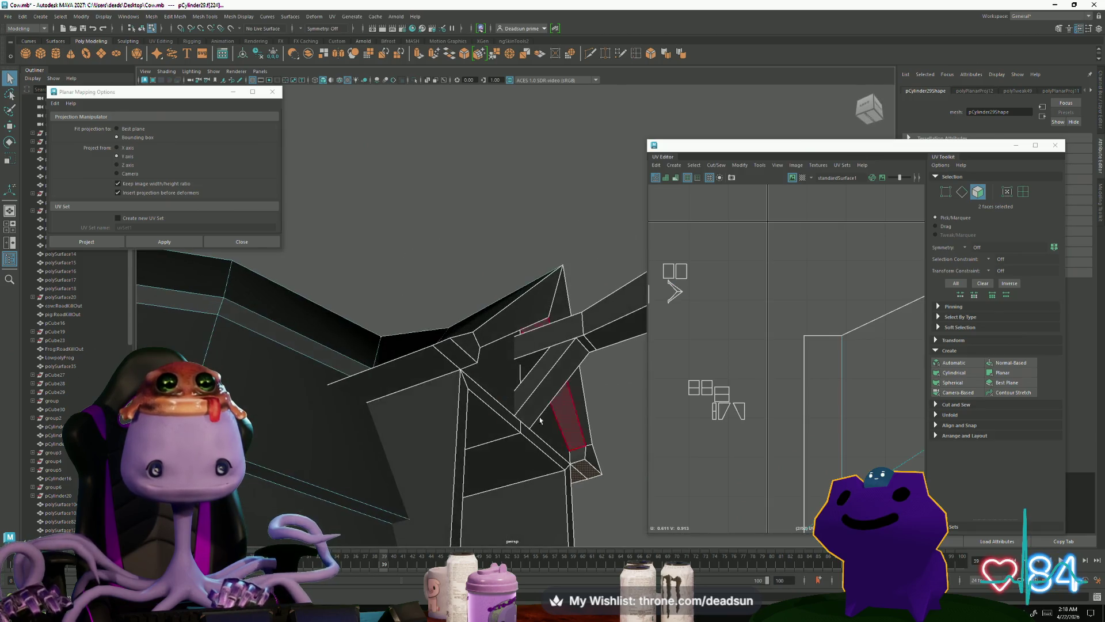
{"action": "left_click", "coordinate": [402, 363], "text": "shift"}
{"action": "right_click_drag", "start_coordinate": [770, 443], "coordinate": [689, 229], "text": "alt"}
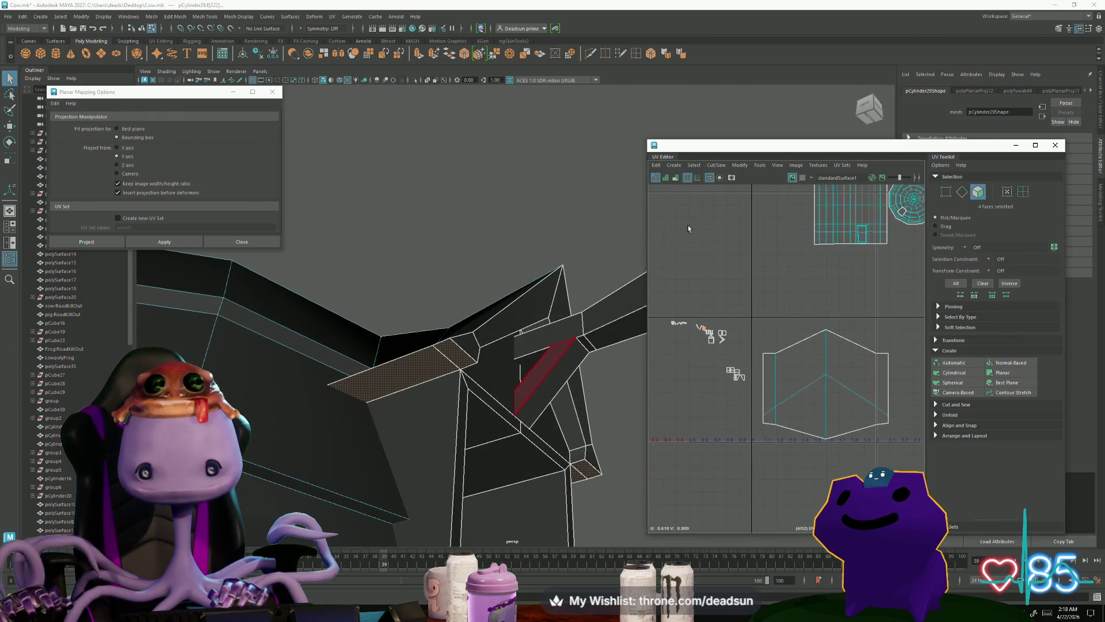
{"action": "double_click", "coordinate": [781, 386], "text": "shift"}
{"action": "key", "text": "ctrl+z"}
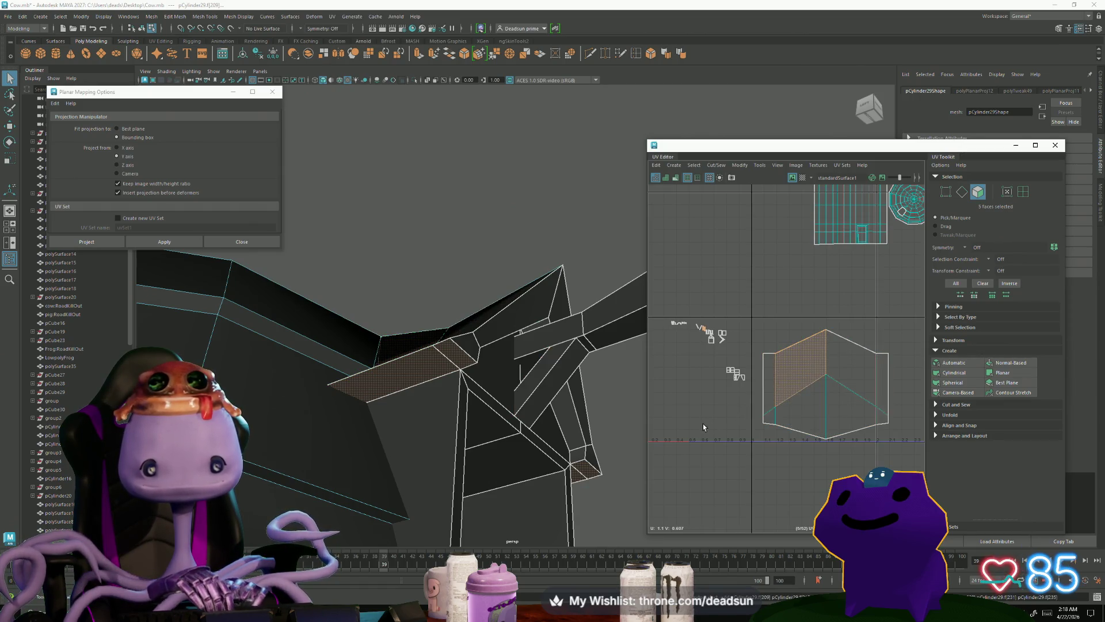
{"action": "left_click", "coordinate": [715, 165]}
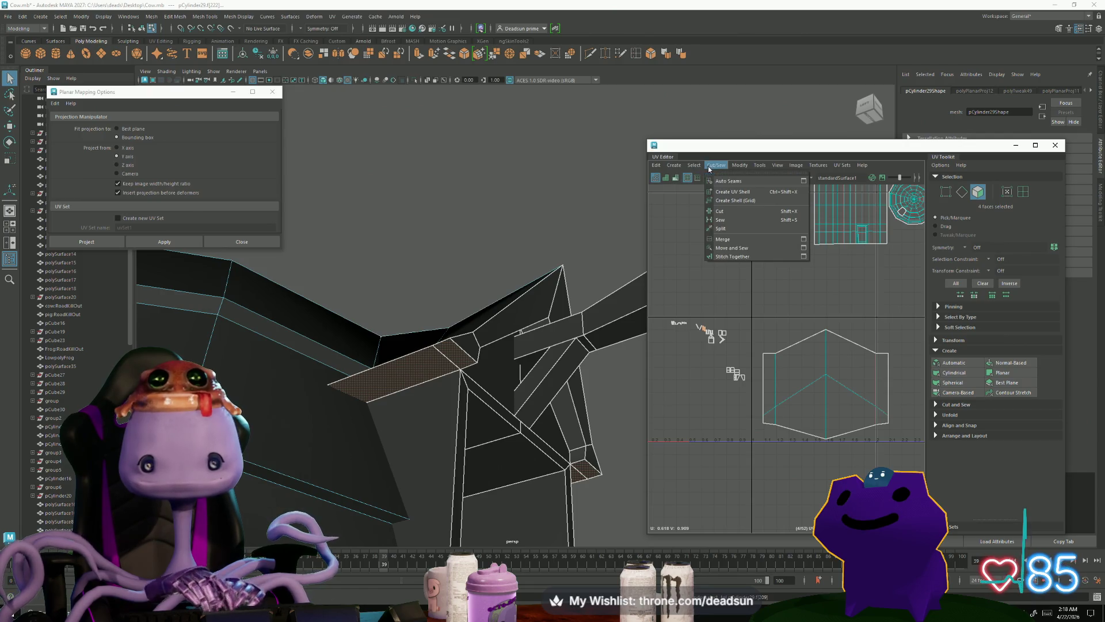
{"action": "left_click", "coordinate": [725, 254]}
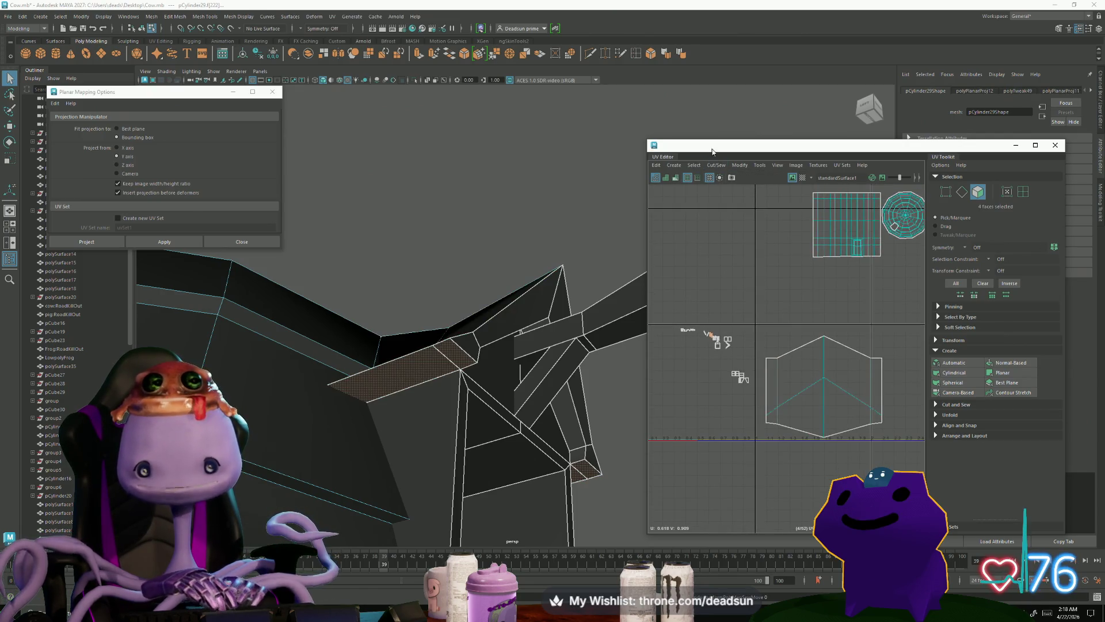
Step: Planar-map the two selected dormer frame strip faces
{"action": "left_click", "coordinate": [706, 166]}
{"action": "mouse_move", "coordinate": [690, 166]}
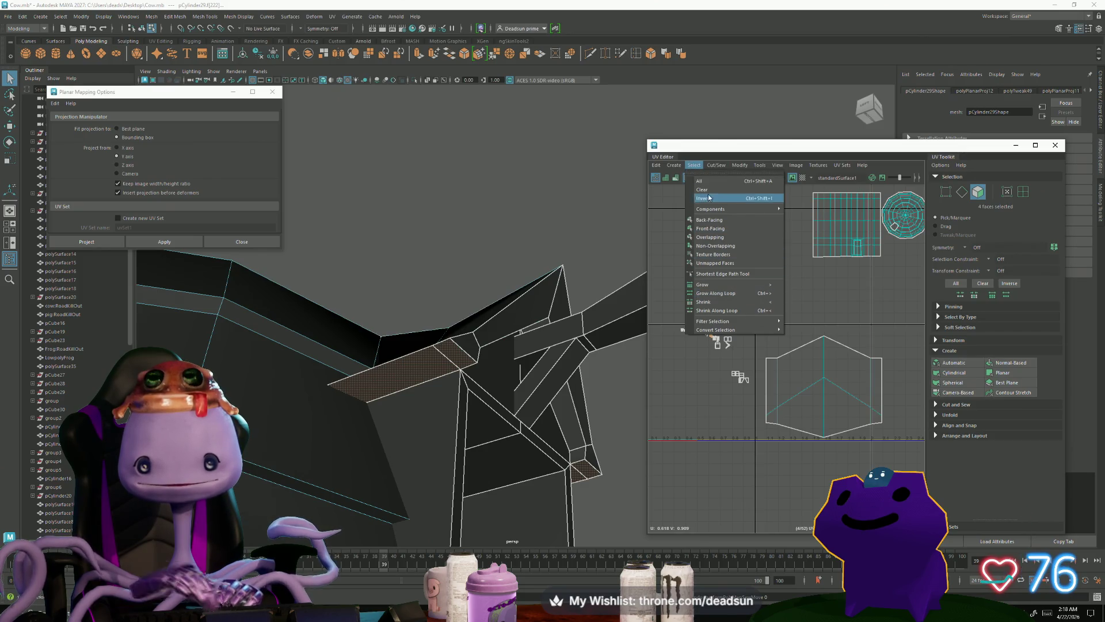
{"action": "left_click", "coordinate": [702, 234]}
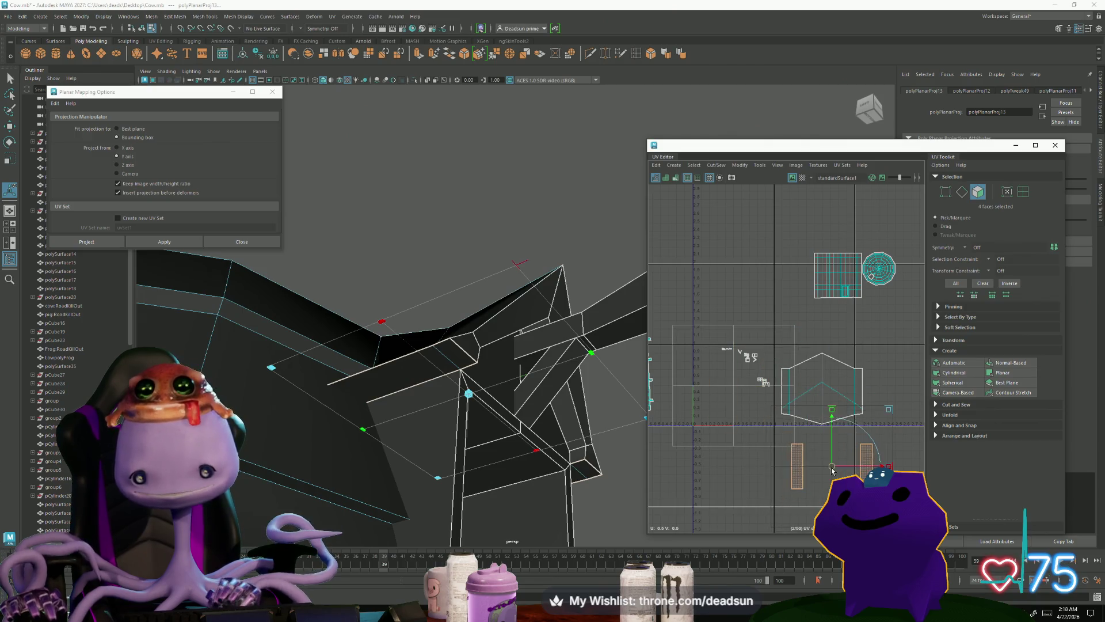
Step: Gather the six dormer roof faces, including the corner and triangular faces, for planar mapping
{"action": "scroll", "coordinate": [747, 411], "scroll_direction": "up", "scroll_amount": 3}
{"action": "left_click_drag", "start_coordinate": [374, 403], "coordinate": [467, 402], "text": "alt"}
{"action": "mouse_move", "coordinate": [510, 340]}
{"action": "right_mouse_down"}
{"action": "mouse_move", "coordinate": [527, 296]}
{"action": "mouse_move", "coordinate": [513, 315]}
{"action": "right_mouse_up"}
{"action": "left_click", "coordinate": [513, 314]}
{"action": "left_click", "coordinate": [551, 321], "text": "shift"}
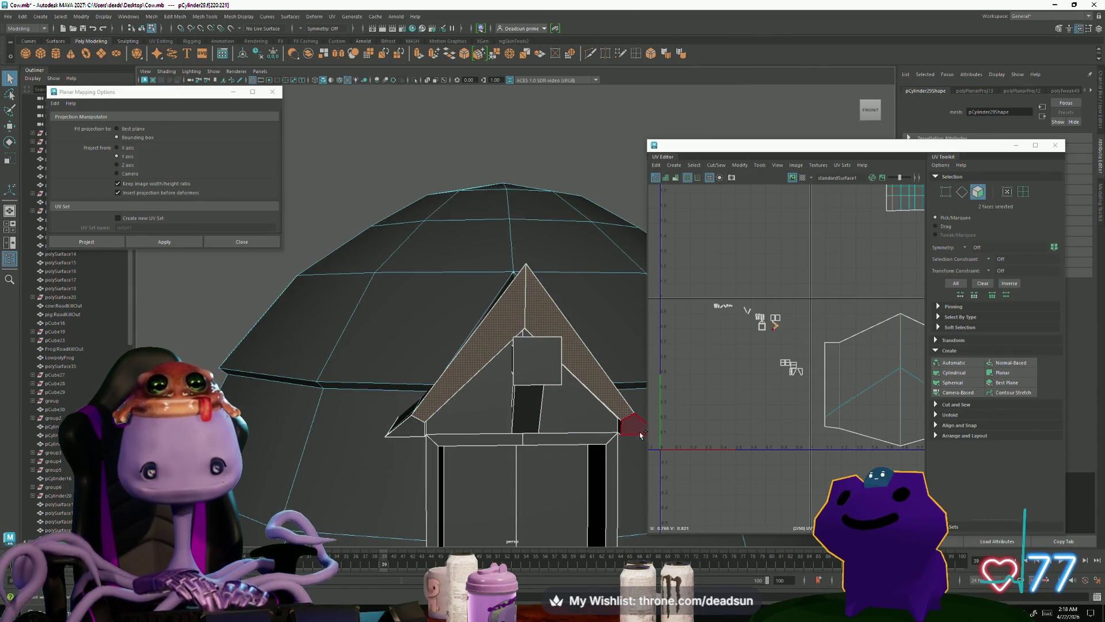
{"action": "left_click", "coordinate": [411, 433], "text": "shift"}
{"action": "left_click_drag", "start_coordinate": [411, 433], "coordinate": [478, 412], "text": "alt"}
{"action": "left_click", "coordinate": [479, 412], "text": "shift"}
{"action": "left_click", "coordinate": [573, 402], "text": "shift"}
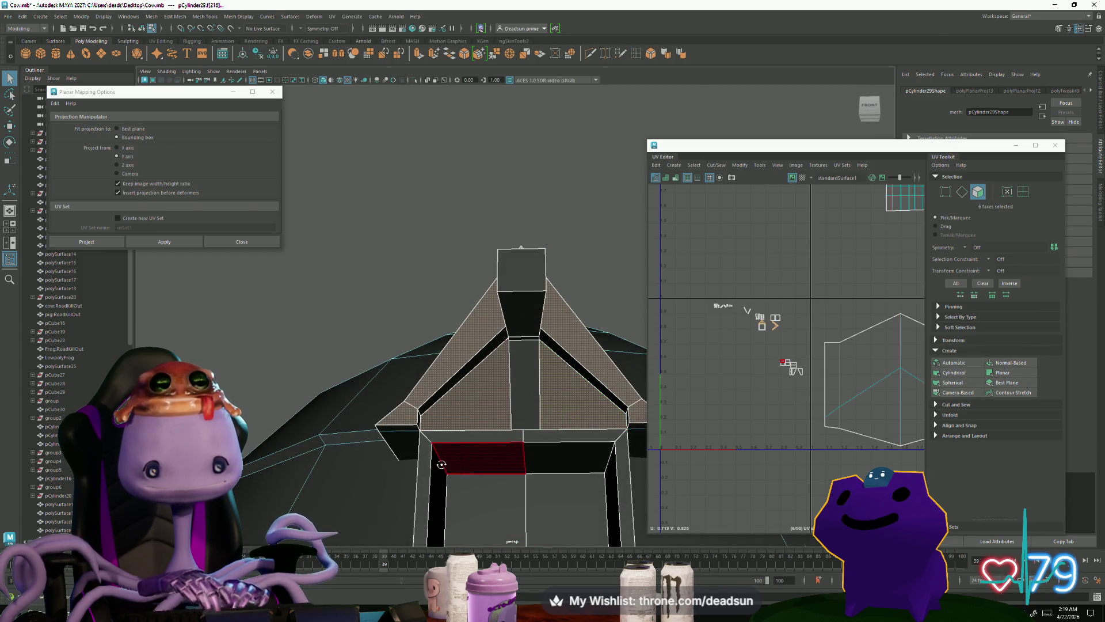
{"action": "left_click_drag", "start_coordinate": [461, 456], "coordinate": [426, 452], "text": "alt"}
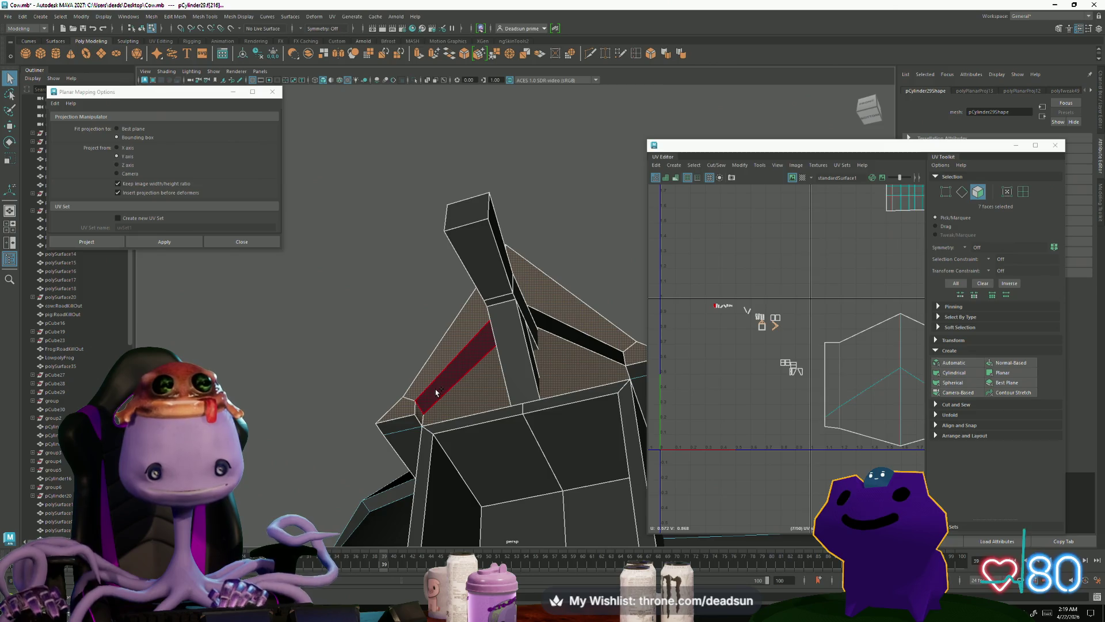
{"action": "left_click", "coordinate": [693, 165]}
{"action": "mouse_move", "coordinate": [674, 165]}
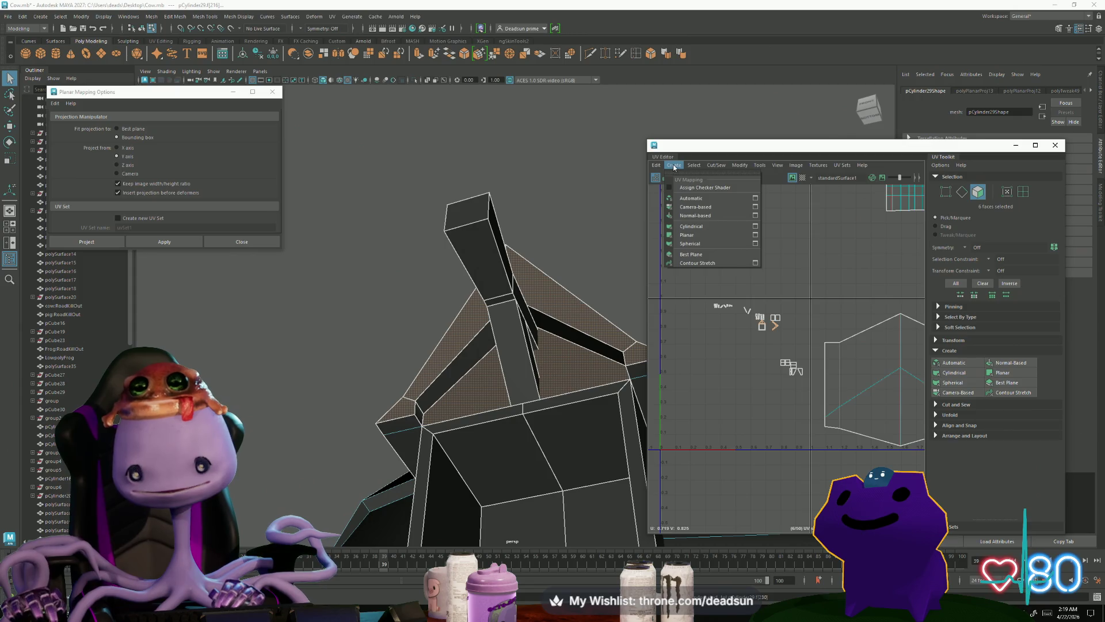
{"action": "left_click", "coordinate": [756, 236]}
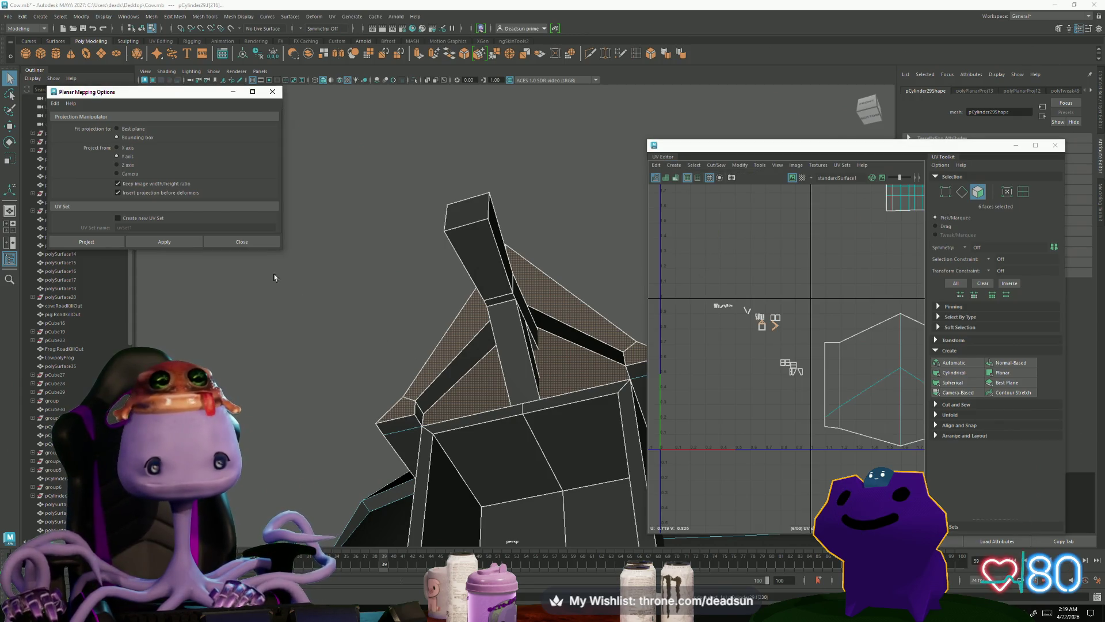
Step: Planar-project the six triangular roof faces of the dormer
{"action": "left_click", "coordinate": [166, 243]}
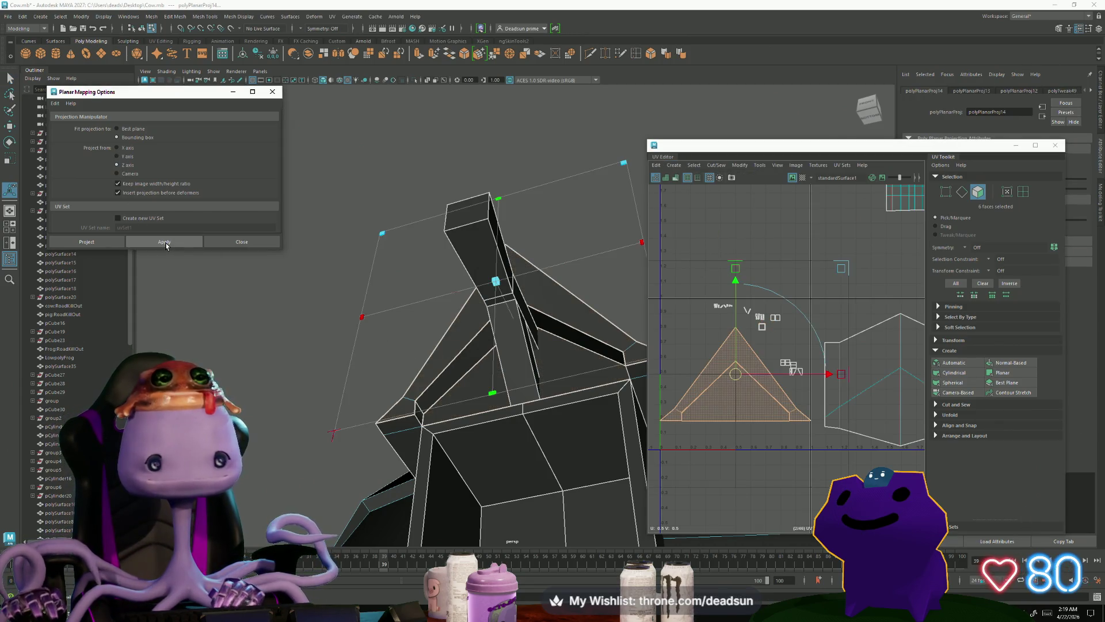
{"action": "middle_click_drag", "start_coordinate": [730, 410], "coordinate": [662, 403], "text": "alt"}
{"action": "left_click_drag", "start_coordinate": [743, 368], "coordinate": [898, 361]}
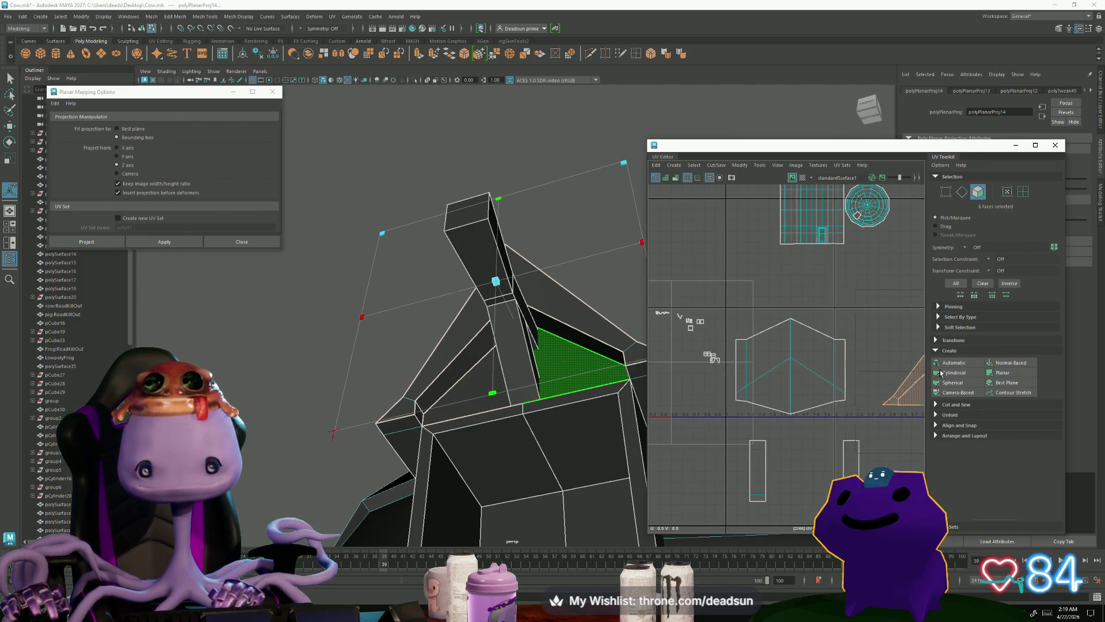
Step: Select the underside strip faces below the frame and planar-project them
{"action": "left_click_drag", "start_coordinate": [487, 344], "coordinate": [466, 352], "text": "alt"}
{"action": "mouse_move", "coordinate": [458, 349]}
{"action": "right_mouse_down"}
{"action": "mouse_move", "coordinate": [454, 386]}
{"action": "mouse_move", "coordinate": [459, 375]}
{"action": "right_mouse_up"}
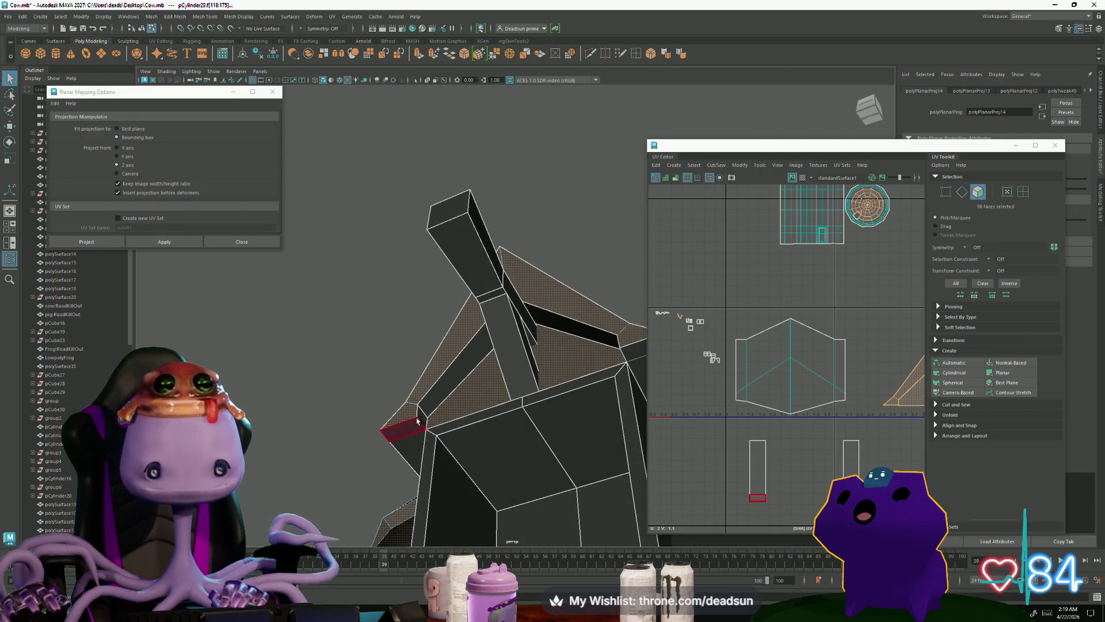
{"action": "left_click", "coordinate": [422, 413]}
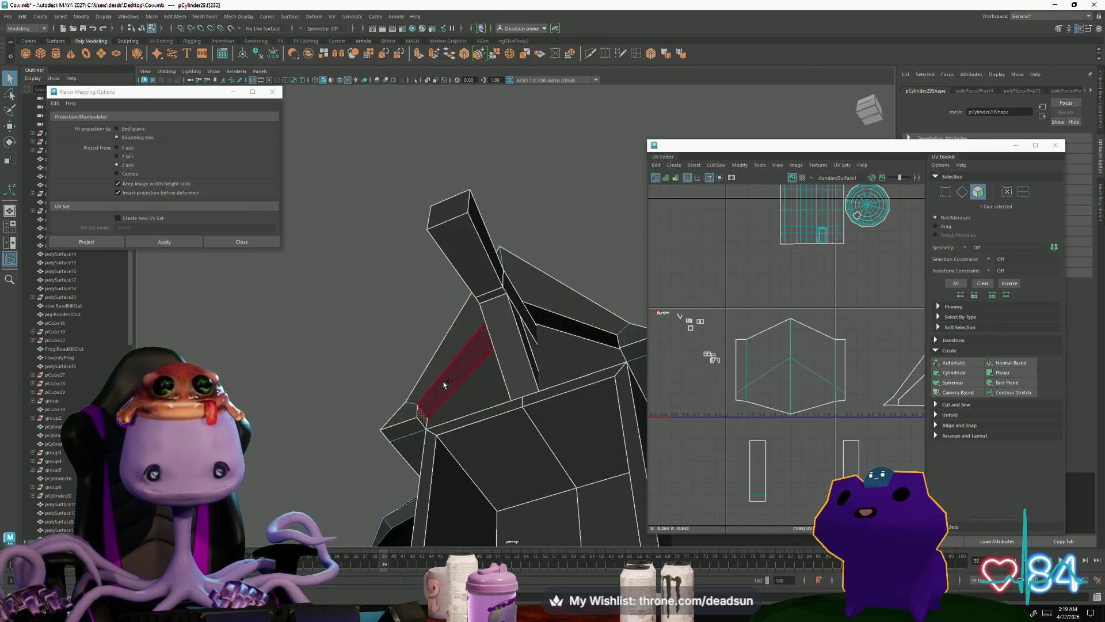
{"action": "left_click", "coordinate": [550, 326], "text": "shift"}
{"action": "left_click_drag", "start_coordinate": [550, 326], "coordinate": [564, 389], "text": "alt"}
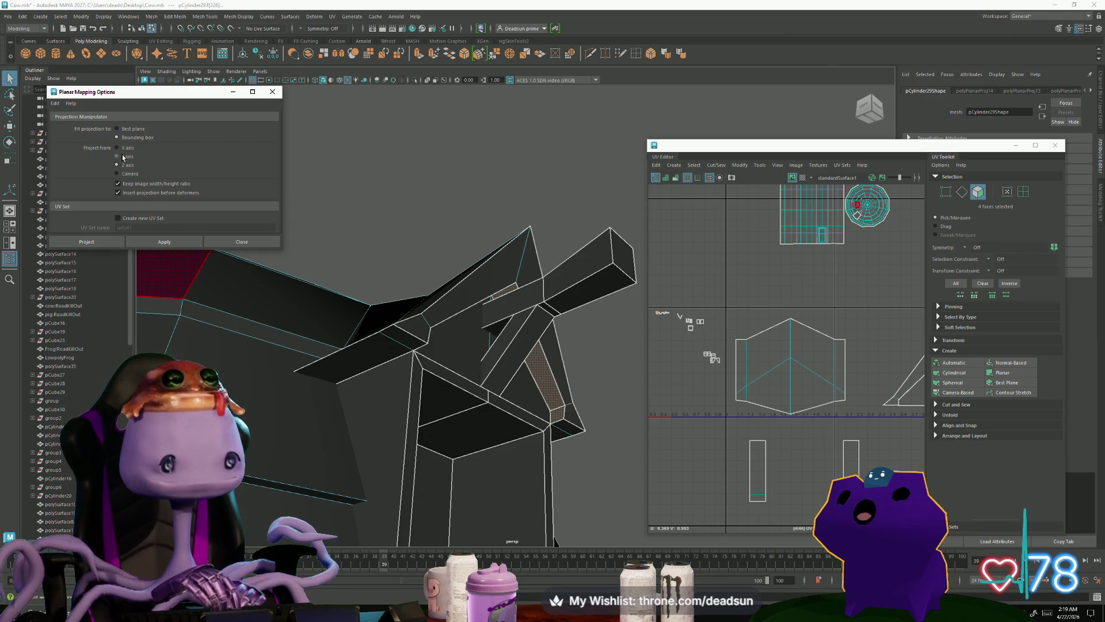
{"action": "left_click", "coordinate": [164, 242]}
Step: Select the long edge running under the dormer frame
{"action": "scroll", "coordinate": [713, 339], "scroll_direction": "down", "scroll_amount": 3}
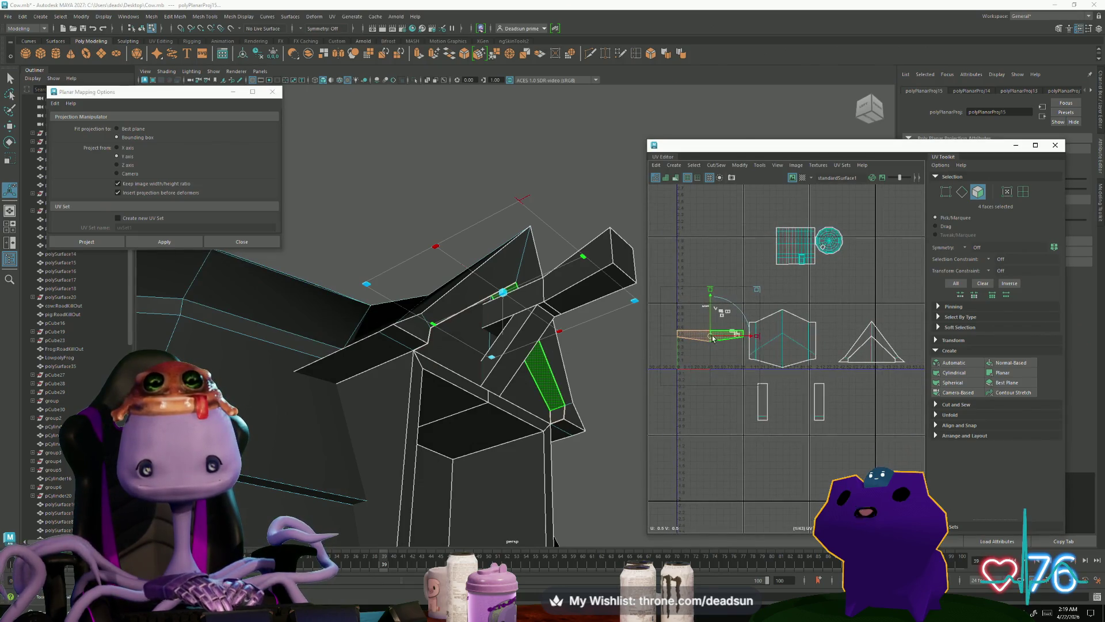
{"action": "mouse_move", "coordinate": [449, 356]}
{"action": "left_mouse_down", "text": "alt"}
{"action": "mouse_move", "coordinate": [403, 372]}
{"action": "mouse_move", "coordinate": [414, 368]}
{"action": "left_mouse_up", "text": "alt"}
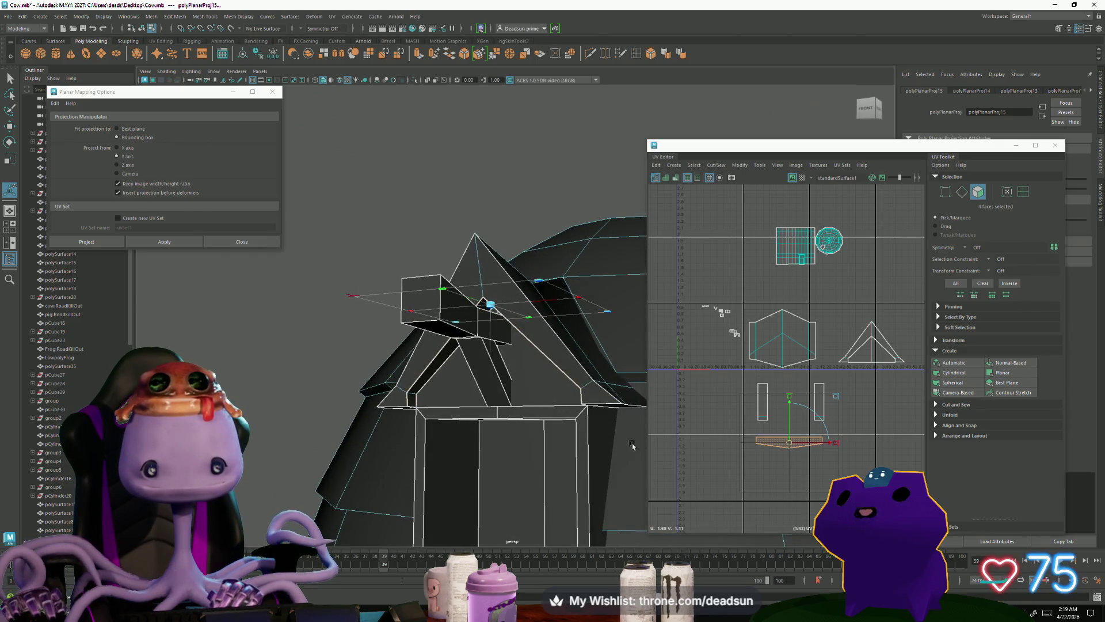
{"action": "left_click", "coordinate": [380, 421]}
{"action": "left_click_drag", "start_coordinate": [380, 421], "coordinate": [507, 440], "text": "alt"}
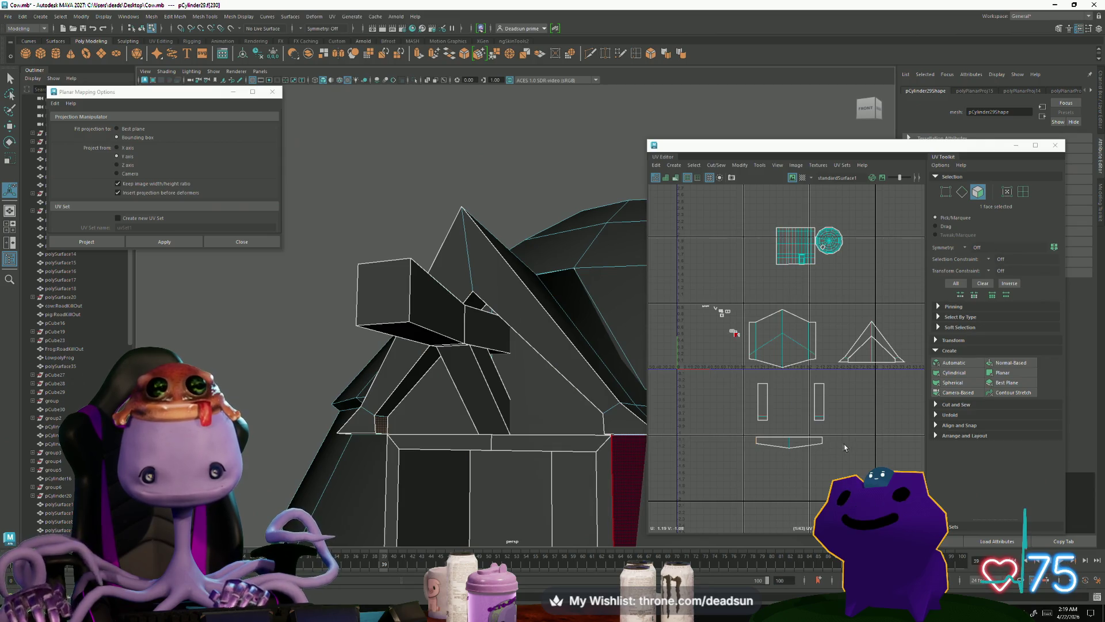
{"action": "scroll", "coordinate": [795, 444], "scroll_direction": "up", "scroll_amount": 4}
{"action": "left_click_drag", "start_coordinate": [385, 444], "coordinate": [374, 462], "text": "alt"}
{"action": "right_click_drag", "start_coordinate": [374, 462], "coordinate": [371, 334]}
{"action": "left_click", "coordinate": [441, 463]}
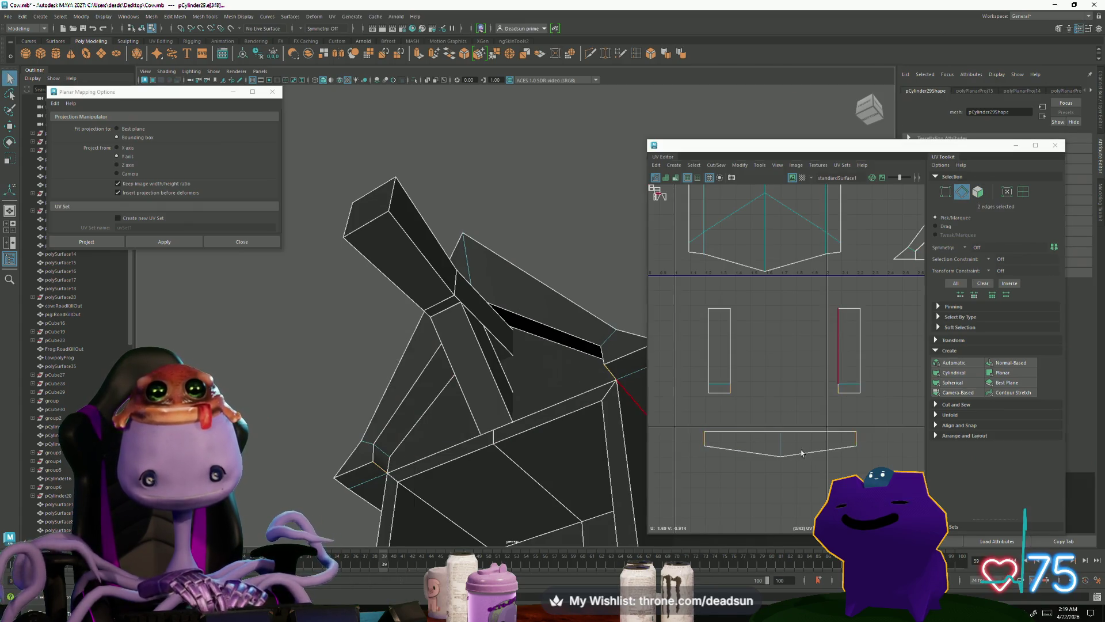
Step: Convert the bottom strip shell's edges to UVs and narrow it slightly along U
{"action": "scroll", "coordinate": [802, 442], "scroll_direction": "down", "scroll_amount": 1}
{"action": "left_click", "coordinate": [740, 377], "text": "shift"}
{"action": "left_click_drag", "start_coordinate": [826, 405], "coordinate": [876, 416]}
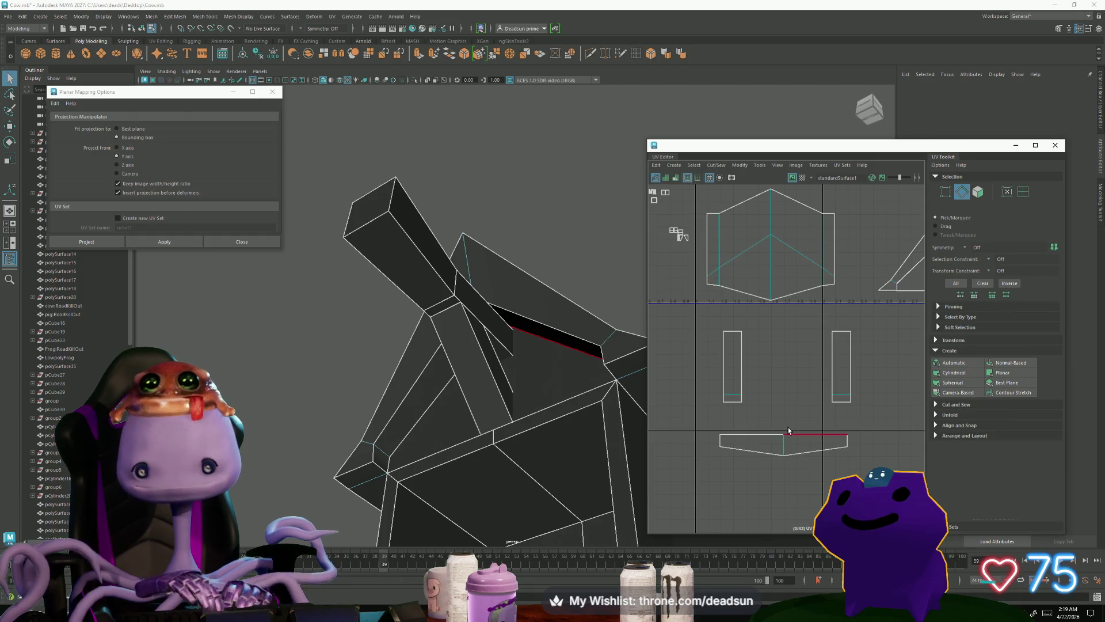
{"action": "left_click", "coordinate": [748, 450]}
{"action": "right_click_drag", "start_coordinate": [729, 442], "coordinate": [836, 442]}
{"action": "scroll", "coordinate": [759, 428], "scroll_direction": "down", "scroll_amount": 4}
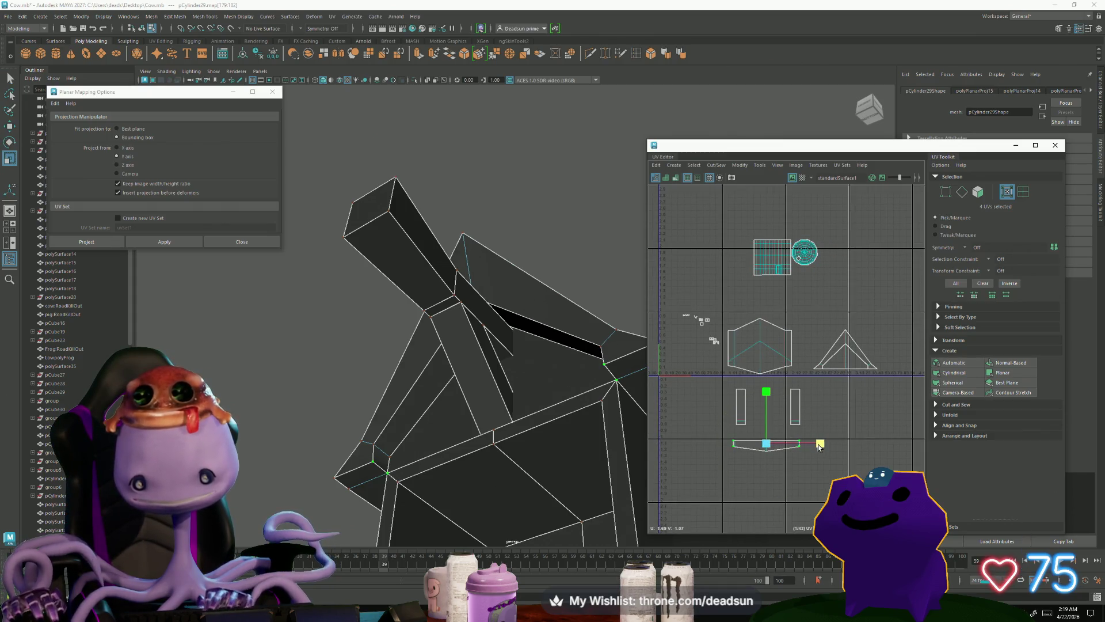
{"action": "left_click_drag", "start_coordinate": [818, 444], "coordinate": [817, 444]}
Step: Squeeze the bottom frame strip shell further along U to match its proportions
{"action": "middle_click_drag", "start_coordinate": [417, 479], "coordinate": [402, 400], "text": "alt"}
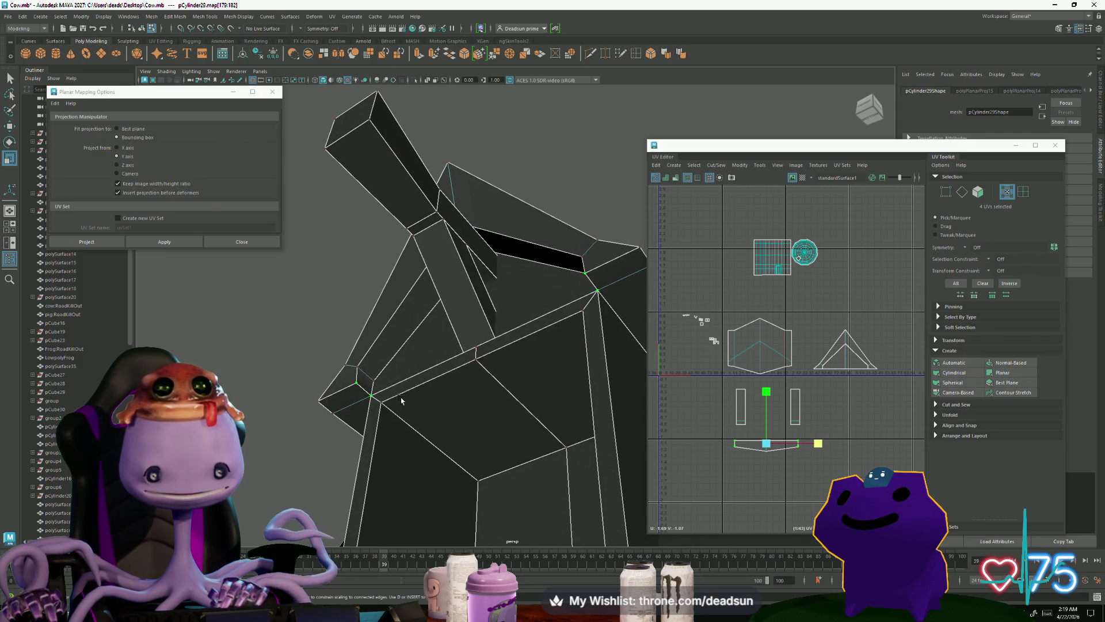
{"action": "scroll", "coordinate": [747, 414], "scroll_direction": "up", "scroll_amount": 5}
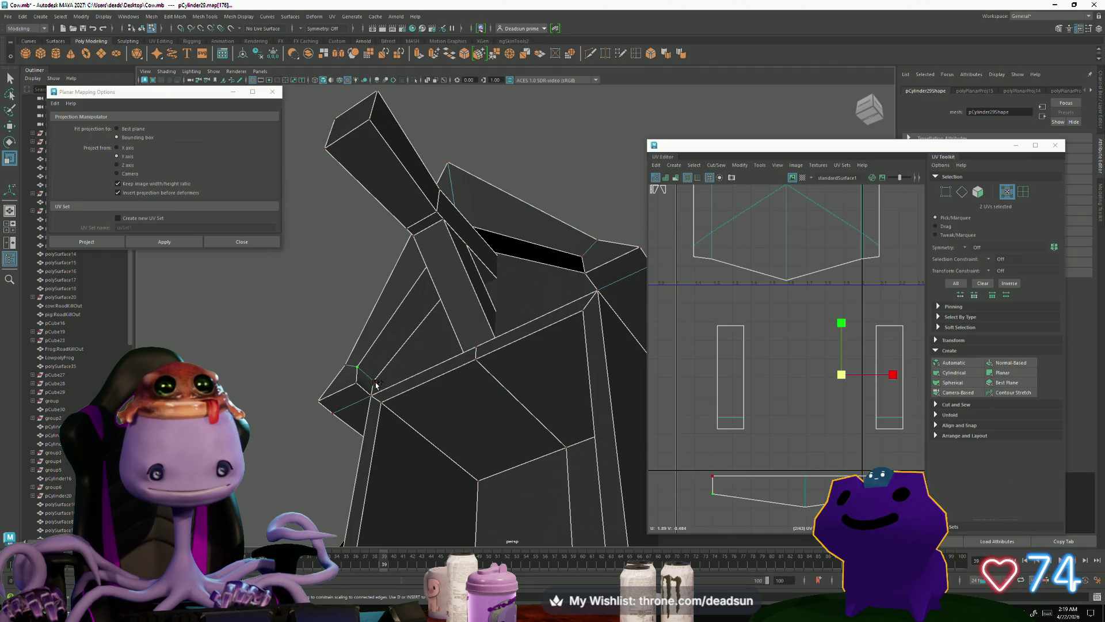
{"action": "scroll", "coordinate": [768, 445], "scroll_direction": "down", "scroll_amount": 2}
{"action": "middle_click_drag", "start_coordinate": [846, 457], "coordinate": [756, 442], "text": "alt"}
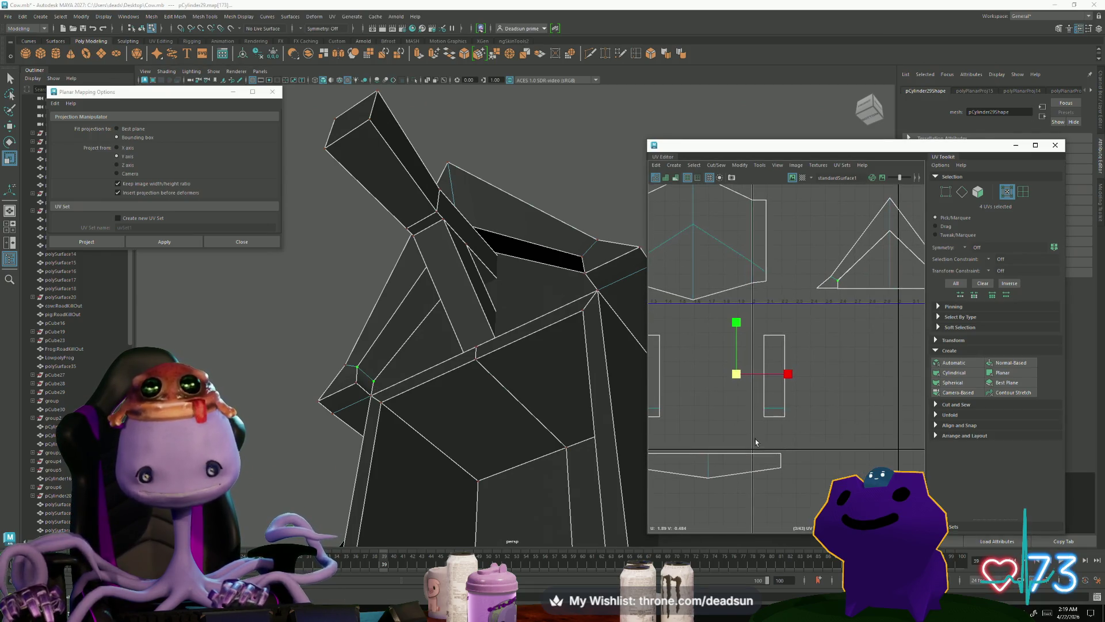
{"action": "left_click_drag", "start_coordinate": [481, 400], "coordinate": [579, 416], "text": "alt"}
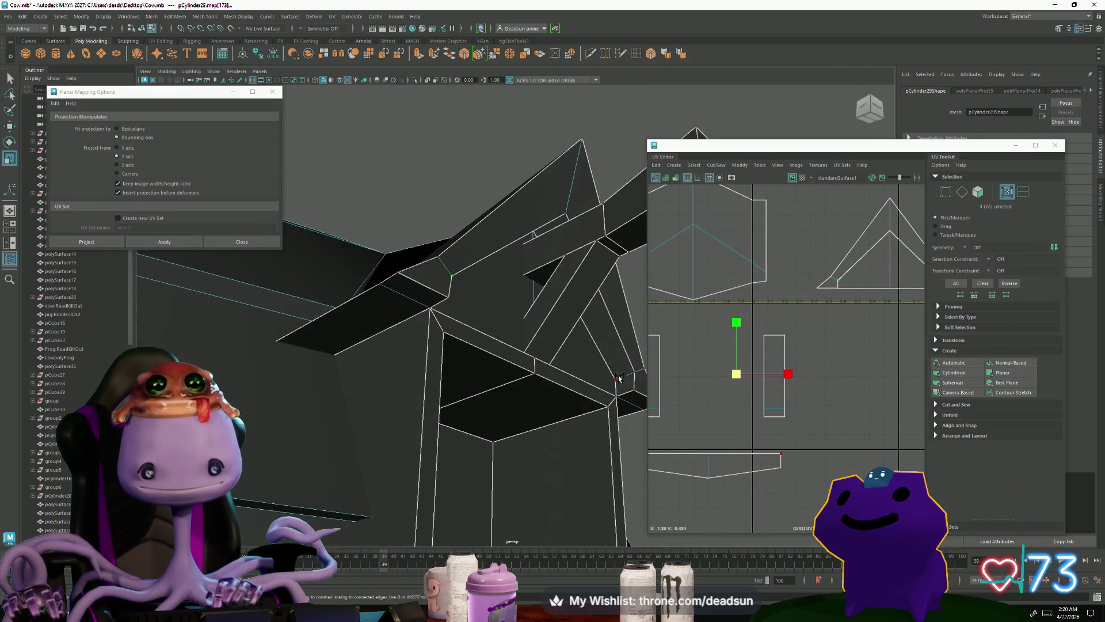
{"action": "scroll", "coordinate": [708, 414], "scroll_direction": "down", "scroll_amount": 2}
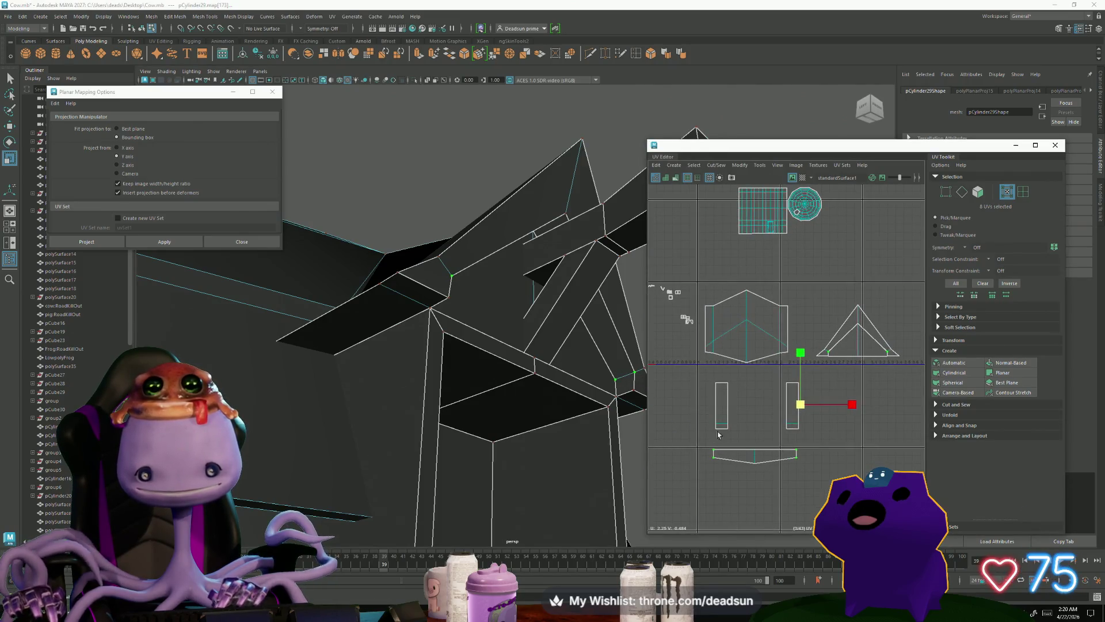
{"action": "left_click_drag", "start_coordinate": [859, 405], "coordinate": [854, 405]}
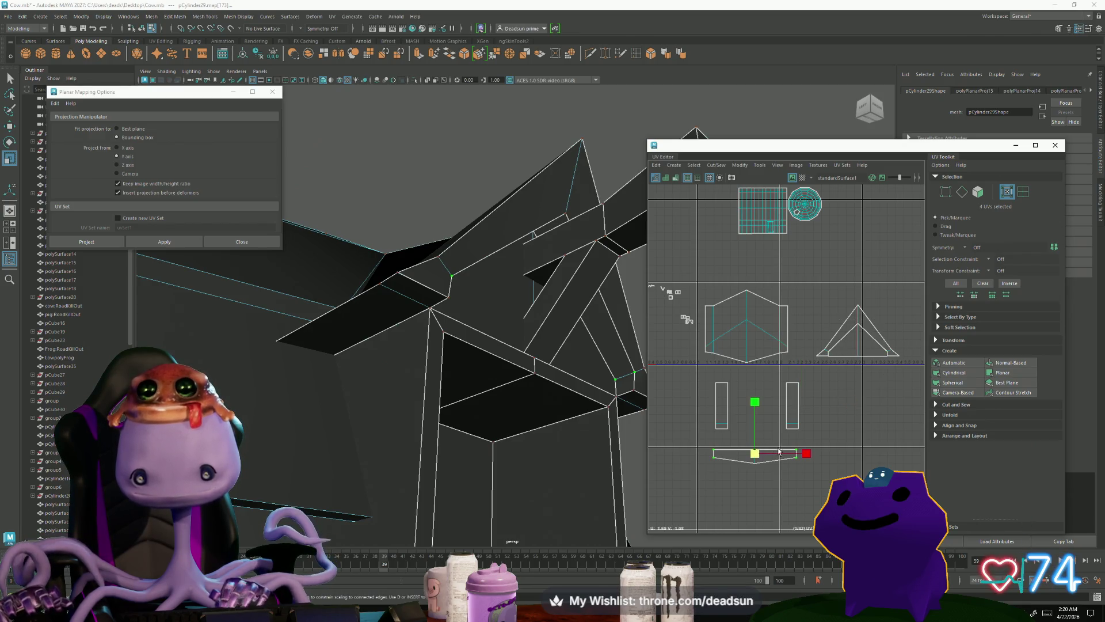
{"action": "scroll", "coordinate": [812, 454], "scroll_direction": "up", "scroll_amount": 3}
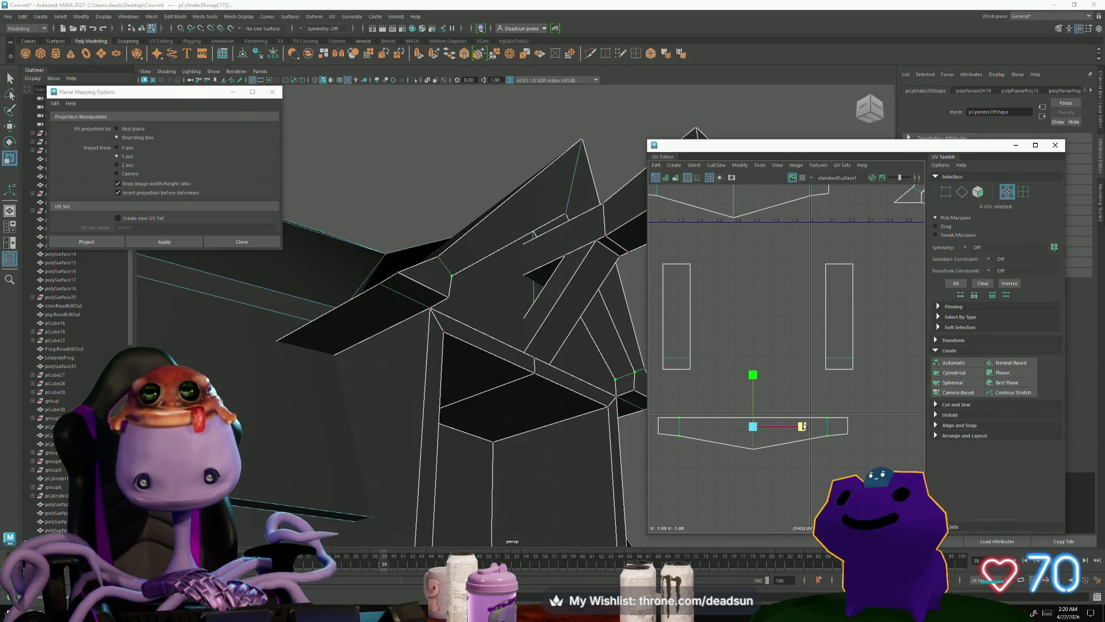
{"action": "mouse_move", "coordinate": [472, 398]}
{"action": "left_mouse_down", "text": "alt"}
{"action": "mouse_move", "coordinate": [412, 407]}
{"action": "mouse_move", "coordinate": [476, 399]}
{"action": "mouse_move", "coordinate": [448, 369]}
{"action": "mouse_move", "coordinate": [554, 413]}
{"action": "left_mouse_up", "text": "alt"}
{"action": "scroll", "coordinate": [804, 397], "scroll_direction": "down", "scroll_amount": 5}
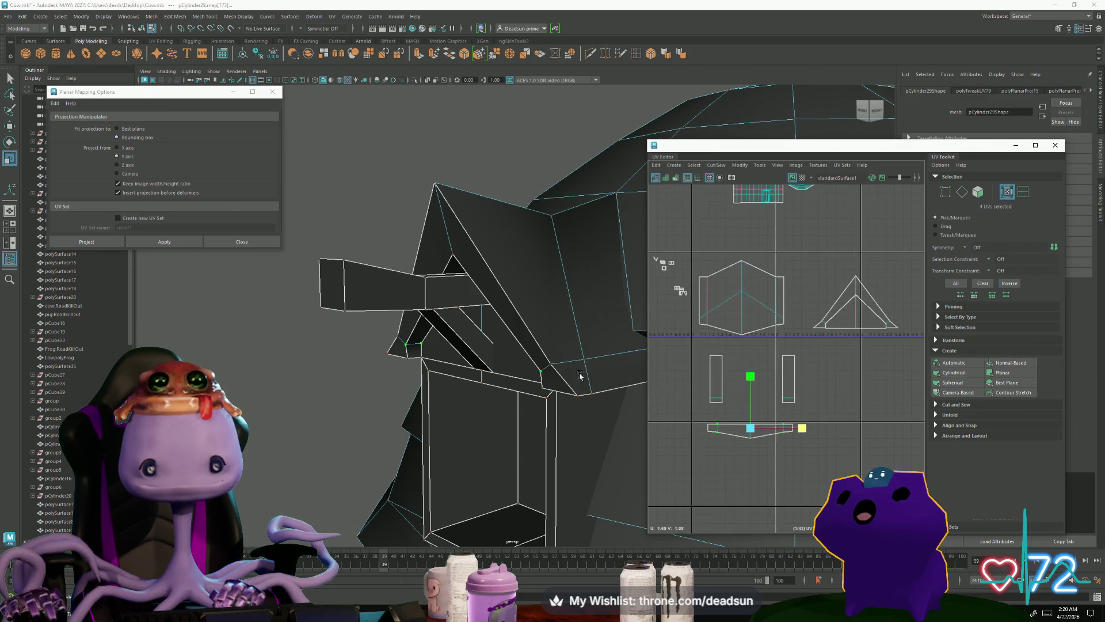
Step: Try sewing the side rectangle shells to the hexagon edges, then undo it
{"action": "key", "text": "F10"}
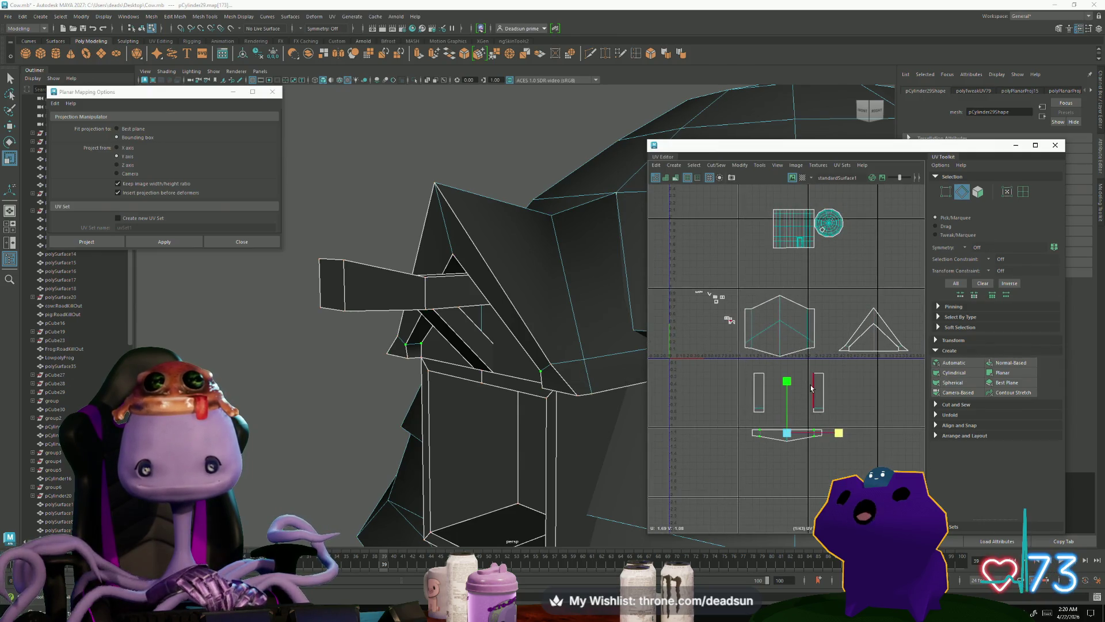
{"action": "left_click", "coordinate": [755, 389]}
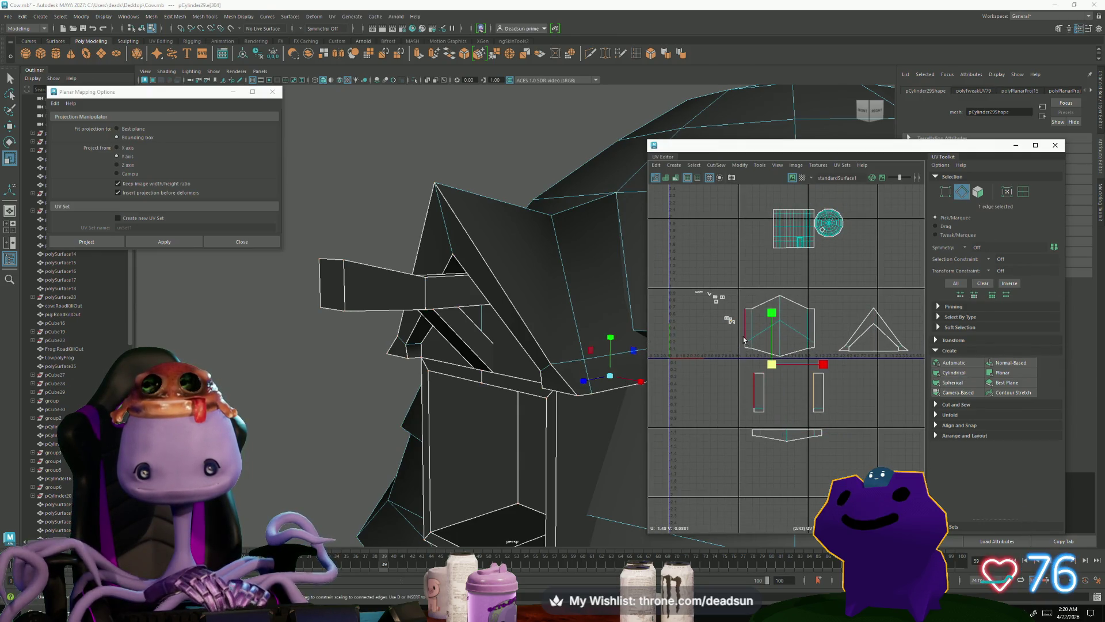
{"action": "left_click", "coordinate": [779, 339]}
{"action": "left_click", "coordinate": [815, 344], "text": "shift"}
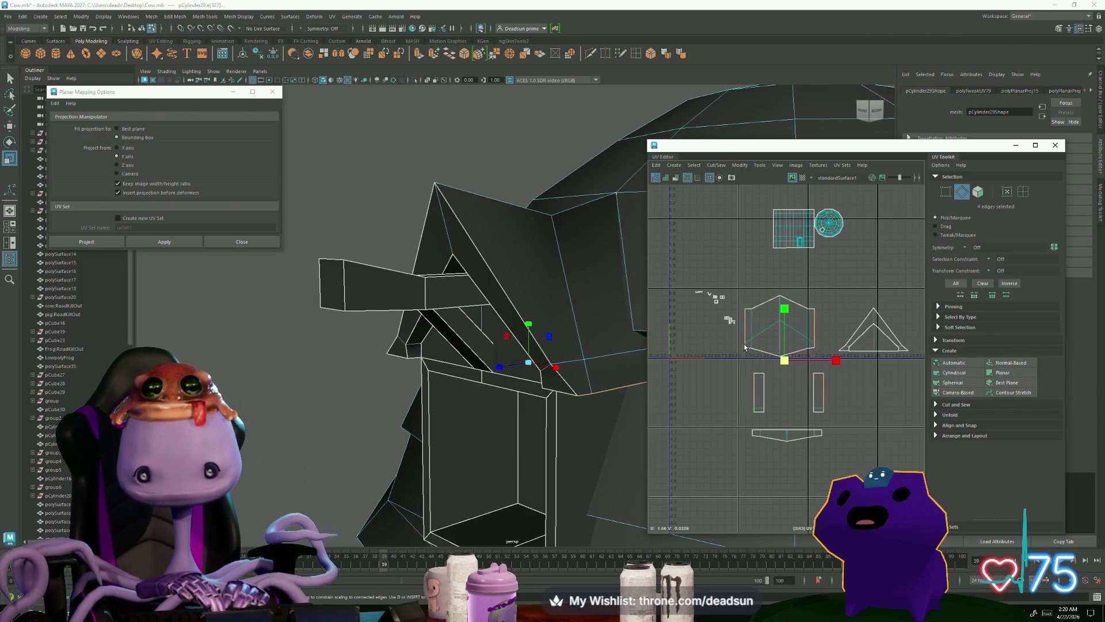
{"action": "left_click", "coordinate": [716, 165]}
{"action": "left_click", "coordinate": [737, 247]}
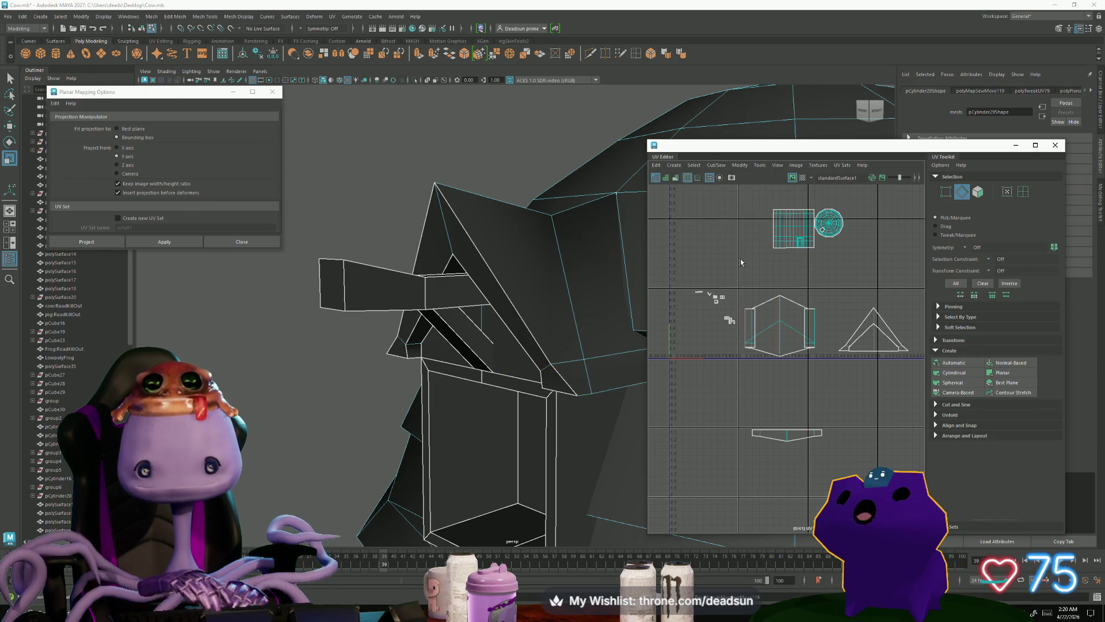
{"action": "left_click_drag", "start_coordinate": [633, 345], "coordinate": [568, 370], "text": "alt"}
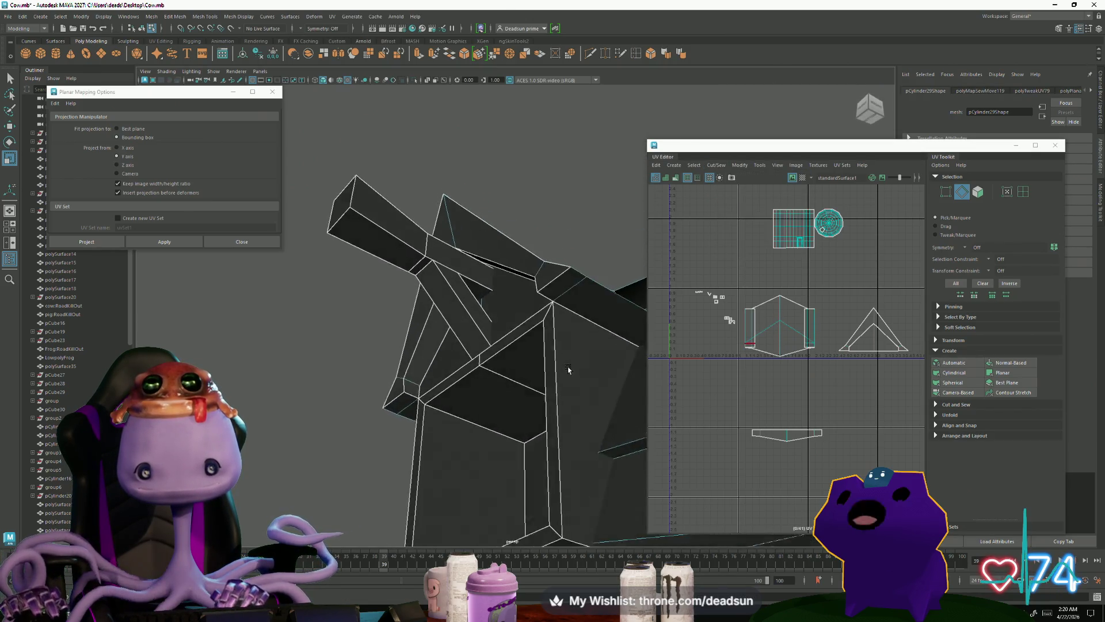
{"action": "scroll", "coordinate": [758, 344], "scroll_direction": "up", "scroll_amount": 2}
{"action": "scroll", "coordinate": [758, 339], "scroll_direction": "up", "scroll_amount": 1}
{"action": "key", "text": "ctrl+z"}
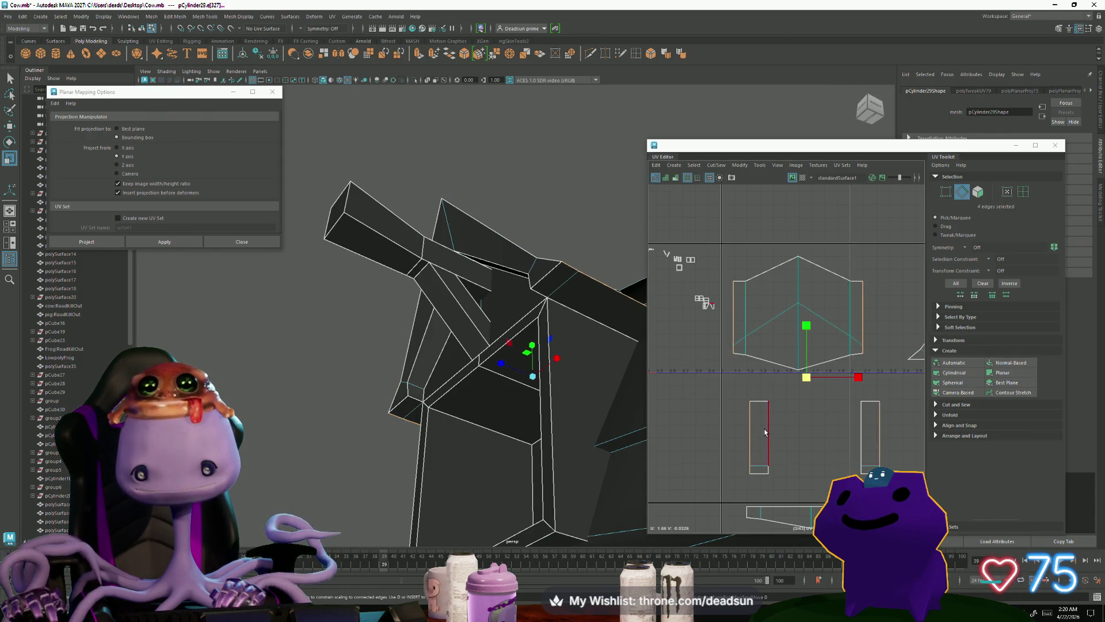
Step: Select the whole triangle UV shell and nudge it slightly downward
{"action": "left_click", "coordinate": [733, 337]}
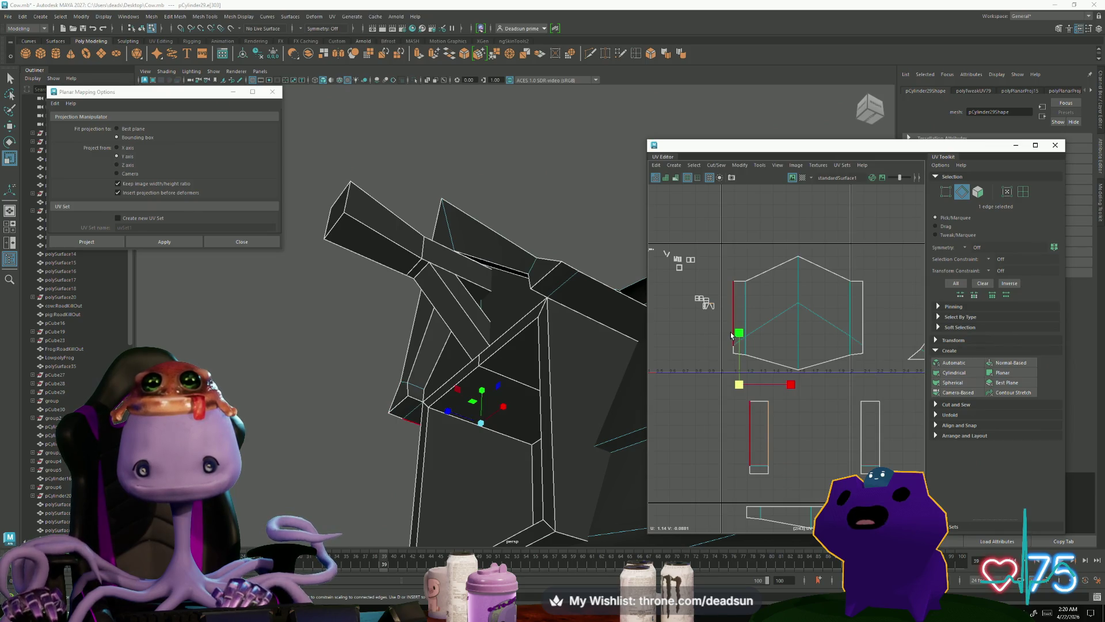
{"action": "scroll", "coordinate": [708, 374], "scroll_direction": "down", "scroll_amount": 5}
{"action": "scroll", "coordinate": [768, 412], "scroll_direction": "up", "scroll_amount": 3}
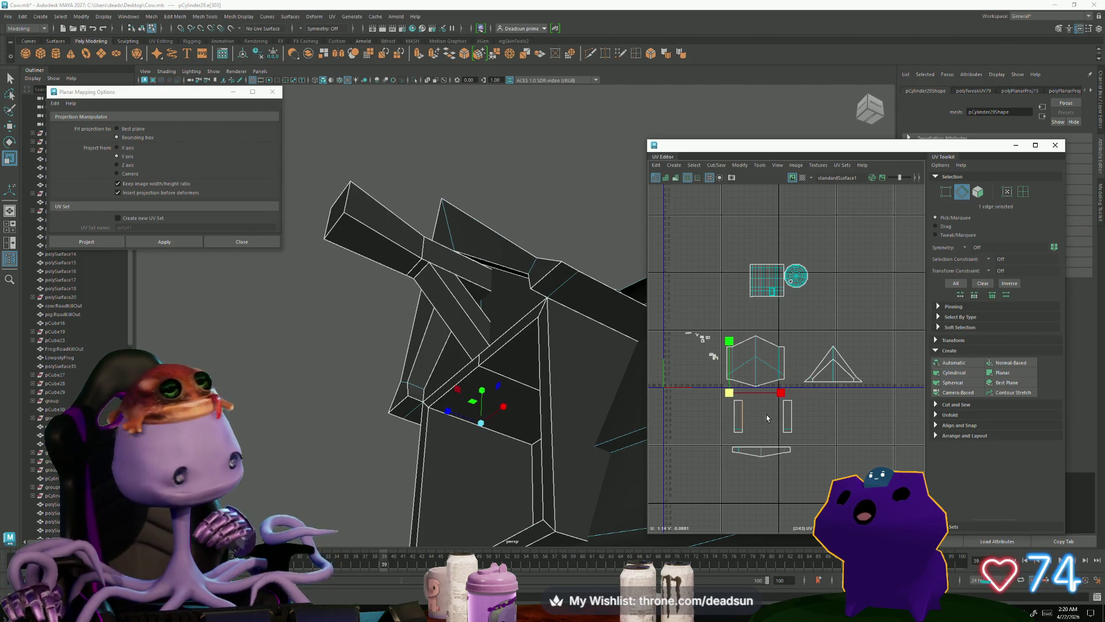
{"action": "right_click_drag", "start_coordinate": [810, 399], "coordinate": [829, 437]}
{"action": "double_click", "coordinate": [837, 383]}
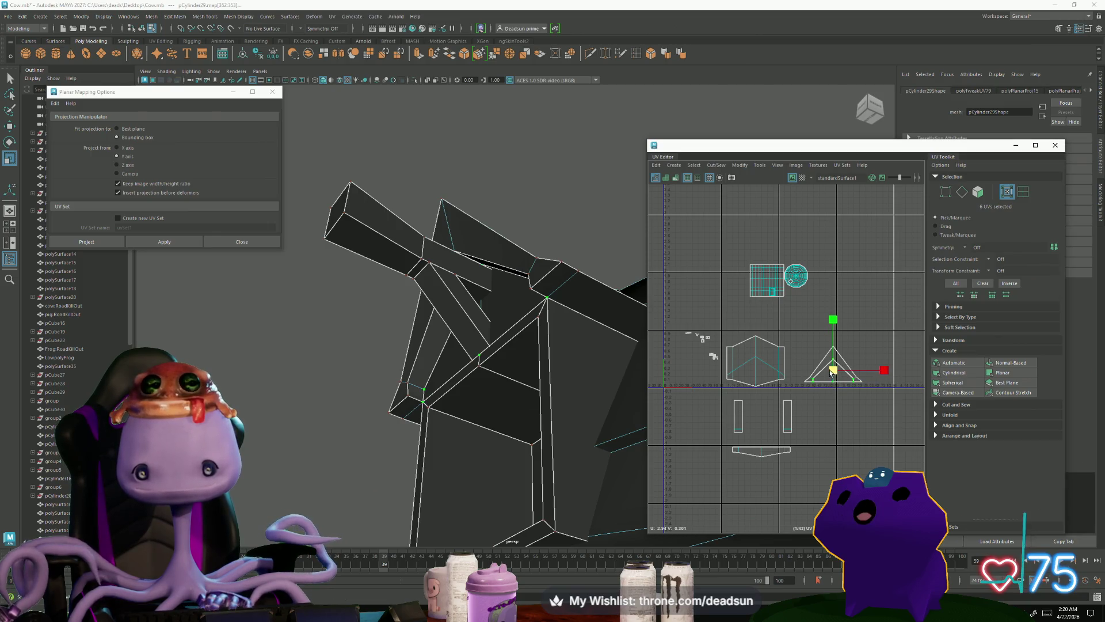
{"action": "key", "text": "w"}
{"action": "left_click_drag", "start_coordinate": [837, 373], "coordinate": [837, 374]}
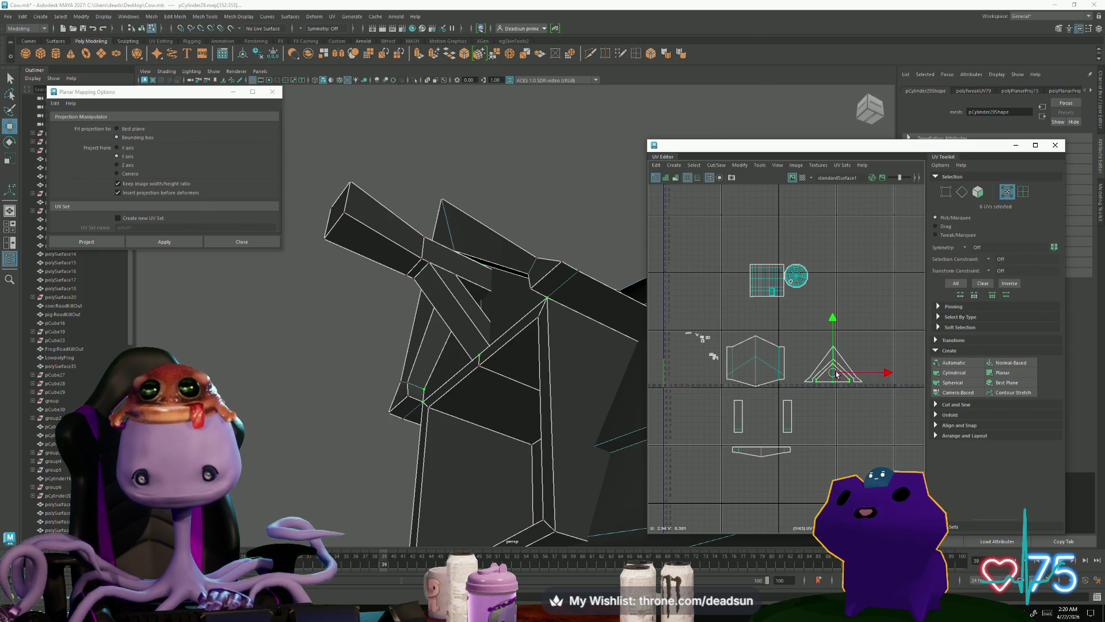
{"action": "scroll", "coordinate": [728, 403], "scroll_direction": "up", "scroll_amount": 3}
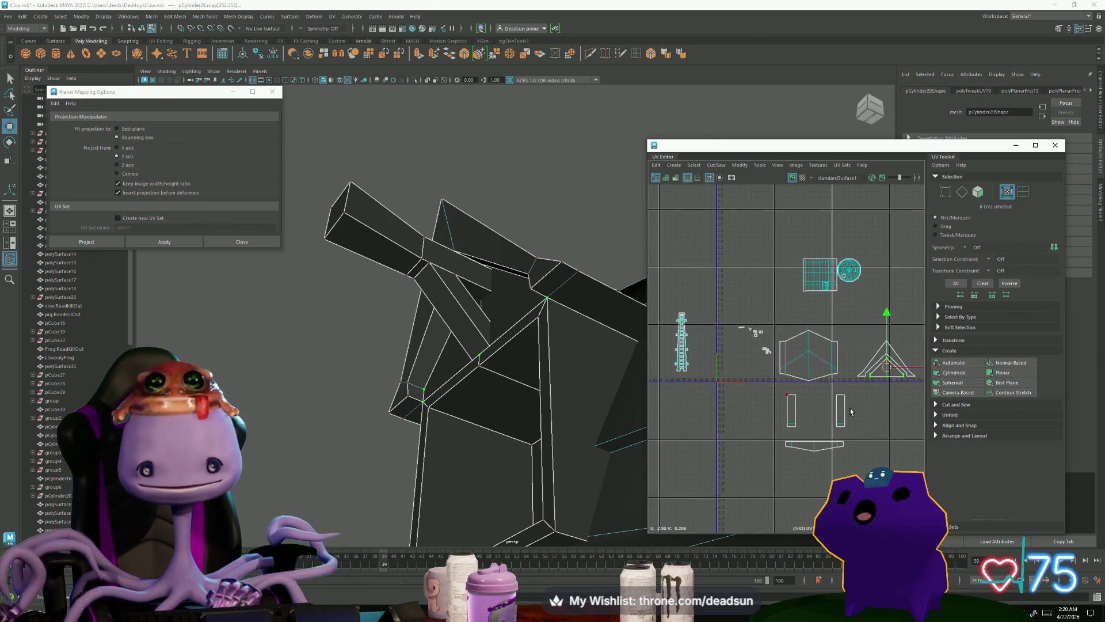
Step: Sew the rectangle shells onto the hexagon along their matching edges
{"action": "right_click_drag", "start_coordinate": [768, 361], "coordinate": [767, 335]}
{"action": "left_click", "coordinate": [765, 370]}
{"action": "left_click", "coordinate": [794, 355]}
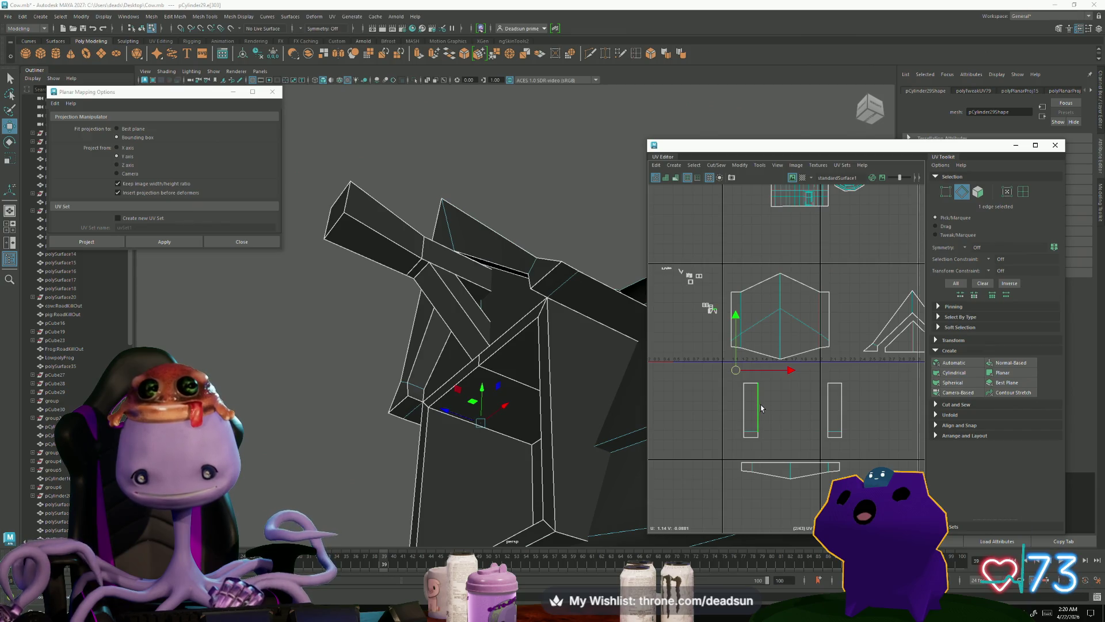
{"action": "left_click", "coordinate": [743, 415]}
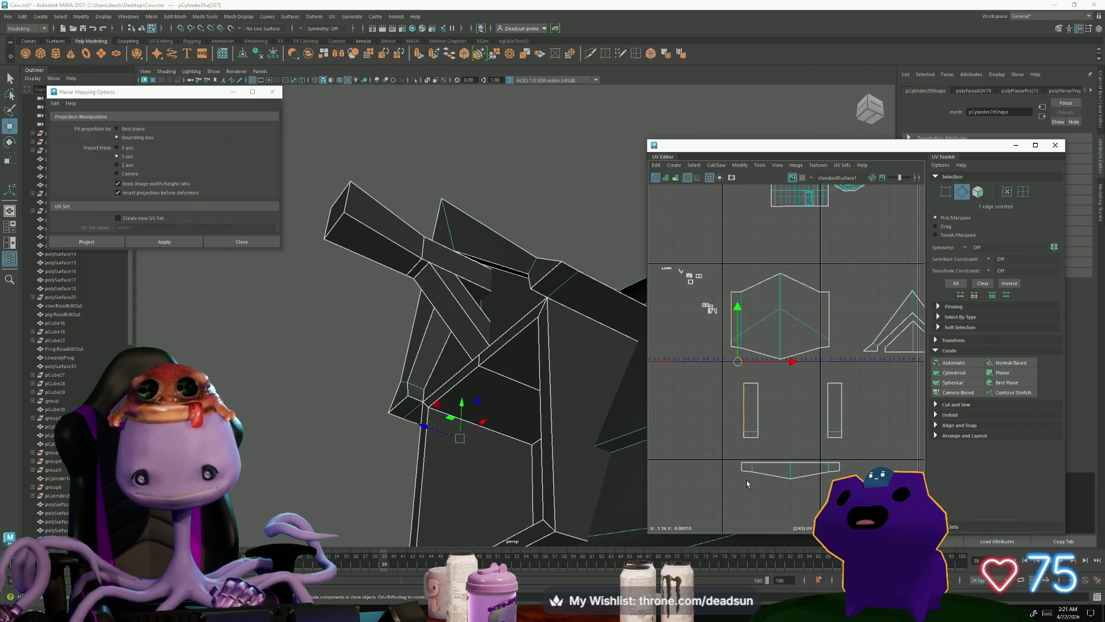
{"action": "left_click", "coordinate": [750, 346], "text": "shift"}
{"action": "left_click", "coordinate": [718, 165]}
{"action": "left_click", "coordinate": [740, 249]}
{"action": "scroll", "coordinate": [770, 342], "scroll_direction": "up", "scroll_amount": 3}
{"action": "left_click", "coordinate": [684, 354]}
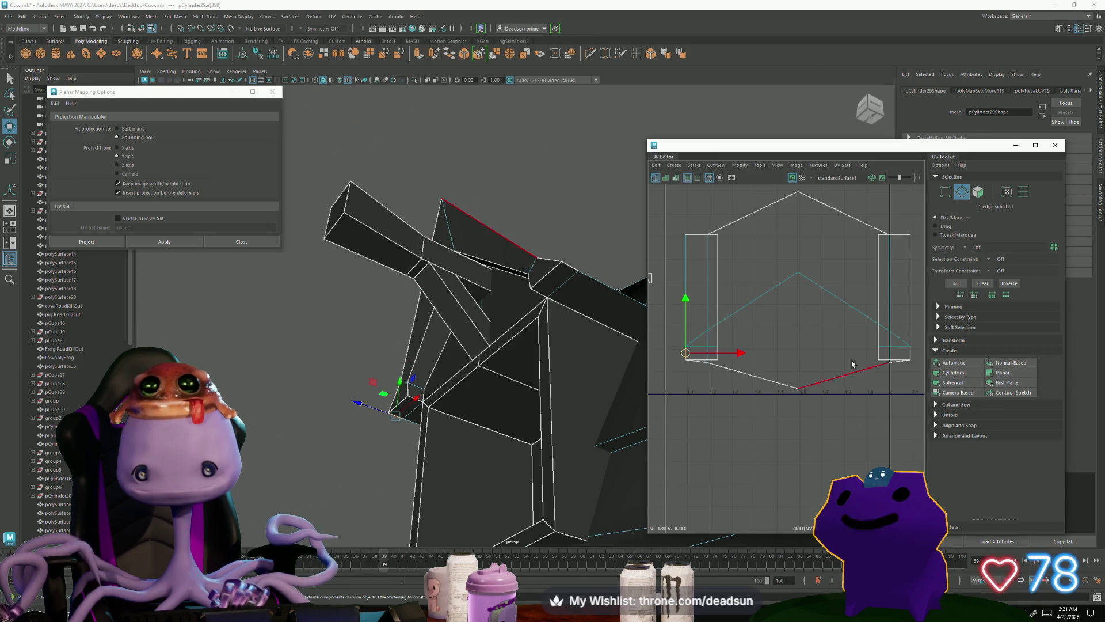
Step: Sew the shell along the left bottom edge and scale the left-edge UVs inward horizontally
{"action": "left_click", "coordinate": [717, 167]}
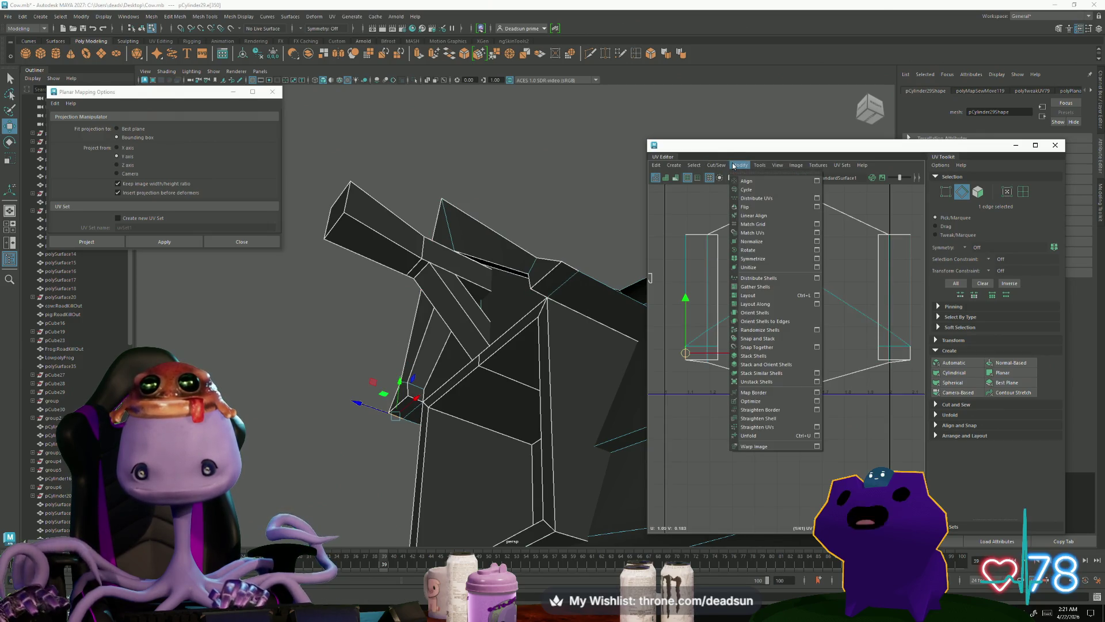
{"action": "left_click", "coordinate": [740, 248]}
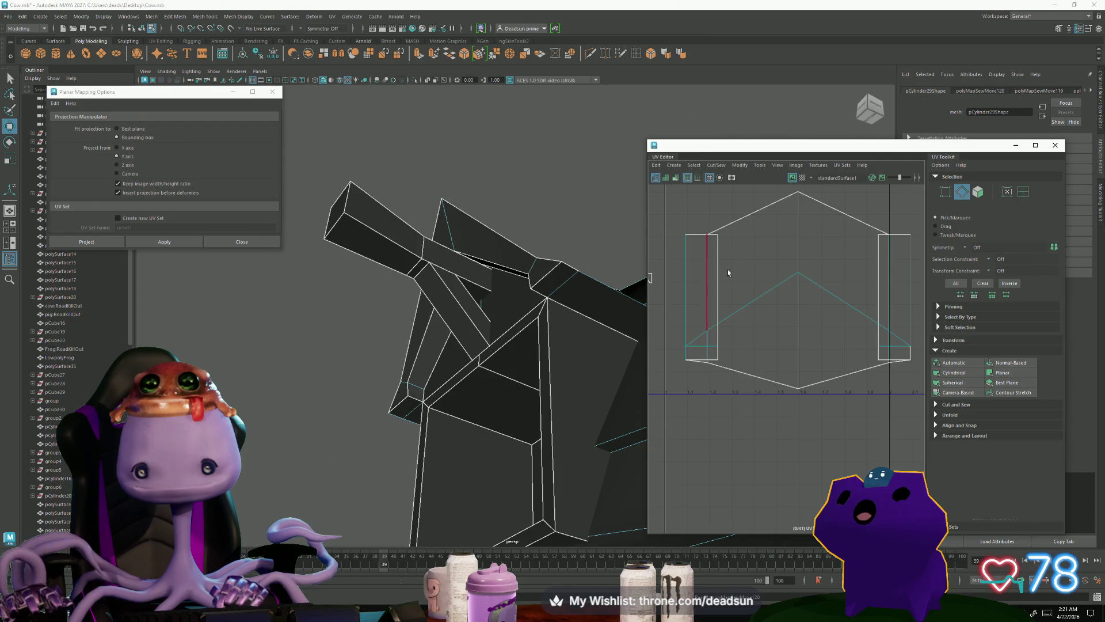
{"action": "key", "text": "F12"}
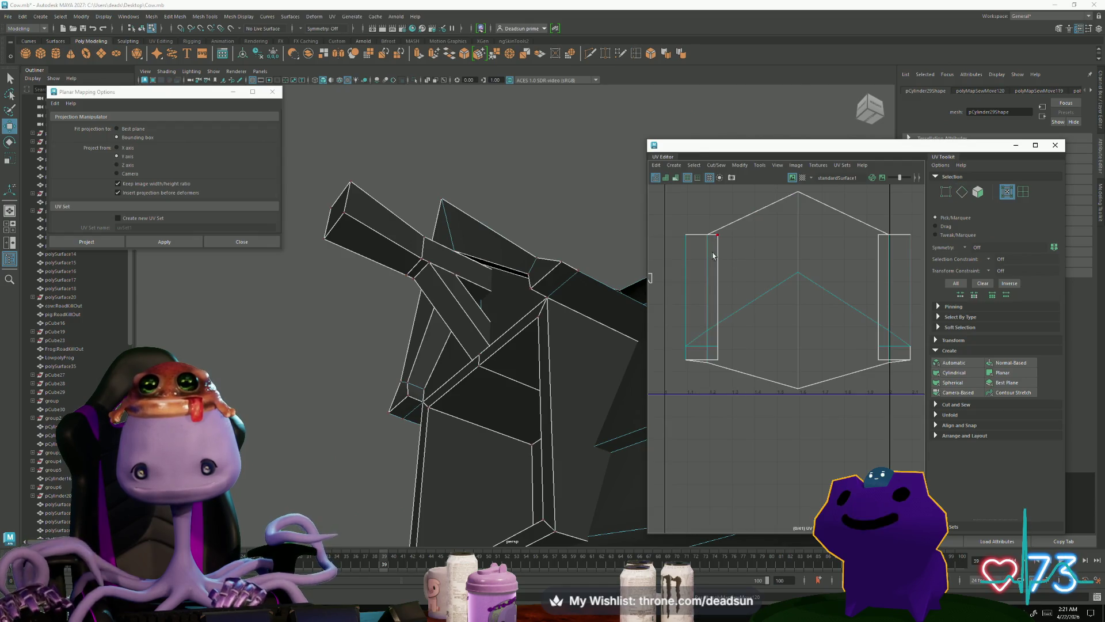
{"action": "left_click", "coordinate": [718, 235]}
{"action": "double_click", "coordinate": [718, 359], "text": "shift"}
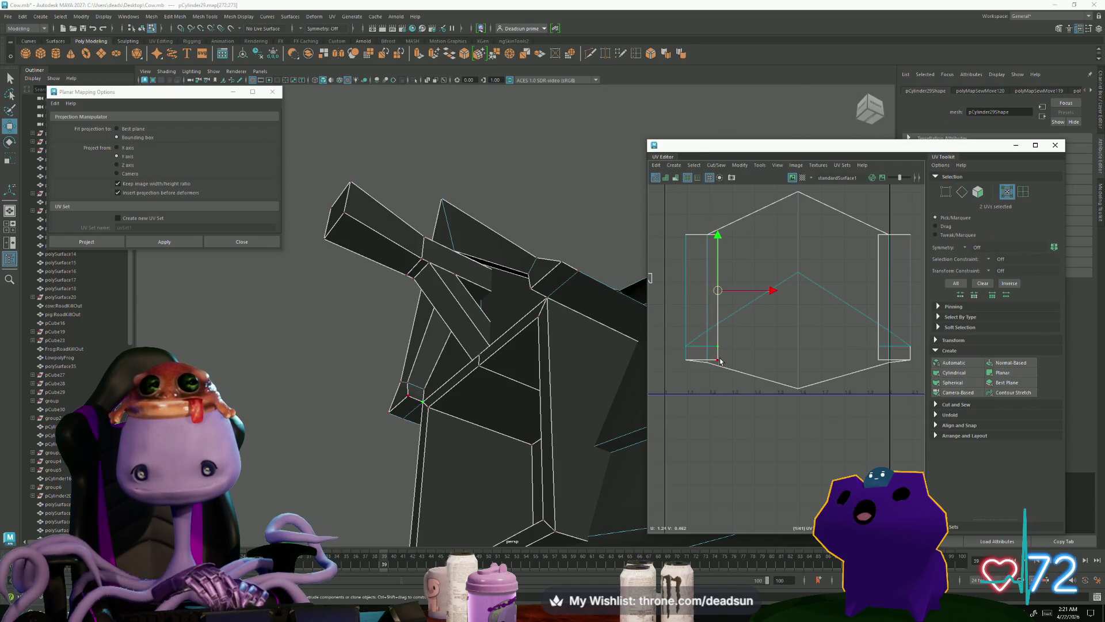
{"action": "scroll", "coordinate": [876, 369], "scroll_direction": "down", "scroll_amount": 3}
{"action": "key", "text": "e"}
{"action": "key", "text": "r"}
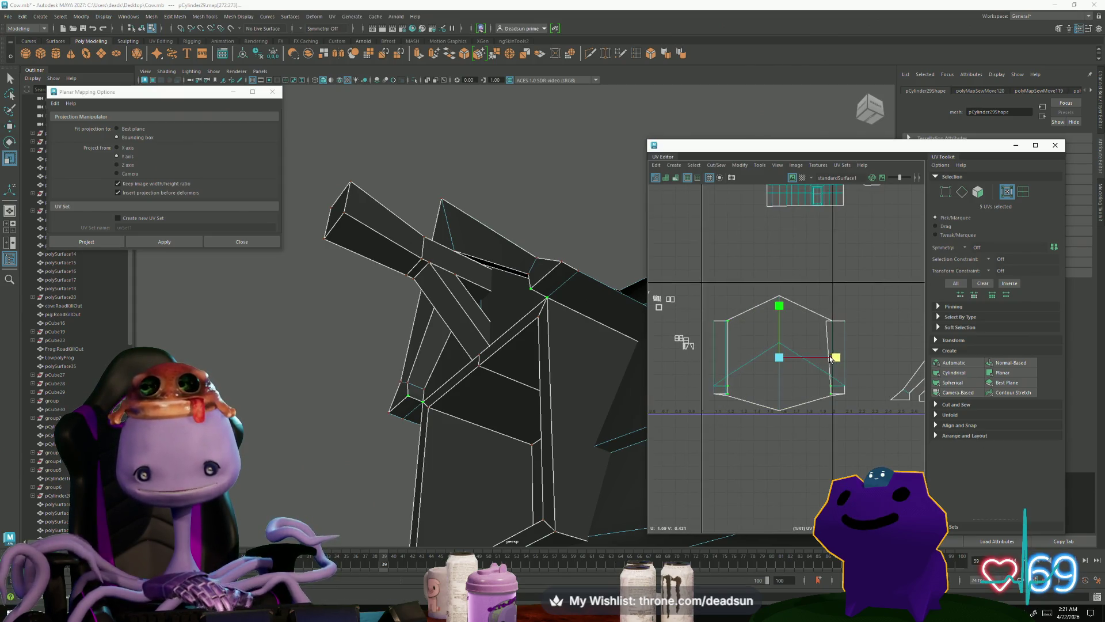
{"action": "mouse_move", "coordinate": [848, 360]}
{"action": "left_mouse_down"}
{"action": "mouse_move", "coordinate": [829, 359]}
{"action": "mouse_move", "coordinate": [862, 370]}
{"action": "left_mouse_up"}
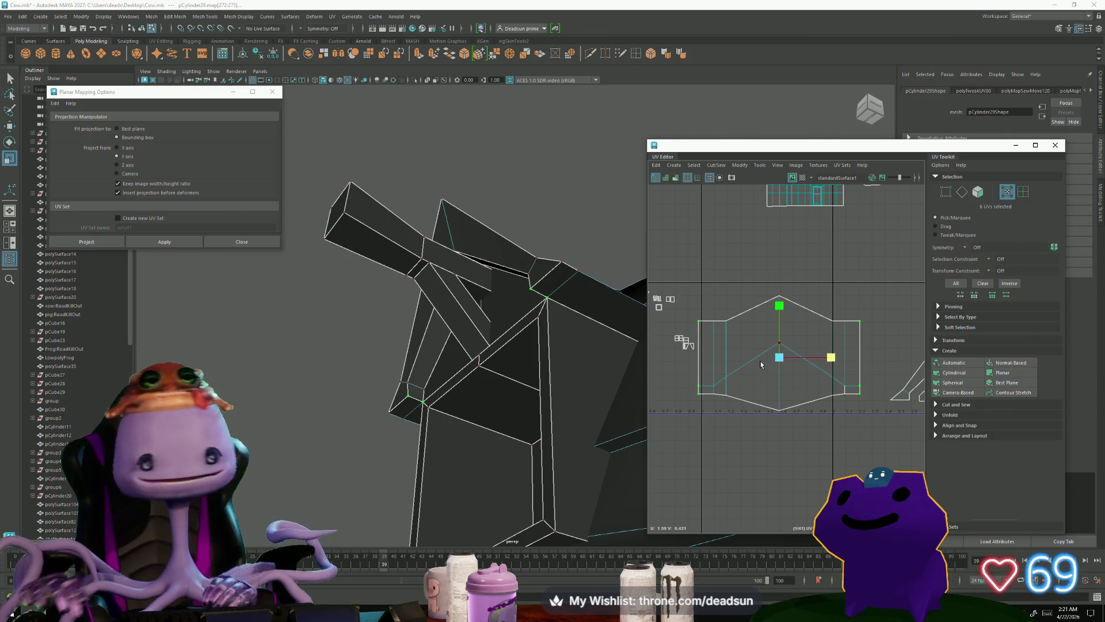
Step: Cut the dormer's UVs along one roof edge and view the whole dome
{"action": "left_click_drag", "start_coordinate": [484, 401], "coordinate": [414, 375], "text": "alt"}
{"action": "scroll", "coordinate": [801, 411], "scroll_direction": "up", "scroll_amount": 3}
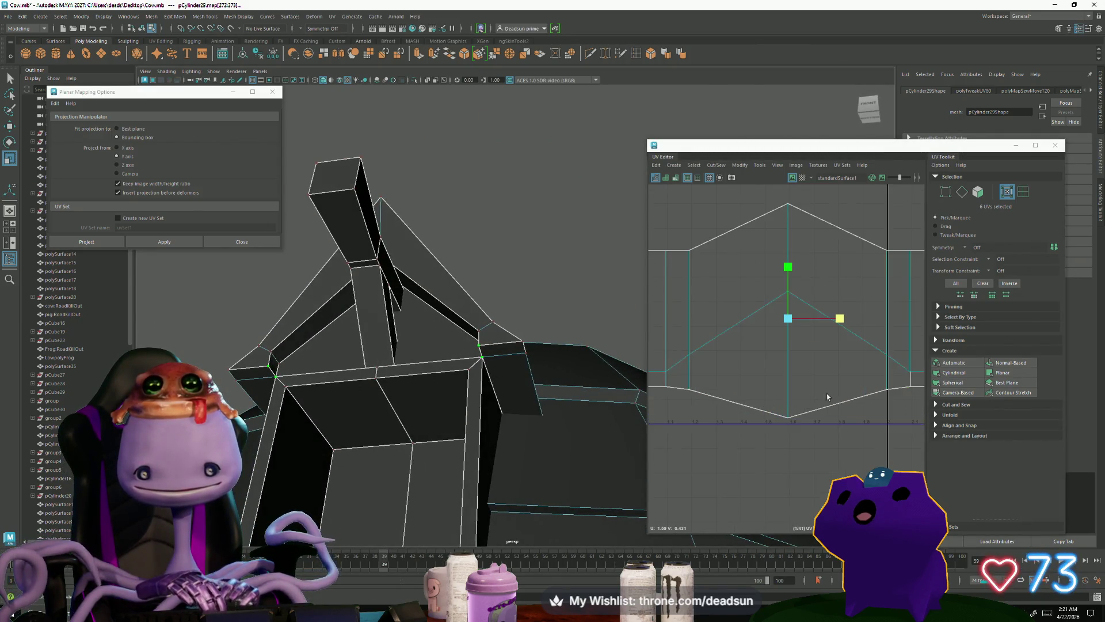
{"action": "left_click_drag", "start_coordinate": [801, 411], "coordinate": [804, 364]}
{"action": "left_click", "coordinate": [795, 409]}
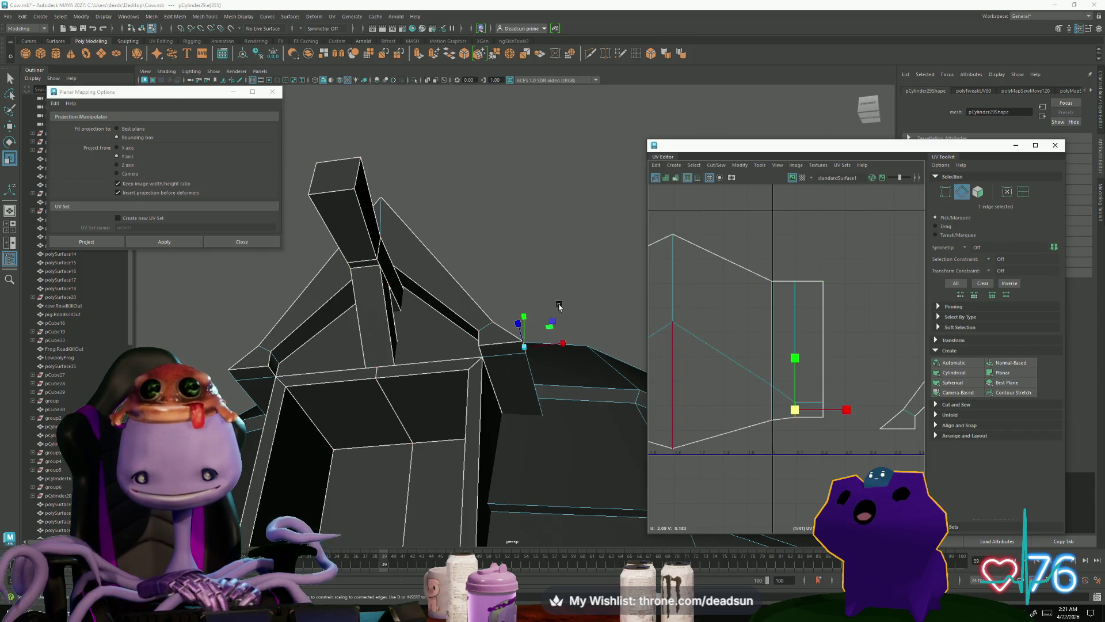
{"action": "mouse_move", "coordinate": [527, 313]}
{"action": "left_mouse_down", "text": "alt"}
{"action": "mouse_move", "coordinate": [485, 357]}
{"action": "mouse_move", "coordinate": [632, 255]}
{"action": "left_mouse_up", "text": "alt"}
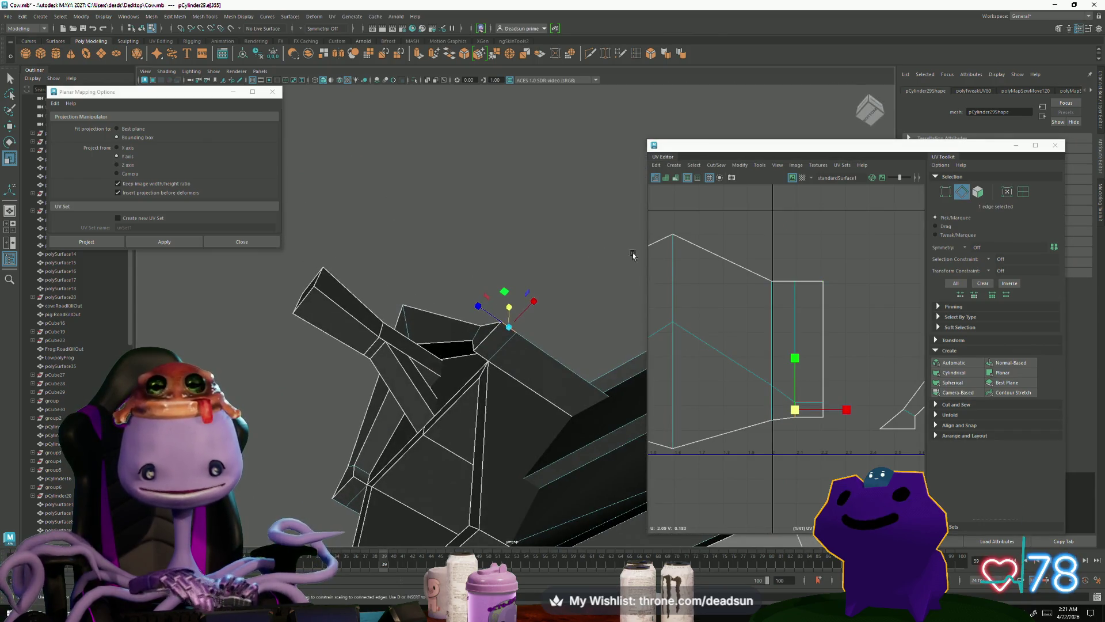
{"action": "left_click", "coordinate": [716, 166]}
{"action": "left_click", "coordinate": [742, 248]}
{"action": "mouse_move", "coordinate": [564, 369]}
{"action": "left_mouse_down", "text": "alt"}
{"action": "mouse_move", "coordinate": [493, 403]}
{"action": "mouse_move", "coordinate": [495, 459]}
{"action": "mouse_move", "coordinate": [524, 380]}
{"action": "mouse_move", "coordinate": [495, 397]}
{"action": "mouse_move", "coordinate": [463, 396]}
{"action": "mouse_move", "coordinate": [451, 417]}
{"action": "left_mouse_up", "text": "alt"}
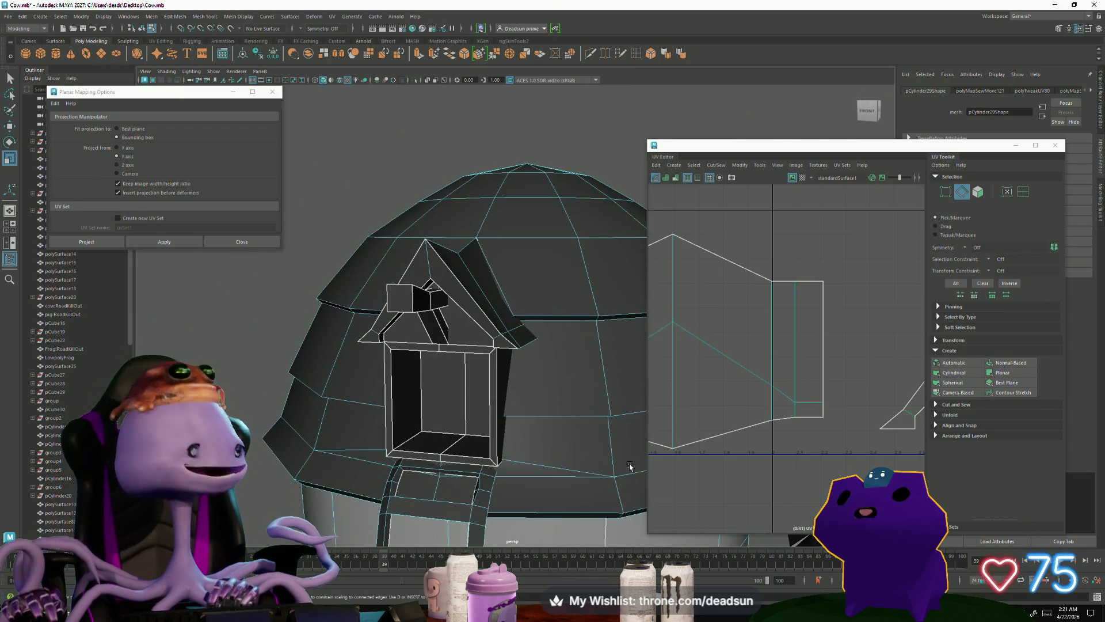
{"action": "scroll", "coordinate": [794, 403], "scroll_direction": "down", "scroll_amount": 3}
Step: Frame the house mesh in face mode and select the two back-wall faces inside the dormer window
{"action": "mouse_move", "coordinate": [794, 403]}
{"action": "middle_mouse_down", "text": "alt"}
{"action": "mouse_move", "coordinate": [859, 425]}
{"action": "mouse_move", "coordinate": [793, 406]}
{"action": "middle_mouse_up", "text": "alt"}
{"action": "mouse_move", "coordinate": [794, 406]}
{"action": "right_mouse_down", "text": "alt"}
{"action": "mouse_move", "coordinate": [835, 460]}
{"action": "mouse_move", "coordinate": [817, 432]}
{"action": "right_mouse_up", "text": "alt"}
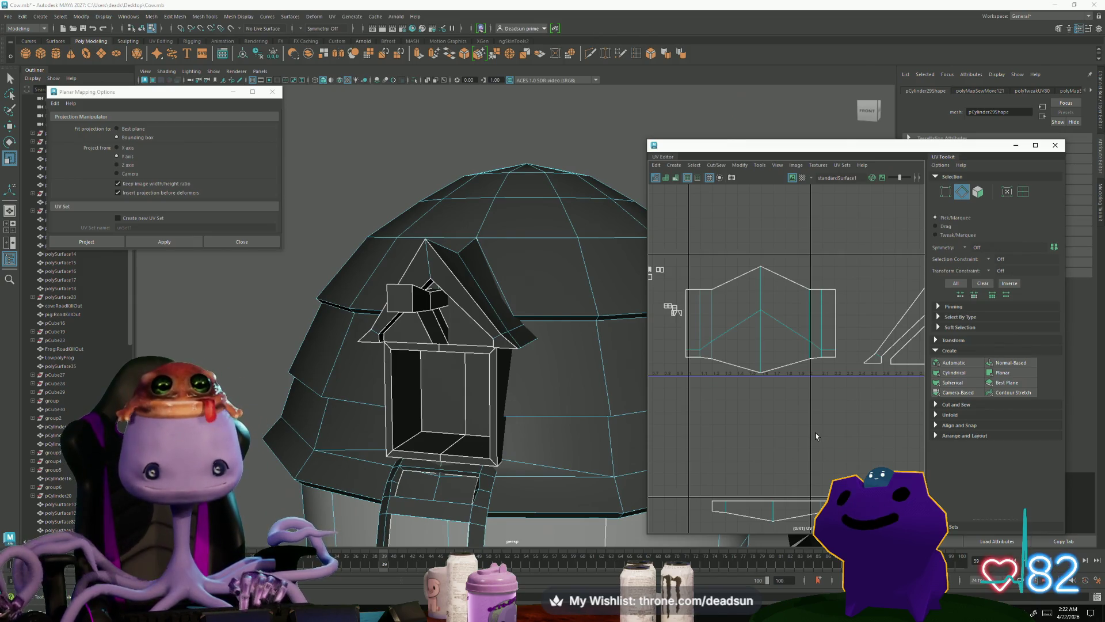
{"action": "left_click", "coordinate": [429, 389]}
{"action": "key", "text": "f"}
{"action": "scroll", "coordinate": [438, 374], "scroll_direction": "up", "scroll_amount": 5}
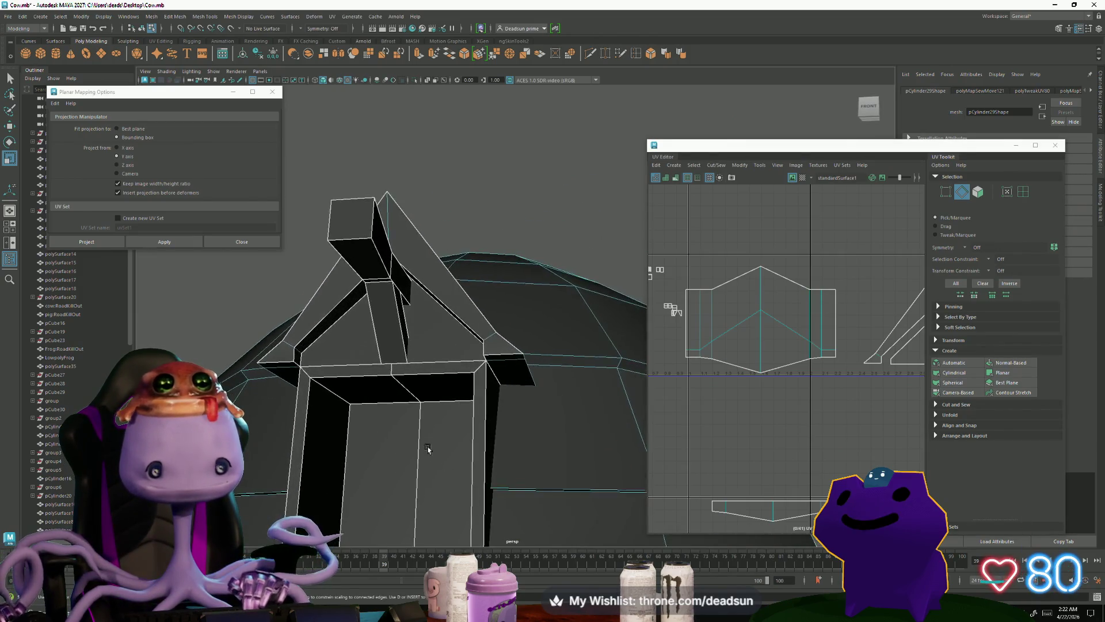
{"action": "right_click_drag", "start_coordinate": [429, 323], "coordinate": [439, 323]}
{"action": "scroll", "coordinate": [714, 371], "scroll_direction": "down", "scroll_amount": 2}
{"action": "left_click_drag", "start_coordinate": [437, 345], "coordinate": [412, 368], "text": "alt"}
{"action": "right_click_drag", "start_coordinate": [438, 301], "coordinate": [439, 324]}
{"action": "left_click", "coordinate": [439, 309]}
{"action": "left_click", "coordinate": [493, 313], "text": "shift"}
{"action": "mouse_move", "coordinate": [493, 313]}
{"action": "left_mouse_down", "text": "alt"}
{"action": "mouse_move", "coordinate": [430, 364]}
{"action": "mouse_move", "coordinate": [499, 385]}
{"action": "mouse_move", "coordinate": [469, 328]}
{"action": "left_mouse_up", "text": "alt"}
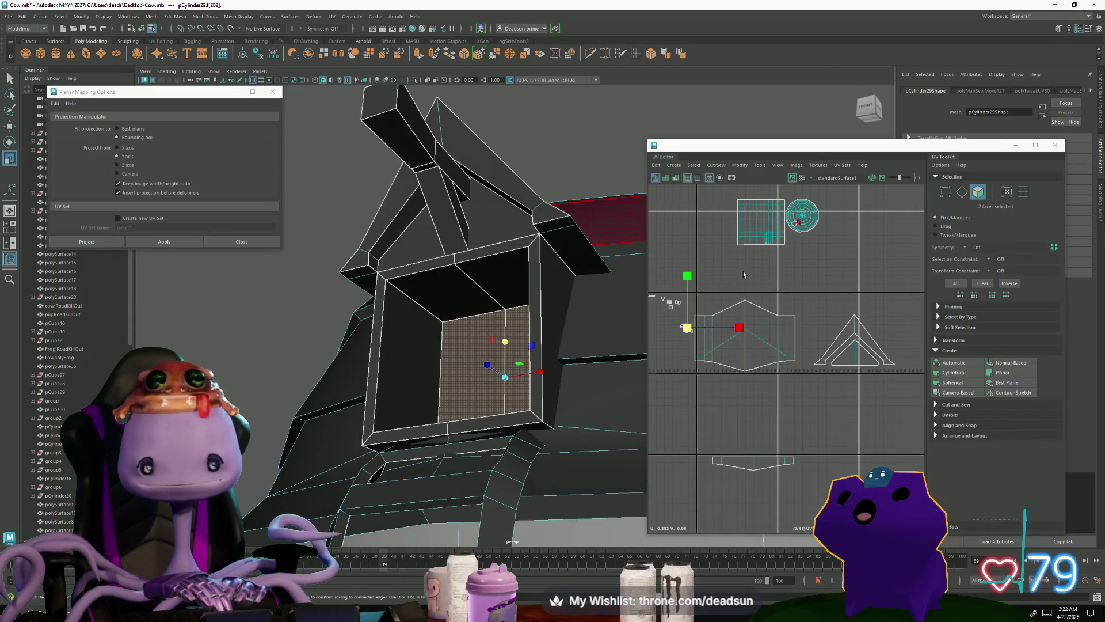
Step: Scale the window interior's planar projection manipulator up uniformly
{"action": "key", "text": "f"}
{"action": "scroll", "coordinate": [803, 373], "scroll_direction": "down", "scroll_amount": 3}
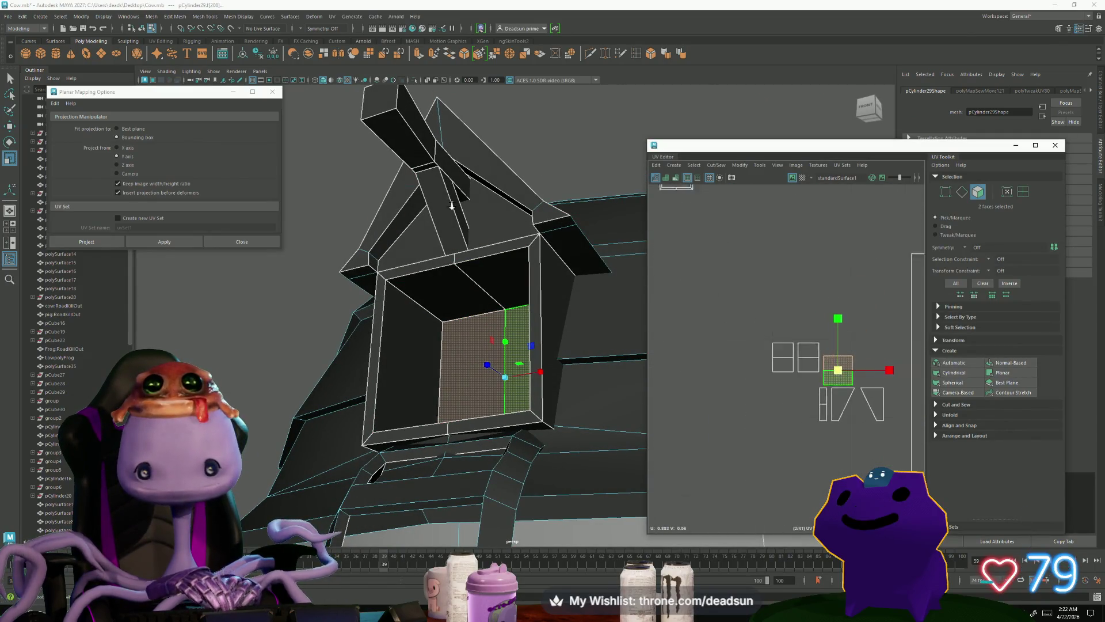
{"action": "scroll", "coordinate": [716, 259], "scroll_direction": "up", "scroll_amount": 5}
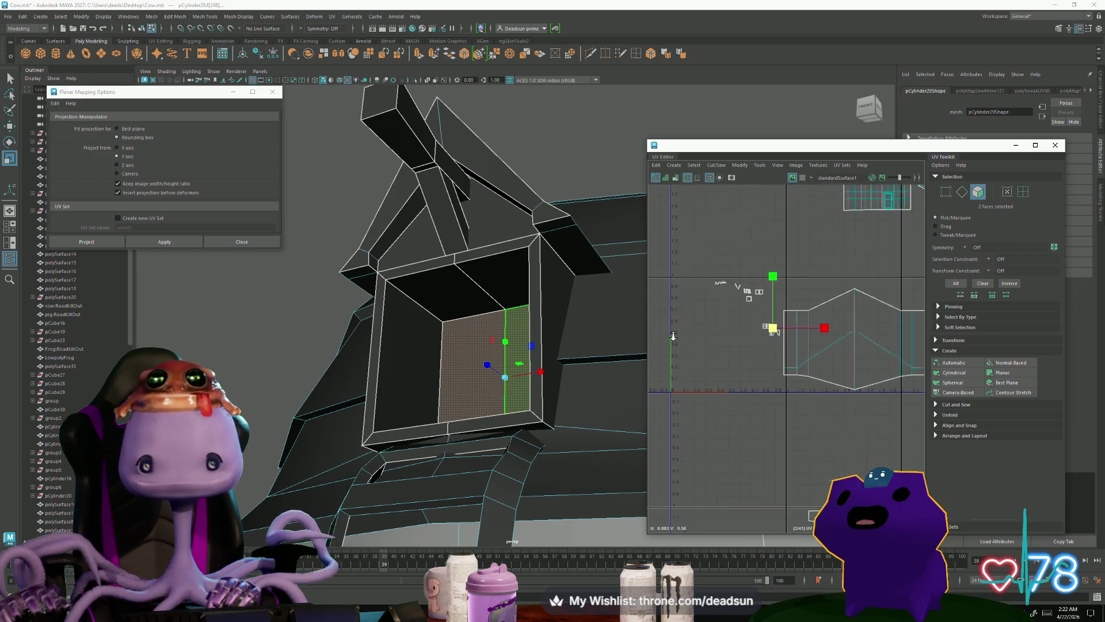
{"action": "scroll", "coordinate": [751, 338], "scroll_direction": "down", "scroll_amount": 3}
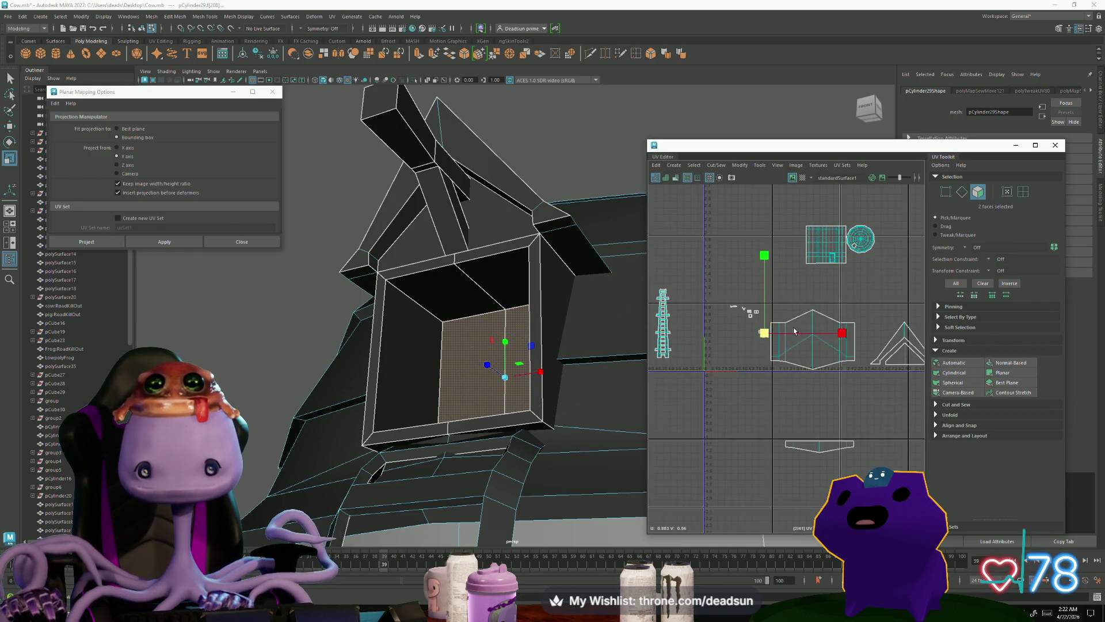
{"action": "left_click", "coordinate": [764, 333]}
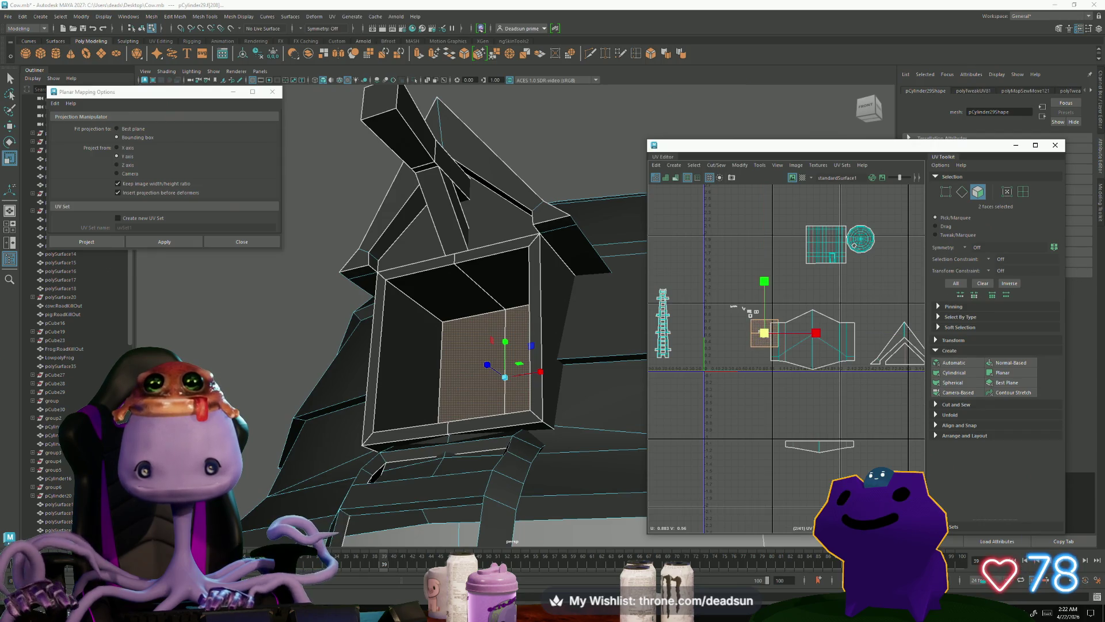
{"action": "mouse_move", "coordinate": [769, 336]}
{"action": "left_mouse_down"}
{"action": "mouse_move", "coordinate": [797, 326]}
{"action": "mouse_move", "coordinate": [829, 394]}
{"action": "mouse_move", "coordinate": [901, 401]}
{"action": "left_mouse_up"}
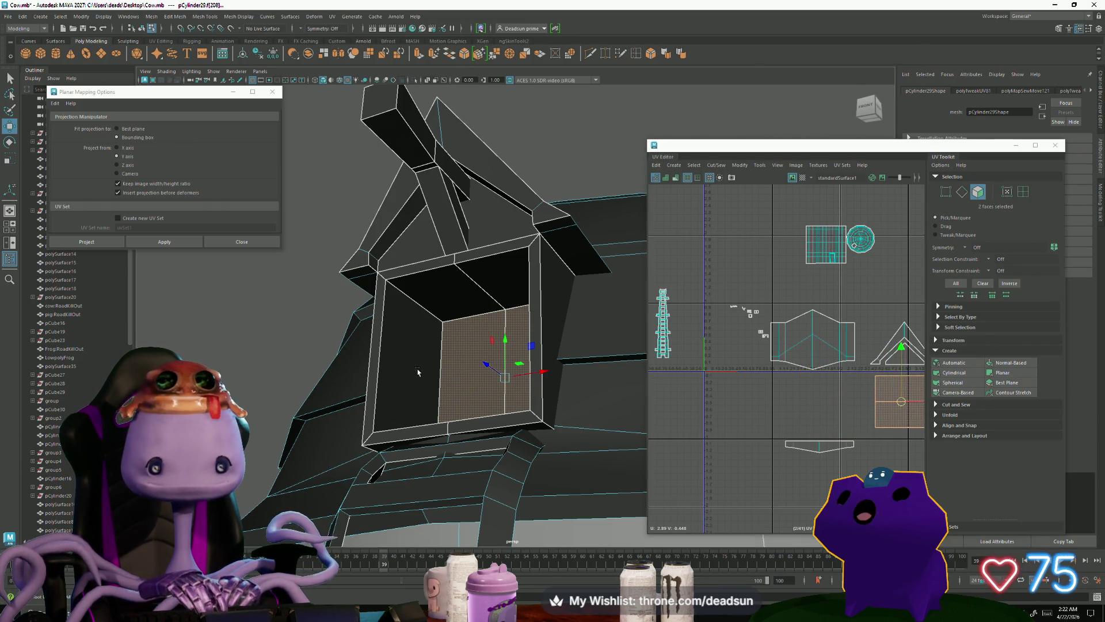
Step: Select the edge loop around the window's inner frame in edge mode
{"action": "left_click_drag", "start_coordinate": [564, 346], "coordinate": [518, 340], "text": "alt"}
{"action": "key", "text": "F10"}
{"action": "double_click", "coordinate": [442, 305]}
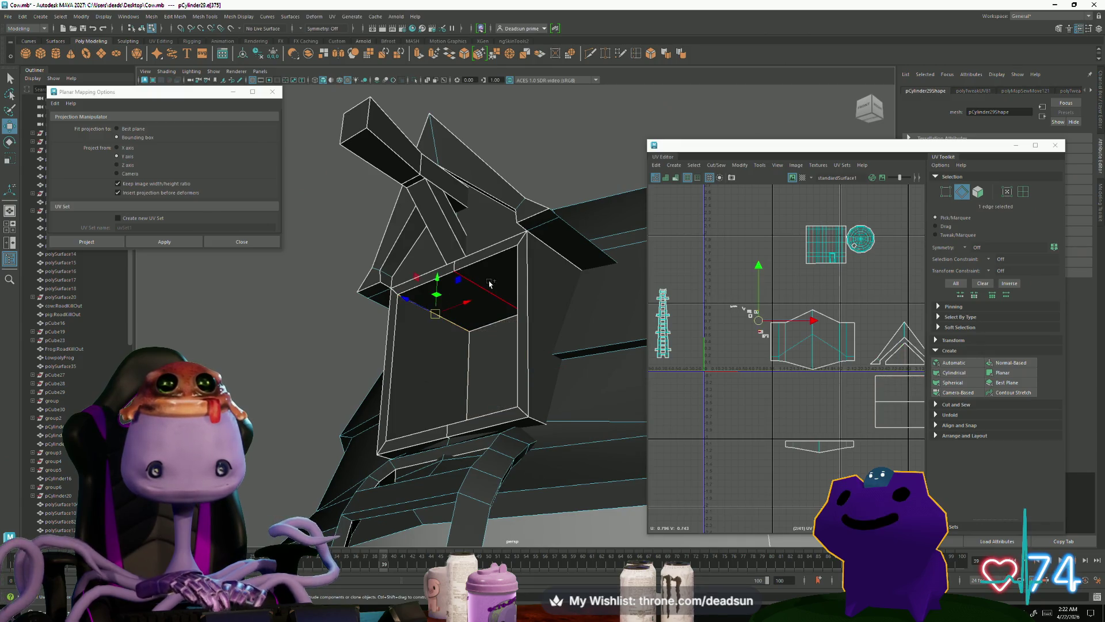
{"action": "mouse_move", "coordinate": [446, 347]}
{"action": "left_mouse_down", "text": "alt"}
{"action": "mouse_move", "coordinate": [511, 394]}
{"action": "mouse_move", "coordinate": [413, 320]}
{"action": "left_mouse_up", "text": "alt"}
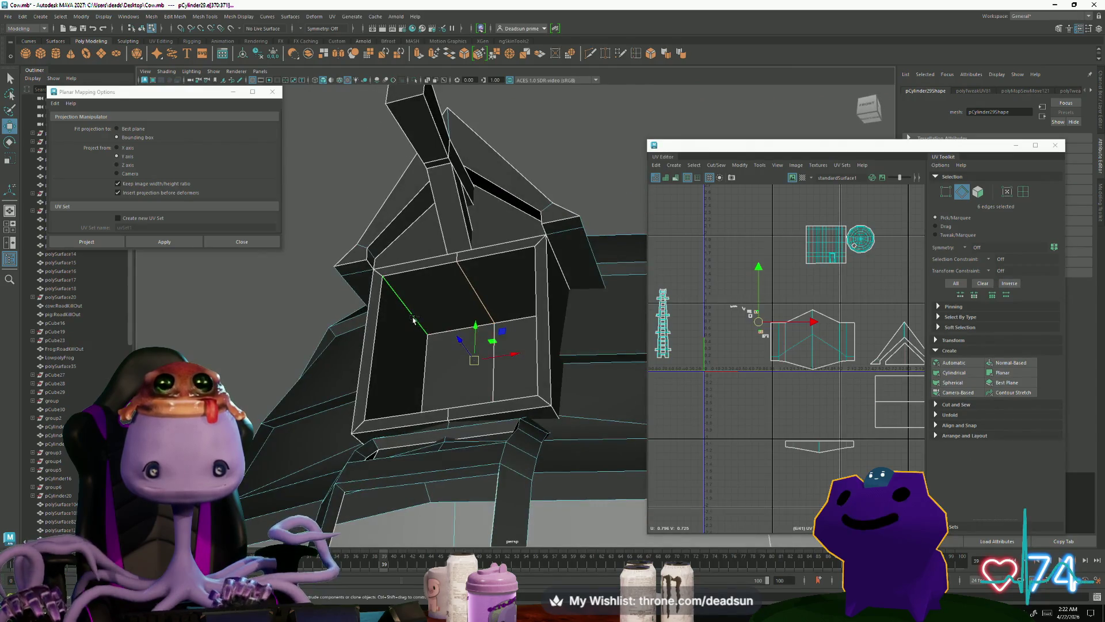
{"action": "left_click", "coordinate": [717, 166]}
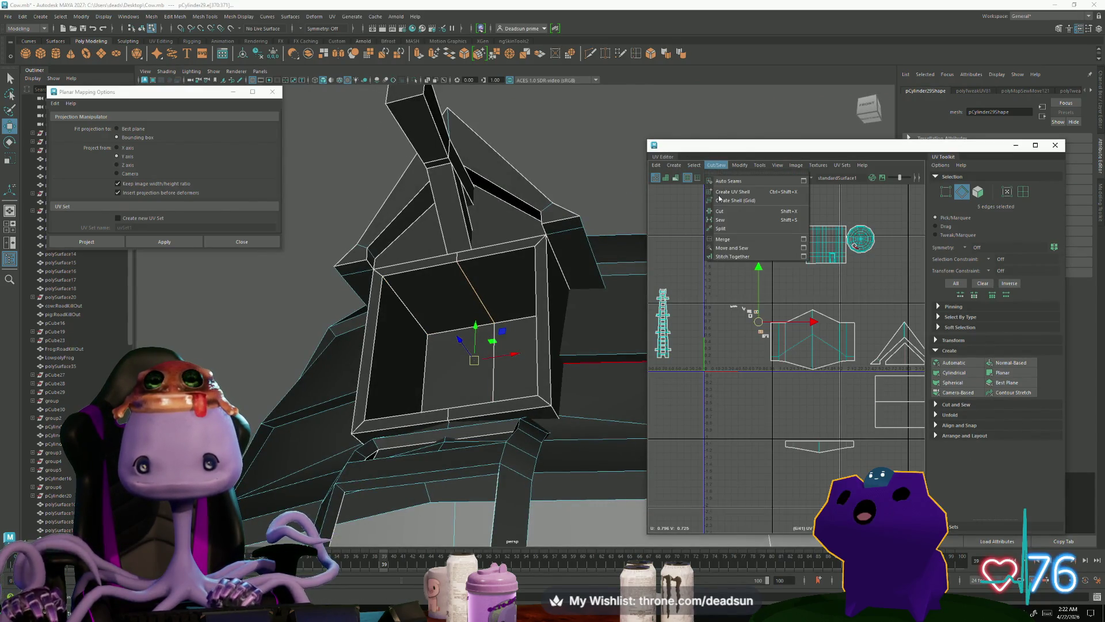
Step: Move and Sew the frame edges, then unfold the resulting strip shell
{"action": "left_click", "coordinate": [732, 248]}
{"action": "scroll", "coordinate": [759, 317], "scroll_direction": "up", "scroll_amount": 5}
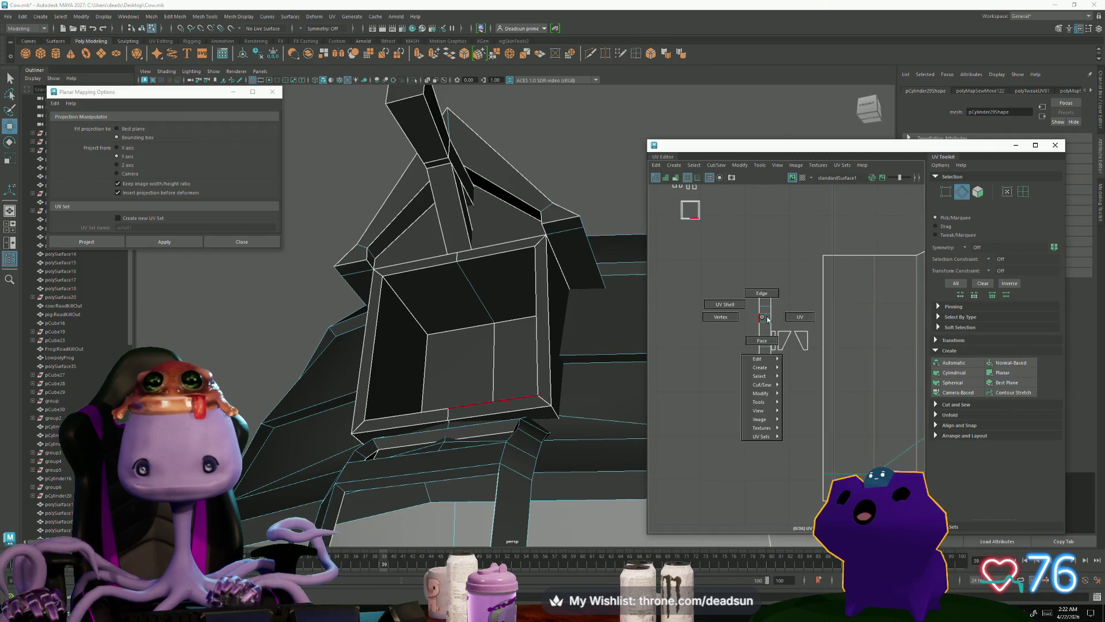
{"action": "left_click", "coordinate": [759, 317]}
{"action": "scroll", "coordinate": [759, 316], "scroll_direction": "up", "scroll_amount": 5}
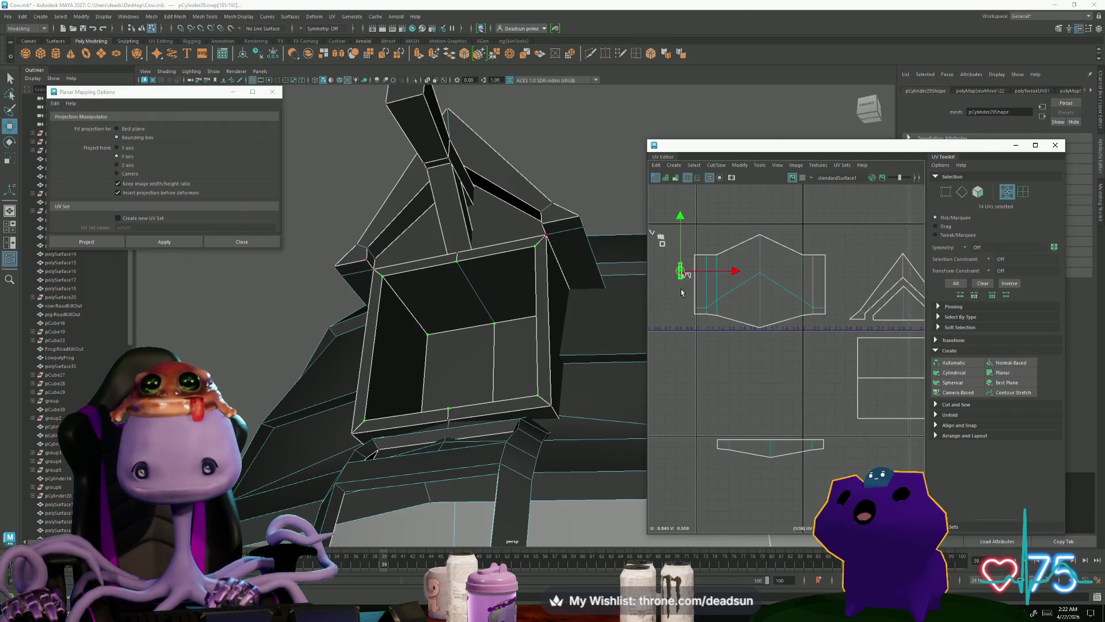
{"action": "key", "text": "ctrl+u"}
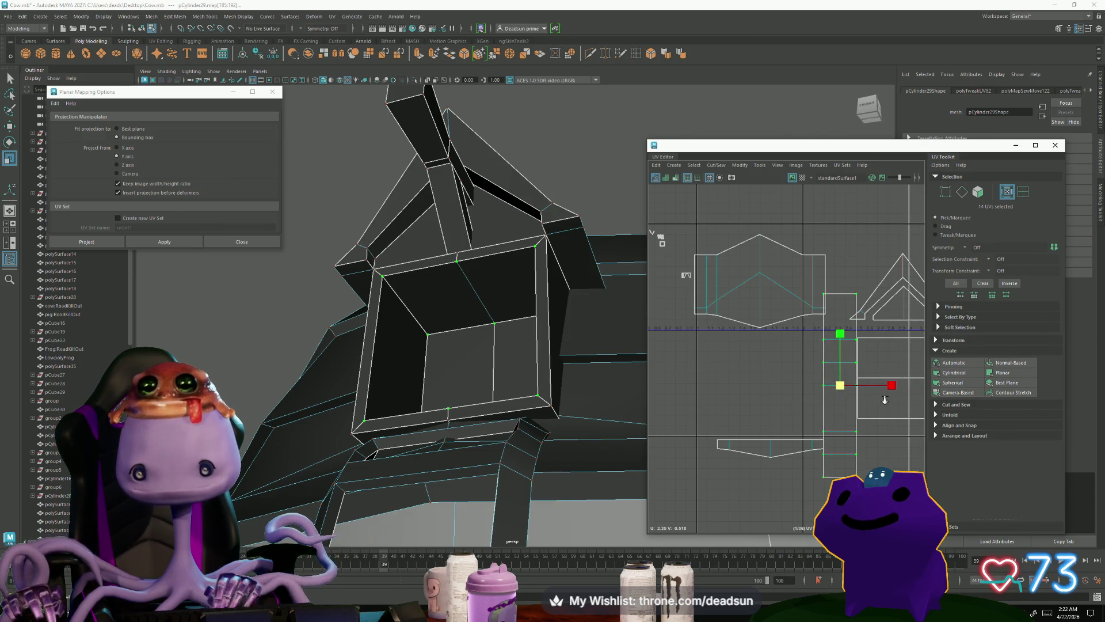
Step: Move the strip shell beside the rectangle shell and select all its UVs
{"action": "scroll", "coordinate": [719, 361], "scroll_direction": "down", "scroll_amount": 3}
{"action": "key", "text": "w"}
{"action": "mouse_move", "coordinate": [719, 362]}
{"action": "middle_mouse_down"}
{"action": "mouse_move", "coordinate": [822, 397]}
{"action": "mouse_move", "coordinate": [802, 373]}
{"action": "middle_mouse_up"}
{"action": "middle_click_drag", "start_coordinate": [802, 373], "coordinate": [796, 373]}
{"action": "key", "text": "F10"}
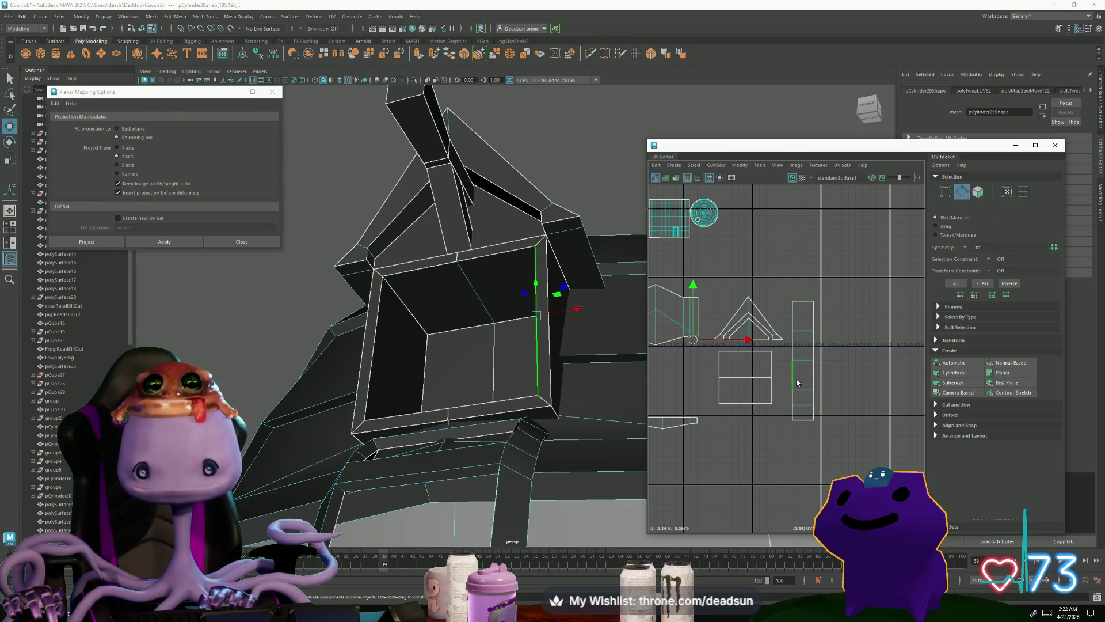
{"action": "left_click", "coordinate": [748, 405]}
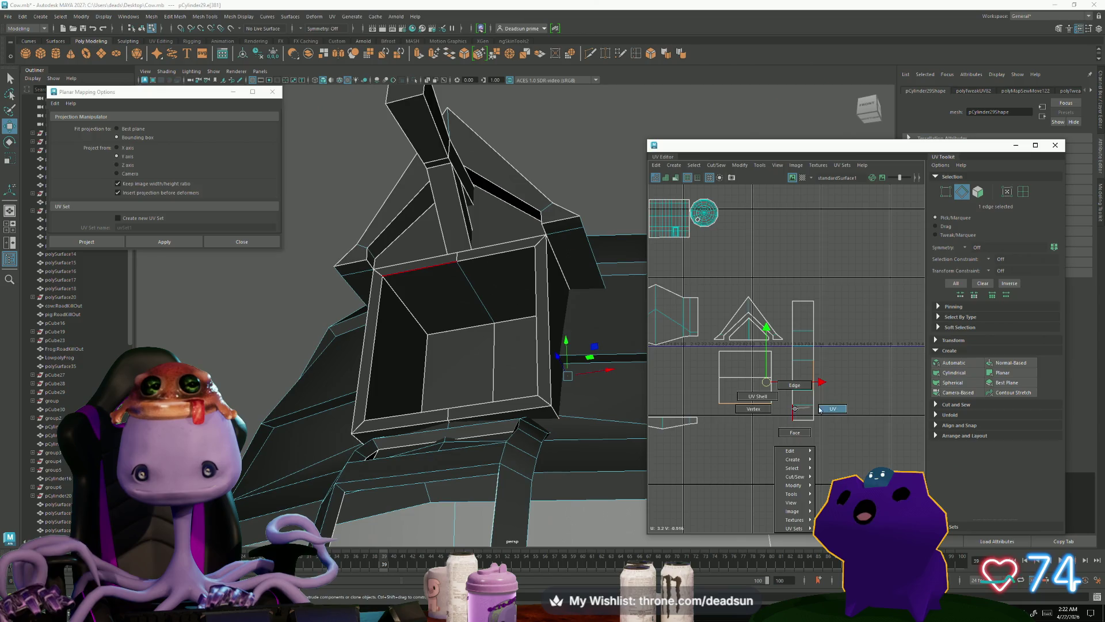
{"action": "right_click_drag", "start_coordinate": [800, 403], "coordinate": [800, 374]}
{"action": "mouse_move", "coordinate": [786, 294]}
{"action": "left_mouse_down"}
{"action": "mouse_move", "coordinate": [813, 416]}
{"action": "mouse_move", "coordinate": [804, 412]}
{"action": "left_mouse_up"}
Step: Rotate the strip horizontal, move it below the rectangle shell, unfold again, then switch to Firefox
{"action": "key", "text": "e"}
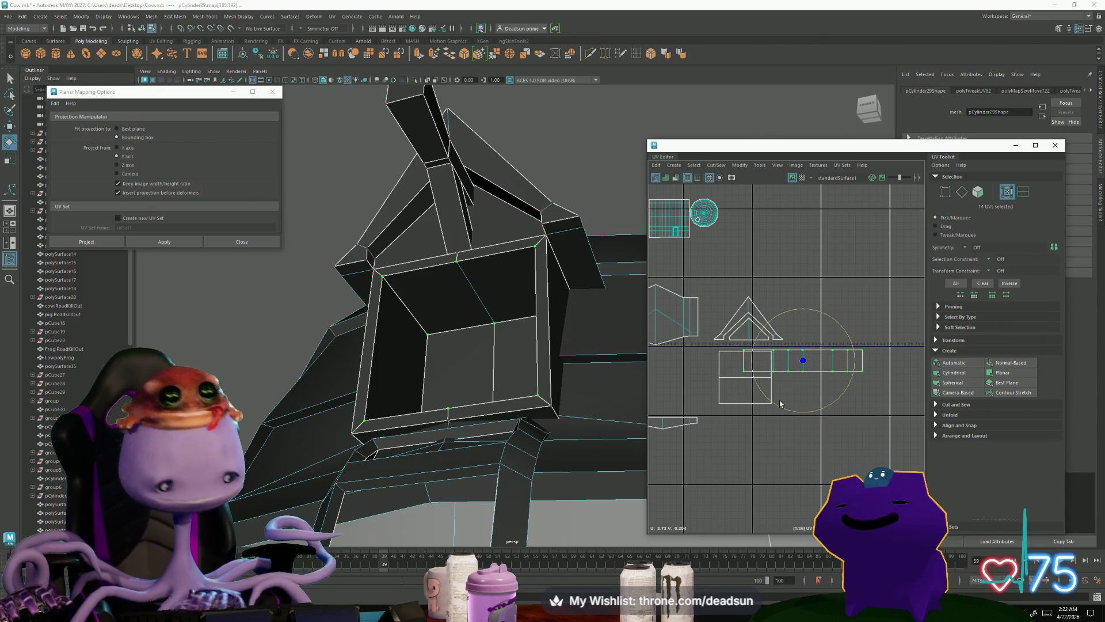
{"action": "key", "text": "w"}
{"action": "middle_click_drag", "start_coordinate": [812, 401], "coordinate": [778, 402]}
{"action": "mouse_move", "coordinate": [769, 360]}
{"action": "left_mouse_down"}
{"action": "mouse_move", "coordinate": [734, 384]}
{"action": "mouse_move", "coordinate": [730, 422]}
{"action": "mouse_move", "coordinate": [717, 426]}
{"action": "left_mouse_up"}
{"action": "key", "text": "ctrl+u"}
{"action": "key", "text": "r"}
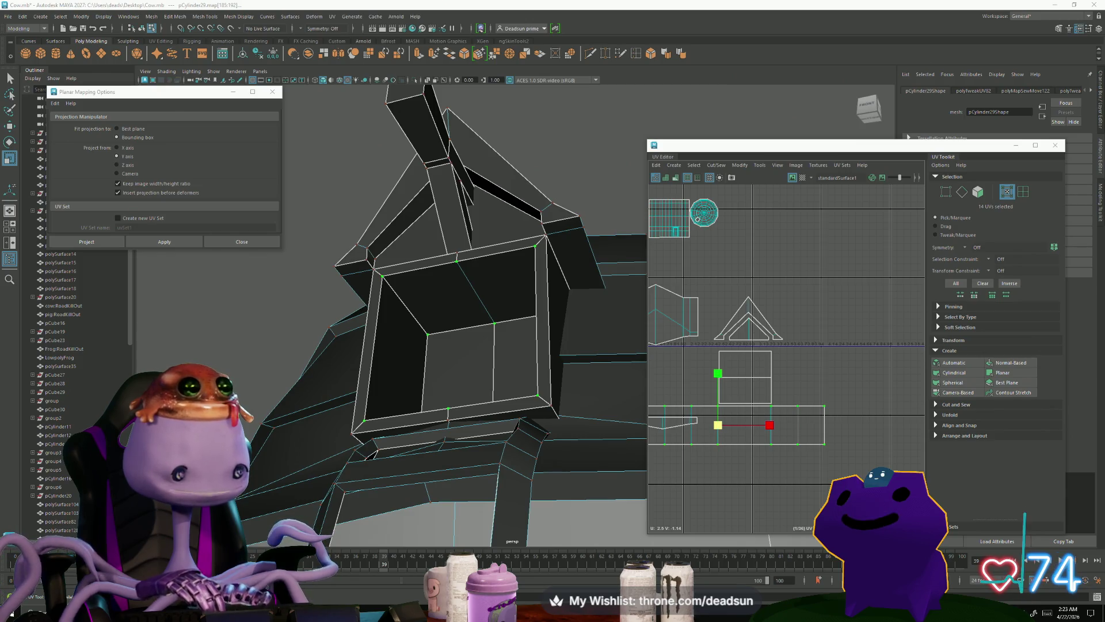
{"action": "key", "text": "alt+Tab"}
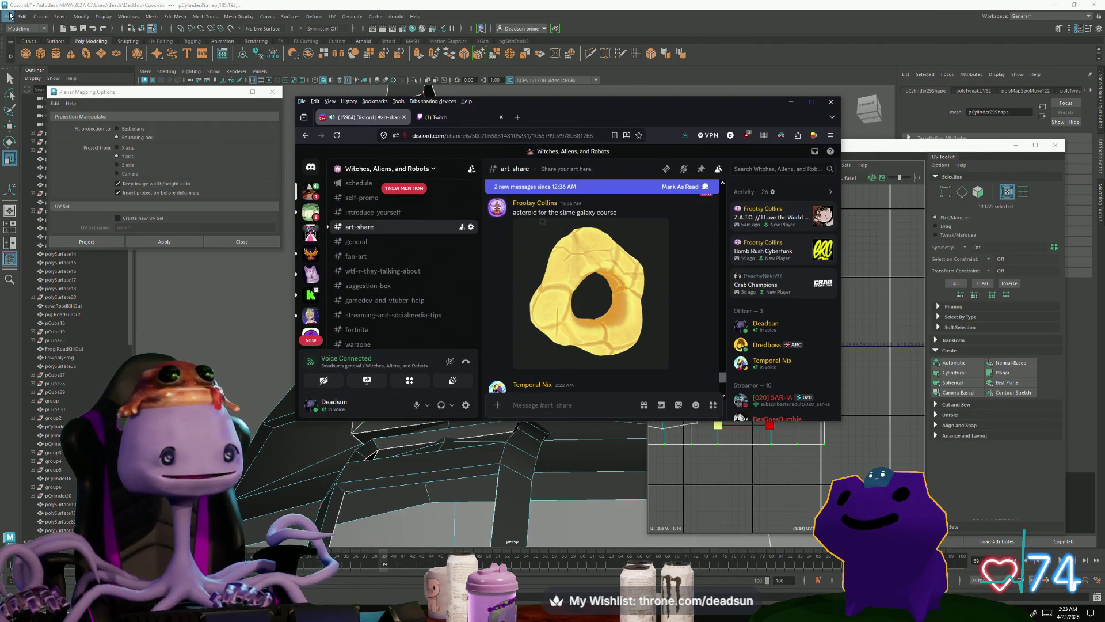
Step: Maximize the Discord browser, briefly enlarge the asteroid image, then open the elf-and-hero drawing
{"action": "left_click", "coordinate": [61, 14]}
{"action": "key", "text": "alt+Tab"}
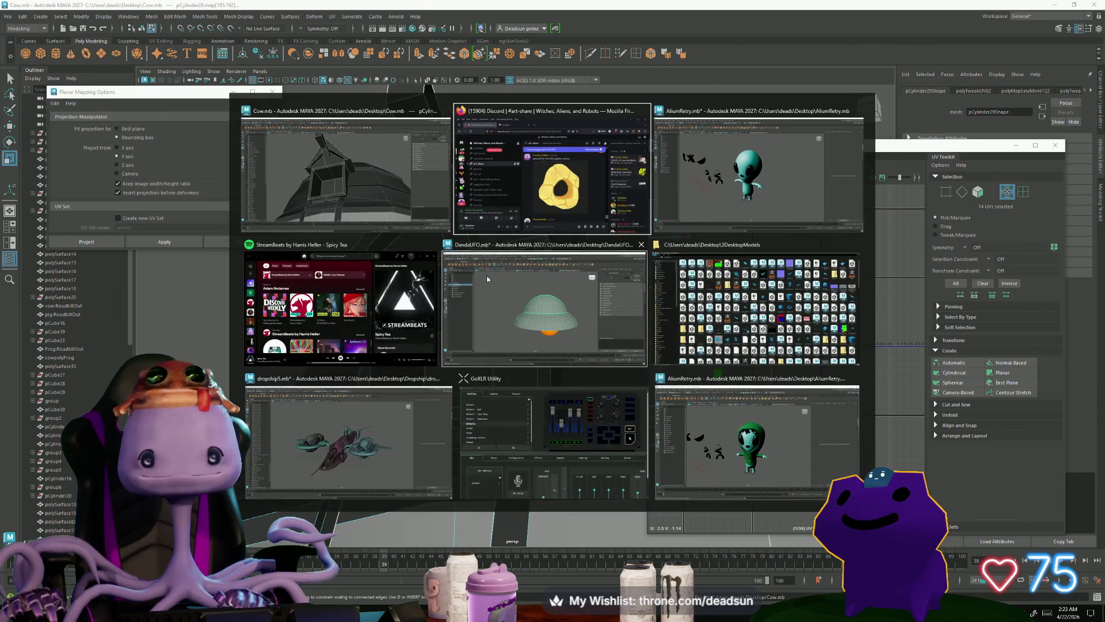
{"action": "key", "text": "super+Up"}
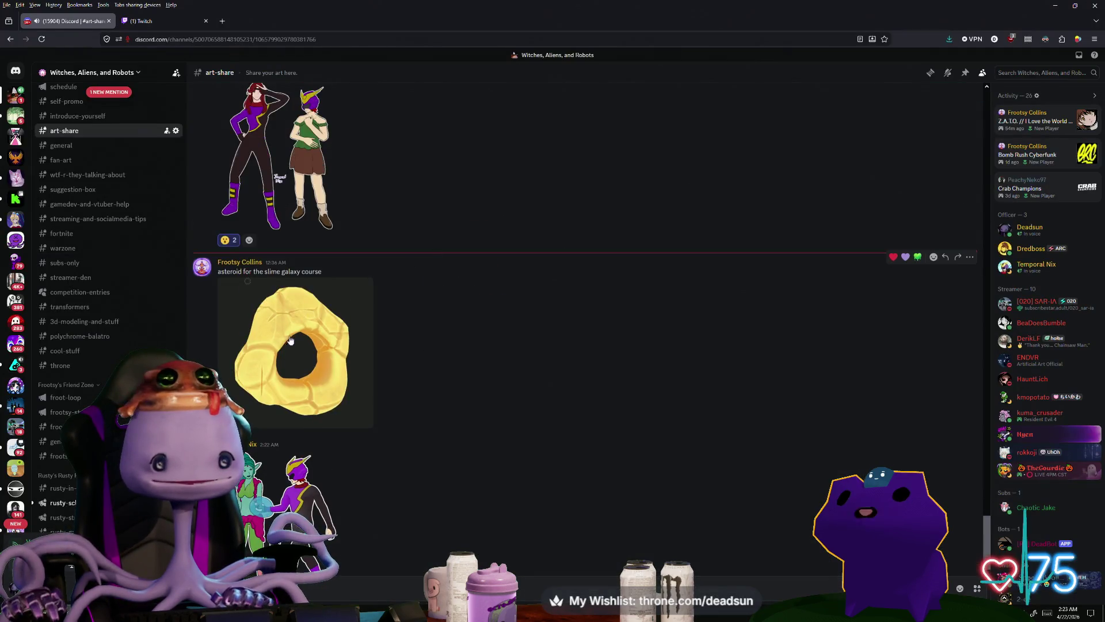
{"action": "left_click", "coordinate": [366, 368]}
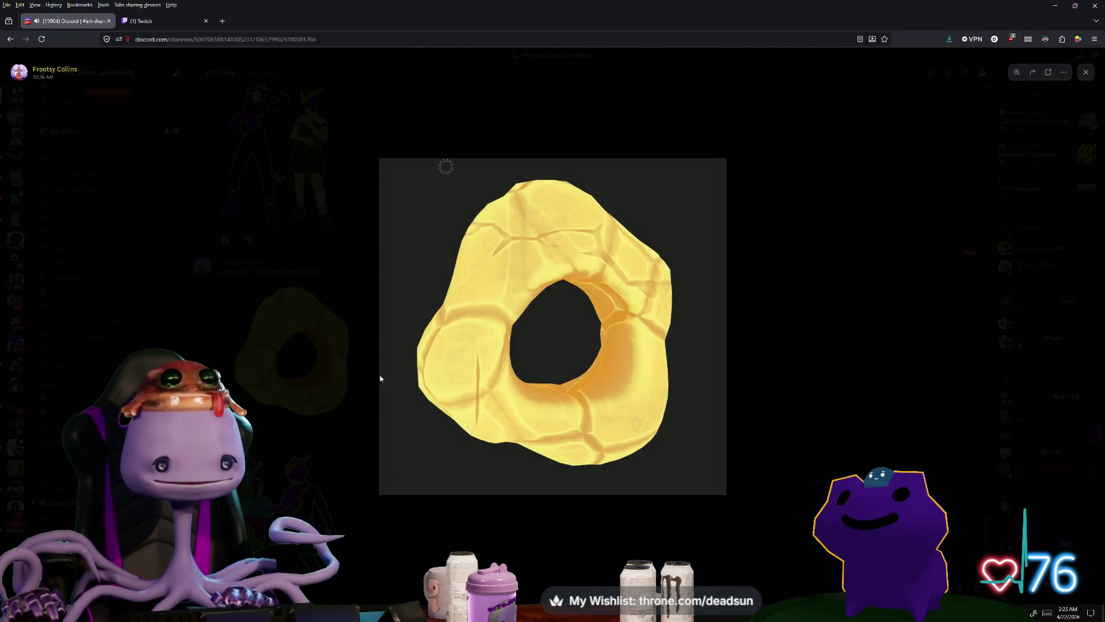
{"action": "left_click", "coordinate": [468, 545]}
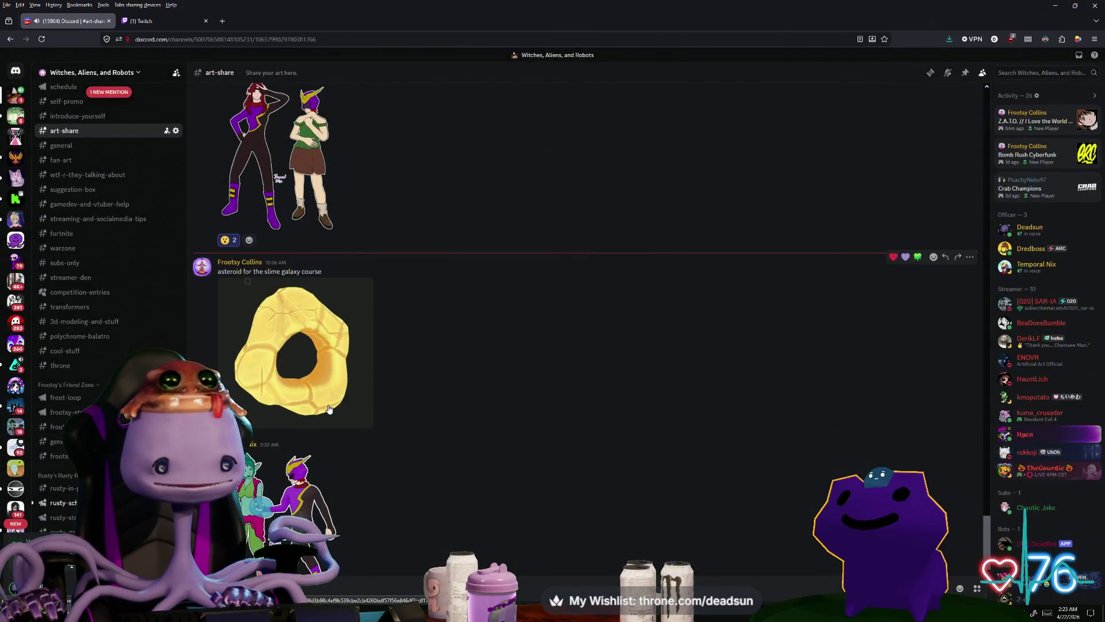
{"action": "scroll", "coordinate": [329, 409], "scroll_direction": "down", "scroll_amount": 1}
{"action": "left_click", "coordinate": [311, 443]}
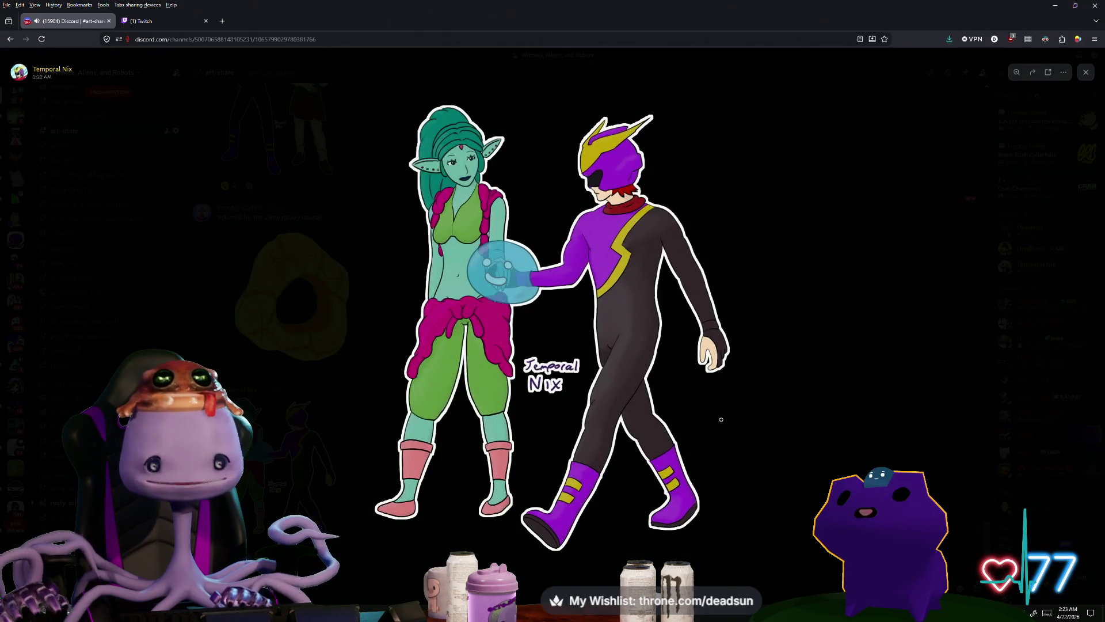
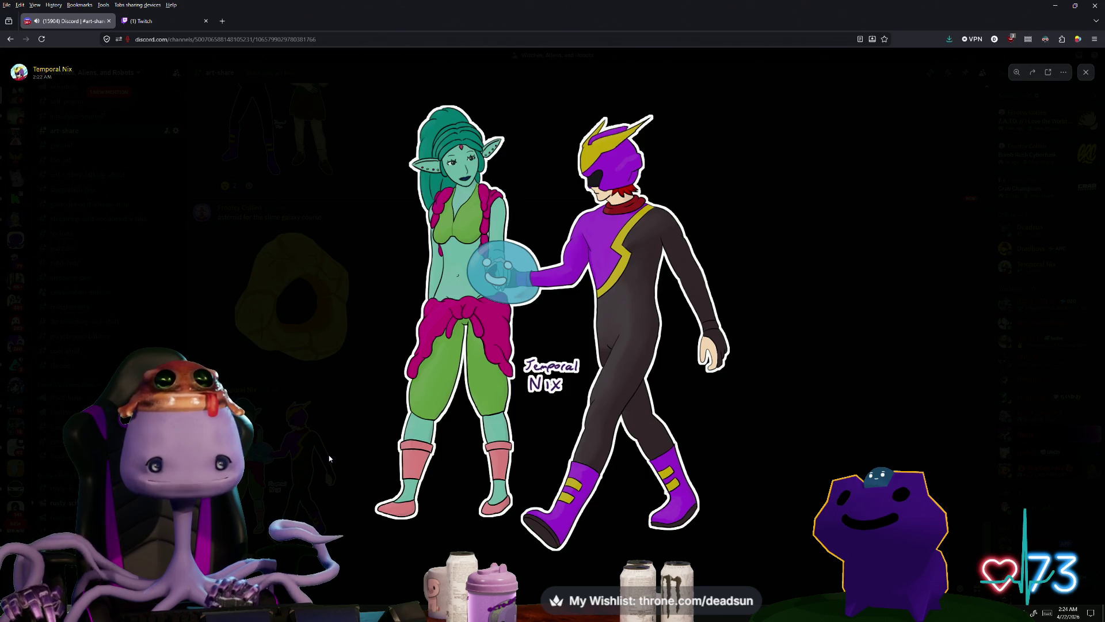
Step: Close the enlarged artwork and scroll back down to the newest #art-share post
{"action": "left_click", "coordinate": [329, 455]}
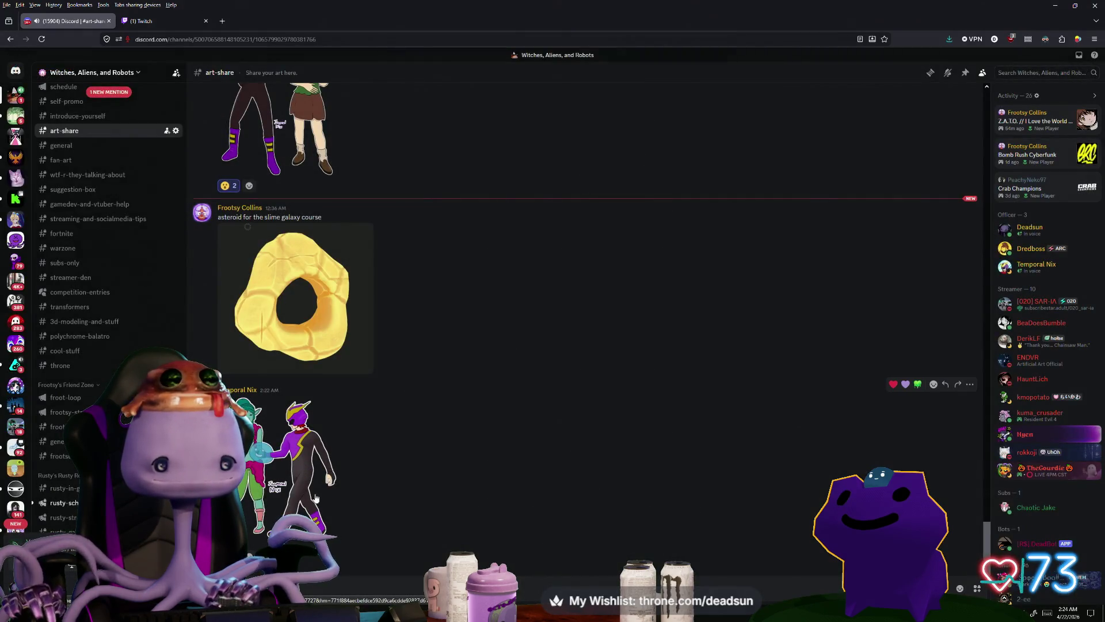
{"action": "scroll", "coordinate": [311, 493], "scroll_direction": "up", "scroll_amount": 3}
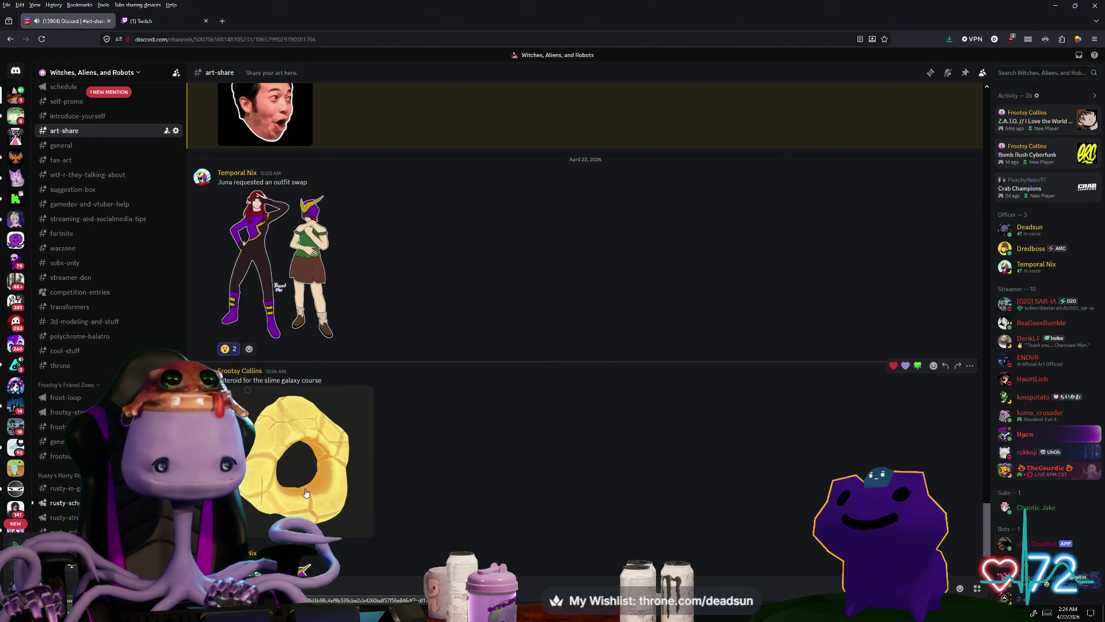
{"action": "scroll", "coordinate": [305, 493], "scroll_direction": "down", "scroll_amount": 3}
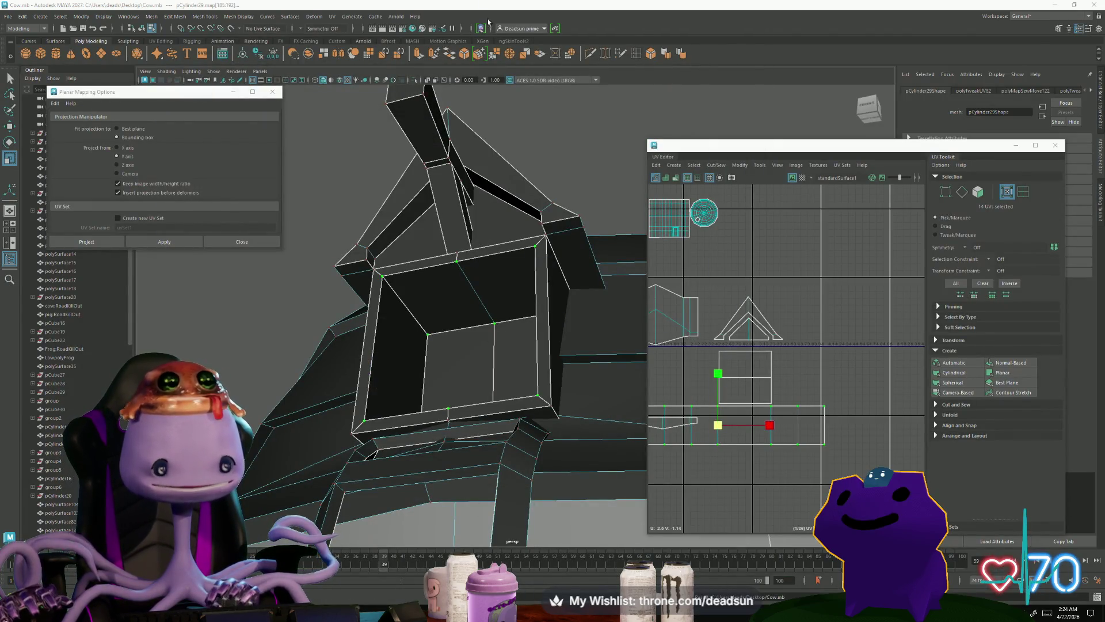
{"action": "mouse_move", "coordinate": [510, 361]}
{"action": "left_mouse_down", "text": "alt"}
{"action": "mouse_move", "coordinate": [530, 314]}
{"action": "mouse_move", "coordinate": [561, 342]}
{"action": "mouse_move", "coordinate": [520, 347]}
{"action": "mouse_move", "coordinate": [506, 328]}
{"action": "left_mouse_up", "text": "alt"}
{"action": "right_click_drag", "start_coordinate": [733, 452], "coordinate": [735, 421]}
{"action": "left_click", "coordinate": [769, 405]}
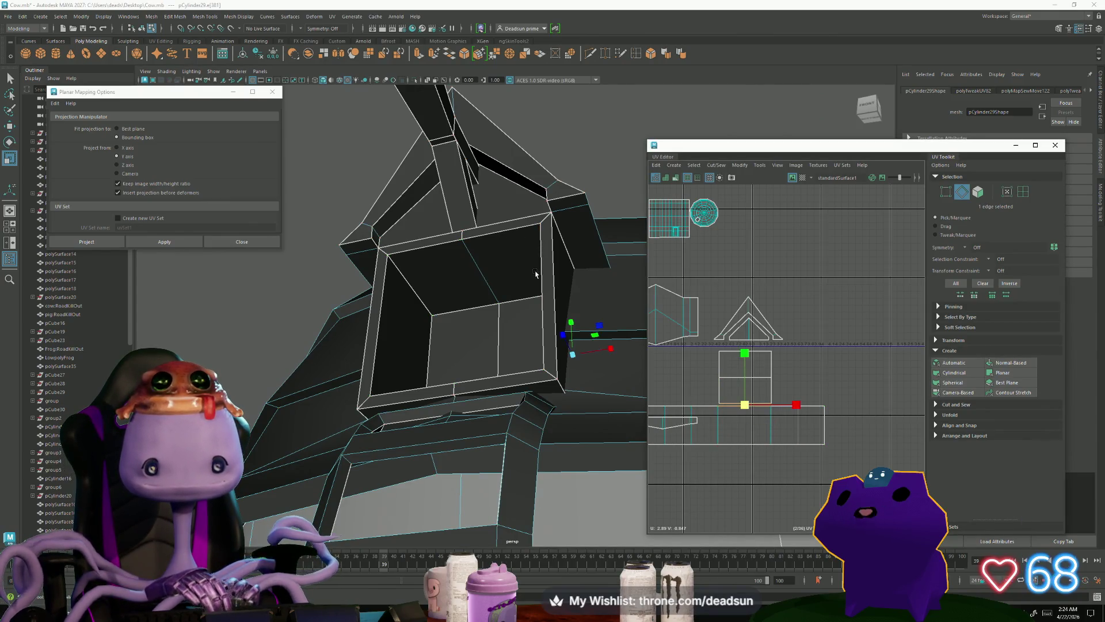
{"action": "left_click", "coordinate": [729, 406]}
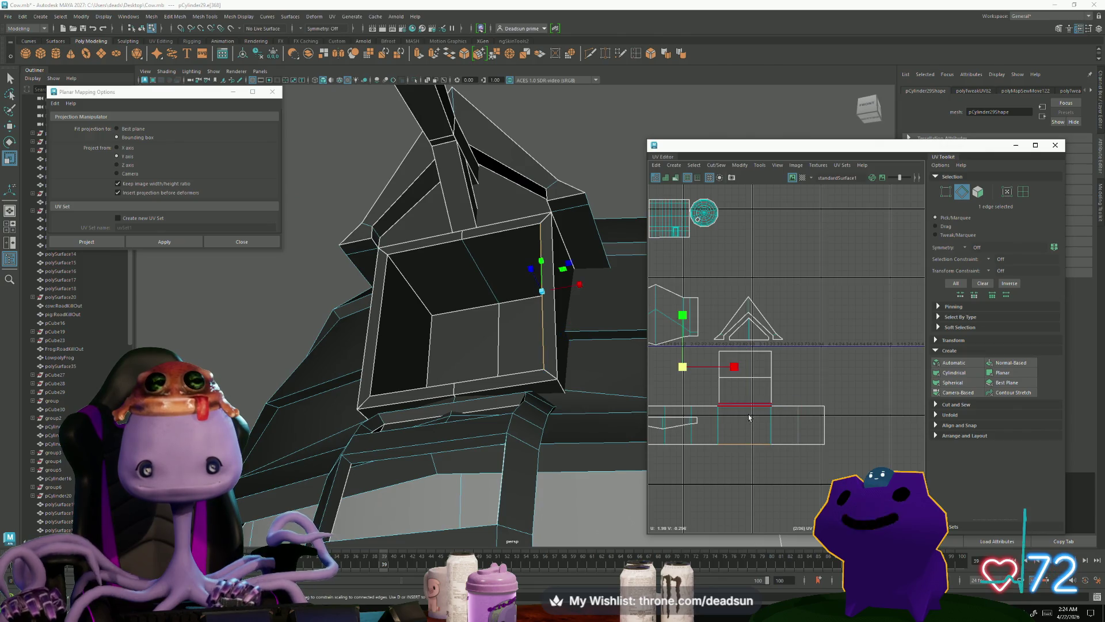
{"action": "left_click", "coordinate": [717, 165]}
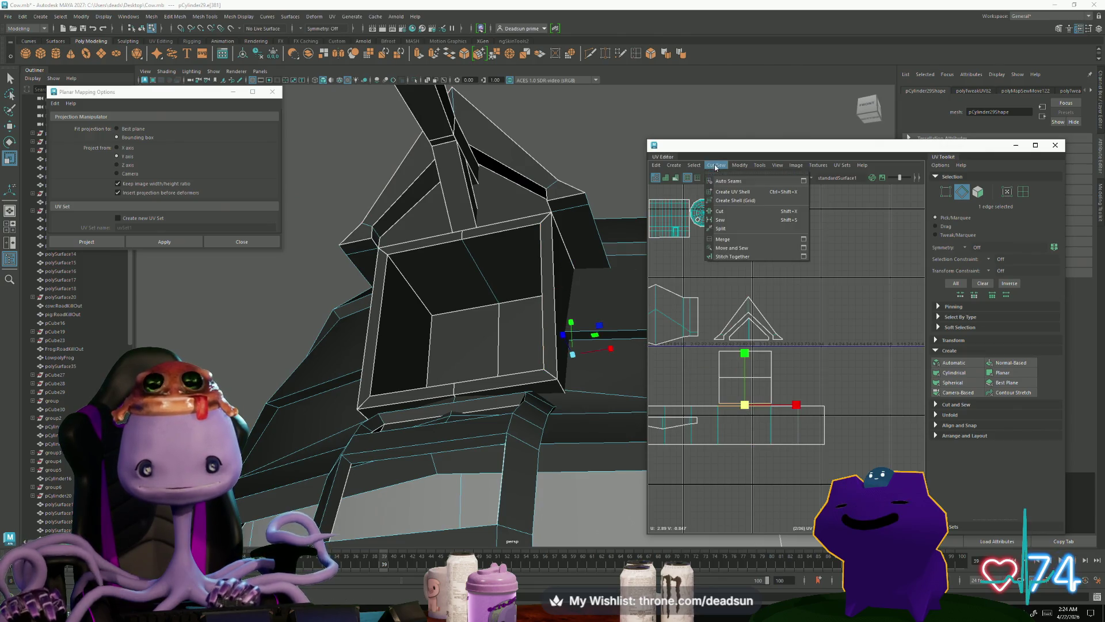
{"action": "left_click", "coordinate": [743, 248]}
{"action": "key", "text": "ctrl+z"}
{"action": "key", "text": "ctrl+z"}
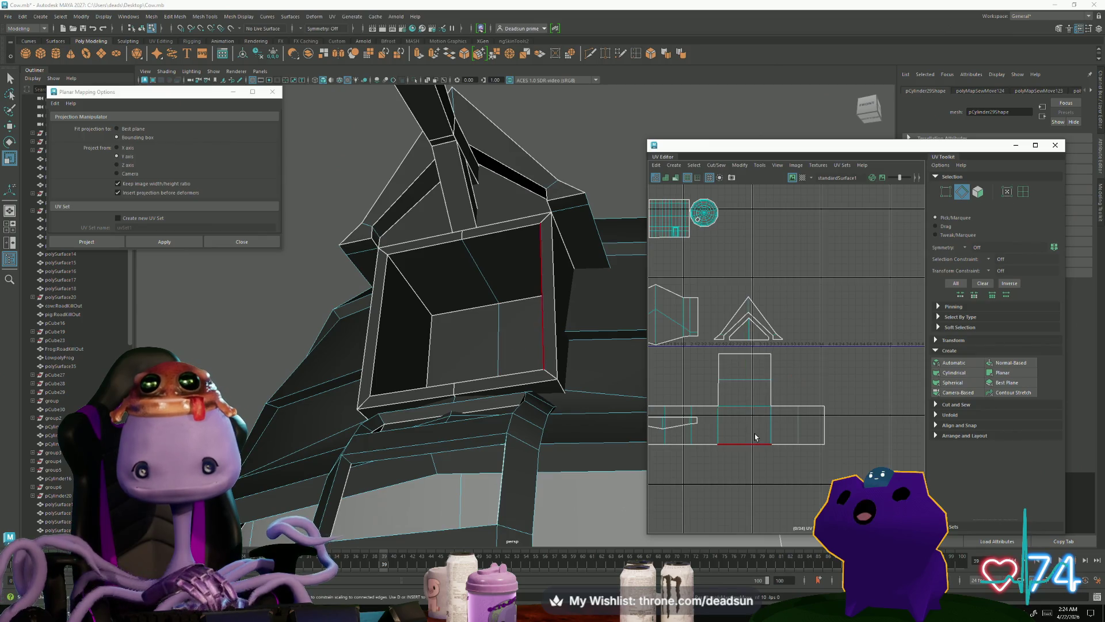
{"action": "left_click", "coordinate": [812, 443]}
{"action": "key", "text": "w"}
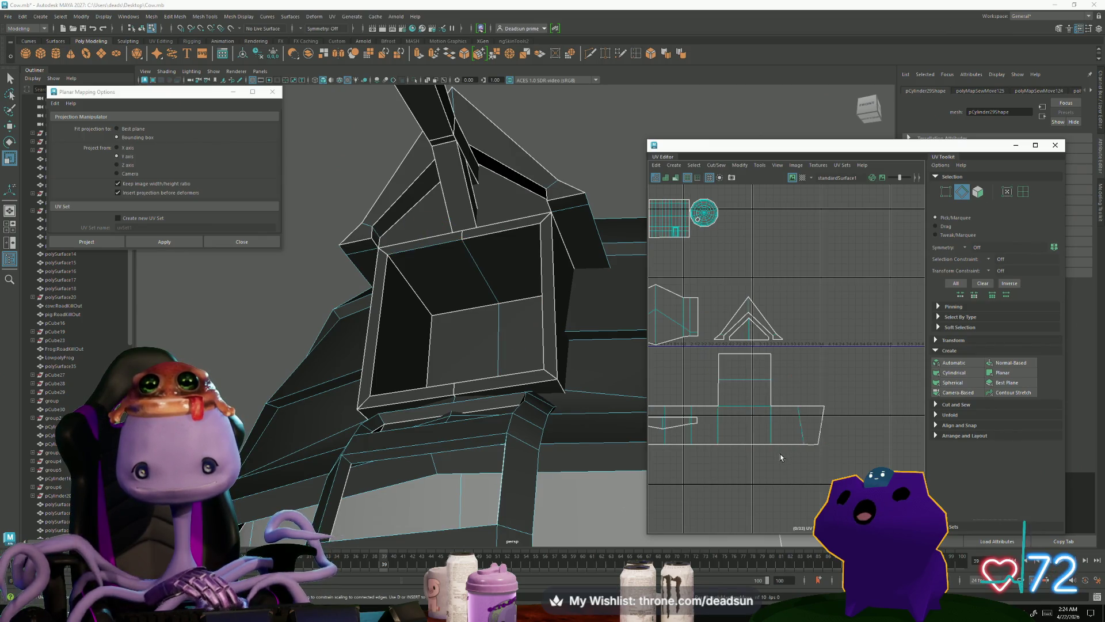
{"action": "left_click", "coordinate": [785, 454]}
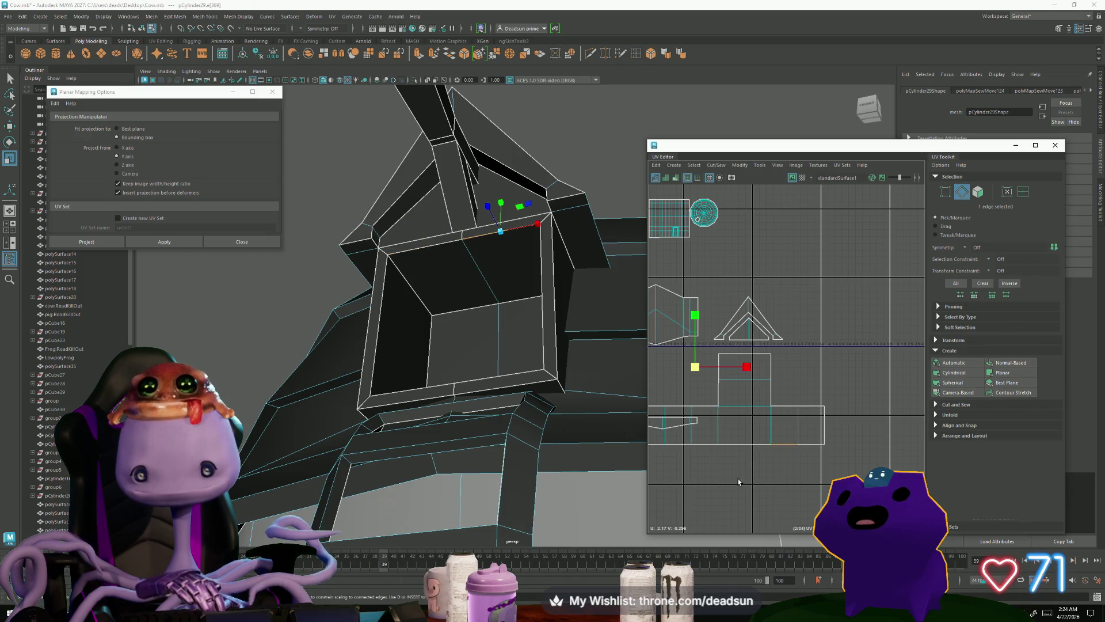
{"action": "key", "text": "shift+s"}
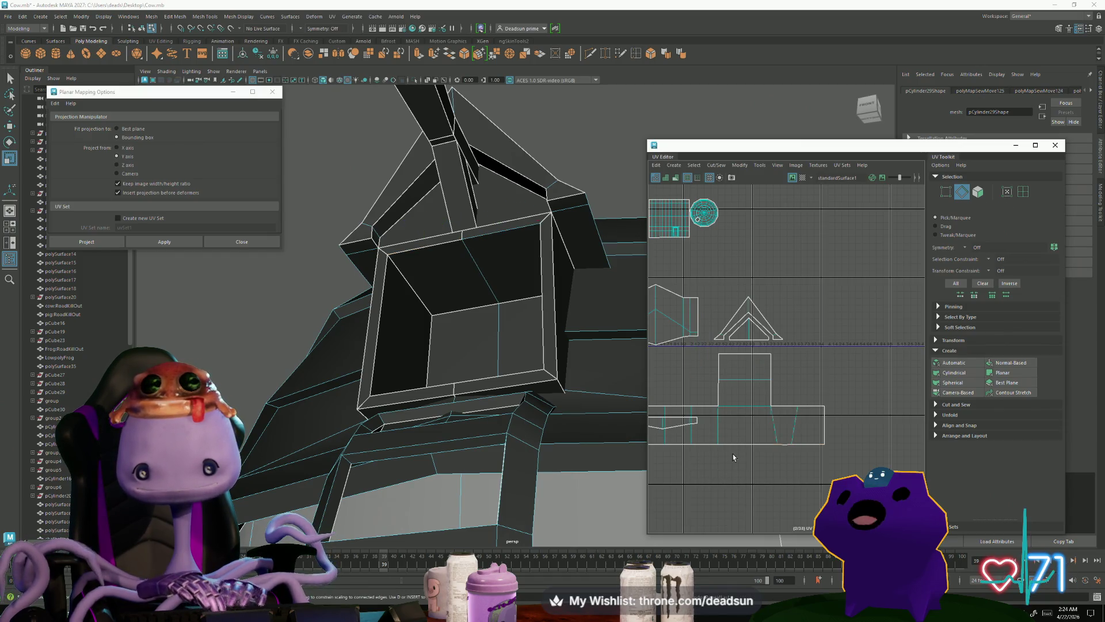
{"action": "key", "text": "ctrl+z"}
{"action": "scroll", "coordinate": [748, 345], "scroll_direction": "down", "scroll_amount": 3}
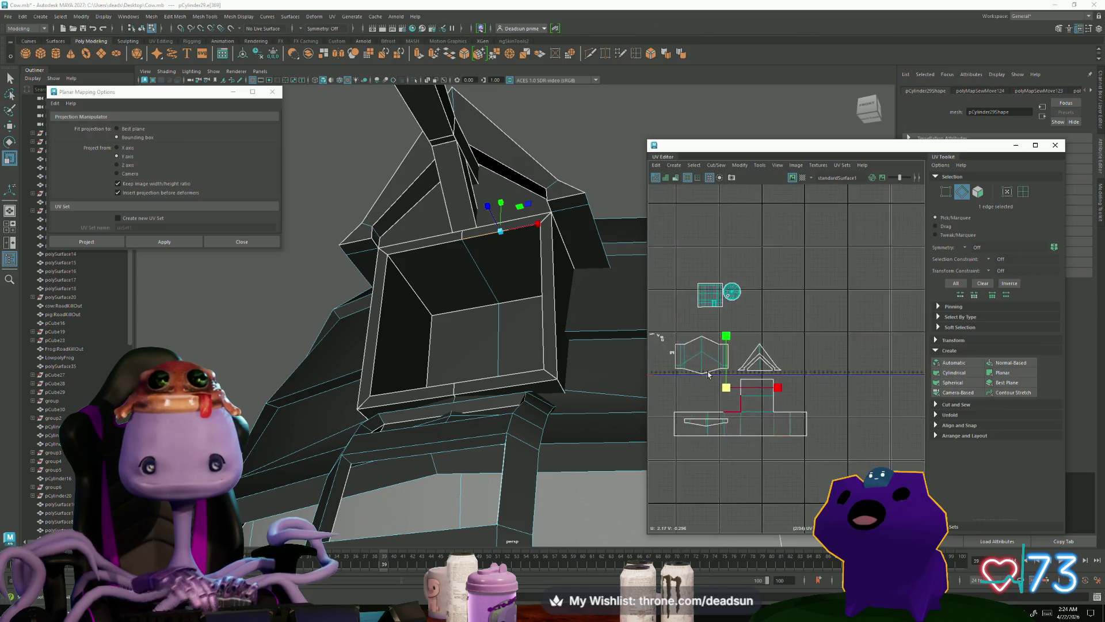
{"action": "middle_click_drag", "start_coordinate": [748, 345], "coordinate": [766, 361], "text": "alt"}
{"action": "mouse_move", "coordinate": [547, 345]}
{"action": "left_mouse_down", "text": "alt"}
{"action": "mouse_move", "coordinate": [523, 340]}
{"action": "mouse_move", "coordinate": [421, 217]}
{"action": "left_mouse_up", "text": "alt"}
{"action": "right_click_drag", "start_coordinate": [421, 217], "coordinate": [424, 238]}
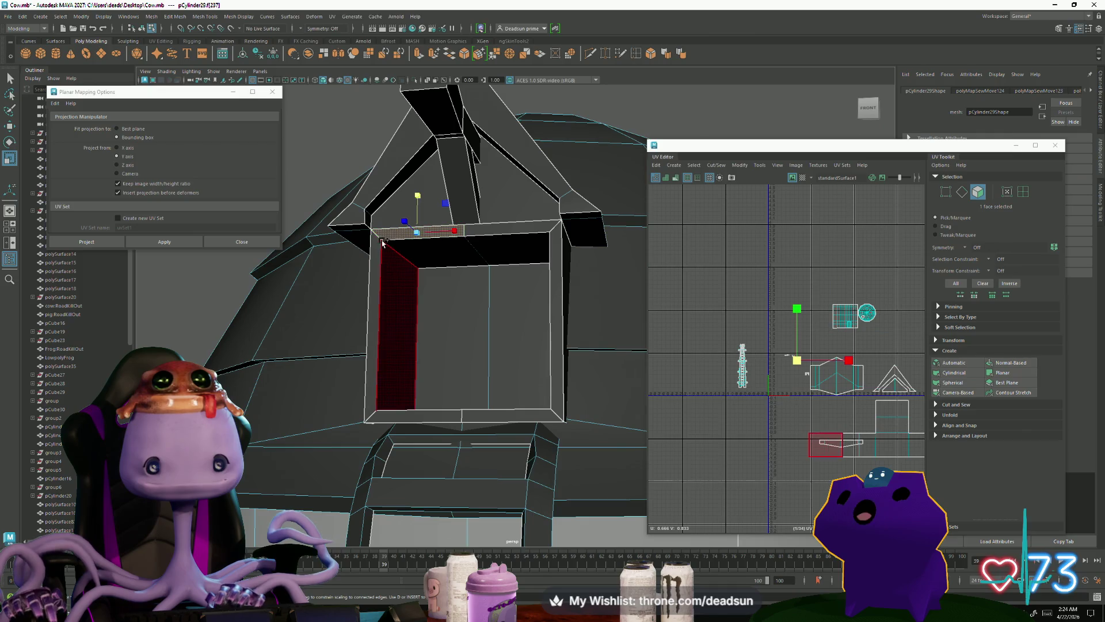
Step: Select the dormer window's front frame face loop and try a Best Plane projection
{"action": "double_click", "coordinate": [387, 256]}
{"action": "scroll", "coordinate": [786, 330], "scroll_direction": "up", "scroll_amount": 6}
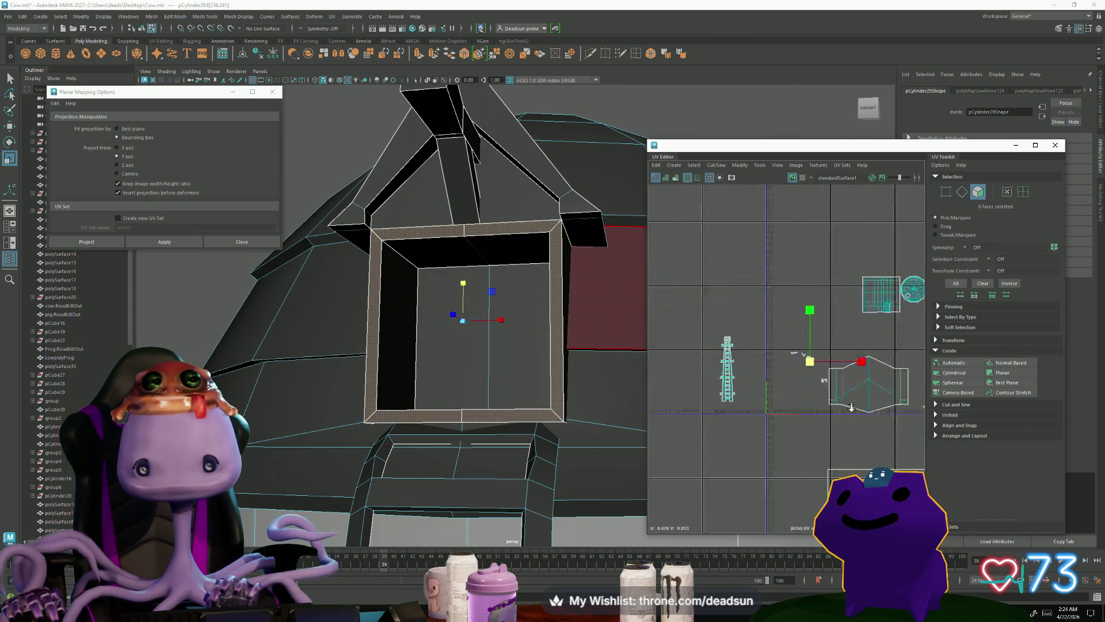
{"action": "scroll", "coordinate": [740, 341], "scroll_direction": "up", "scroll_amount": 3}
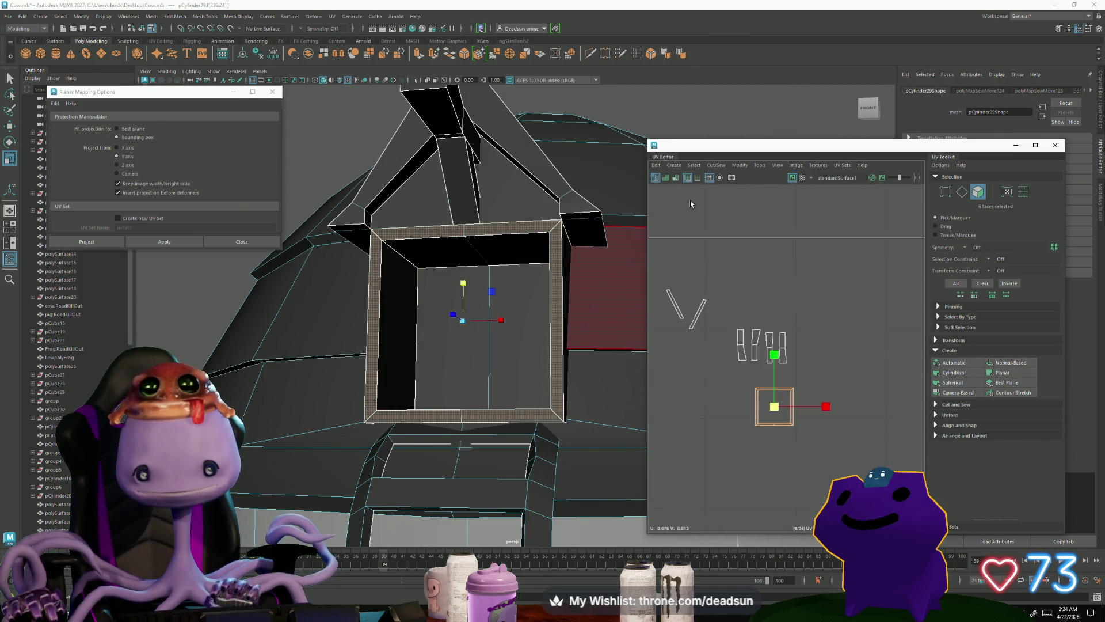
{"action": "left_click", "coordinate": [713, 166]}
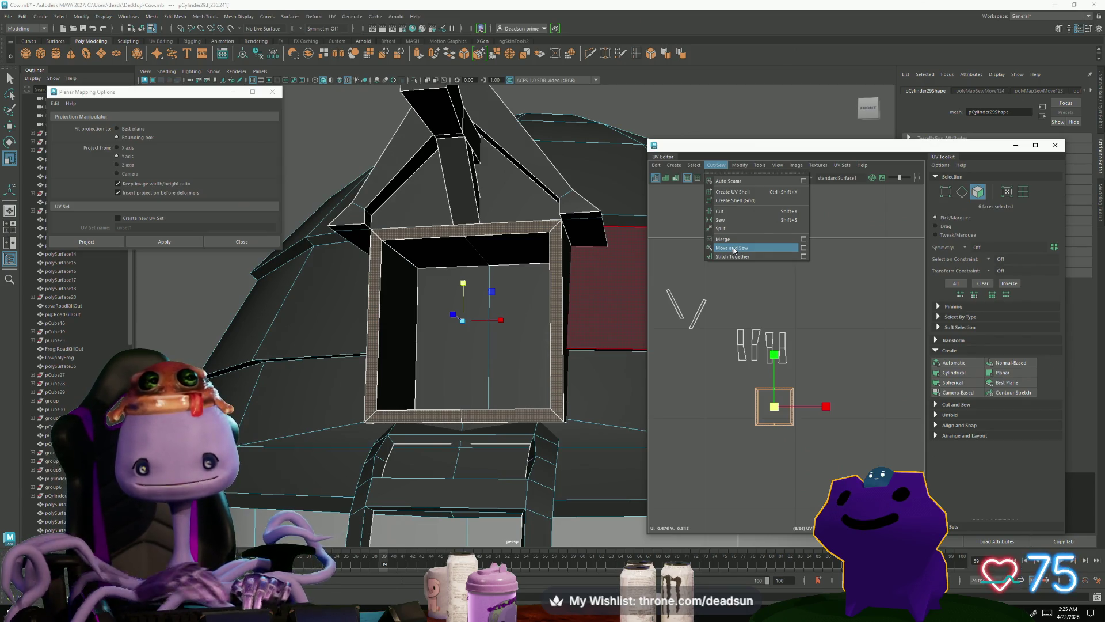
{"action": "mouse_move", "coordinate": [675, 165]}
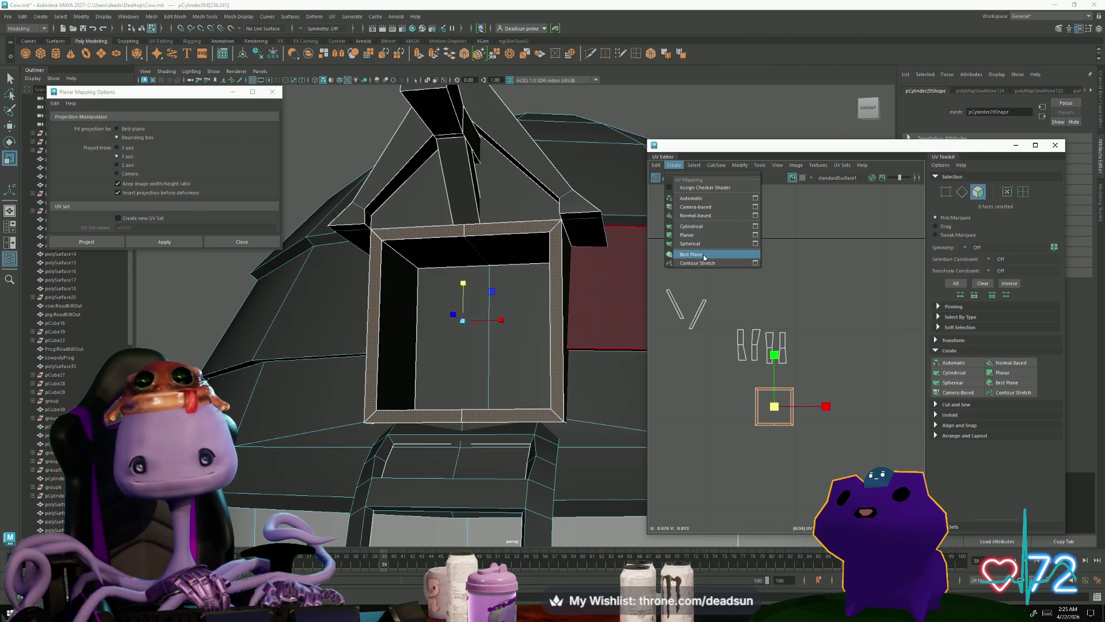
{"action": "left_click", "coordinate": [704, 255]}
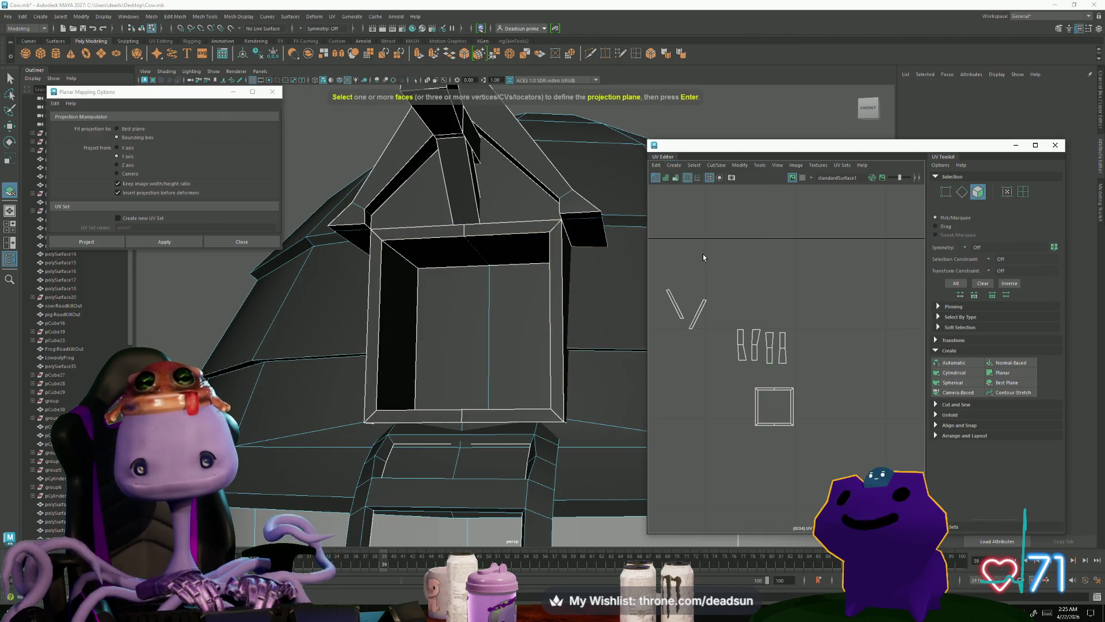
Step: Undo back to the six frame faces and open the Planar Mapping options
{"action": "key", "text": "ctrl+z"}
{"action": "left_click", "coordinate": [694, 165]}
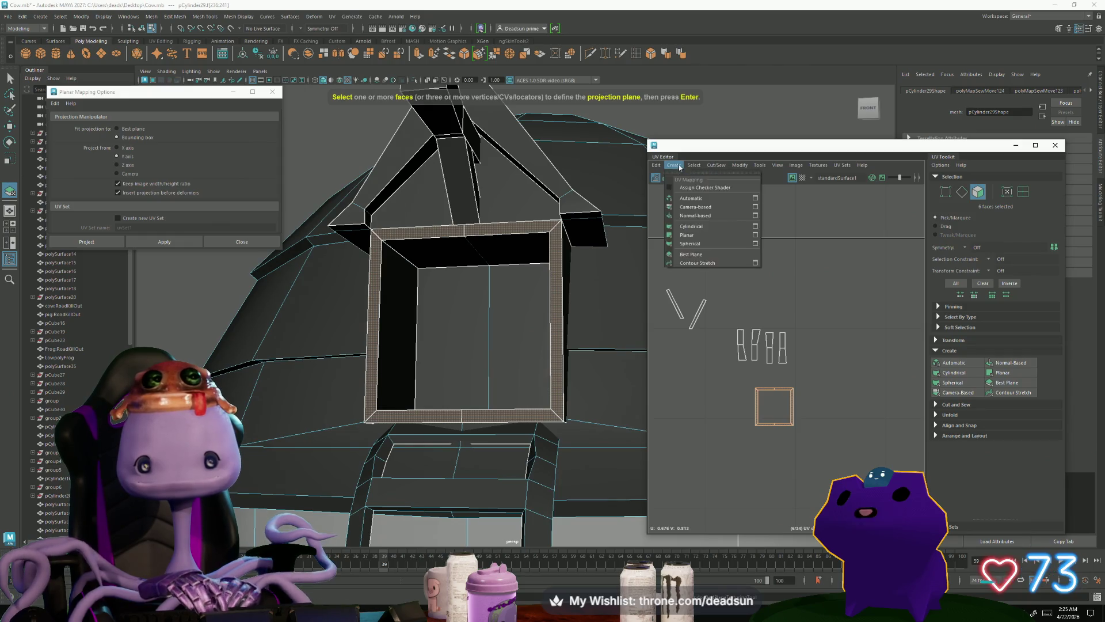
{"action": "mouse_move", "coordinate": [674, 165]}
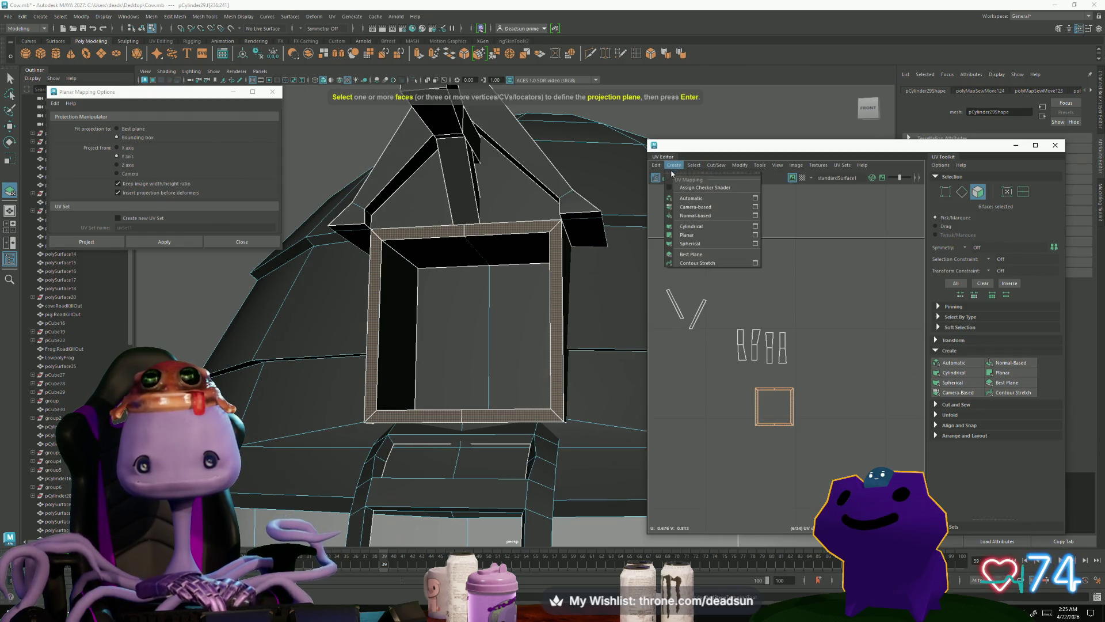
{"action": "left_click", "coordinate": [757, 236]}
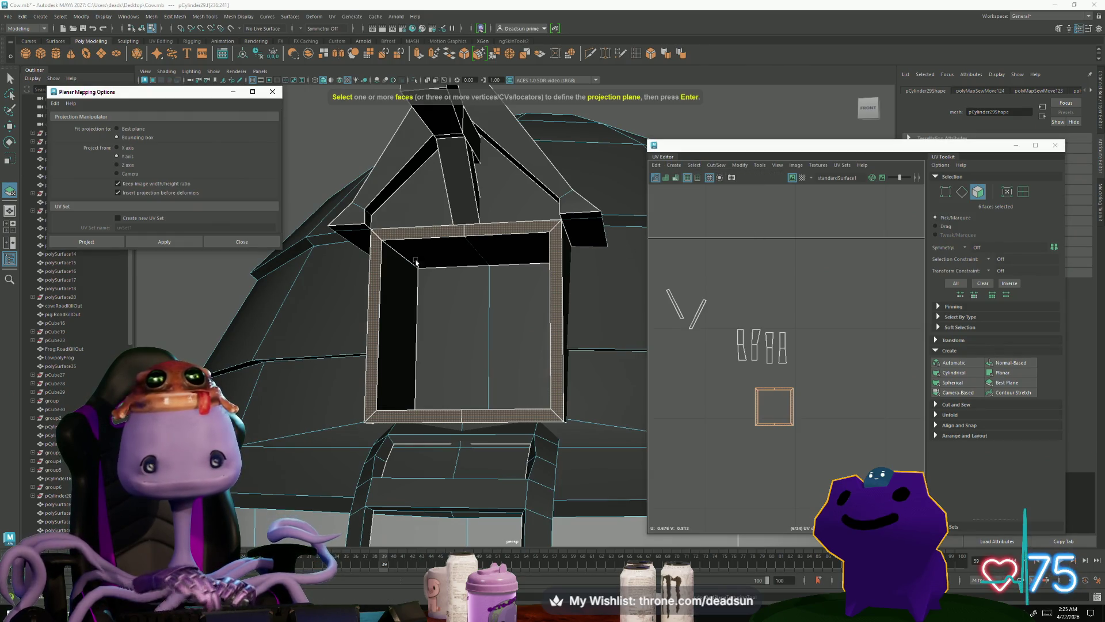
Step: Apply the planar projection to the frame faces and move the new shell below the existing layout
{"action": "left_click", "coordinate": [164, 242]}
{"action": "key", "text": "f"}
{"action": "scroll", "coordinate": [704, 327], "scroll_direction": "down", "scroll_amount": 3}
{"action": "scroll", "coordinate": [704, 327], "scroll_direction": "down", "scroll_amount": 3}
{"action": "middle_click_drag", "start_coordinate": [704, 327], "coordinate": [648, 301], "text": "alt"}
{"action": "key", "text": "w"}
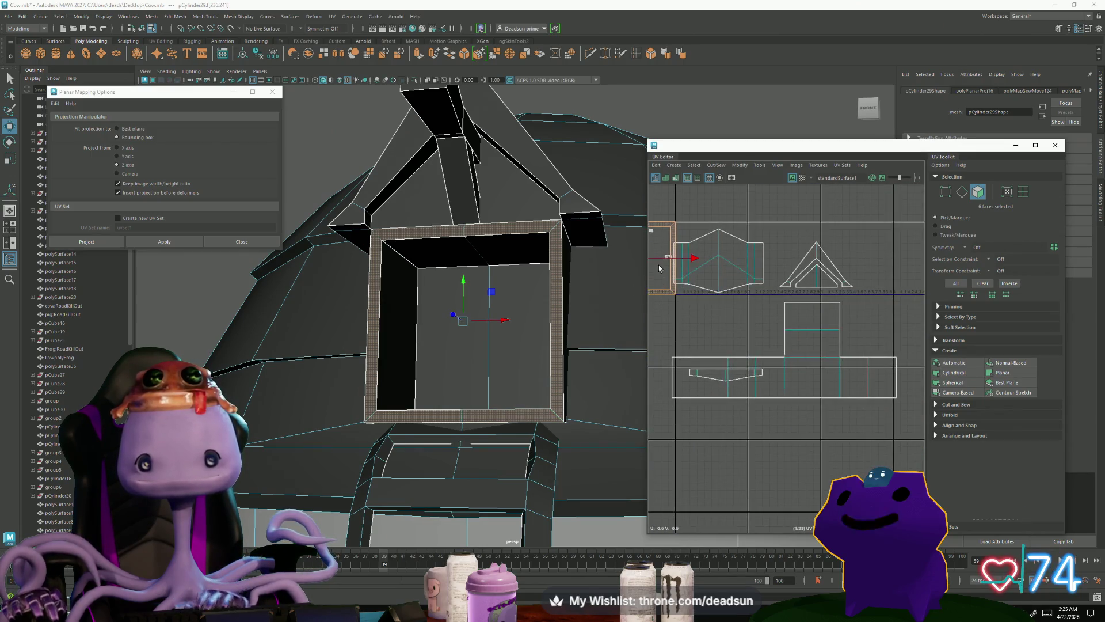
{"action": "scroll", "coordinate": [659, 268], "scroll_direction": "down", "scroll_amount": 2}
{"action": "left_click_drag", "start_coordinate": [661, 281], "coordinate": [805, 435]}
{"action": "left_click_drag", "start_coordinate": [460, 403], "coordinate": [518, 400], "text": "alt"}
{"action": "scroll", "coordinate": [733, 381], "scroll_direction": "up", "scroll_amount": 3}
{"action": "middle_click_drag", "start_coordinate": [810, 411], "coordinate": [752, 422], "text": "alt"}
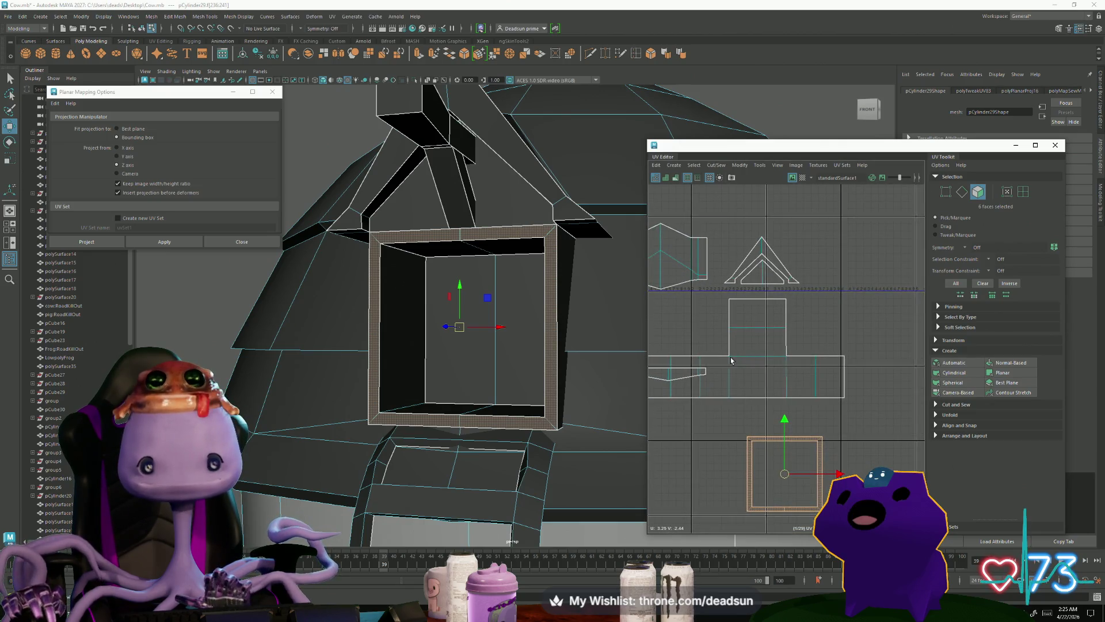
Step: Cut the frame shell along its top, left and bottom edges
{"action": "key", "text": "F10"}
{"action": "left_click", "coordinate": [773, 448]}
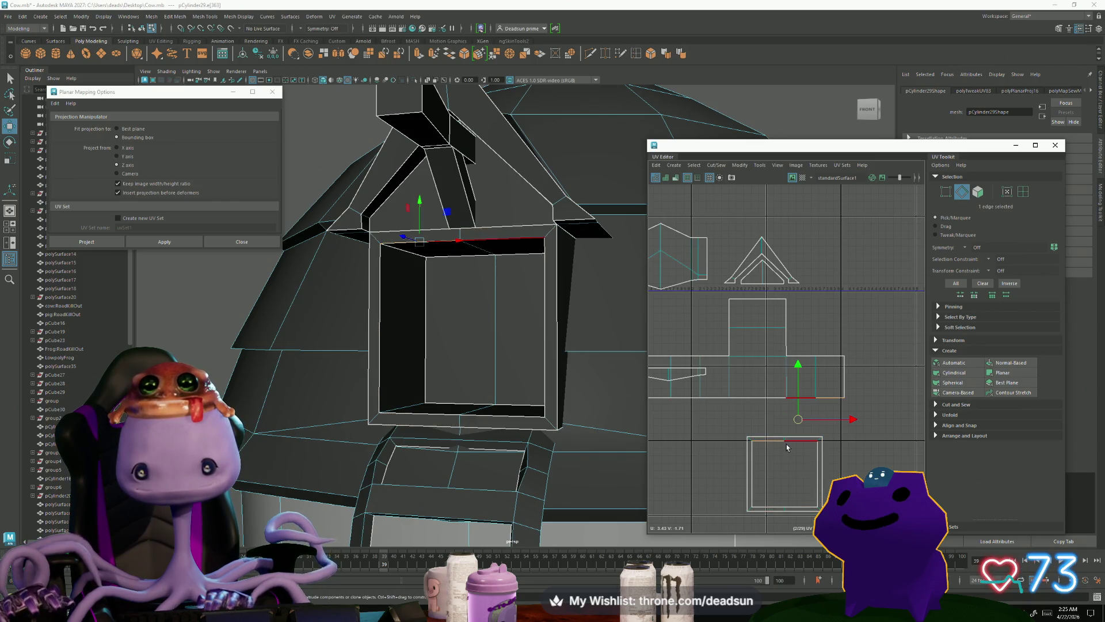
{"action": "left_click", "coordinate": [820, 440]}
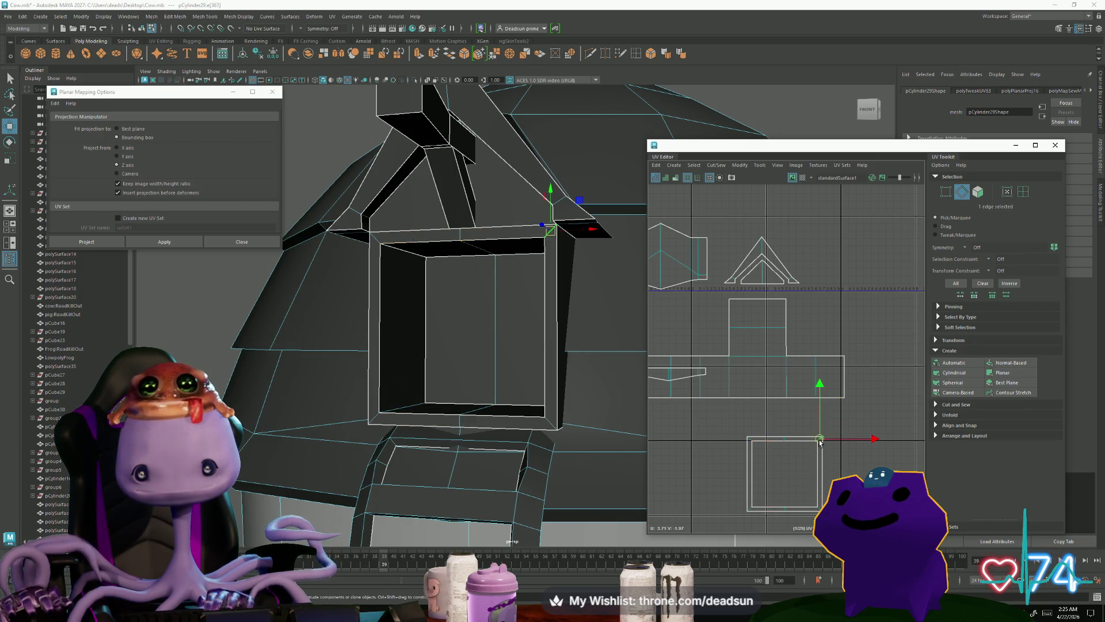
{"action": "left_click_drag", "start_coordinate": [750, 441], "coordinate": [743, 512], "text": "shift"}
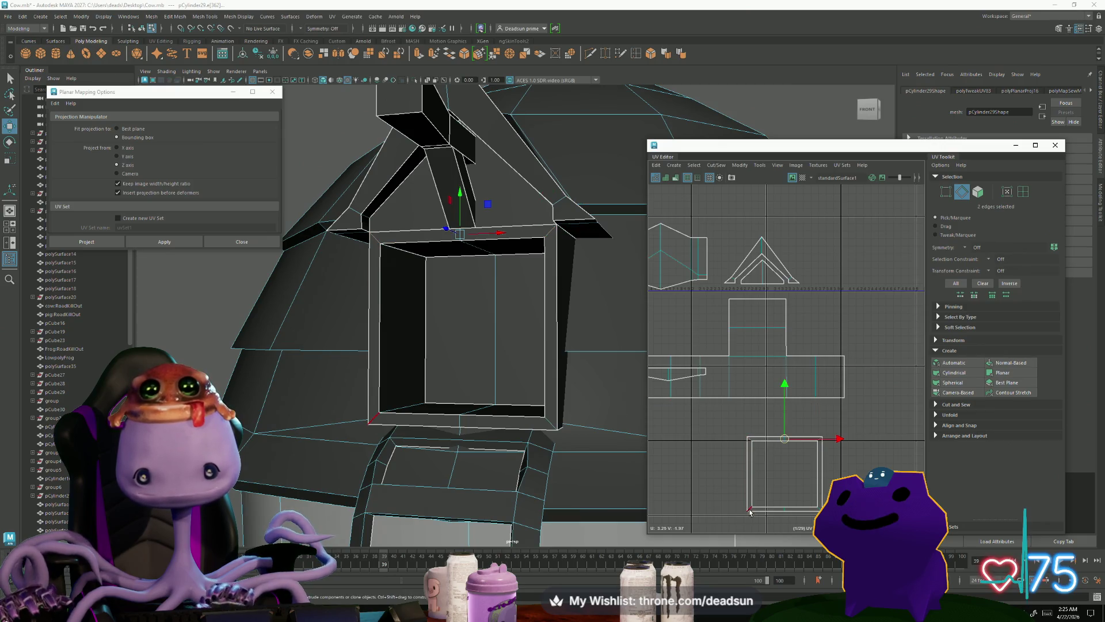
{"action": "left_click", "coordinate": [812, 507]}
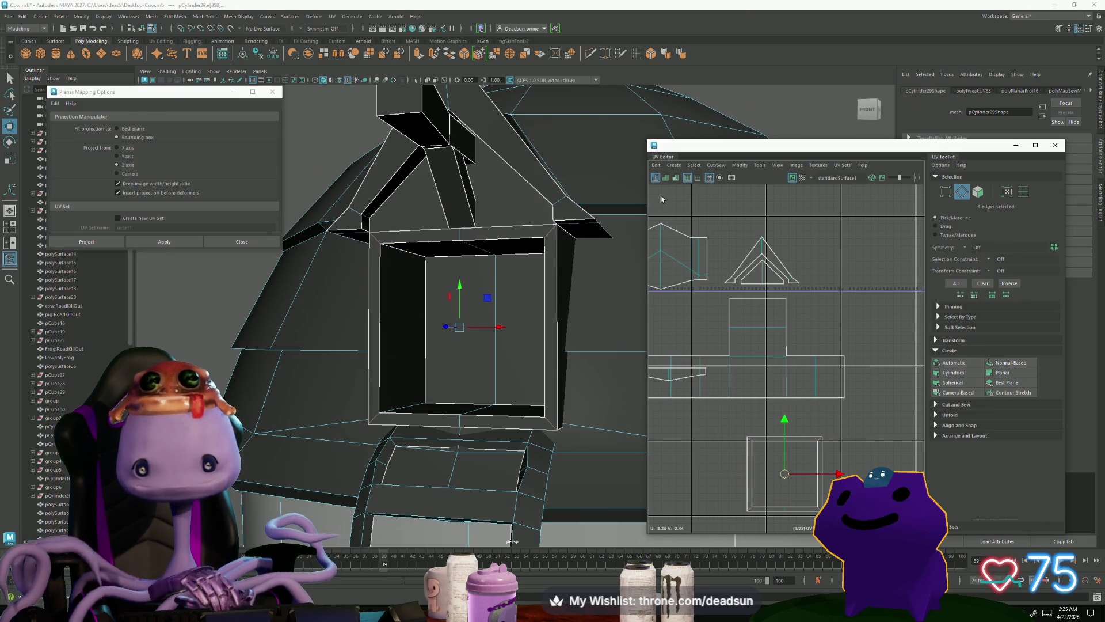
{"action": "left_click", "coordinate": [713, 166]}
{"action": "left_click", "coordinate": [728, 208]}
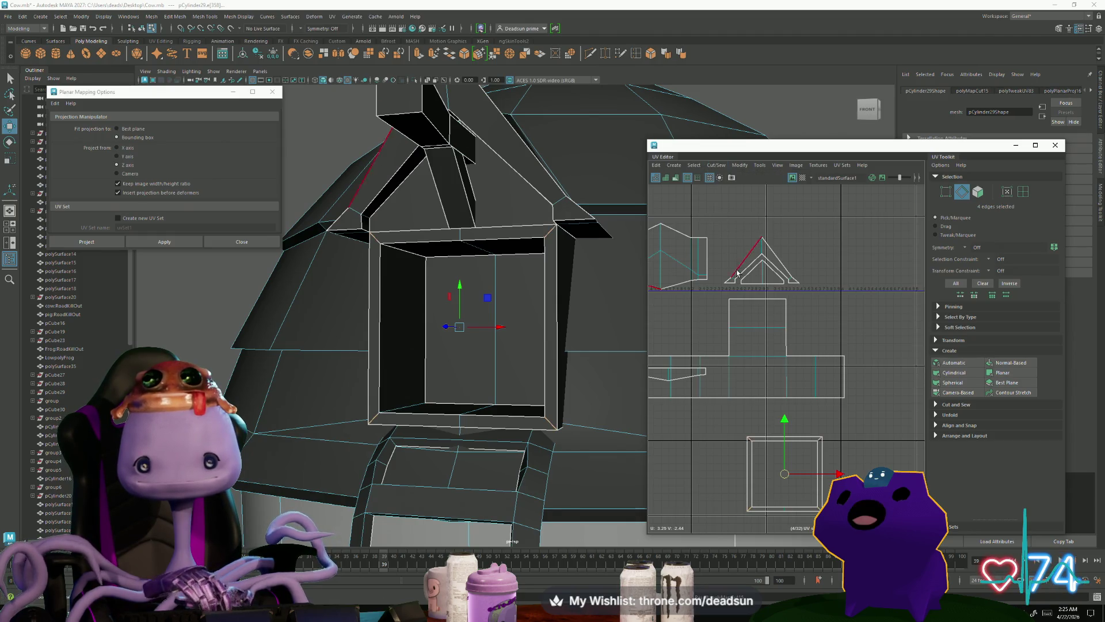
Step: Select the window frame's UV shell, then pick its top edge
{"action": "right_click", "coordinate": [774, 438]}
{"action": "left_click", "coordinate": [809, 437]}
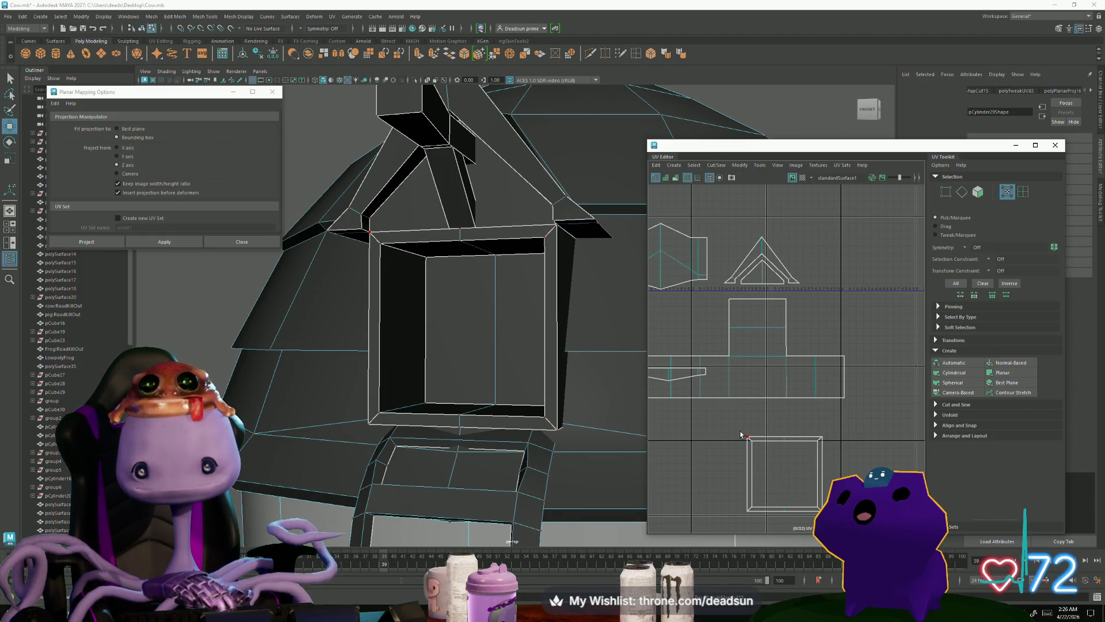
{"action": "mouse_move", "coordinate": [795, 461]}
{"action": "right_mouse_down"}
{"action": "mouse_move", "coordinate": [800, 442]}
{"action": "mouse_move", "coordinate": [717, 424]}
{"action": "right_mouse_up"}
{"action": "left_click", "coordinate": [799, 445]}
Step: Shrink the window frame shell about its centre and move it downward
{"action": "key", "text": "w"}
{"action": "key", "text": "f"}
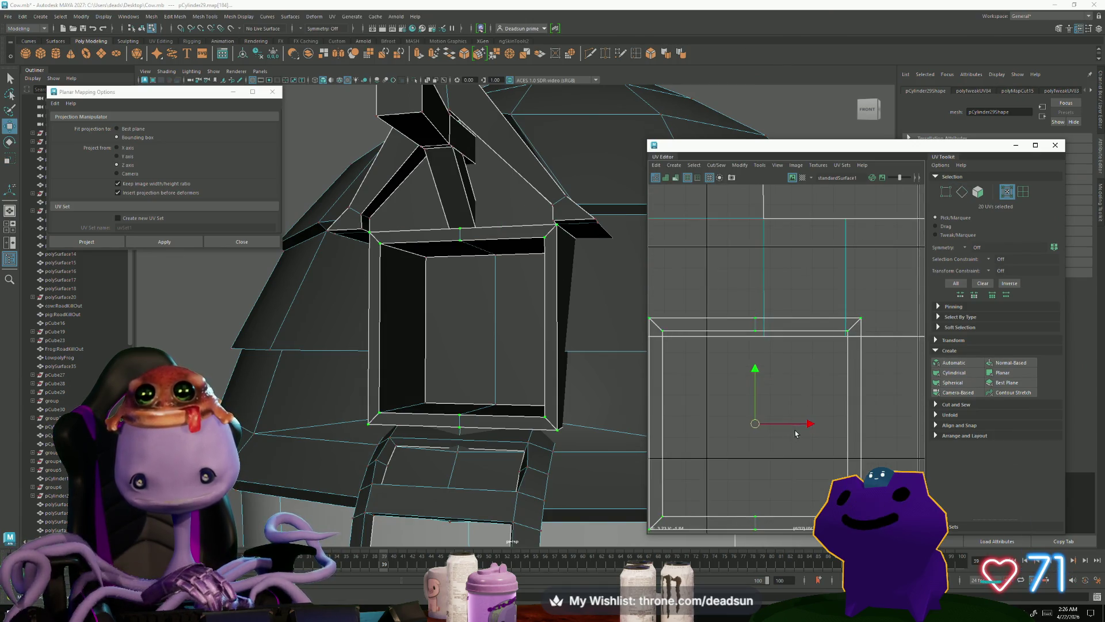
{"action": "key", "text": "r"}
{"action": "mouse_move", "coordinate": [755, 424]}
{"action": "left_mouse_down"}
{"action": "mouse_move", "coordinate": [764, 421]}
{"action": "mouse_move", "coordinate": [766, 457]}
{"action": "left_mouse_up"}
{"action": "key", "text": "w"}
{"action": "right_click_drag", "start_coordinate": [794, 378], "coordinate": [793, 351]}
Step: Cut and unfold the frame shell along its top, left and inner right edges
{"action": "left_click", "coordinate": [792, 378]}
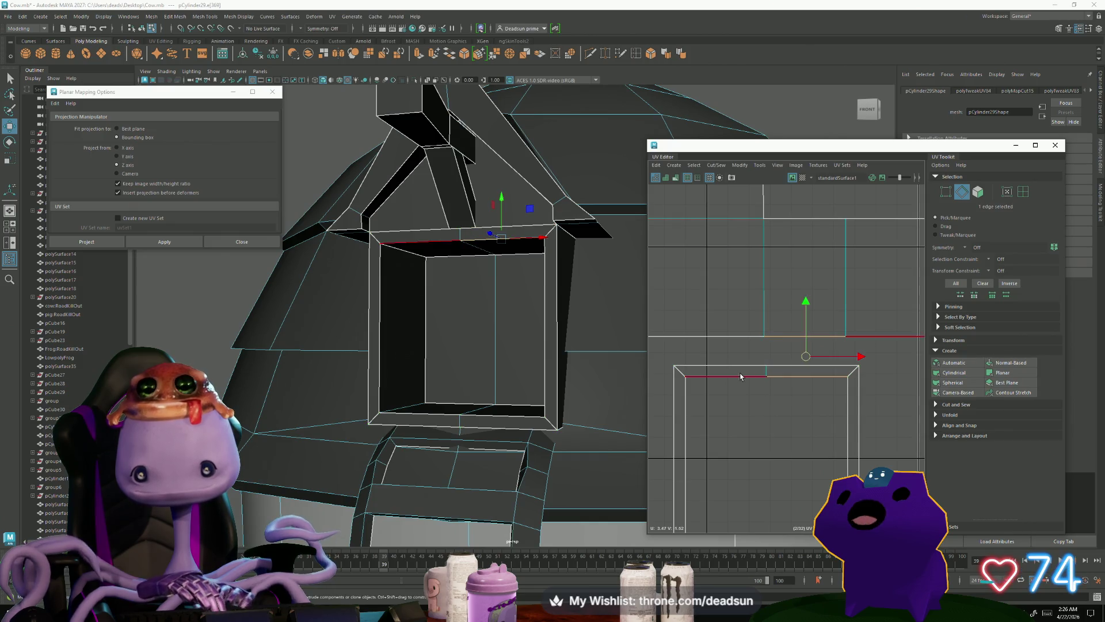
{"action": "left_click", "coordinate": [725, 377], "text": "shift"}
{"action": "scroll", "coordinate": [747, 468], "scroll_direction": "down", "scroll_amount": 1}
{"action": "scroll", "coordinate": [781, 265], "scroll_direction": "down", "scroll_amount": 2}
{"action": "left_click", "coordinate": [724, 397], "text": "shift"}
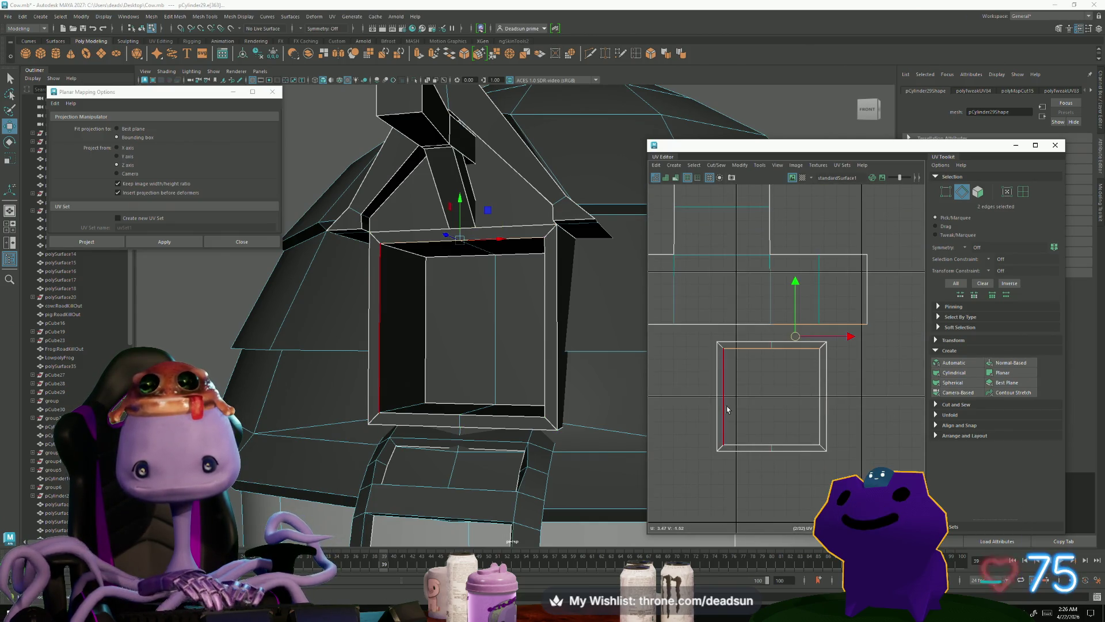
{"action": "left_click", "coordinate": [817, 406], "text": "shift"}
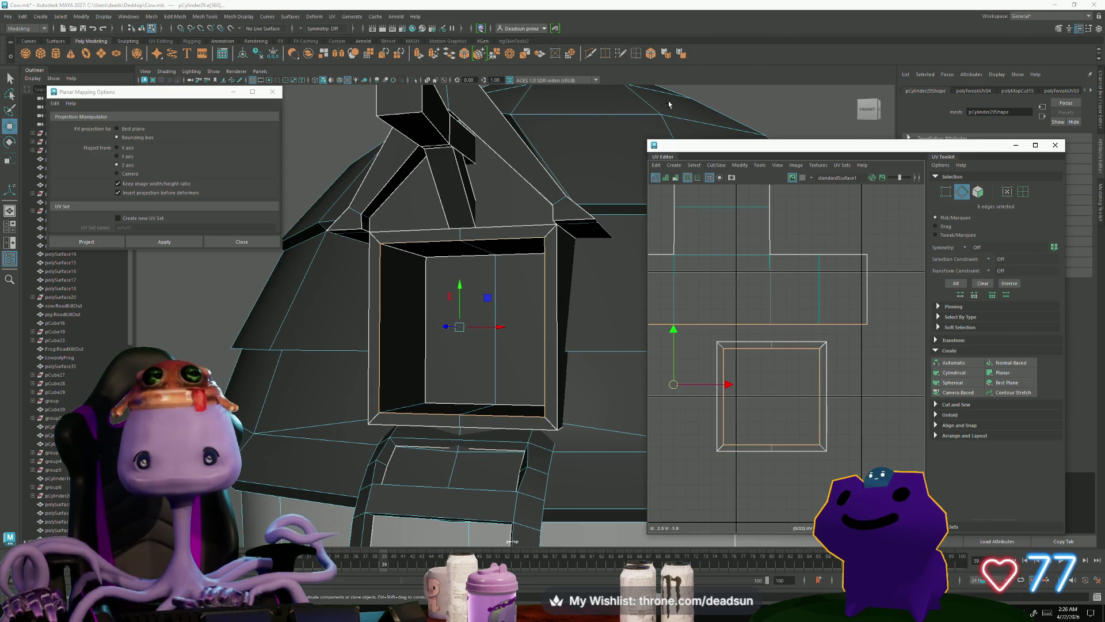
{"action": "left_click", "coordinate": [714, 167]}
{"action": "left_click", "coordinate": [743, 241]}
{"action": "left_click", "coordinate": [774, 301]}
Step: Move and sew the shell's bottom edge to its matching edge
{"action": "scroll", "coordinate": [800, 313], "scroll_direction": "down", "scroll_amount": 1}
{"action": "scroll", "coordinate": [800, 313], "scroll_direction": "up", "scroll_amount": 2}
{"action": "middle_click_drag", "start_coordinate": [756, 332], "coordinate": [789, 356], "text": "alt"}
{"action": "left_click", "coordinate": [761, 360]}
{"action": "left_click", "coordinate": [694, 357], "text": "shift"}
{"action": "middle_click_drag", "start_coordinate": [694, 357], "coordinate": [837, 378], "text": "alt"}
{"action": "left_click", "coordinate": [732, 169]}
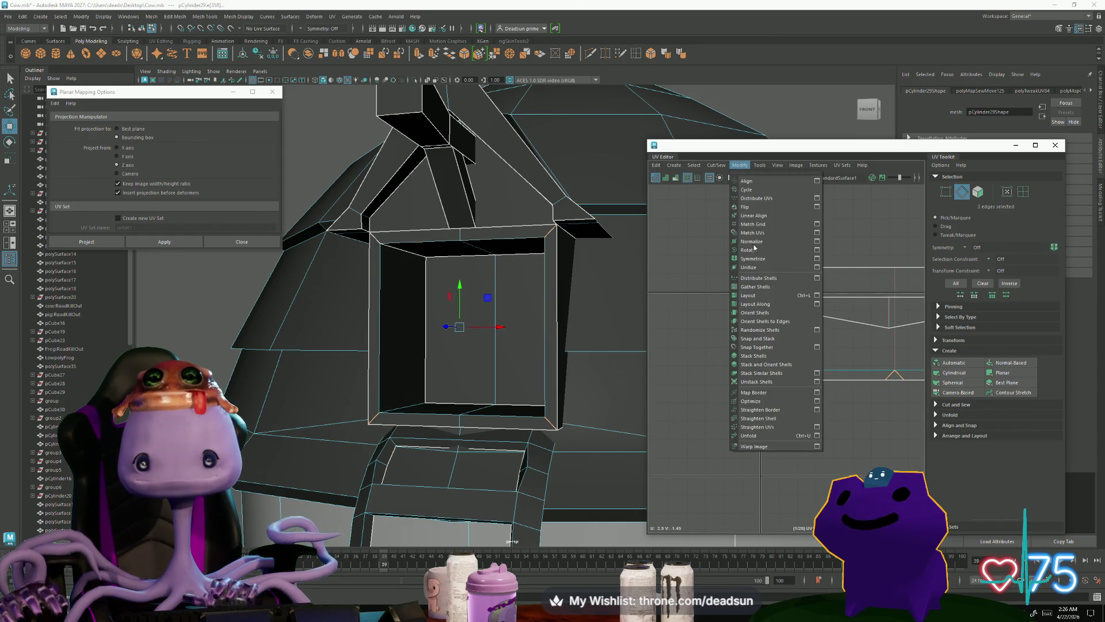
{"action": "left_click", "coordinate": [735, 248]}
Step: Line the shell's corner UVs up with its edge, then zoom out to all shells
{"action": "middle_click_drag", "start_coordinate": [735, 374], "coordinate": [758, 337], "text": "alt"}
{"action": "left_click_drag", "start_coordinate": [773, 359], "coordinate": [829, 346]}
{"action": "mouse_move", "coordinate": [829, 346]}
{"action": "middle_mouse_down", "text": "alt"}
{"action": "mouse_move", "coordinate": [806, 354]}
{"action": "mouse_move", "coordinate": [837, 337]}
{"action": "middle_mouse_up", "text": "alt"}
{"action": "left_click_drag", "start_coordinate": [749, 381], "coordinate": [749, 382]}
{"action": "middle_click_drag", "start_coordinate": [749, 382], "coordinate": [854, 377], "text": "alt"}
{"action": "left_click_drag", "start_coordinate": [887, 344], "coordinate": [876, 349]}
{"action": "scroll", "coordinate": [877, 353], "scroll_direction": "down", "scroll_amount": 3}
{"action": "middle_click_drag", "start_coordinate": [697, 354], "coordinate": [798, 354], "text": "alt"}
{"action": "scroll", "coordinate": [693, 355], "scroll_direction": "down", "scroll_amount": 1}
{"action": "middle_click_drag", "start_coordinate": [693, 355], "coordinate": [691, 361], "text": "alt"}
{"action": "right_click_drag", "start_coordinate": [795, 376], "coordinate": [795, 378]}
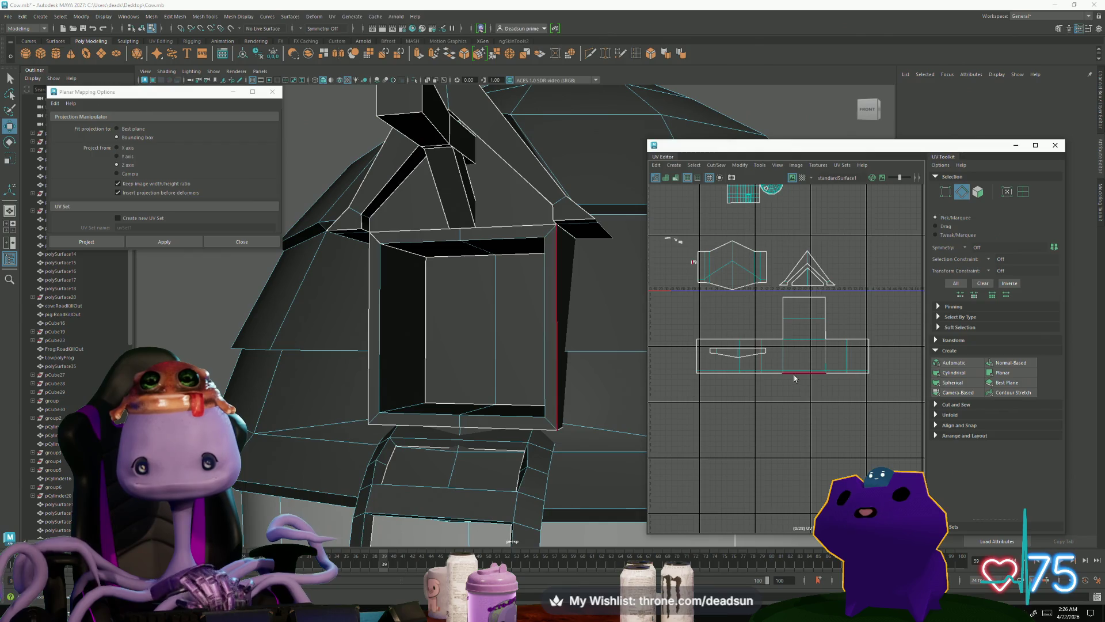
Step: Move the triangular gable shell down-right, flip it to point downward and scale it up
{"action": "left_click", "coordinate": [857, 384]}
{"action": "right_click_drag", "start_coordinate": [804, 346], "coordinate": [804, 289], "text": "ctrl"}
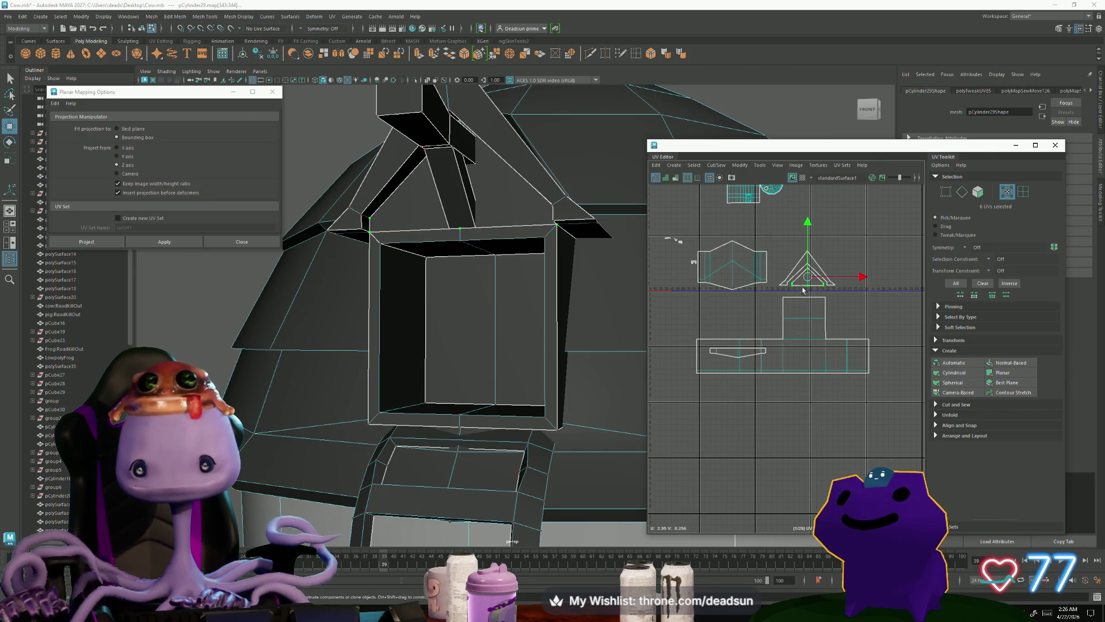
{"action": "left_click_drag", "start_coordinate": [810, 276], "coordinate": [847, 377]}
{"action": "scroll", "coordinate": [848, 380], "scroll_direction": "up", "scroll_amount": 3}
{"action": "key", "text": "e"}
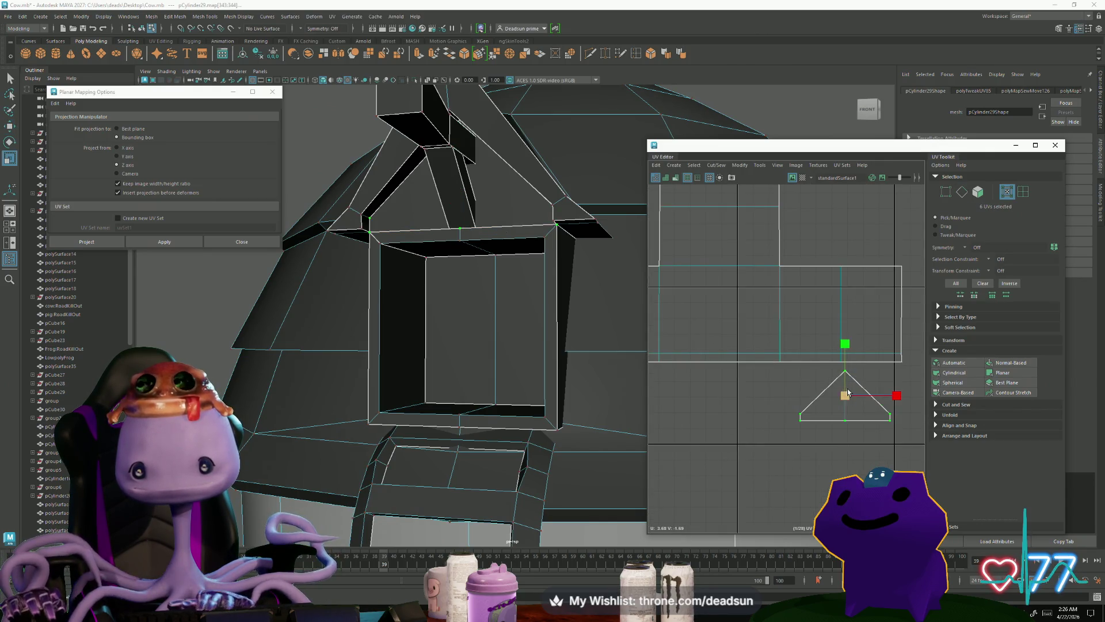
{"action": "mouse_move", "coordinate": [874, 441]}
{"action": "left_mouse_down"}
{"action": "mouse_move", "coordinate": [759, 386]}
{"action": "mouse_move", "coordinate": [763, 309]}
{"action": "mouse_move", "coordinate": [800, 368]}
{"action": "mouse_move", "coordinate": [858, 394]}
{"action": "mouse_move", "coordinate": [844, 397]}
{"action": "left_mouse_up"}
{"action": "key", "text": "r"}
{"action": "key", "text": "r"}
{"action": "key", "text": "w"}
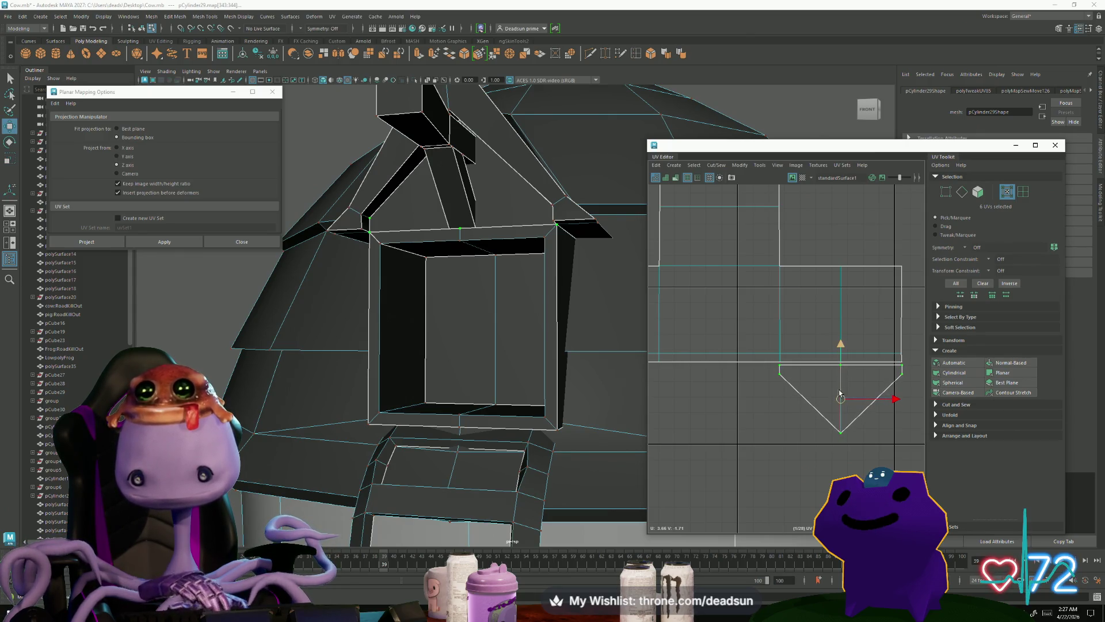
Step: Move and sew the triangle's top edge onto the window frame shell
{"action": "key", "text": "F10"}
{"action": "left_click", "coordinate": [818, 357]}
{"action": "left_click", "coordinate": [716, 165]}
{"action": "left_click", "coordinate": [731, 252]}
{"action": "key", "text": "a"}
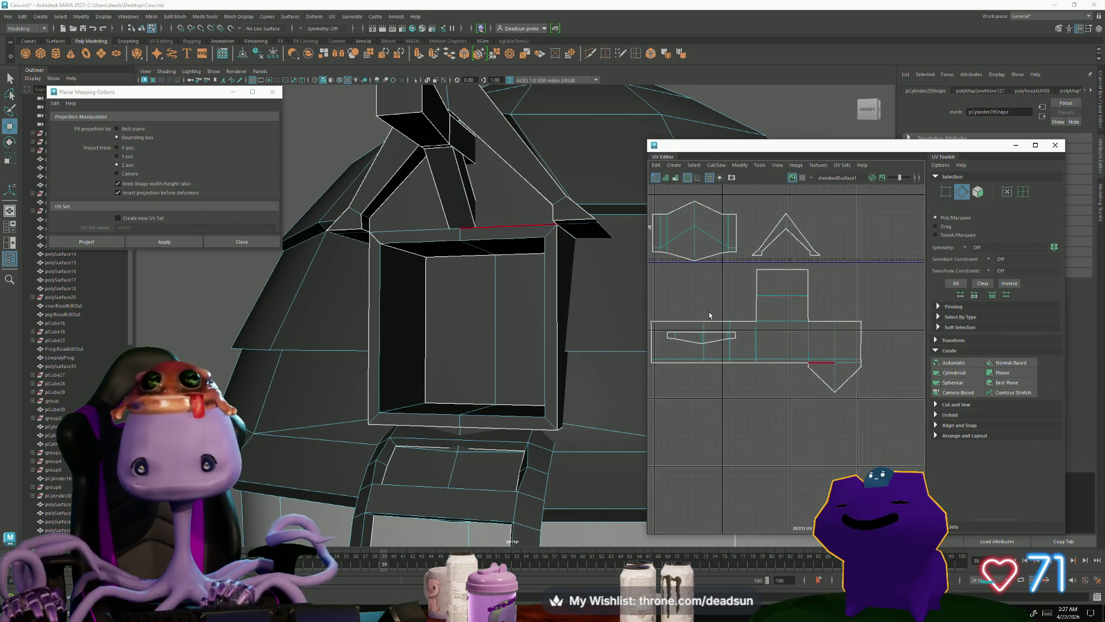
{"action": "middle_click_drag", "start_coordinate": [710, 315], "coordinate": [743, 362], "text": "alt"}
Step: Place the trapezoid, V-shaped and hexagon roof shells below the window layout
{"action": "left_click", "coordinate": [862, 441]}
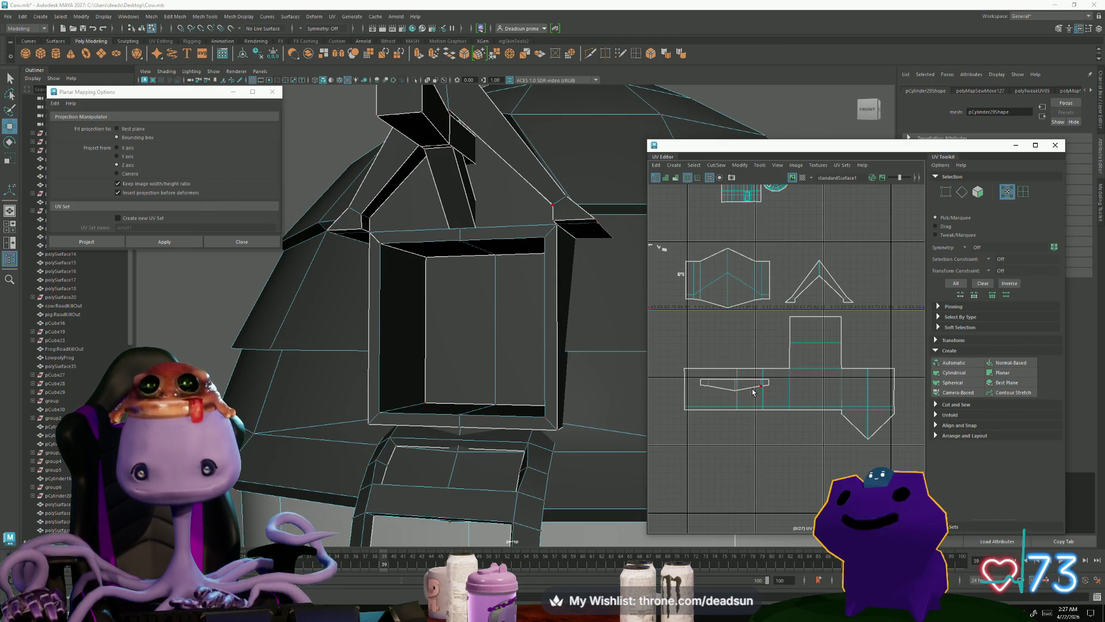
{"action": "left_click_drag", "start_coordinate": [737, 389], "coordinate": [800, 415]}
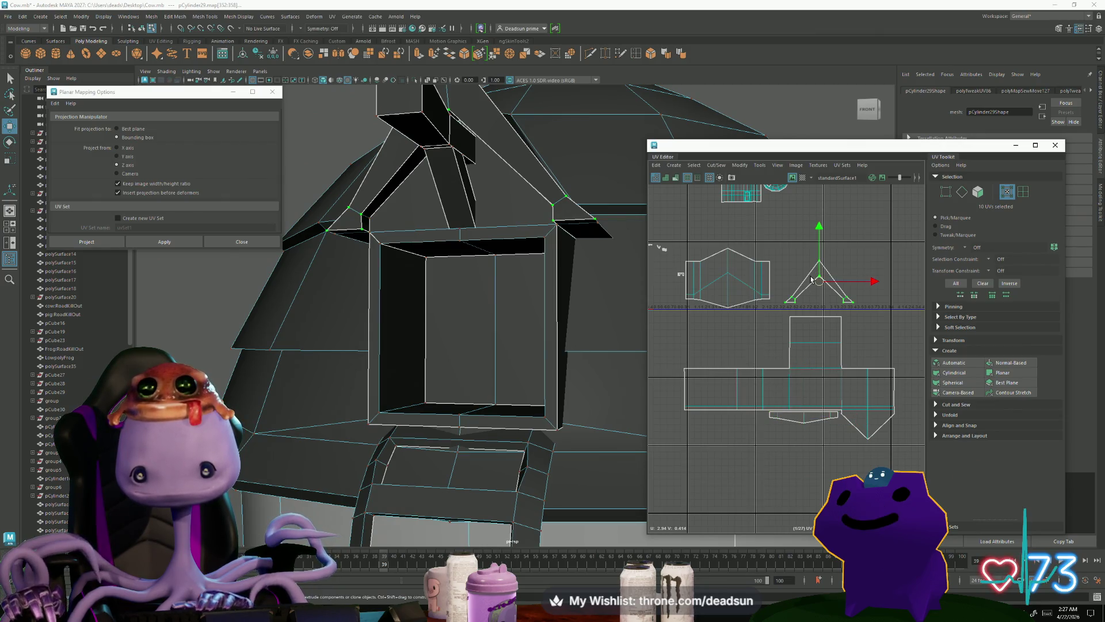
{"action": "mouse_move", "coordinate": [825, 278]}
{"action": "left_mouse_down"}
{"action": "mouse_move", "coordinate": [786, 320]}
{"action": "mouse_move", "coordinate": [747, 420]}
{"action": "mouse_move", "coordinate": [746, 328]}
{"action": "mouse_move", "coordinate": [872, 329]}
{"action": "mouse_move", "coordinate": [796, 372]}
{"action": "mouse_move", "coordinate": [730, 434]}
{"action": "mouse_move", "coordinate": [761, 439]}
{"action": "left_mouse_up"}
{"action": "left_click", "coordinate": [726, 278]}
{"action": "left_click_drag", "start_coordinate": [726, 278], "coordinate": [735, 338]}
Step: Select two edges on the dormer's side and try sewing them, then undo the sew
{"action": "scroll", "coordinate": [736, 338], "scroll_direction": "down", "scroll_amount": 3}
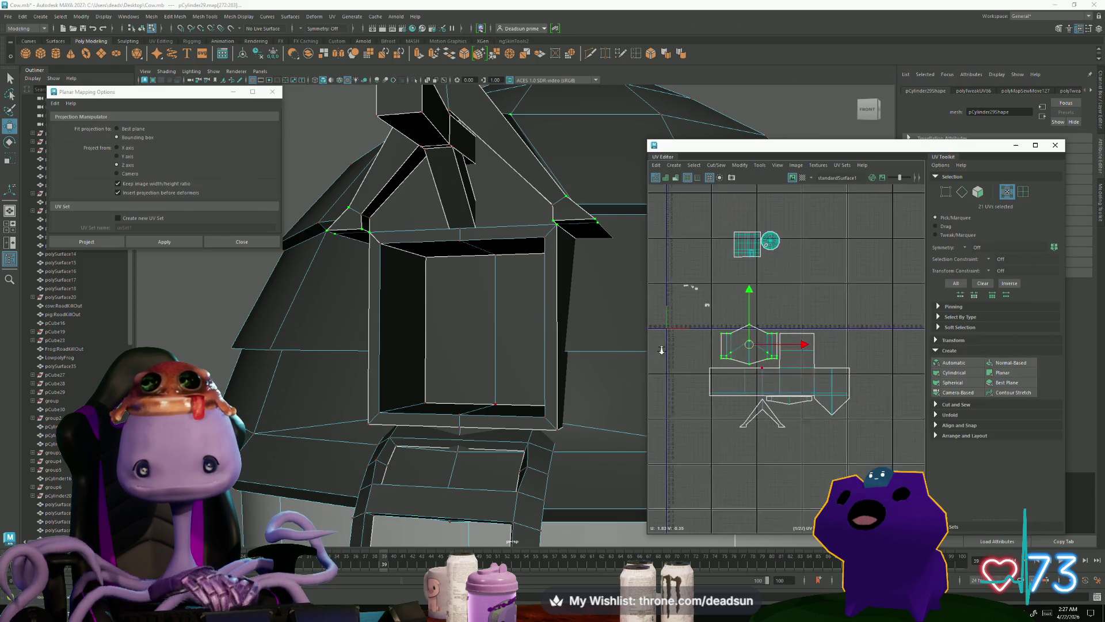
{"action": "middle_click_drag", "start_coordinate": [728, 375], "coordinate": [788, 387], "text": "alt"}
{"action": "right_click_drag", "start_coordinate": [788, 386], "coordinate": [782, 403], "text": "alt"}
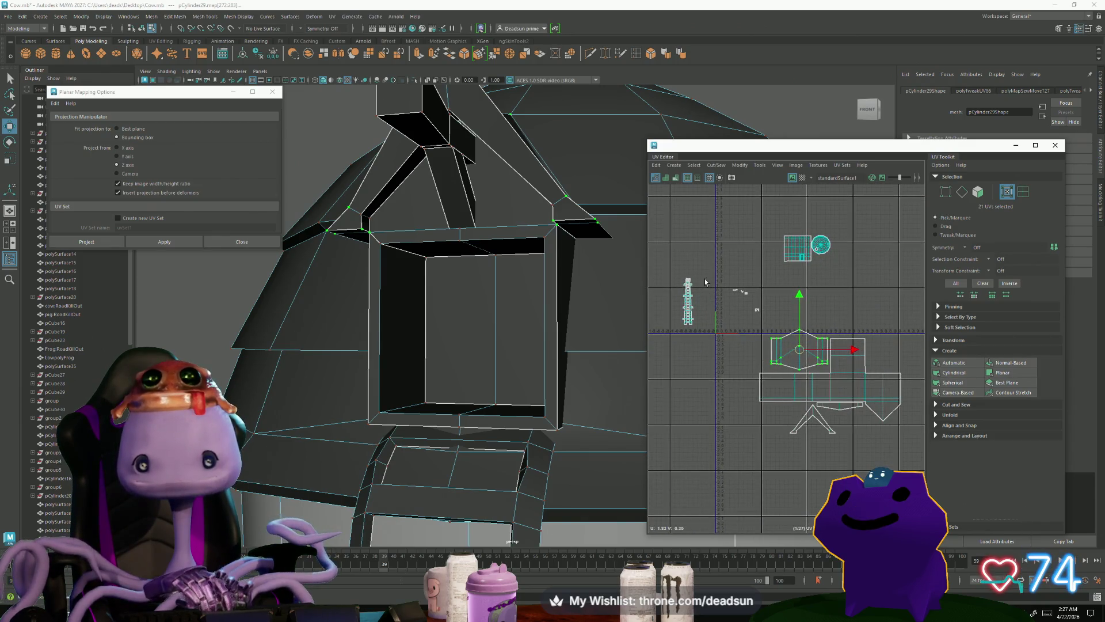
{"action": "left_click_drag", "start_coordinate": [638, 338], "coordinate": [514, 357], "text": "alt"}
{"action": "mouse_move", "coordinate": [513, 357]}
{"action": "right_mouse_down"}
{"action": "mouse_move", "coordinate": [525, 303]}
{"action": "mouse_move", "coordinate": [516, 290]}
{"action": "right_mouse_up"}
{"action": "left_click", "coordinate": [516, 290]}
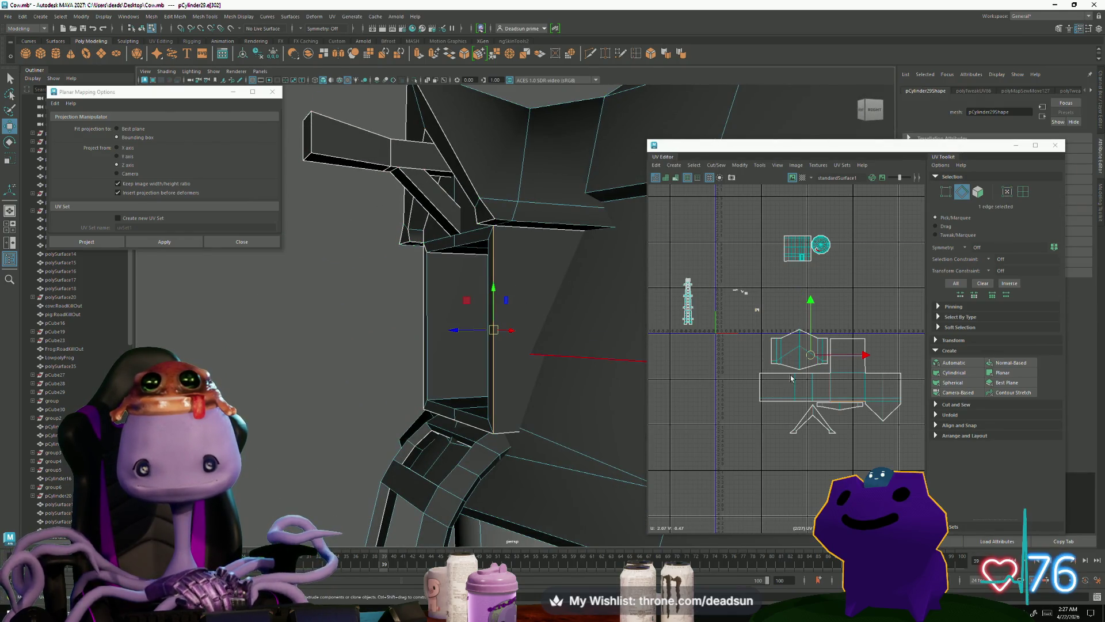
{"action": "scroll", "coordinate": [791, 378], "scroll_direction": "up", "scroll_amount": 3}
{"action": "middle_click_drag", "start_coordinate": [791, 378], "coordinate": [703, 342], "text": "alt"}
{"action": "mouse_move", "coordinate": [513, 398]}
{"action": "left_mouse_down", "text": "alt"}
{"action": "mouse_move", "coordinate": [594, 403]}
{"action": "mouse_move", "coordinate": [582, 398]}
{"action": "left_mouse_up", "text": "alt"}
{"action": "left_click", "coordinate": [483, 340], "text": "shift"}
{"action": "left_click", "coordinate": [714, 166]}
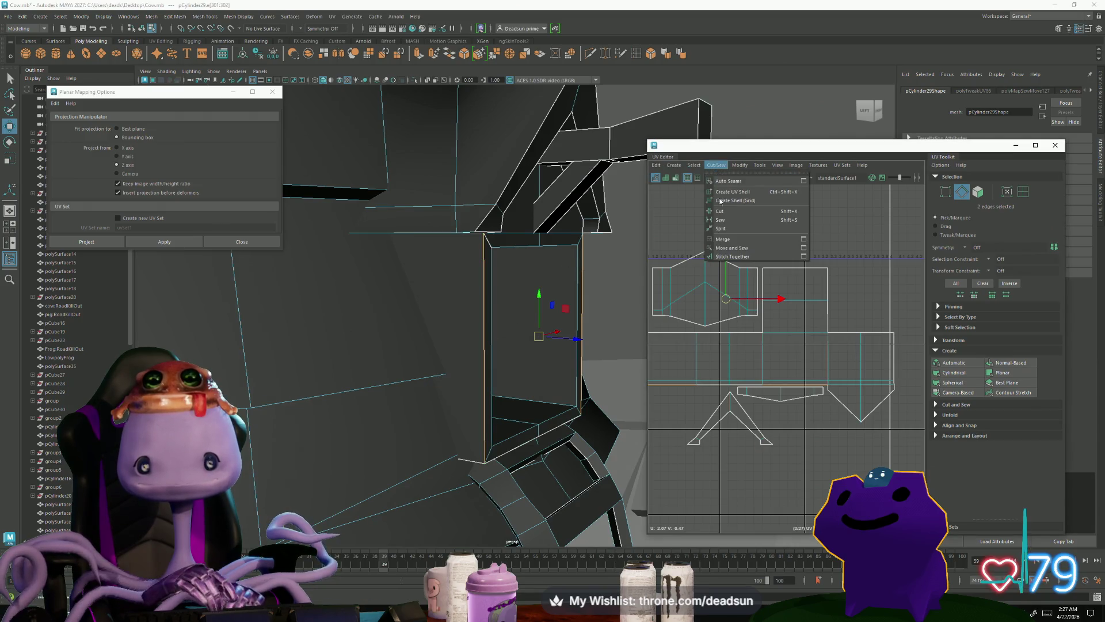
{"action": "left_click", "coordinate": [730, 247]}
{"action": "key", "text": "ctrl+z"}
Step: Select the dormer's two side faces and apply a planar projection from the X axis
{"action": "scroll", "coordinate": [796, 340], "scroll_direction": "down", "scroll_amount": 5}
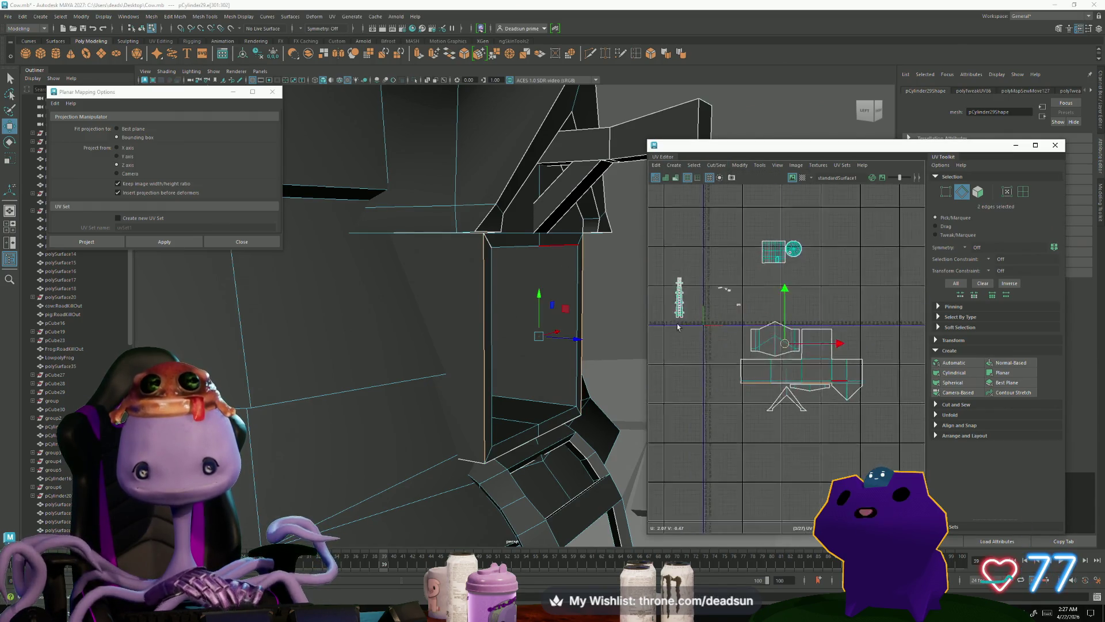
{"action": "right_click_drag", "start_coordinate": [452, 273], "coordinate": [452, 293]}
{"action": "left_click", "coordinate": [452, 294]}
{"action": "mouse_move", "coordinate": [452, 294]}
{"action": "left_mouse_down", "text": "alt"}
{"action": "mouse_move", "coordinate": [475, 308]}
{"action": "mouse_move", "coordinate": [627, 323]}
{"action": "left_mouse_up", "text": "alt"}
{"action": "left_click", "coordinate": [552, 322], "text": "shift"}
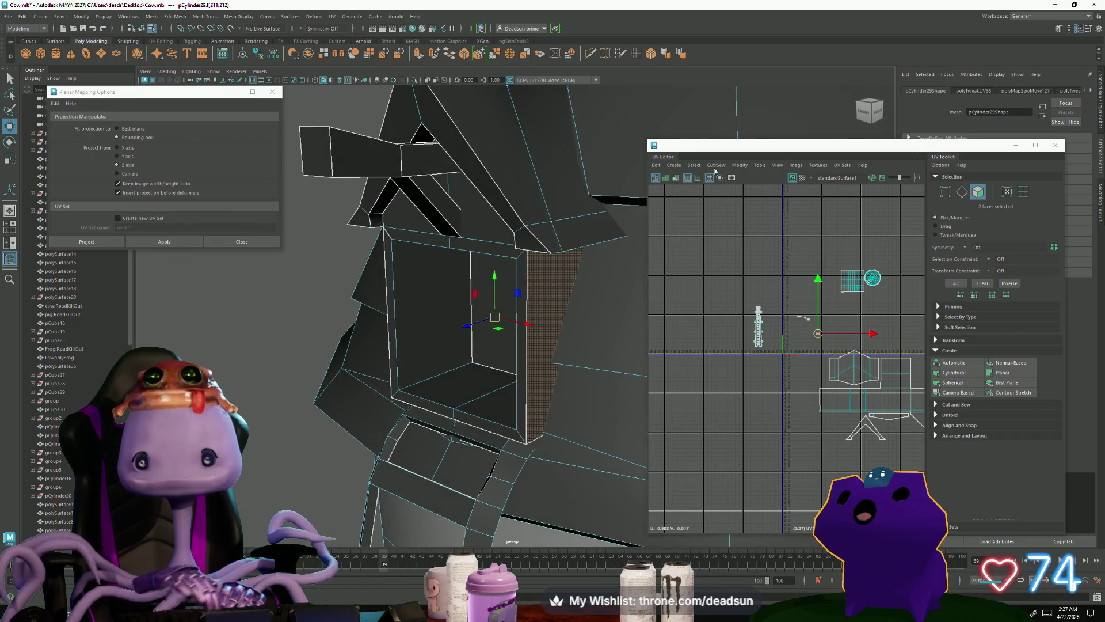
{"action": "left_click", "coordinate": [117, 147]}
{"action": "left_click", "coordinate": [164, 242]}
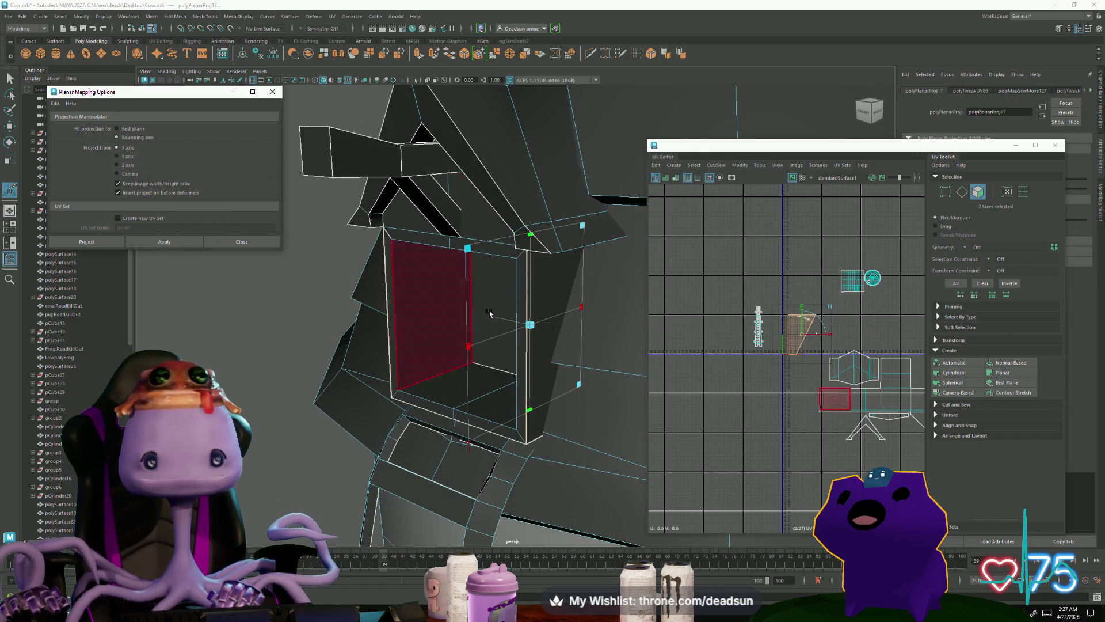
Step: Undo the stray move, convert the side face to UVs and move the trapezoid shell into the window layout
{"action": "middle_click_drag", "start_coordinate": [806, 336], "coordinate": [713, 335], "text": "alt"}
{"action": "mouse_move", "coordinate": [714, 335]}
{"action": "left_mouse_down"}
{"action": "mouse_move", "coordinate": [734, 373]}
{"action": "mouse_move", "coordinate": [790, 421]}
{"action": "left_mouse_up"}
{"action": "key", "text": "e"}
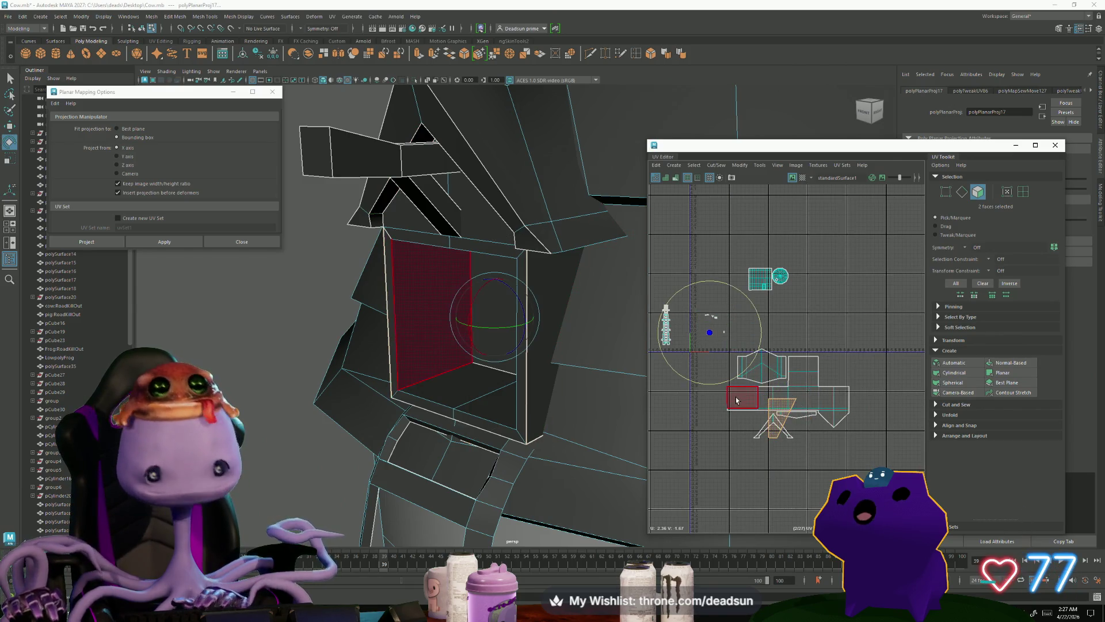
{"action": "key", "text": "ctrl+z"}
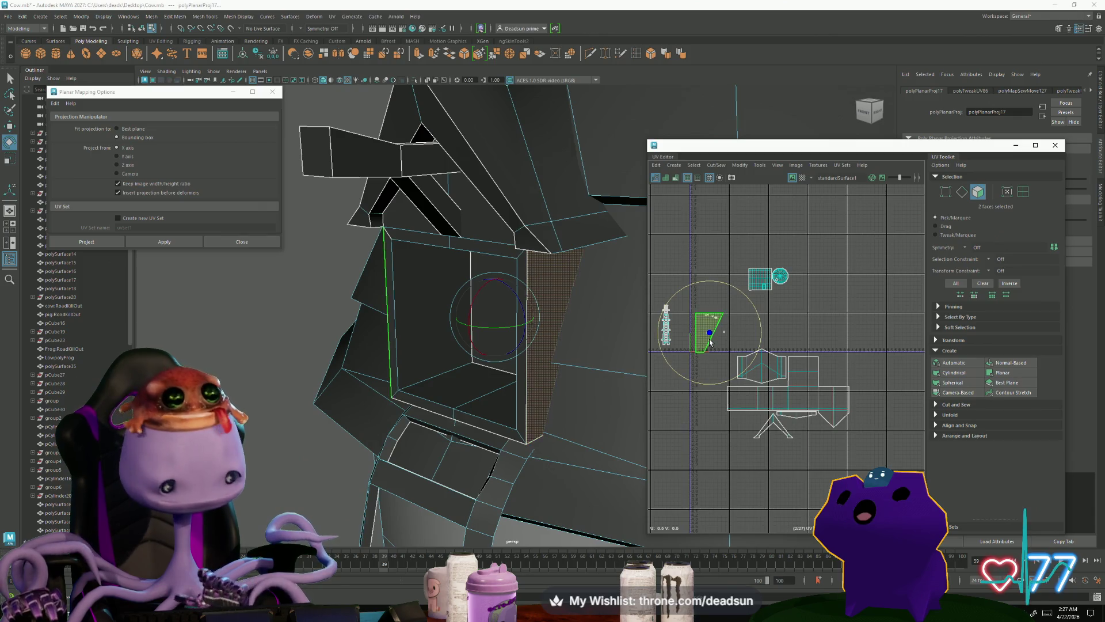
{"action": "right_click", "coordinate": [701, 309]}
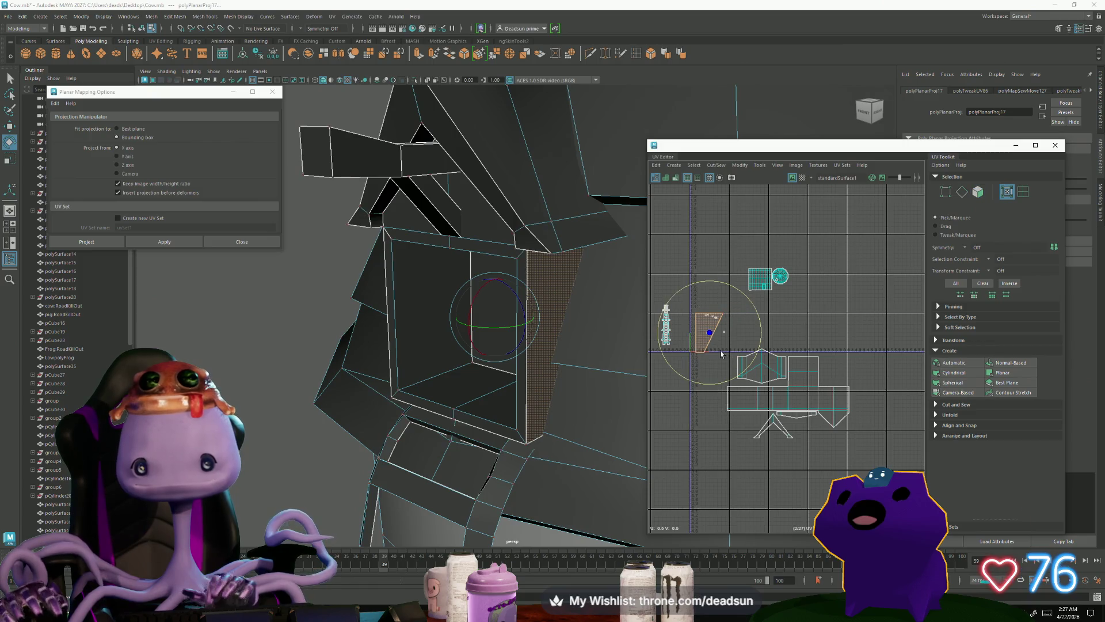
{"action": "left_click_drag", "start_coordinate": [717, 362], "coordinate": [690, 308]}
{"action": "key", "text": "w"}
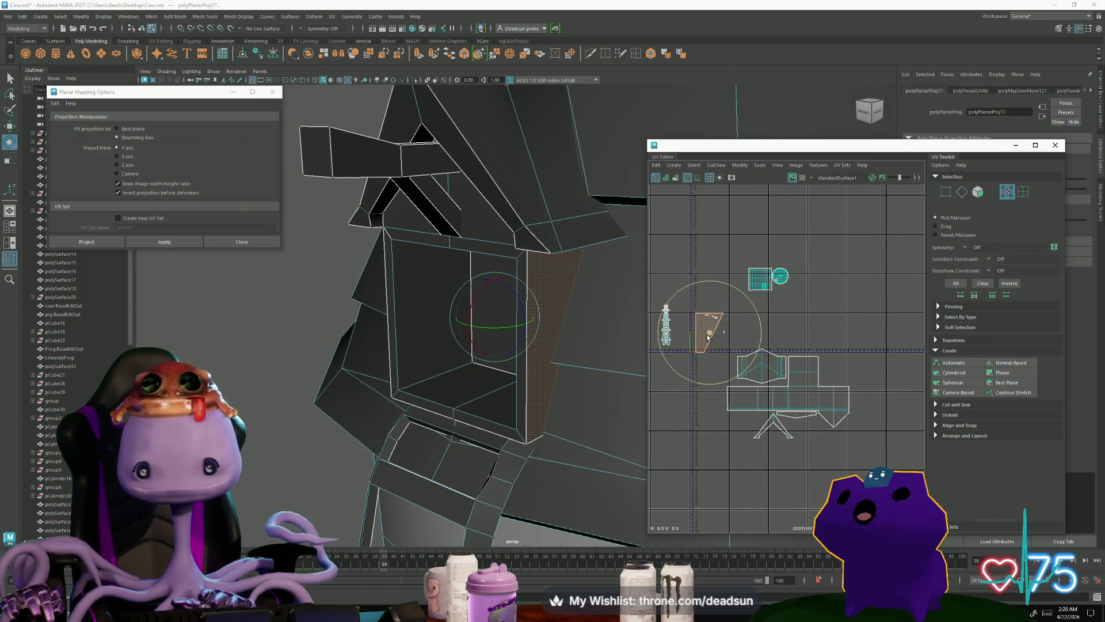
{"action": "key", "text": "q"}
{"action": "scroll", "coordinate": [695, 339], "scroll_direction": "up", "scroll_amount": 3}
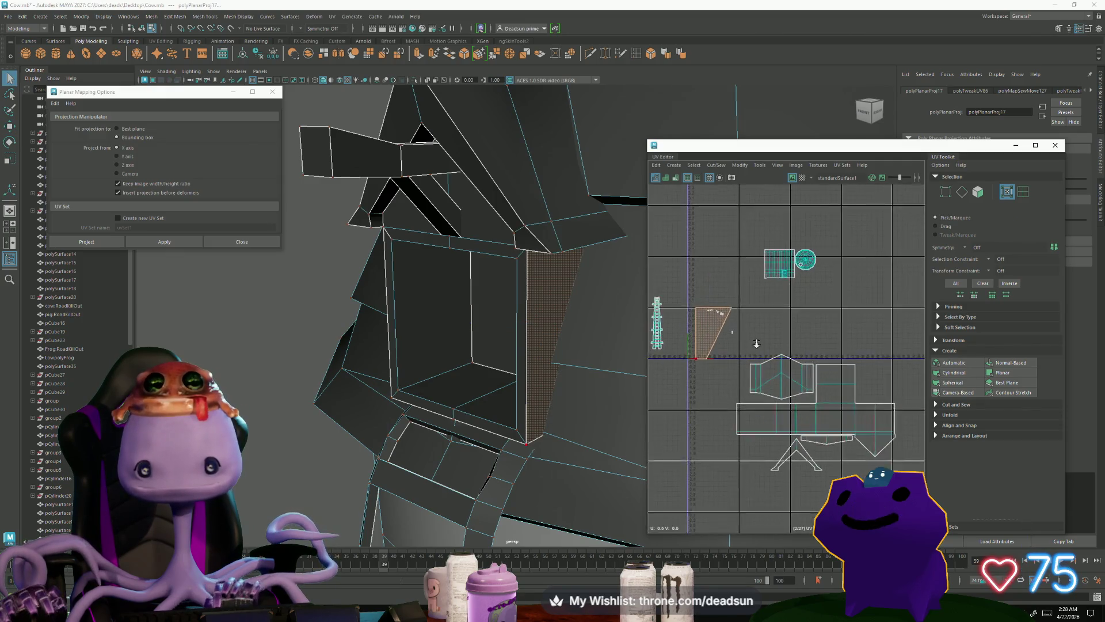
{"action": "right_click_drag", "start_coordinate": [713, 335], "coordinate": [801, 339], "text": "ctrl"}
{"action": "key", "text": "w"}
{"action": "mouse_move", "coordinate": [724, 359]}
{"action": "left_mouse_down"}
{"action": "mouse_move", "coordinate": [758, 428]}
{"action": "mouse_move", "coordinate": [831, 460]}
{"action": "left_mouse_up"}
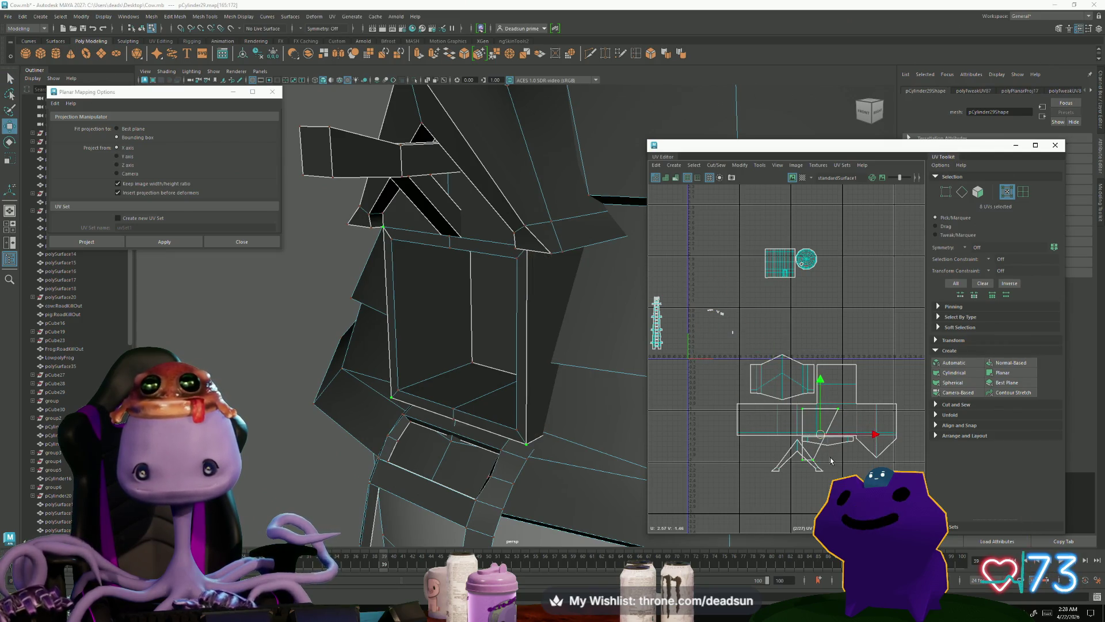
Step: Rotate the dormer side shell level, then rescale it and shift it right
{"action": "key", "text": "e"}
{"action": "key", "text": "w"}
{"action": "key", "text": "e"}
{"action": "left_click_drag", "start_coordinate": [778, 460], "coordinate": [768, 476]}
{"action": "key", "text": "r"}
{"action": "mouse_move", "coordinate": [819, 435]}
{"action": "left_mouse_down"}
{"action": "mouse_move", "coordinate": [846, 443]}
{"action": "mouse_move", "coordinate": [832, 475]}
{"action": "mouse_move", "coordinate": [806, 458]}
{"action": "mouse_move", "coordinate": [668, 483]}
{"action": "left_mouse_up"}
{"action": "key", "text": "w"}
Step: Move the V-shaped and trapezoid UV shells upward in the layout
{"action": "scroll", "coordinate": [842, 441], "scroll_direction": "up", "scroll_amount": 5}
{"action": "key", "text": "r"}
{"action": "scroll", "coordinate": [829, 472], "scroll_direction": "down", "scroll_amount": 5}
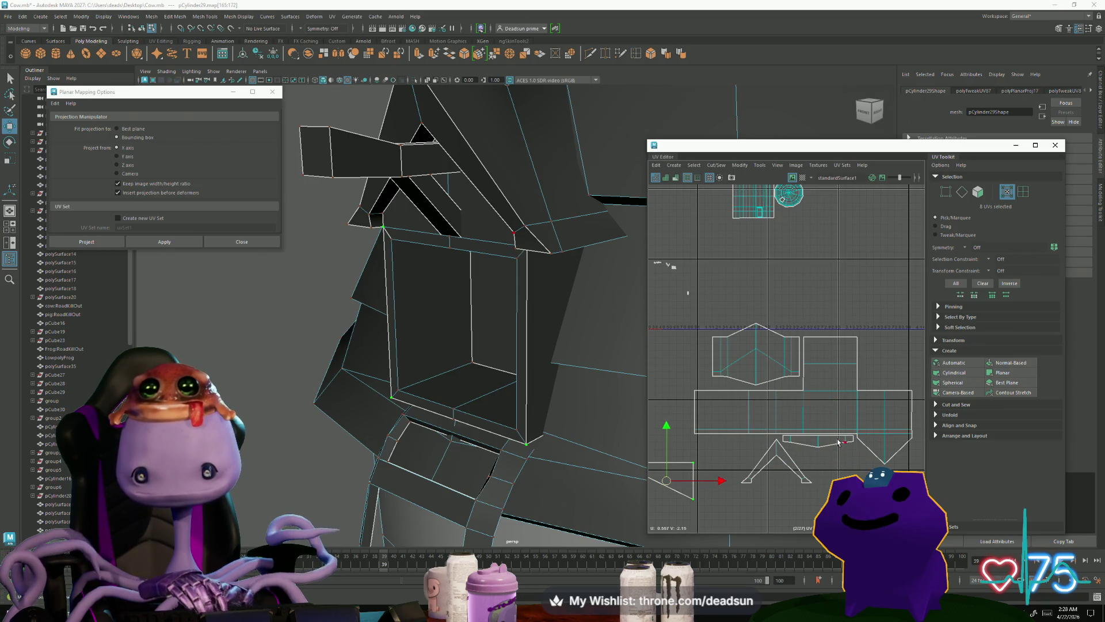
{"action": "double_click", "coordinate": [819, 448]}
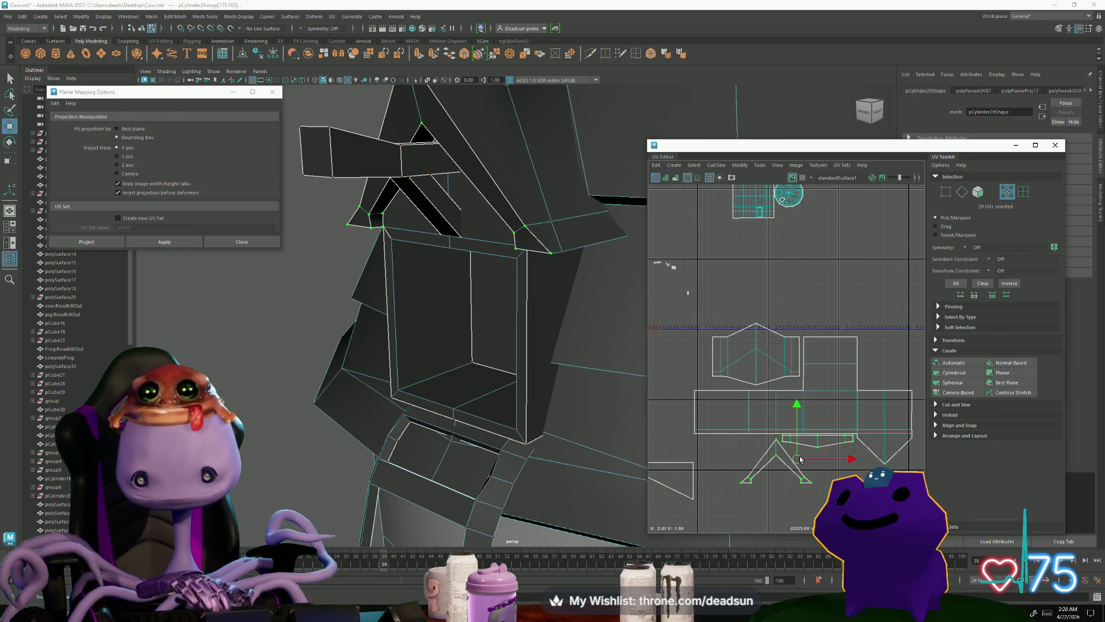
{"action": "left_click_drag", "start_coordinate": [800, 459], "coordinate": [814, 268]}
Step: Move and Sew the side shell onto the bottom shell along their two shared edges
{"action": "key", "text": "F10"}
{"action": "left_click", "coordinate": [720, 436]}
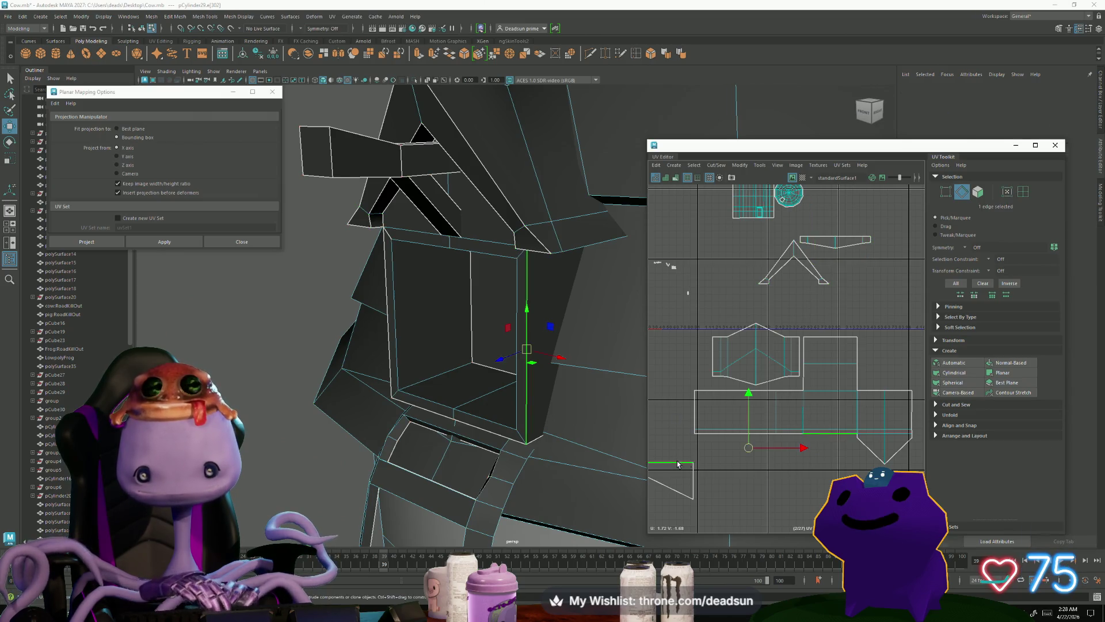
{"action": "left_click", "coordinate": [707, 384], "text": "shift"}
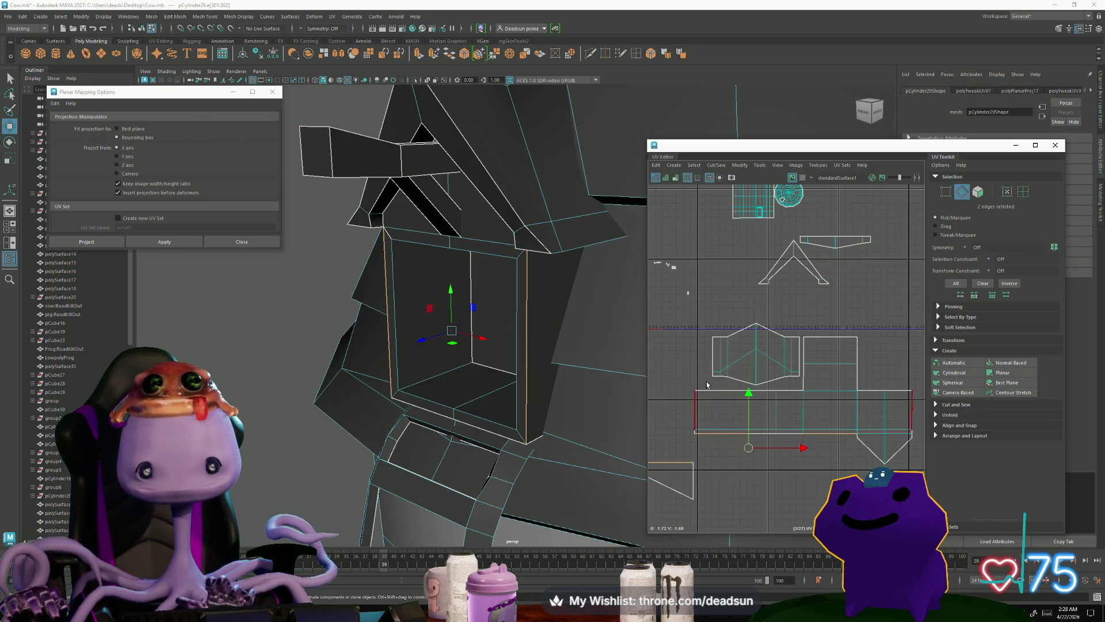
{"action": "left_click", "coordinate": [714, 165]}
{"action": "left_click", "coordinate": [745, 247]}
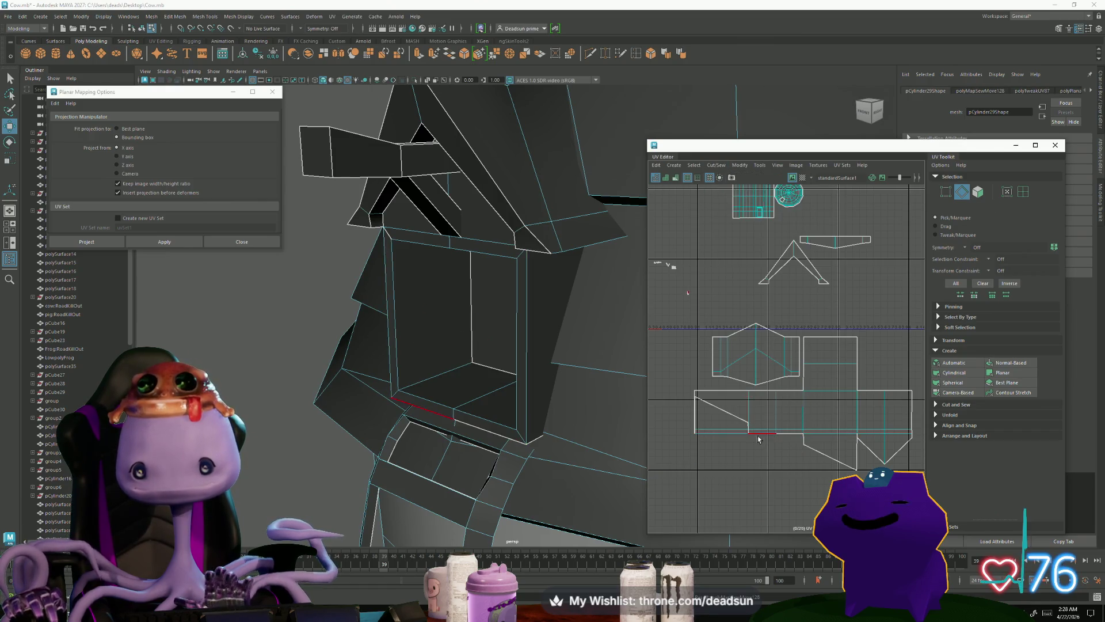
{"action": "scroll", "coordinate": [759, 439], "scroll_direction": "up", "scroll_amount": 3}
Step: Move the shell's corner UVs to reshape the slanted joined edge
{"action": "key", "text": "F12"}
{"action": "left_click", "coordinate": [787, 435]}
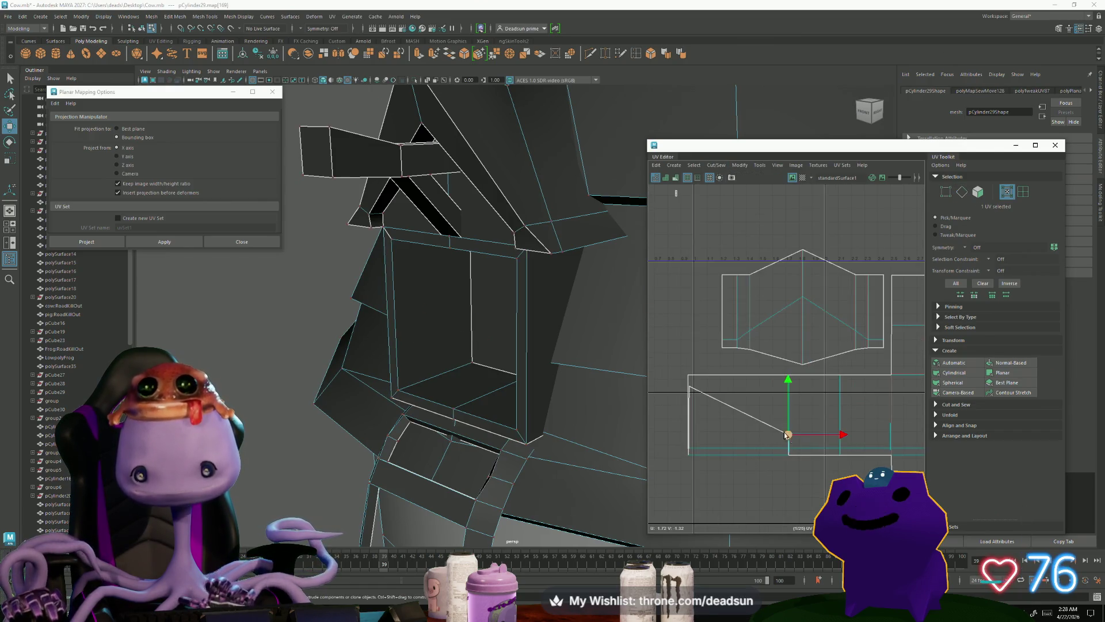
{"action": "left_click_drag", "start_coordinate": [785, 436], "coordinate": [739, 409]}
{"action": "left_click_drag", "start_coordinate": [739, 356], "coordinate": [745, 401]}
{"action": "left_click", "coordinate": [689, 429]}
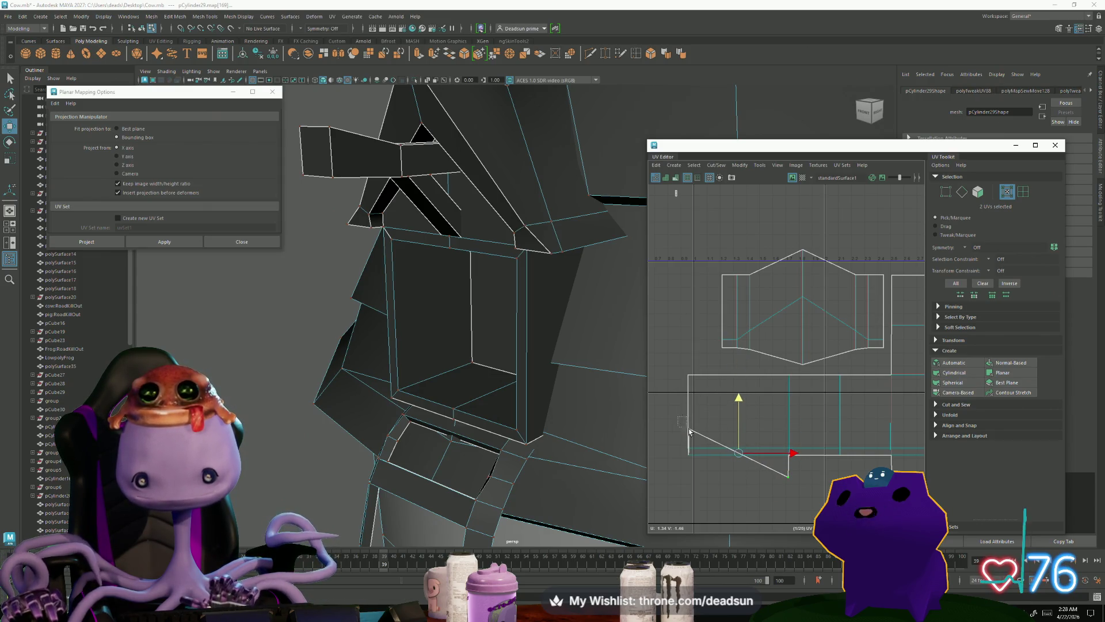
{"action": "scroll", "coordinate": [679, 409], "scroll_direction": "down", "scroll_amount": 3}
{"action": "left_click_drag", "start_coordinate": [671, 363], "coordinate": [675, 424]}
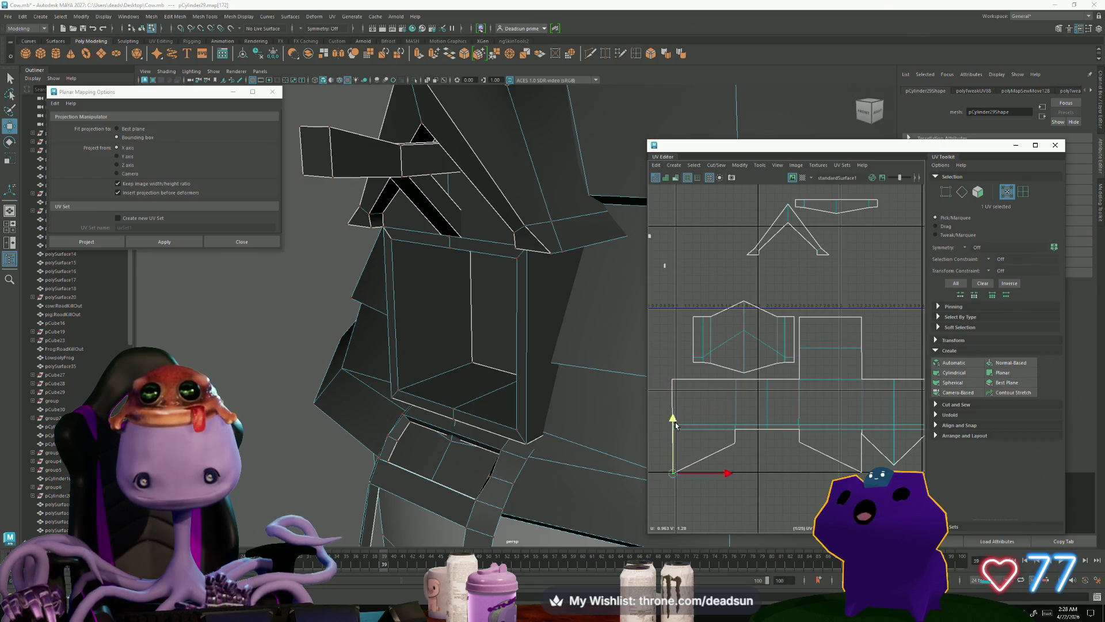
{"action": "scroll", "coordinate": [771, 453], "scroll_direction": "down", "scroll_amount": 3}
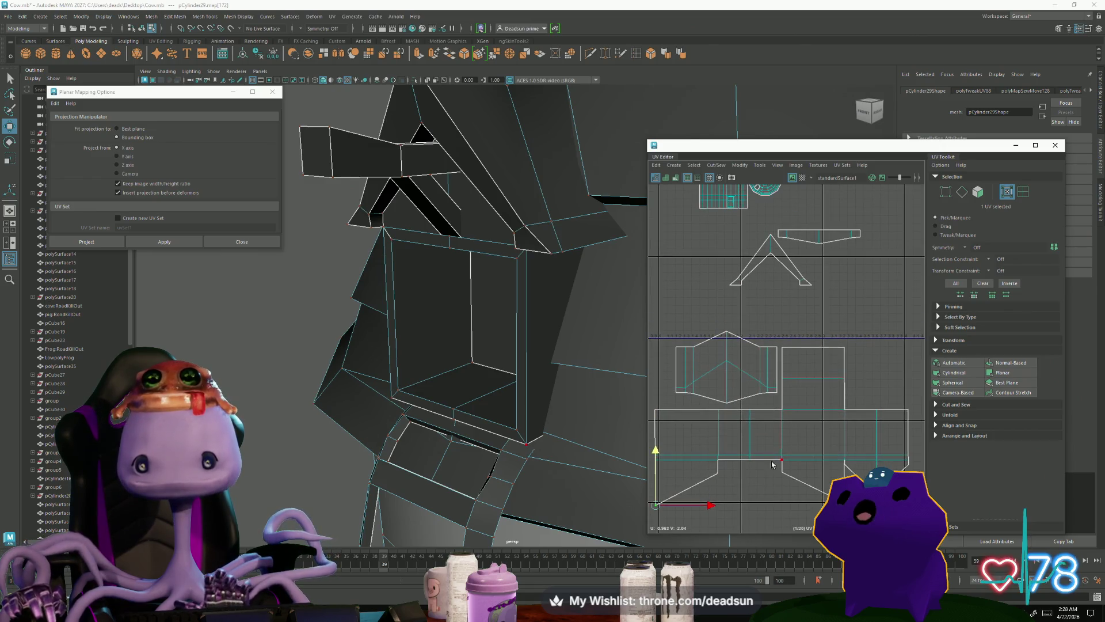
{"action": "left_click_drag", "start_coordinate": [564, 437], "coordinate": [495, 429], "text": "alt"}
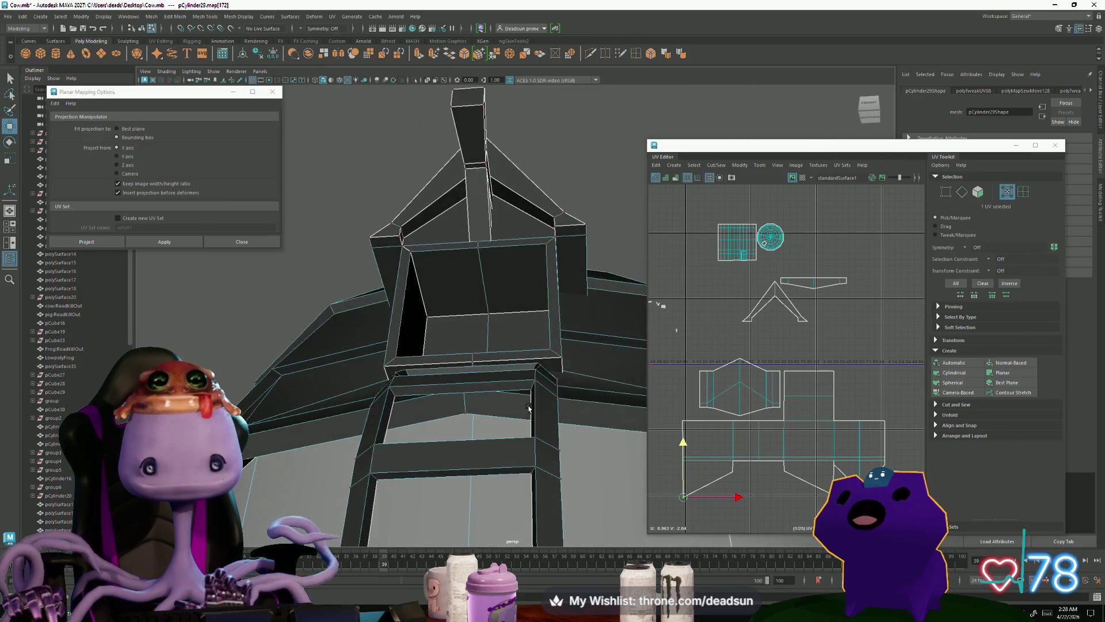
Step: Select the two bottom faces of the window frame and apply a Y-axis planar projection
{"action": "scroll", "coordinate": [485, 425], "scroll_direction": "up", "scroll_amount": 3}
{"action": "right_click_drag", "start_coordinate": [430, 396], "coordinate": [423, 336]}
{"action": "left_click", "coordinate": [481, 390]}
{"action": "left_click", "coordinate": [456, 410], "text": "shift"}
{"action": "right_click", "coordinate": [362, 388]}
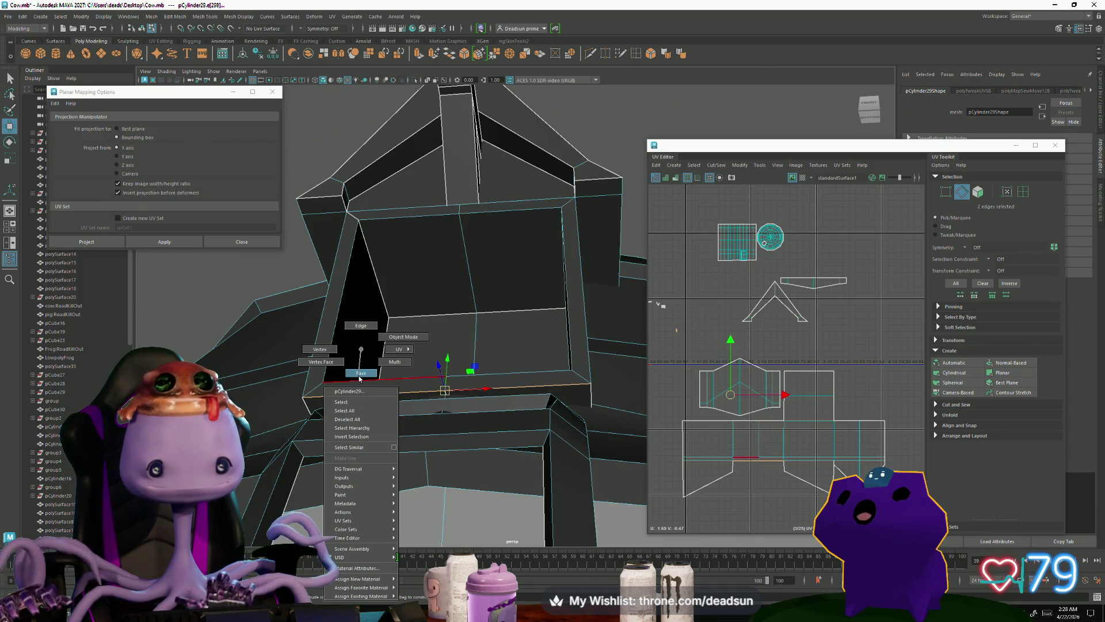
{"action": "right_click_drag", "start_coordinate": [359, 378], "coordinate": [360, 375]}
{"action": "left_click", "coordinate": [490, 393]}
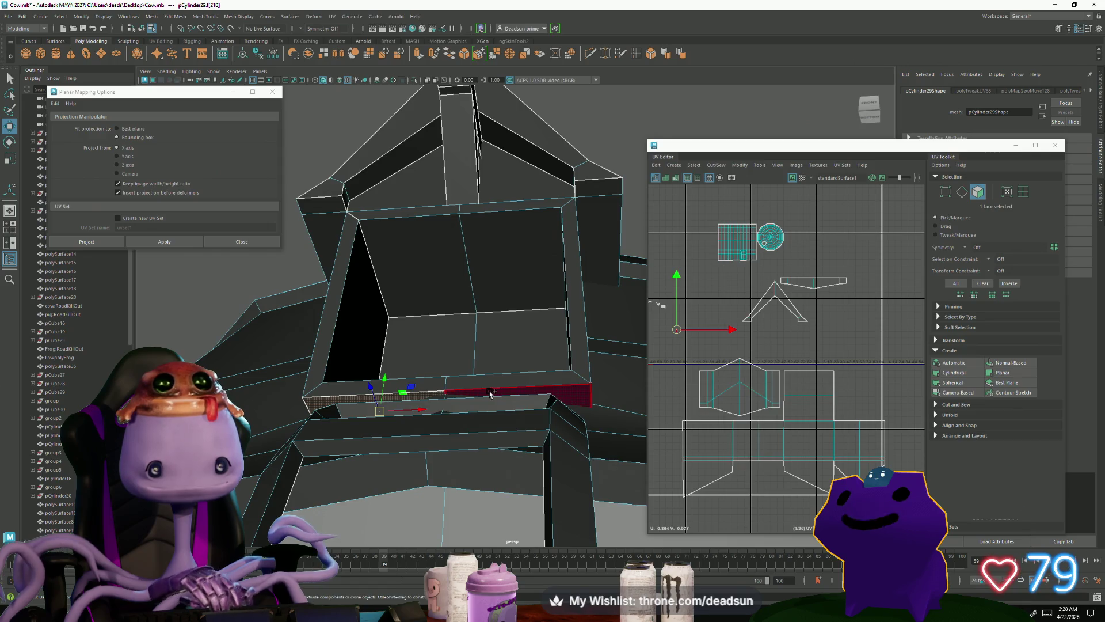
{"action": "left_click", "coordinate": [674, 180]}
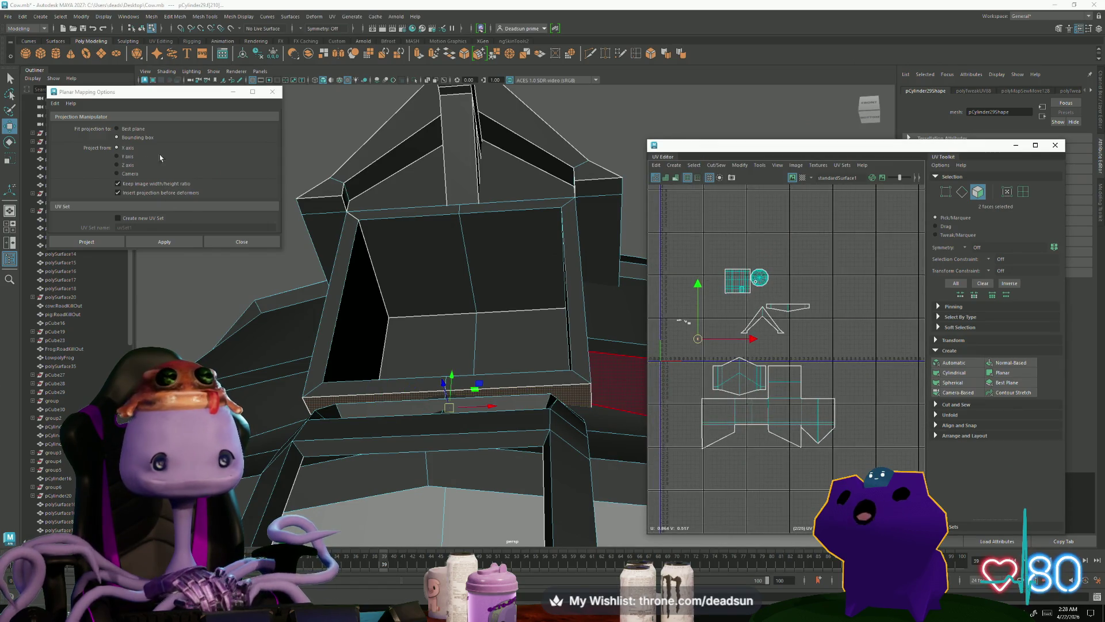
{"action": "left_click", "coordinate": [125, 156]}
{"action": "left_click", "coordinate": [165, 242]}
Step: Place the new shell below the frame shell, scale it up, and select its top edge
{"action": "right_click", "coordinate": [688, 332]}
{"action": "left_click", "coordinate": [688, 332]}
{"action": "key", "text": "w"}
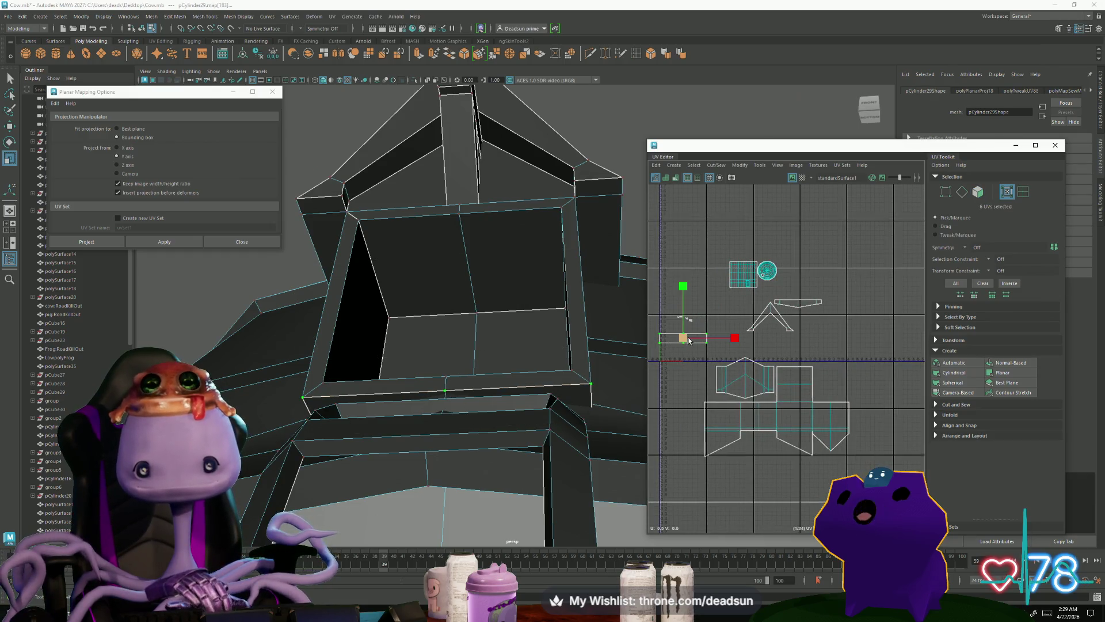
{"action": "left_click_drag", "start_coordinate": [681, 339], "coordinate": [759, 456]}
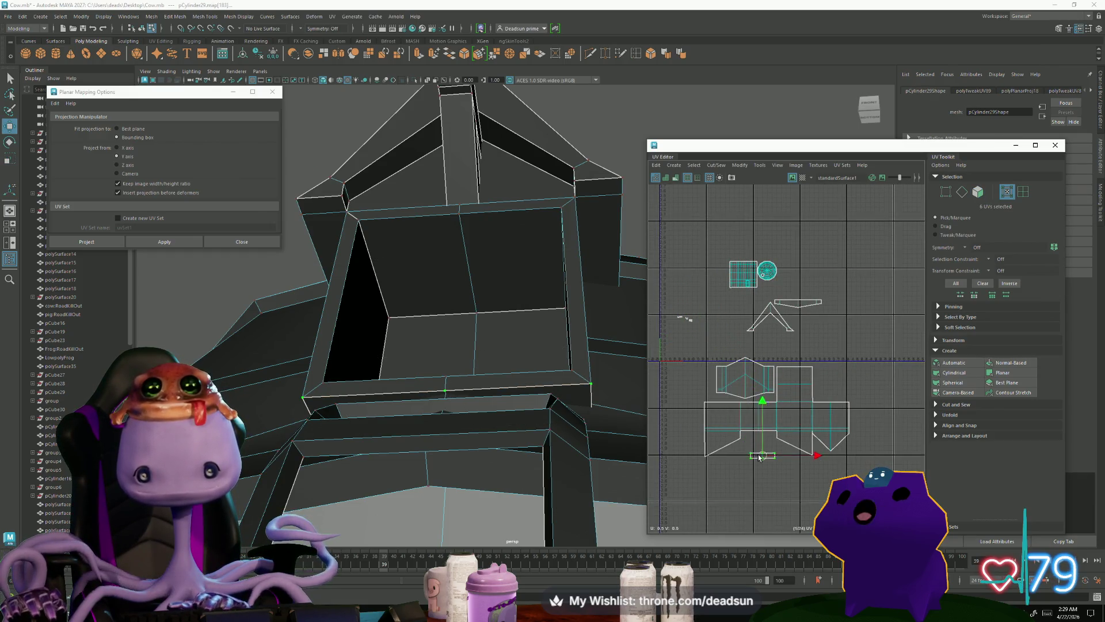
{"action": "scroll", "coordinate": [755, 441], "scroll_direction": "up", "scroll_amount": 5}
{"action": "left_click_drag", "start_coordinate": [767, 404], "coordinate": [824, 401]}
{"action": "key", "text": "r"}
{"action": "right_click_drag", "start_coordinate": [746, 406], "coordinate": [744, 381]}
{"action": "left_click", "coordinate": [731, 392]}
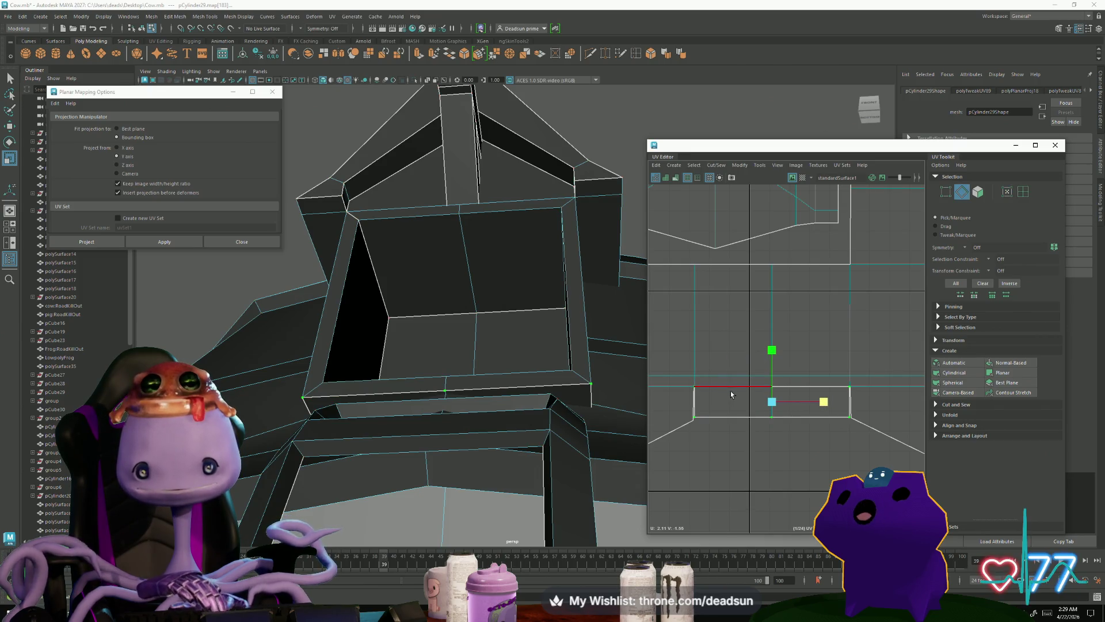
Step: Move and Sew the small bottom shell onto the frame shell along its left and right edges
{"action": "left_click", "coordinate": [732, 417]}
{"action": "left_click", "coordinate": [695, 407], "text": "shift"}
{"action": "left_click", "coordinate": [844, 402], "text": "shift"}
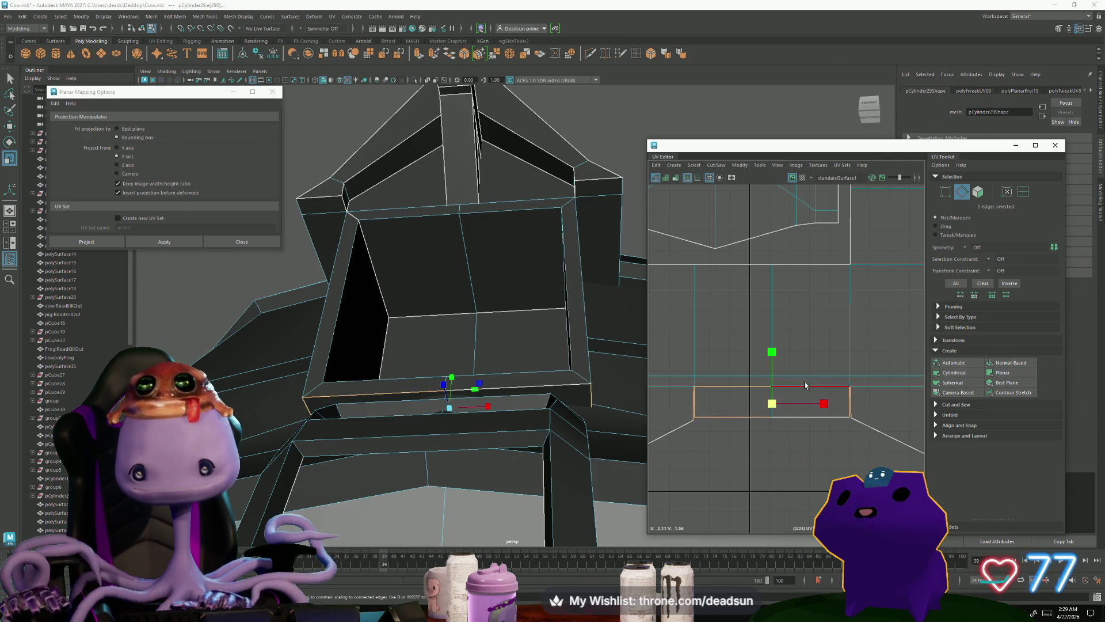
{"action": "left_click", "coordinate": [717, 166]}
{"action": "left_click", "coordinate": [734, 253]}
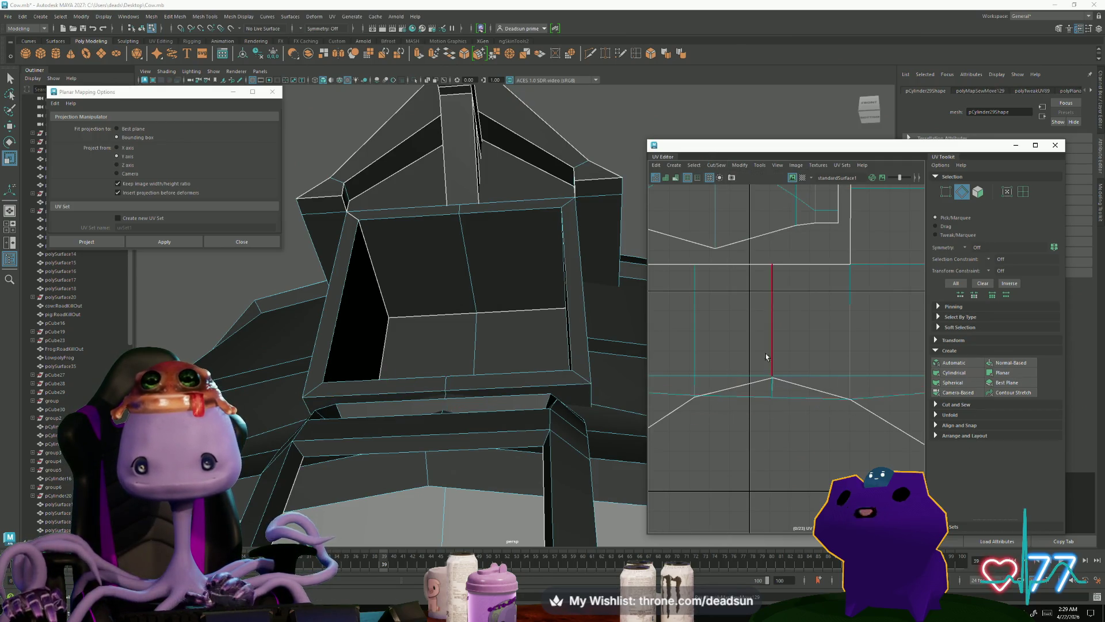
Step: Try rotating the sewn shell, undo it, and select its horizontal edge
{"action": "right_click_drag", "start_coordinate": [739, 441], "coordinate": [792, 436], "text": "ctrl"}
{"action": "key", "text": "e"}
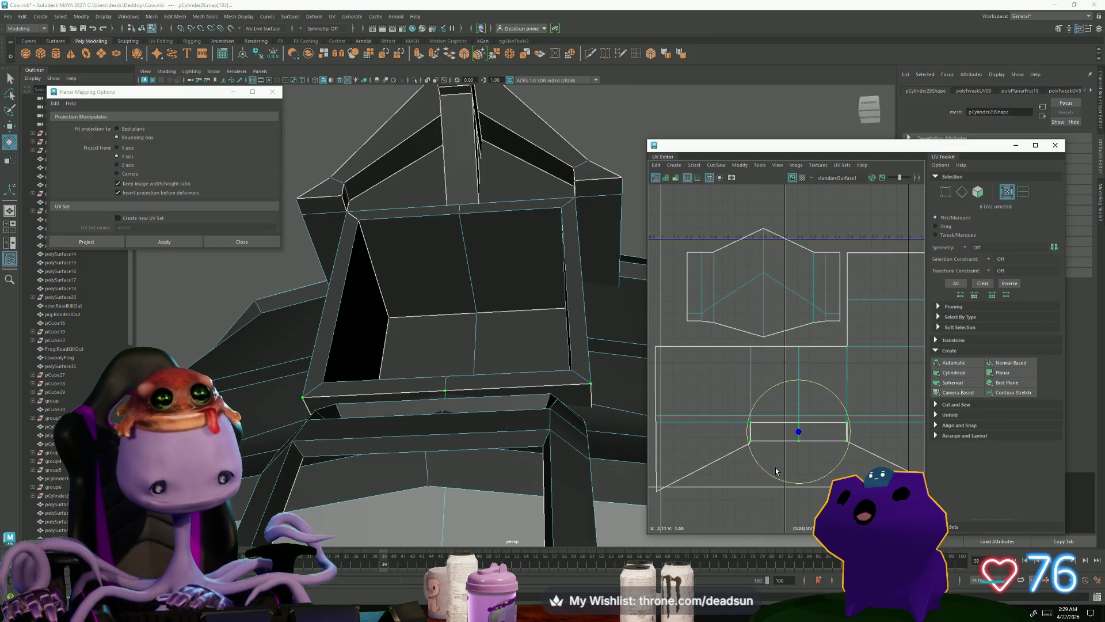
{"action": "key", "text": "ctrl+z"}
{"action": "key", "text": "r"}
{"action": "key", "text": "w"}
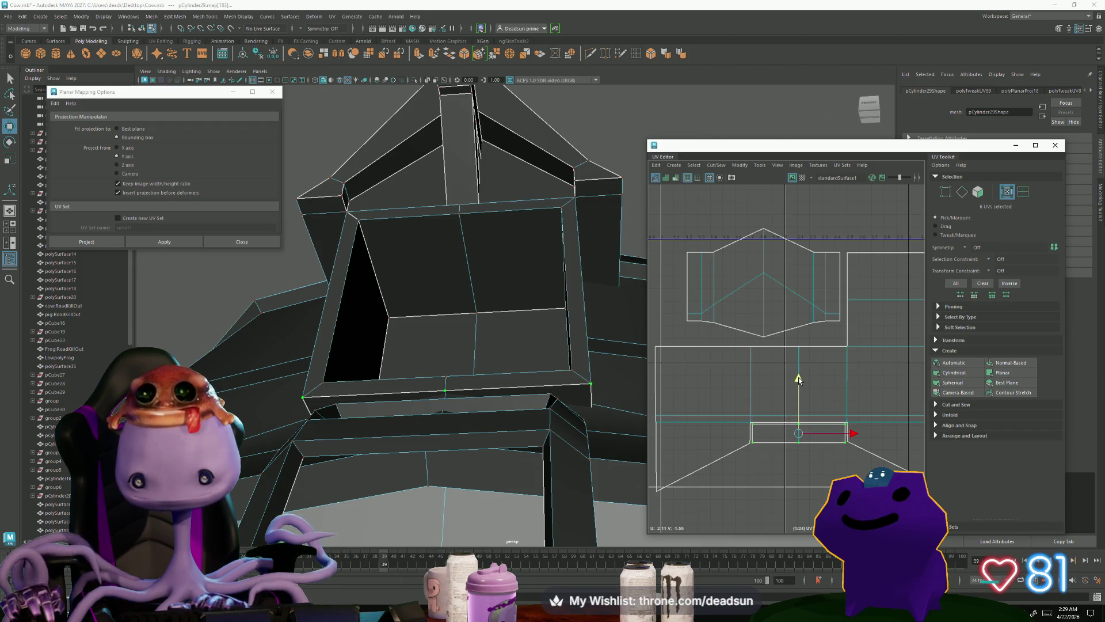
{"action": "scroll", "coordinate": [768, 426], "scroll_direction": "up", "scroll_amount": 3}
{"action": "right_click_drag", "start_coordinate": [766, 419], "coordinate": [771, 400]}
{"action": "left_click", "coordinate": [773, 399]}
{"action": "left_click", "coordinate": [773, 400]}
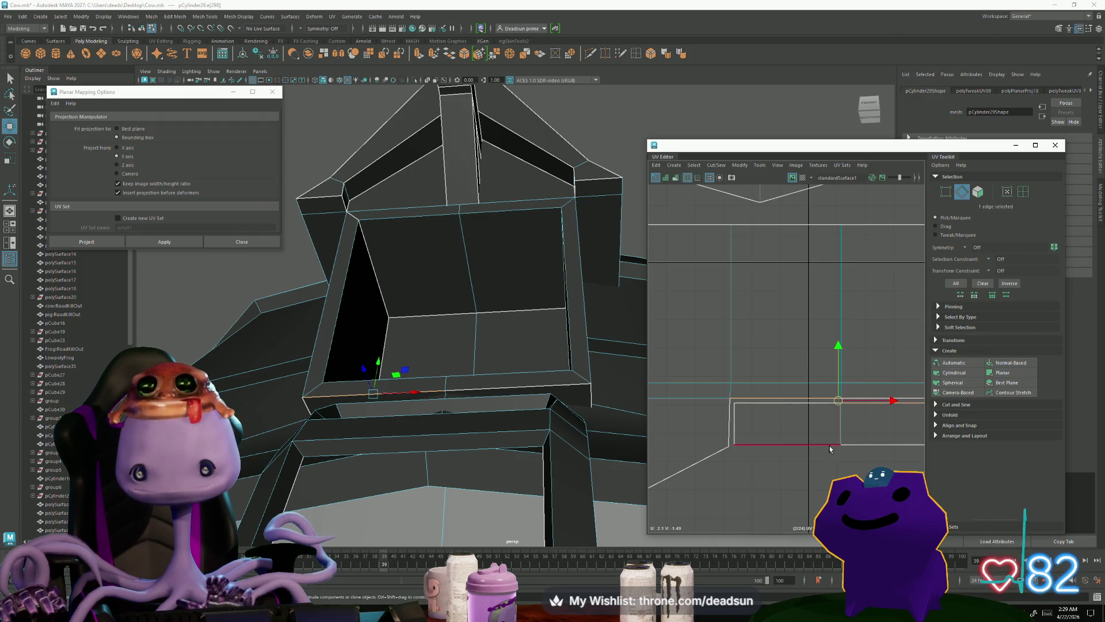
{"action": "right_click_drag", "start_coordinate": [830, 448], "coordinate": [722, 441], "text": "alt"}
Step: Flip the small shell's UVs and Move and Sew its bottom edge onto the frame shell
{"action": "key", "text": "F12"}
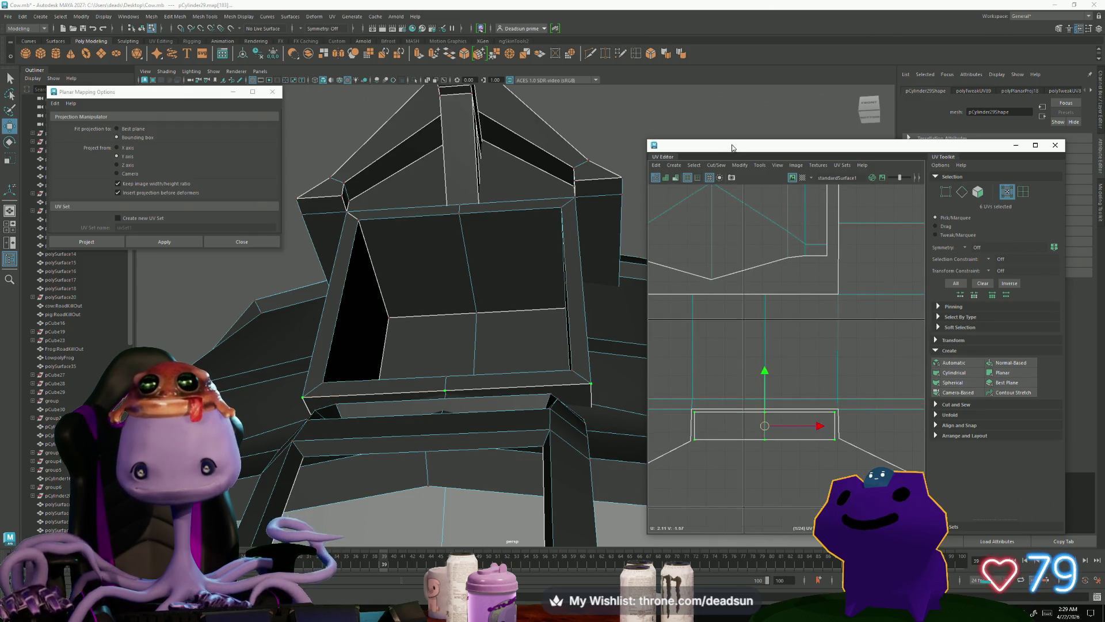
{"action": "left_click", "coordinate": [740, 166]}
{"action": "left_click", "coordinate": [742, 207]}
{"action": "right_click_drag", "start_coordinate": [729, 425], "coordinate": [728, 403]}
{"action": "left_click", "coordinate": [748, 410]}
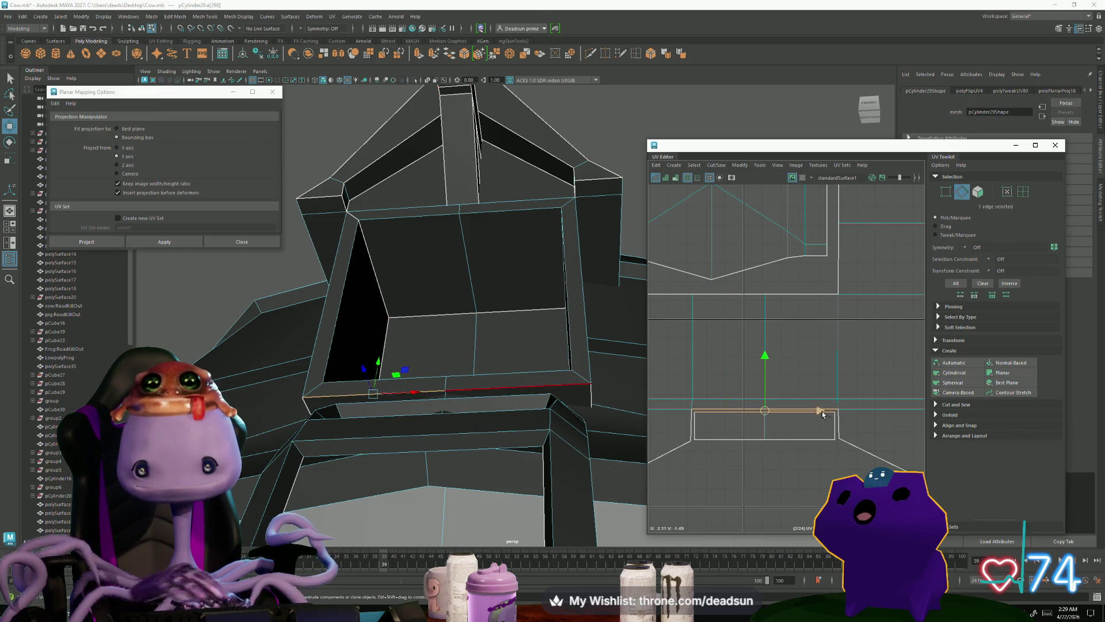
{"action": "left_click", "coordinate": [732, 166]}
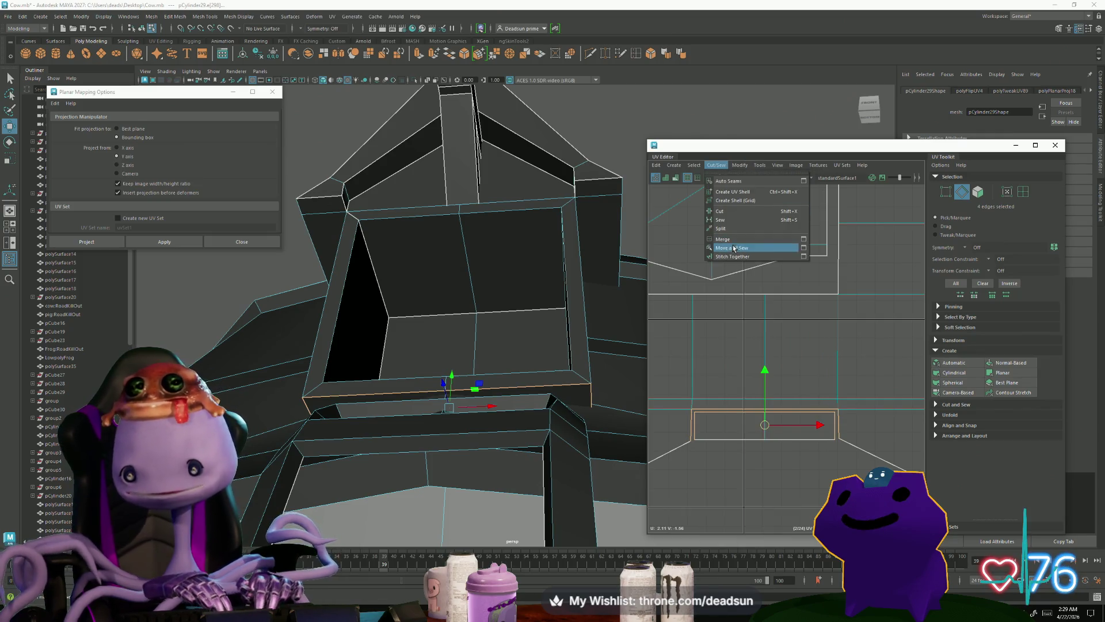
{"action": "left_click", "coordinate": [734, 248]}
{"action": "scroll", "coordinate": [722, 445], "scroll_direction": "down", "scroll_amount": 5}
{"action": "scroll", "coordinate": [722, 445], "scroll_direction": "up", "scroll_amount": 2}
Step: Cut the dormer roof's ridge edges, undo the cut, and return to a front view of the silo
{"action": "mouse_move", "coordinate": [553, 296]}
{"action": "left_mouse_down", "text": "alt"}
{"action": "mouse_move", "coordinate": [513, 309]}
{"action": "mouse_move", "coordinate": [580, 330]}
{"action": "mouse_move", "coordinate": [528, 296]}
{"action": "left_mouse_up", "text": "alt"}
{"action": "mouse_move", "coordinate": [736, 372]}
{"action": "middle_mouse_down", "text": "alt"}
{"action": "mouse_move", "coordinate": [738, 358]}
{"action": "mouse_move", "coordinate": [745, 365]}
{"action": "middle_mouse_up", "text": "alt"}
{"action": "mouse_move", "coordinate": [536, 251]}
{"action": "left_mouse_down", "text": "alt"}
{"action": "mouse_move", "coordinate": [513, 271]}
{"action": "mouse_move", "coordinate": [460, 230]}
{"action": "left_mouse_up", "text": "alt"}
{"action": "right_click_drag", "start_coordinate": [458, 227], "coordinate": [465, 207]}
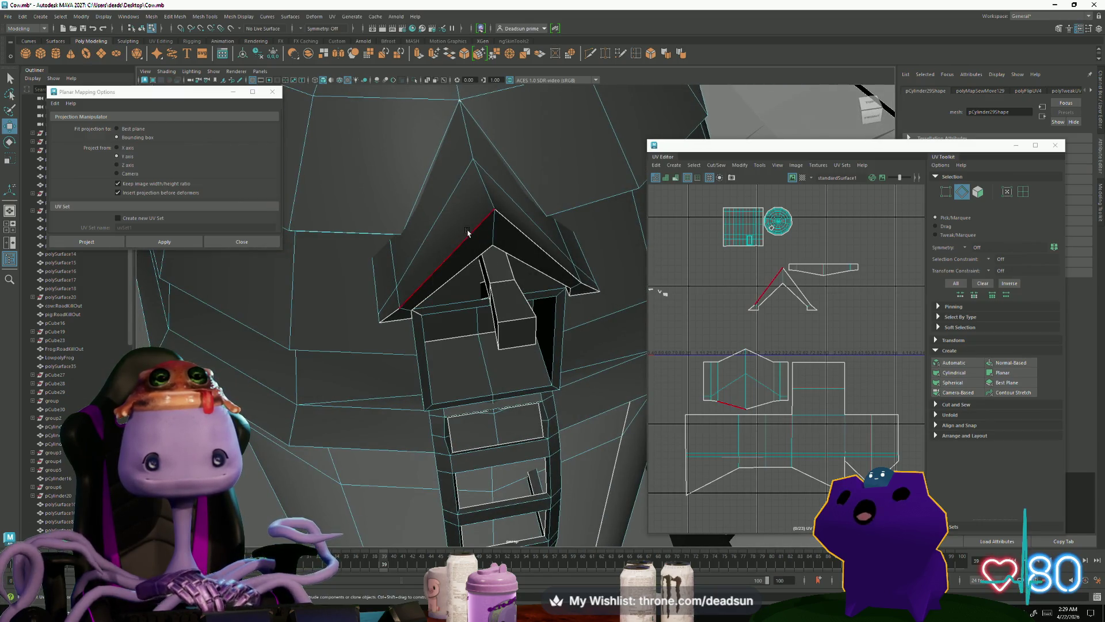
{"action": "left_click", "coordinate": [470, 232]}
{"action": "left_click", "coordinate": [527, 233], "text": "shift"}
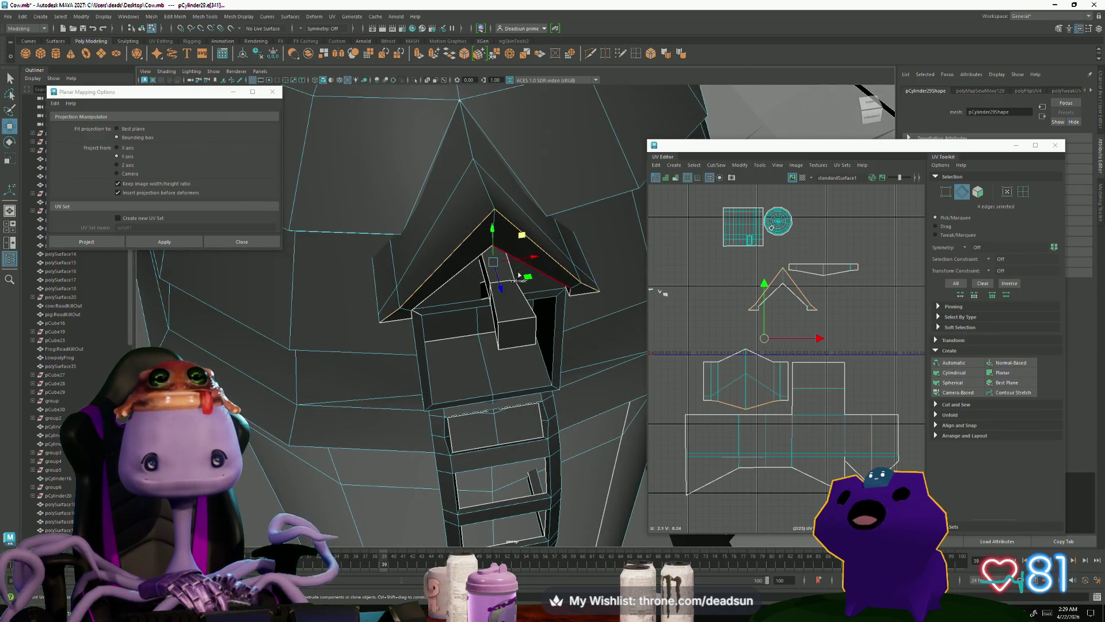
{"action": "left_click", "coordinate": [724, 166]}
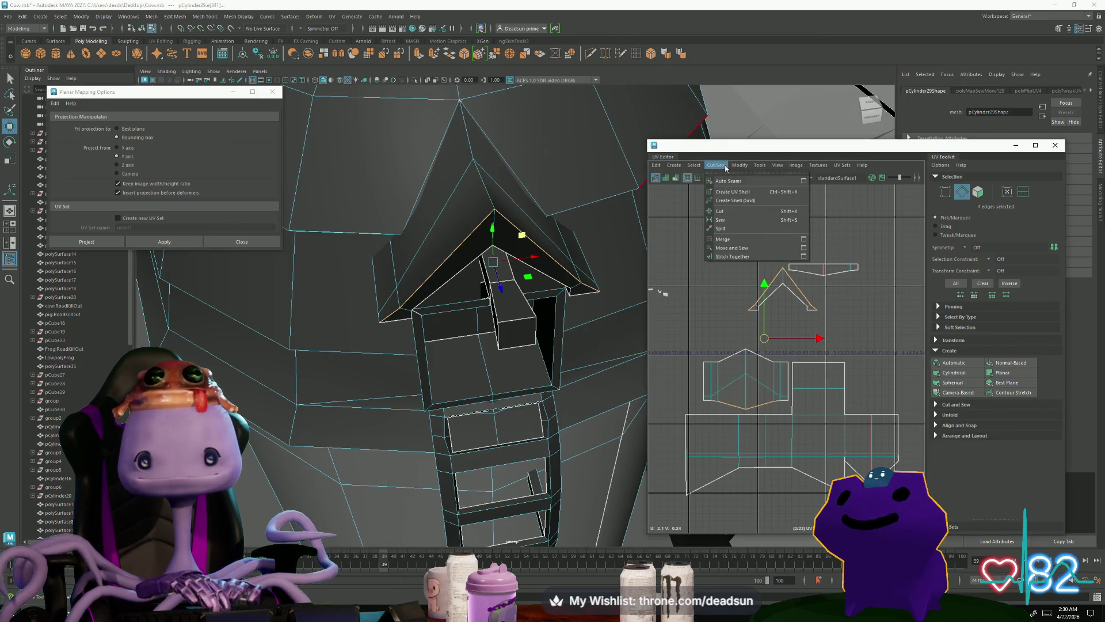
{"action": "left_click", "coordinate": [722, 212]}
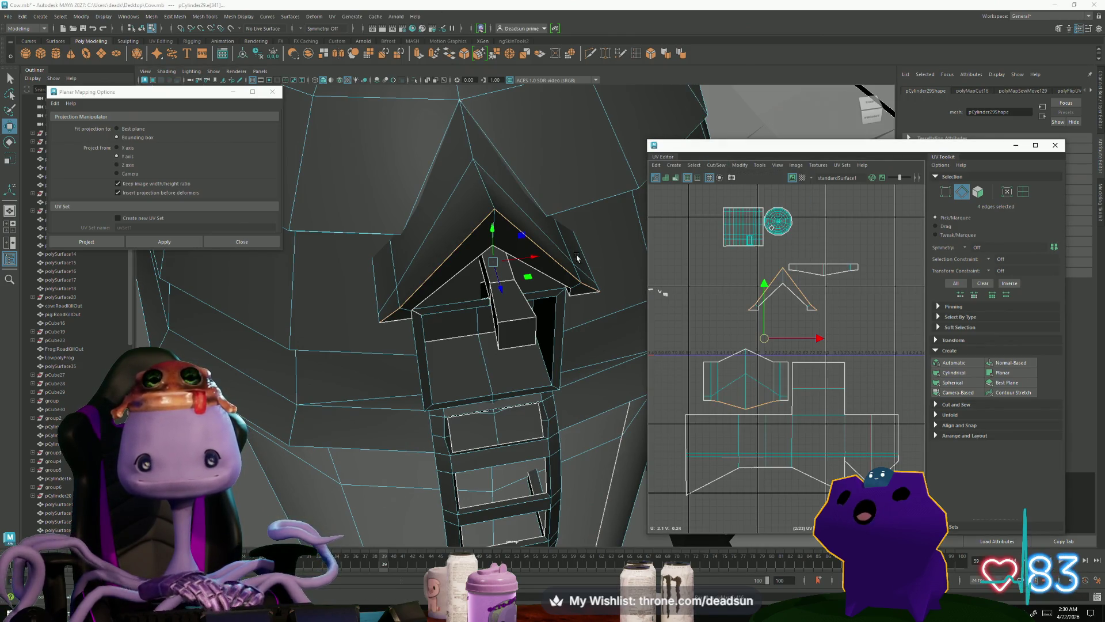
{"action": "key", "text": "ctrl+z"}
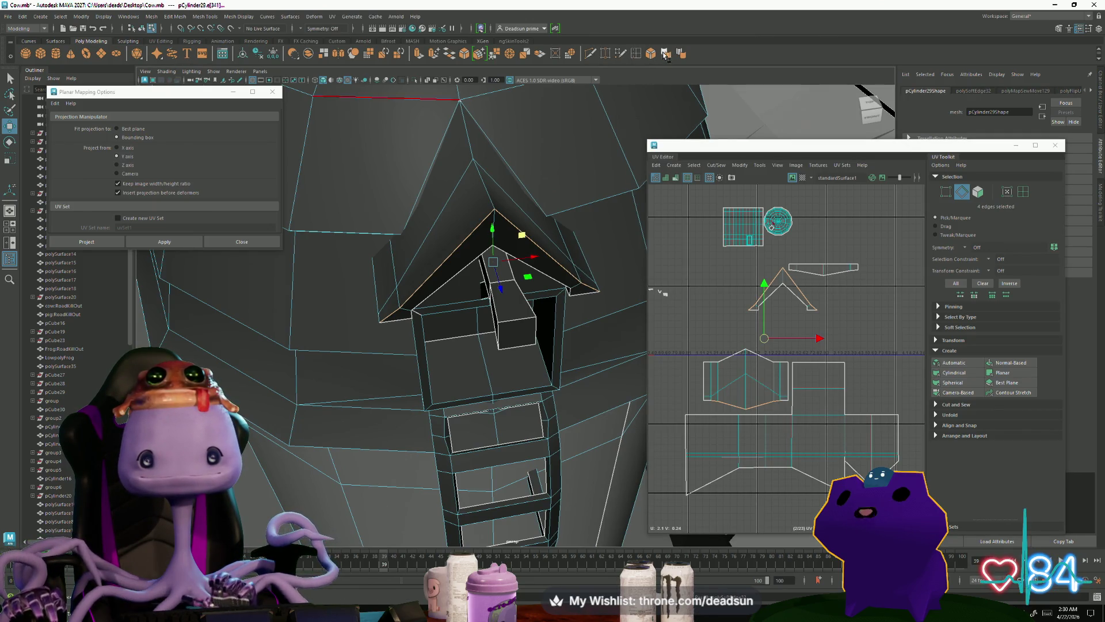
{"action": "left_click_drag", "start_coordinate": [632, 103], "coordinate": [567, 215], "text": "alt"}
{"action": "right_click_drag", "start_coordinate": [567, 215], "coordinate": [567, 215]}
{"action": "mouse_move", "coordinate": [567, 215]}
{"action": "left_mouse_down", "text": "alt"}
{"action": "mouse_move", "coordinate": [414, 271]}
{"action": "mouse_move", "coordinate": [395, 328]}
{"action": "mouse_move", "coordinate": [431, 314]}
{"action": "left_mouse_up", "text": "alt"}
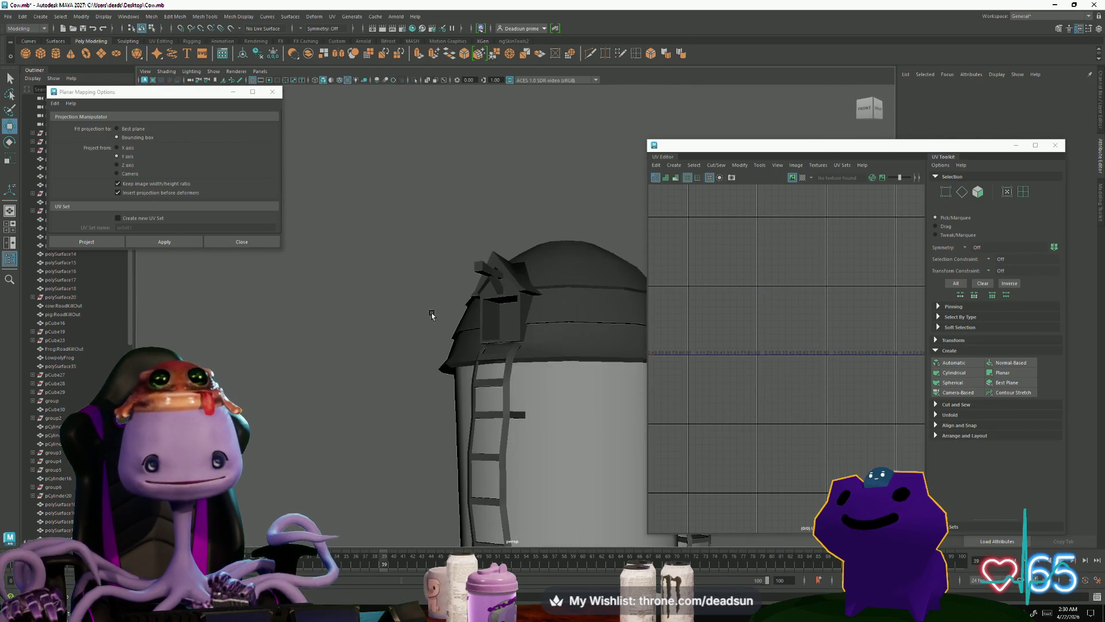
Step: Select the silo mesh and zoom in on the dormer and its roof UVs
{"action": "left_click", "coordinate": [504, 290]}
{"action": "scroll", "coordinate": [667, 301], "scroll_direction": "down", "scroll_amount": 10}
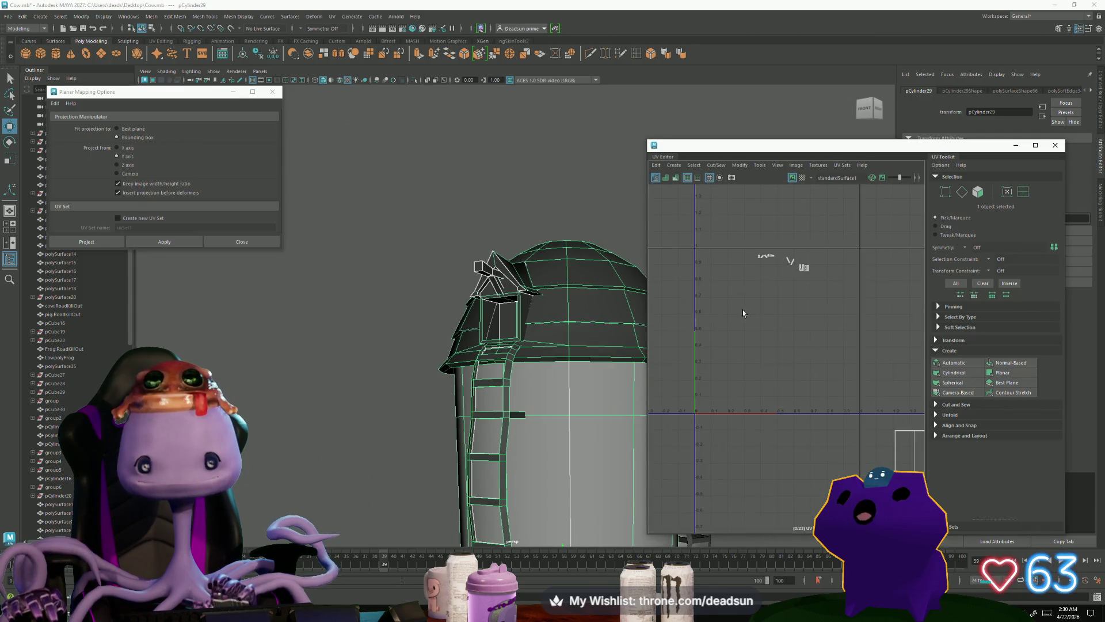
{"action": "scroll", "coordinate": [813, 229], "scroll_direction": "up", "scroll_amount": 5}
{"action": "mouse_move", "coordinate": [575, 322]}
{"action": "left_mouse_down", "text": "alt"}
{"action": "mouse_move", "coordinate": [461, 367]}
{"action": "mouse_move", "coordinate": [501, 419]}
{"action": "mouse_move", "coordinate": [575, 375]}
{"action": "left_mouse_up", "text": "alt"}
{"action": "right_click_drag", "start_coordinate": [576, 374], "coordinate": [701, 384], "text": "alt"}
{"action": "mouse_move", "coordinate": [679, 412]}
{"action": "left_mouse_down", "text": "alt"}
{"action": "mouse_move", "coordinate": [549, 425]}
{"action": "mouse_move", "coordinate": [543, 394]}
{"action": "left_mouse_up", "text": "alt"}
{"action": "scroll", "coordinate": [493, 324], "scroll_direction": "up", "scroll_amount": 2}
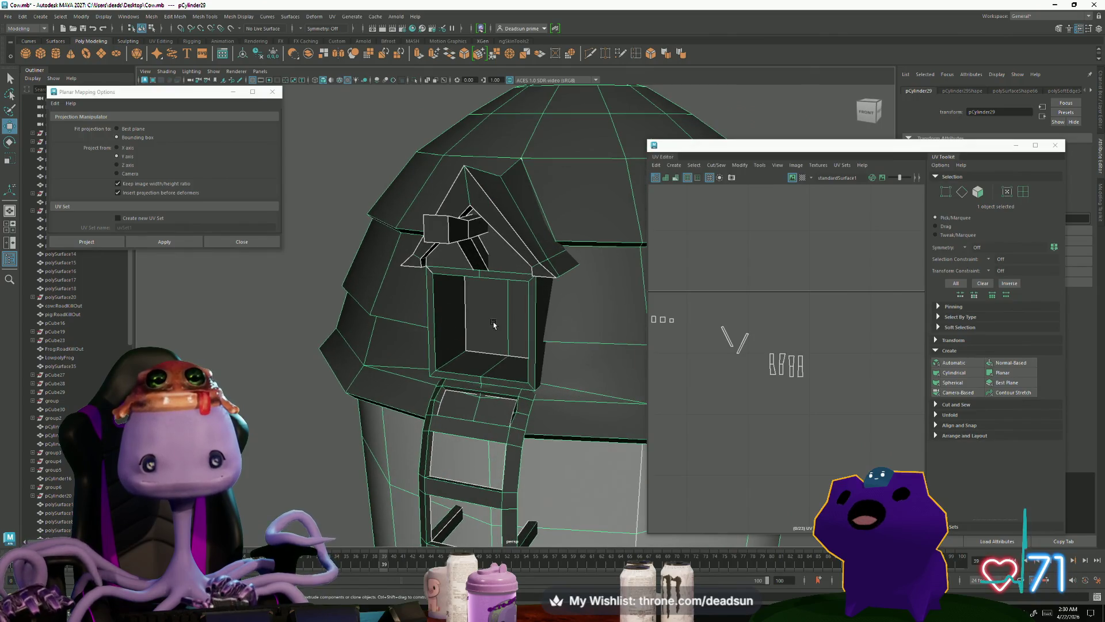
{"action": "middle_click_drag", "start_coordinate": [751, 356], "coordinate": [739, 323], "text": "alt"}
{"action": "scroll", "coordinate": [748, 317], "scroll_direction": "up", "scroll_amount": 2}
Step: Select the dormer roof edges and Move and Sew them into the roof shell
{"action": "left_click", "coordinate": [769, 308]}
{"action": "key", "text": "F10"}
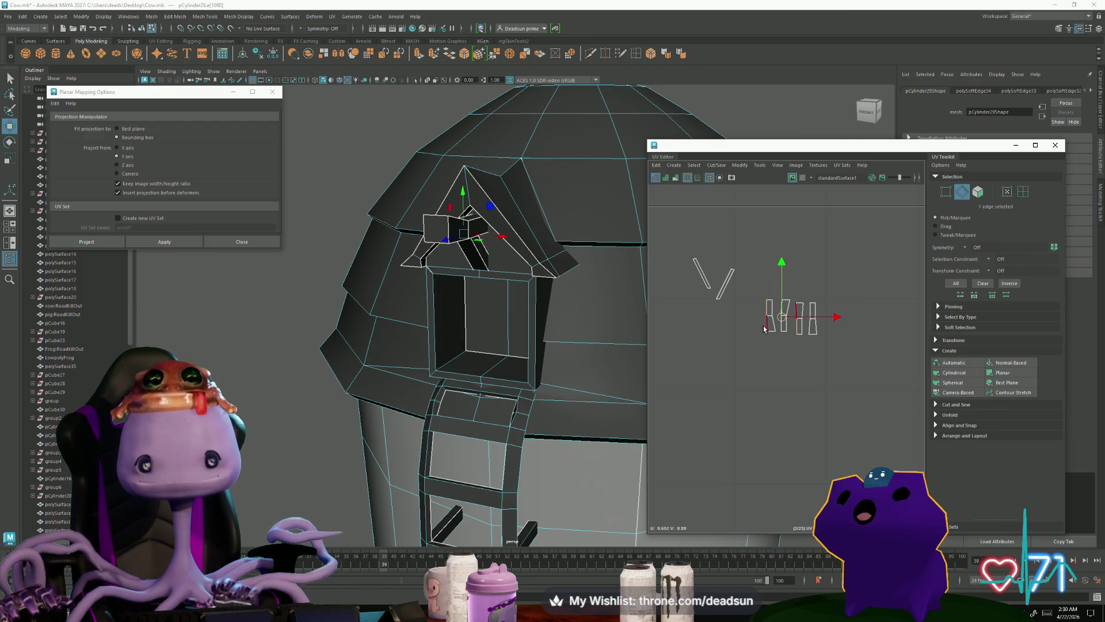
{"action": "left_click_drag", "start_coordinate": [639, 397], "coordinate": [615, 375], "text": "alt"}
{"action": "scroll", "coordinate": [805, 317], "scroll_direction": "up", "scroll_amount": 1}
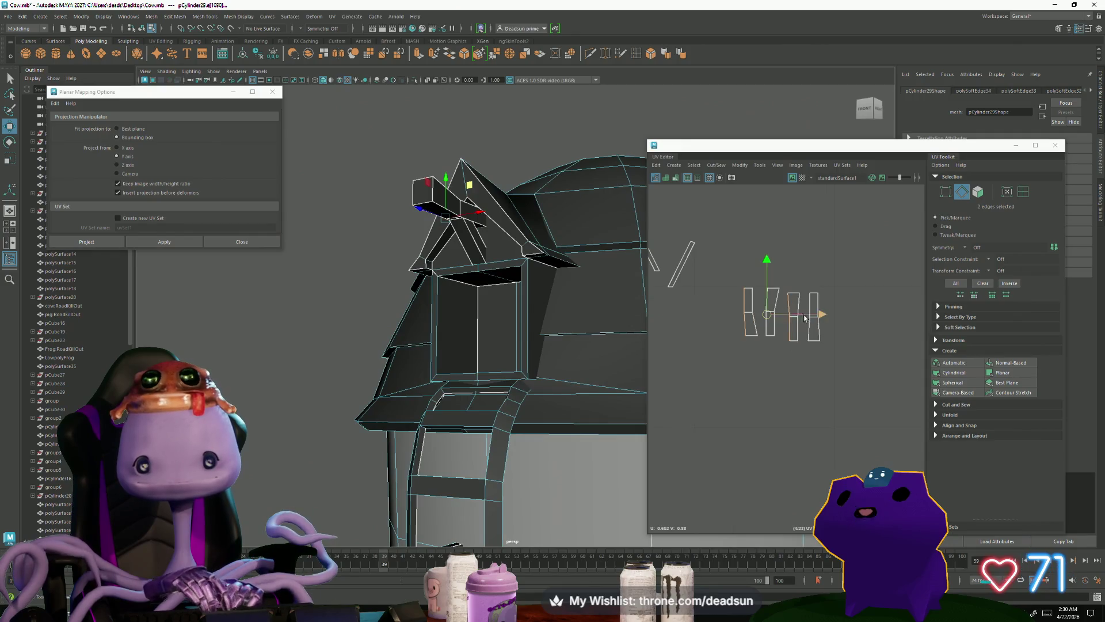
{"action": "left_click", "coordinate": [800, 317], "text": "shift"}
{"action": "left_click", "coordinate": [716, 166]}
{"action": "left_click", "coordinate": [746, 248]}
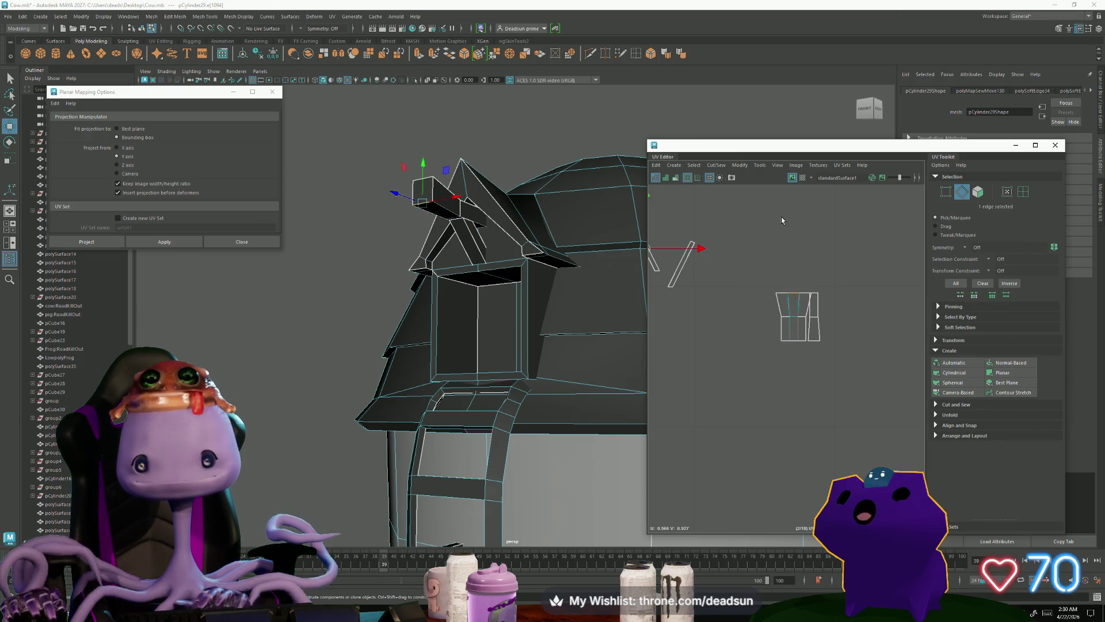
{"action": "right_click_drag", "start_coordinate": [768, 183], "coordinate": [792, 251], "text": "shift"}
Step: Sew the roof shell's remaining loose edges onto it one by one
{"action": "left_click", "coordinate": [781, 328]}
{"action": "right_click_drag", "start_coordinate": [787, 314], "coordinate": [794, 332], "text": "shift"}
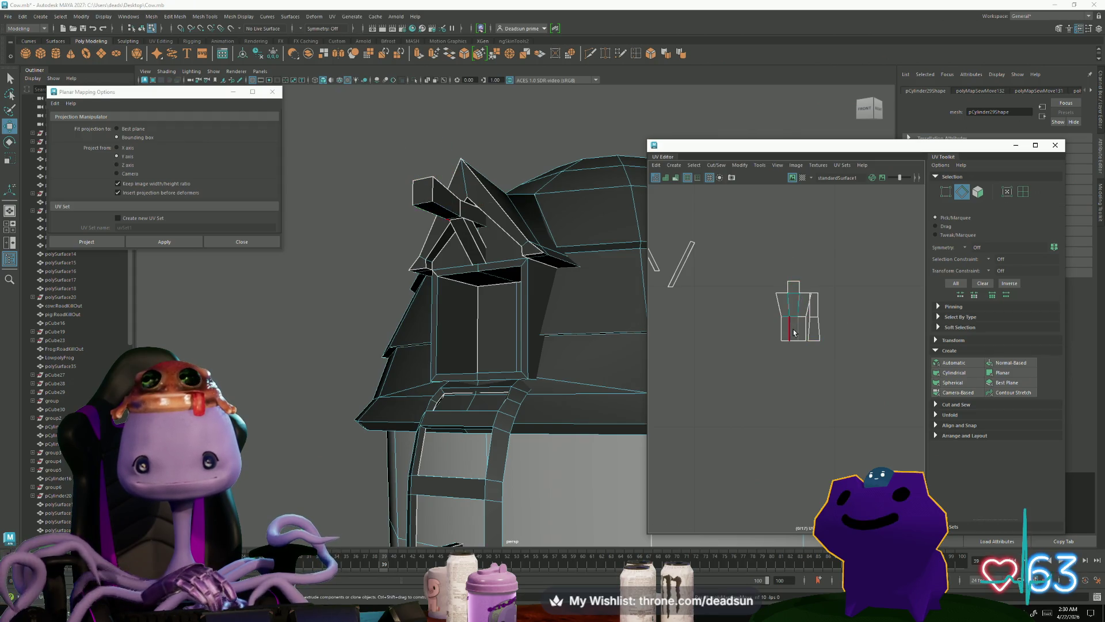
{"action": "left_click", "coordinate": [796, 332]}
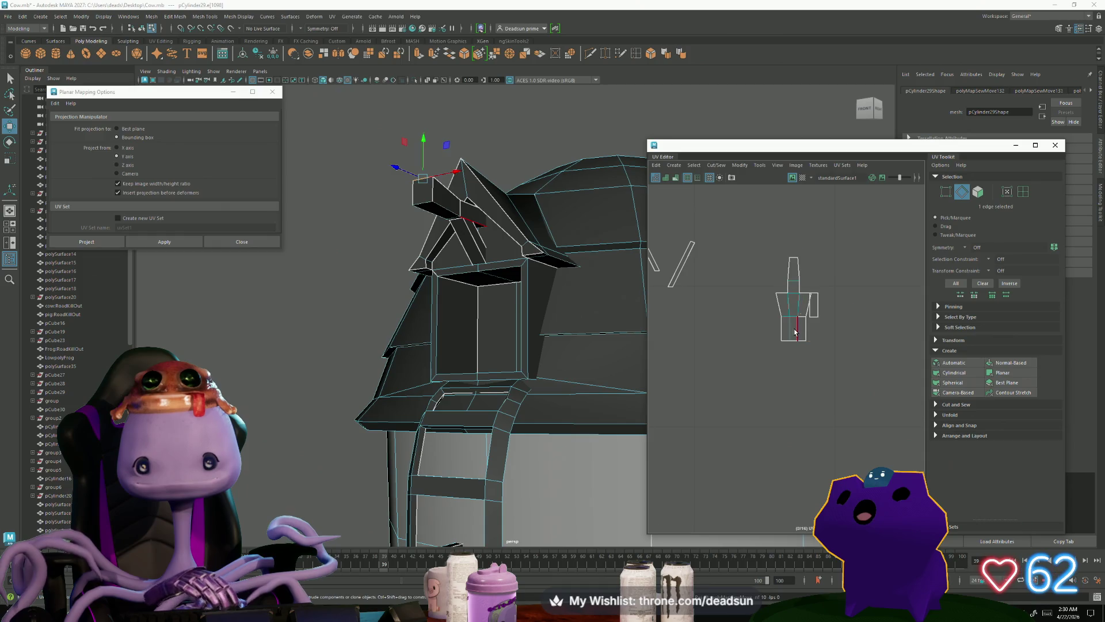
{"action": "right_click_drag", "start_coordinate": [797, 299], "coordinate": [798, 318], "text": "shift"}
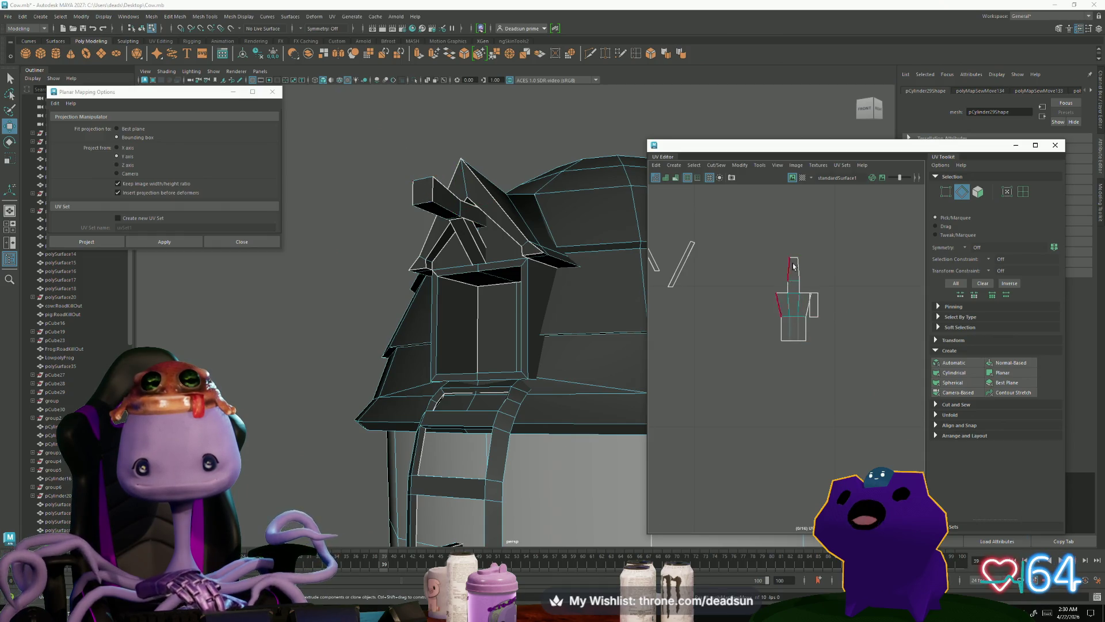
{"action": "left_click", "coordinate": [796, 317]}
{"action": "scroll", "coordinate": [792, 334], "scroll_direction": "down", "scroll_amount": 3}
{"action": "left_click", "coordinate": [757, 297]}
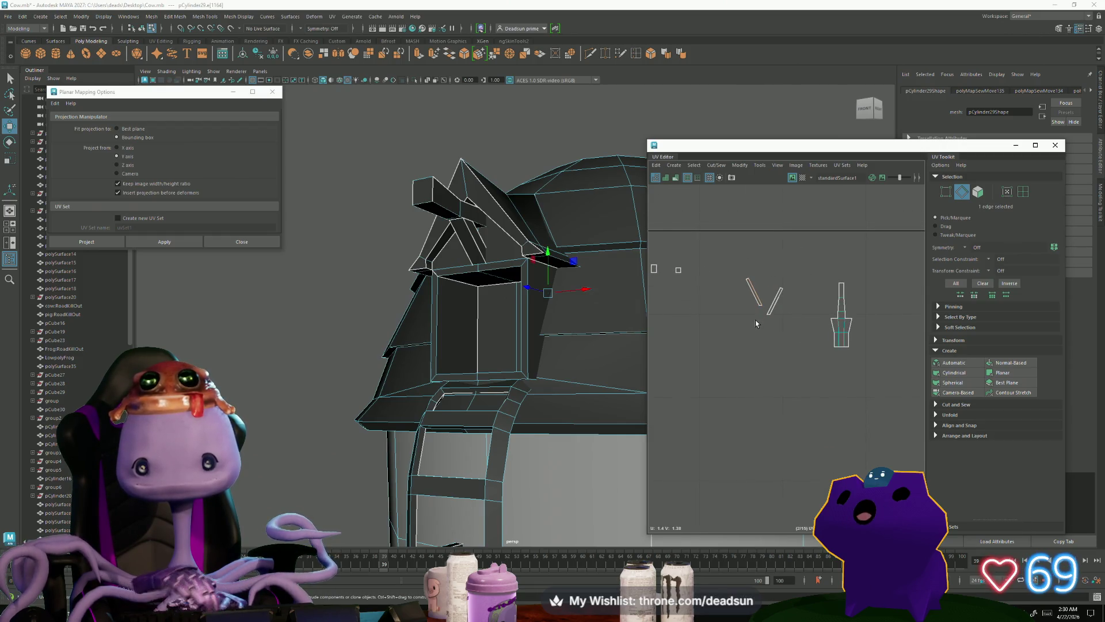
{"action": "key", "text": "f"}
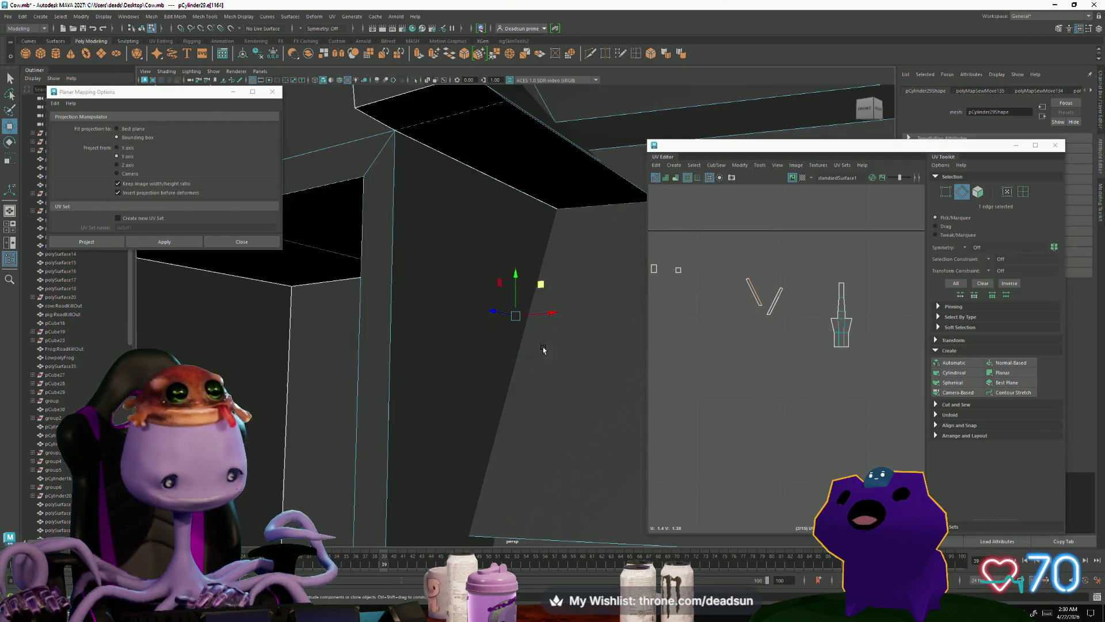
Step: Inspect the roof faces from behind and select a face on the dormer's back
{"action": "mouse_move", "coordinate": [538, 346]}
{"action": "left_mouse_down", "text": "alt"}
{"action": "mouse_move", "coordinate": [424, 348]}
{"action": "mouse_move", "coordinate": [413, 365]}
{"action": "mouse_move", "coordinate": [352, 307]}
{"action": "mouse_move", "coordinate": [451, 360]}
{"action": "mouse_move", "coordinate": [387, 353]}
{"action": "mouse_move", "coordinate": [331, 375]}
{"action": "mouse_move", "coordinate": [484, 387]}
{"action": "mouse_move", "coordinate": [565, 358]}
{"action": "mouse_move", "coordinate": [503, 347]}
{"action": "mouse_move", "coordinate": [409, 378]}
{"action": "mouse_move", "coordinate": [352, 271]}
{"action": "mouse_move", "coordinate": [464, 349]}
{"action": "mouse_move", "coordinate": [419, 306]}
{"action": "left_mouse_up", "text": "alt"}
{"action": "mouse_move", "coordinate": [419, 306]}
{"action": "right_mouse_down"}
{"action": "mouse_move", "coordinate": [375, 314]}
{"action": "mouse_move", "coordinate": [382, 296]}
{"action": "right_mouse_up"}
{"action": "left_click", "coordinate": [375, 316]}
{"action": "left_click", "coordinate": [518, 259]}
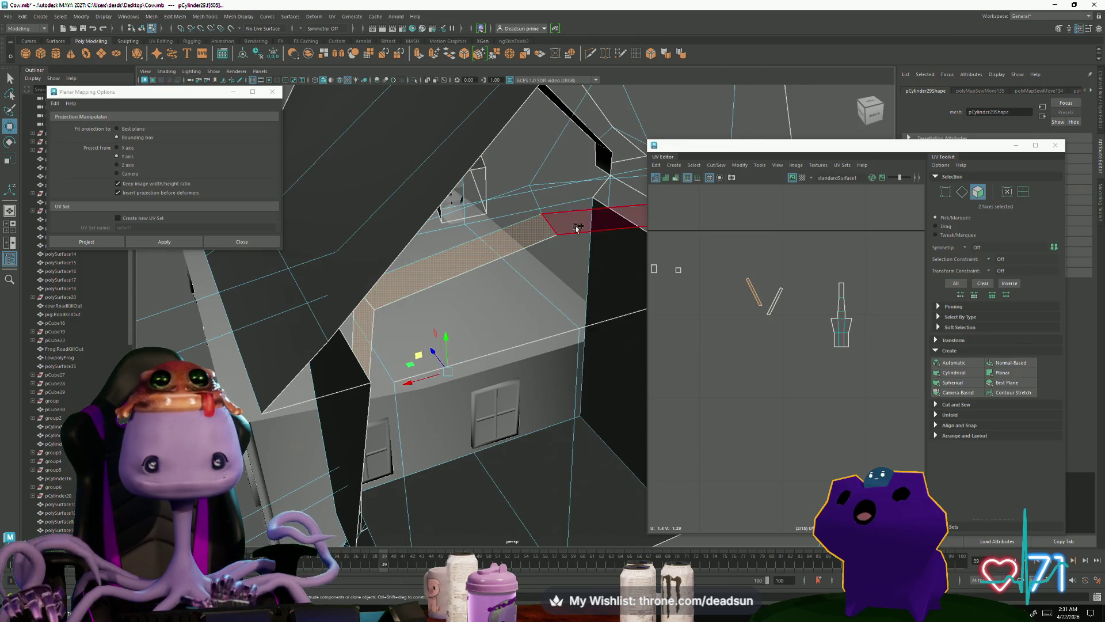
{"action": "left_click_drag", "start_coordinate": [591, 234], "coordinate": [543, 273], "text": "alt"}
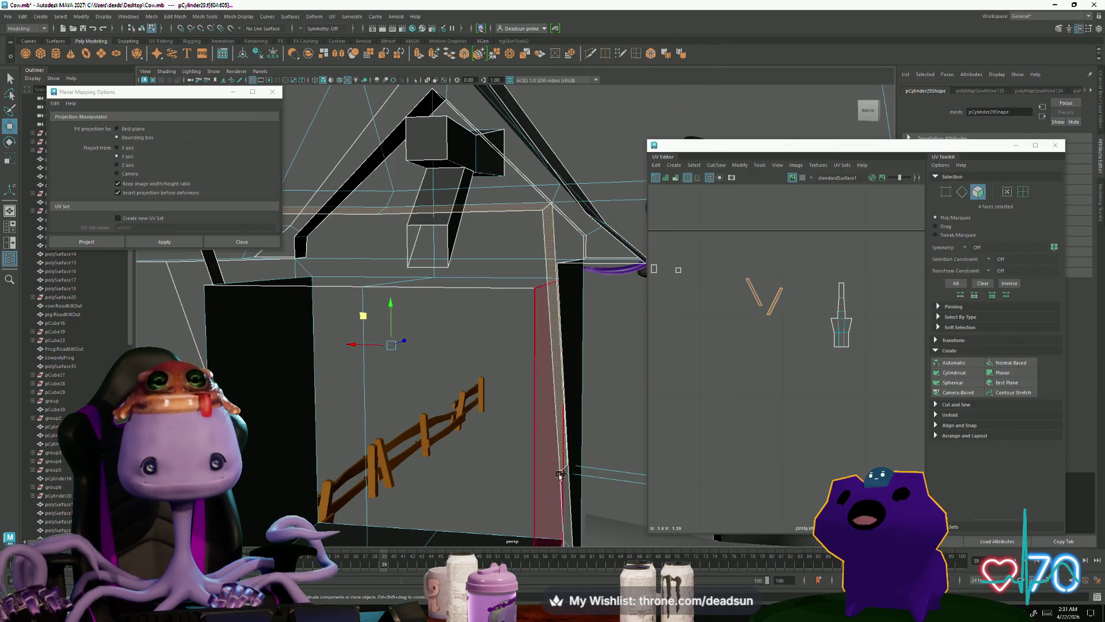
{"action": "mouse_move", "coordinate": [563, 487]}
{"action": "left_mouse_down", "text": "alt"}
{"action": "mouse_move", "coordinate": [438, 493]}
{"action": "mouse_move", "coordinate": [552, 486]}
{"action": "mouse_move", "coordinate": [342, 519]}
{"action": "left_mouse_up", "text": "alt"}
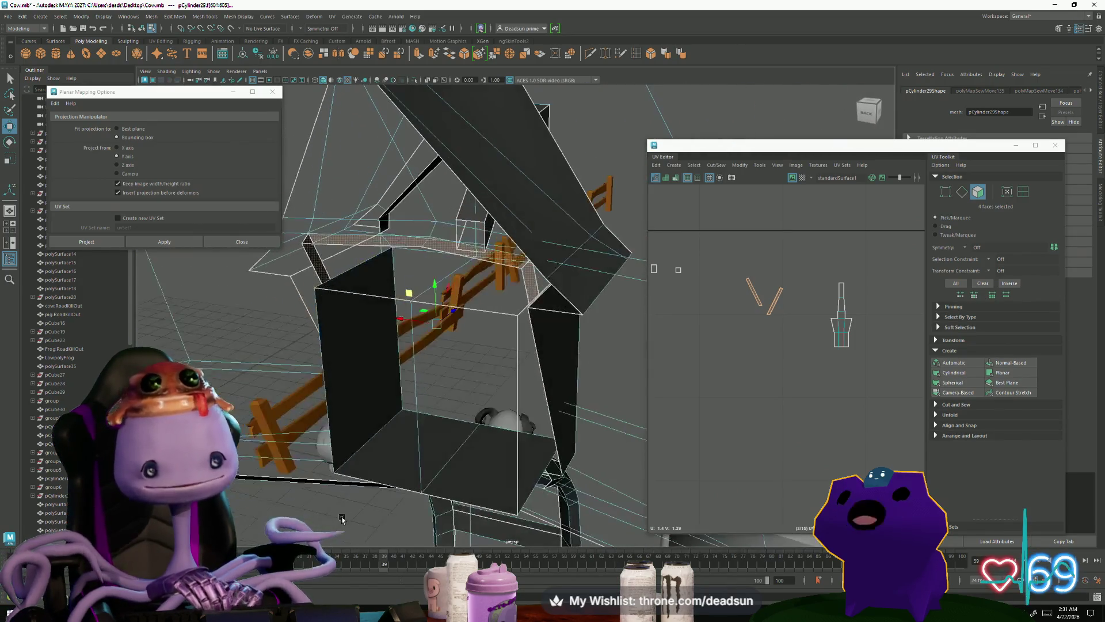
{"action": "left_click", "coordinate": [389, 377]}
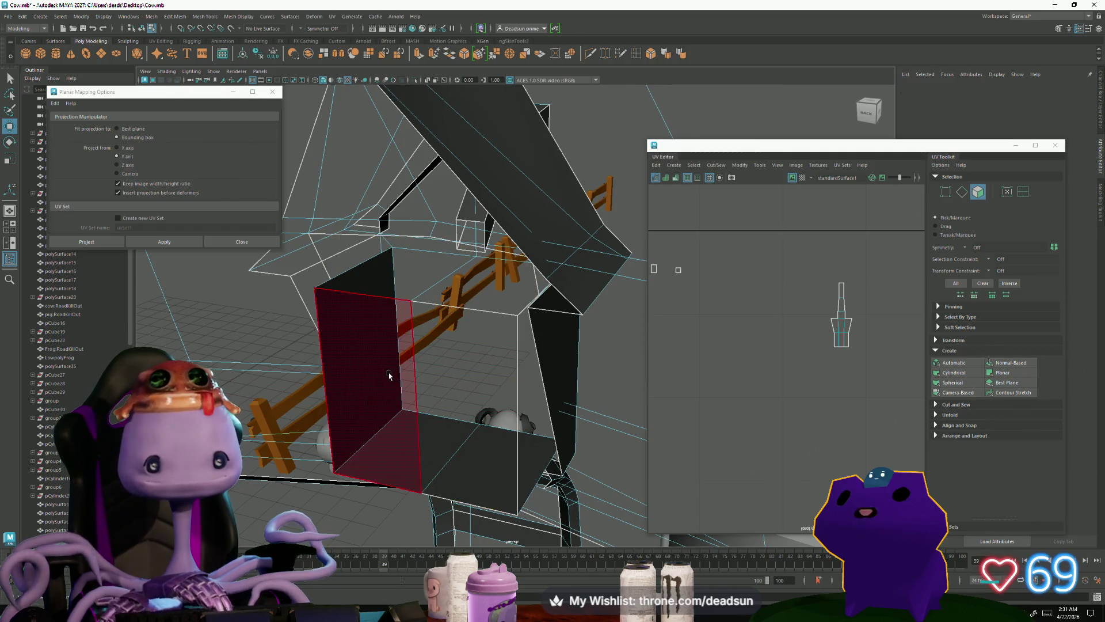
{"action": "mouse_move", "coordinate": [471, 386]}
{"action": "left_mouse_down", "text": "alt"}
{"action": "mouse_move", "coordinate": [387, 394]}
{"action": "mouse_move", "coordinate": [449, 377]}
{"action": "mouse_move", "coordinate": [460, 380]}
{"action": "mouse_move", "coordinate": [432, 380]}
{"action": "mouse_move", "coordinate": [486, 407]}
{"action": "mouse_move", "coordinate": [402, 375]}
{"action": "mouse_move", "coordinate": [426, 430]}
{"action": "left_mouse_up", "text": "alt"}
{"action": "left_click_drag", "start_coordinate": [400, 384], "coordinate": [390, 367], "text": "alt"}
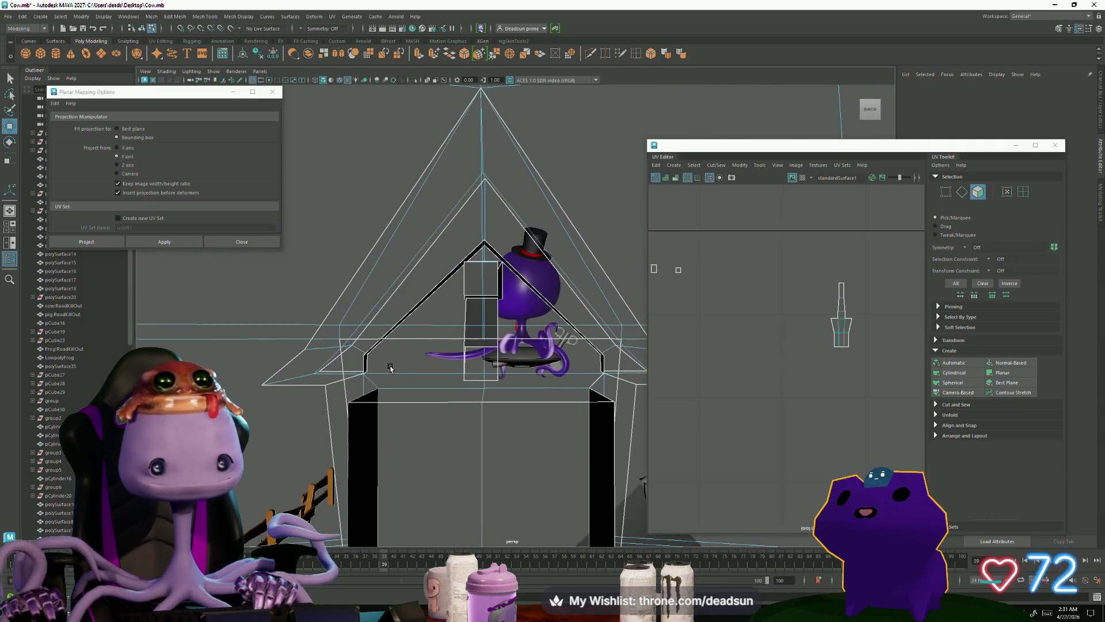
{"action": "left_click", "coordinate": [421, 333]}
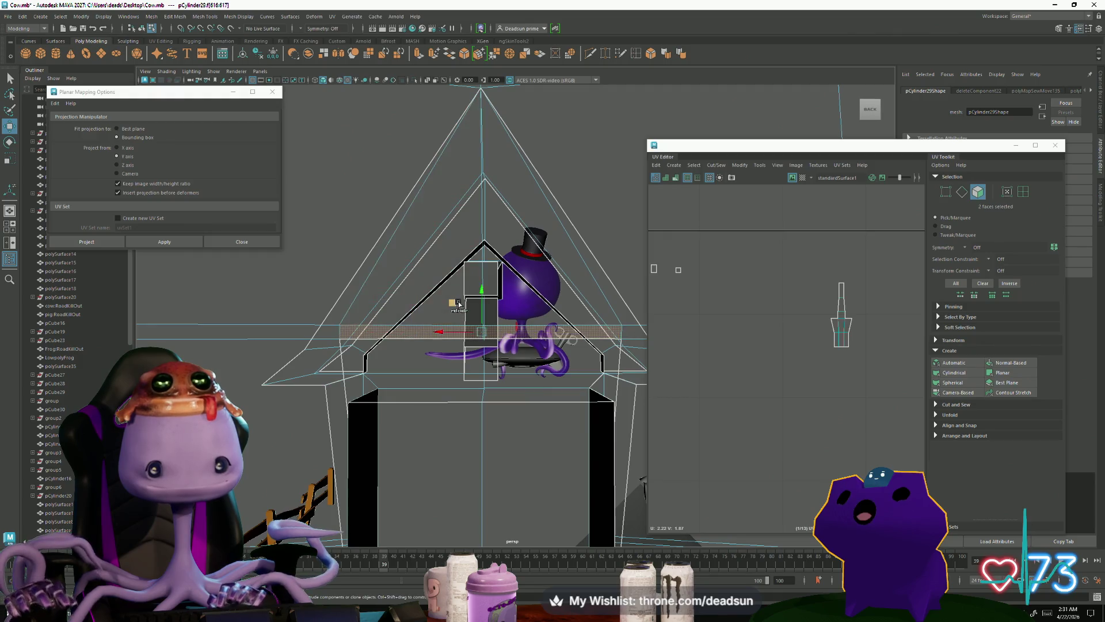
Step: Select the dome vertex beside the dormer's ridge tip
{"action": "mouse_move", "coordinate": [492, 373]}
{"action": "left_mouse_down", "text": "alt"}
{"action": "mouse_move", "coordinate": [526, 455]}
{"action": "mouse_move", "coordinate": [520, 425]}
{"action": "mouse_move", "coordinate": [490, 429]}
{"action": "mouse_move", "coordinate": [458, 367]}
{"action": "mouse_move", "coordinate": [384, 432]}
{"action": "mouse_move", "coordinate": [397, 433]}
{"action": "left_mouse_up", "text": "alt"}
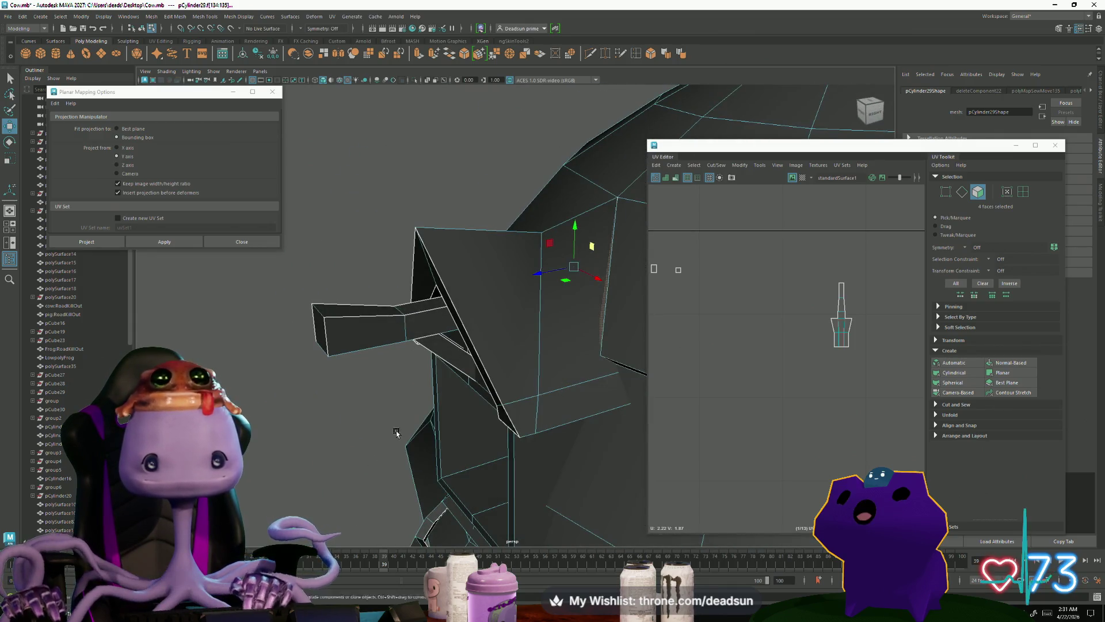
{"action": "mouse_move", "coordinate": [562, 387]}
{"action": "left_mouse_down", "text": "alt"}
{"action": "mouse_move", "coordinate": [357, 432]}
{"action": "mouse_move", "coordinate": [394, 424]}
{"action": "mouse_move", "coordinate": [486, 348]}
{"action": "left_mouse_up", "text": "alt"}
{"action": "right_click_drag", "start_coordinate": [461, 331], "coordinate": [437, 306]}
{"action": "mouse_move", "coordinate": [403, 297]}
{"action": "left_mouse_down"}
{"action": "mouse_move", "coordinate": [441, 345]}
{"action": "mouse_move", "coordinate": [406, 276]}
{"action": "mouse_move", "coordinate": [423, 304]}
{"action": "mouse_move", "coordinate": [459, 318]}
{"action": "left_mouse_up"}
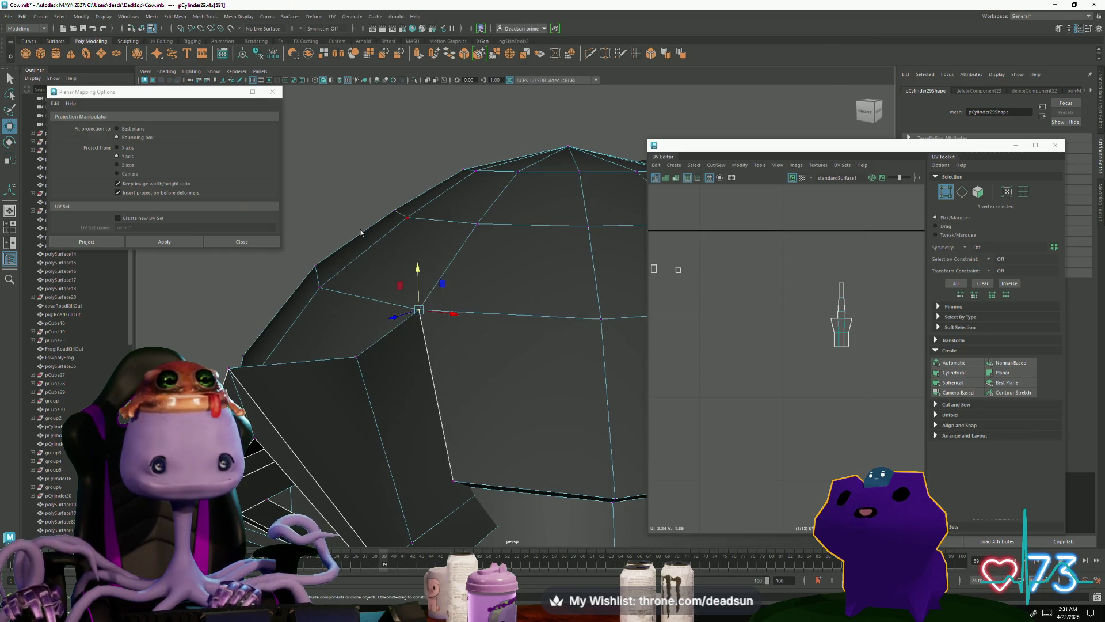
Step: Lower the dome vertex at the dormer corner slightly on Y
{"action": "right_click_drag", "start_coordinate": [381, 248], "coordinate": [416, 238]}
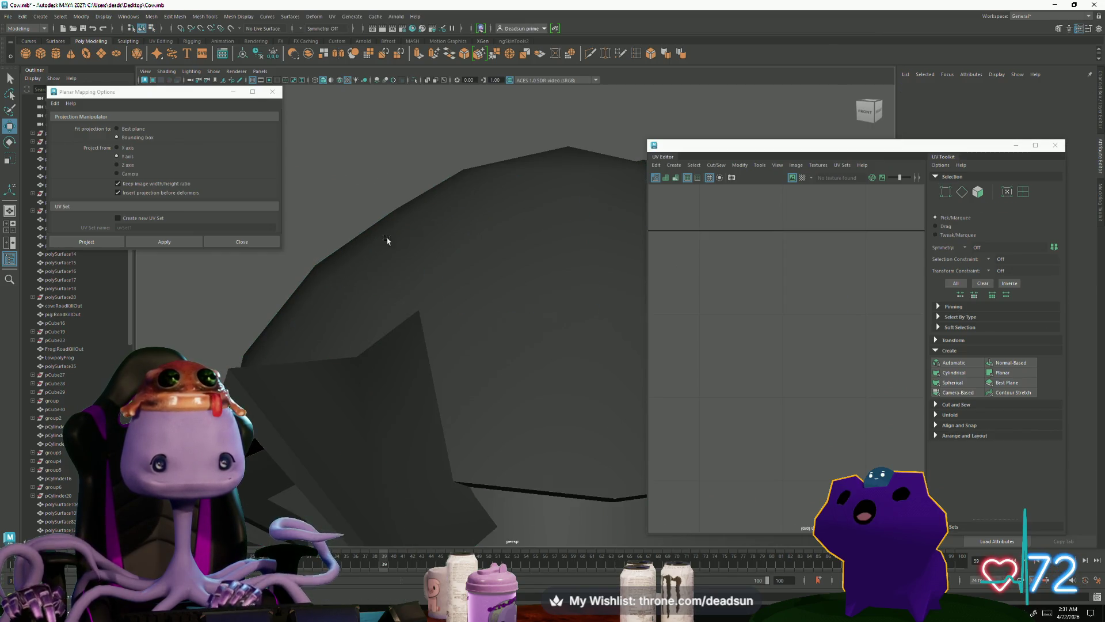
{"action": "key", "text": "F9"}
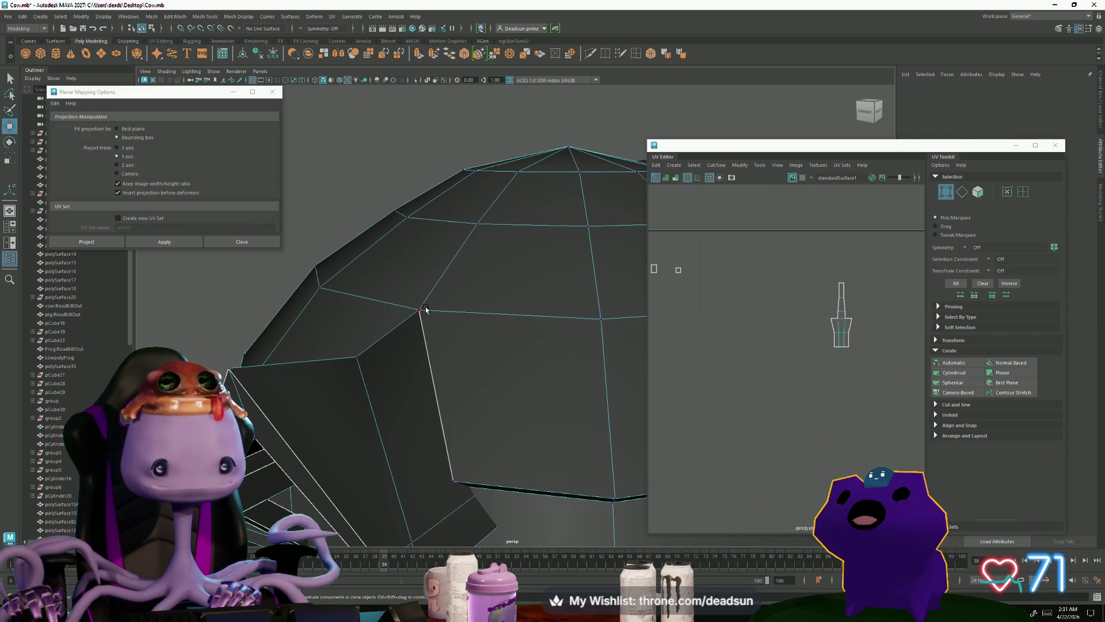
{"action": "left_click", "coordinate": [419, 311]}
{"action": "mouse_move", "coordinate": [417, 270]}
{"action": "left_mouse_down"}
{"action": "mouse_move", "coordinate": [422, 282]}
{"action": "mouse_move", "coordinate": [426, 263]}
{"action": "left_mouse_up"}
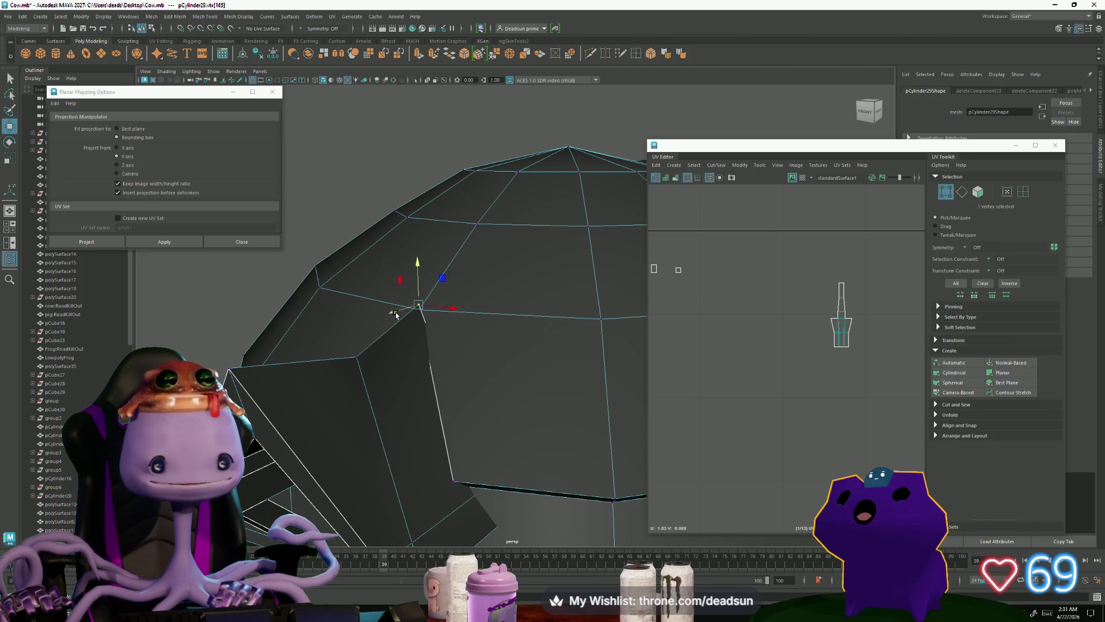
{"action": "mouse_move", "coordinate": [409, 336]}
{"action": "left_mouse_down", "text": "alt"}
{"action": "mouse_move", "coordinate": [486, 412]}
{"action": "mouse_move", "coordinate": [394, 382]}
{"action": "left_mouse_up", "text": "alt"}
{"action": "left_click", "coordinate": [363, 262]}
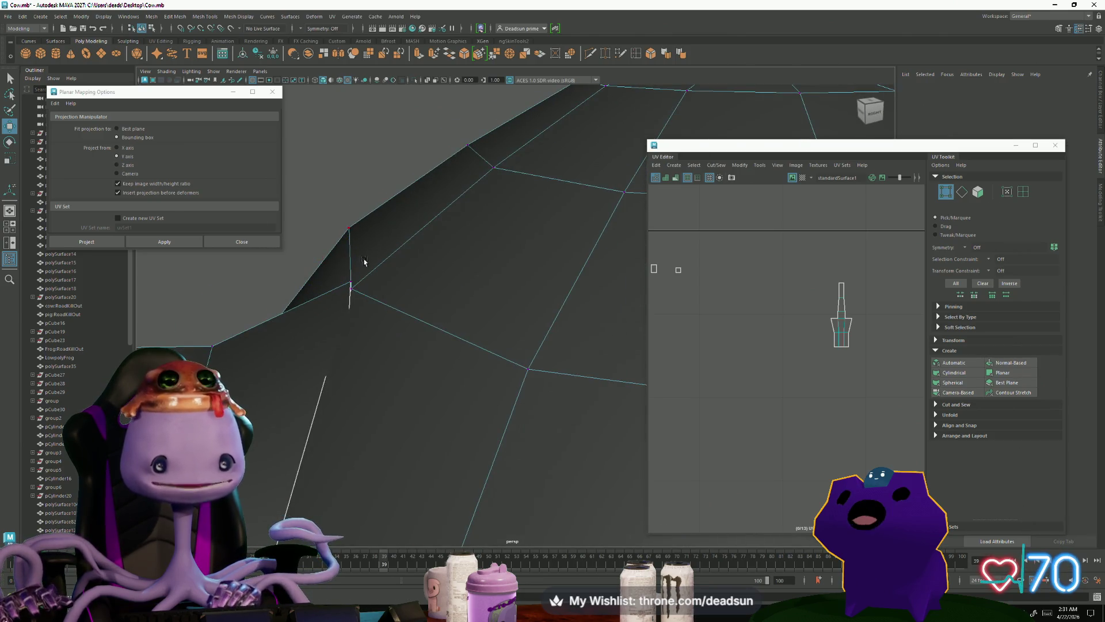
{"action": "left_click", "coordinate": [352, 285]}
{"action": "mouse_move", "coordinate": [355, 292]}
{"action": "left_mouse_down", "text": "alt"}
{"action": "mouse_move", "coordinate": [375, 324]}
{"action": "mouse_move", "coordinate": [345, 311]}
{"action": "mouse_move", "coordinate": [396, 251]}
{"action": "left_mouse_up", "text": "alt"}
{"action": "key", "text": "w"}
Step: Select the neighbouring dome vertices around the dormer join
{"action": "left_click", "coordinate": [452, 453]}
{"action": "left_click_drag", "start_coordinate": [356, 490], "coordinate": [524, 512], "text": "alt"}
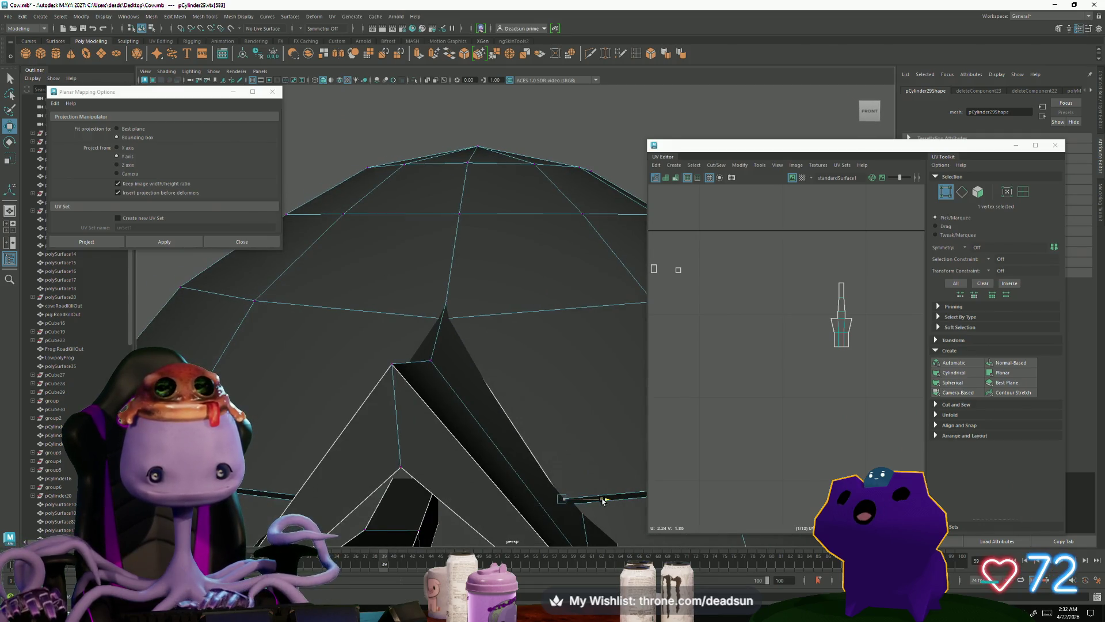
{"action": "mouse_move", "coordinate": [599, 500]}
{"action": "left_mouse_down", "text": "alt"}
{"action": "mouse_move", "coordinate": [395, 522]}
{"action": "mouse_move", "coordinate": [370, 448]}
{"action": "mouse_move", "coordinate": [370, 464]}
{"action": "mouse_move", "coordinate": [334, 414]}
{"action": "mouse_move", "coordinate": [436, 434]}
{"action": "mouse_move", "coordinate": [484, 324]}
{"action": "left_mouse_up", "text": "alt"}
{"action": "mouse_move", "coordinate": [496, 361]}
{"action": "left_mouse_down", "text": "alt"}
{"action": "mouse_move", "coordinate": [521, 379]}
{"action": "mouse_move", "coordinate": [415, 309]}
{"action": "mouse_move", "coordinate": [401, 344]}
{"action": "left_mouse_up", "text": "alt"}
{"action": "scroll", "coordinate": [401, 344], "scroll_direction": "down", "scroll_amount": 5}
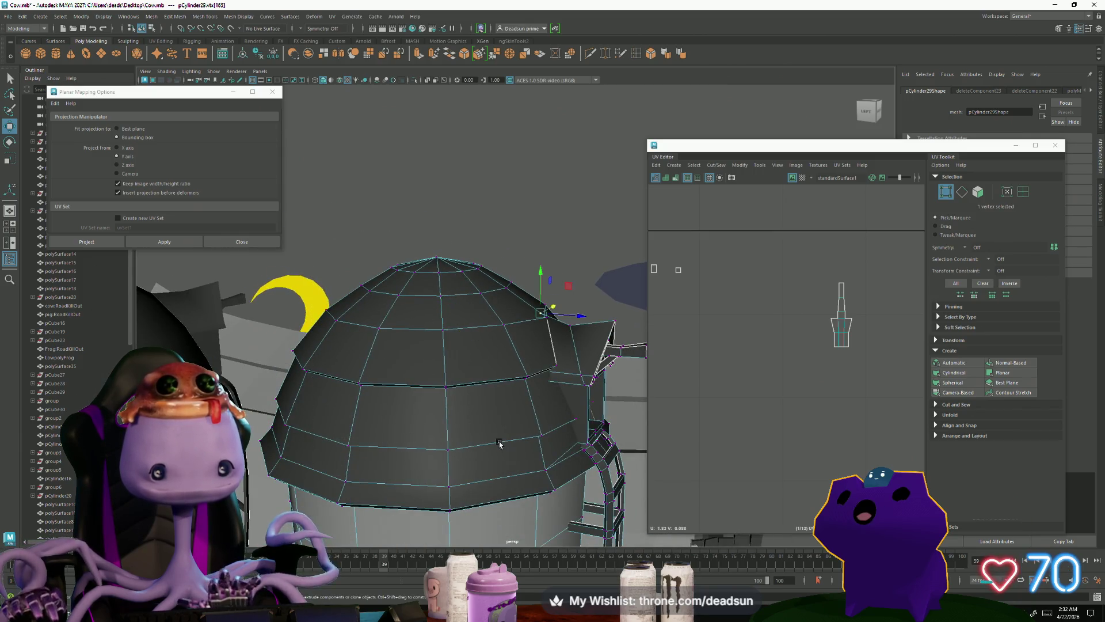
{"action": "scroll", "coordinate": [499, 444], "scroll_direction": "up", "scroll_amount": 2}
{"action": "left_click_drag", "start_coordinate": [499, 443], "coordinate": [461, 407], "text": "alt"}
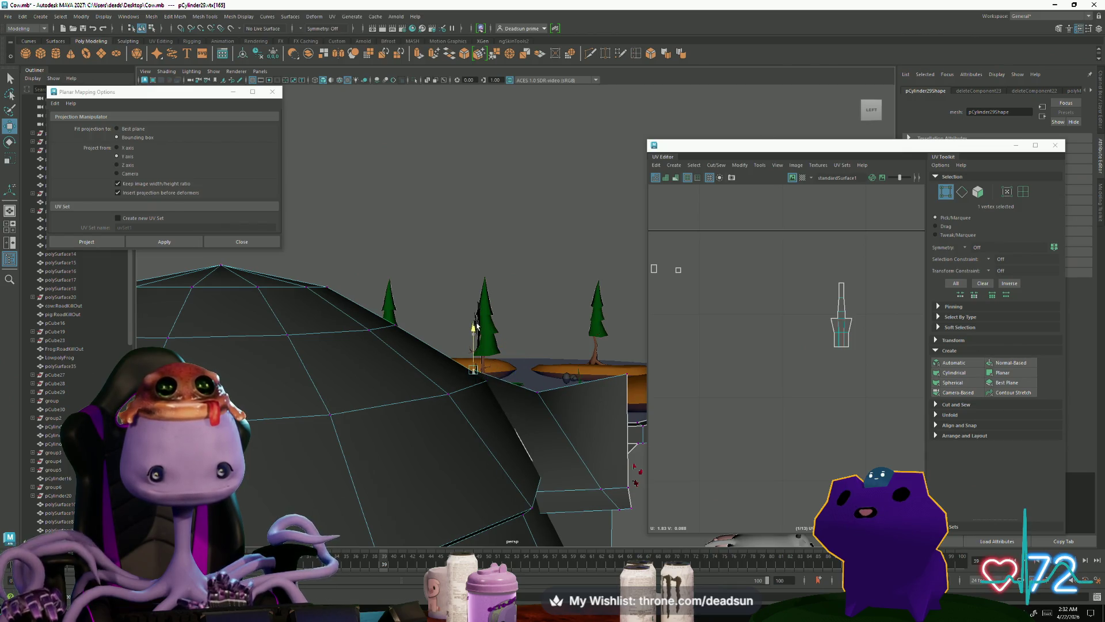
{"action": "left_click", "coordinate": [539, 392]}
{"action": "mouse_move", "coordinate": [539, 392]}
{"action": "left_mouse_down", "text": "alt"}
{"action": "mouse_move", "coordinate": [483, 360]}
{"action": "mouse_move", "coordinate": [371, 375]}
{"action": "mouse_move", "coordinate": [521, 4]}
{"action": "left_mouse_up", "text": "alt"}
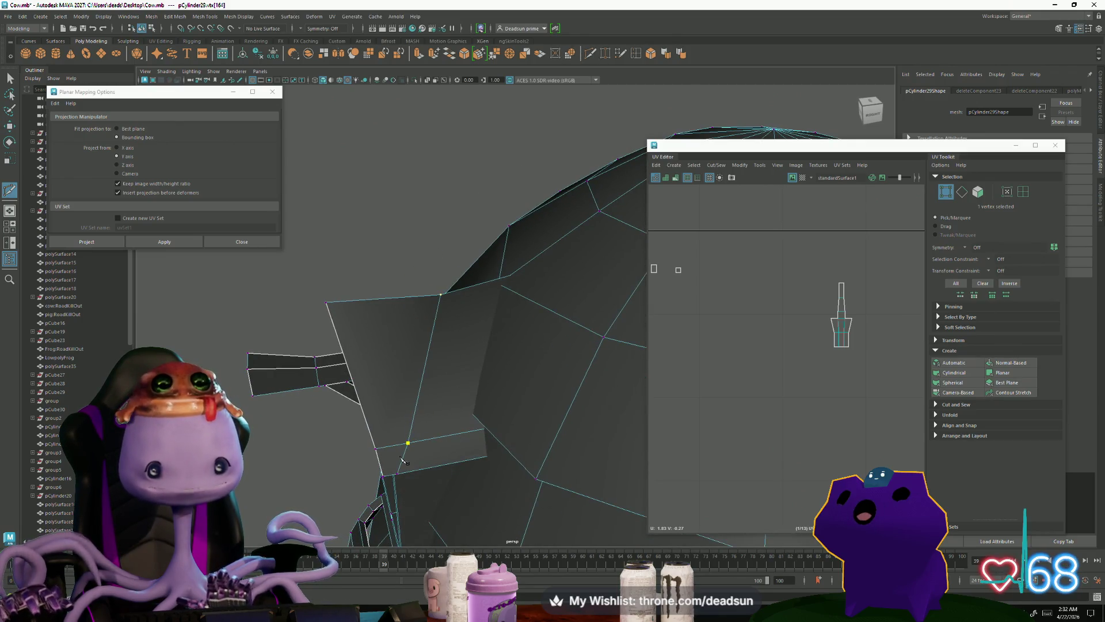
Step: Cut a new edge across the dome face linking the dormer to the dome, then frame the tower
{"action": "left_click", "coordinate": [593, 331]}
{"action": "mouse_move", "coordinate": [301, 432]}
{"action": "left_mouse_down", "text": "alt"}
{"action": "mouse_move", "coordinate": [382, 444]}
{"action": "mouse_move", "coordinate": [292, 432]}
{"action": "mouse_move", "coordinate": [498, 291]}
{"action": "left_mouse_up", "text": "alt"}
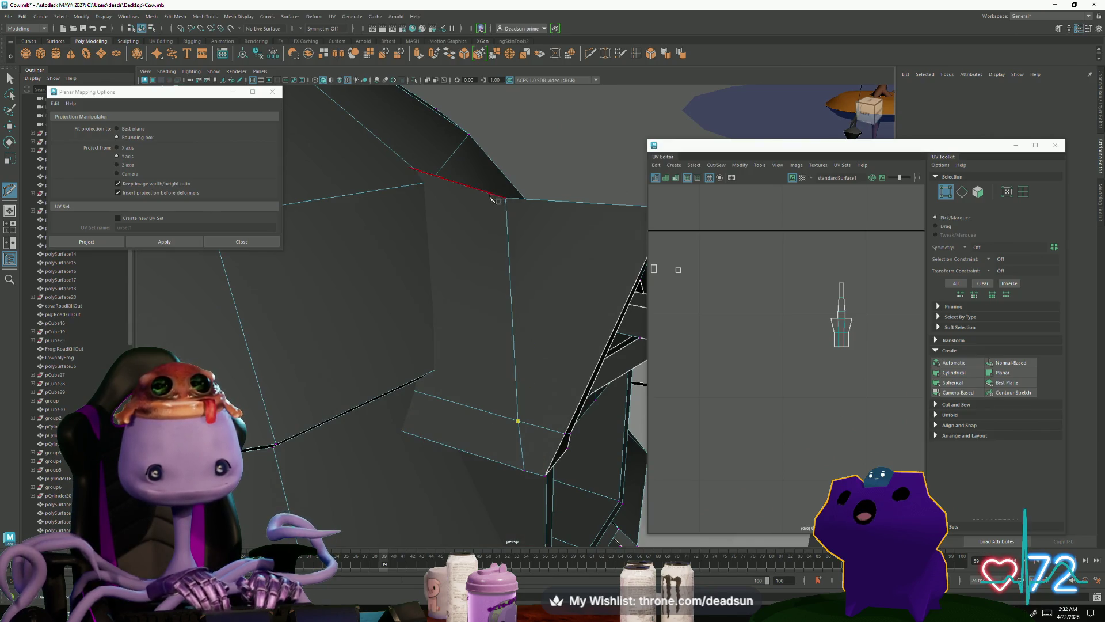
{"action": "key", "text": "f"}
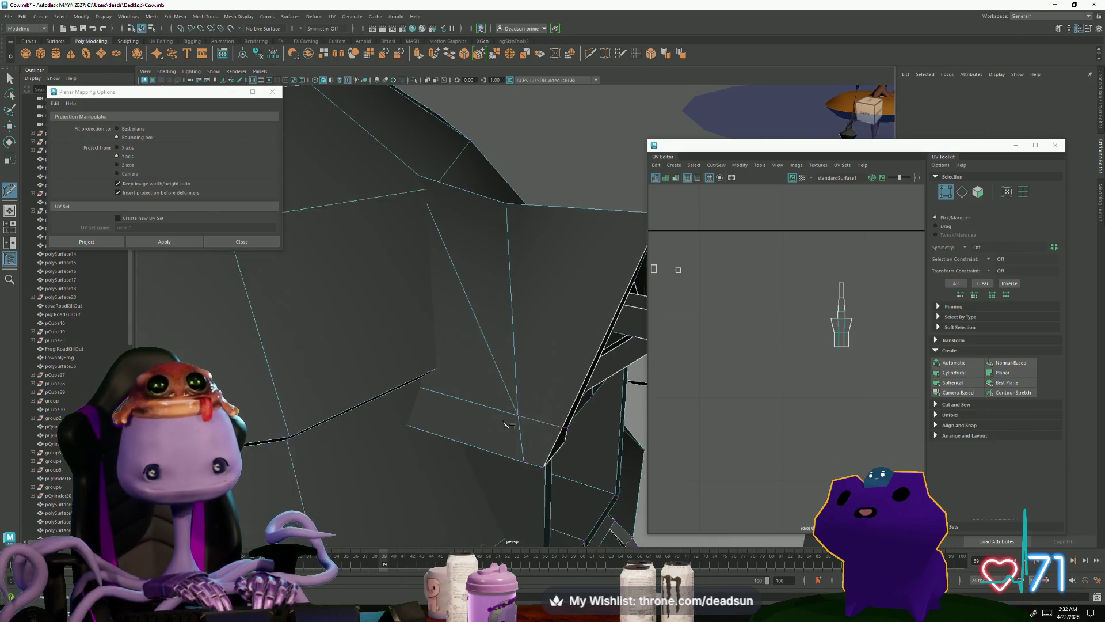
{"action": "left_click", "coordinate": [276, 91]}
{"action": "left_click_drag", "start_coordinate": [270, 242], "coordinate": [326, 369], "text": "alt"}
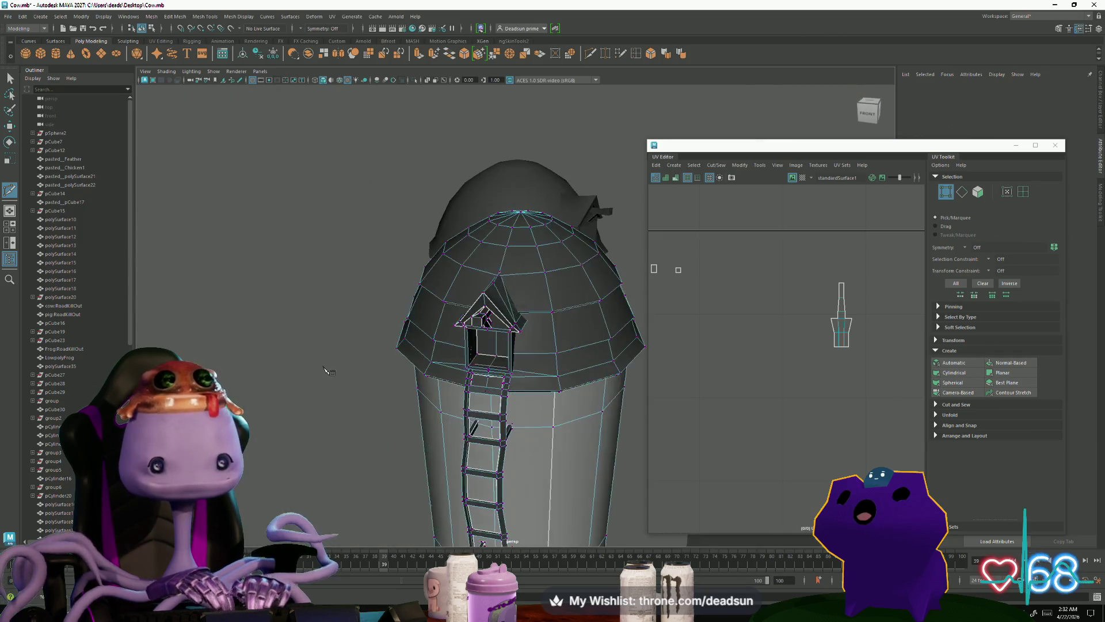
Step: Sew two dormer window UV pieces together along their shared edge
{"action": "mouse_move", "coordinate": [457, 304]}
{"action": "right_mouse_down"}
{"action": "mouse_move", "coordinate": [411, 282]}
{"action": "mouse_move", "coordinate": [526, 437]}
{"action": "mouse_move", "coordinate": [539, 415]}
{"action": "right_mouse_up"}
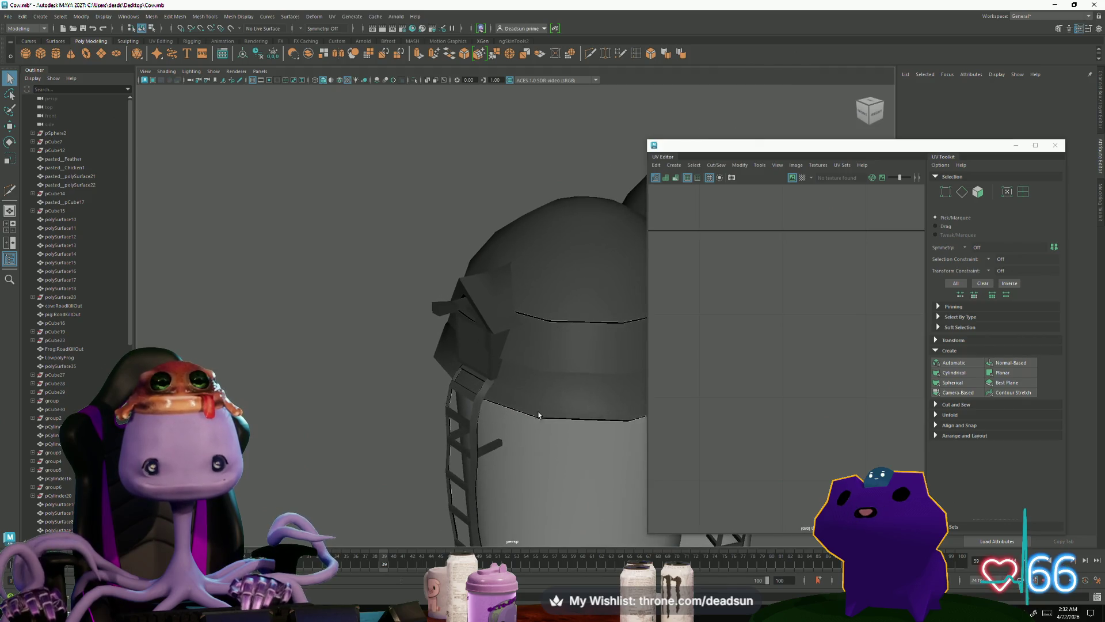
{"action": "left_click", "coordinate": [473, 305]}
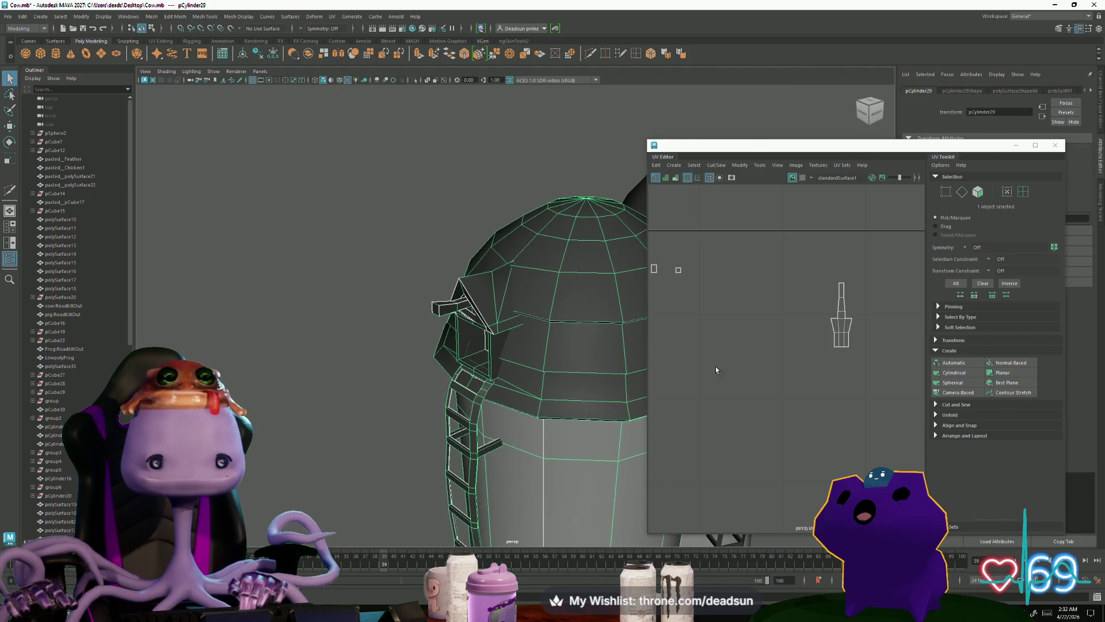
{"action": "scroll", "coordinate": [728, 308], "scroll_direction": "down", "scroll_amount": 2}
{"action": "middle_click_drag", "start_coordinate": [687, 304], "coordinate": [748, 330], "text": "alt"}
{"action": "scroll", "coordinate": [748, 330], "scroll_direction": "up", "scroll_amount": 5}
{"action": "right_click_drag", "start_coordinate": [754, 351], "coordinate": [756, 339]}
{"action": "left_click", "coordinate": [755, 339]}
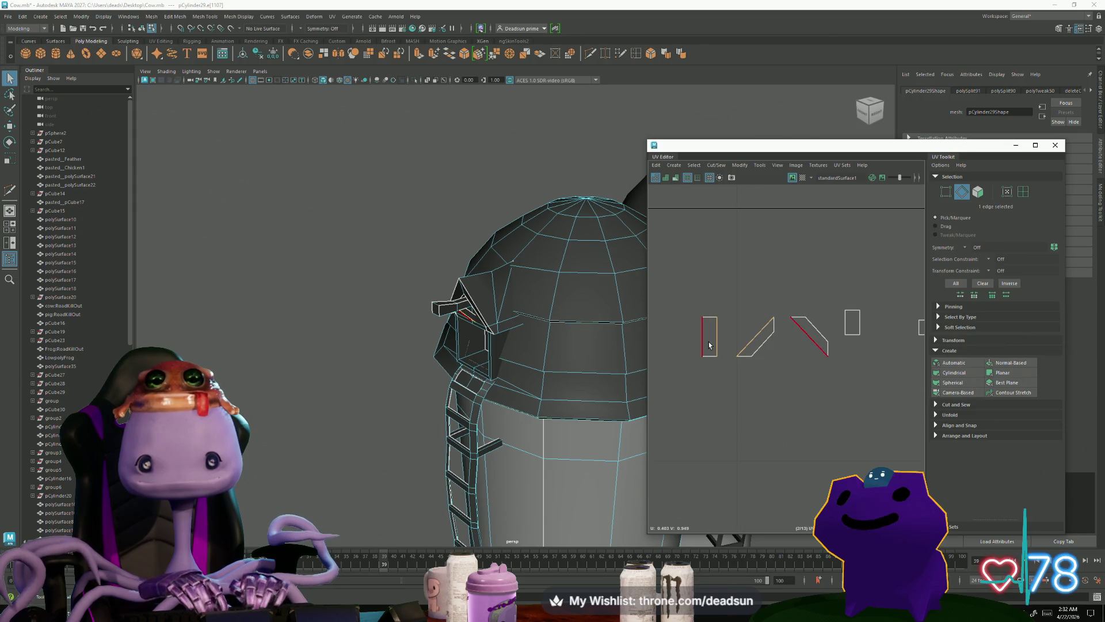
{"action": "left_click", "coordinate": [717, 164]}
{"action": "left_click", "coordinate": [737, 244]}
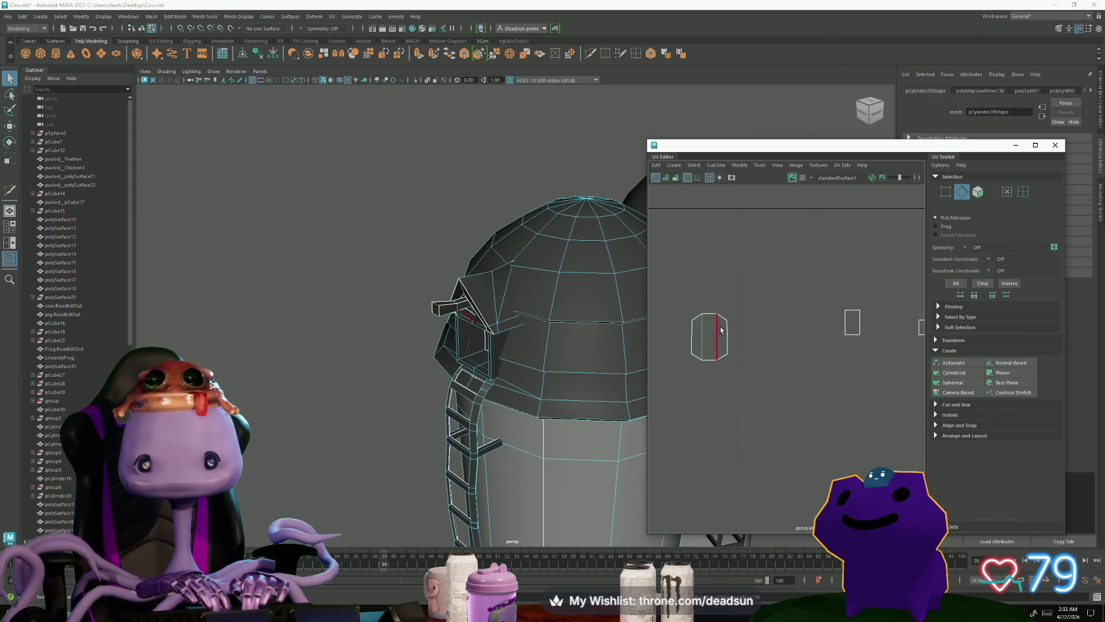
Step: Inspect another window seam edge and a dormer face from the side
{"action": "left_click", "coordinate": [710, 313]}
{"action": "key", "text": "f"}
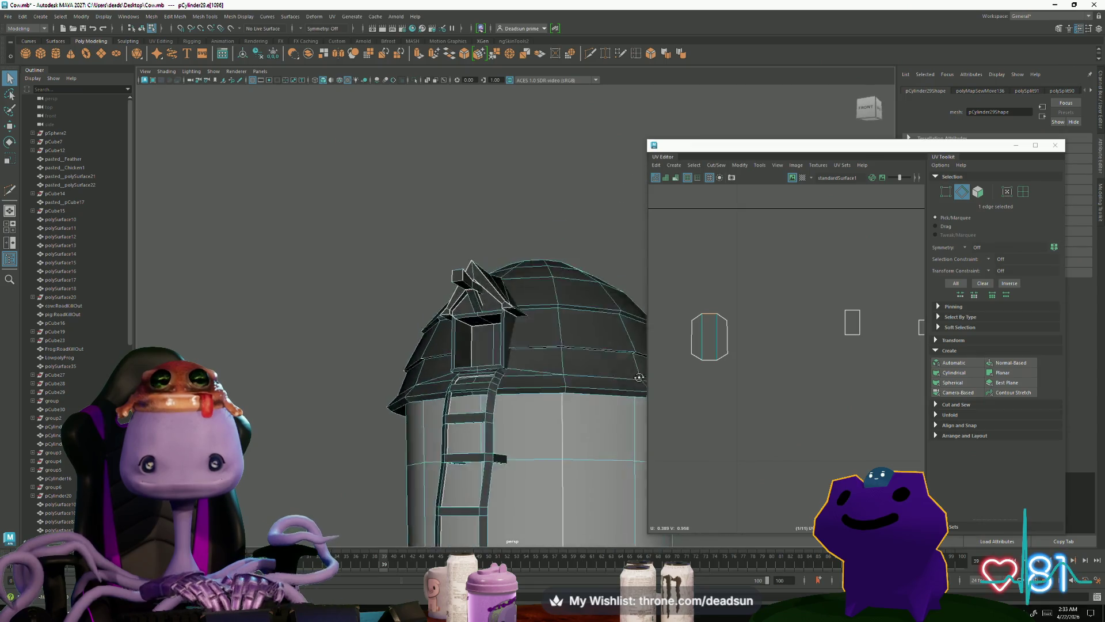
{"action": "middle_click_drag", "start_coordinate": [811, 373], "coordinate": [779, 418], "text": "alt"}
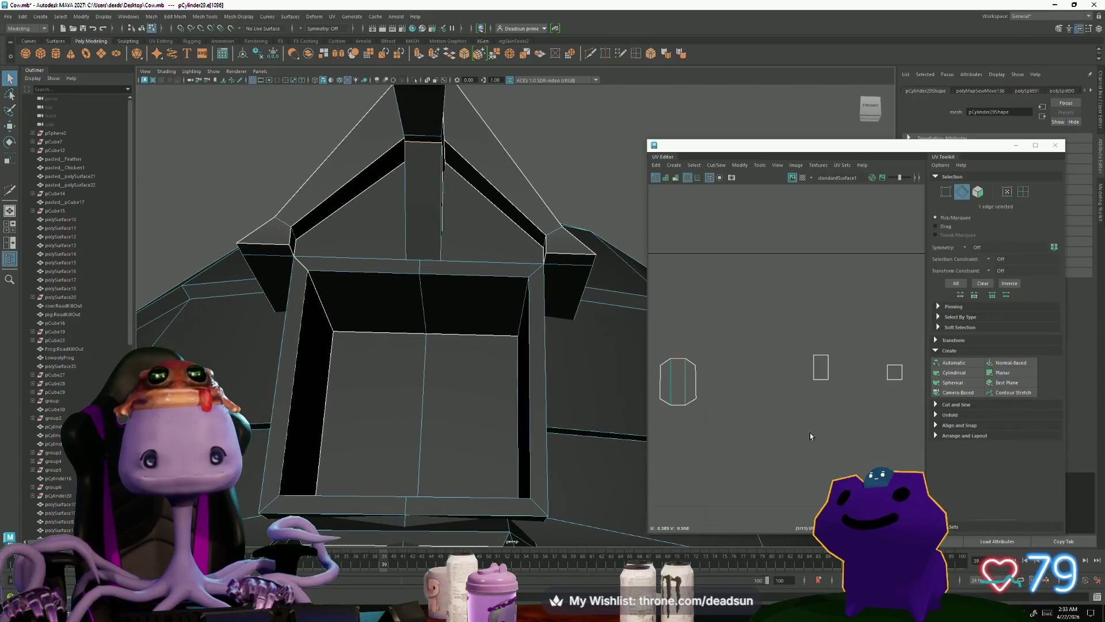
{"action": "scroll", "coordinate": [810, 436], "scroll_direction": "down", "scroll_amount": 5}
{"action": "mouse_move", "coordinate": [575, 379]}
{"action": "left_mouse_down", "text": "alt"}
{"action": "mouse_move", "coordinate": [506, 367]}
{"action": "mouse_move", "coordinate": [521, 371]}
{"action": "left_mouse_up", "text": "alt"}
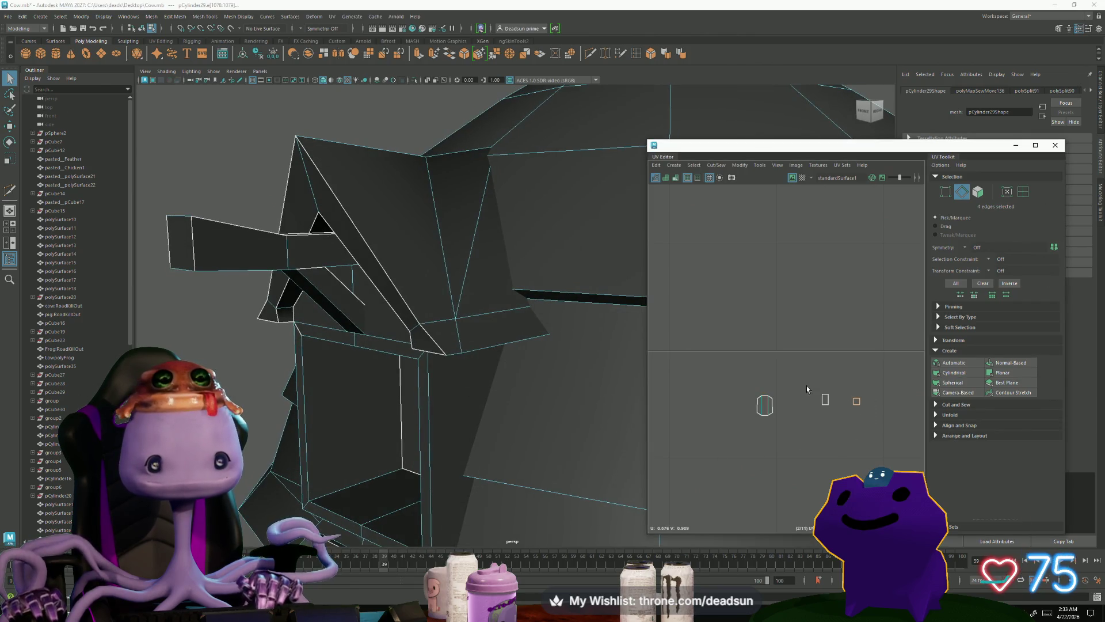
{"action": "mouse_move", "coordinate": [856, 405]}
{"action": "right_mouse_down"}
{"action": "mouse_move", "coordinate": [840, 388]}
{"action": "mouse_move", "coordinate": [834, 439]}
{"action": "right_mouse_up"}
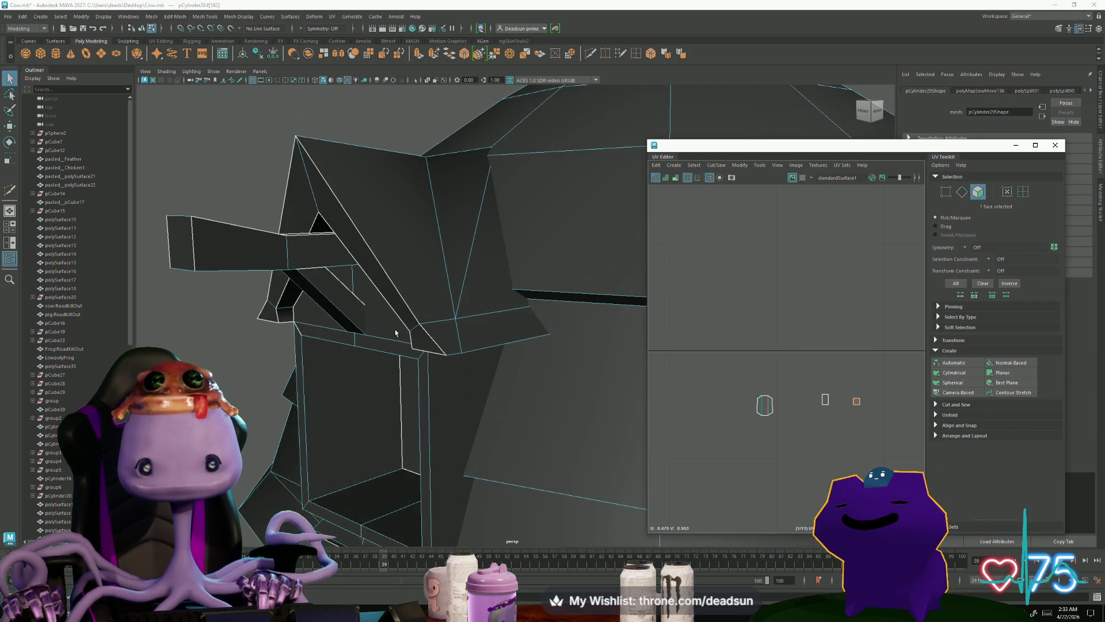
{"action": "mouse_move", "coordinate": [374, 300]}
{"action": "left_mouse_down", "text": "alt"}
{"action": "mouse_move", "coordinate": [439, 309]}
{"action": "mouse_move", "coordinate": [353, 321]}
{"action": "mouse_move", "coordinate": [432, 345]}
{"action": "mouse_move", "coordinate": [372, 363]}
{"action": "left_mouse_up", "text": "alt"}
{"action": "key", "text": "f"}
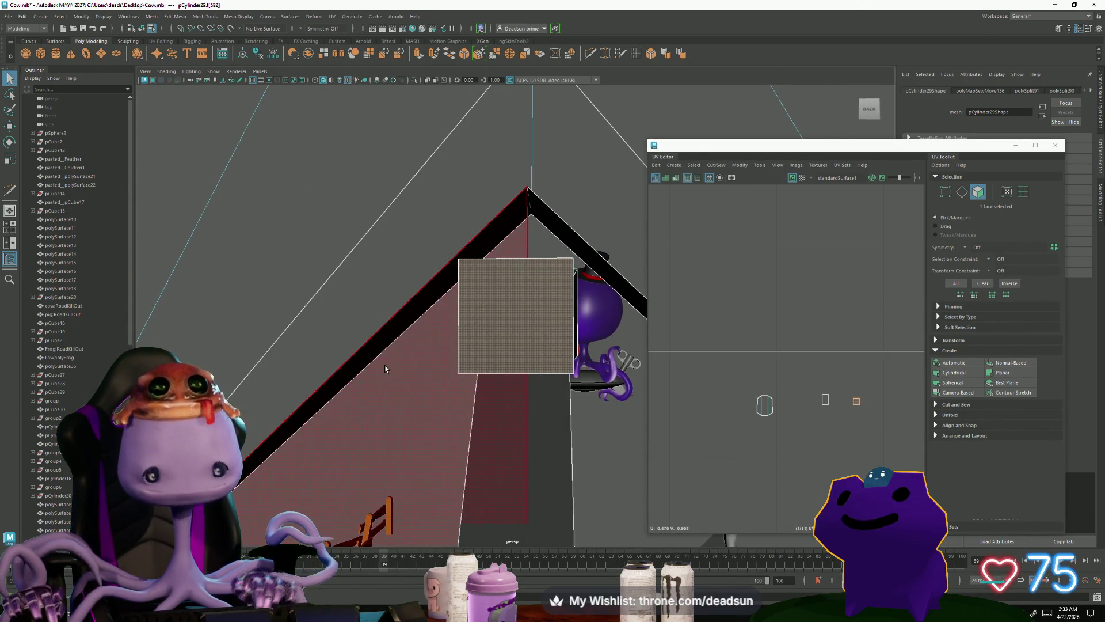
{"action": "left_click", "coordinate": [385, 371]}
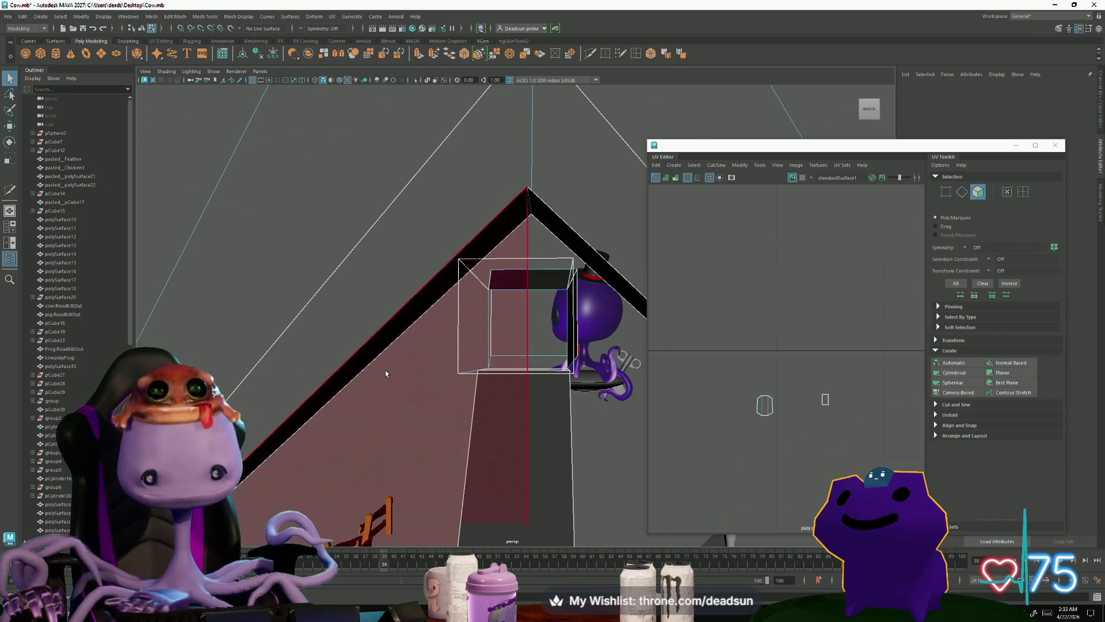
Step: Sew the cylinder shell along its seam edge beneath the dormer, then deselect the silo
{"action": "right_click_drag", "start_coordinate": [761, 407], "coordinate": [763, 380]}
{"action": "left_click", "coordinate": [765, 400]}
{"action": "mouse_move", "coordinate": [548, 375]}
{"action": "left_mouse_down", "text": "alt"}
{"action": "mouse_move", "coordinate": [513, 453]}
{"action": "mouse_move", "coordinate": [347, 449]}
{"action": "mouse_move", "coordinate": [407, 430]}
{"action": "mouse_move", "coordinate": [424, 455]}
{"action": "mouse_move", "coordinate": [439, 446]}
{"action": "mouse_move", "coordinate": [439, 378]}
{"action": "mouse_move", "coordinate": [457, 440]}
{"action": "mouse_move", "coordinate": [456, 419]}
{"action": "mouse_move", "coordinate": [470, 412]}
{"action": "mouse_move", "coordinate": [552, 465]}
{"action": "left_mouse_up", "text": "alt"}
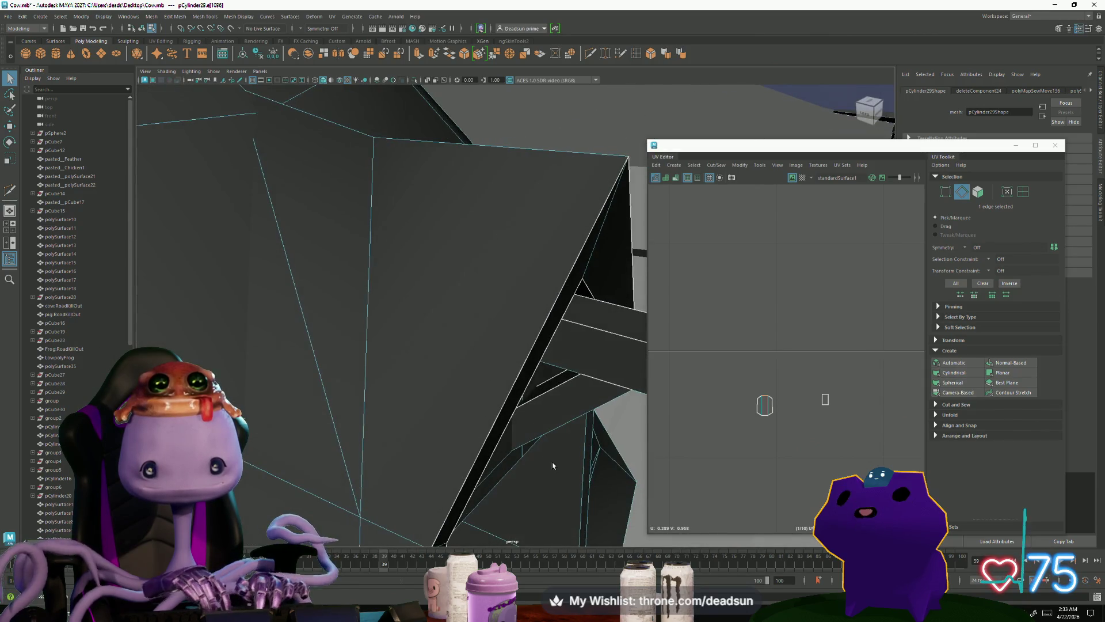
{"action": "right_click", "coordinate": [708, 187]}
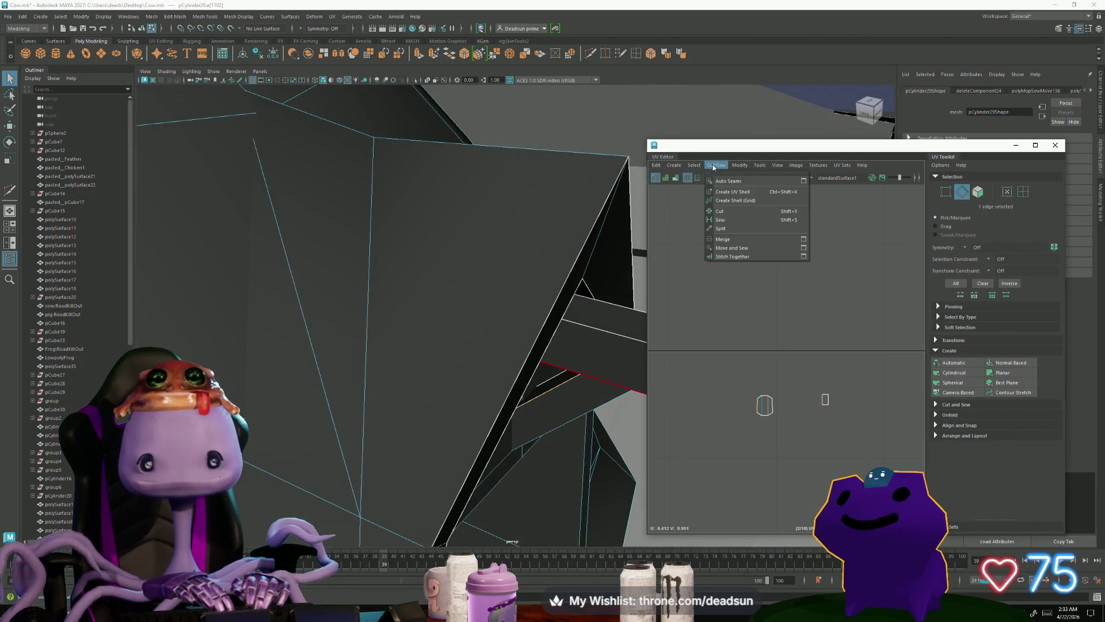
{"action": "left_click", "coordinate": [743, 247]}
{"action": "mouse_move", "coordinate": [605, 418]}
{"action": "left_mouse_down", "text": "alt"}
{"action": "mouse_move", "coordinate": [564, 406]}
{"action": "mouse_move", "coordinate": [607, 486]}
{"action": "mouse_move", "coordinate": [471, 468]}
{"action": "left_mouse_up", "text": "alt"}
{"action": "right_click_drag", "start_coordinate": [472, 468], "coordinate": [409, 455], "text": "alt"}
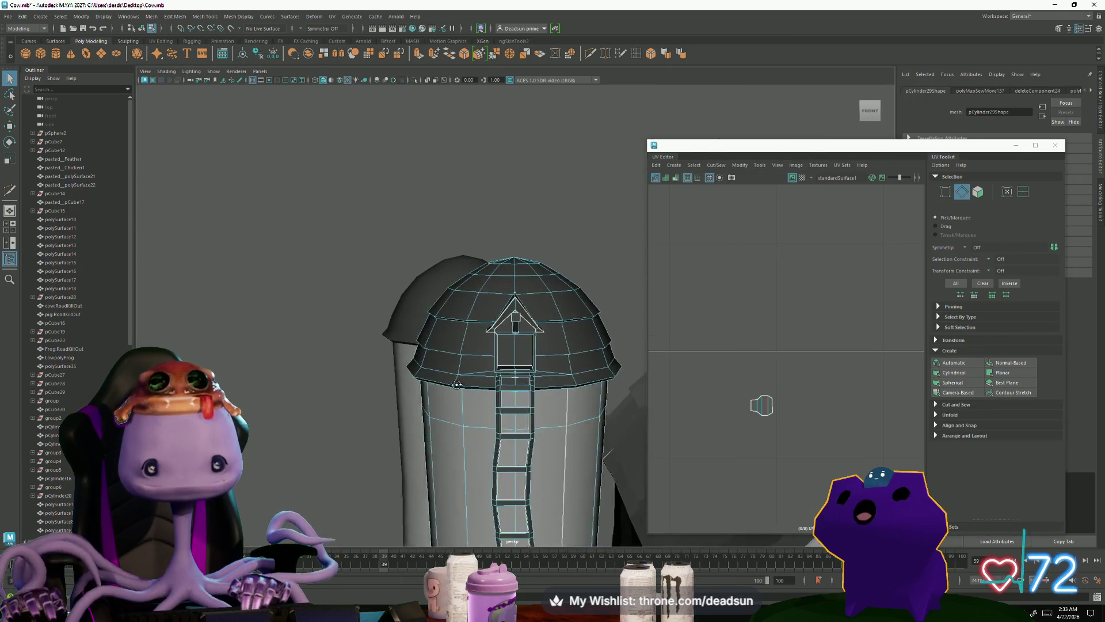
{"action": "left_click_drag", "start_coordinate": [409, 454], "coordinate": [383, 407], "text": "alt"}
{"action": "left_click", "coordinate": [476, 244]}
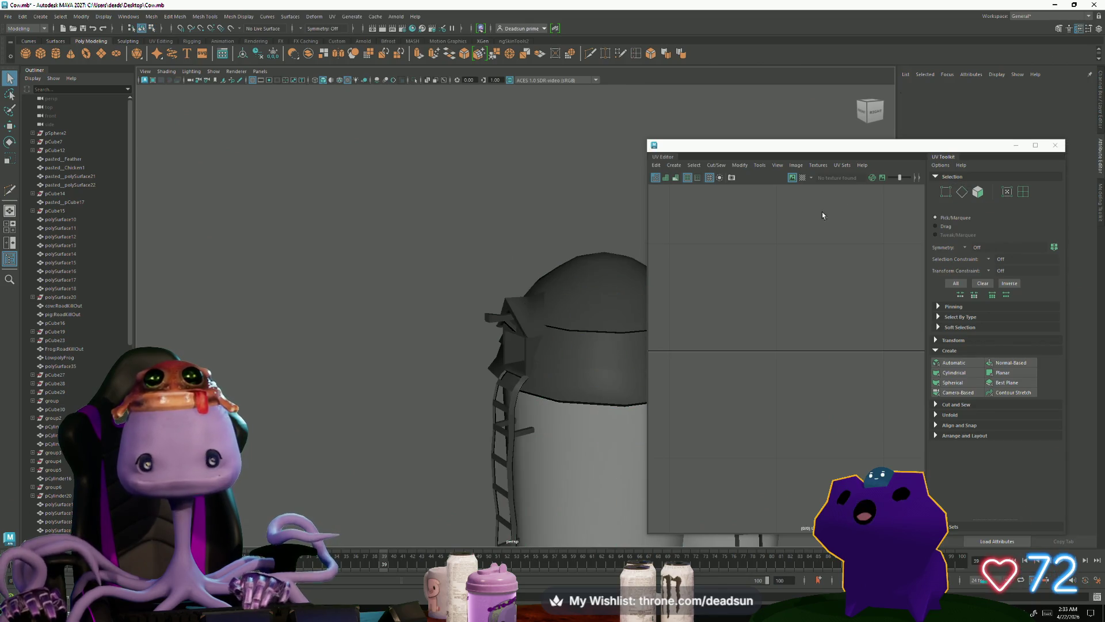
Step: Select the silo and show its full 0–1 UV tile in the UV Editor
{"action": "middle_click_drag", "start_coordinate": [613, 344], "coordinate": [475, 344], "text": "alt"}
{"action": "left_click", "coordinate": [475, 344]}
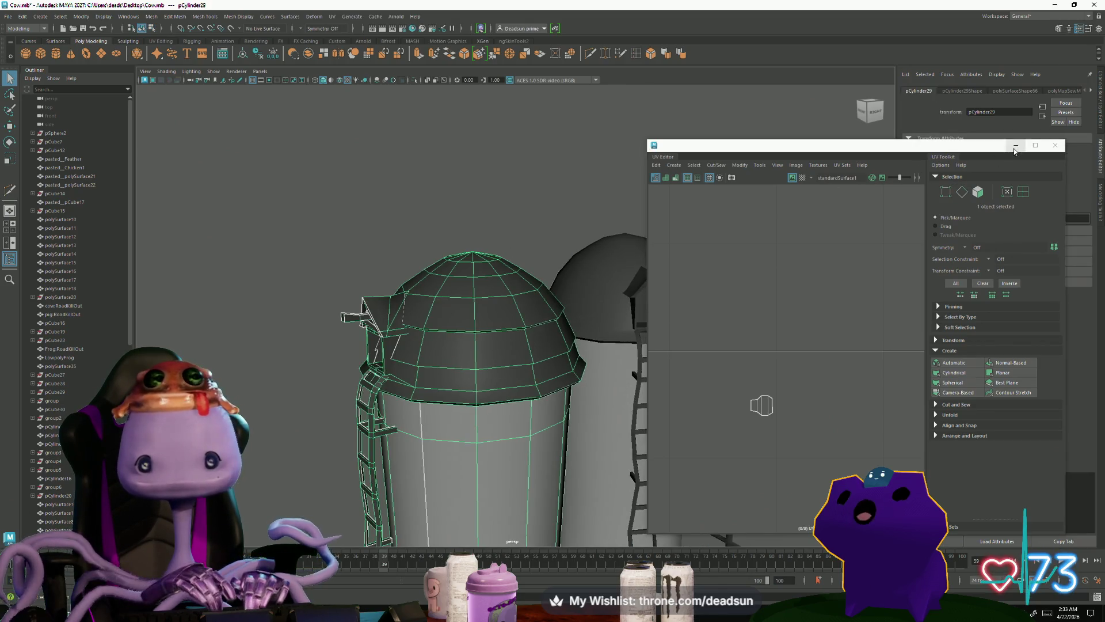
{"action": "scroll", "coordinate": [358, 377], "scroll_direction": "down", "scroll_amount": 5}
{"action": "mouse_move", "coordinate": [358, 377]}
{"action": "left_mouse_down", "text": "alt"}
{"action": "mouse_move", "coordinate": [407, 390]}
{"action": "mouse_move", "coordinate": [366, 411]}
{"action": "left_mouse_up", "text": "alt"}
{"action": "left_click", "coordinate": [748, 407]}
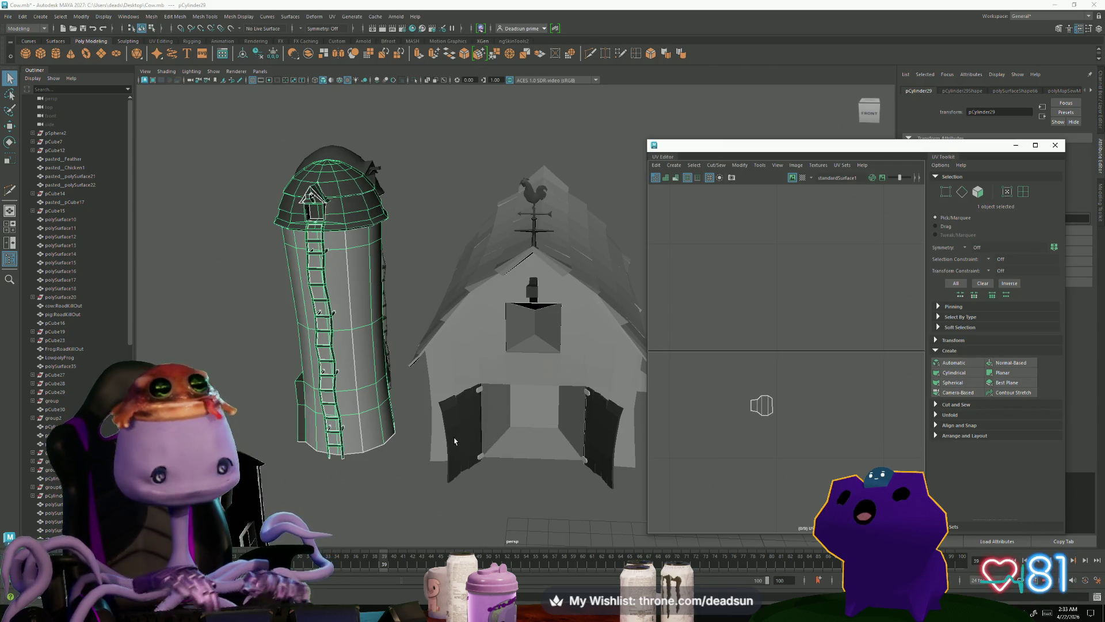
{"action": "mouse_move", "coordinate": [705, 410]}
{"action": "right_mouse_down", "text": "alt"}
{"action": "mouse_move", "coordinate": [680, 374]}
{"action": "mouse_move", "coordinate": [713, 414]}
{"action": "right_mouse_up", "text": "alt"}
{"action": "scroll", "coordinate": [727, 392], "scroll_direction": "down", "scroll_amount": 5}
Step: Scale up the small window shell and move it beside the existing UV layout
{"action": "mouse_move", "coordinate": [673, 357]}
{"action": "left_mouse_down"}
{"action": "mouse_move", "coordinate": [714, 383]}
{"action": "mouse_move", "coordinate": [782, 397]}
{"action": "mouse_move", "coordinate": [835, 447]}
{"action": "left_mouse_up"}
{"action": "key", "text": "r"}
{"action": "key", "text": "w"}
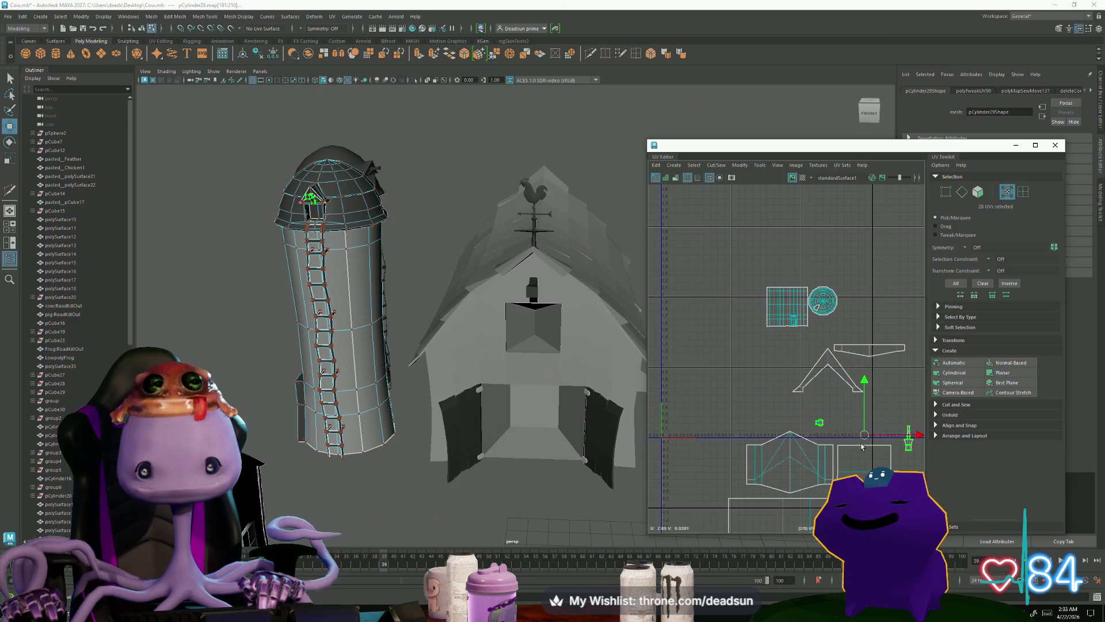
{"action": "middle_click_drag", "start_coordinate": [835, 447], "coordinate": [710, 390], "text": "alt"}
{"action": "mouse_move", "coordinate": [736, 380]}
{"action": "left_mouse_down"}
{"action": "mouse_move", "coordinate": [766, 384]}
{"action": "mouse_move", "coordinate": [688, 407]}
{"action": "left_mouse_up"}
{"action": "key", "text": "w"}
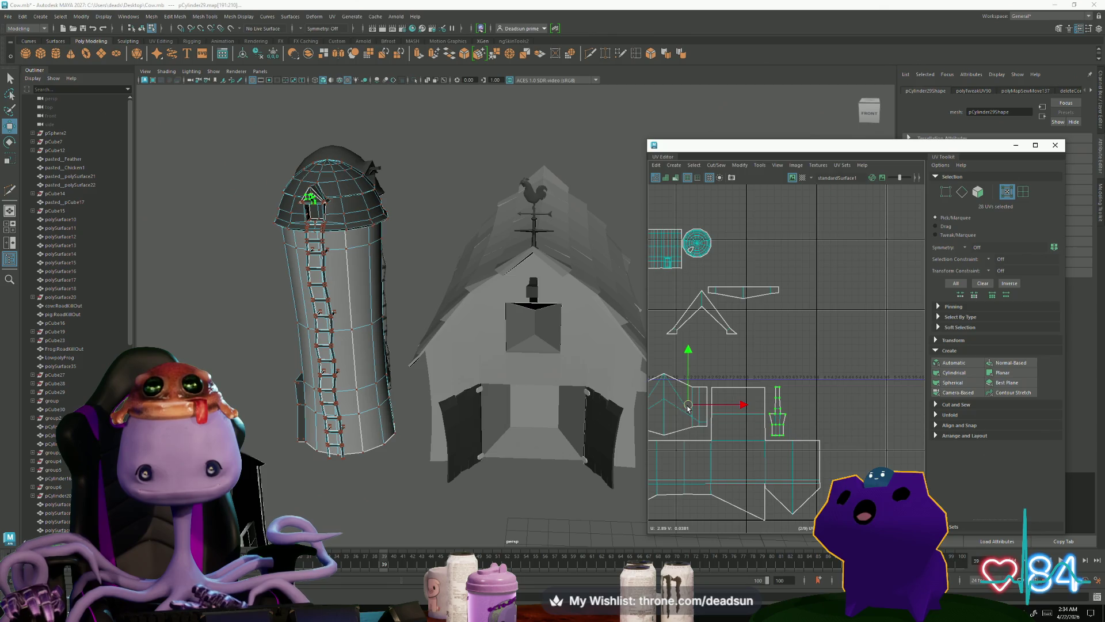
{"action": "scroll", "coordinate": [687, 408], "scroll_direction": "down", "scroll_amount": 2}
{"action": "middle_click_drag", "start_coordinate": [687, 408], "coordinate": [751, 403], "text": "alt"}
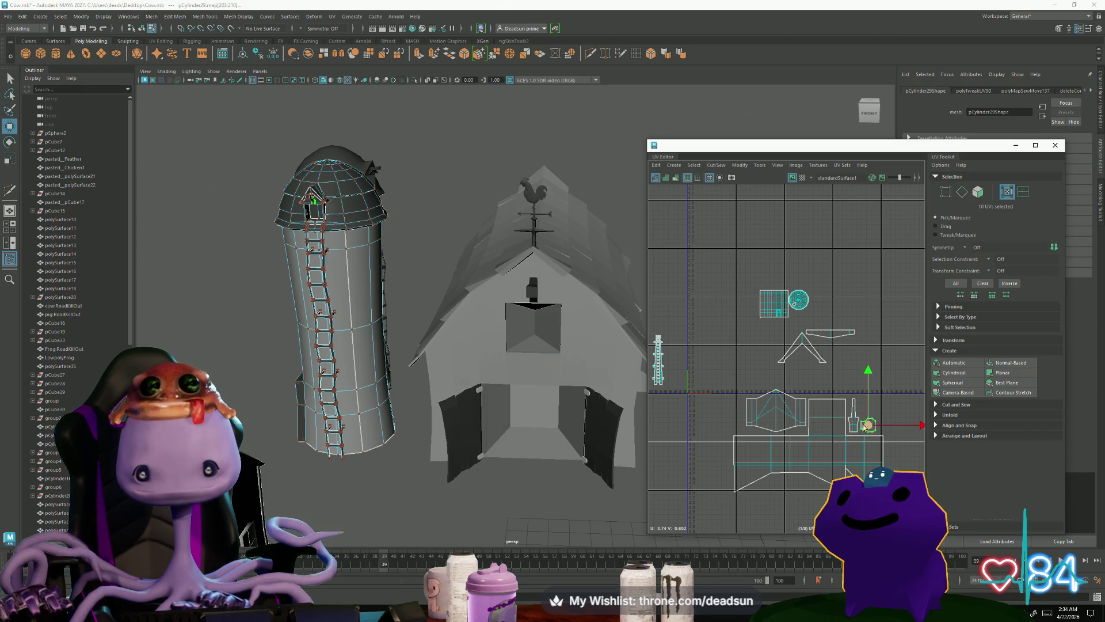
{"action": "scroll", "coordinate": [865, 429], "scroll_direction": "up", "scroll_amount": 3}
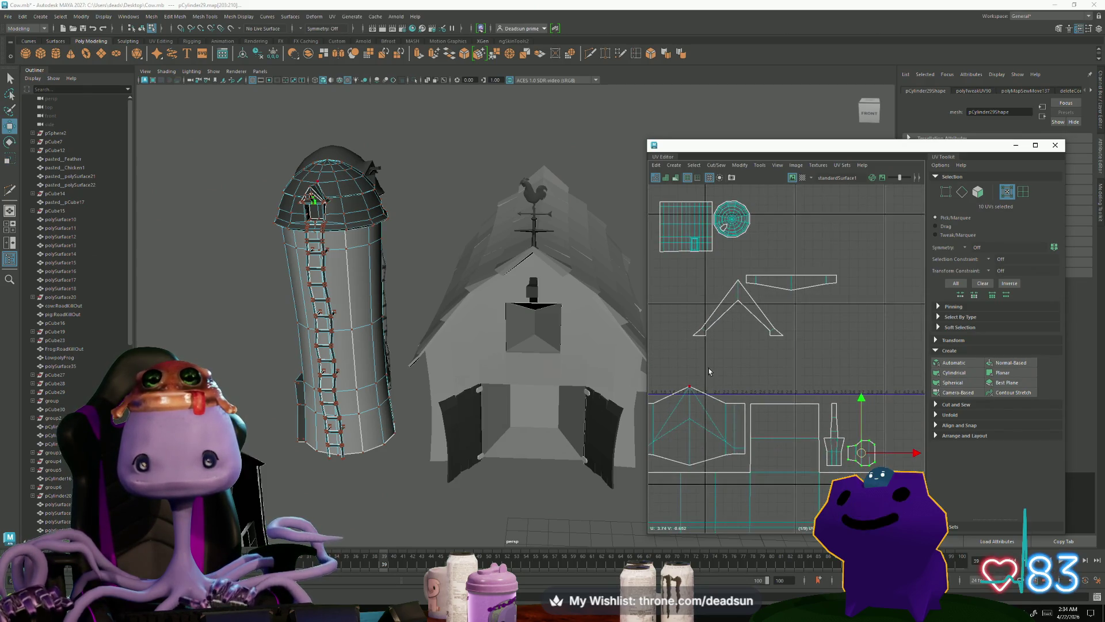
{"action": "middle_click_drag", "start_coordinate": [709, 371], "coordinate": [723, 364], "text": "alt"}
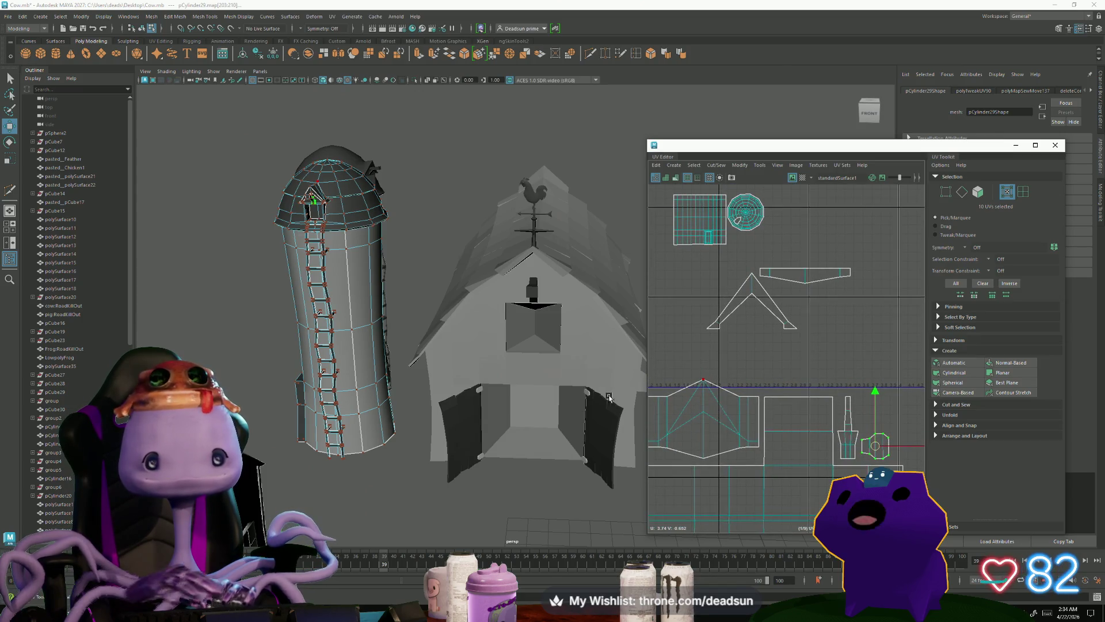
Step: Reshape the pentagon shell by narrowing its bottom and moving a corner UV down
{"action": "middle_click_drag", "start_coordinate": [809, 367], "coordinate": [801, 325], "text": "alt"}
{"action": "scroll", "coordinate": [874, 457], "scroll_direction": "up", "scroll_amount": 3}
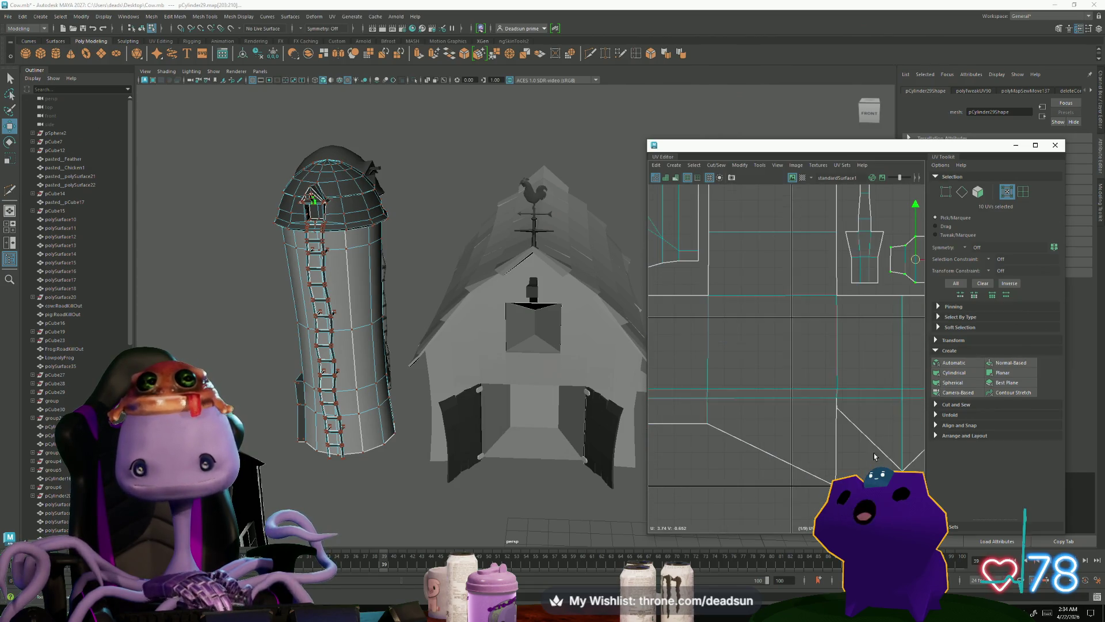
{"action": "left_click", "coordinate": [844, 418]}
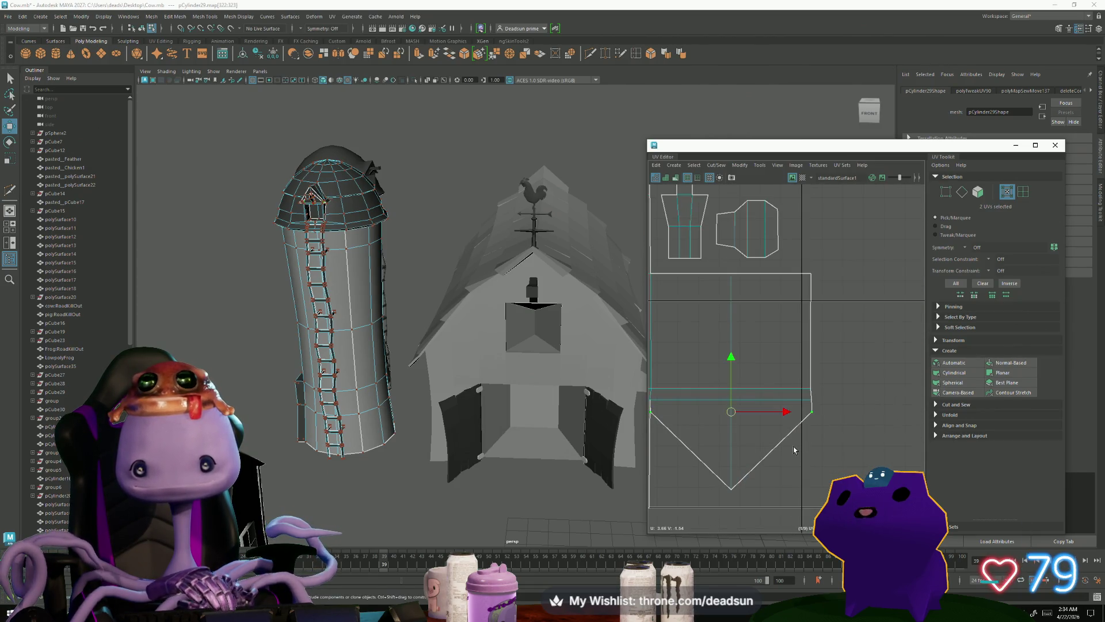
{"action": "left_click_drag", "start_coordinate": [782, 419], "coordinate": [778, 417]}
{"action": "middle_click_drag", "start_coordinate": [783, 426], "coordinate": [970, 429], "text": "alt"}
{"action": "mouse_move", "coordinate": [403, 299]}
{"action": "left_mouse_down", "text": "alt"}
{"action": "mouse_move", "coordinate": [346, 340]}
{"action": "mouse_move", "coordinate": [359, 334]}
{"action": "mouse_move", "coordinate": [299, 340]}
{"action": "mouse_move", "coordinate": [323, 340]}
{"action": "left_mouse_up", "text": "alt"}
{"action": "scroll", "coordinate": [806, 435], "scroll_direction": "down", "scroll_amount": 5}
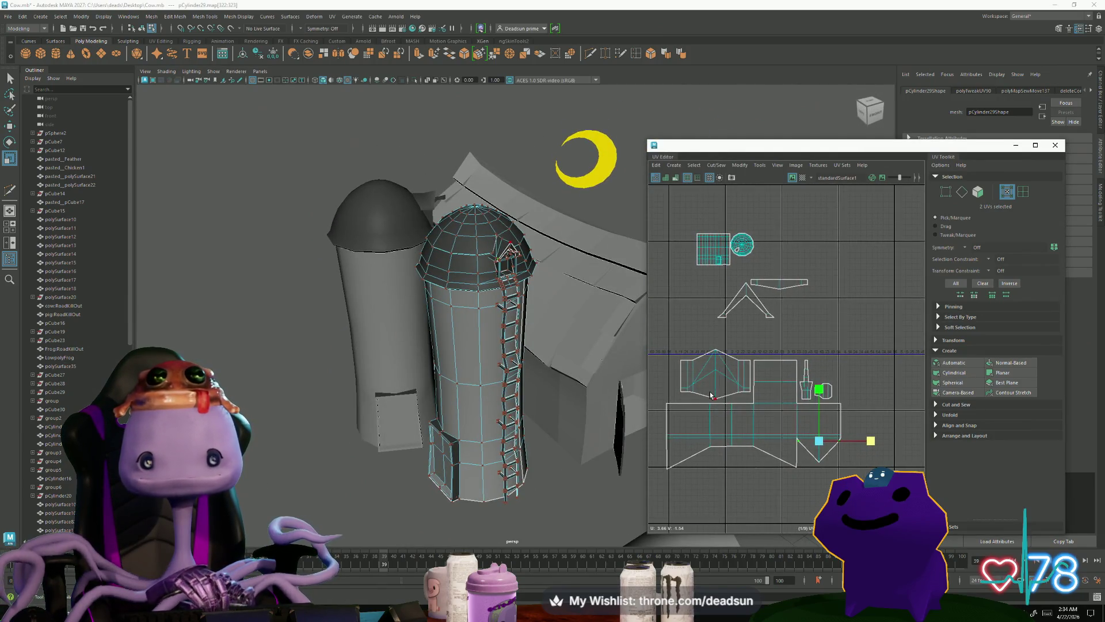
{"action": "scroll", "coordinate": [688, 325], "scroll_direction": "up", "scroll_amount": 4}
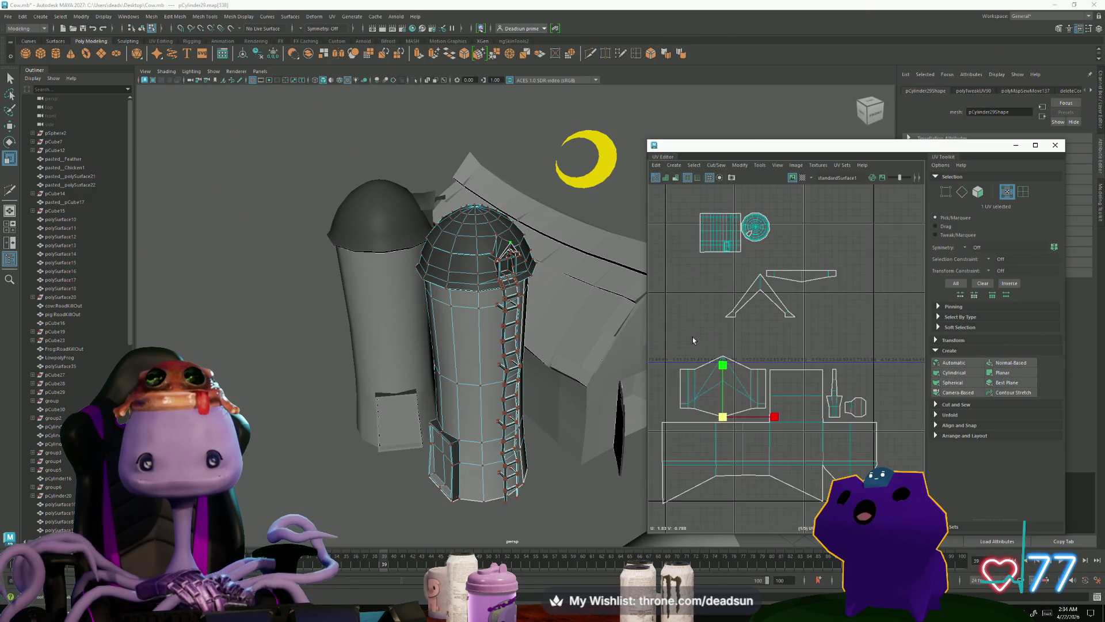
{"action": "left_click_drag", "start_coordinate": [741, 304], "coordinate": [743, 322]}
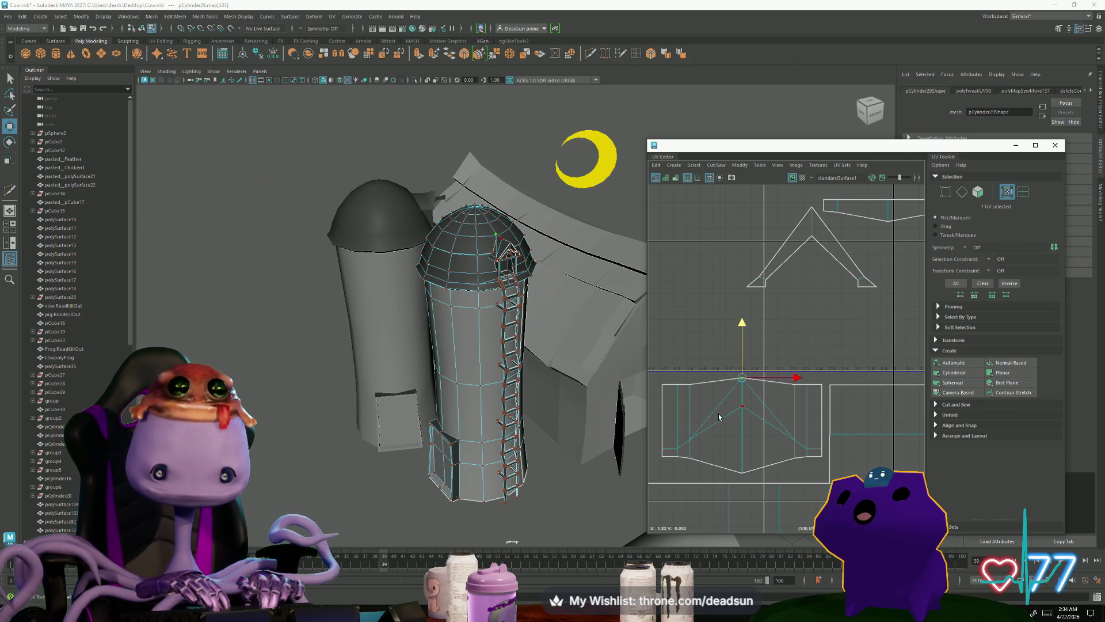
{"action": "key", "text": "e"}
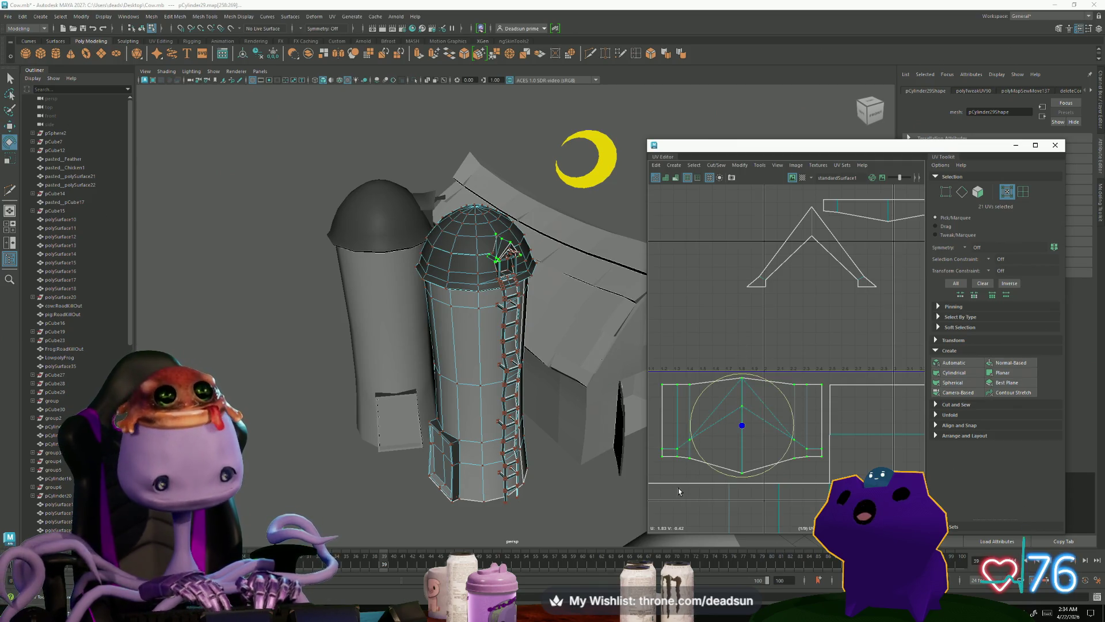